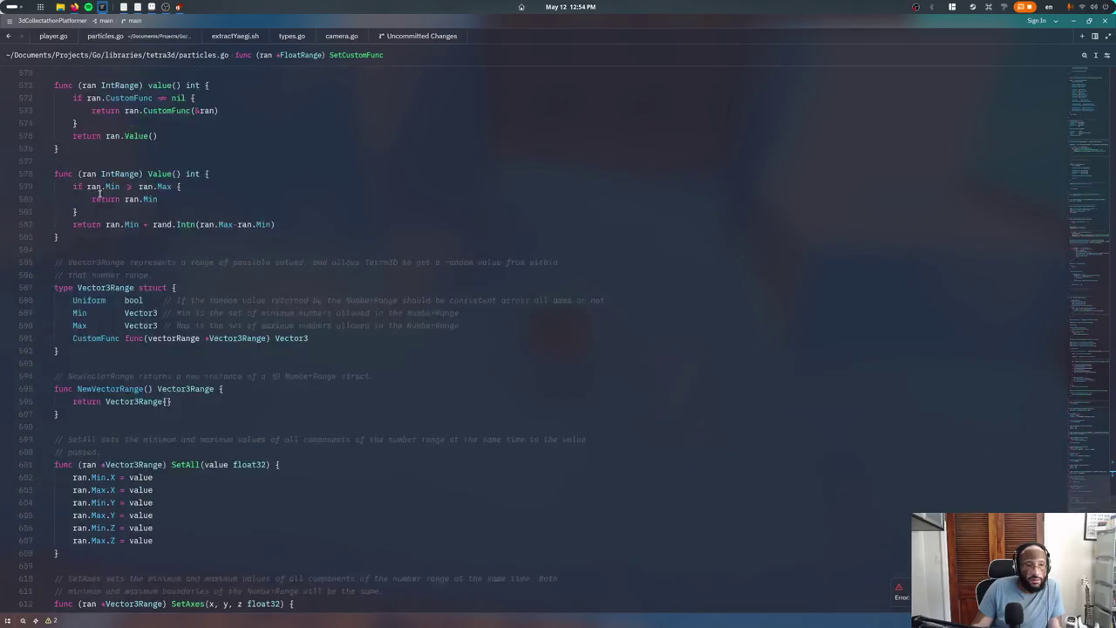
Scroll through the range type definitions in particles.go
{"action": "scroll", "coordinate": [131, 276], "scroll_direction": "up", "scroll_amount": 5}
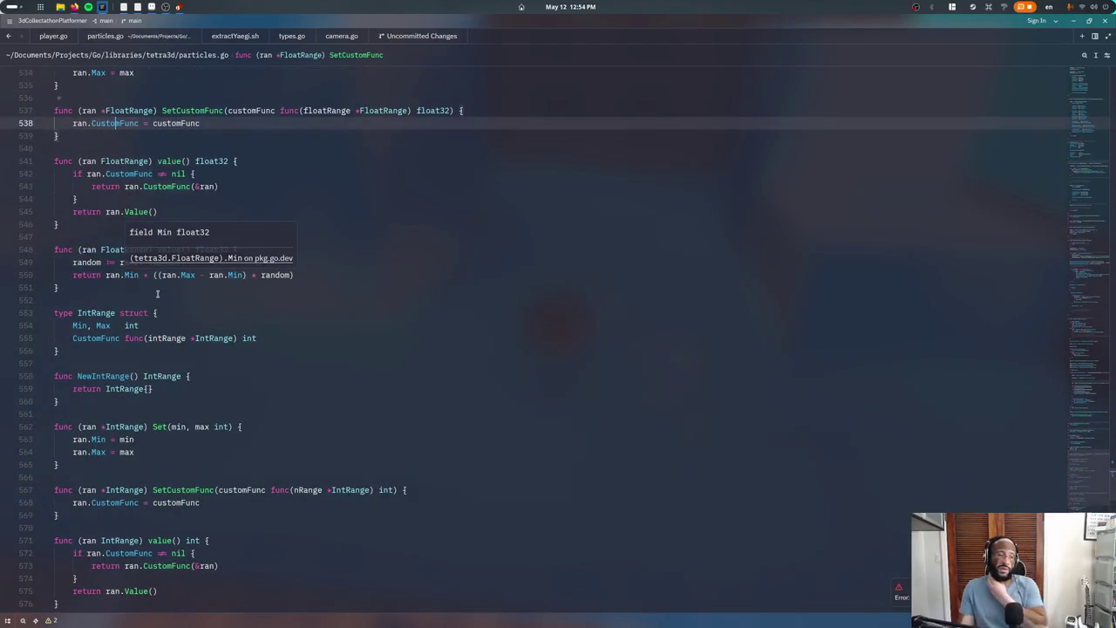
{"action": "scroll", "coordinate": [134, 277], "scroll_direction": "up", "scroll_amount": 2}
{"action": "scroll", "coordinate": [134, 270], "scroll_direction": "up", "scroll_amount": 2}
{"action": "scroll", "coordinate": [133, 261], "scroll_direction": "up", "scroll_amount": 4}
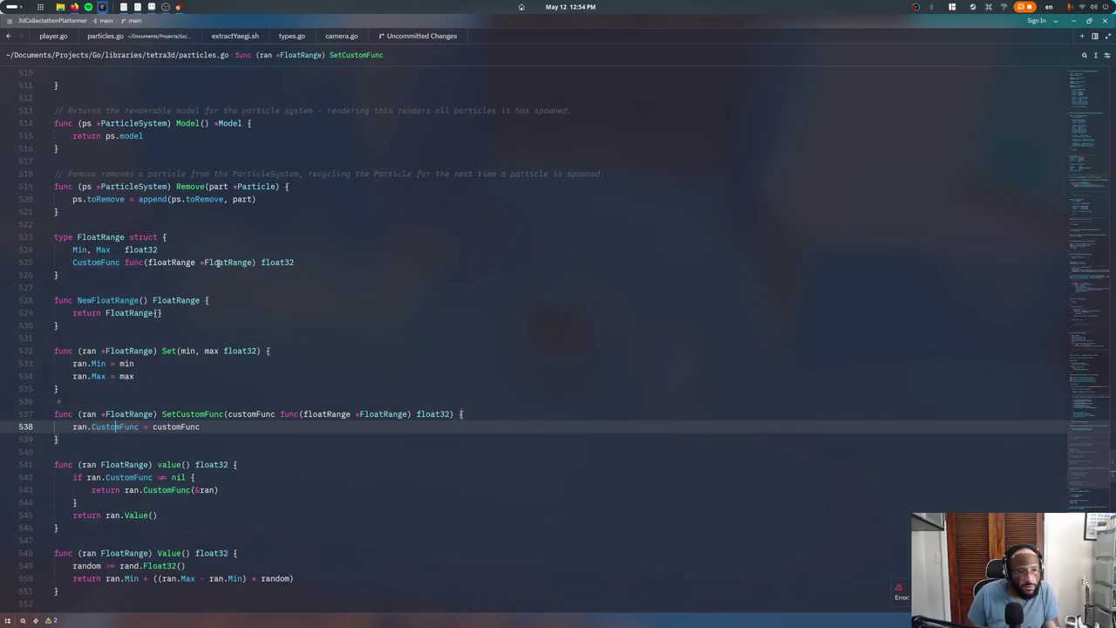
{"action": "scroll", "coordinate": [202, 188], "scroll_direction": "down", "scroll_amount": 2}
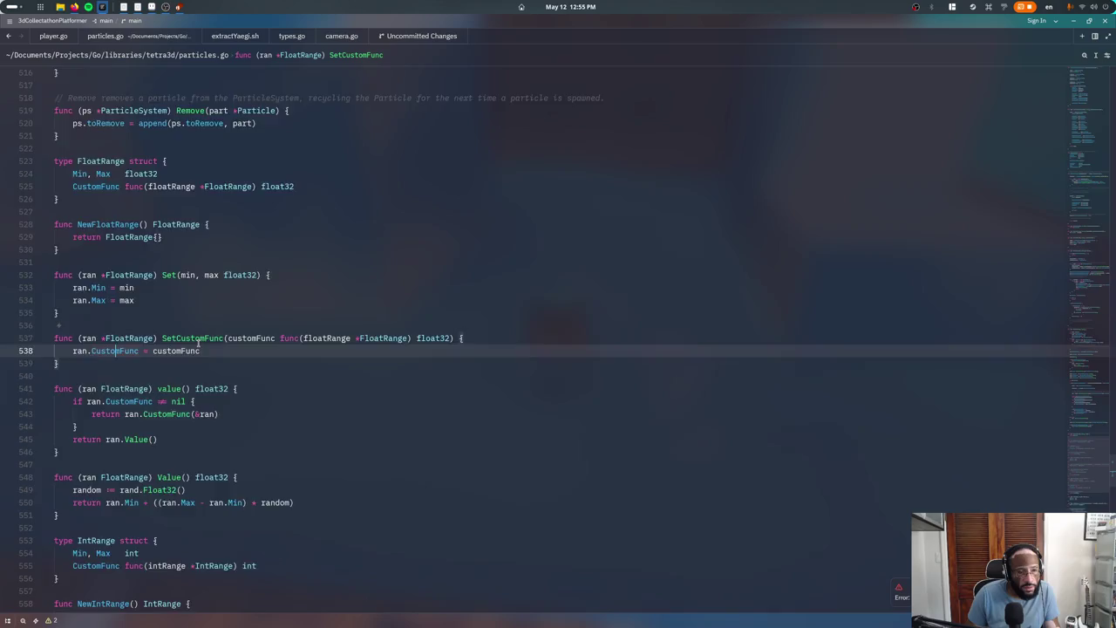
{"action": "scroll", "coordinate": [197, 342], "scroll_direction": "down", "scroll_amount": 5}
{"action": "scroll", "coordinate": [172, 255], "scroll_direction": "down", "scroll_amount": 2}
{"action": "scroll", "coordinate": [179, 279], "scroll_direction": "down", "scroll_amount": 5}
{"action": "scroll", "coordinate": [185, 300], "scroll_direction": "down", "scroll_amount": 3}
{"action": "scroll", "coordinate": [189, 318], "scroll_direction": "down", "scroll_amount": 3}
{"action": "scroll", "coordinate": [179, 279], "scroll_direction": "down", "scroll_amount": 10}
Show player.go's NewPlayer, where the water ring uses SpawnRate.Set(0.25, 0.4)
{"action": "scroll", "coordinate": [166, 244], "scroll_direction": "down", "scroll_amount": 5}
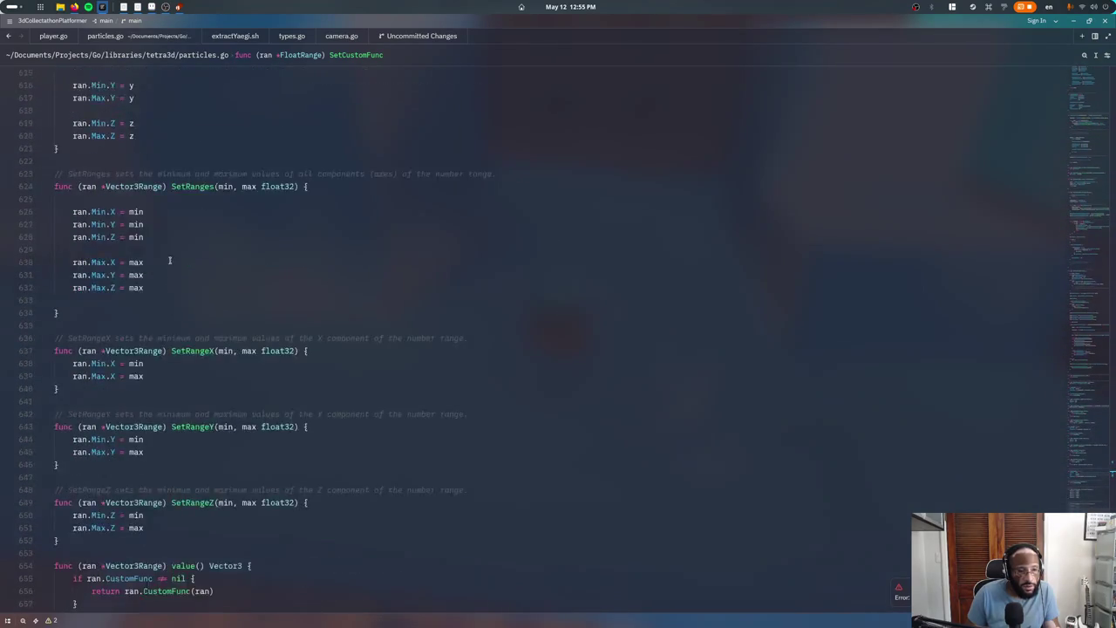
{"action": "scroll", "coordinate": [166, 340], "scroll_direction": "down", "scroll_amount": 7}
{"action": "scroll", "coordinate": [241, 265], "scroll_direction": "down", "scroll_amount": 2}
{"action": "left_click", "coordinate": [240, 275]}
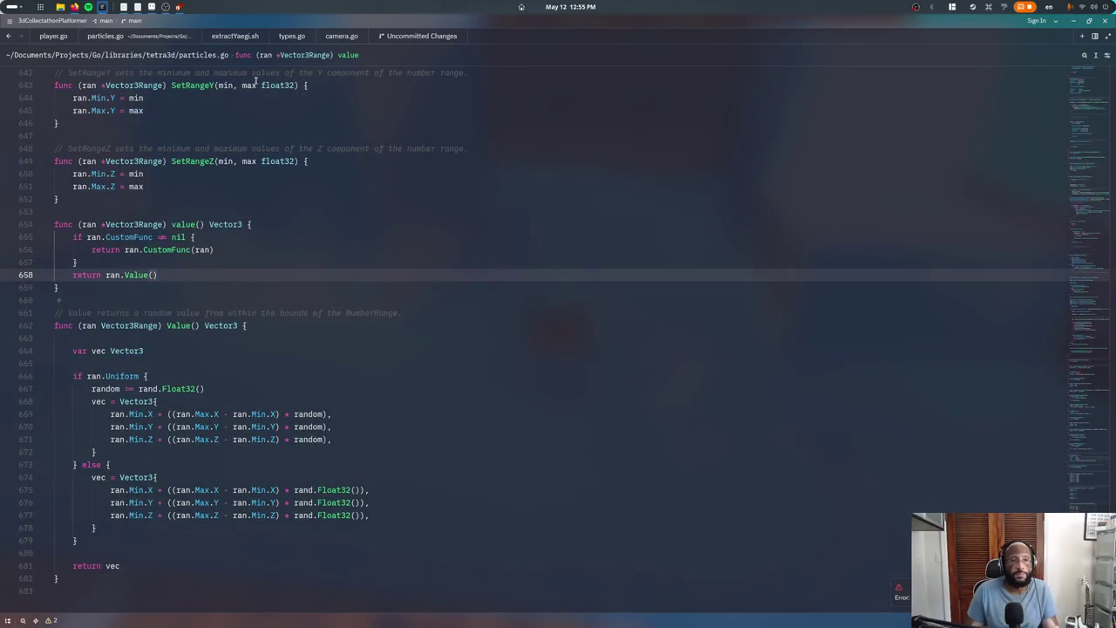
{"action": "left_click", "coordinate": [62, 40]}
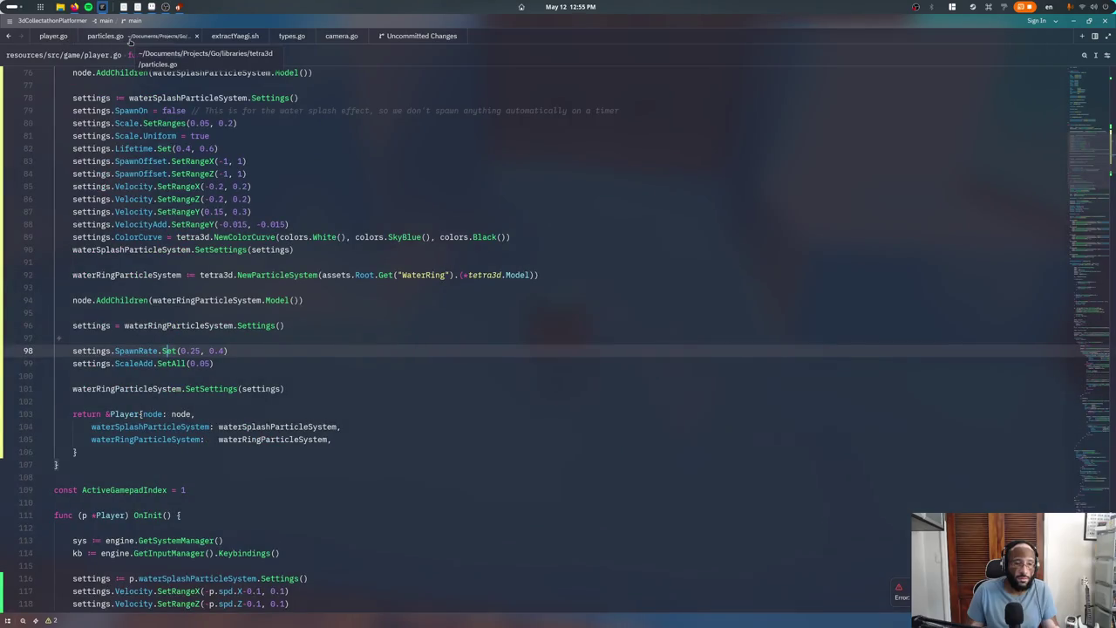
Stop the running game and relaunch it with ./runDesktop.sh in the terminal
{"action": "left_click", "coordinate": [105, 36]}
{"action": "key", "text": "ctrl+Tab"}
{"action": "left_click", "coordinate": [421, 250]}
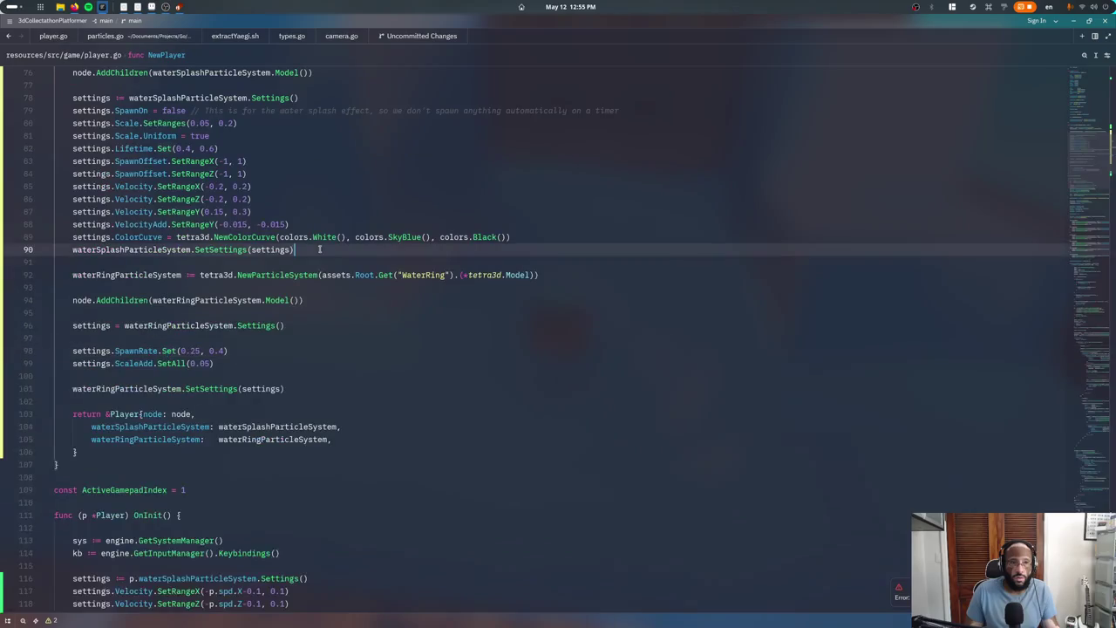
{"action": "key", "text": "ctrl+grave"}
{"action": "key", "text": "ctrl+c"}
{"action": "key", "text": "Up"}
{"action": "key", "text": "Return"}
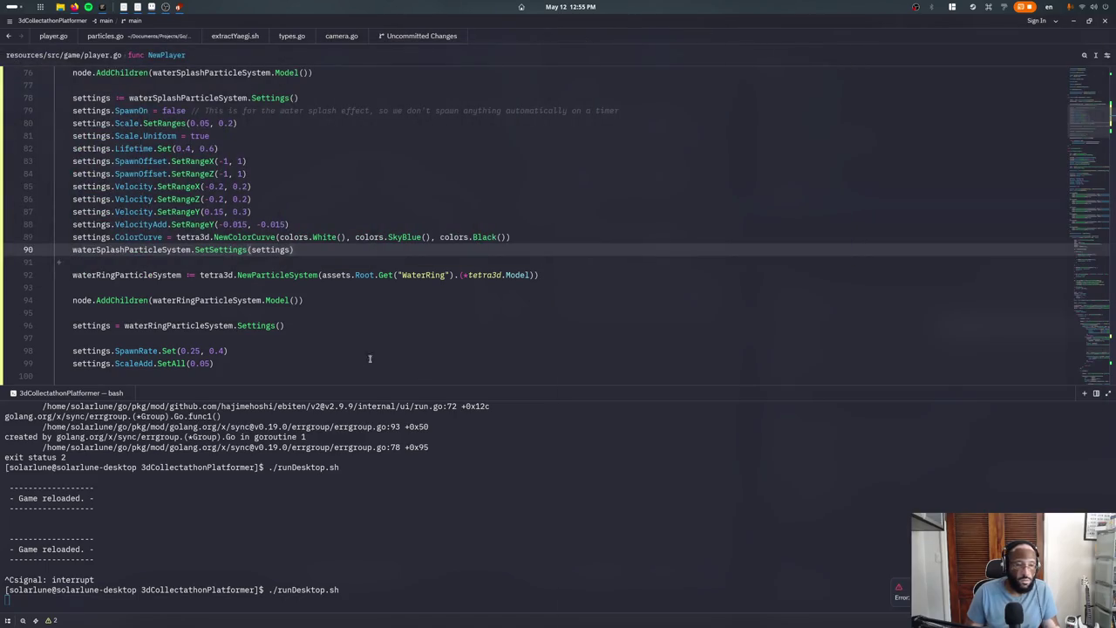
Select the water ring SpawnRate arguments 0.25, 0.4 for replacement
{"action": "left_click", "coordinate": [439, 261]}
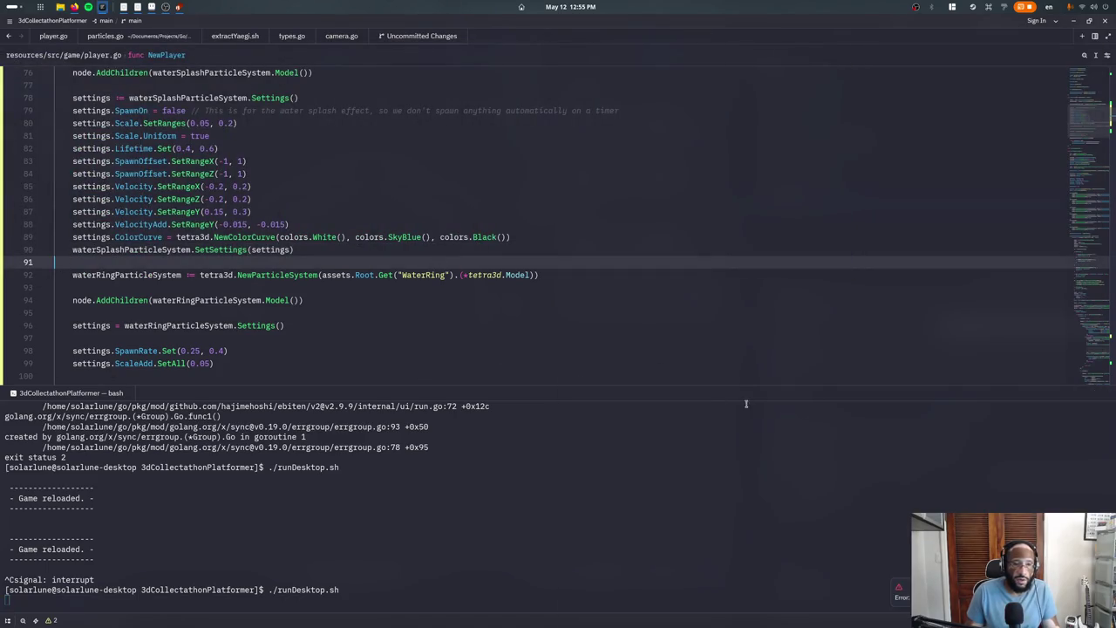
{"action": "key", "text": "Down"}
{"action": "key", "text": "Down"}
{"action": "key", "text": "Down"}
{"action": "key", "text": "End"}
{"action": "key", "text": "Left"}
{"action": "key", "text": "BackSpace"}
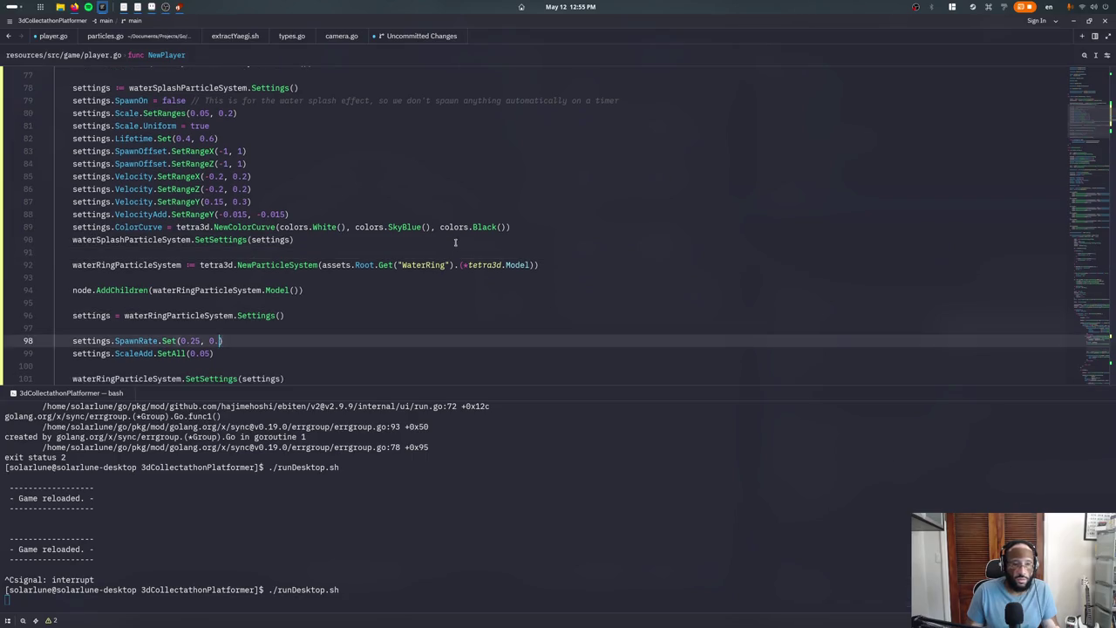
{"action": "type", "text": "4"}
{"action": "scroll", "coordinate": [331, 273], "scroll_direction": "down", "scroll_amount": 1}
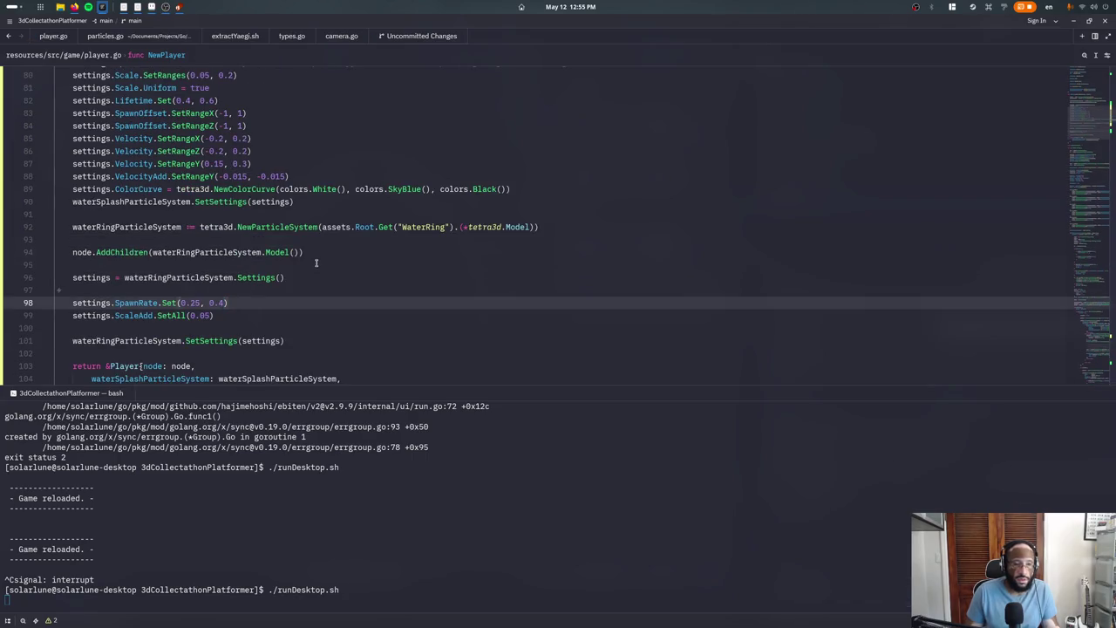
{"action": "key", "text": "shift+Left"}
{"action": "key", "text": "shift+Left"}
{"action": "key", "text": "shift+Left"}
{"action": "key", "text": "shift+Left"}
{"action": "key", "text": "shift+Left"}
{"action": "key", "text": "shift+Left"}
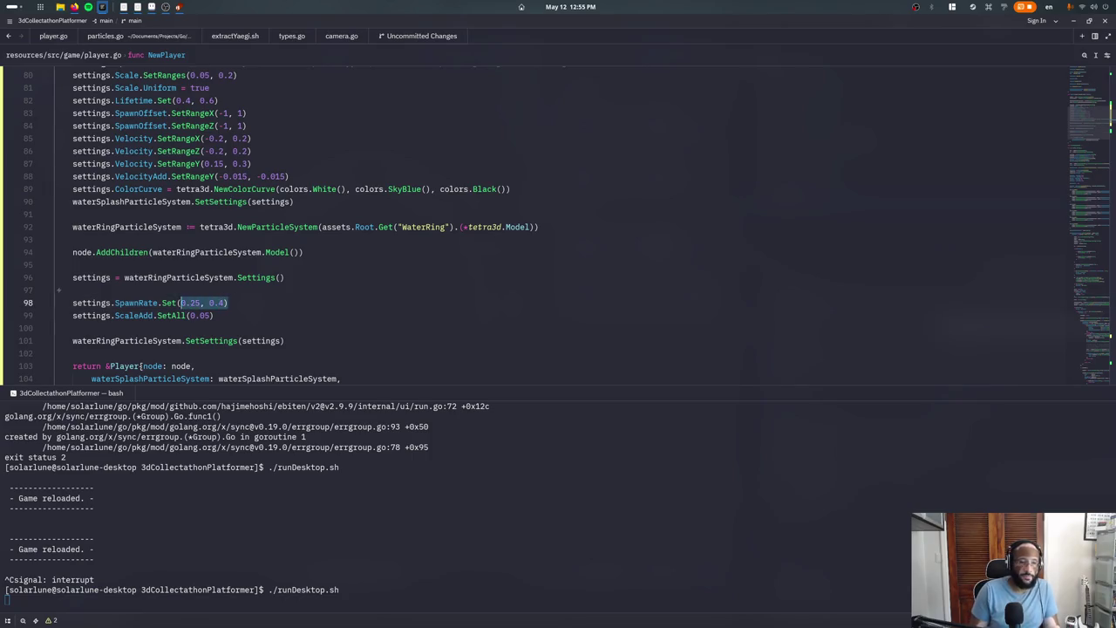
Replace SpawnRate.Set(0.25, 0.4) with SetCustomFunc returning floatRange.Value()
{"action": "key", "text": "BackSpace"}
{"action": "key", "text": "ctrl+BackSpace"}
{"action": "type", "text": "Set"}
{"action": "key", "text": "Return"}
{"action": "type", "text": "f"}
{"action": "key", "text": "Return"}
{"action": "key", "text": "Return"}
{"action": "type", "text": "return "}
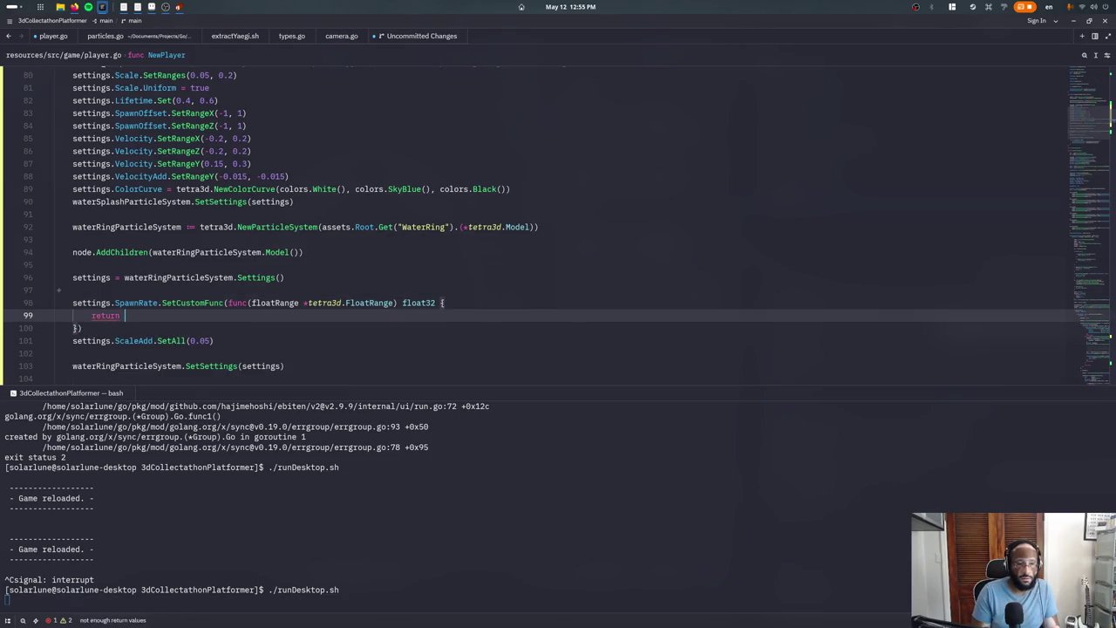
{"action": "type", "text": "floatRange.Value"}
{"action": "key", "text": "Return"}
Start an 'if player' condition inside the spawn-rate custom function
{"action": "left_click", "coordinate": [446, 303]}
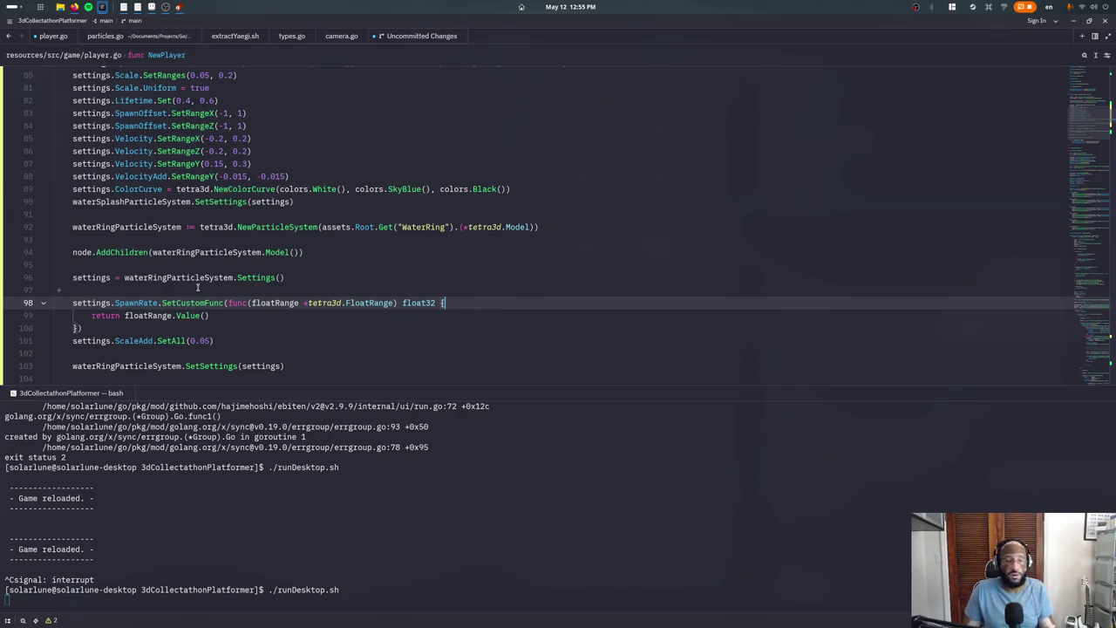
{"action": "mouse_move", "coordinate": [148, 316]}
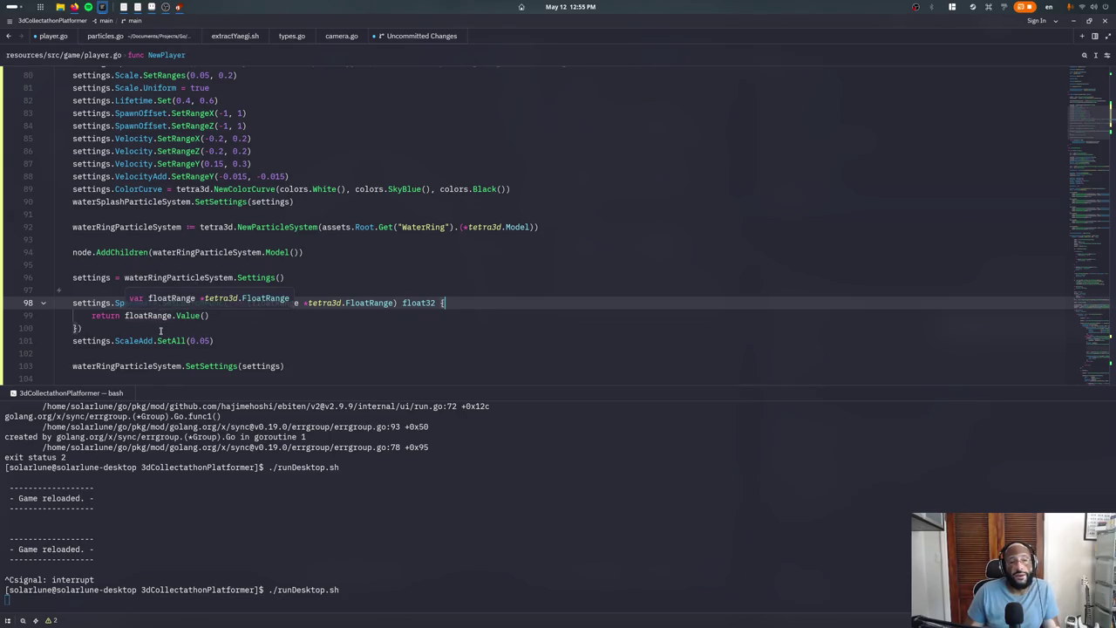
{"action": "left_click", "coordinate": [159, 329]}
{"action": "key", "text": "Up"}
{"action": "key", "text": "End"}
{"action": "key", "text": "Return"}
{"action": "key", "text": "alt+Up"}
{"action": "type", "text": "if "}
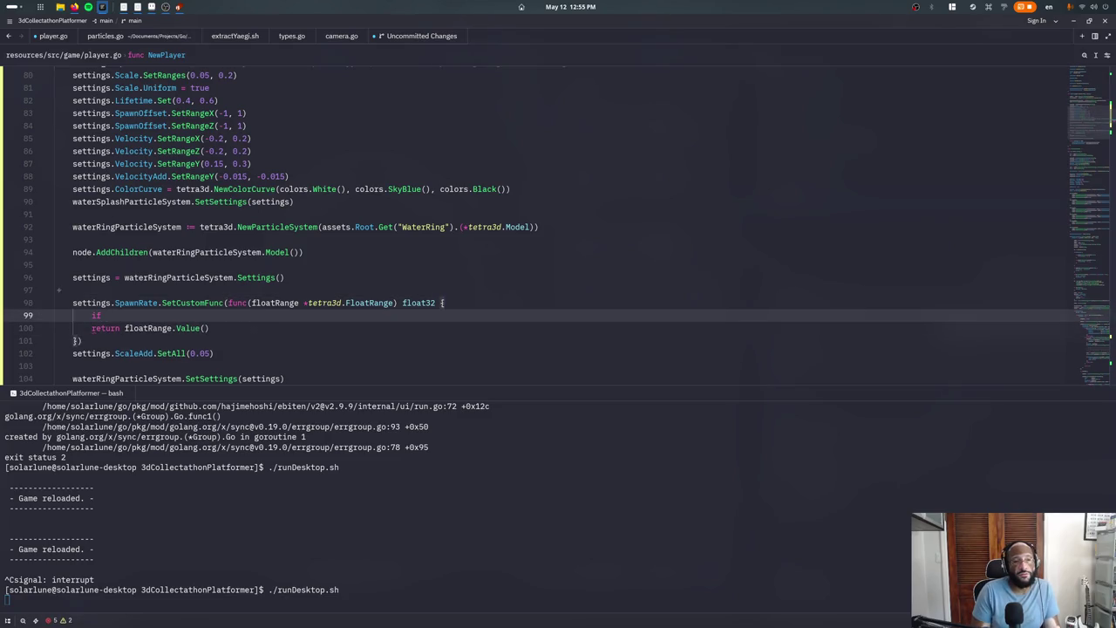
{"action": "type", "text": "p."}
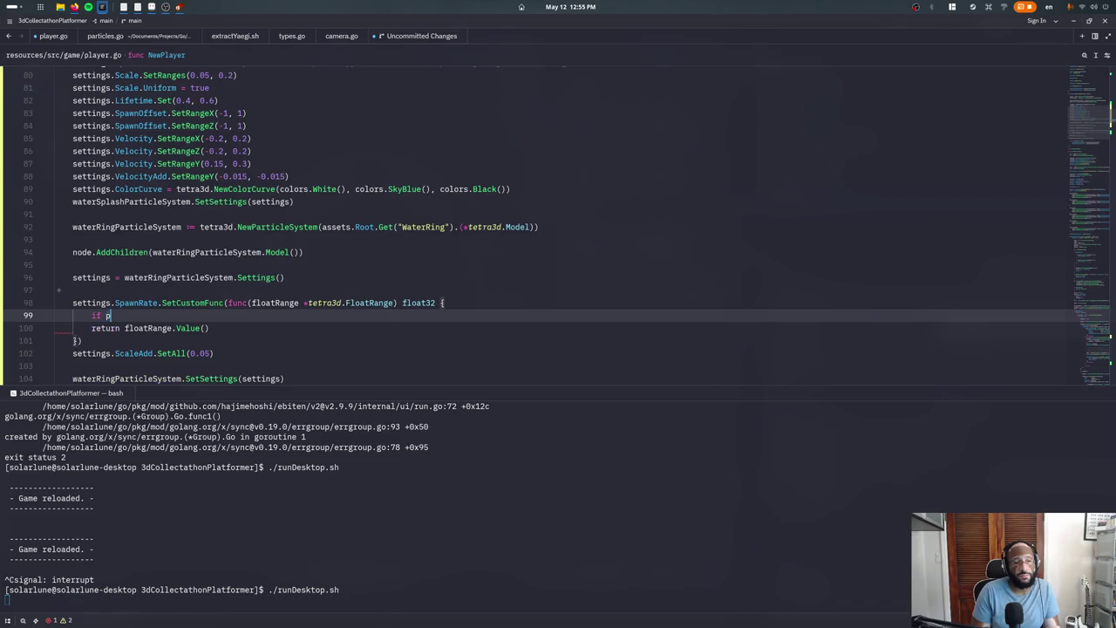
{"action": "key", "text": "BackSpace"}
{"action": "type", "text": "layer"}
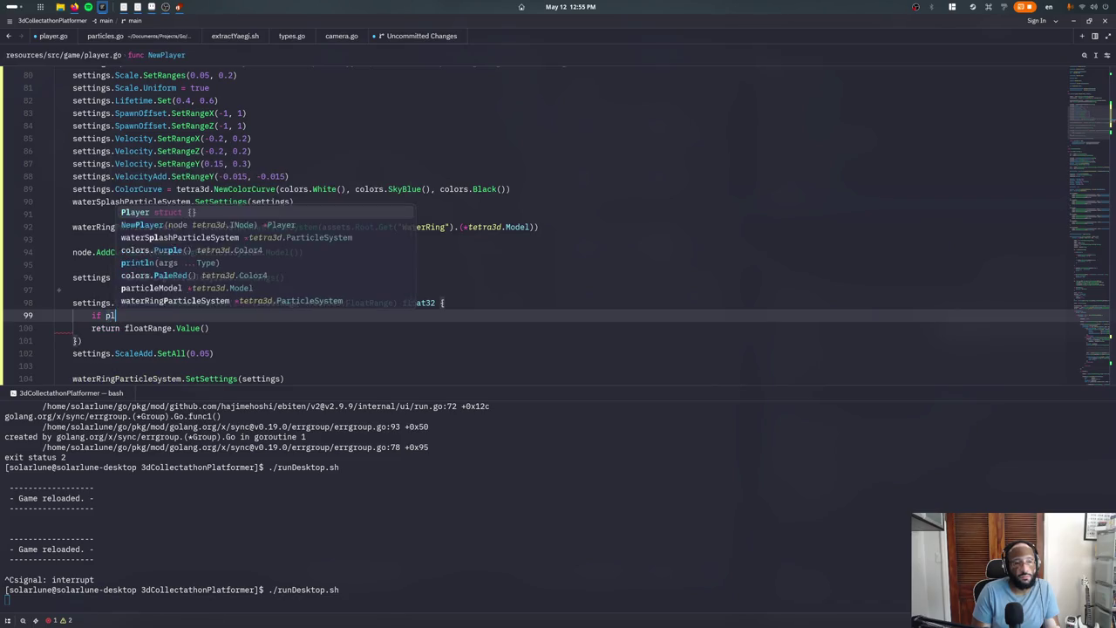
{"action": "key", "text": "Escape"}
Hide the terminal and cut the &Player{} literal from NewPlayer's return
{"action": "key", "text": "ctrl+j"}
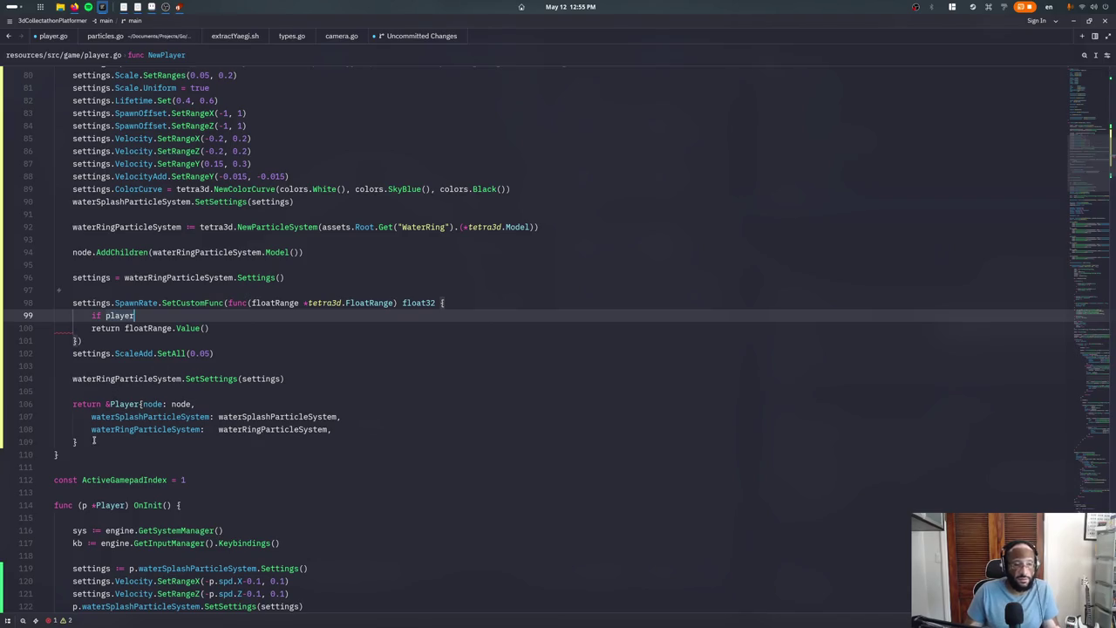
{"action": "left_click_drag", "start_coordinate": [93, 440], "coordinate": [104, 404]}
{"action": "key", "text": "BackSpace"}
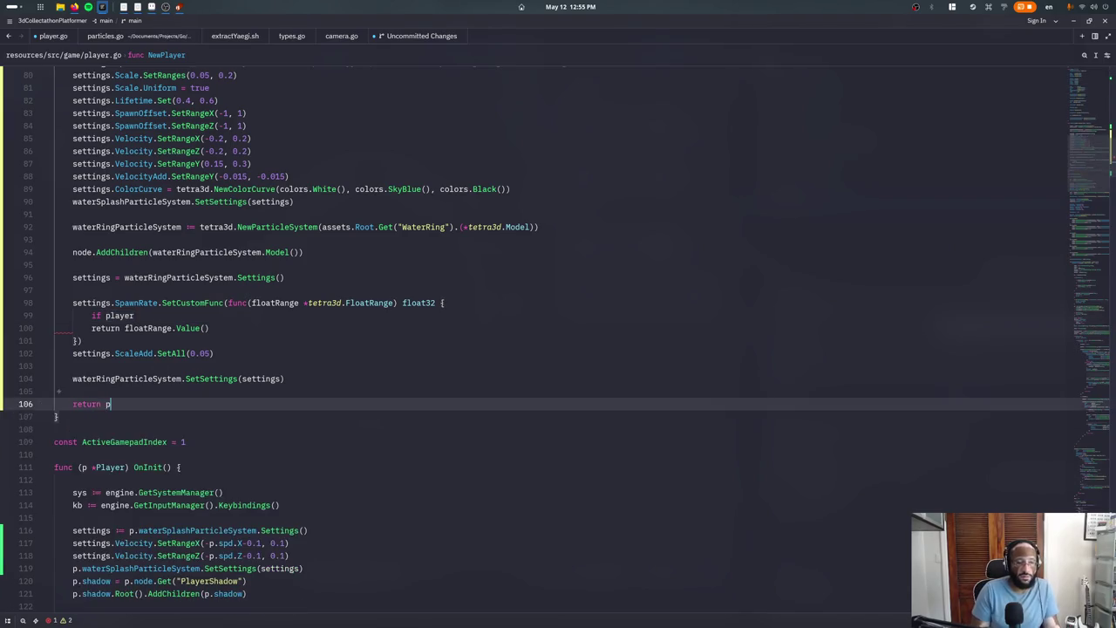
Return player, declared as player := &Player{node: node} above the SpawnRate call
{"action": "type", "text": "player"}
{"action": "left_click", "coordinate": [226, 303]}
{"action": "key", "text": "ctrl+shift+Return"}
{"action": "type", "text": "player :="}
{"action": "key", "text": "ctrl+v"}
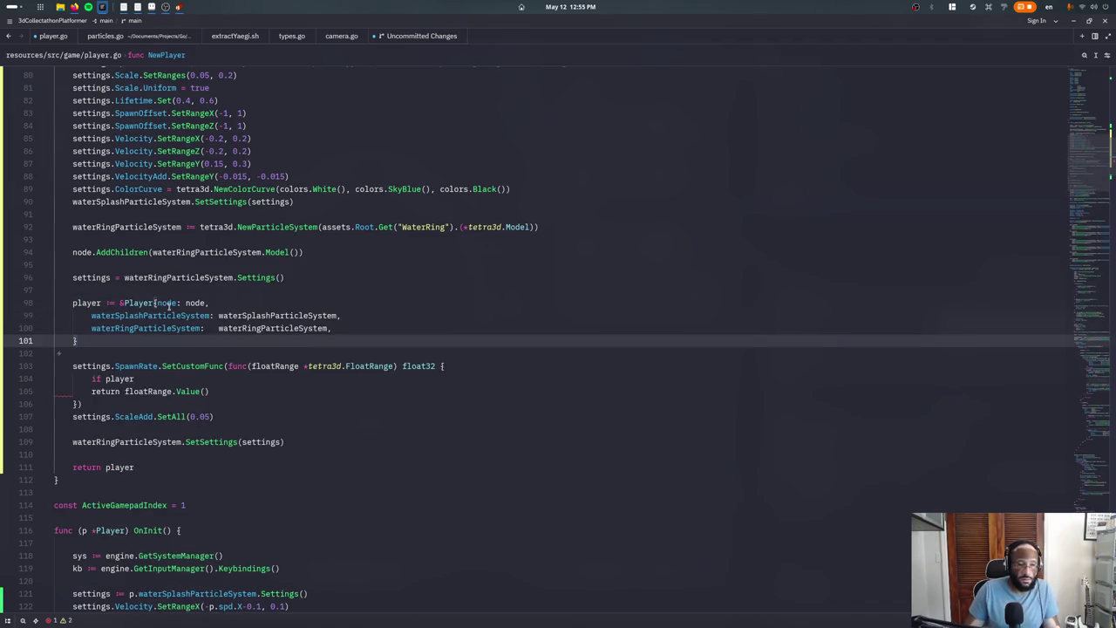
{"action": "mouse_move", "coordinate": [168, 303]}
{"action": "left_mouse_down"}
{"action": "mouse_move", "coordinate": [77, 340]}
{"action": "mouse_move", "coordinate": [54, 315]}
{"action": "left_mouse_up"}
{"action": "left_click", "coordinate": [76, 340]}
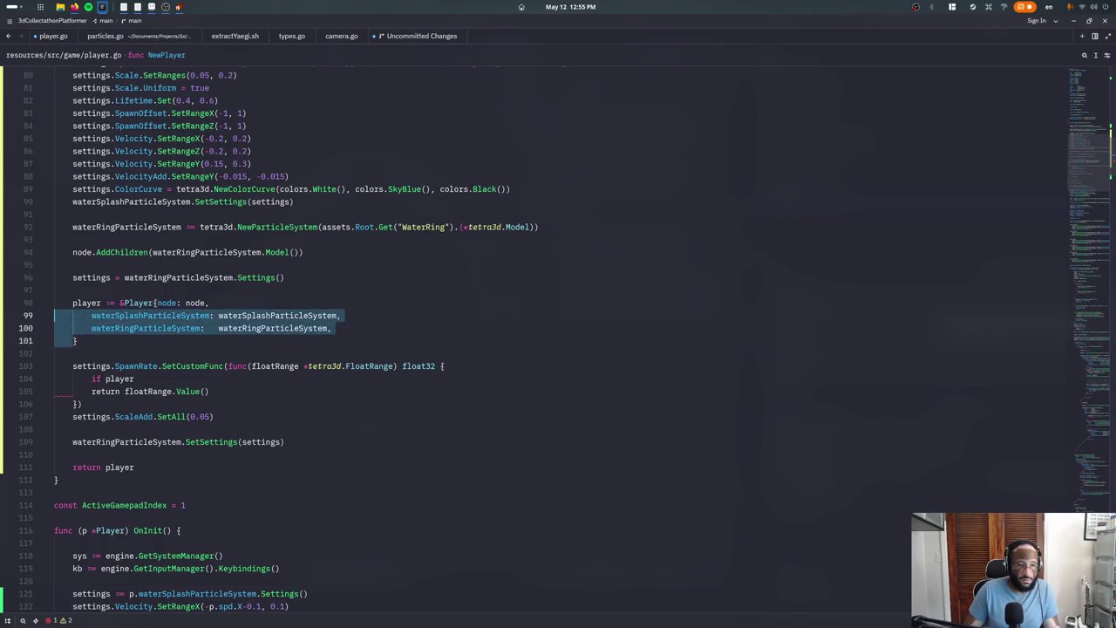
{"action": "key", "text": "BackSpace"}
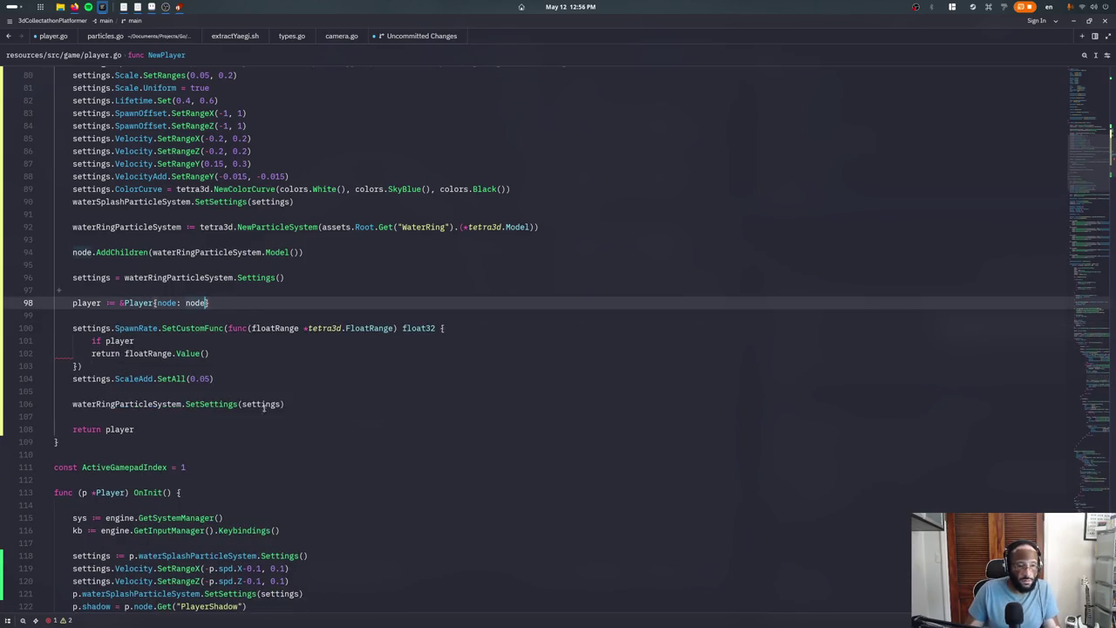
Assign player.waterRingParticleSystem = waterRingParticleSystem before the return
{"action": "left_click", "coordinate": [288, 404]}
{"action": "key", "text": "Return"}
{"action": "key", "text": "Return"}
{"action": "type", "text": "er.wat"}
{"action": "key", "text": "Return"}
{"action": "type", "text": "wat"}
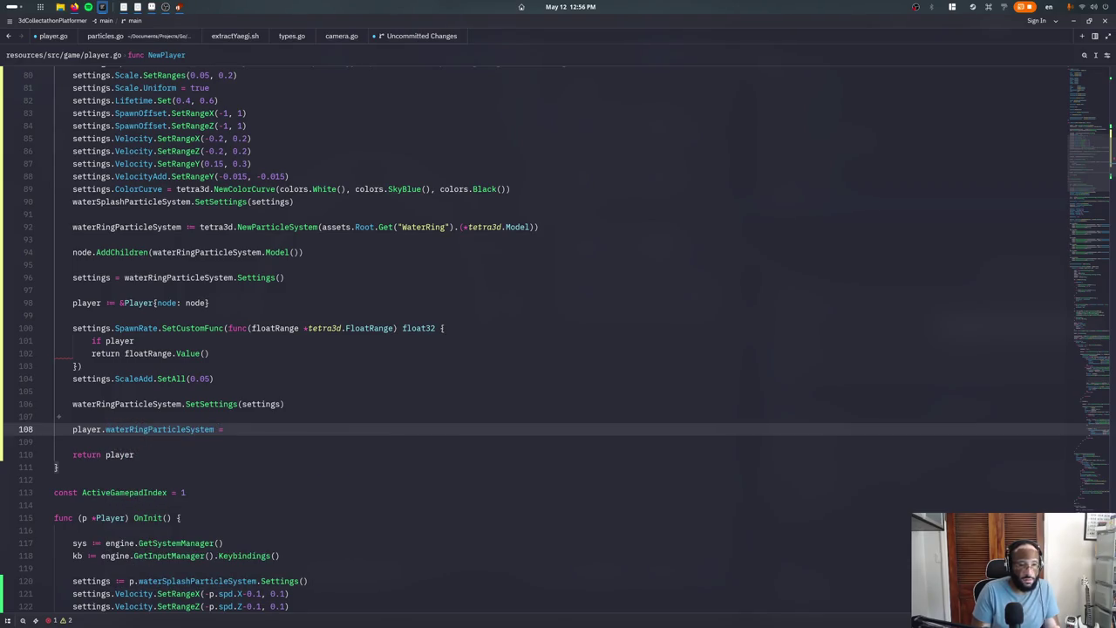
{"action": "type", "text": "erR"}
{"action": "key", "text": "Return"}
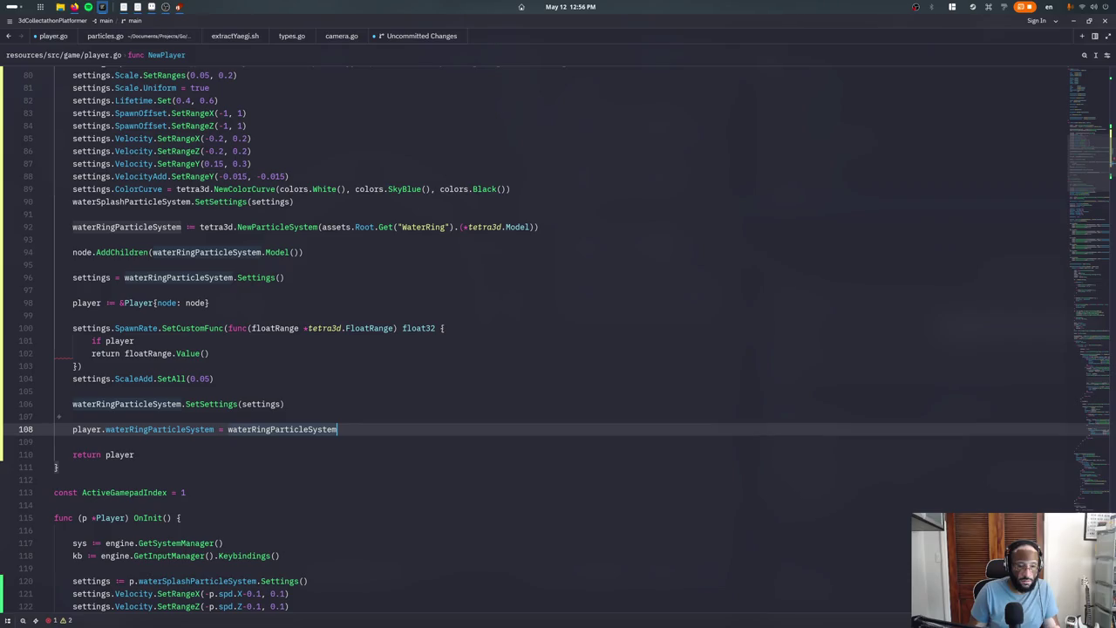
Add player.waterSplashParticleSystem = waterSplashParticleSystem on a duplicated line
{"action": "key", "text": "alt+shift+Down"}
{"action": "key", "text": "Up"}
{"action": "key", "text": "ctrl+shift+Right"}
{"action": "type", "text": "player.wsawter = waterRingParticleSystem"}
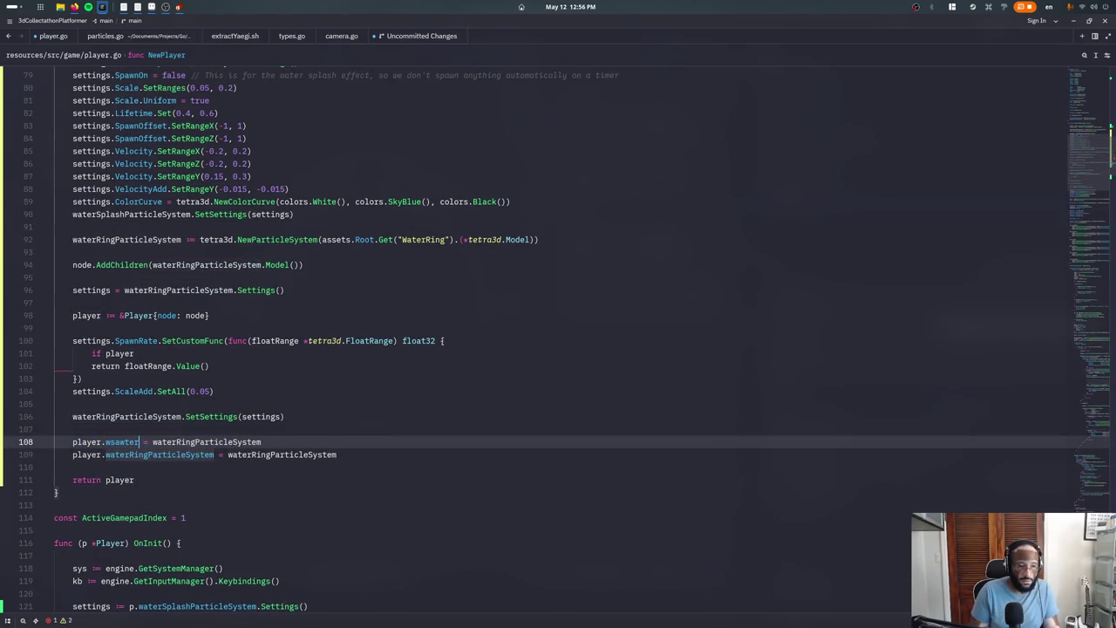
{"action": "key", "text": "BackSpace"}
{"action": "key", "text": "BackSpace"}
{"action": "key", "text": "BackSpace"}
{"action": "type", "text": "waterSp"}
{"action": "key", "text": "Return"}
{"action": "key", "text": "Up"}
{"action": "key", "text": "Down"}
{"action": "key", "text": "End"}
{"action": "key", "text": "ctrl+shift+Left"}
{"action": "type", "text": "waterS"}
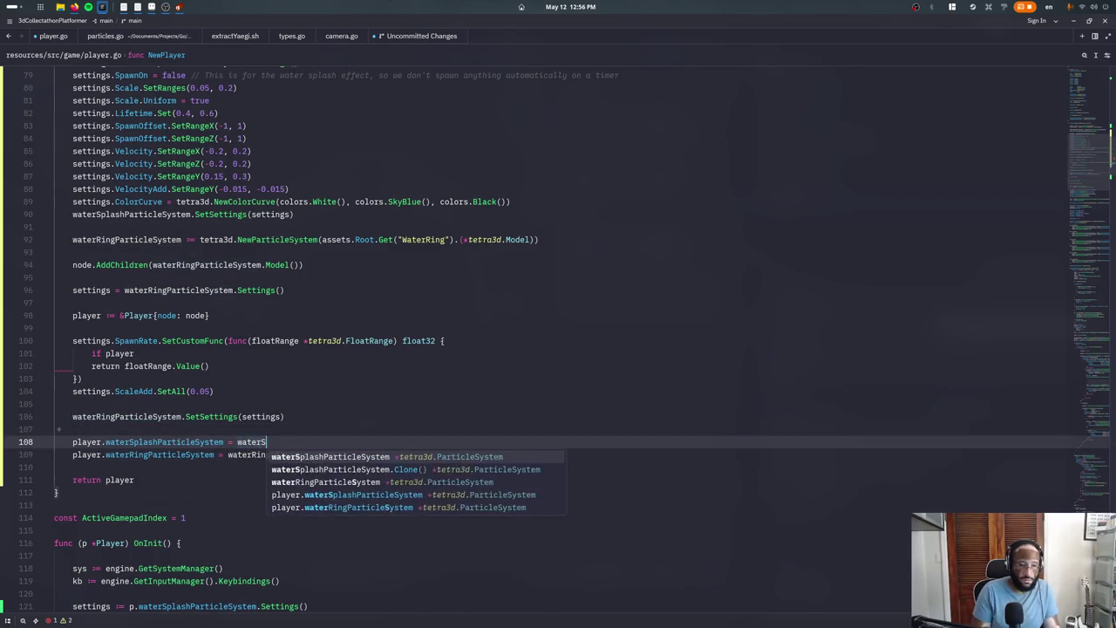
{"action": "key", "text": "Return"}
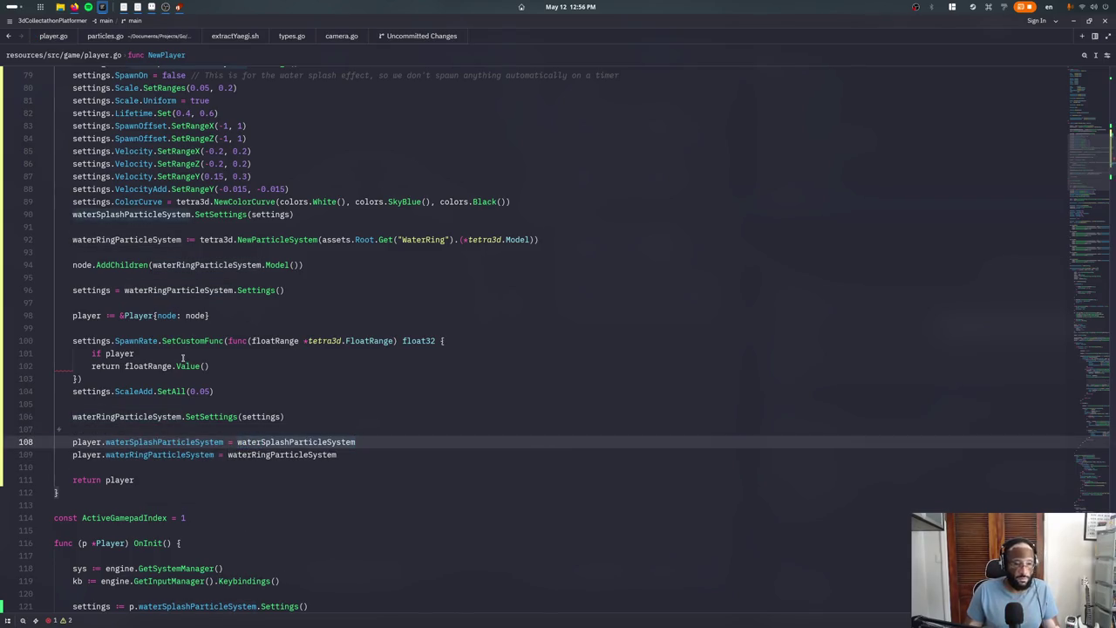
Make the spawn condition check player.spd
{"action": "left_click", "coordinate": [183, 354]}
{"action": "type", "text": ".sp"}
{"action": "key", "text": "Return"}
When player.spd.Magnitude() exceeds 0.5, set floatRange to (0.1, 0.2)
{"action": "type", "text": ".mag"}
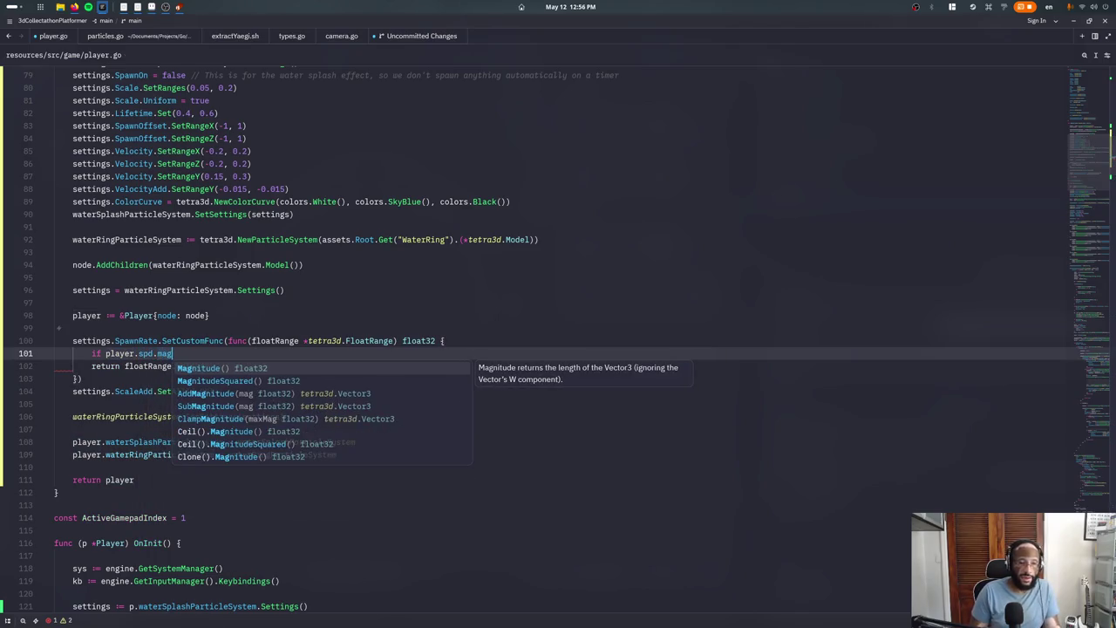
{"action": "key", "text": "Down"}
{"action": "key", "text": "Up"}
{"action": "key", "text": "Return"}
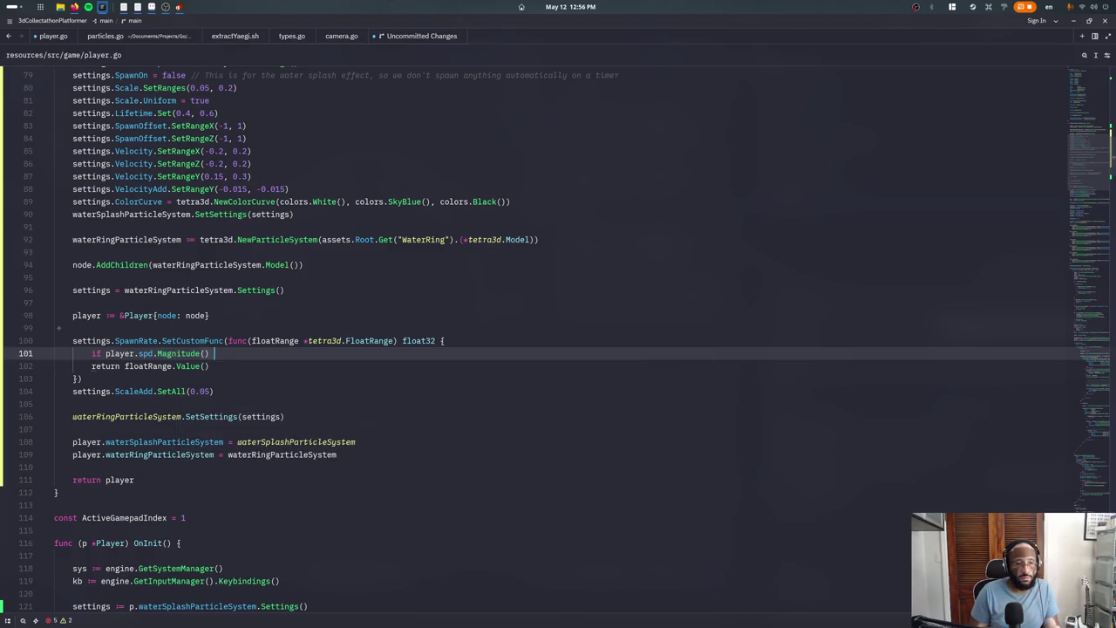
{"action": "type", "text": "0.5 {"}
{"action": "key", "text": "Return"}
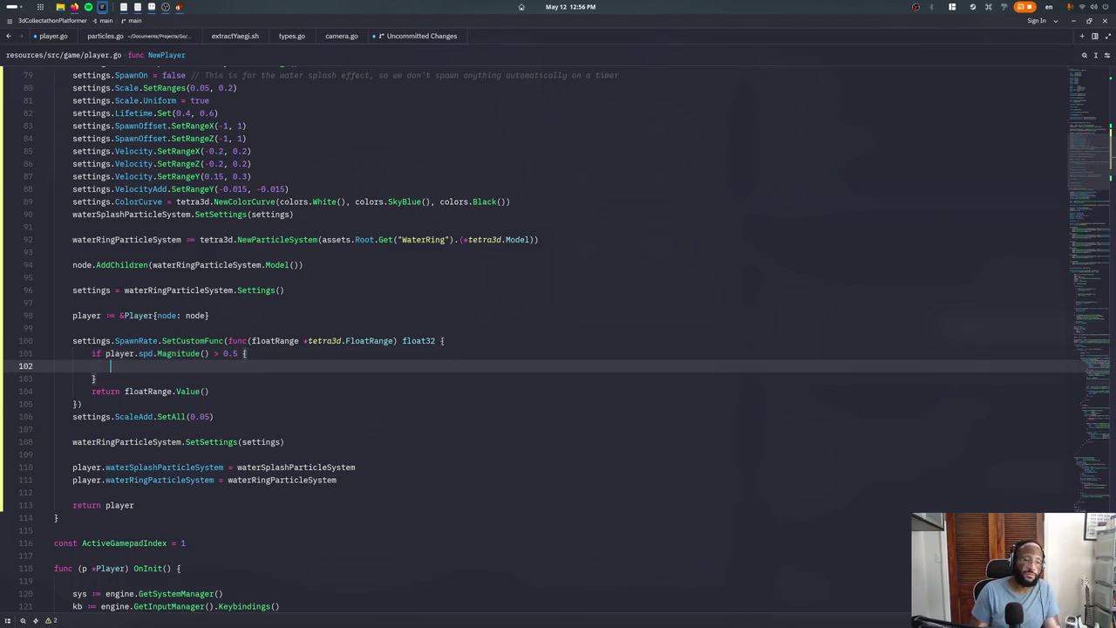
{"action": "type", "text": "floatRange.Set("}
{"action": "type", "text": "0.2"}
{"action": "key", "text": "BackSpace"}
{"action": "key", "text": "BackSpace"}
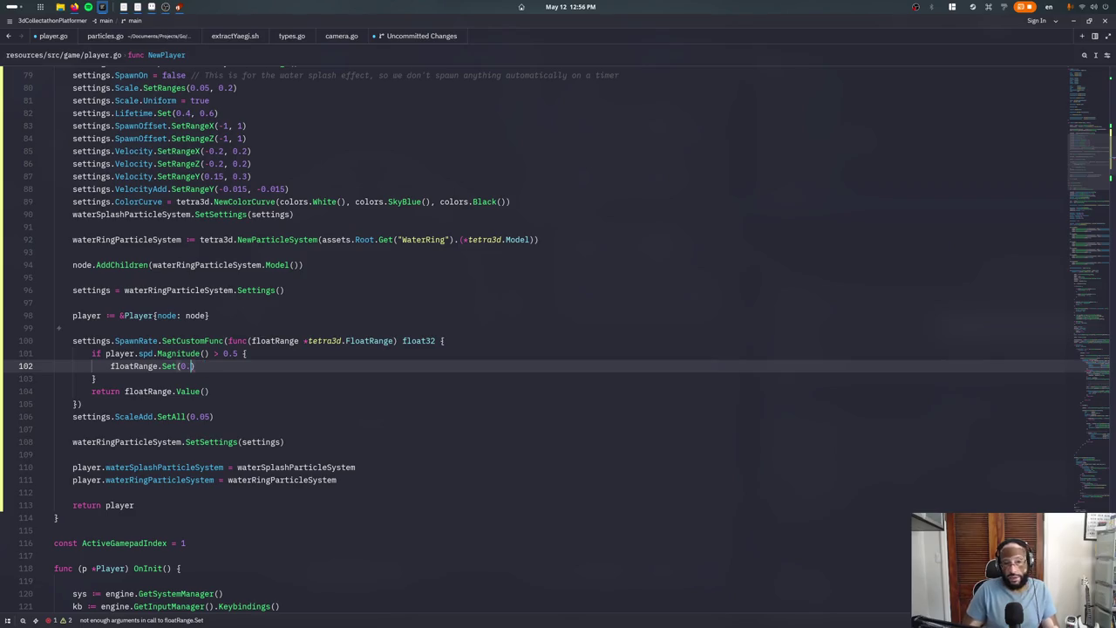
{"action": "type", "text": ", 0.2"}
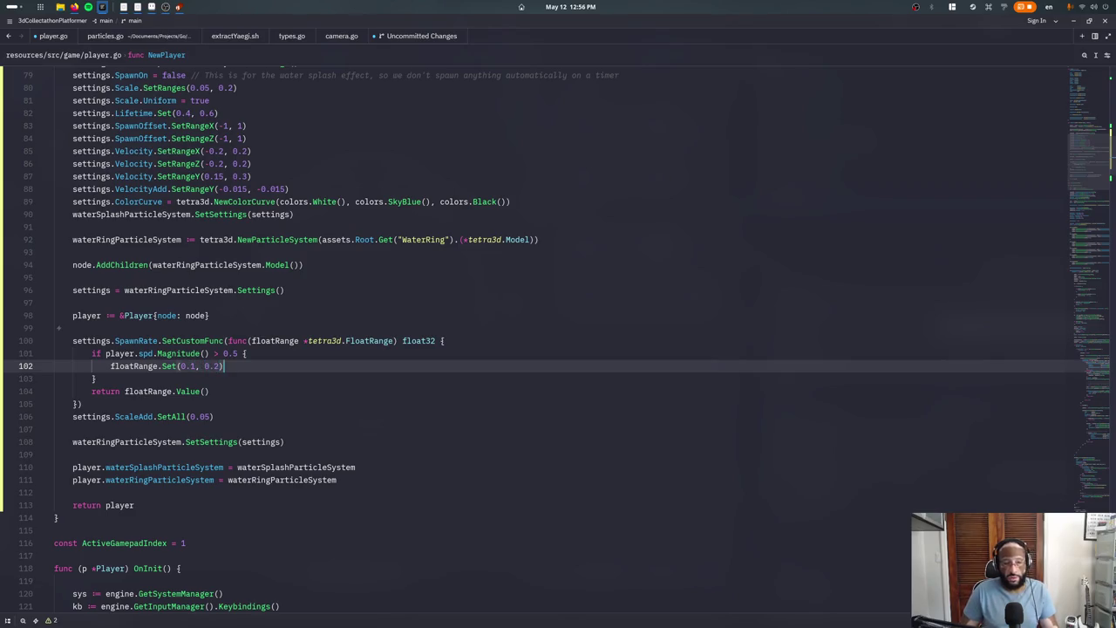
Add an else branch with floatRange.Set(0.4, 0.8) and show the terminal
{"action": "left_click", "coordinate": [96, 378]}
{"action": "type", "text": "else {"}
{"action": "key", "text": "Return"}
{"action": "type", "text": "floatRange.Set(0.4, 0.8"}
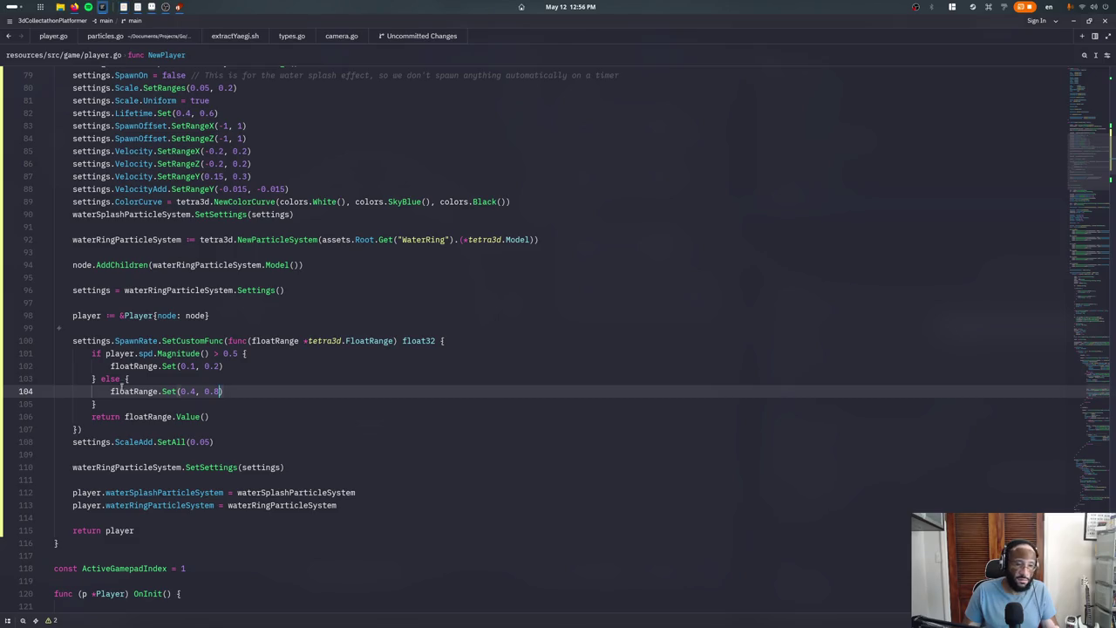
{"action": "key", "text": "ctrl+grave"}
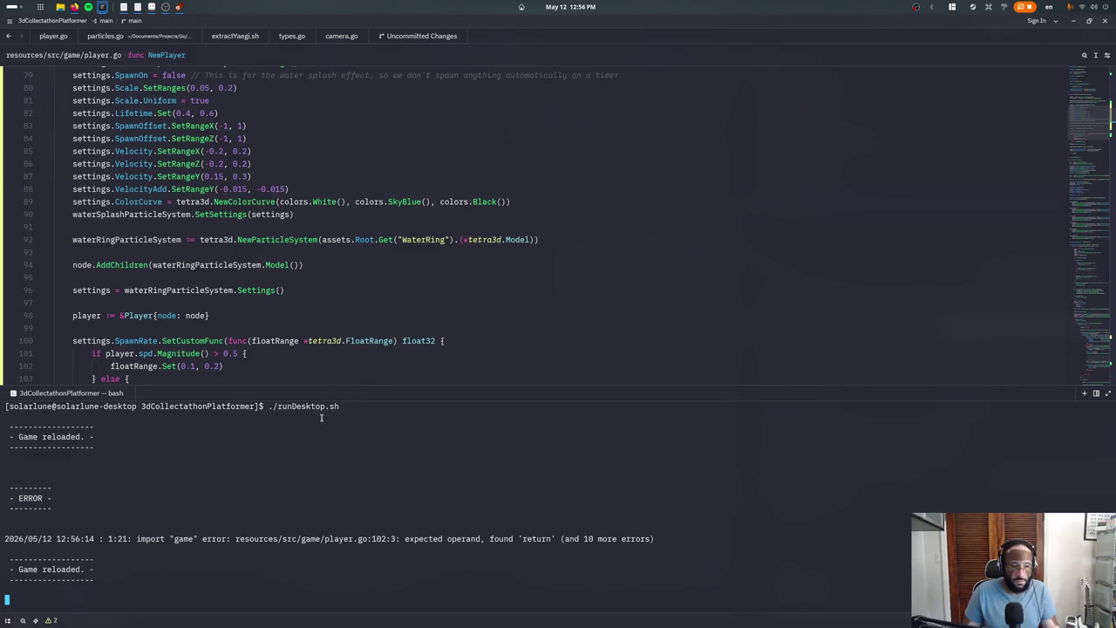
Print "called?" at the top of the spawn-rate function and save
{"action": "left_click", "coordinate": [366, 365]}
{"action": "scroll", "coordinate": [371, 361], "scroll_direction": "down", "scroll_amount": 1}
{"action": "scroll", "coordinate": [371, 361], "scroll_direction": "down", "scroll_amount": 2}
{"action": "left_click", "coordinate": [468, 232]}
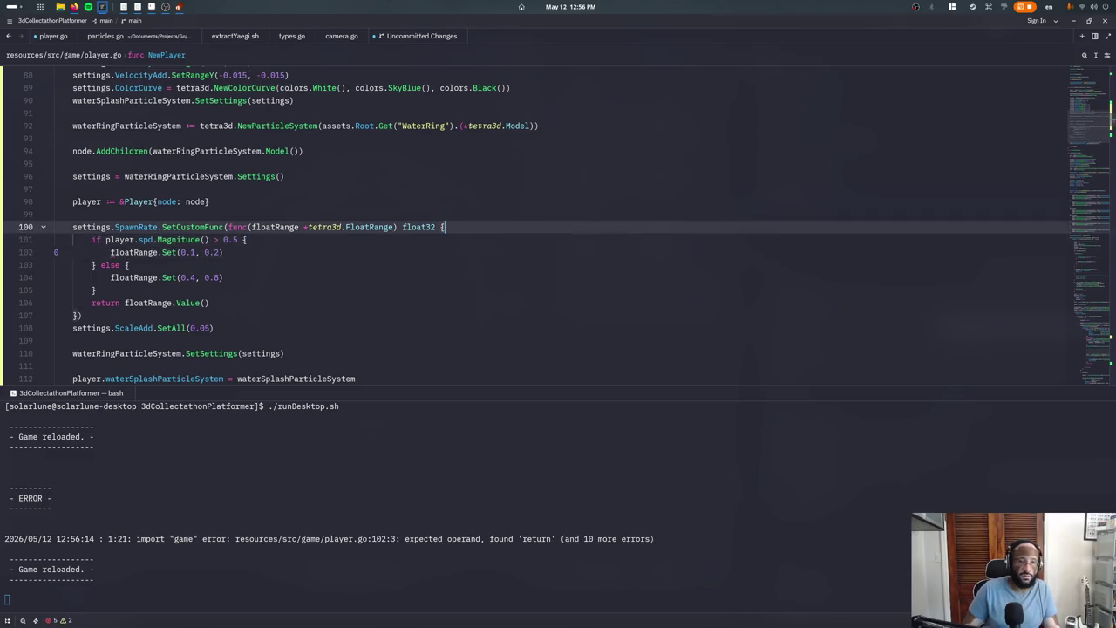
{"action": "key", "text": "Down"}
{"action": "key", "text": "Down"}
{"action": "key", "text": "Up"}
{"action": "key", "text": "Up"}
{"action": "key", "text": "Return"}
{"action": "type", "text": "fmt.Println(\"called?"}
{"action": "key", "text": "ctrl+s"}
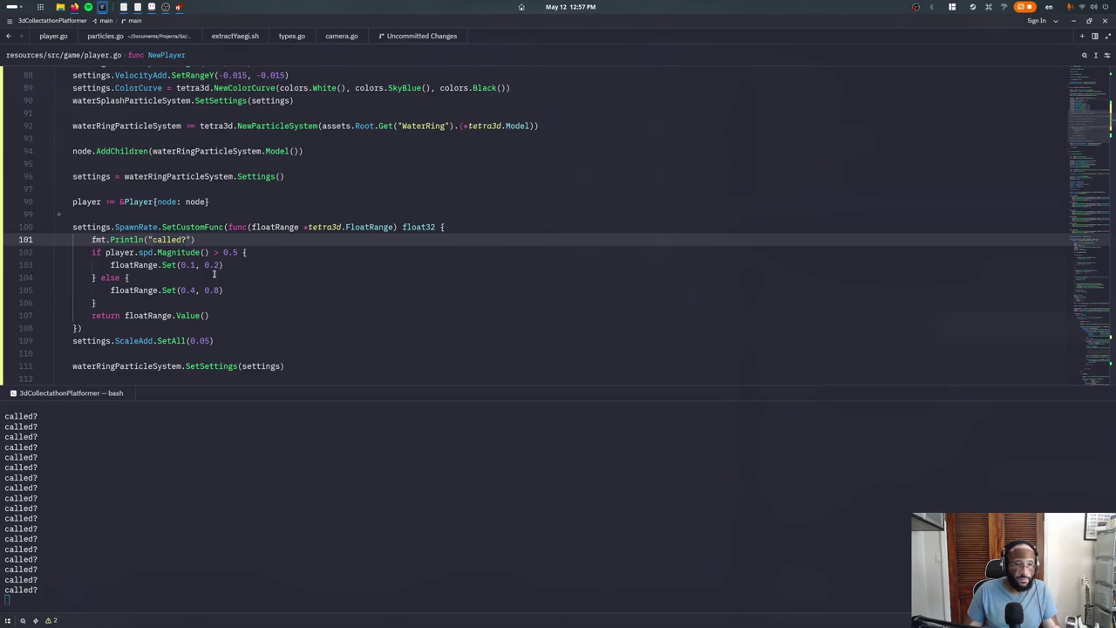
Change the fast-movement range to Set(0.0, 0.0), saving and checking the game
{"action": "key", "text": "Down"}
{"action": "key", "text": "Down"}
{"action": "key", "text": "r"}
{"action": "key", "text": "0"}
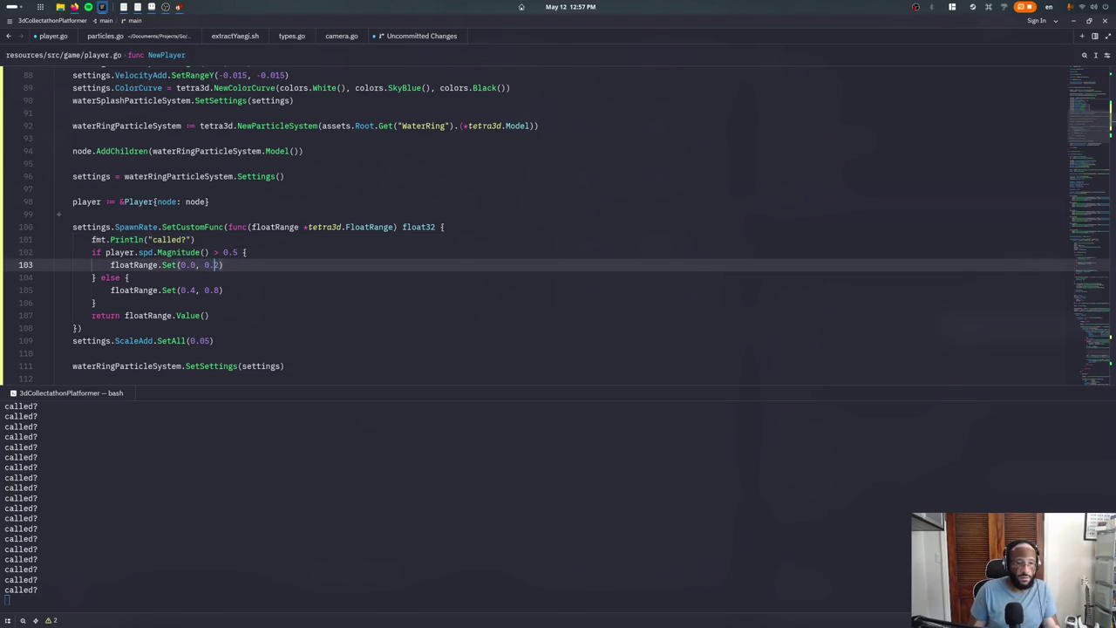
{"action": "type", "text": "1"}
{"action": "key", "text": "ctrl+s"}
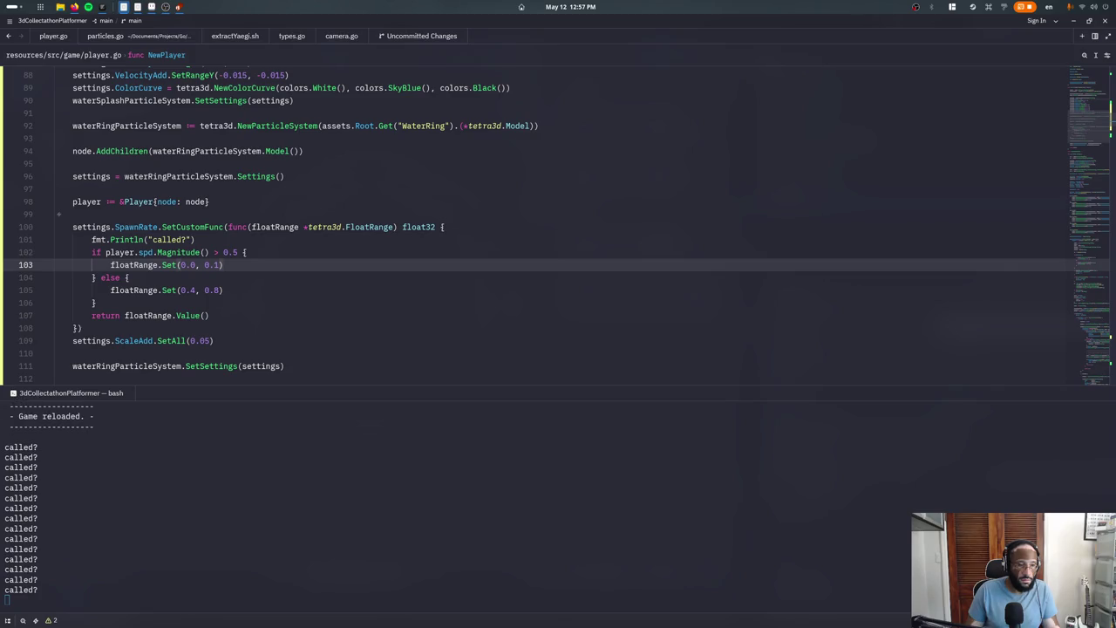
{"action": "key", "text": "alt+Tab"}
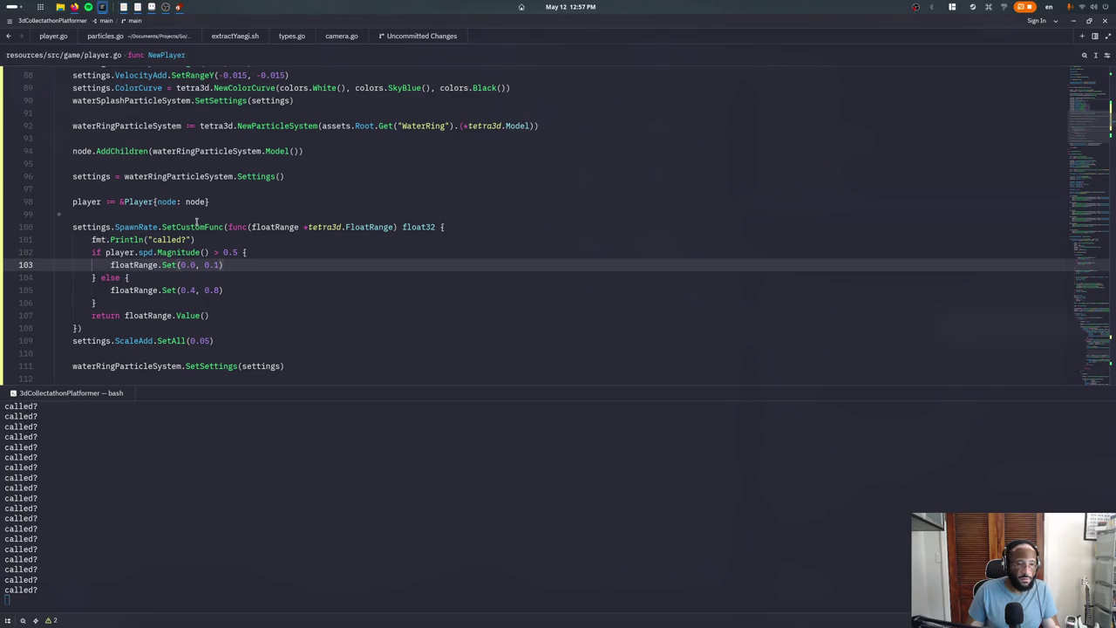
{"action": "key", "text": "BackSpace"}
{"action": "type", "text": "0"}
{"action": "key", "text": "ctrl+s"}
{"action": "key", "text": "alt+Tab"}
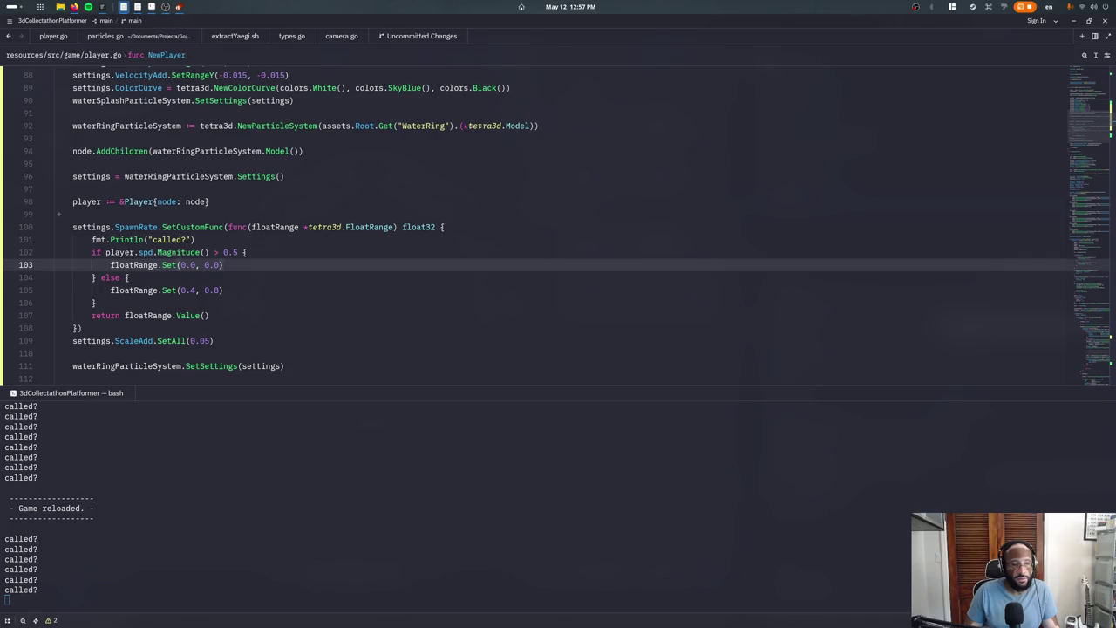
Add settings.SpawnRate.Set(100, 100) above the custom function and save
{"action": "key", "text": "alt+Tab"}
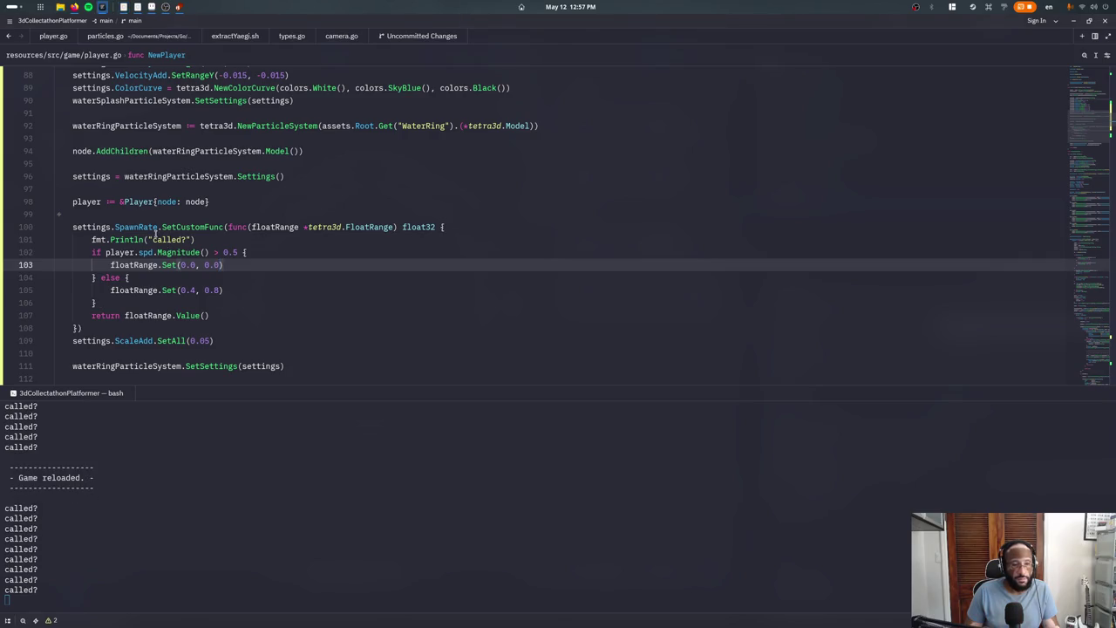
{"action": "left_click", "coordinate": [157, 214]}
{"action": "key", "text": "Return"}
{"action": "type", "text": "sett"}
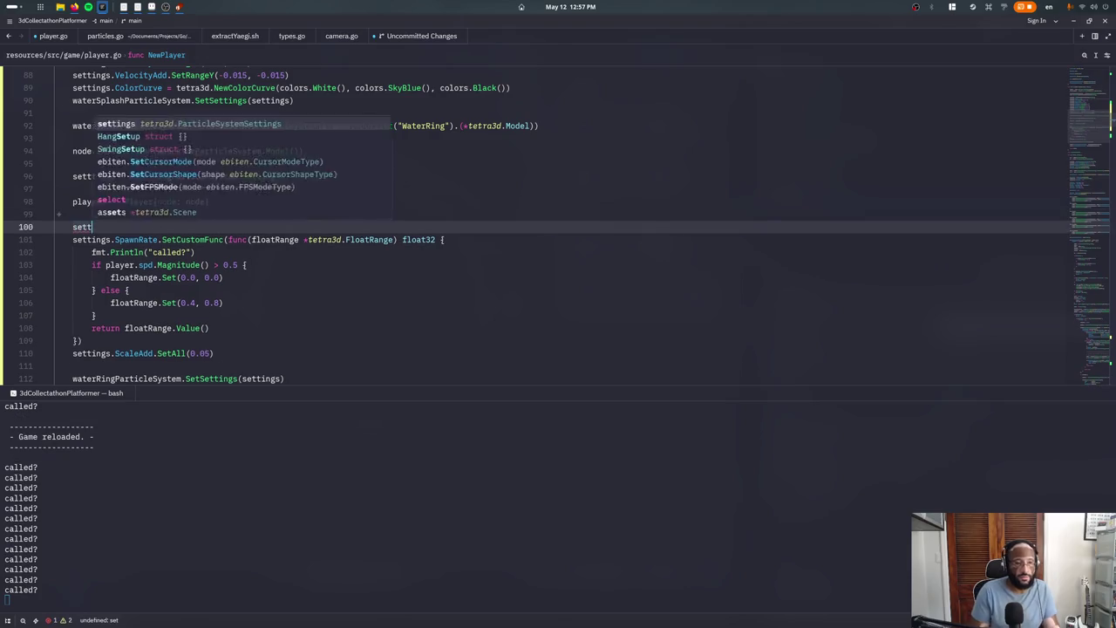
{"action": "type", "text": "ings.SpawnRate"}
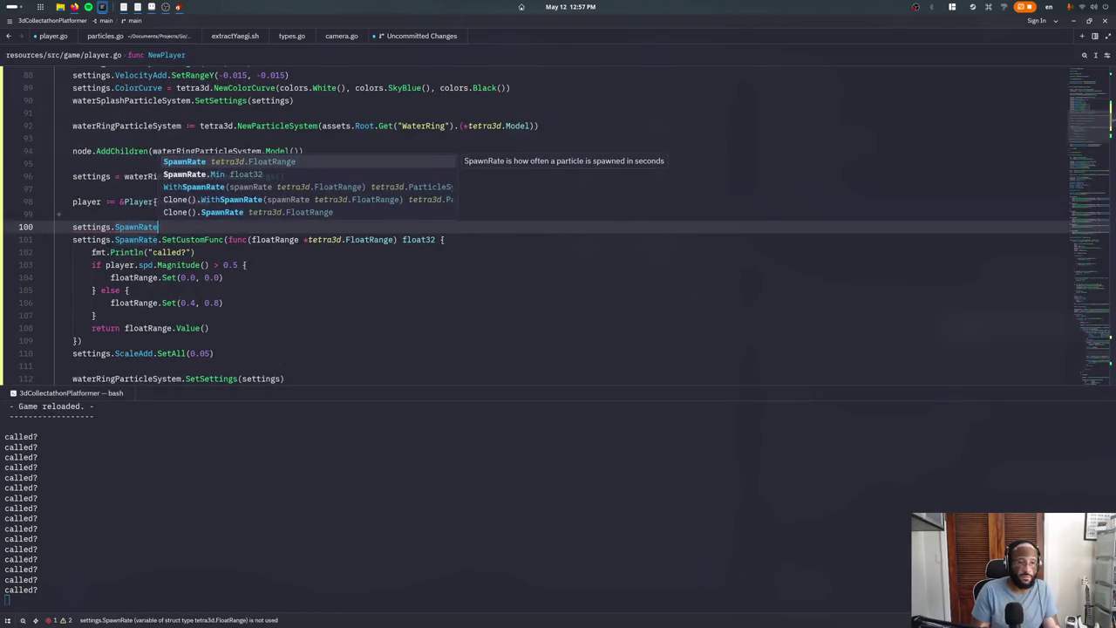
{"action": "type", "text": ".Set(100, 100"}
{"action": "key", "text": "ctrl+s"}
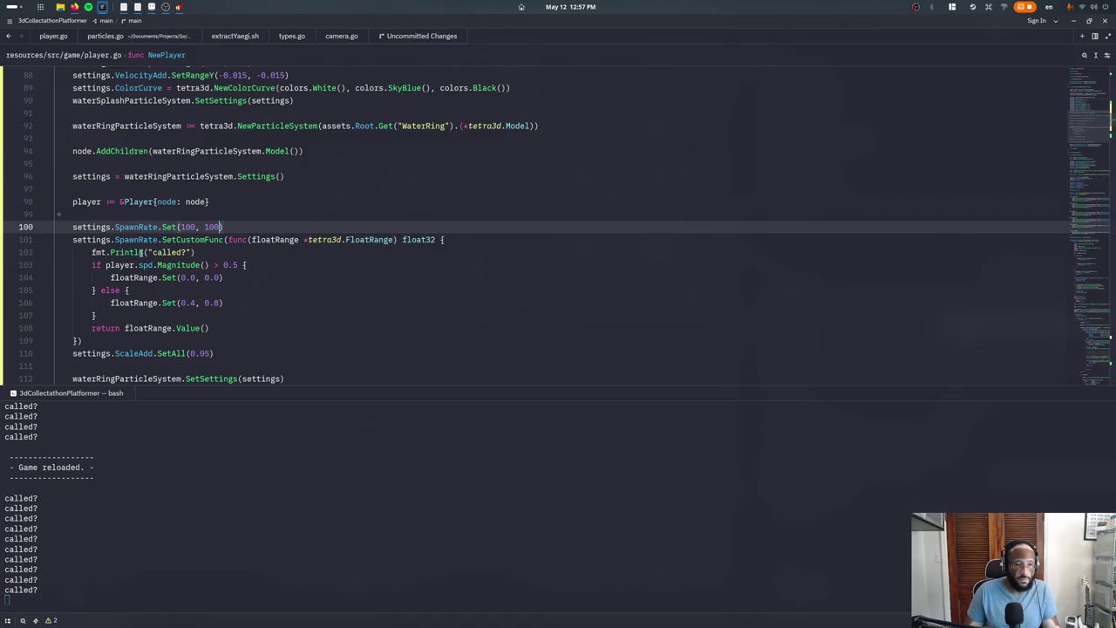
Find s.SpawnRate, then go to the SetCustomFunc definition in particles.go
{"action": "key", "text": "ctrl+f"}
{"action": "type", "text": "s.SpawnRate"}
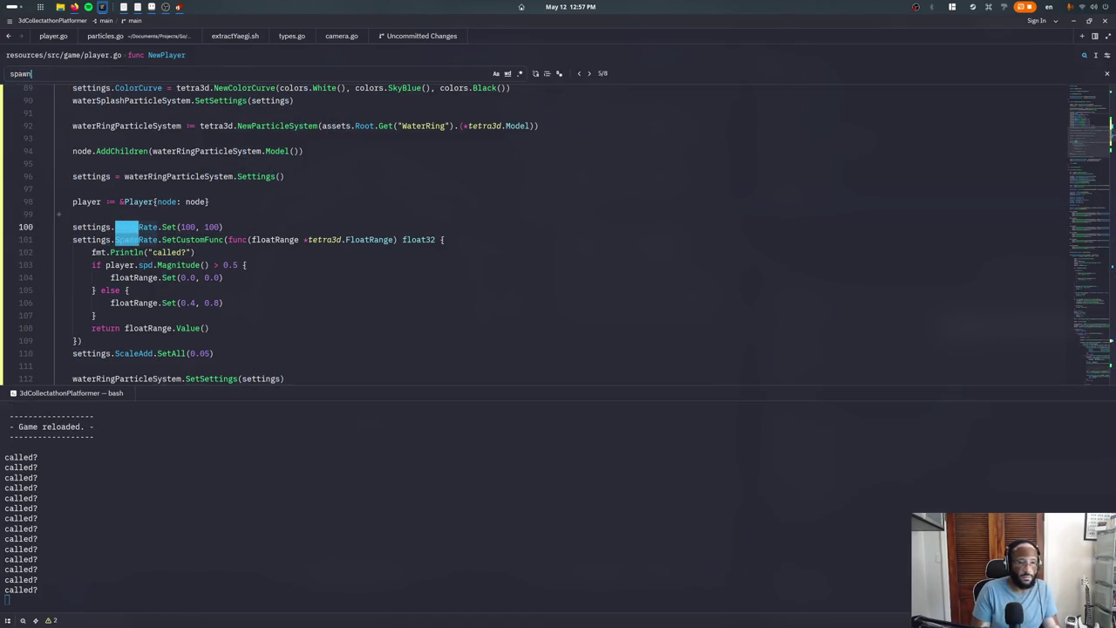
{"action": "key", "text": "Return"}
{"action": "key", "text": "Escape"}
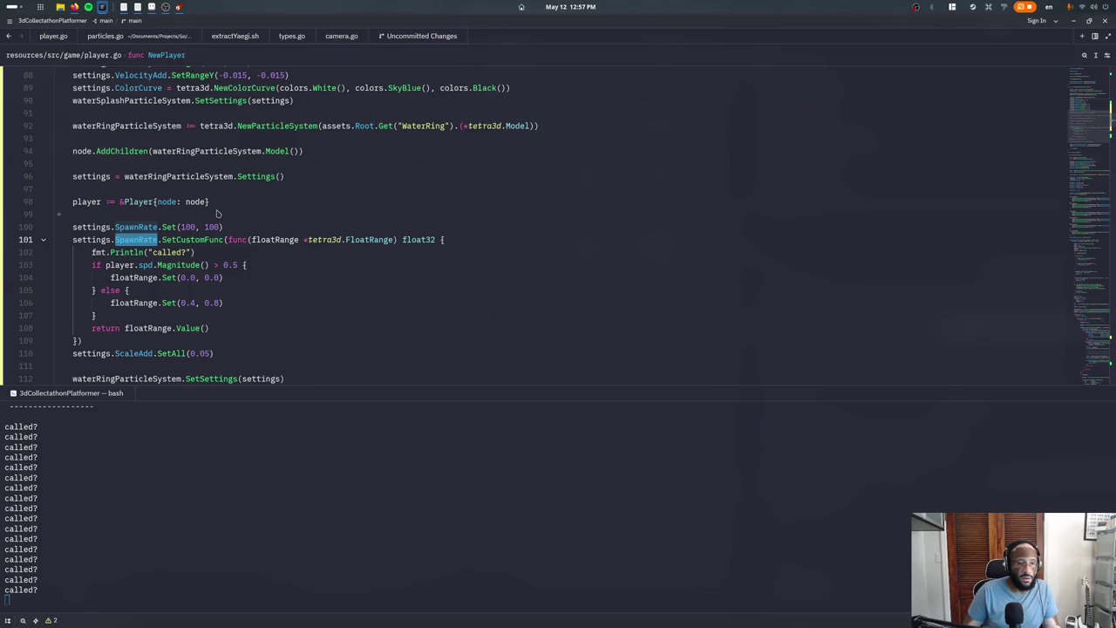
{"action": "left_click", "coordinate": [217, 253]}
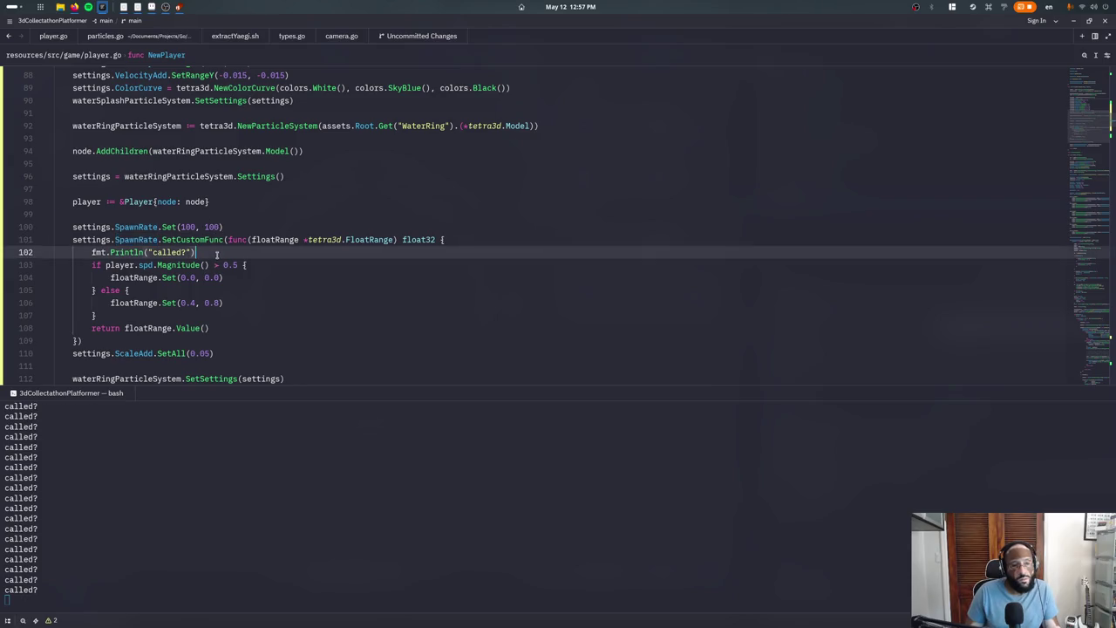
{"action": "left_click", "coordinate": [224, 350]}
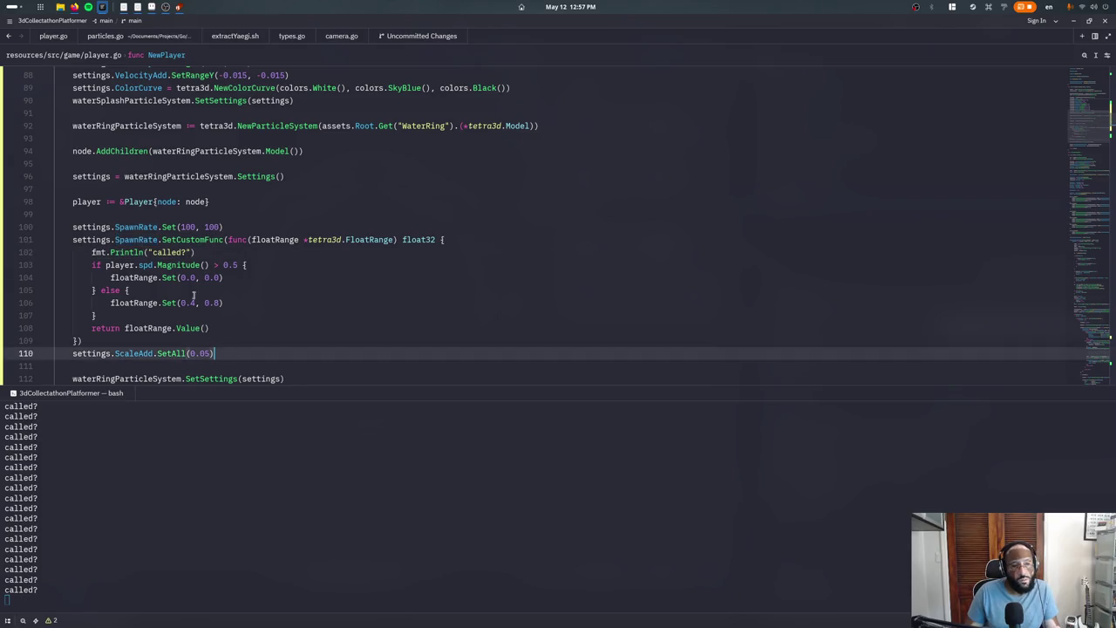
{"action": "mouse_move", "coordinate": [191, 238]}
{"action": "left_click", "coordinate": [166, 239], "text": "ctrl"}
{"action": "scroll", "coordinate": [179, 190], "scroll_direction": "up", "scroll_amount": 3}
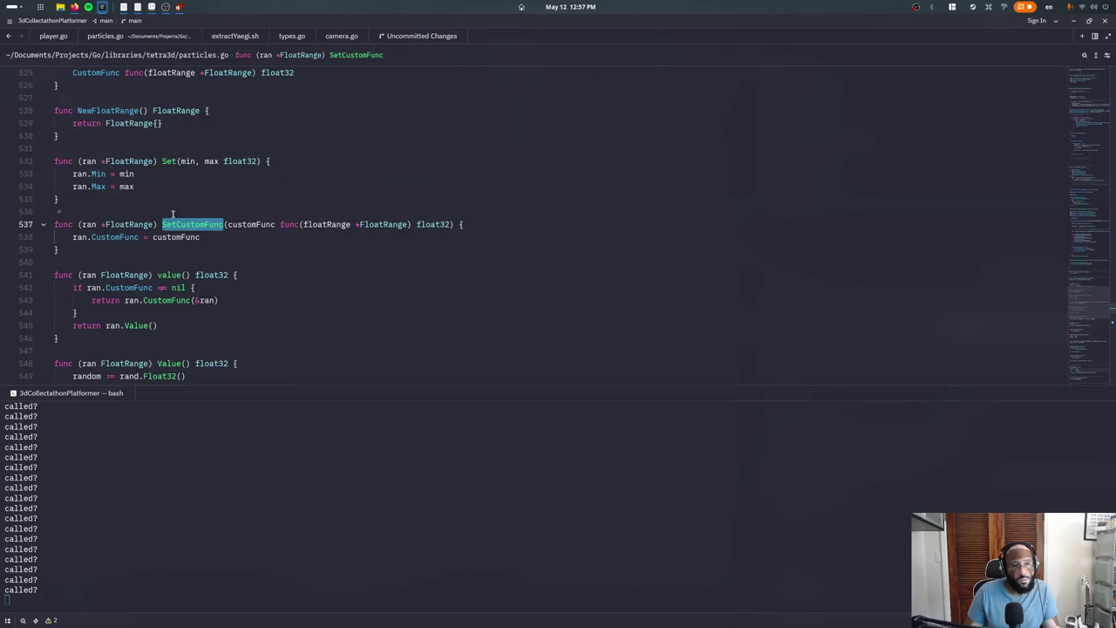
Hide the terminal and review, then close, all references to FloatRange's value()
{"action": "key", "text": "ctrl+j"}
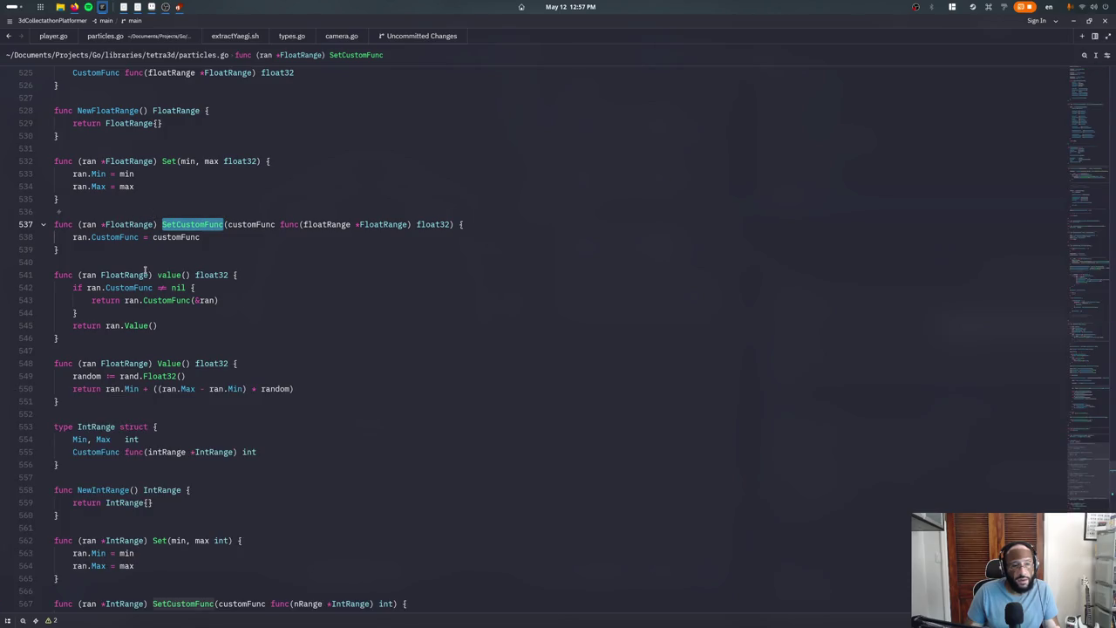
{"action": "left_click", "coordinate": [122, 277]}
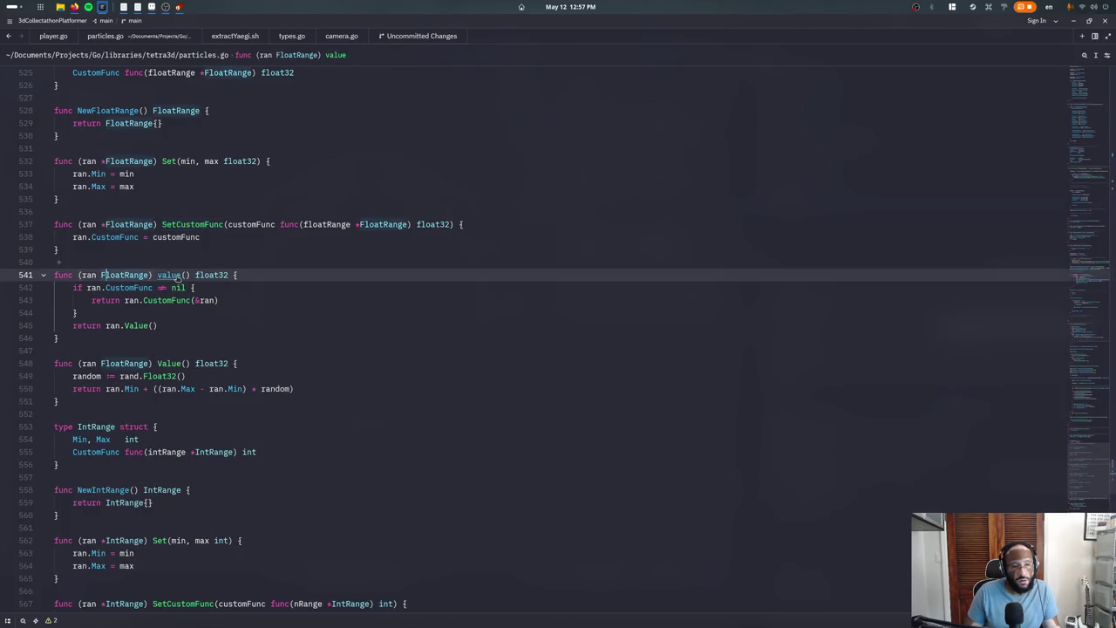
{"action": "left_click", "coordinate": [170, 277], "text": "ctrl"}
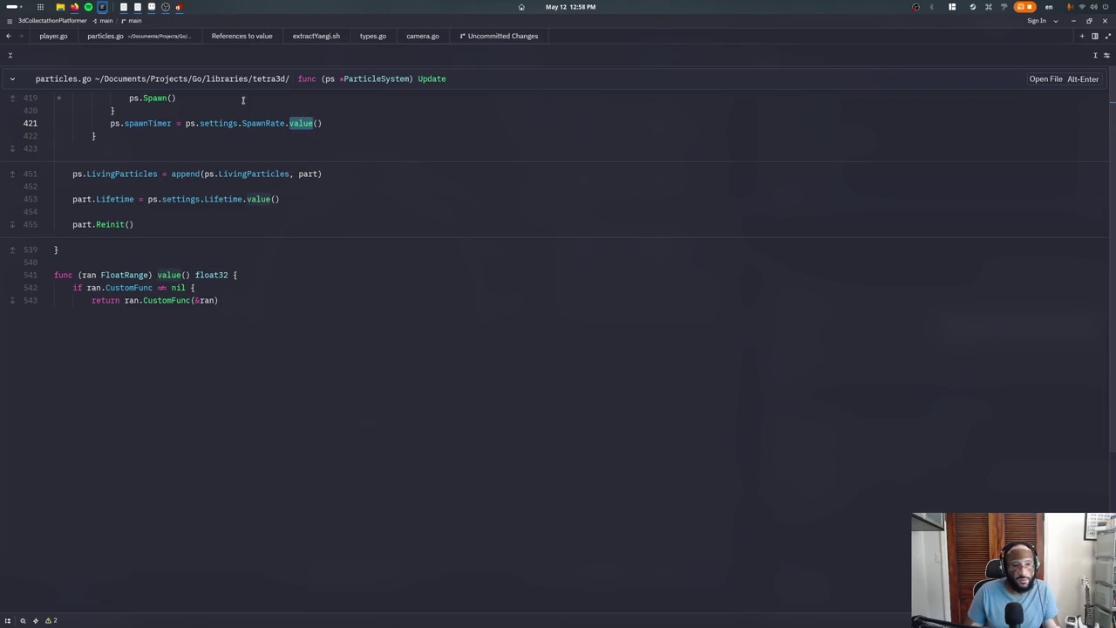
{"action": "key", "text": "Escape"}
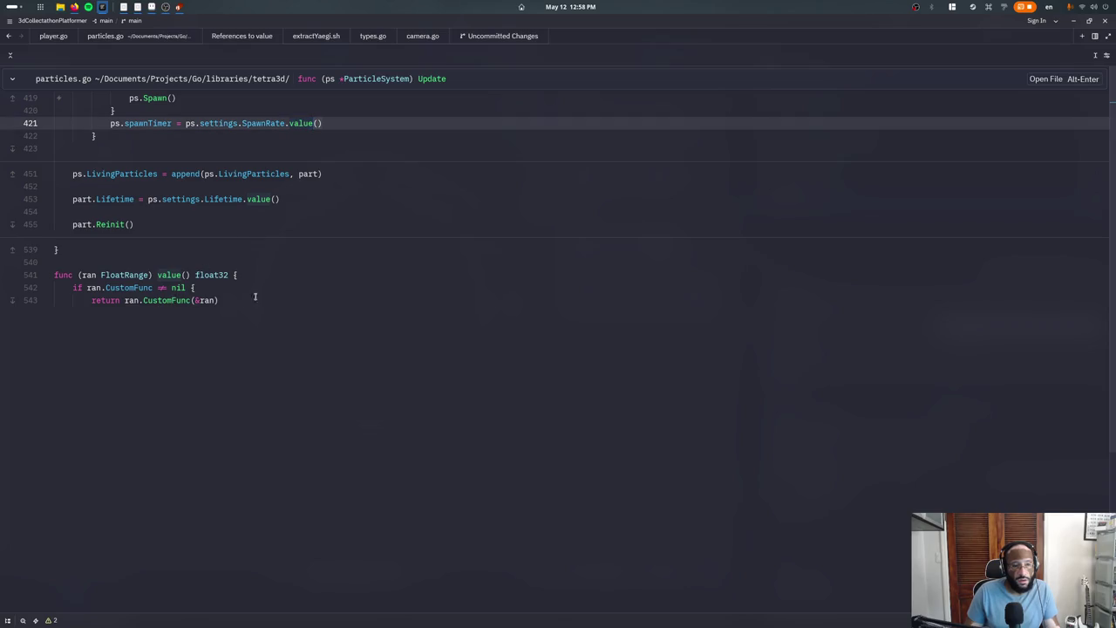
{"action": "key", "text": "ctrl+w"}
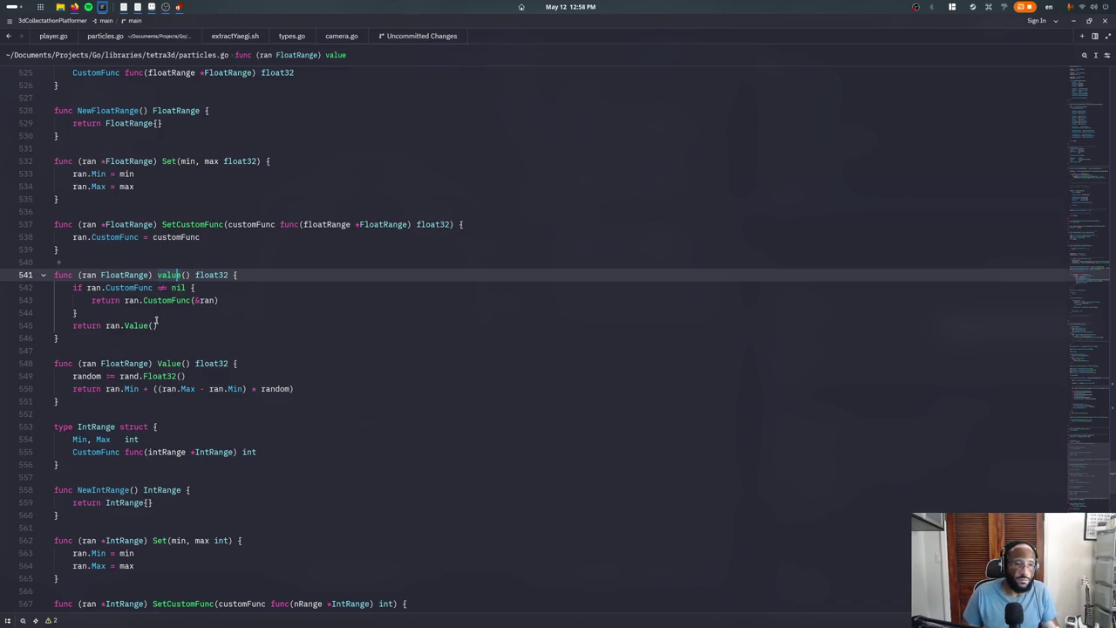
Inspect FloatRange's value method around lines 539–545, then close particles.go
{"action": "left_click", "coordinate": [205, 320]}
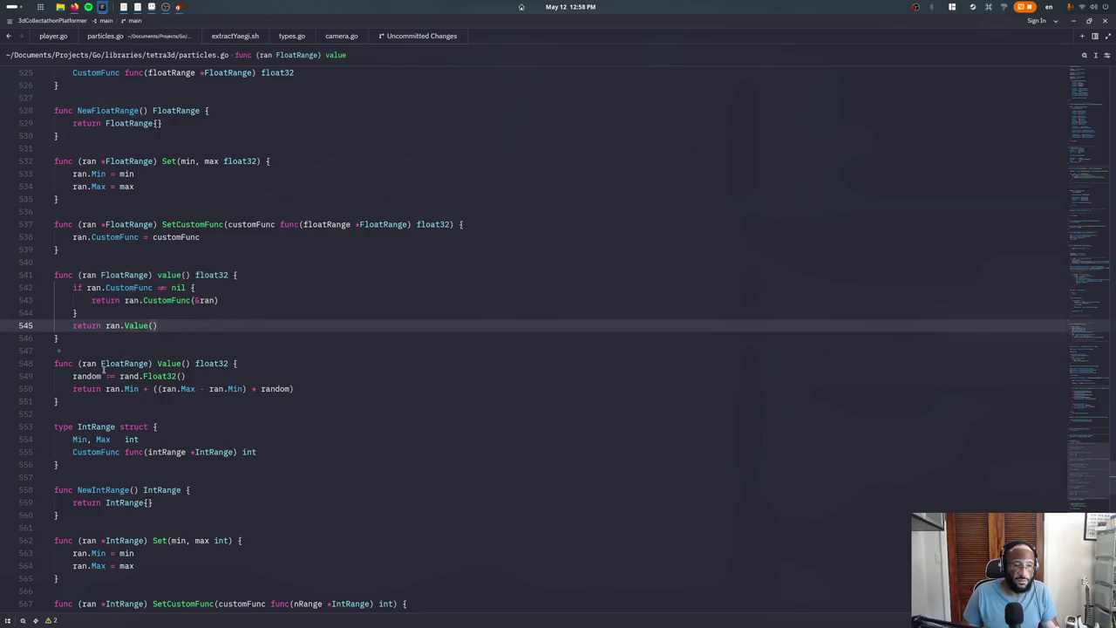
{"action": "left_click", "coordinate": [100, 276]}
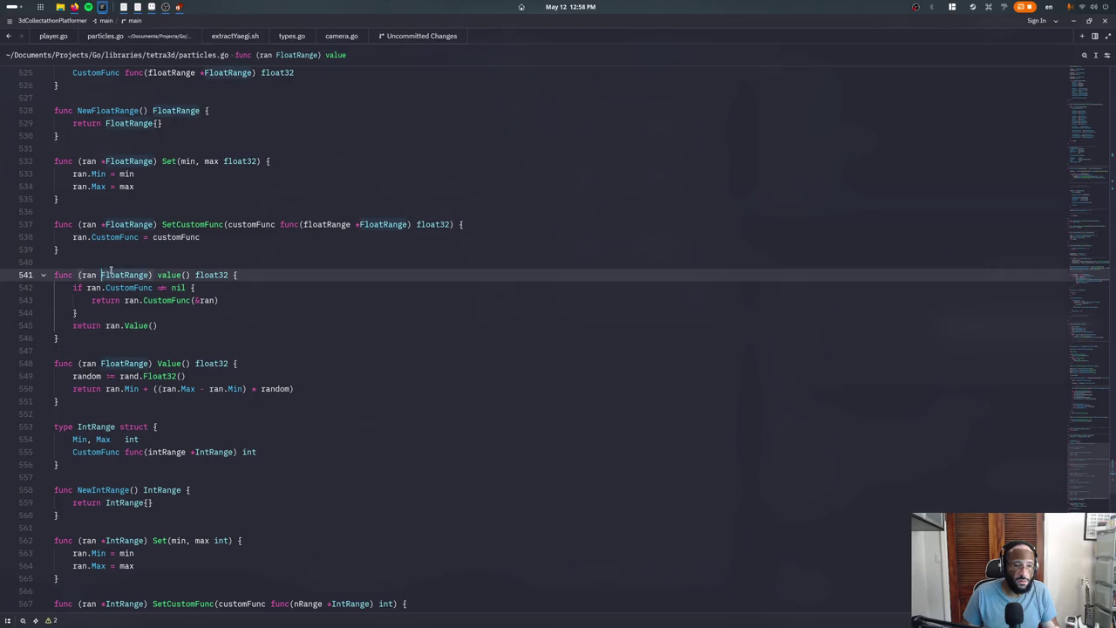
{"action": "left_click", "coordinate": [129, 249]}
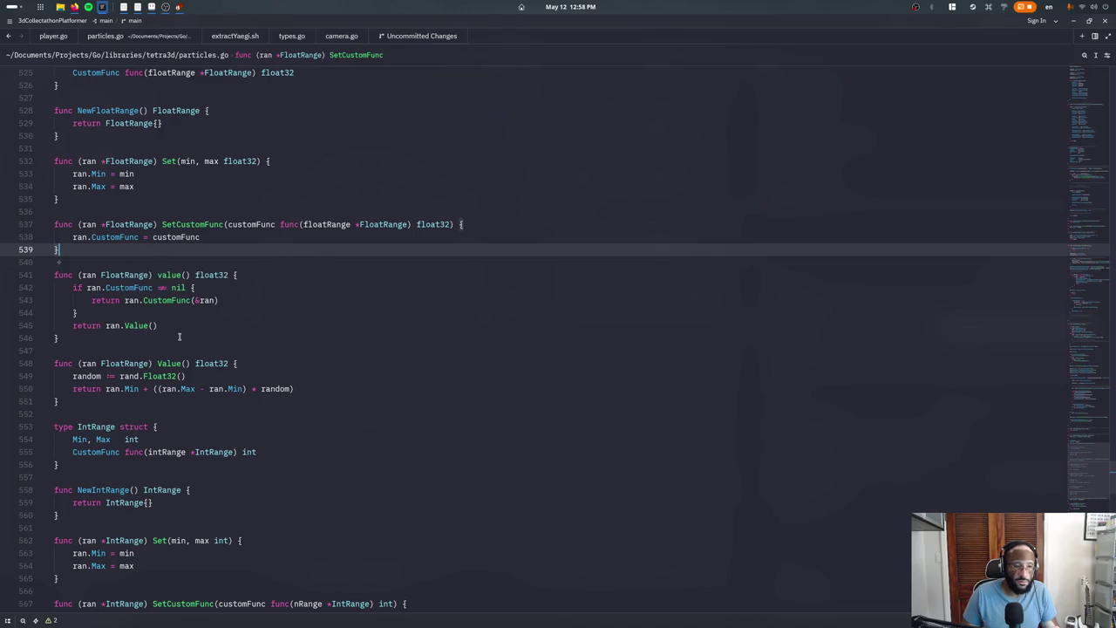
{"action": "mouse_move", "coordinate": [166, 300]}
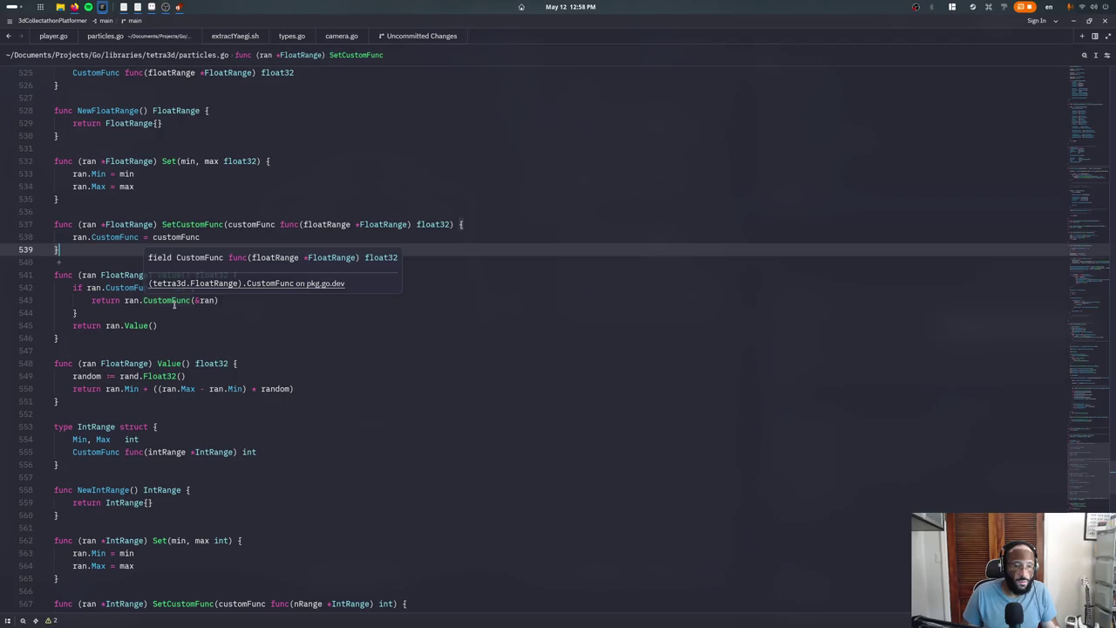
{"action": "key", "text": "ctrl+w"}
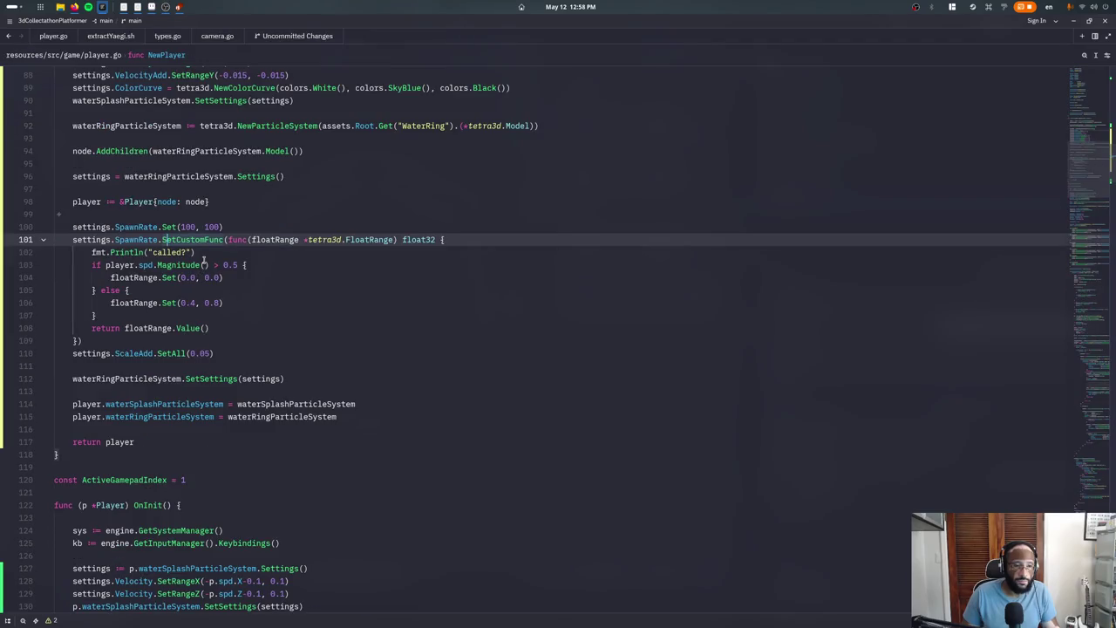
Restore the commented-out if/else speed-check block around the water-ring spawning
{"action": "left_click", "coordinate": [199, 264]}
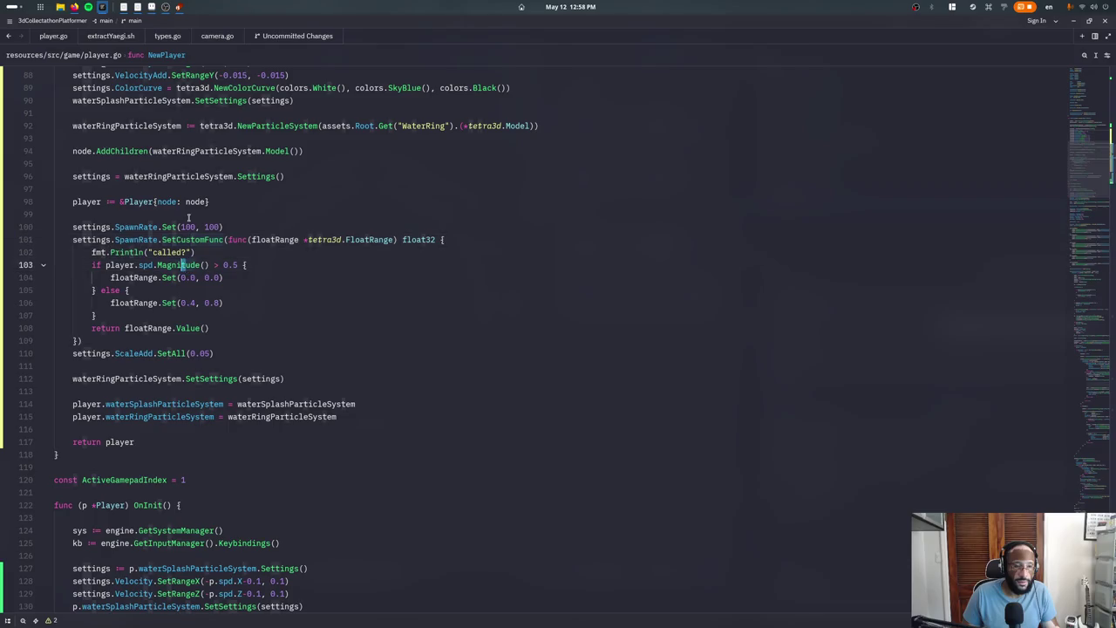
{"action": "key", "text": "ctrl+slash"}
{"action": "mouse_move", "coordinate": [54, 302]}
{"action": "left_mouse_down"}
{"action": "mouse_move", "coordinate": [200, 303]}
{"action": "mouse_move", "coordinate": [110, 314]}
{"action": "left_mouse_up"}
{"action": "key", "text": "ctrl+slash"}
{"action": "key", "text": "ctrl+s"}
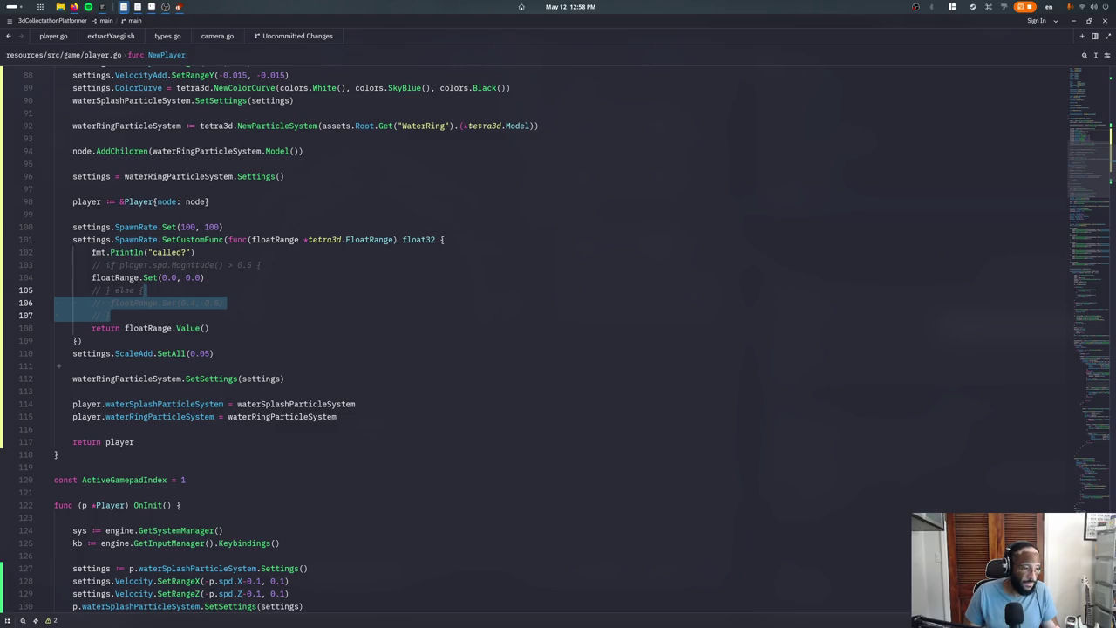
{"action": "key", "text": "ctrl+slash"}
{"action": "left_click", "coordinate": [182, 264]}
{"action": "key", "text": "ctrl+slash"}
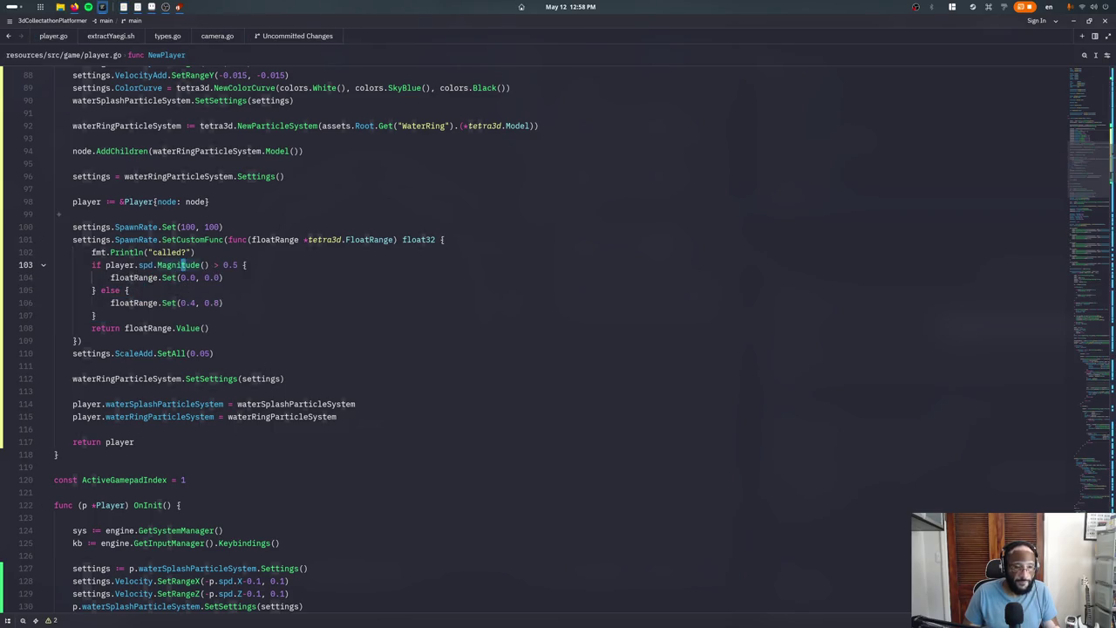
Add player.spd.Magnitude() to the debug Println, save, and view the logged speeds in the terminal
{"action": "left_click", "coordinate": [192, 252]}
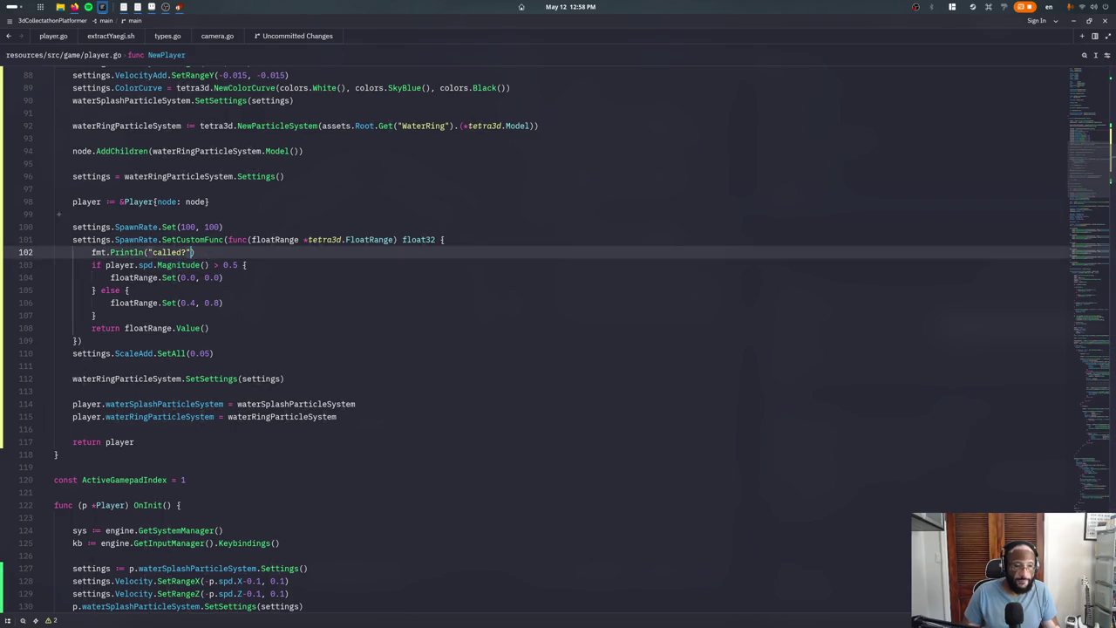
{"action": "type", "text": ", player"}
{"action": "key", "text": "ctrl+z"}
{"action": "left_click", "coordinate": [199, 264]}
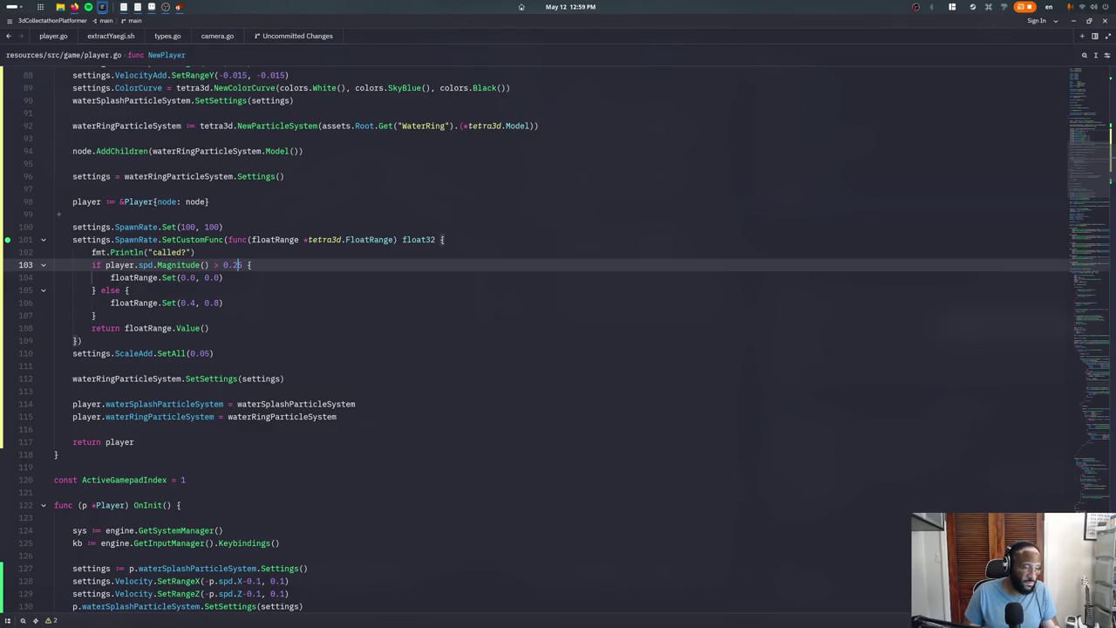
{"action": "left_click", "coordinate": [213, 252]}
{"action": "type", "text": ","}
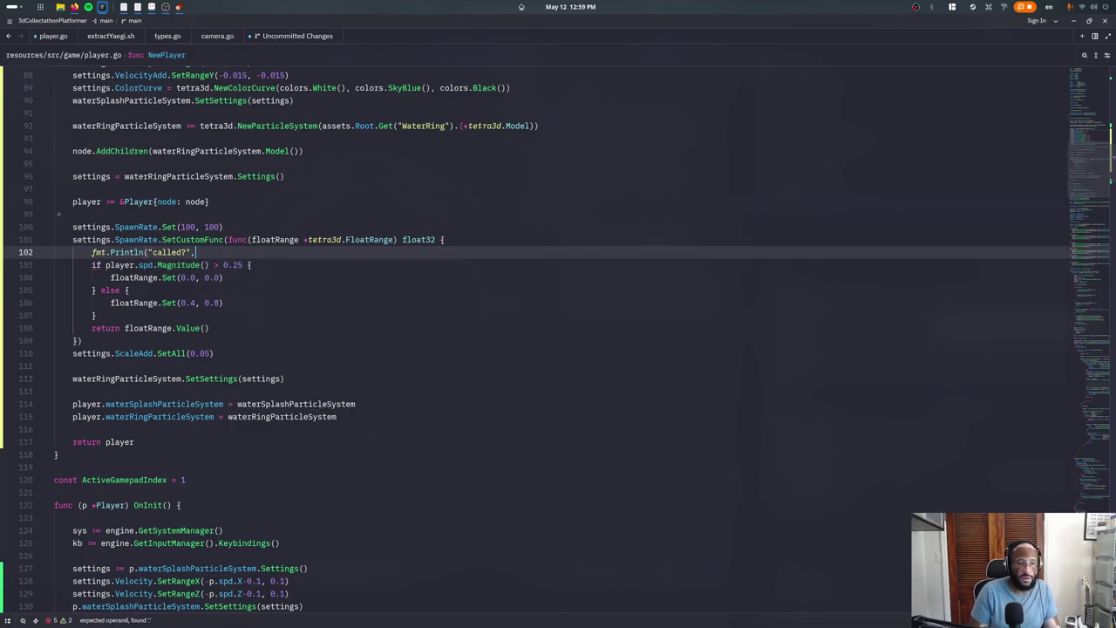
{"action": "type", "text": ".m"}
{"action": "key", "text": "Return"}
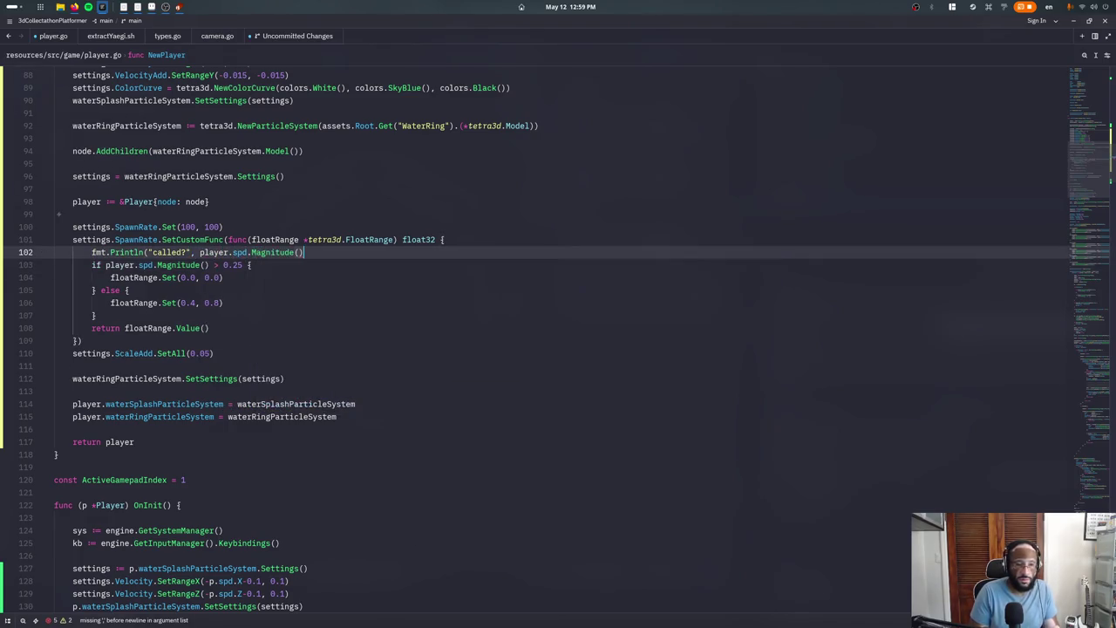
{"action": "type", "text": ")"}
{"action": "key", "text": "ctrl+s"}
{"action": "key", "text": "ctrl+grave"}
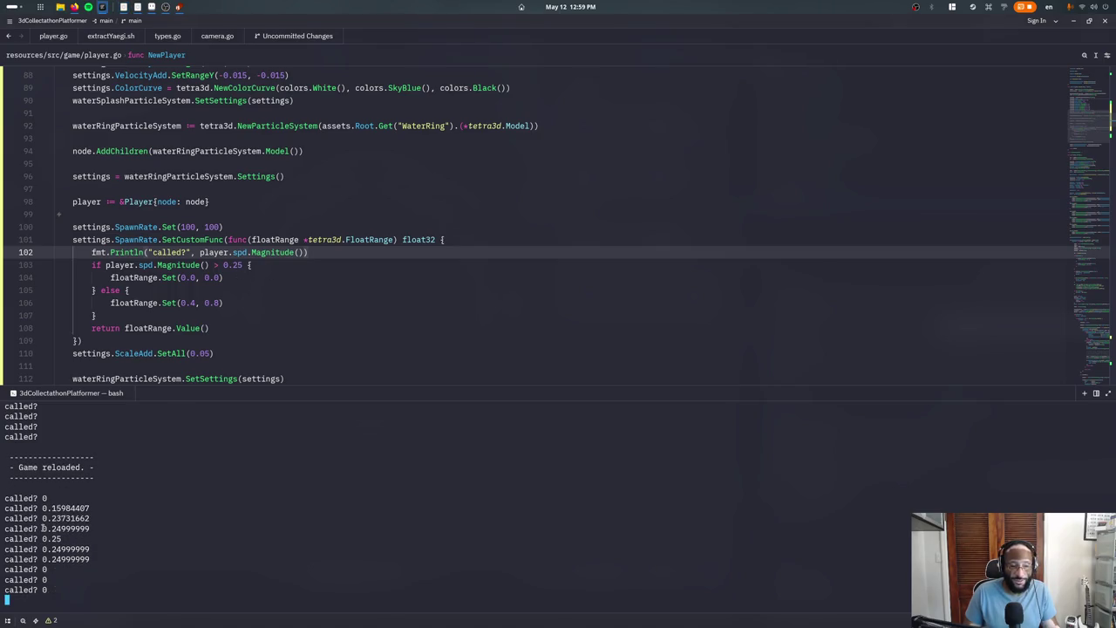
Remove the debug print and change the spawn condition to !player.spd.IsZero(), then save
{"action": "left_click", "coordinate": [233, 265]}
{"action": "key", "text": "ctrl+z"}
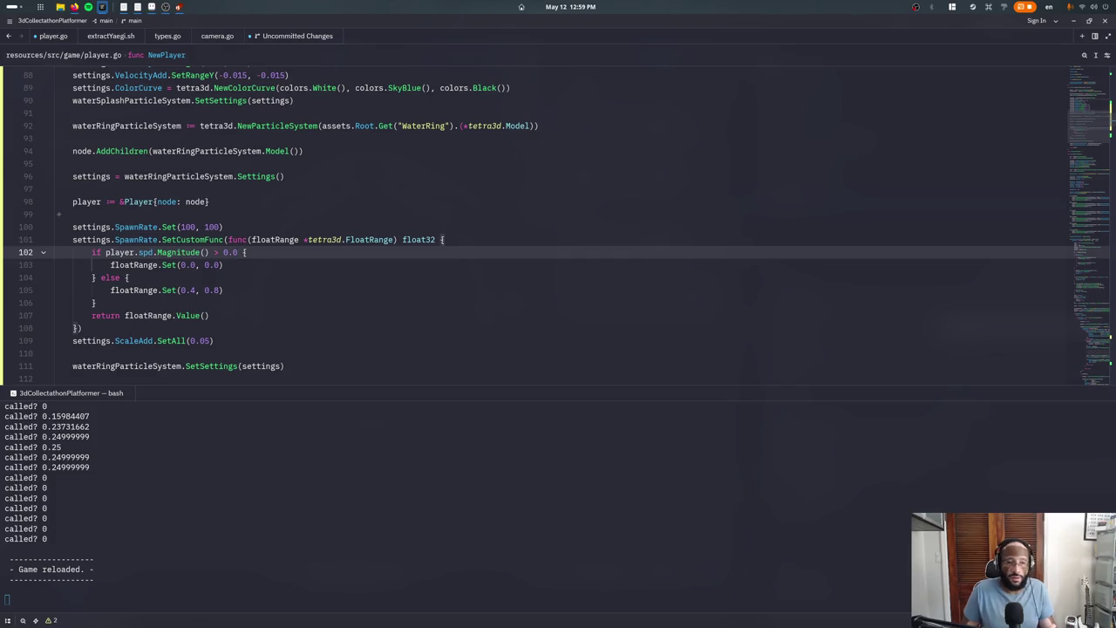
{"action": "key", "text": "ctrl+shift+Left"}
{"action": "key", "text": "BackSpace"}
{"action": "type", "text": "IsZer"}
{"action": "key", "text": "Return"}
{"action": "double_click", "coordinate": [144, 252]}
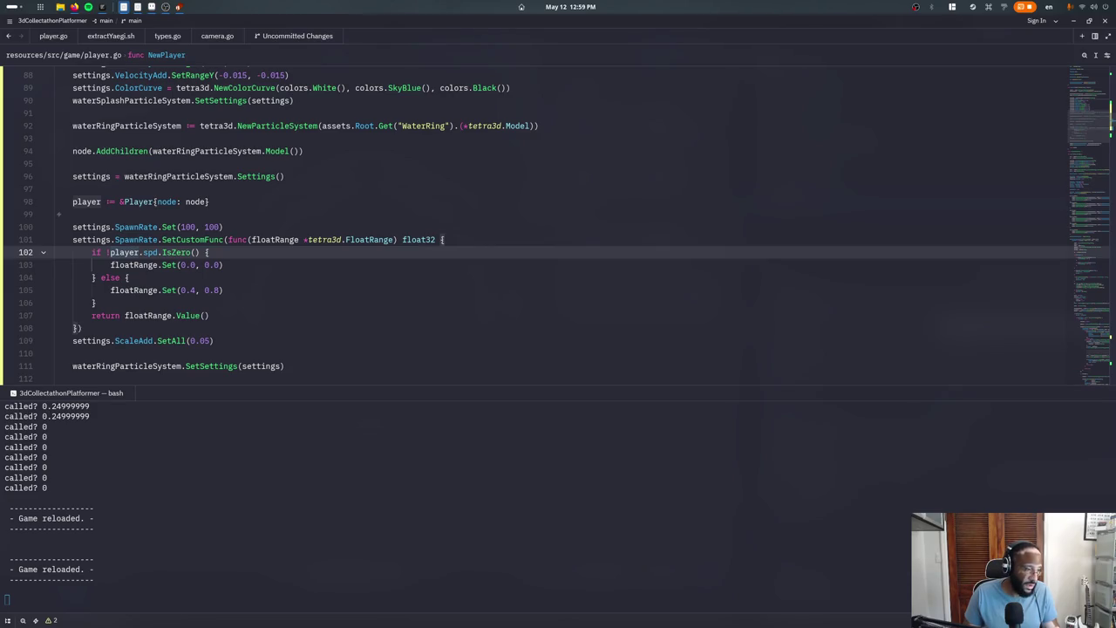
{"action": "key", "text": "alt+Tab"}
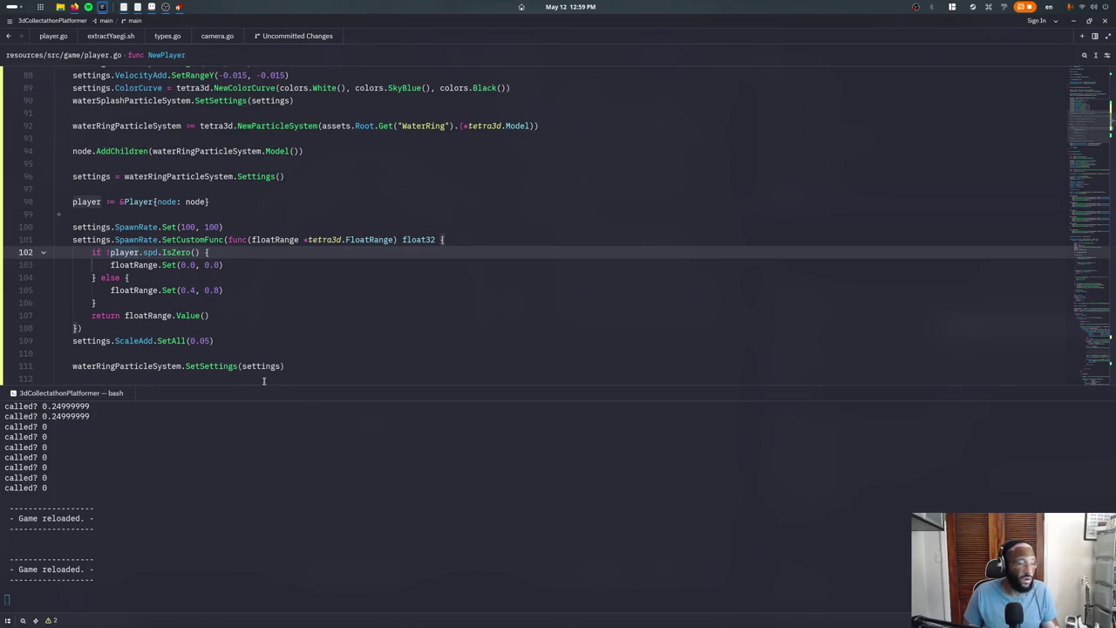
{"action": "key", "text": "alt+Tab"}
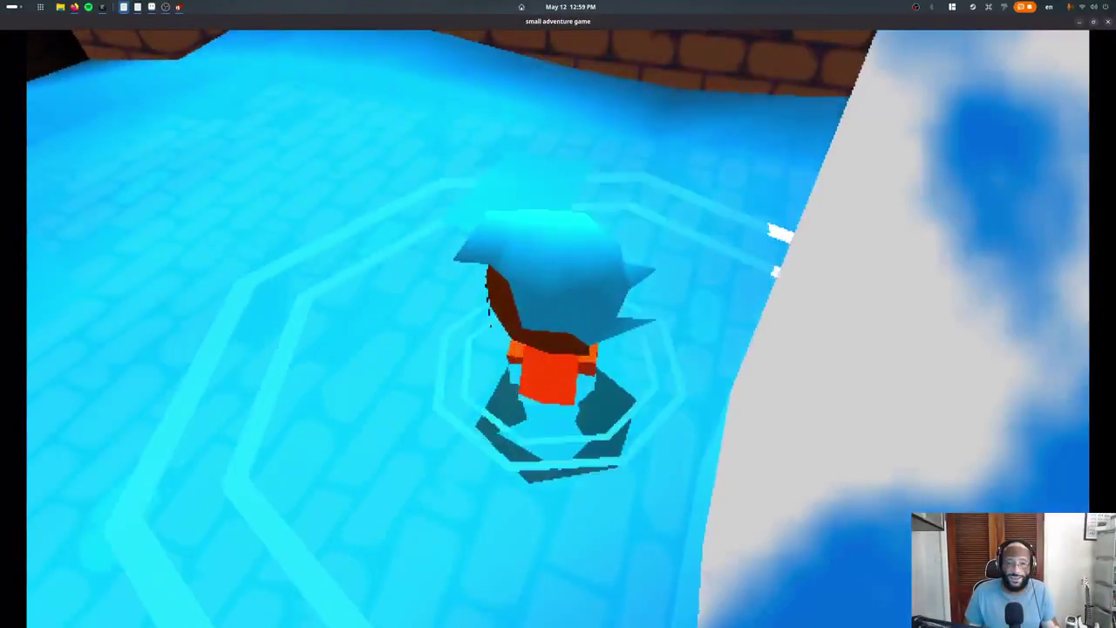
Orbit the camera and swim the character along the water channels to watch the rings
{"action": "key", "text": "a"}
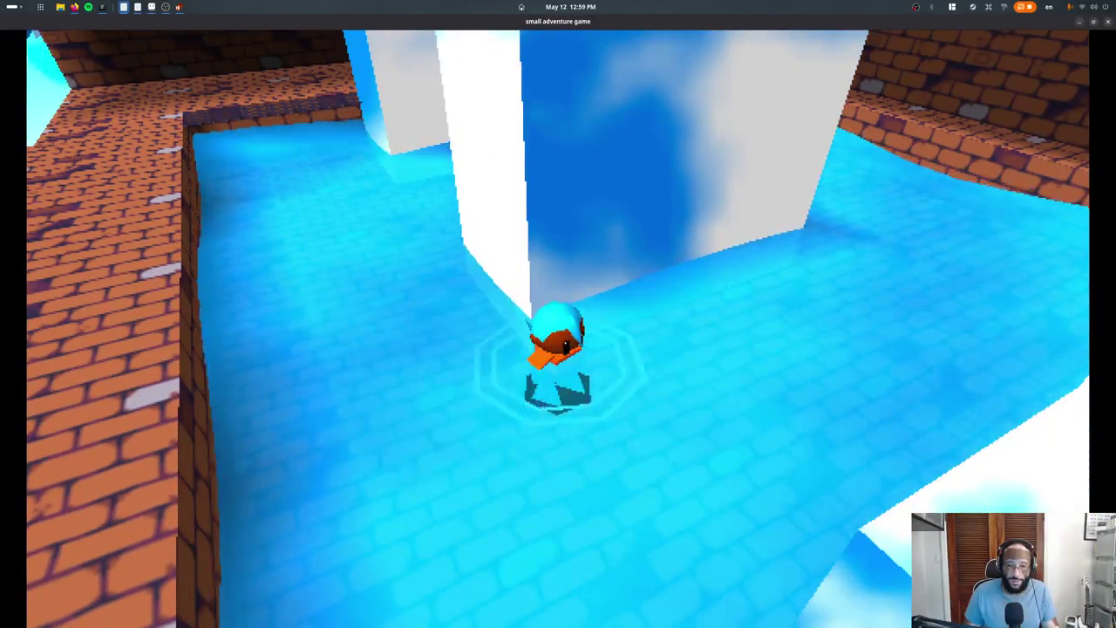
{"action": "key", "text": "a"}
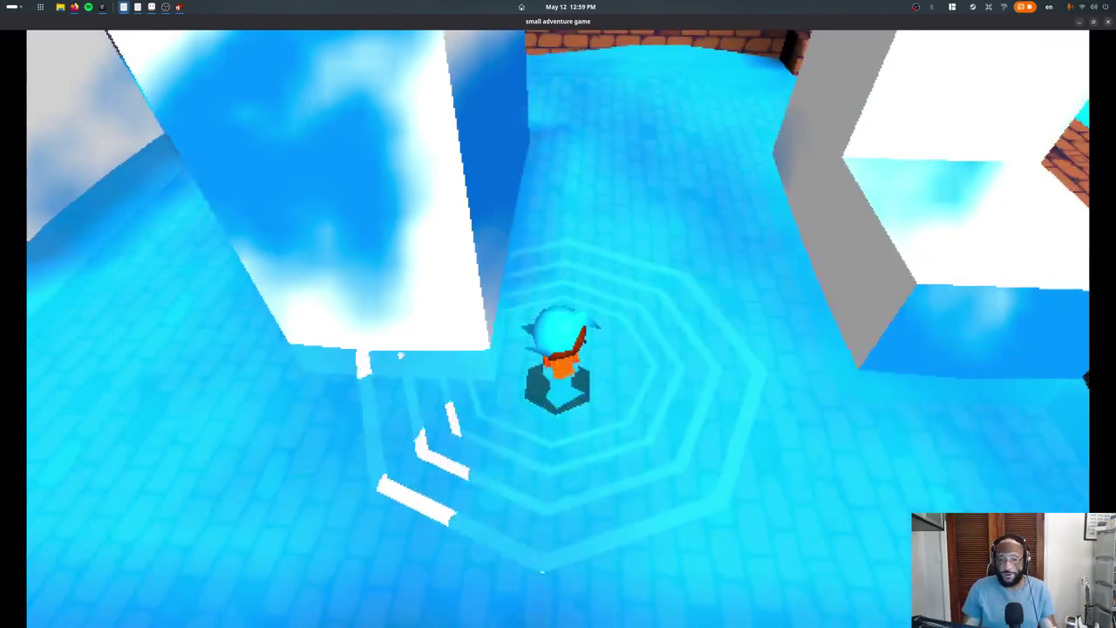
{"action": "key", "text": "d"}
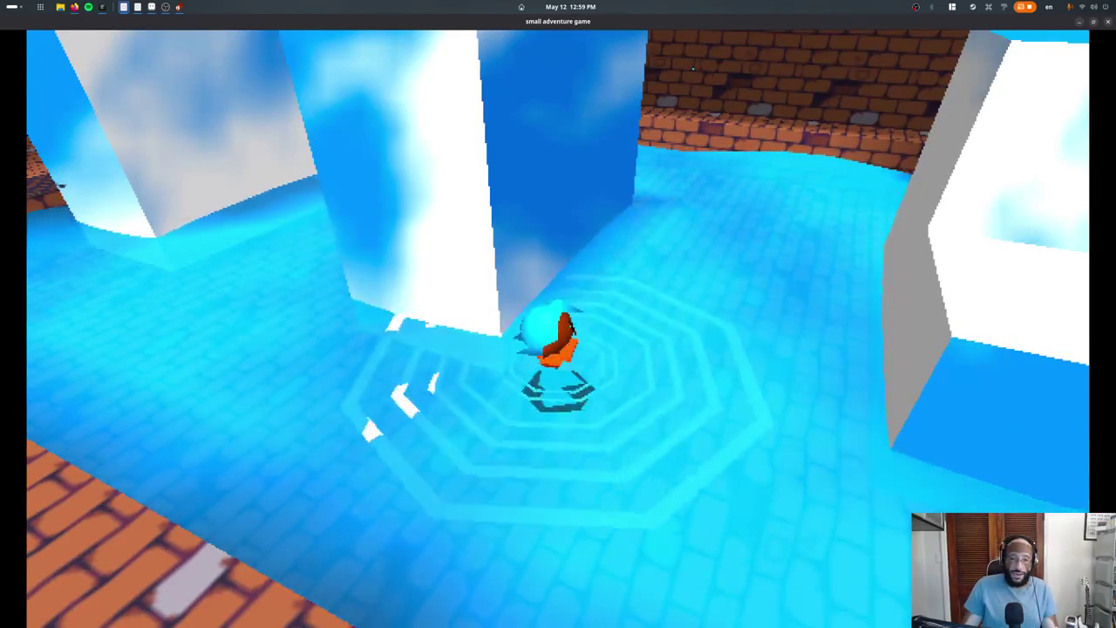
{"action": "key", "text": "d"}
{"action": "key", "text": "w"}
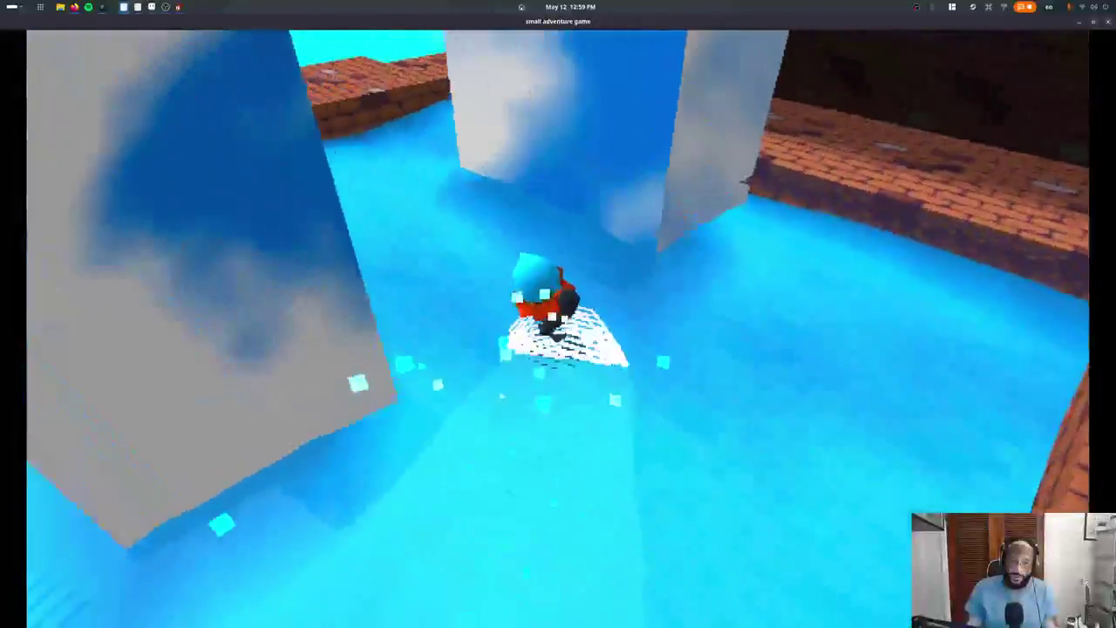
{"action": "key", "text": "w"}
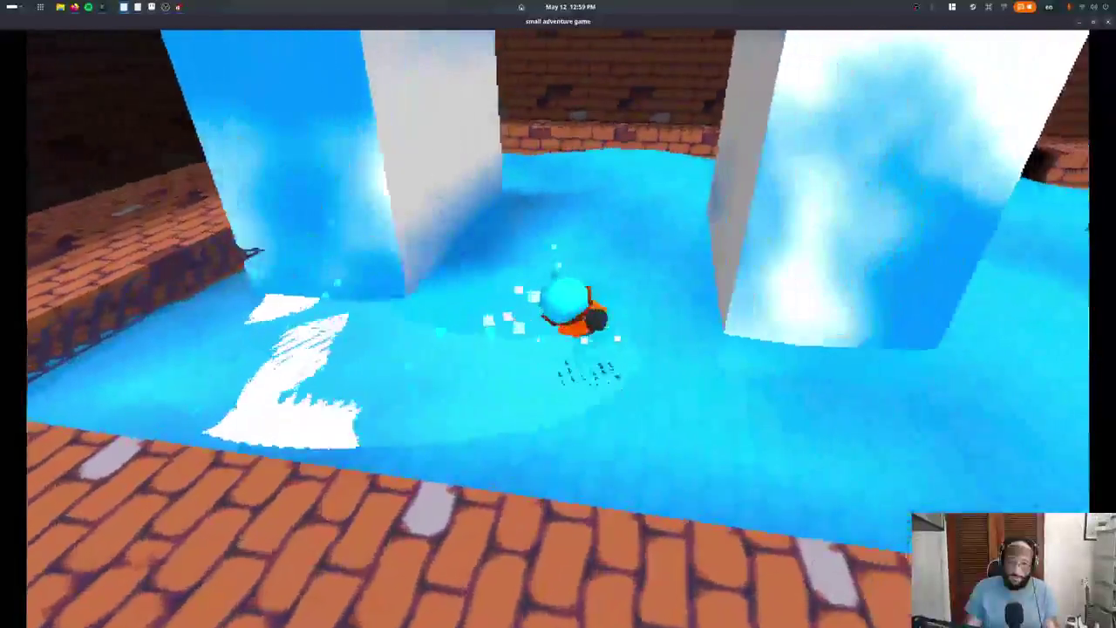
{"action": "key", "text": "w"}
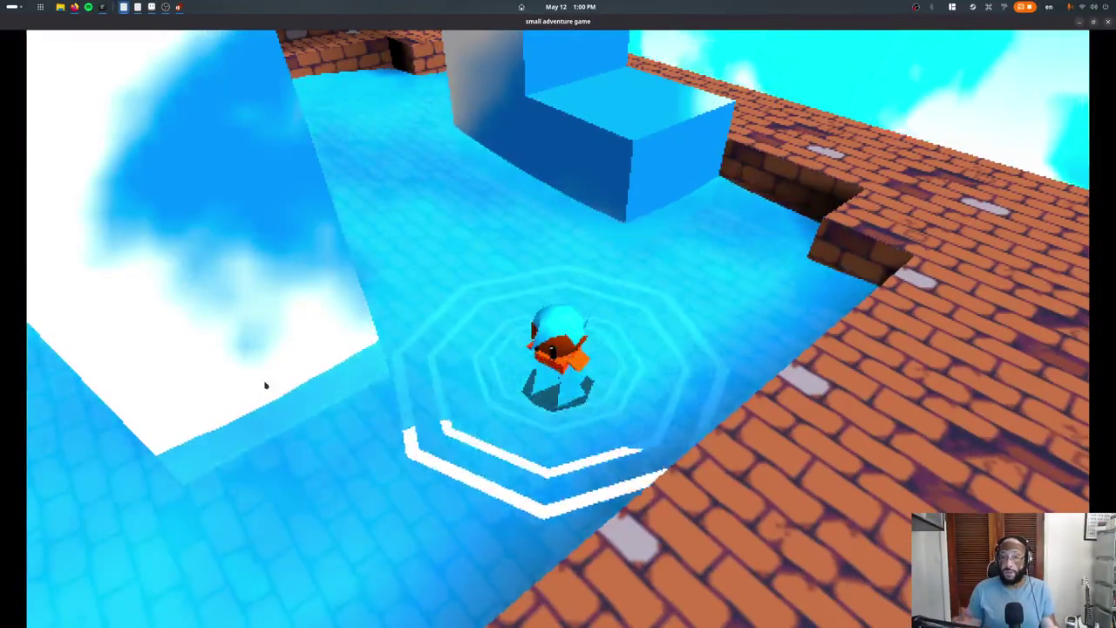
{"action": "key", "text": "alt+Tab"}
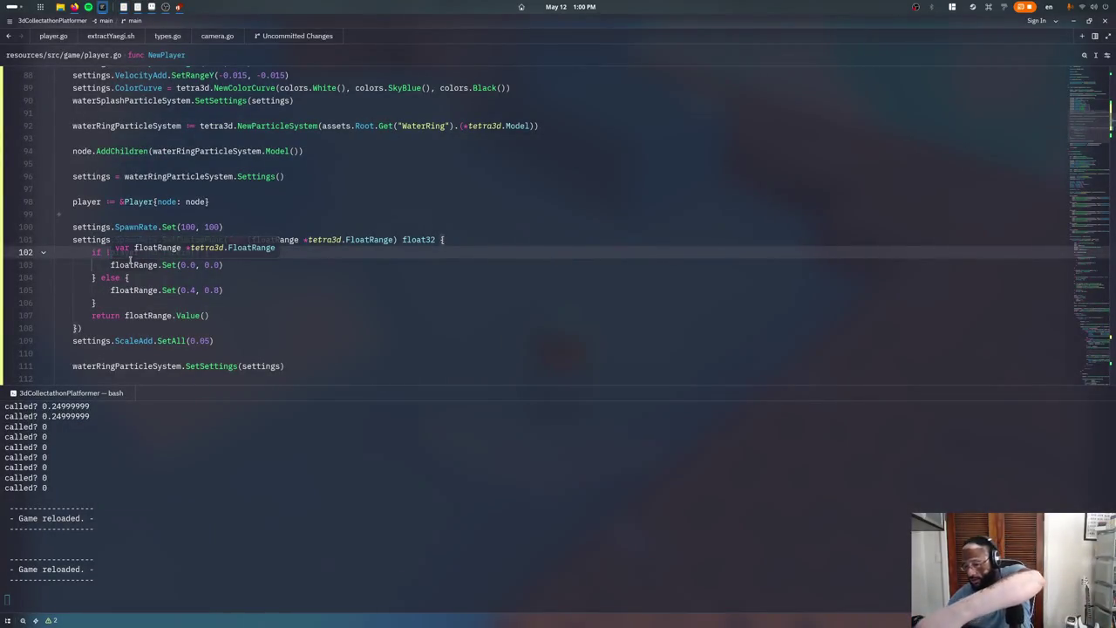
Change the resting ring floatRange.Set values to (0.1, 0.2)
{"action": "left_click", "coordinate": [202, 264]}
{"action": "key", "text": "BackSpace"}
{"action": "type", "text": "1"}
{"action": "left_click", "coordinate": [221, 264]}
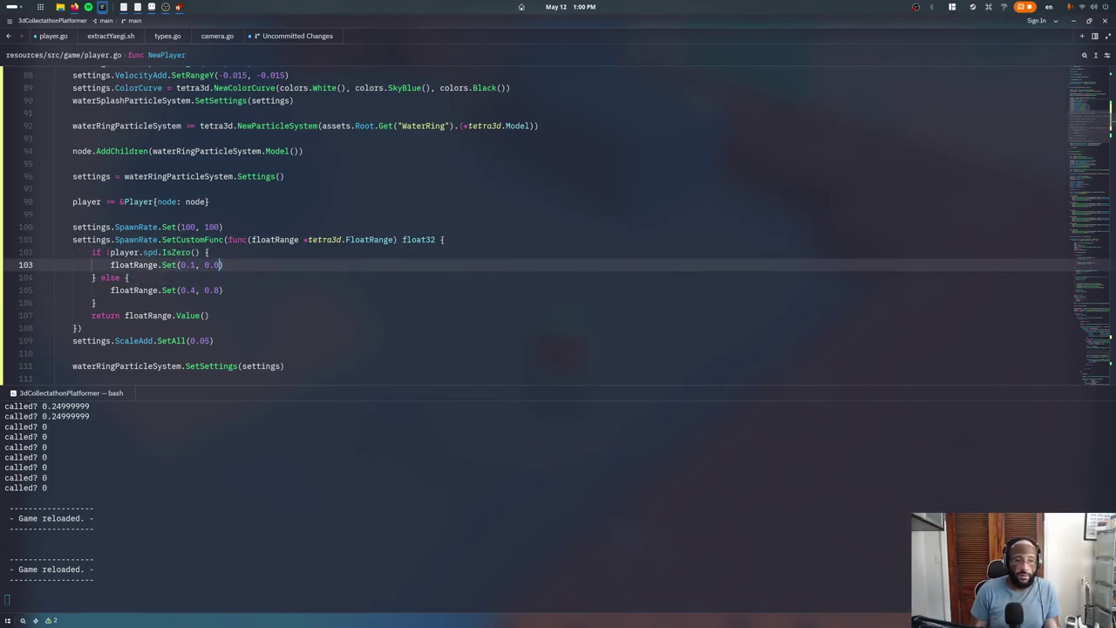
{"action": "type", "text": "2"}
{"action": "left_click", "coordinate": [444, 239]}
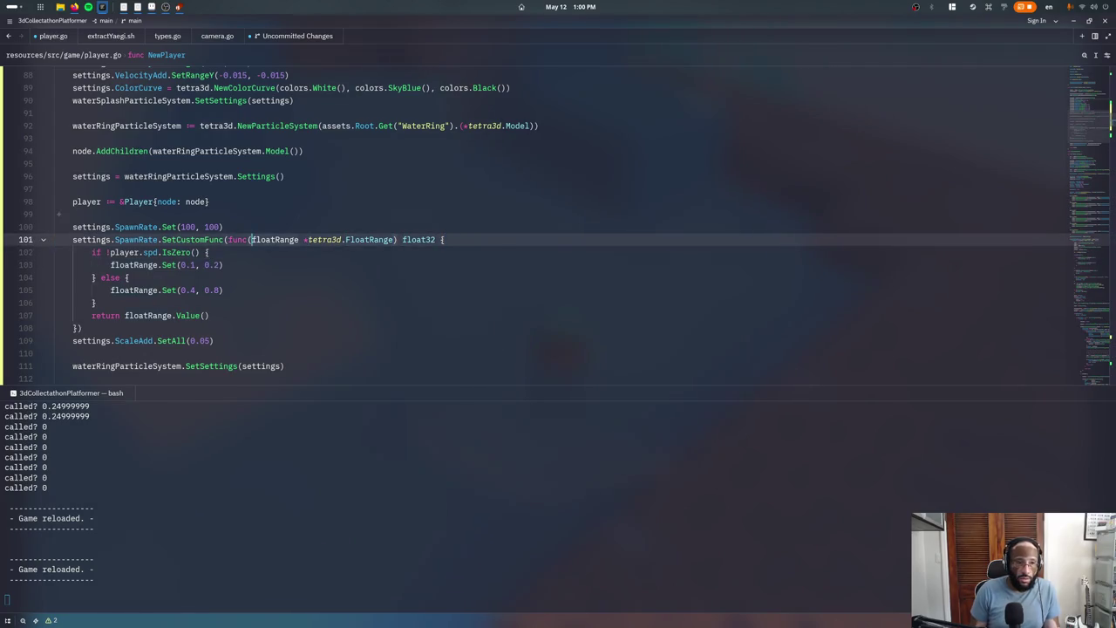
Replace the IsZero check with player.spd.Magnitude() > threshold as the spawn condition
{"action": "left_click", "coordinate": [193, 252]}
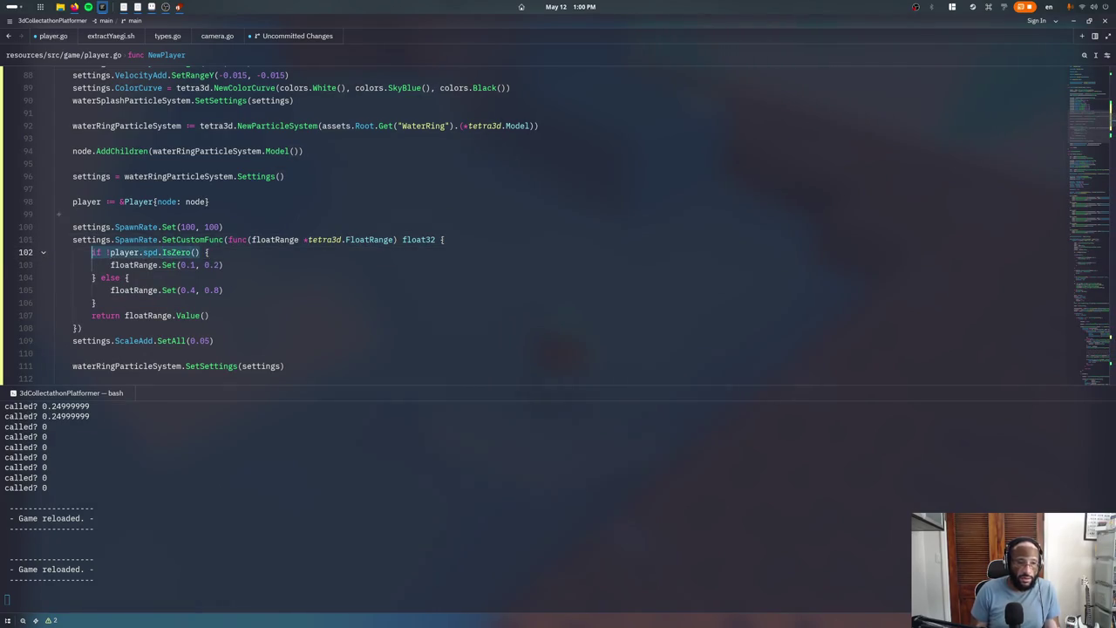
{"action": "key", "text": "BackSpace"}
{"action": "type", "text": "player.M"}
{"action": "key", "text": "BackSpace"}
{"action": "type", "text": "spd.Mag"}
{"action": "key", "text": "Return"}
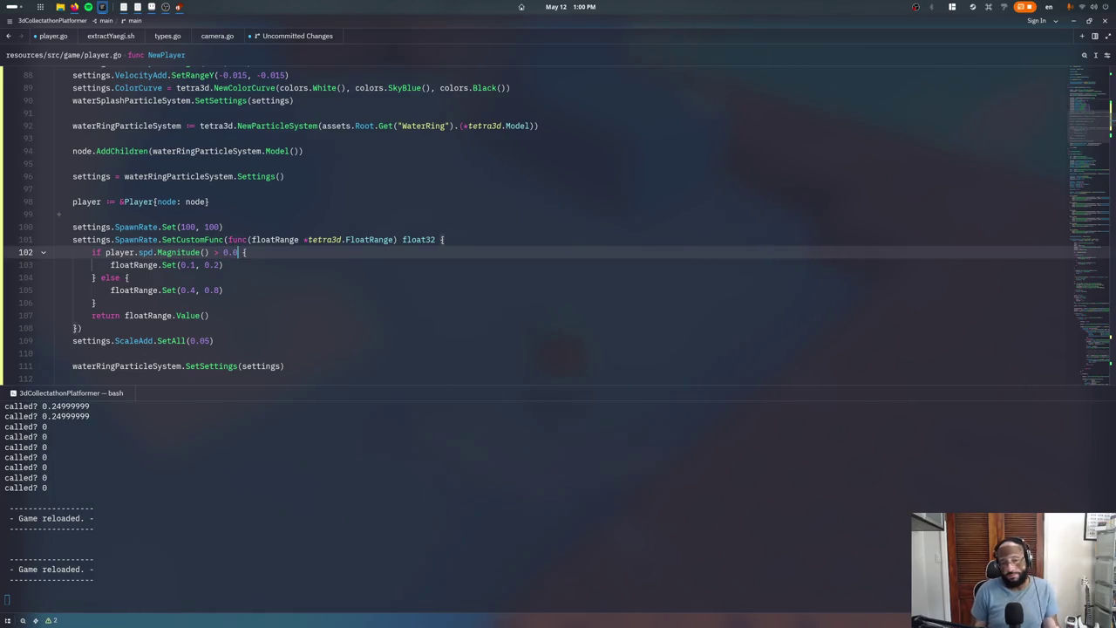
{"action": "key", "text": "alt+Tab"}
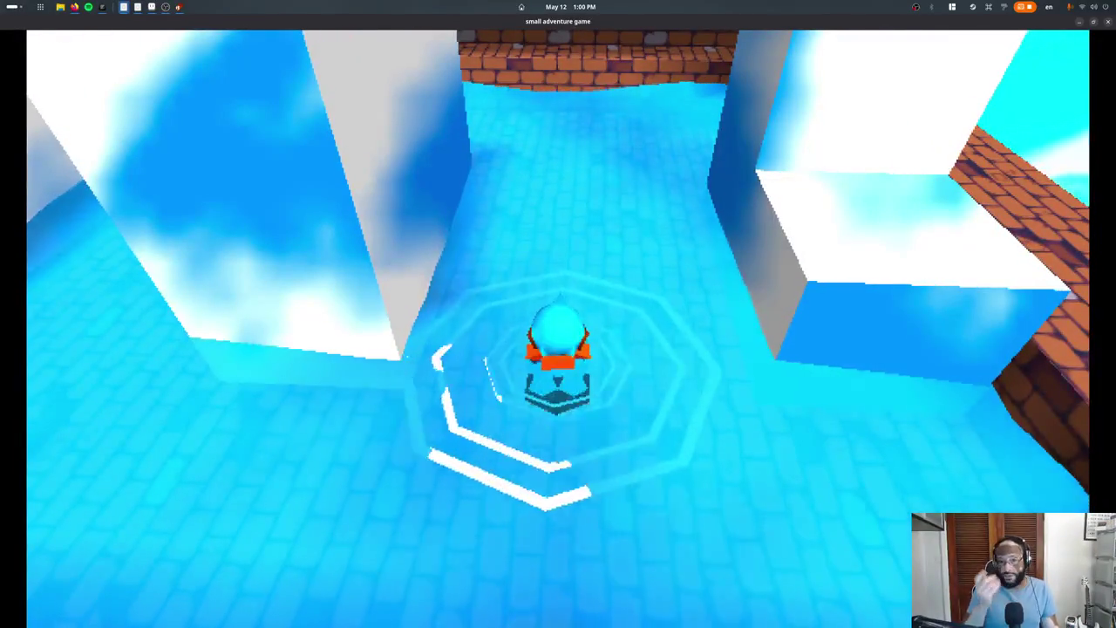
Swim the character along the brick-walled channel to check the updated water rings
{"action": "key", "text": "w"}
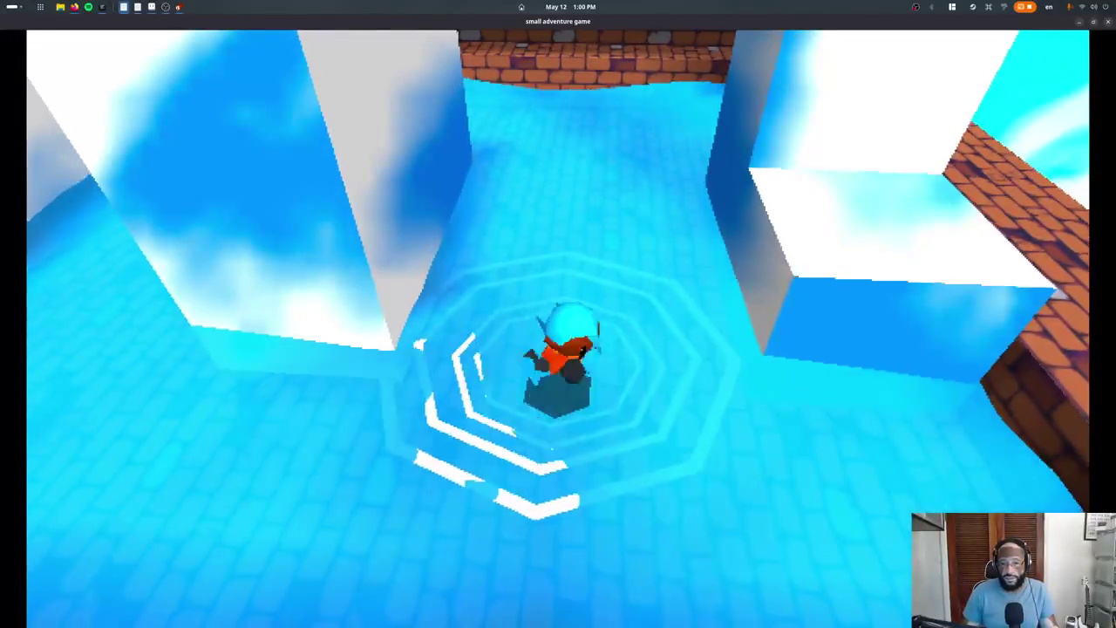
{"action": "key", "text": "w"}
{"action": "key", "text": "w"}
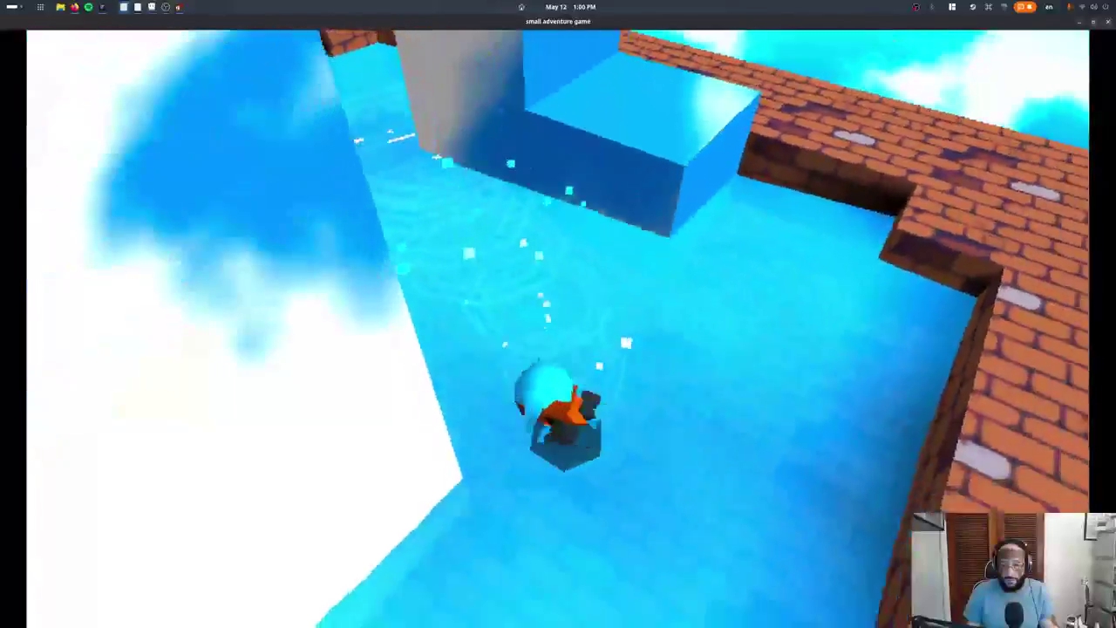
{"action": "key", "text": "w"}
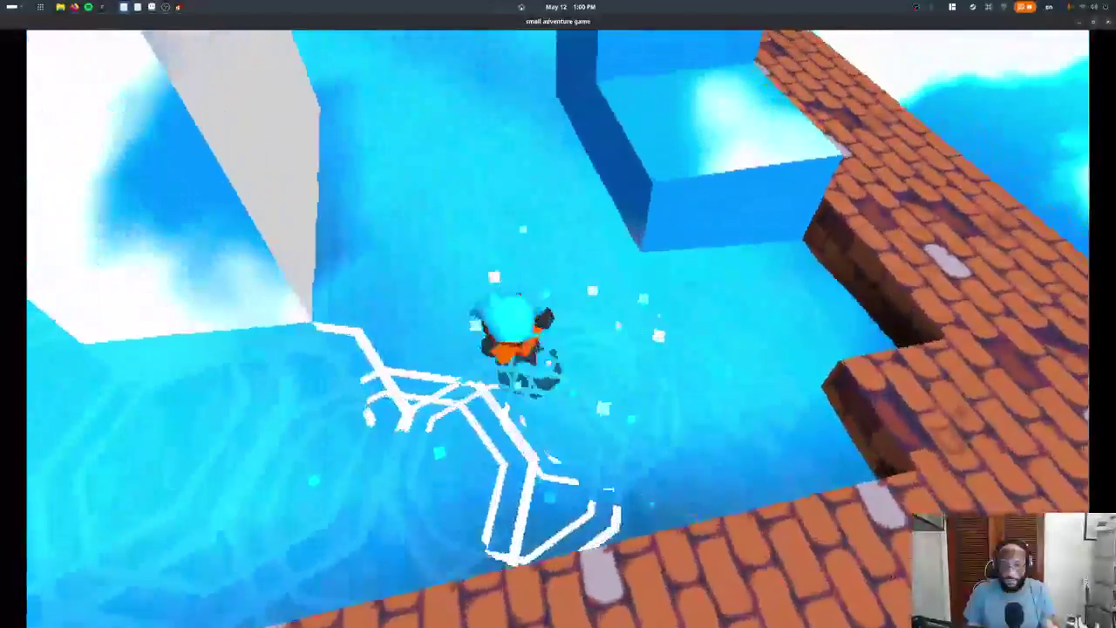
{"action": "key", "text": "w"}
{"action": "key", "text": "alt+Tab"}
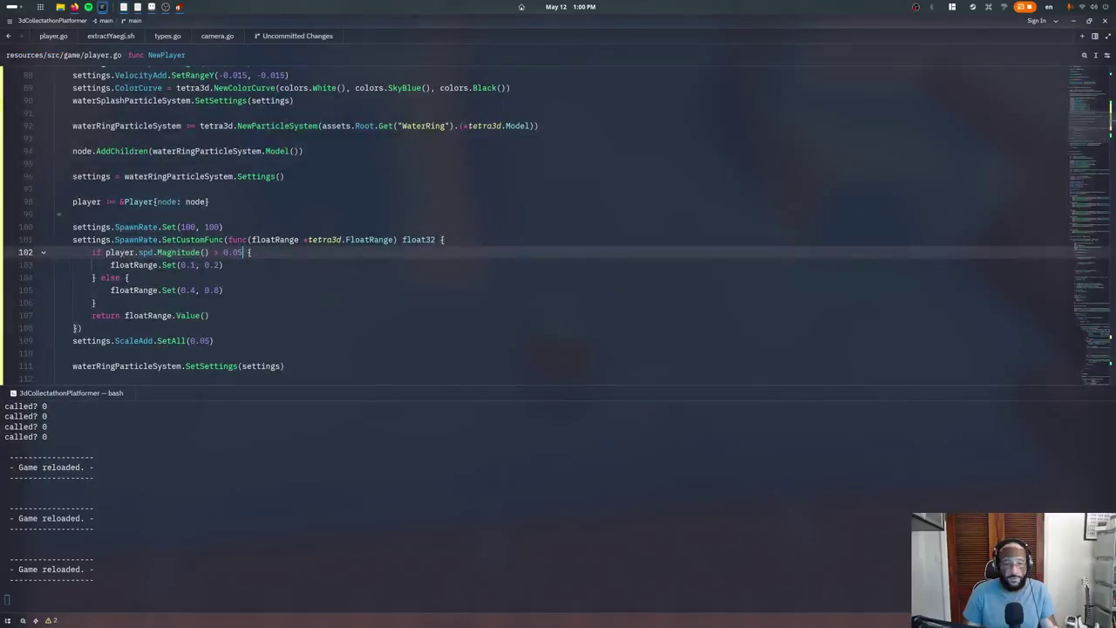
Below ScaleAdd, add settings.ColorCurve = NewColorCurve(colors.Black(), colors.White(), colors.Black())
{"action": "left_click", "coordinate": [152, 201]}
{"action": "key", "text": "ctrl+j"}
{"action": "left_click", "coordinate": [236, 340]}
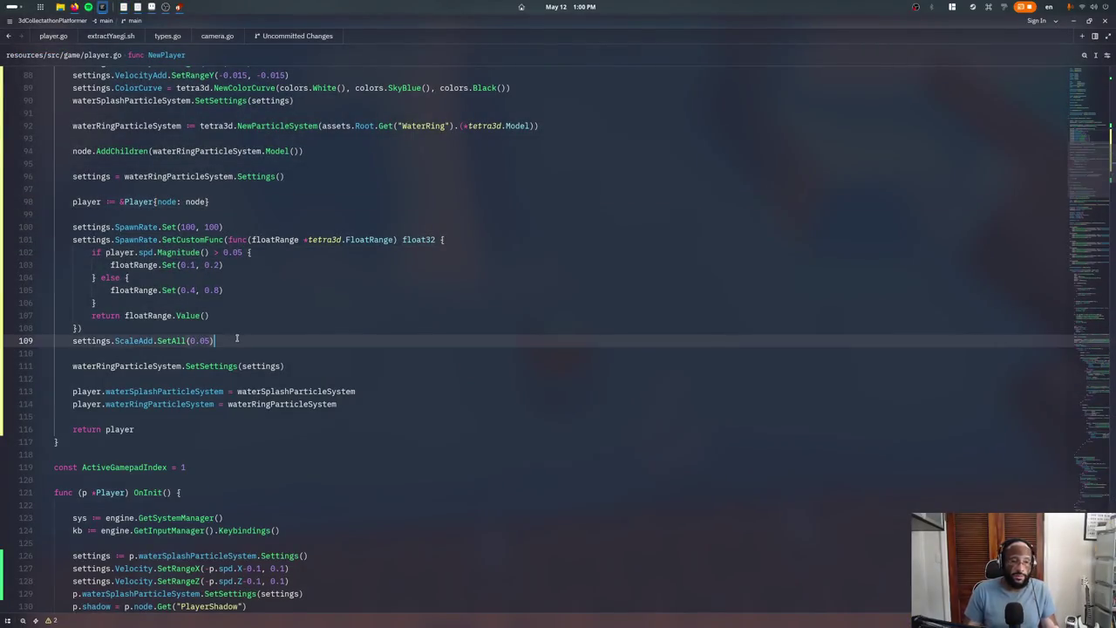
{"action": "key", "text": "Return"}
{"action": "key", "text": "Return"}
{"action": "type", "text": "settings.Co"}
{"action": "key", "text": "Tab"}
{"action": "type", "text": ".S"}
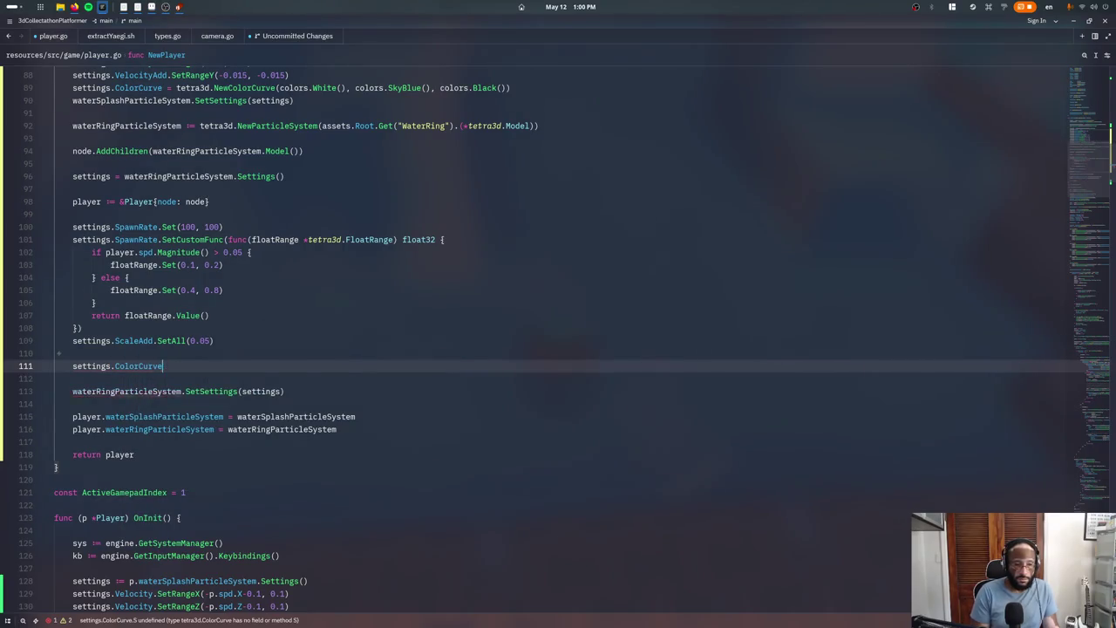
{"action": "key", "text": "BackSpace"}
{"action": "key", "text": "Tab"}
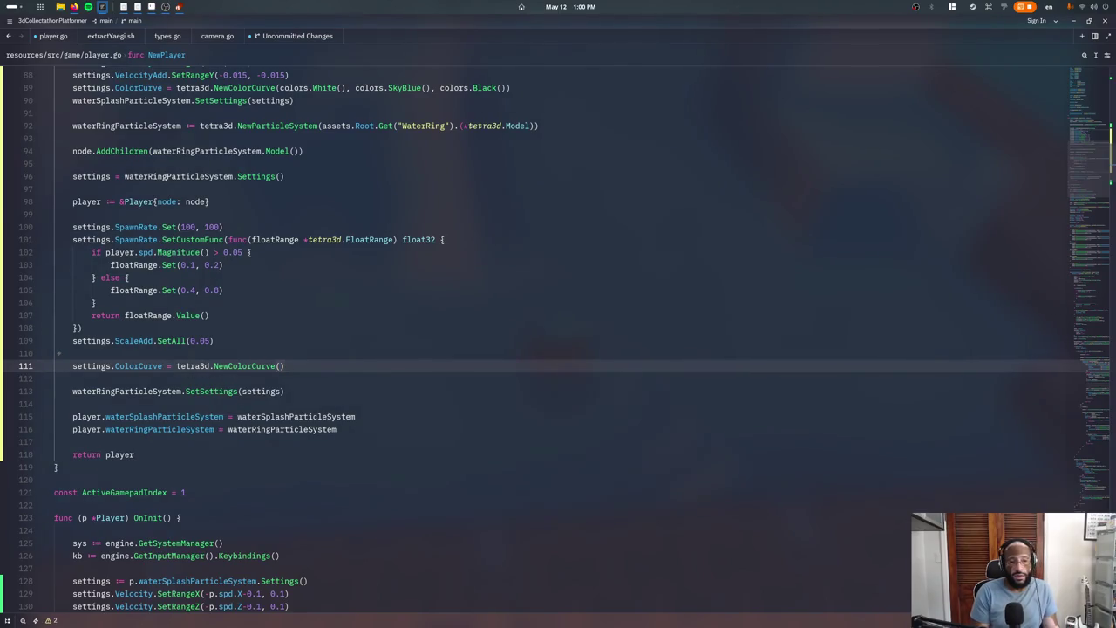
{"action": "key", "text": "Tab"}
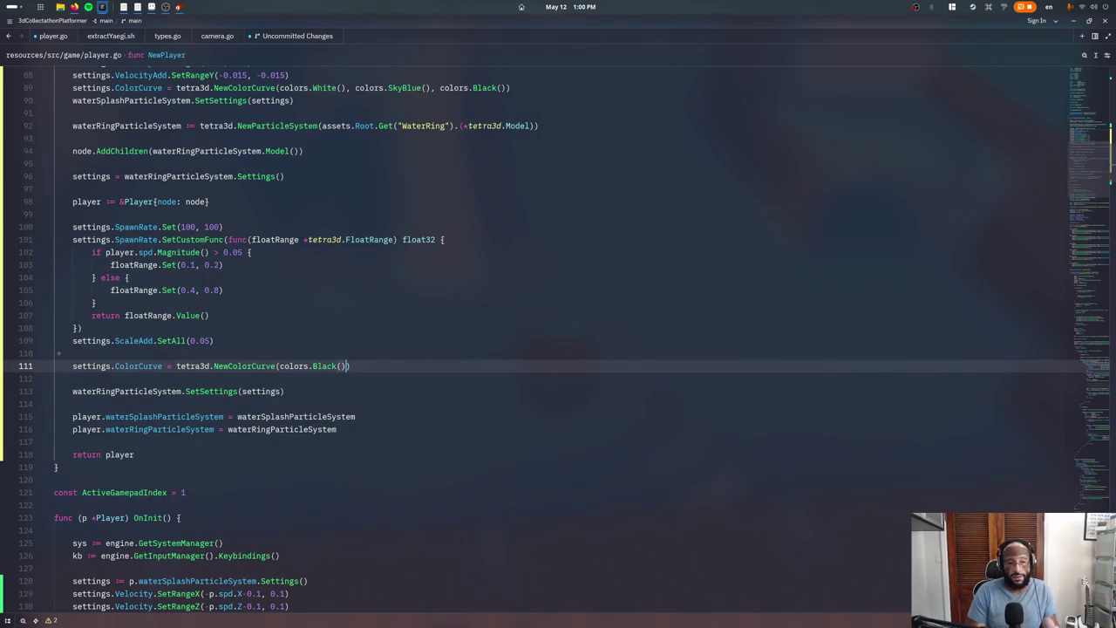
{"action": "type", "text": "white"}
{"action": "key", "text": "Tab"}
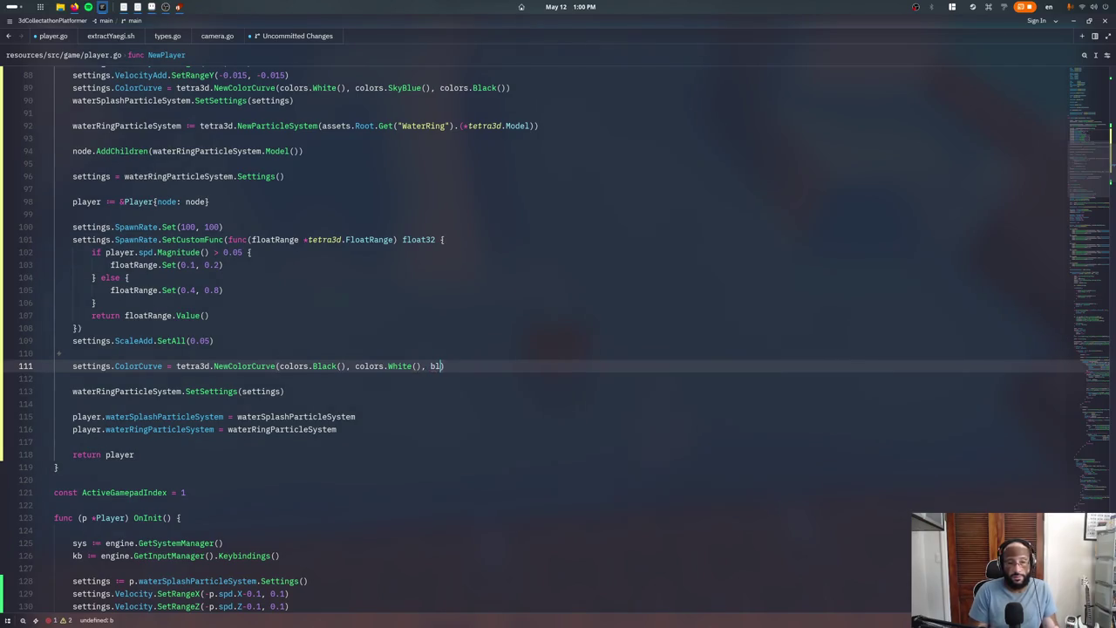
{"action": "key", "text": "Tab"}
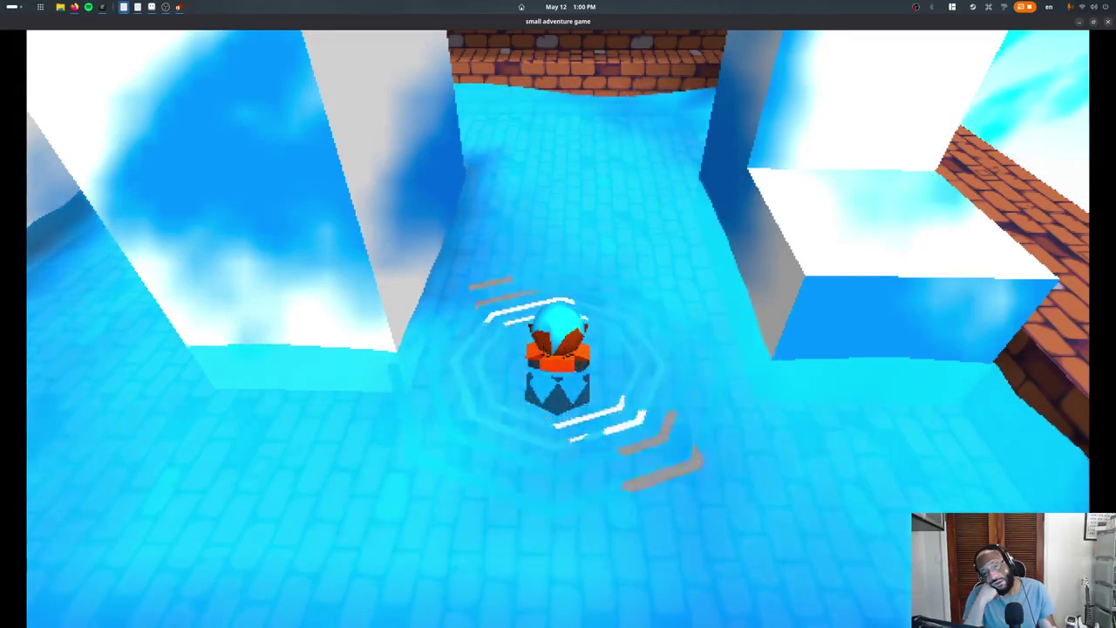
Move the character through the water to see the pale black-to-white rings
{"action": "key", "text": "space"}
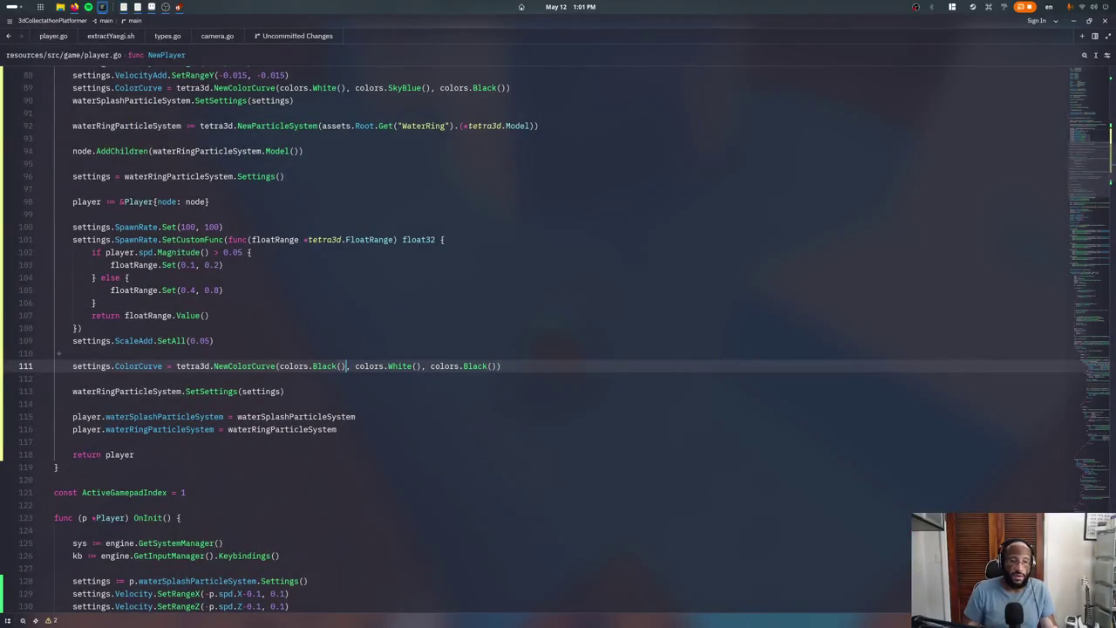
Replace both black colour-curve endpoints with colors.White().SetAlpha(0)
{"action": "key", "text": "ctrl+shift+Left"}
{"action": "type", "text": "Whi"}
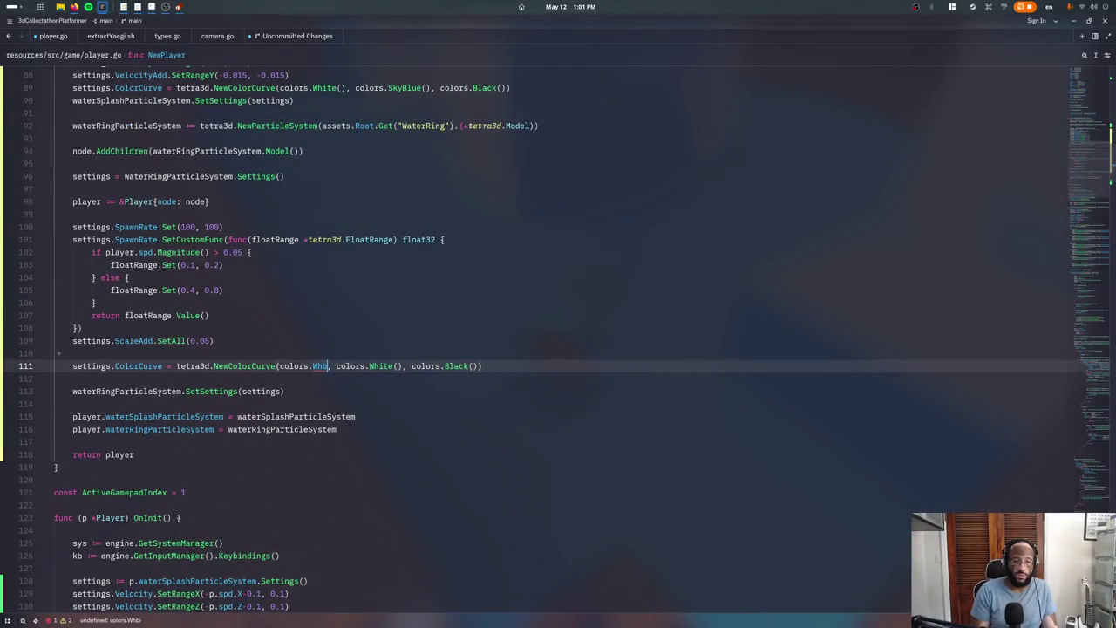
{"action": "type", "text": ".SetAlpha(0"}
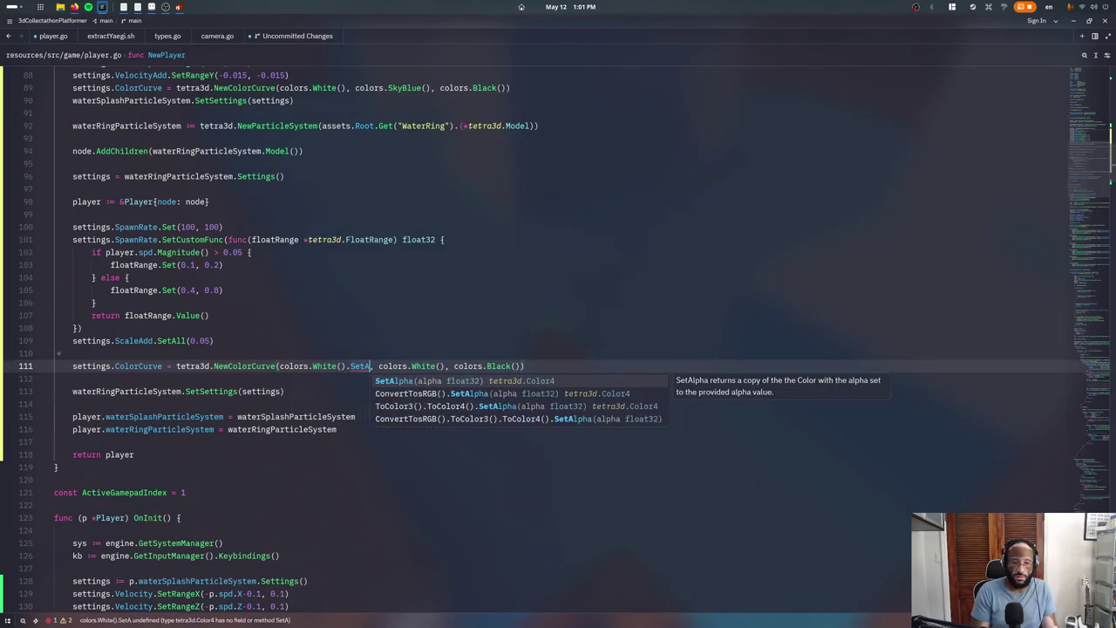
{"action": "key", "text": "Return"}
{"action": "type", "text": "0."}
{"action": "key", "text": "alt+Up"}
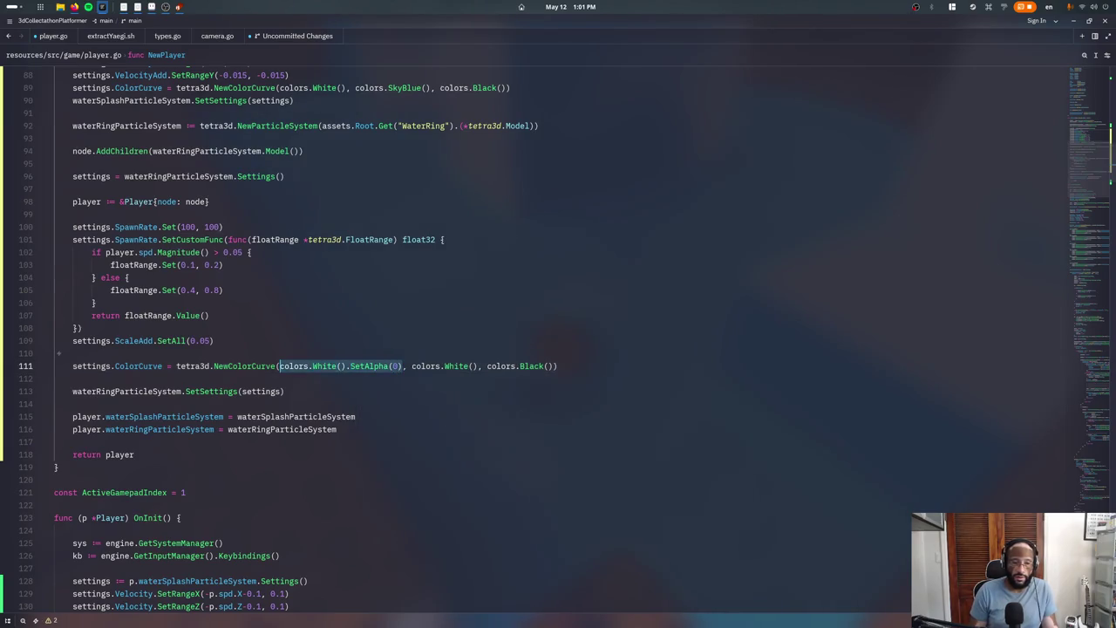
{"action": "key", "text": "ctrl+c"}
{"action": "left_click_drag", "start_coordinate": [487, 365], "coordinate": [557, 365]}
{"action": "key", "text": "ctrl+v"}
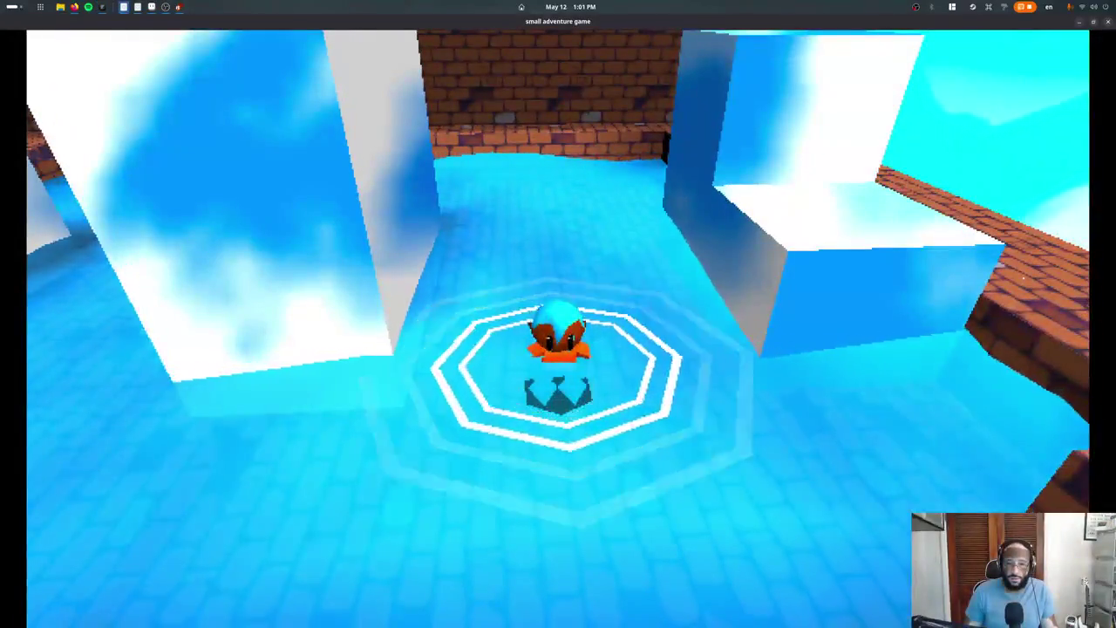
Swim the character around the ice blocks to watch the fading white rings
{"action": "key", "text": "w"}
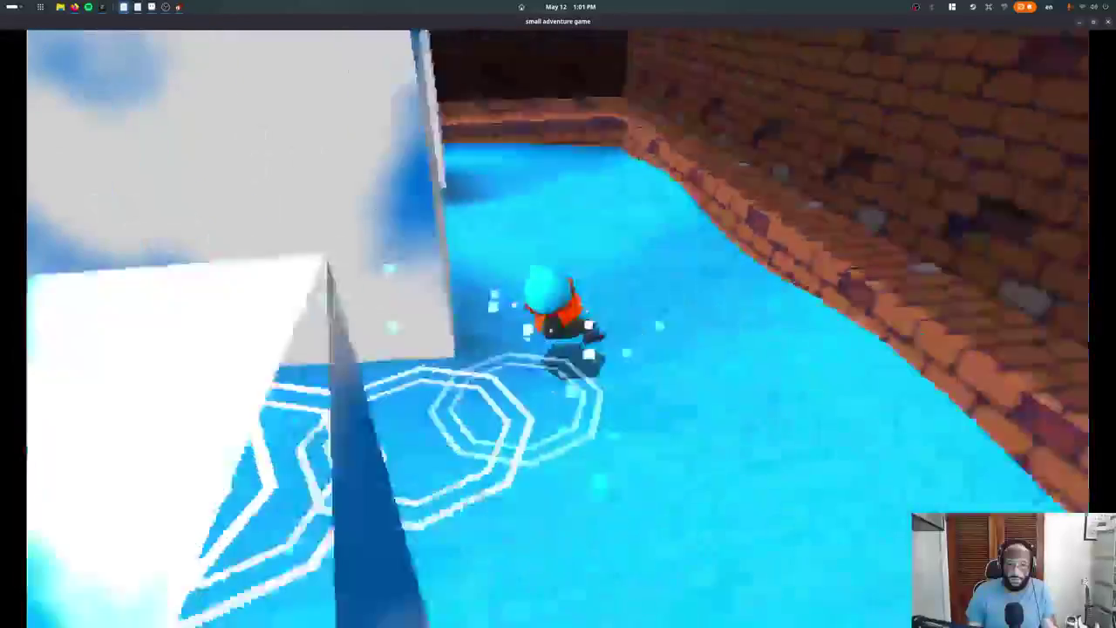
{"action": "key", "text": "w"}
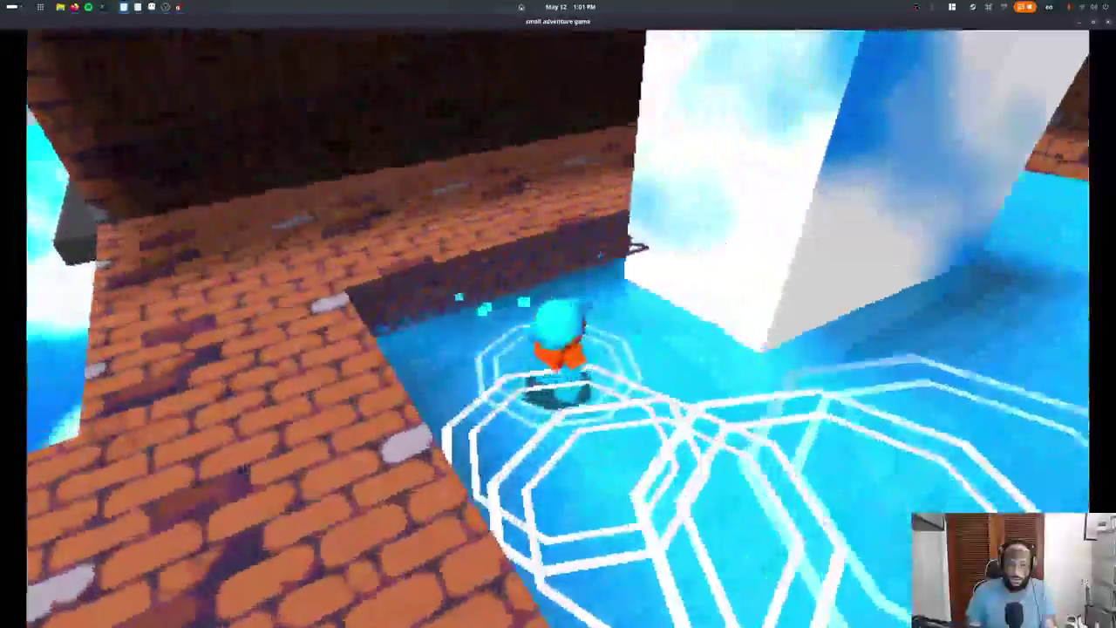
{"action": "key", "text": "w"}
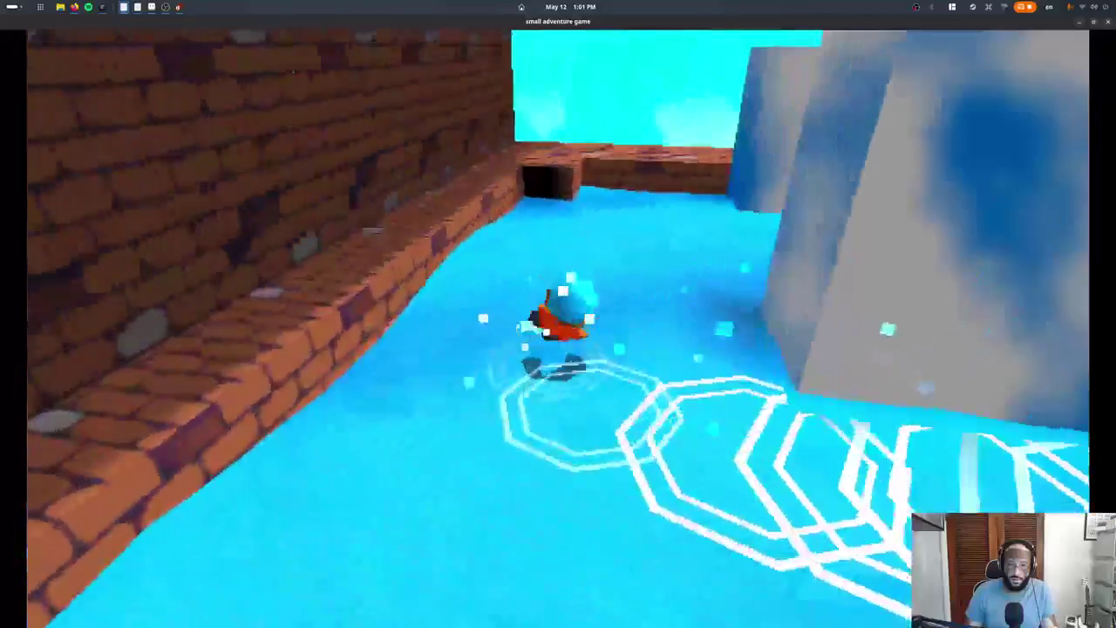
{"action": "key", "text": "w"}
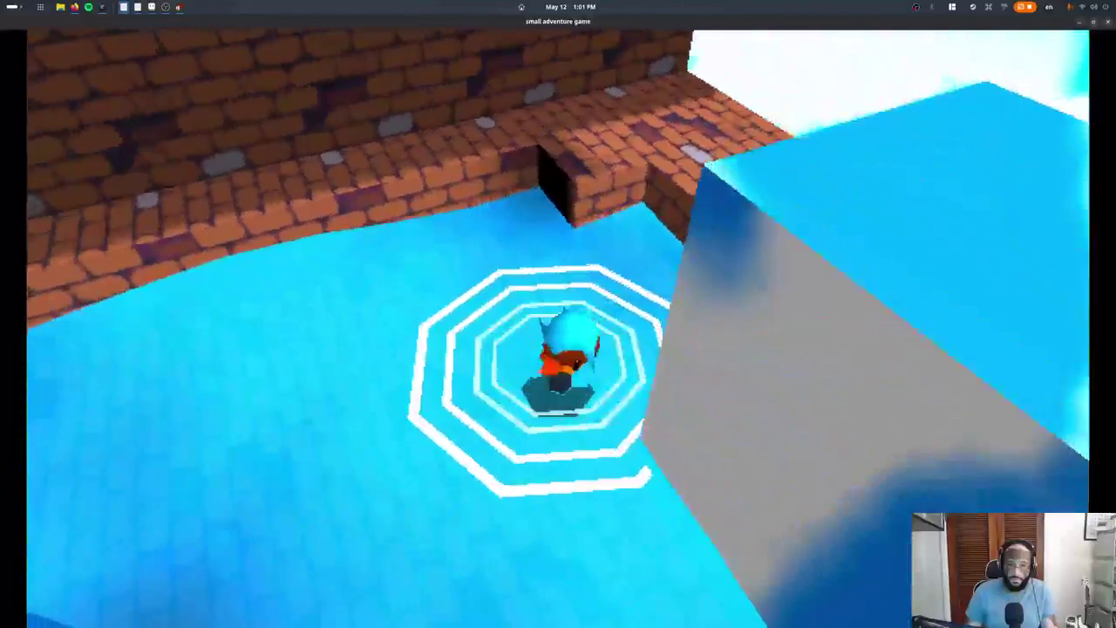
{"action": "key", "text": "Escape"}
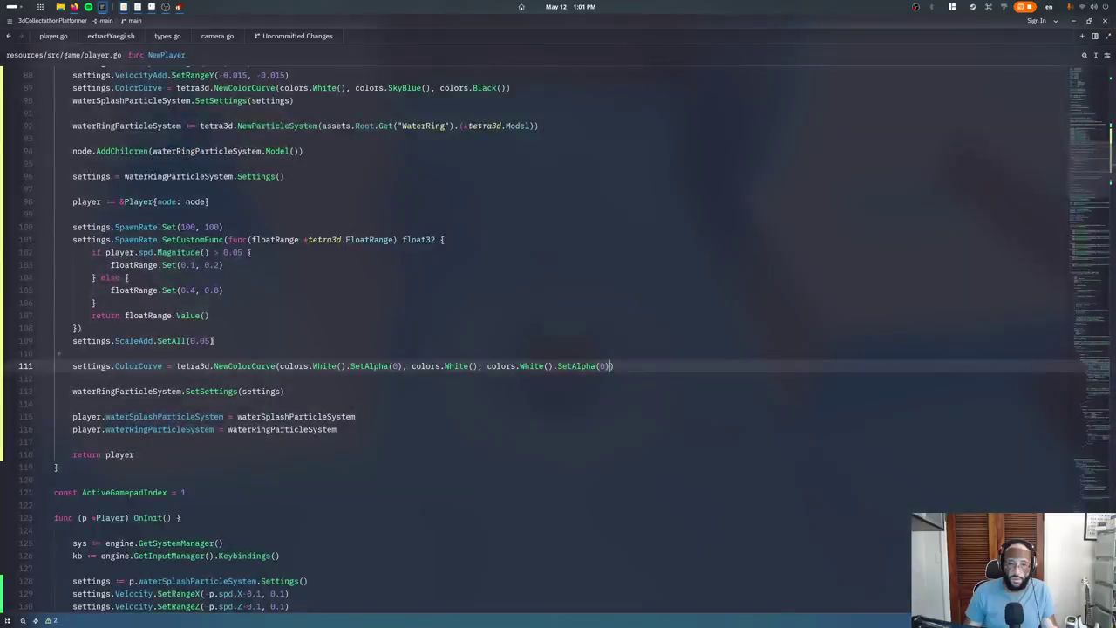
Start typing a settings.RotationAdd.SetRange… line above the ScaleAdd setting
{"action": "left_click", "coordinate": [163, 330]}
{"action": "left_click", "coordinate": [221, 337]}
{"action": "key", "text": "ctrl+shift+Return"}
{"action": "type", "text": "set"}
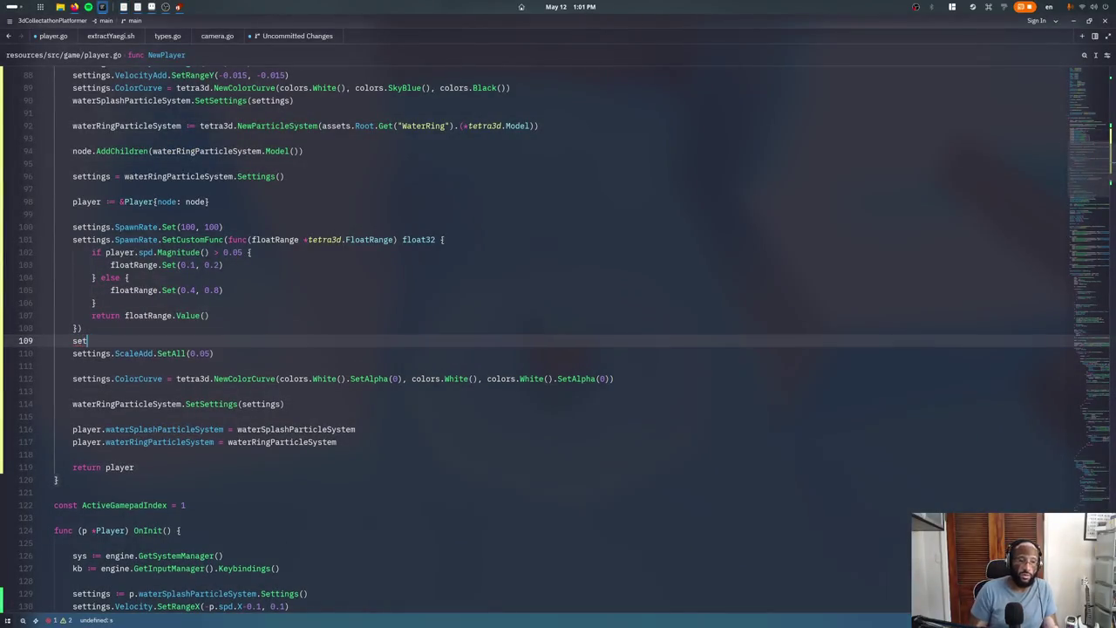
{"action": "type", "text": "tings."}
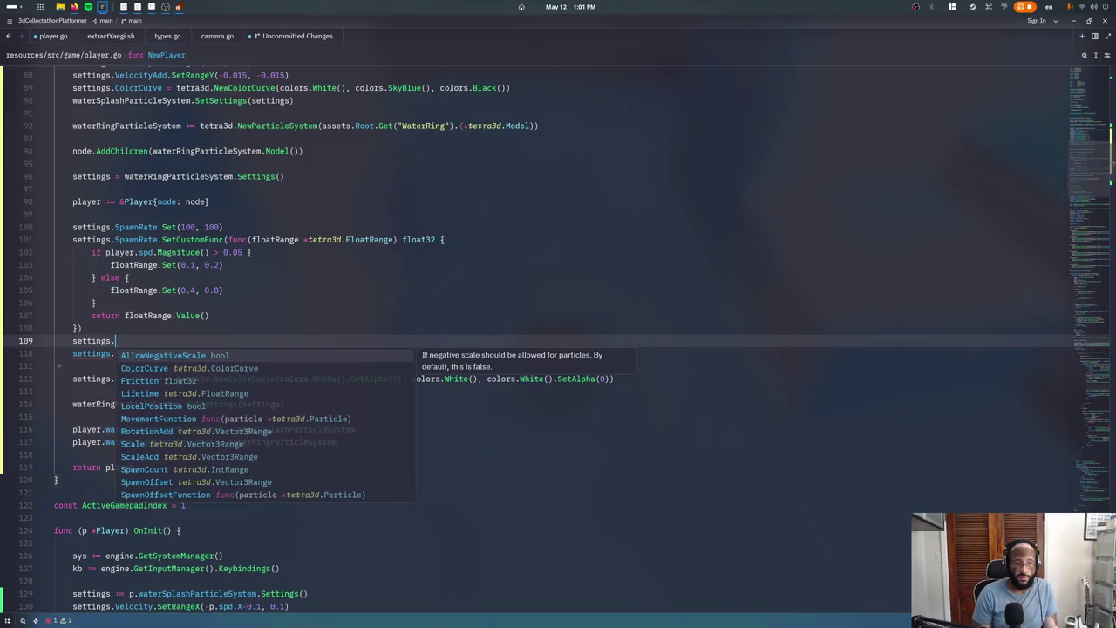
{"action": "type", "text": "rot"}
{"action": "key", "text": "Return"}
{"action": "type", "text": "."}
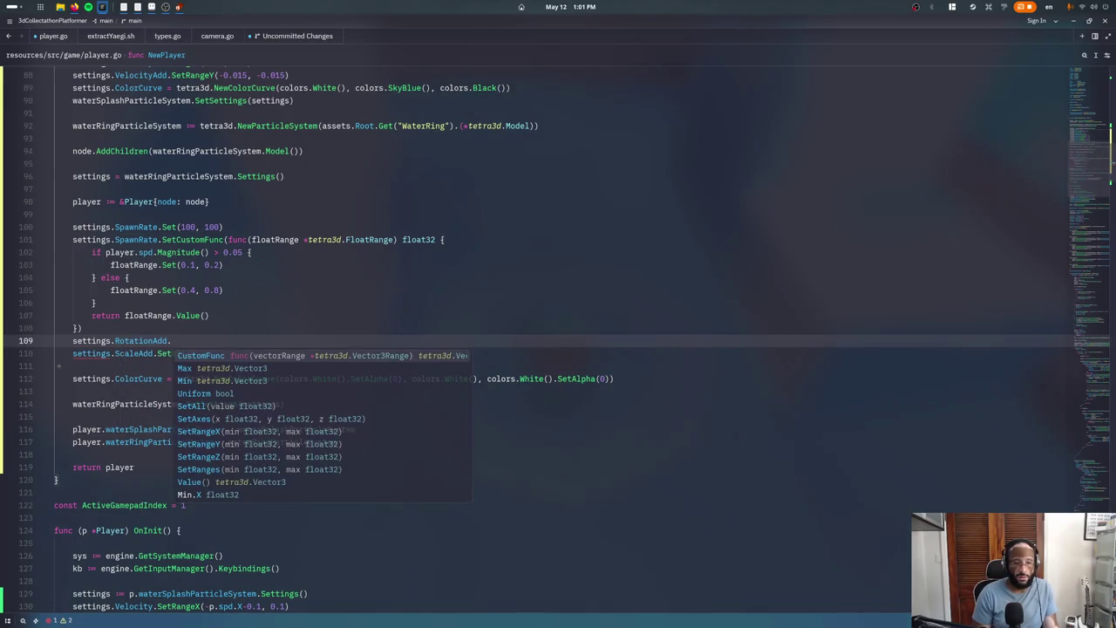
{"action": "type", "text": "Set"}
{"action": "key", "text": "Return"}
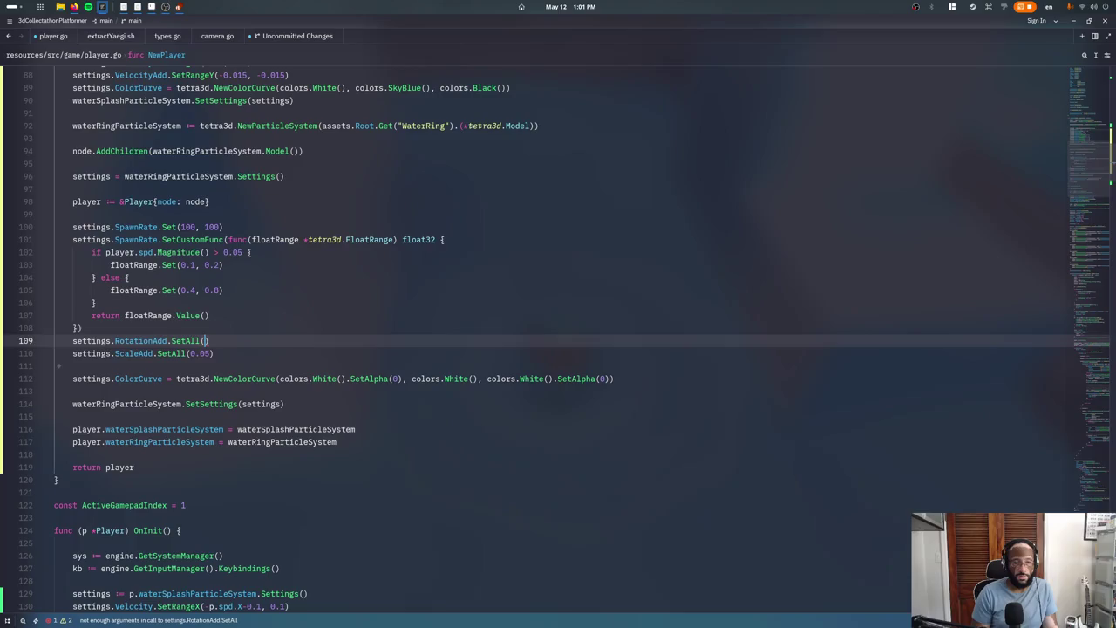
{"action": "type", "text": "t"}
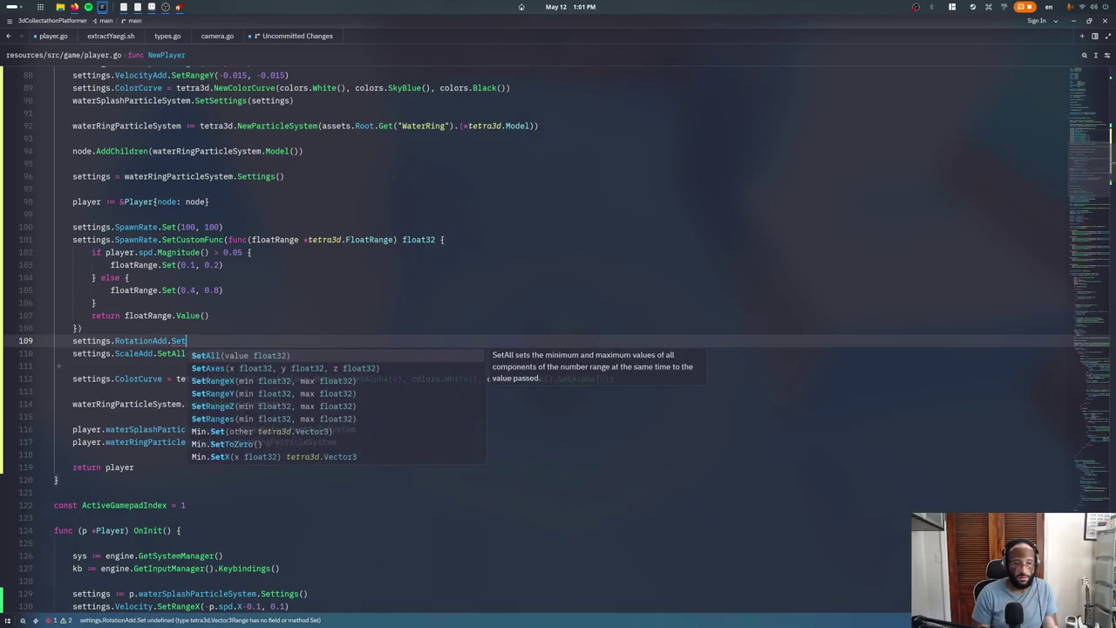
{"action": "type", "text": "Range"}
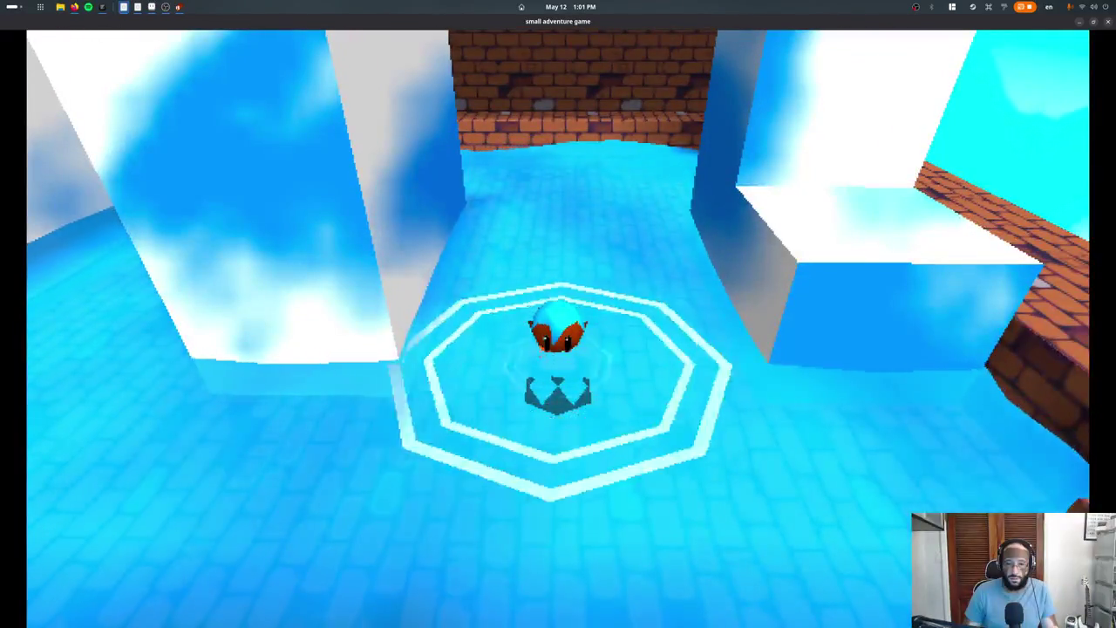
Swim the character between the brick wall and pillar to watch the spinning water rings, then quit
{"action": "key", "text": "w"}
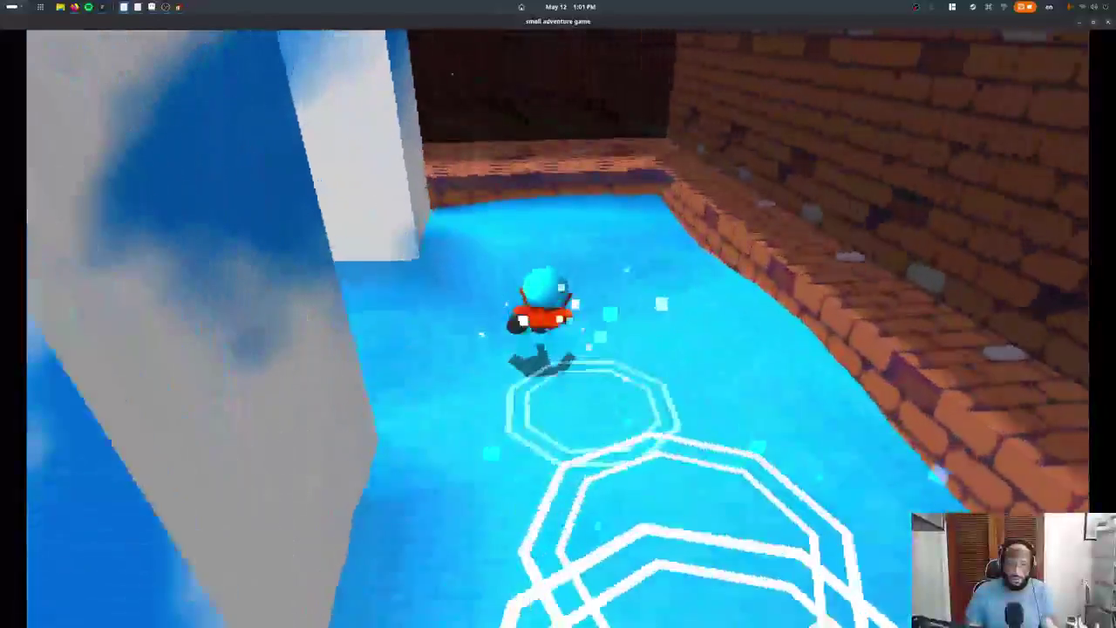
{"action": "key", "text": "s"}
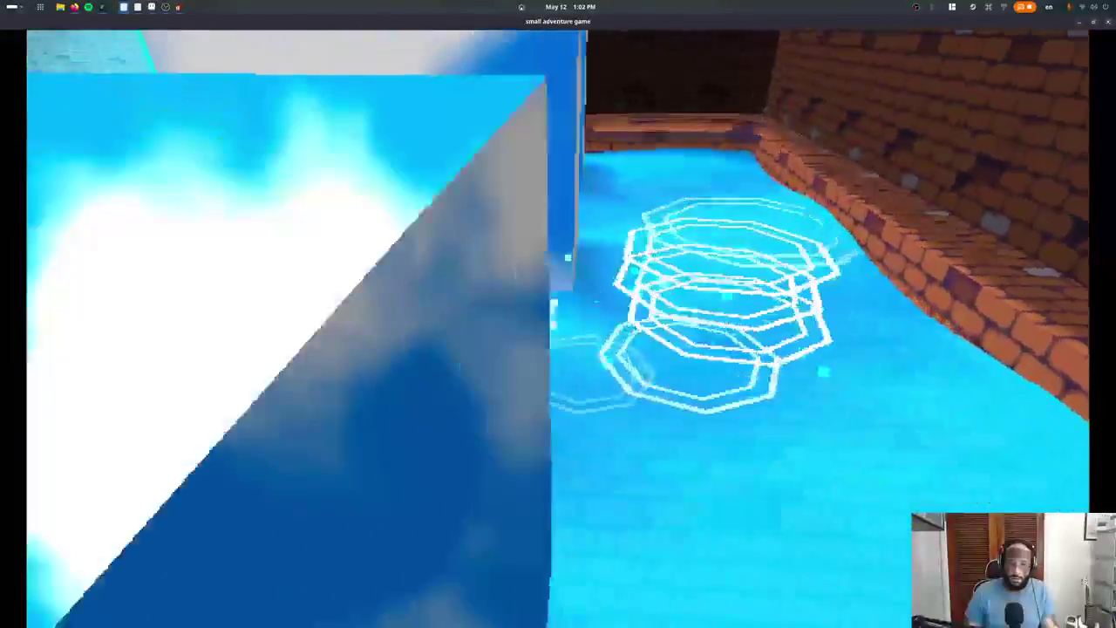
{"action": "key", "text": "w"}
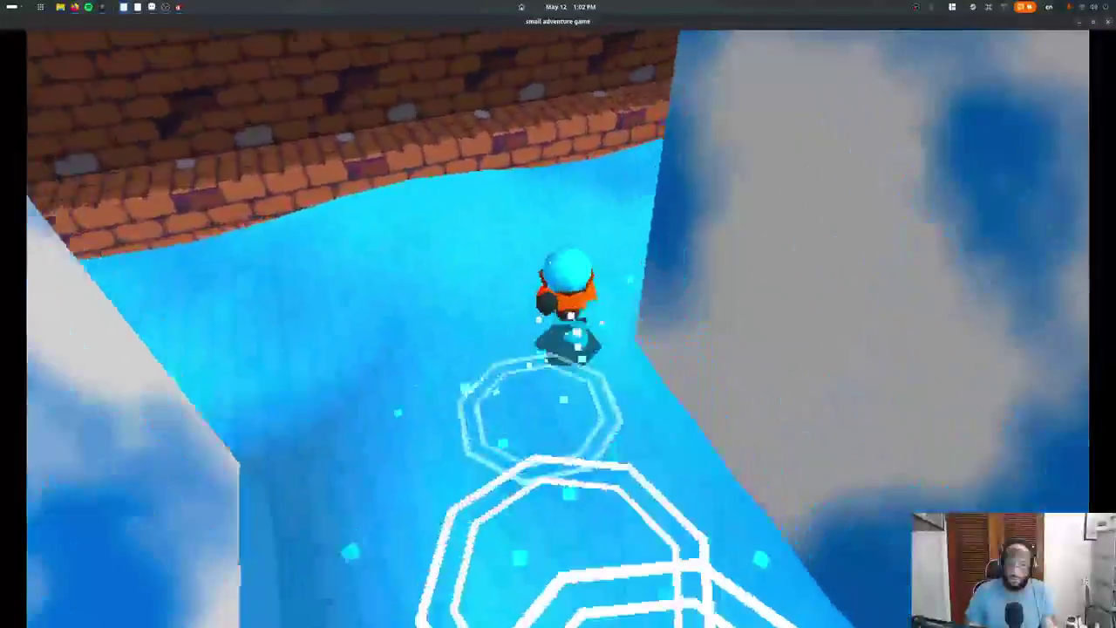
{"action": "key", "text": "w"}
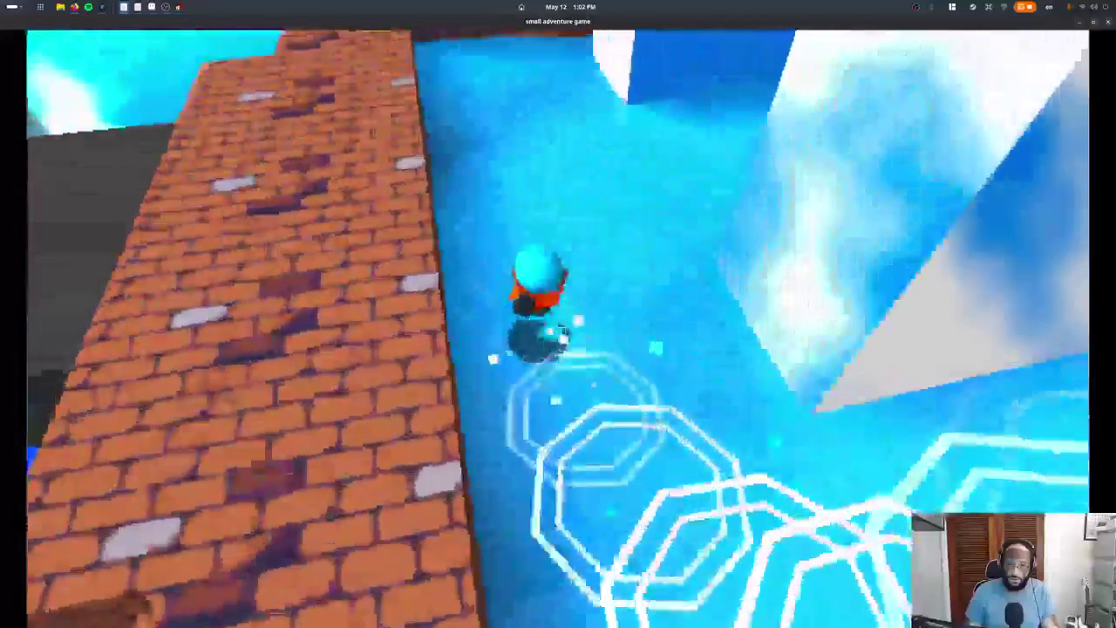
{"action": "key", "text": "s"}
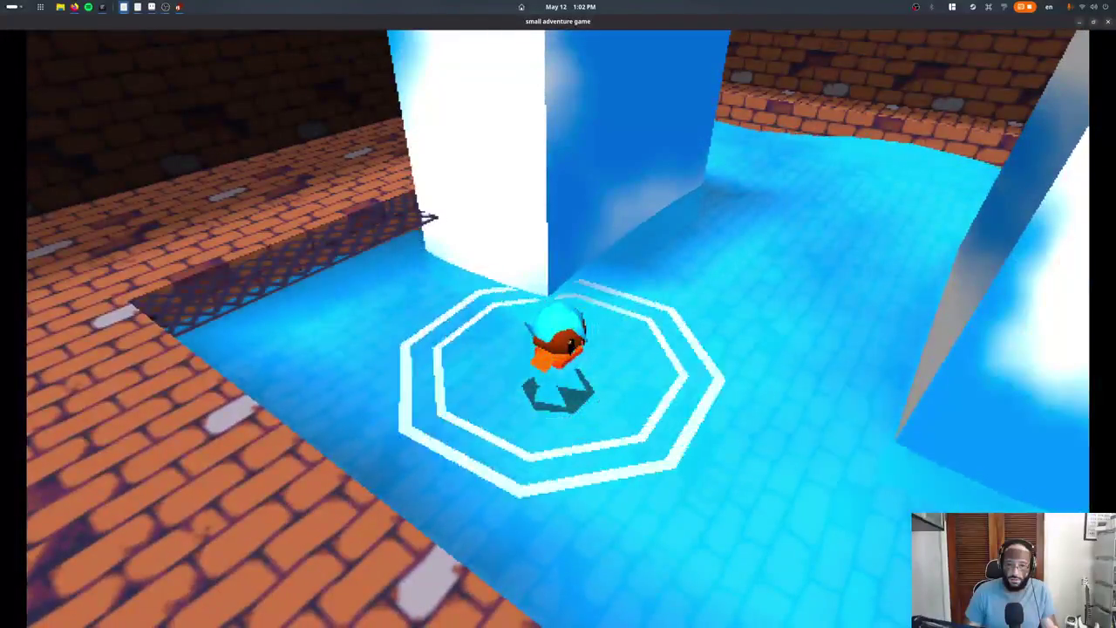
{"action": "key", "text": "Escape"}
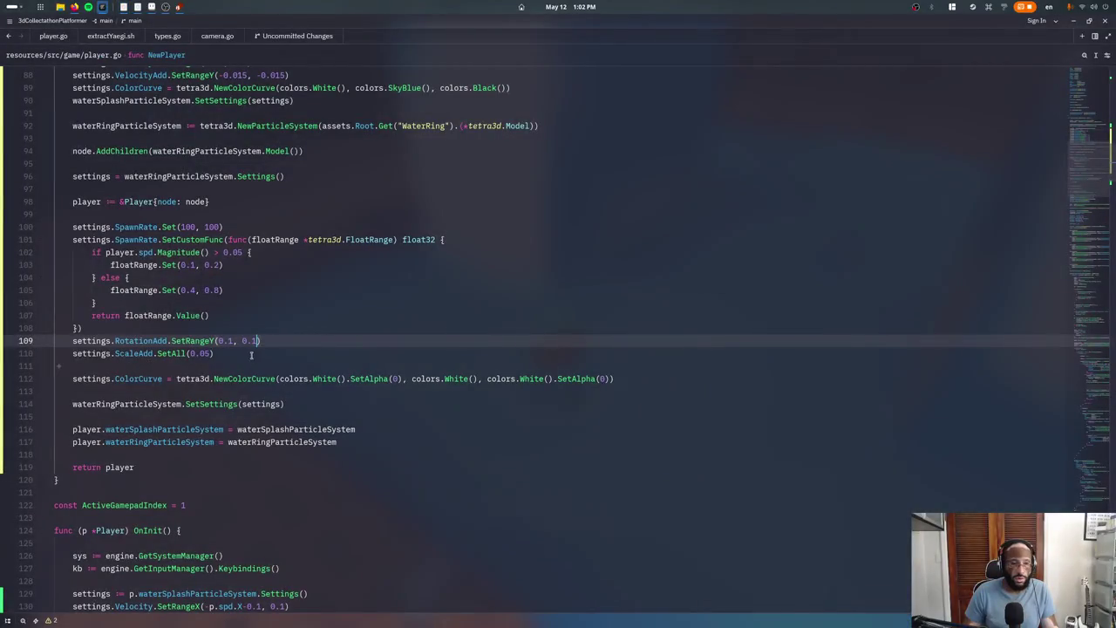
Change the idle ring spawn range on line 105 to (0.3, 0.6) and switch to Blender
{"action": "left_click", "coordinate": [199, 289]}
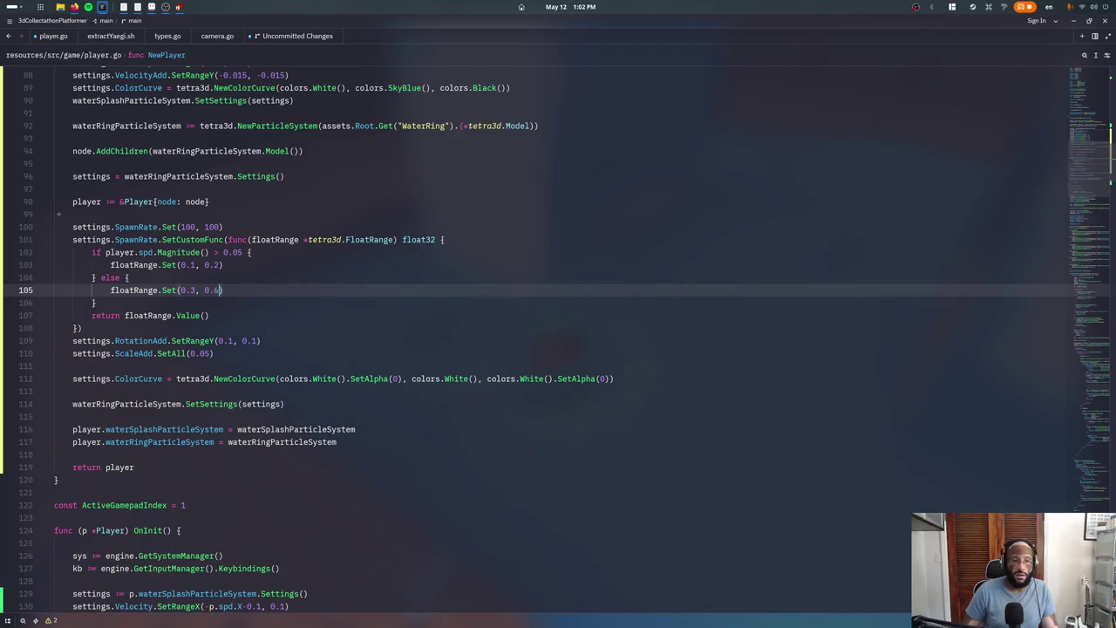
{"action": "key", "text": "super"}
{"action": "left_click", "coordinate": [375, 409]}
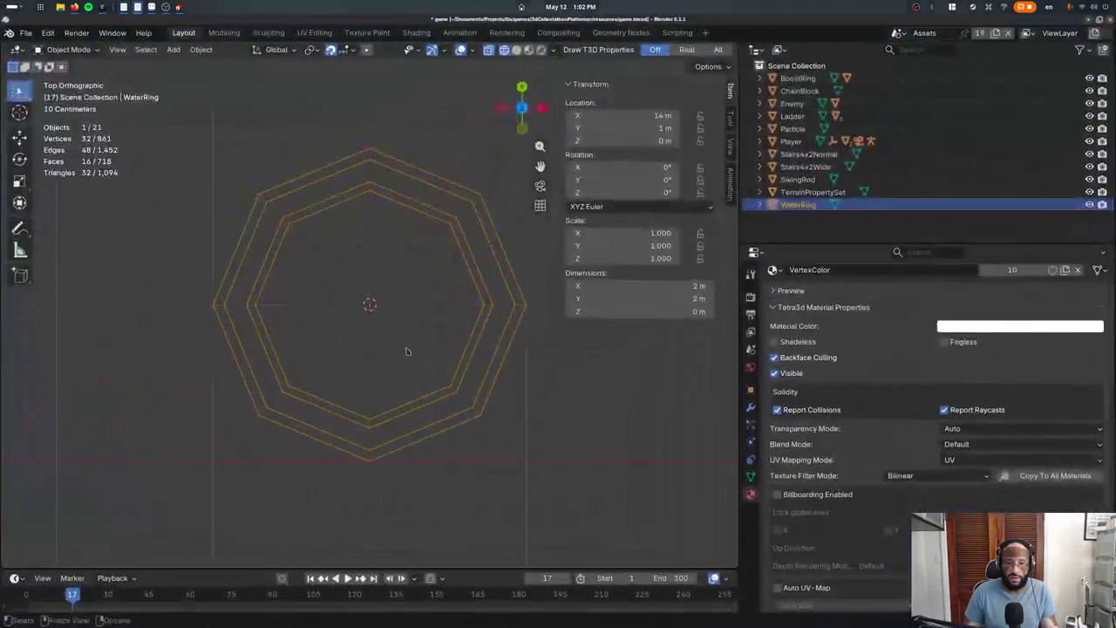
Delete one face-loop ring band from the WaterRing mesh and save game.blend
{"action": "left_click", "coordinate": [454, 207]}
{"action": "key", "text": "ctrl+KP_Add"}
{"action": "key", "text": "x"}
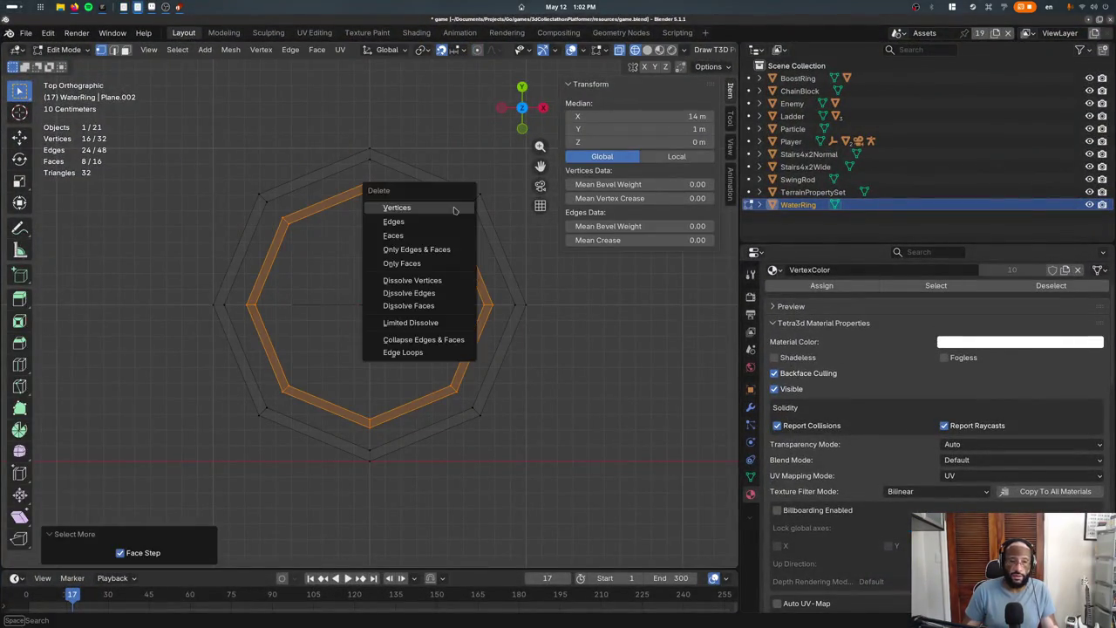
{"action": "key", "text": "f"}
{"action": "key", "text": "Tab"}
{"action": "key", "text": "ctrl+s"}
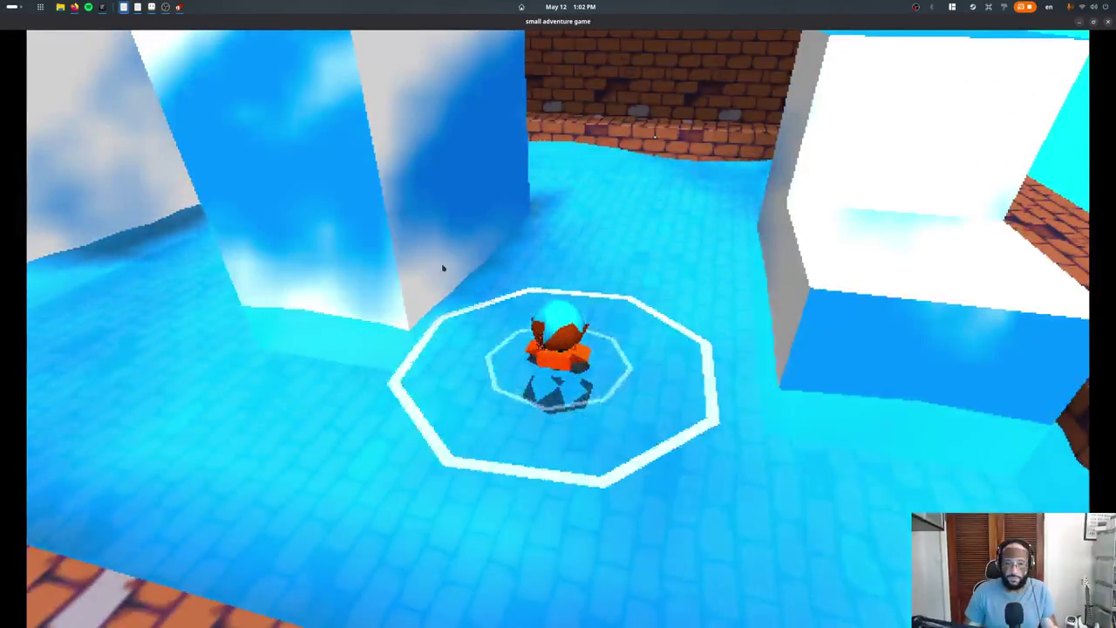
Scale the WaterRing mesh by 0.5, then run the character across the water to see the smaller rings
{"action": "key", "text": "Escape"}
{"action": "key", "text": "Tab"}
{"action": "type", "text": "as.5"}
{"action": "key", "text": "Return"}
{"action": "key", "text": "Tab"}
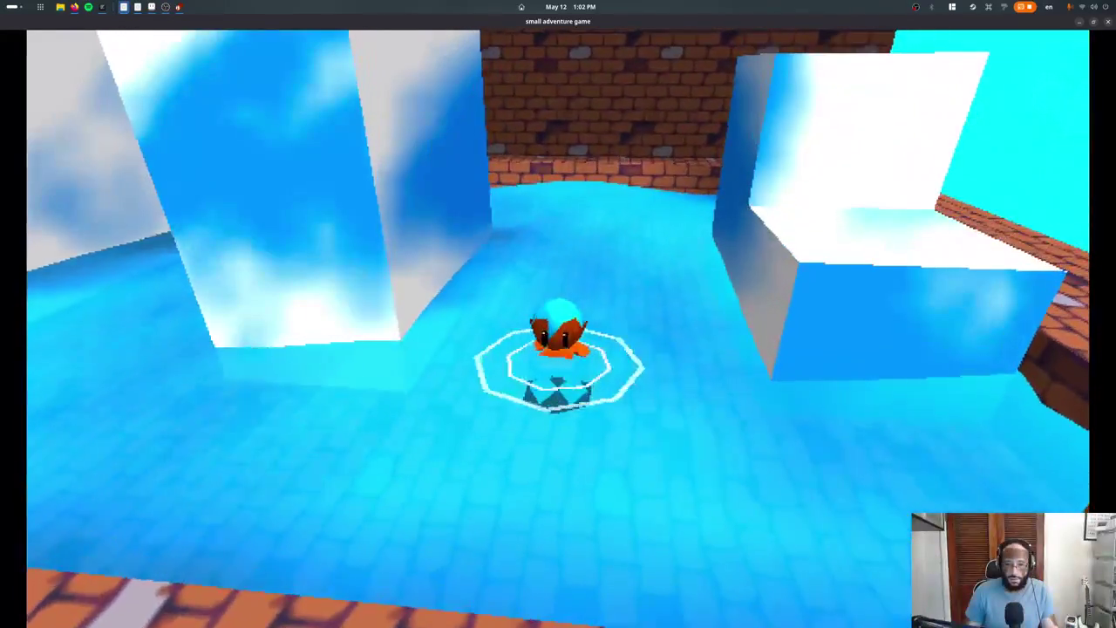
{"action": "key", "text": "w"}
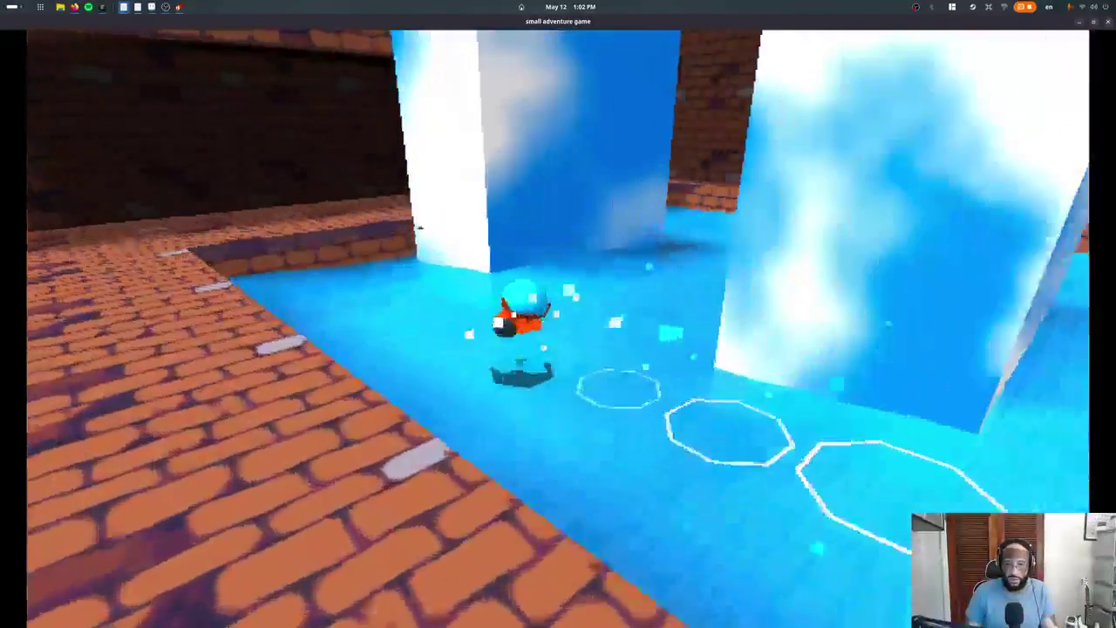
{"action": "key", "text": "a"}
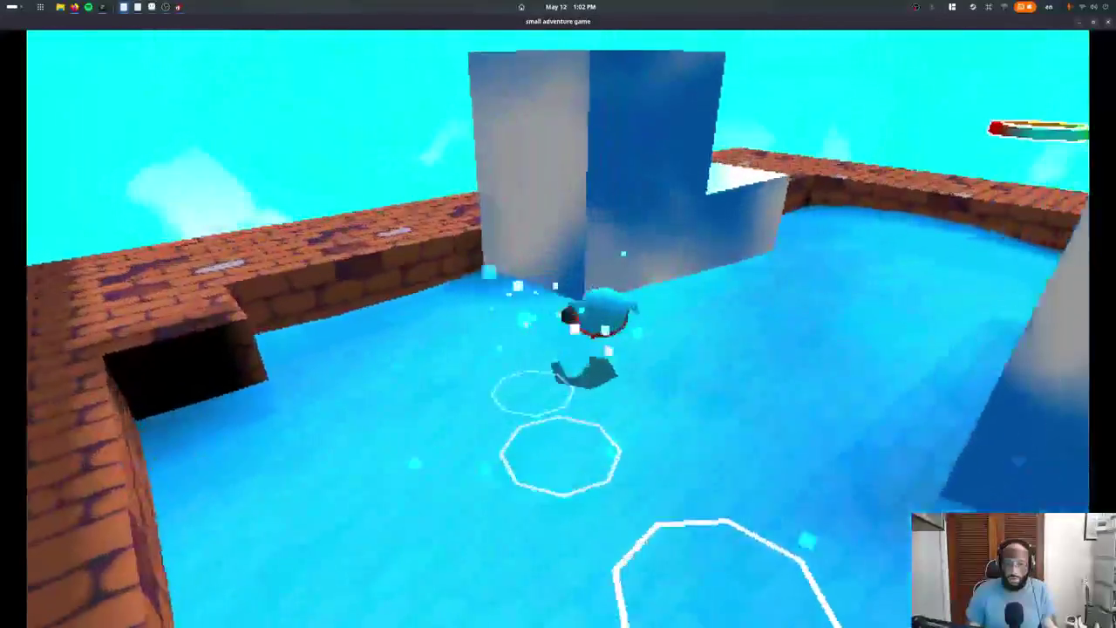
Close the game and set the moving-player ring spawn range on line 103 to (0.1, 0.1)
{"action": "key", "text": "Escape"}
{"action": "key", "text": "alt+Tab"}
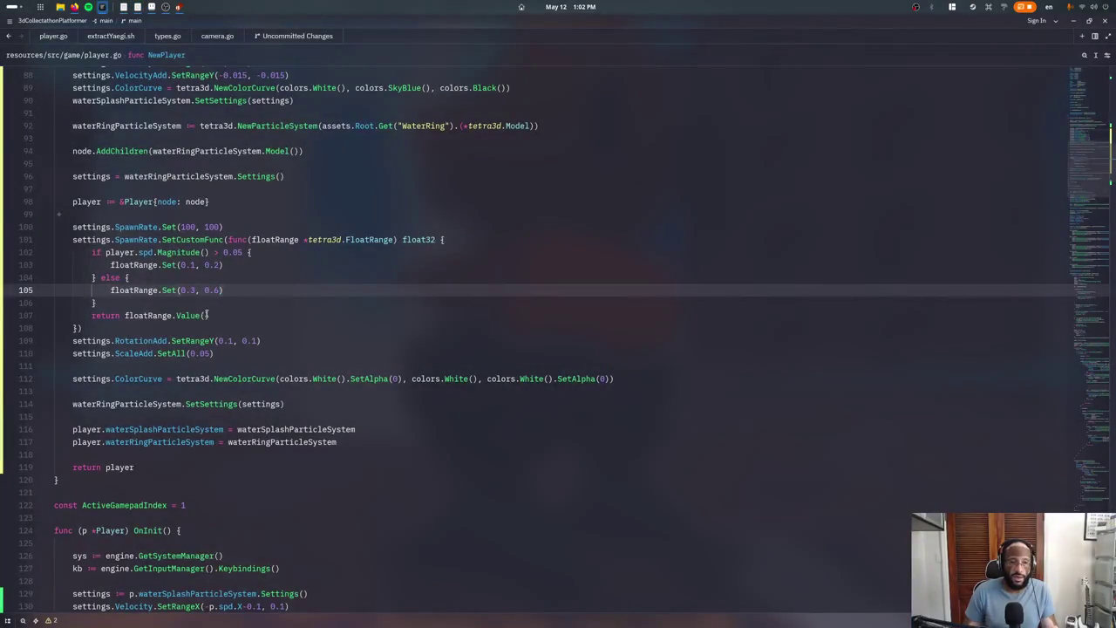
{"action": "left_click", "coordinate": [199, 265]}
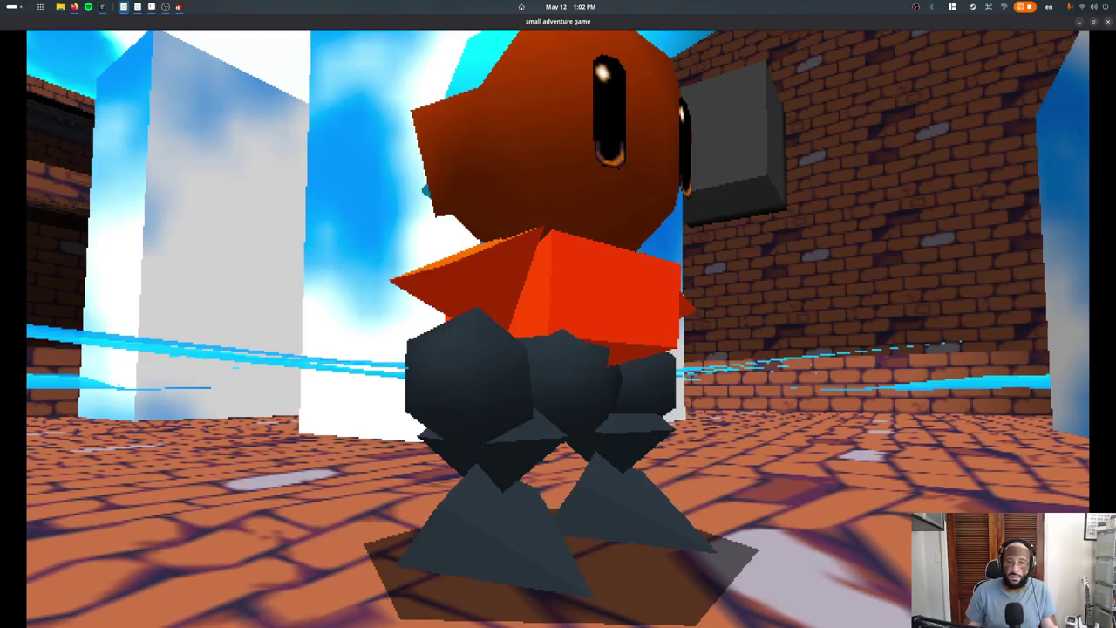
Play-test the water-ring trails over three runs, running forward, back and around the level
{"action": "key", "text": "w"}
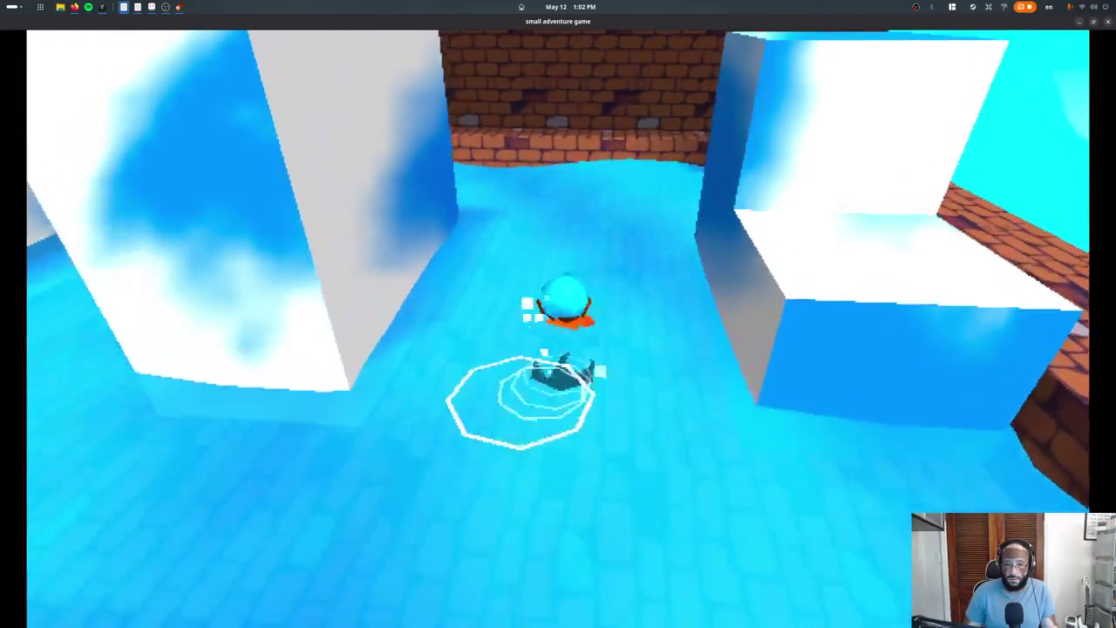
{"action": "key", "text": "s"}
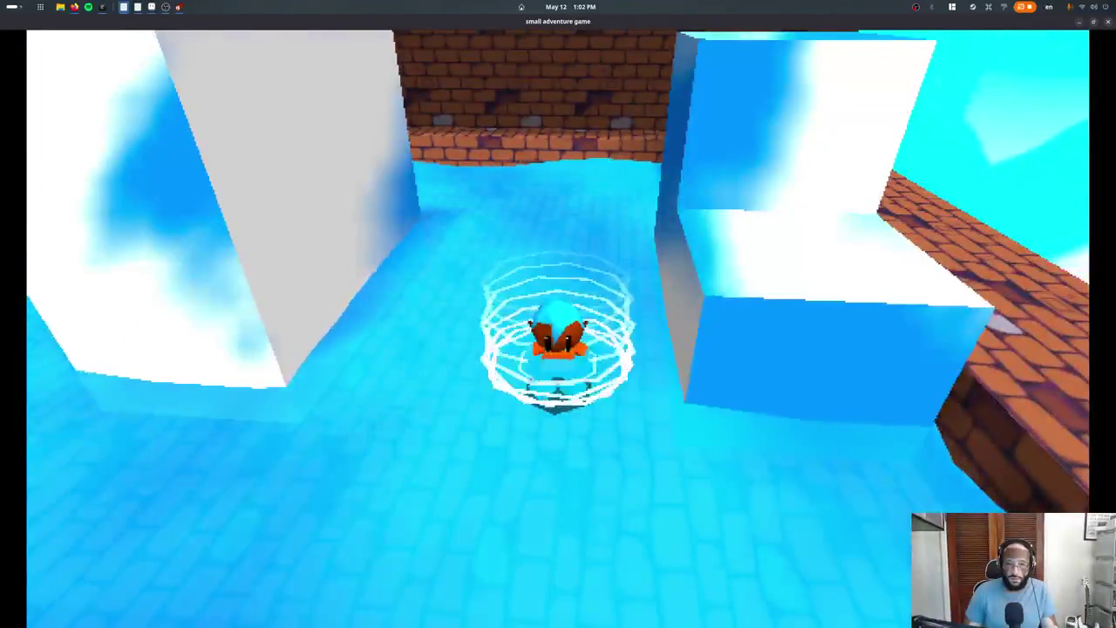
{"action": "key", "text": "Escape"}
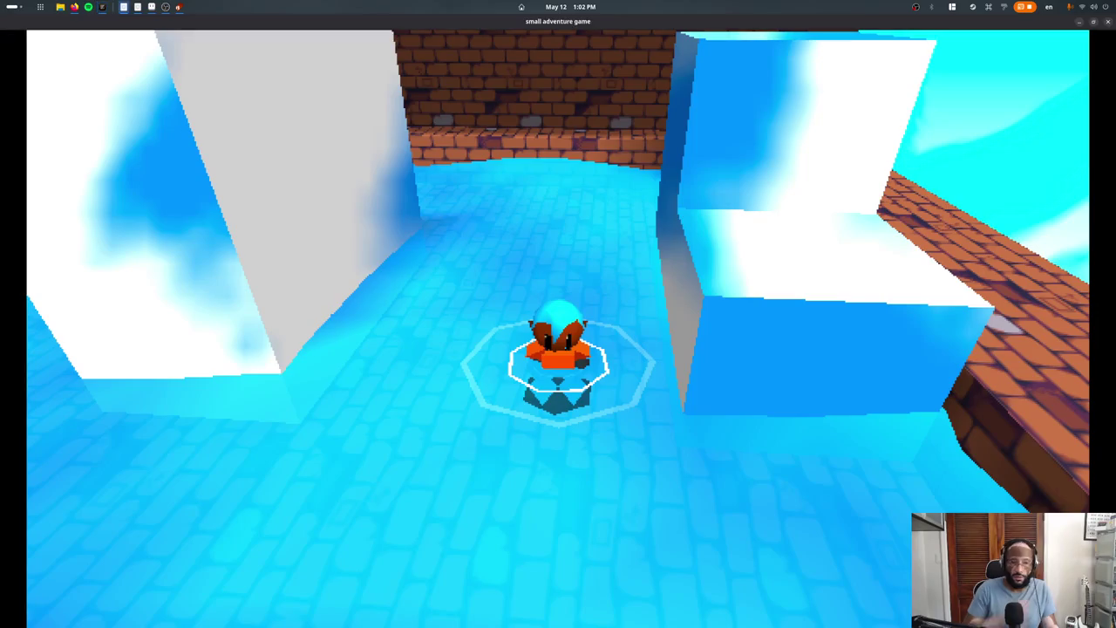
{"action": "key", "text": "w"}
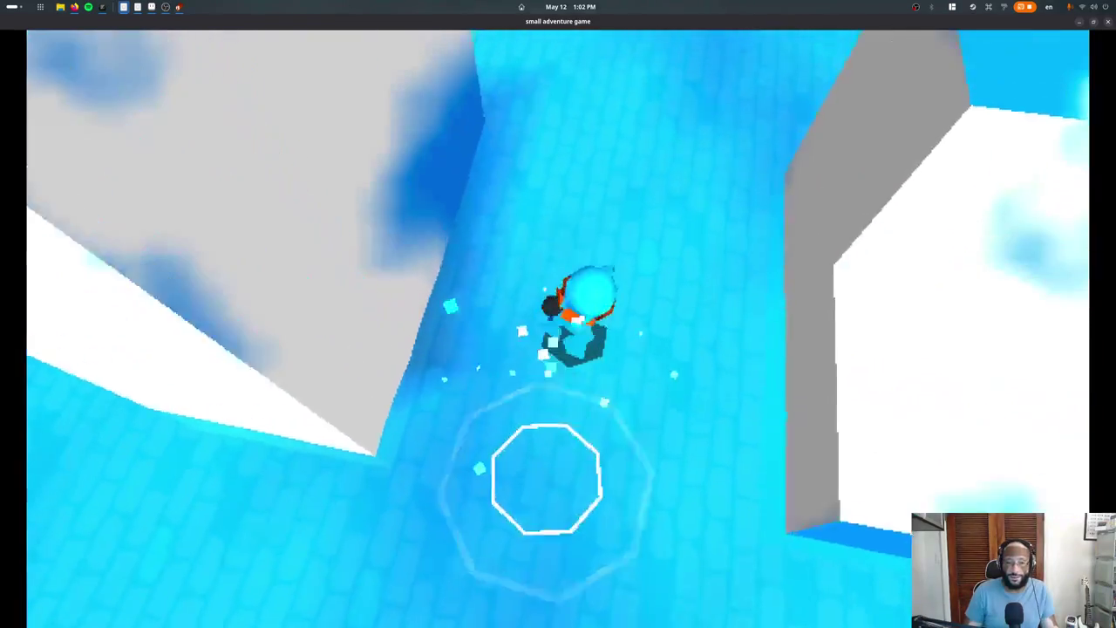
{"action": "key", "text": "d"}
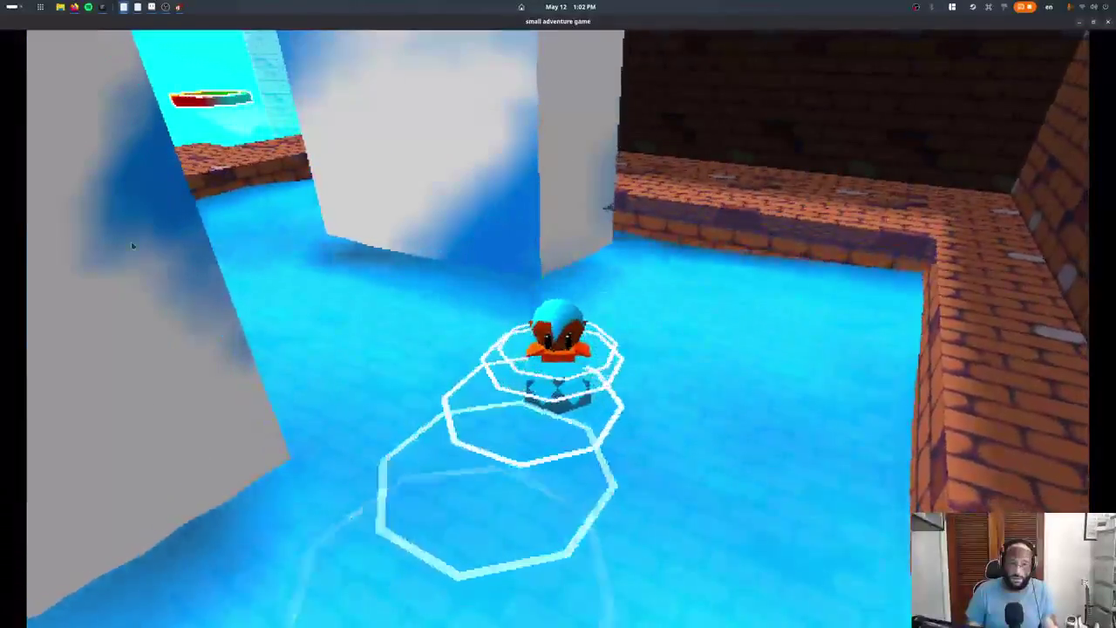
{"action": "key", "text": "Escape"}
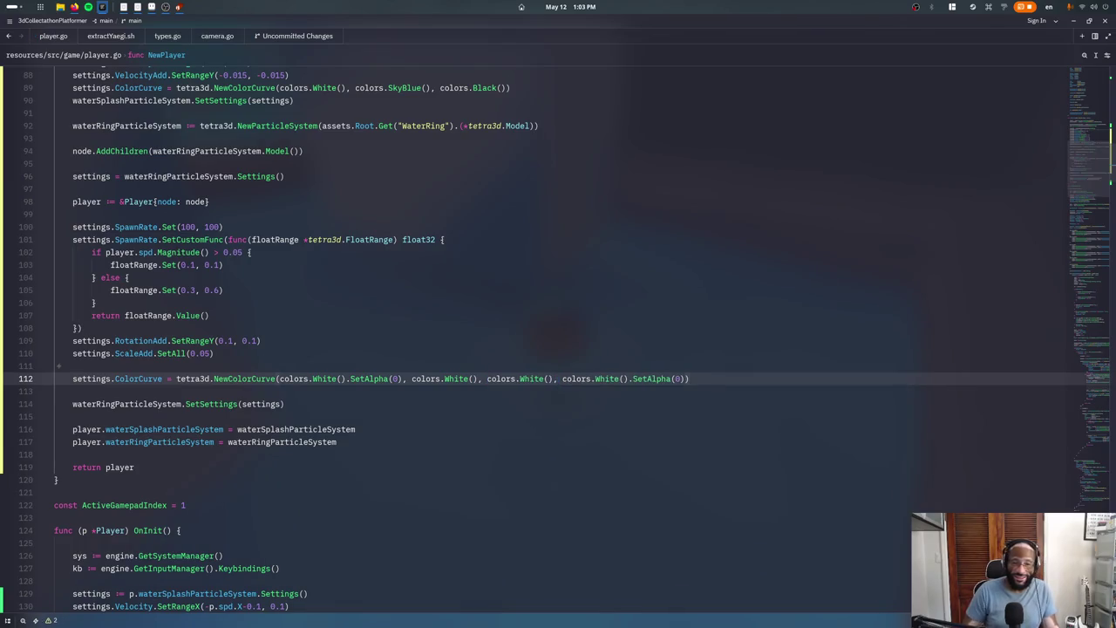
{"action": "key", "text": "w"}
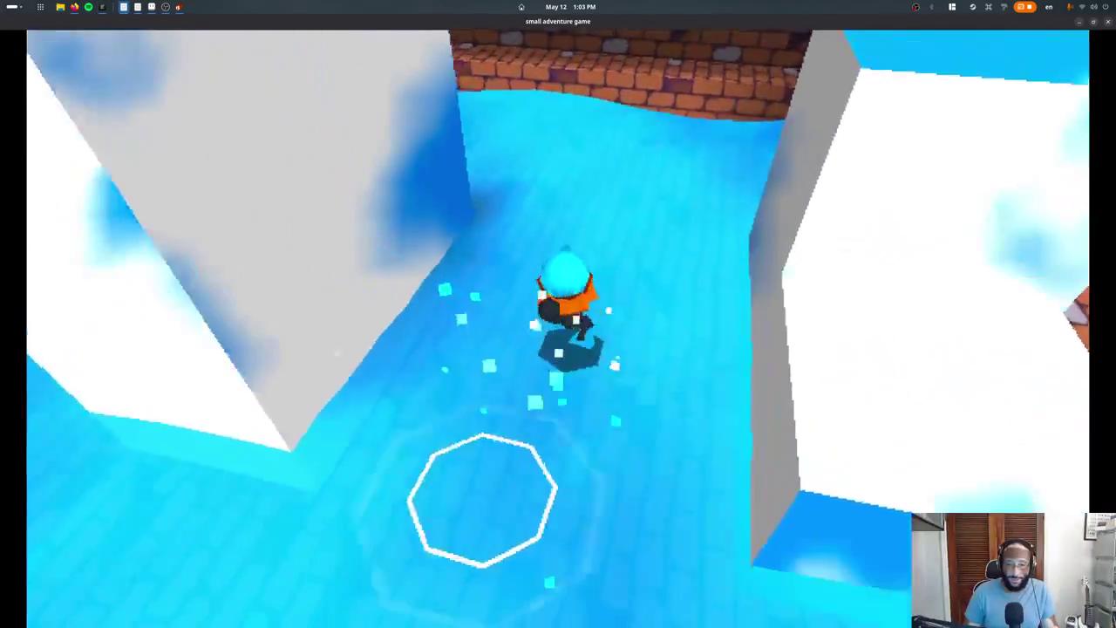
{"action": "key", "text": "s"}
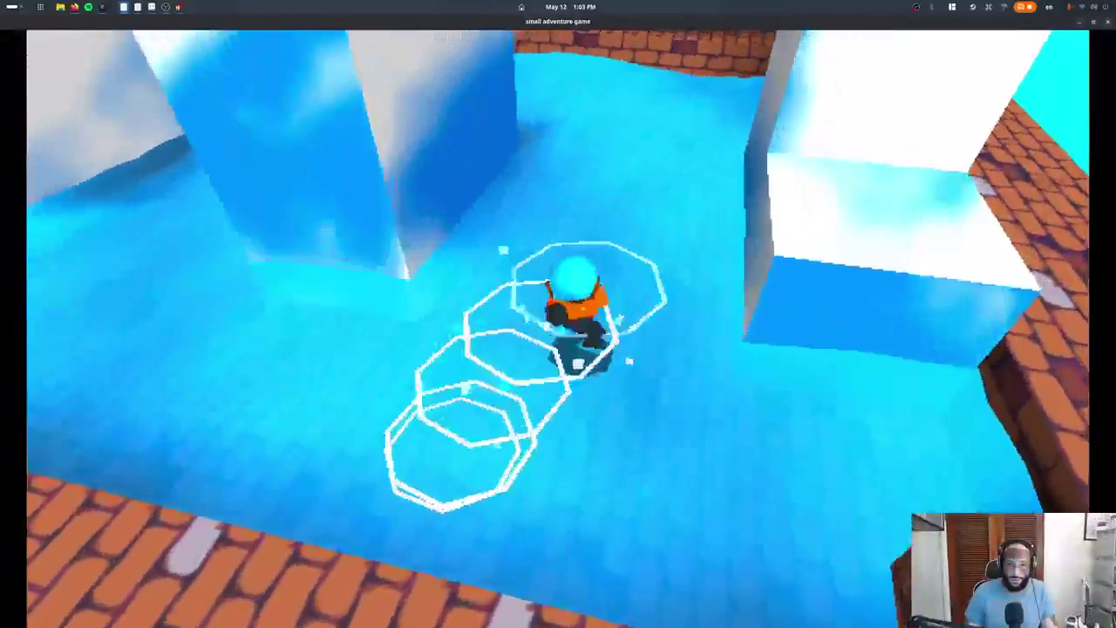
{"action": "key", "text": "s"}
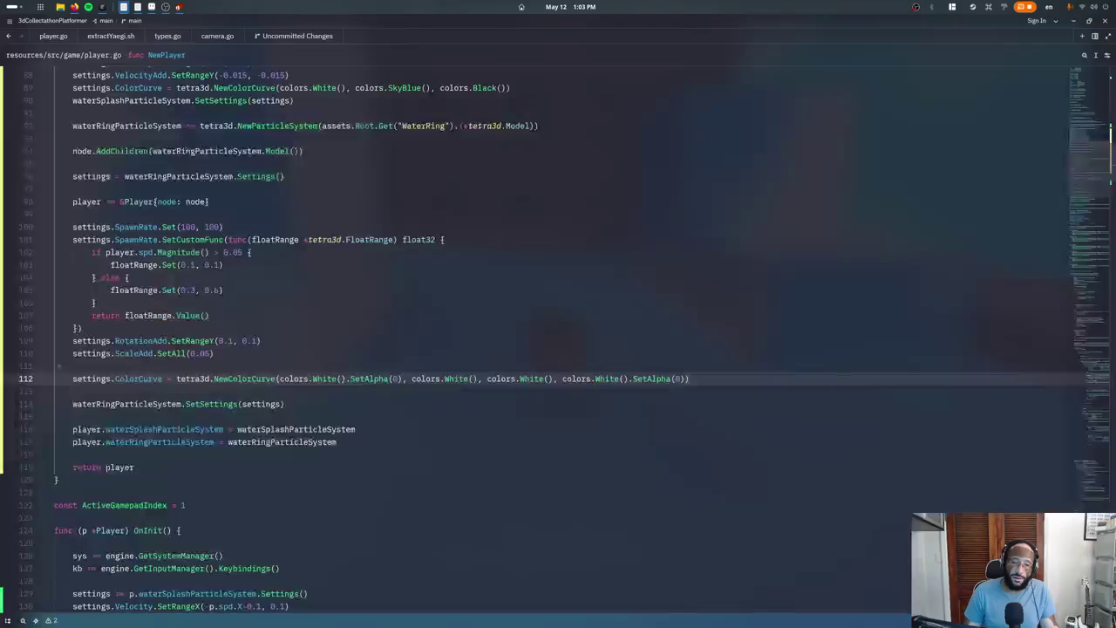
Set the idle water-ring spawn range on line 105 to (0.4, 0.8)
{"action": "double_click", "coordinate": [203, 353]}
{"action": "left_click", "coordinate": [198, 290]}
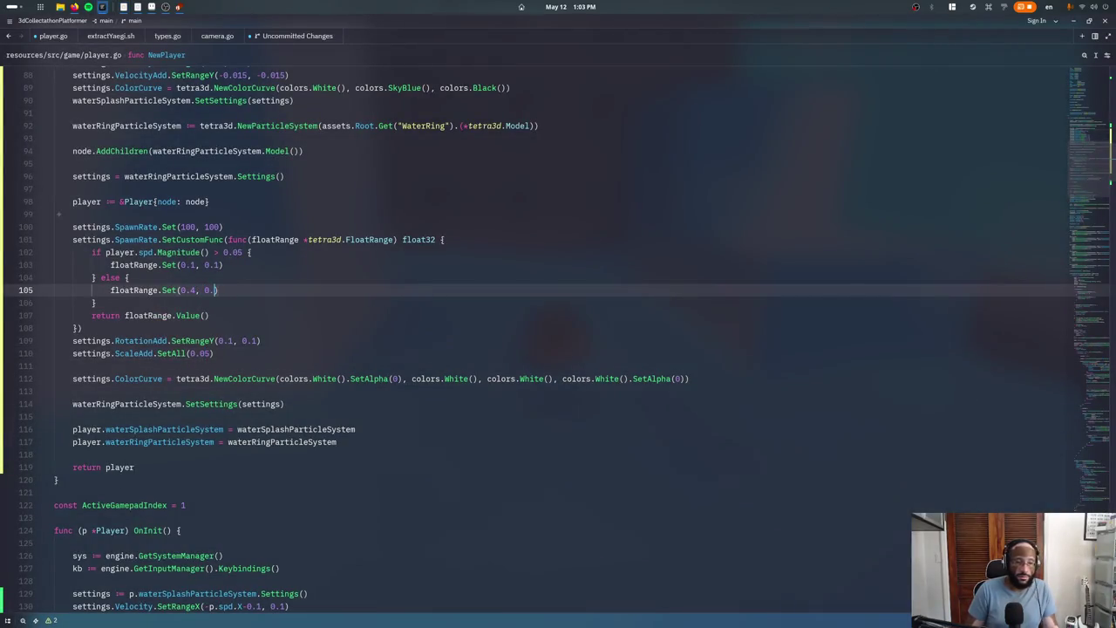
{"action": "key", "text": "Up"}
{"action": "key", "text": "Up"}
{"action": "key", "text": "Up"}
{"action": "key", "text": "Up"}
Add settings.SpawnOffset.SetAxes(0.1, 0, 0.1) below SpawnRate, then test and quit the game
{"action": "key", "text": "End"}
{"action": "key", "text": "Return"}
{"action": "type", "text": "settings.spa"}
{"action": "key", "text": "Down"}
{"action": "key", "text": "Return"}
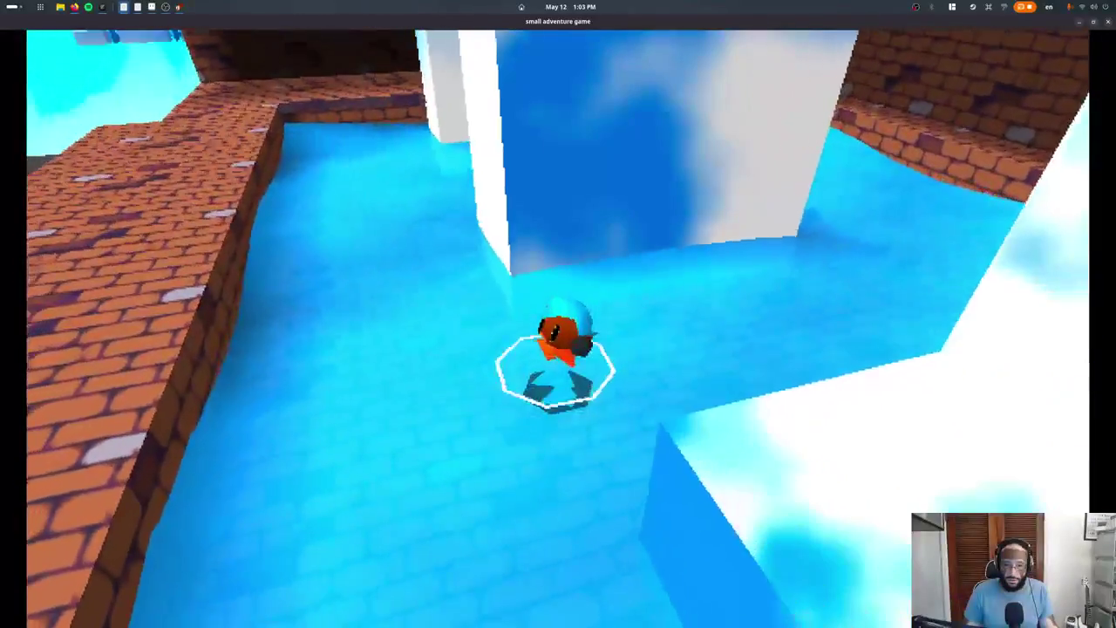
{"action": "key", "text": "Escape"}
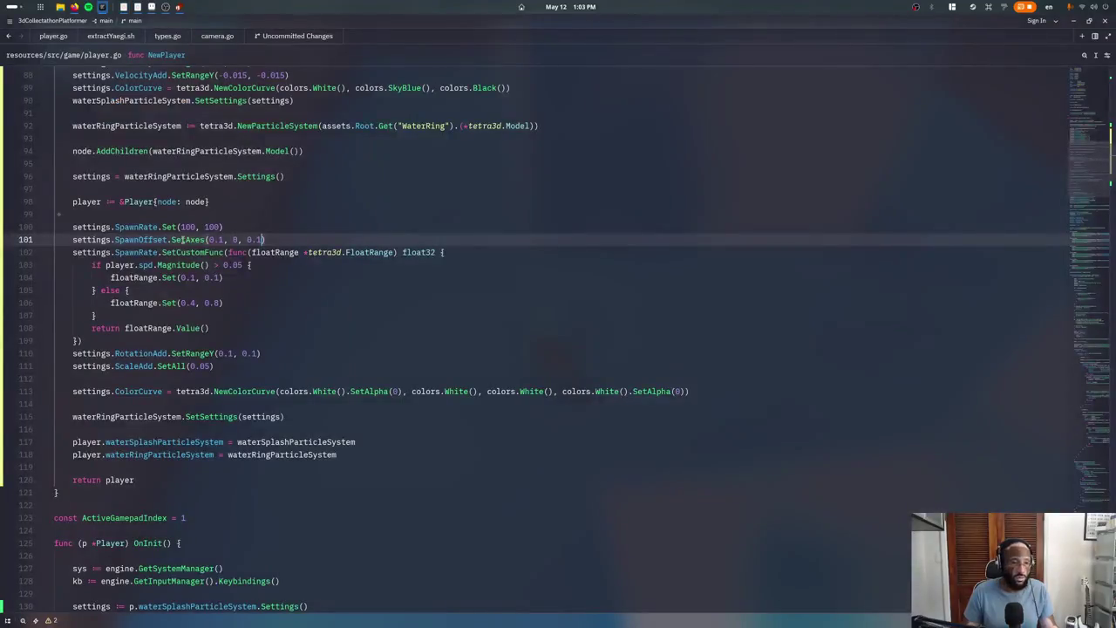
Add a water-ring Lifetime.Set(0.5, 1.5) setting on a new line after line 99
{"action": "left_click", "coordinate": [222, 216]}
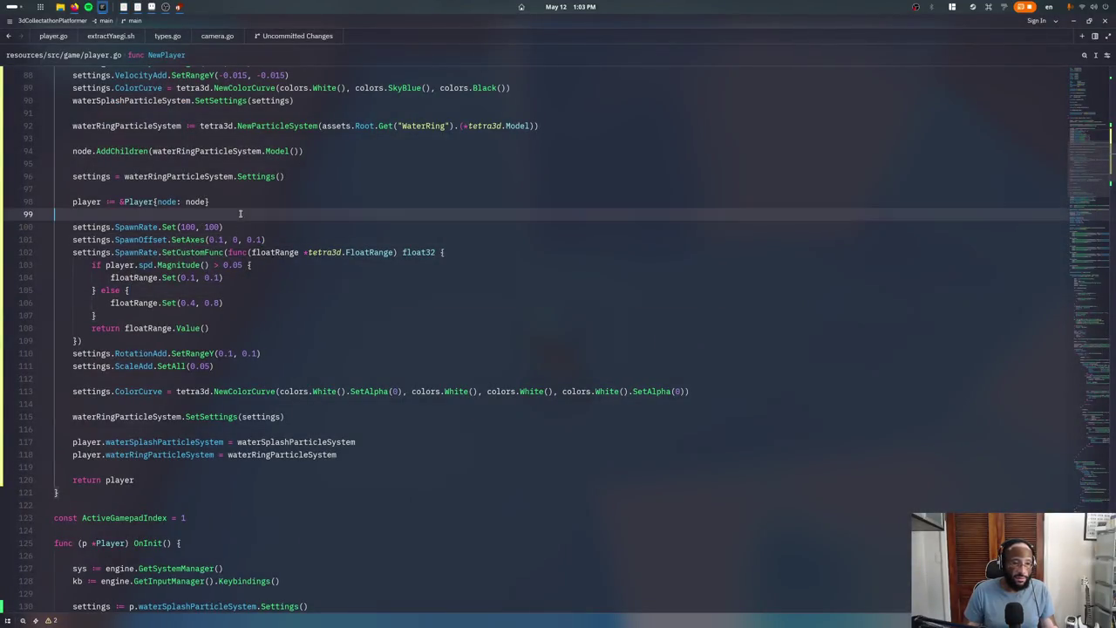
{"action": "key", "text": "Return"}
{"action": "type", "text": "s.Life"}
{"action": "key", "text": "Return"}
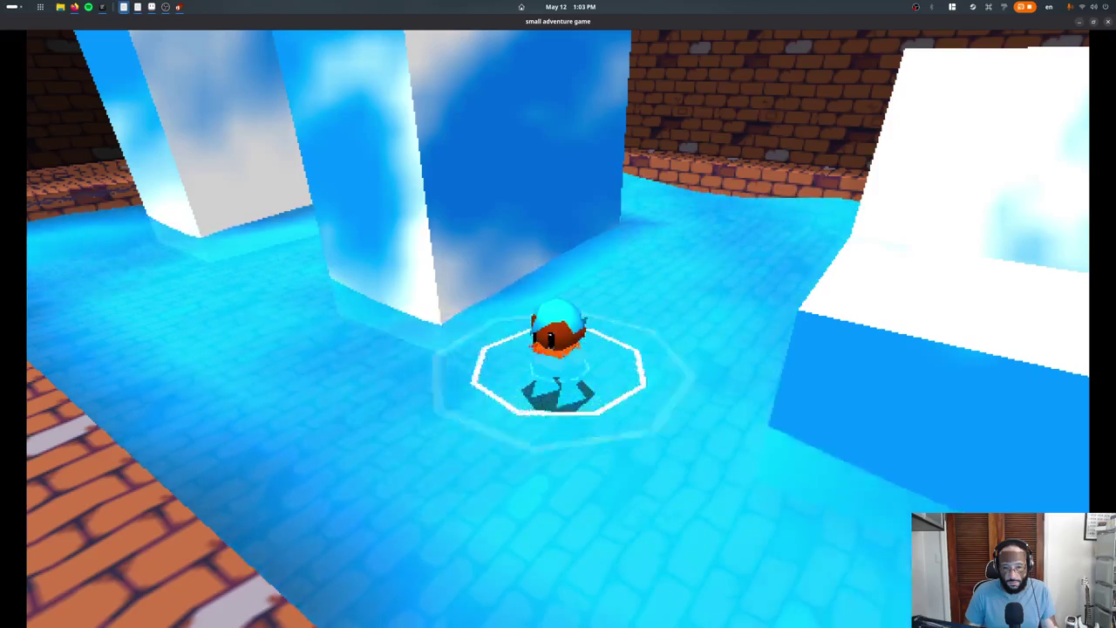
Run the character around the icy floor to watch the octagon ring trail, then quit
{"action": "key", "text": "w"}
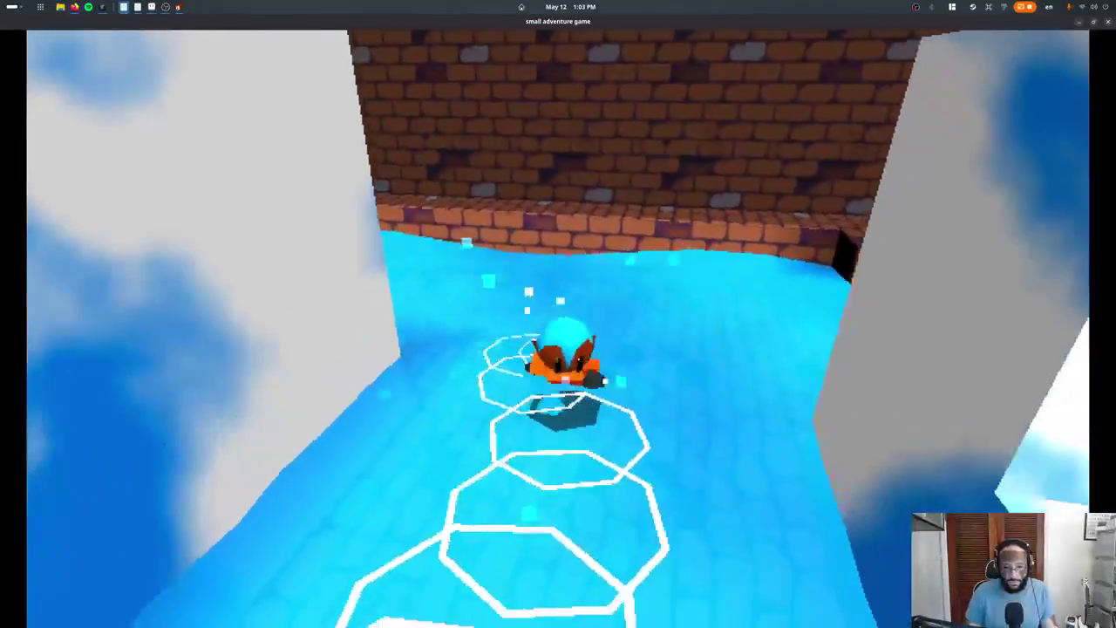
{"action": "key", "text": "a"}
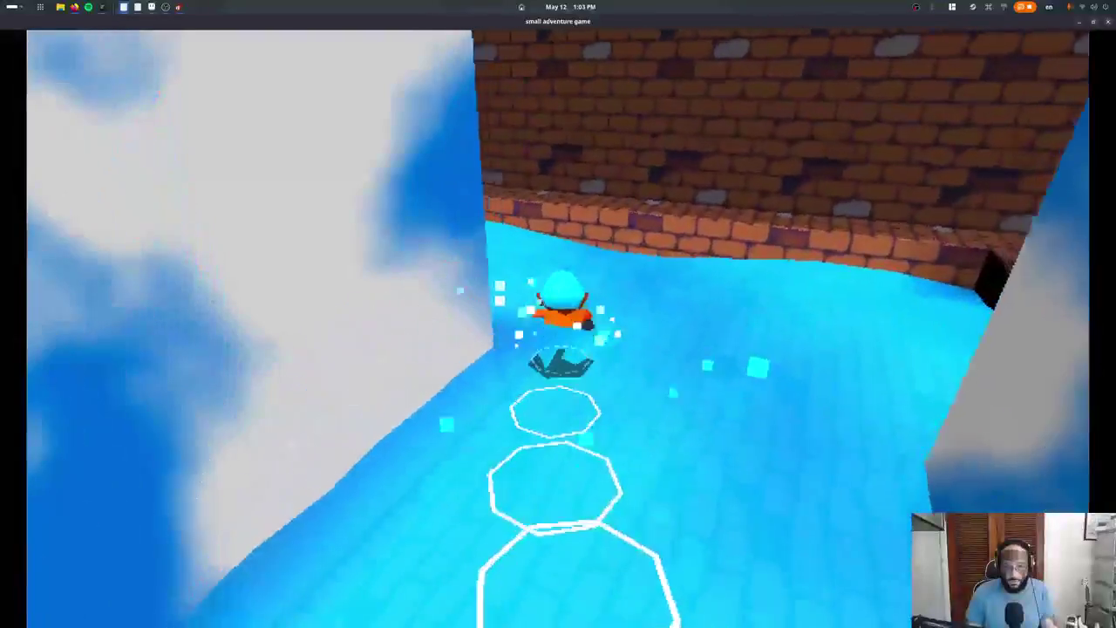
{"action": "key", "text": "w"}
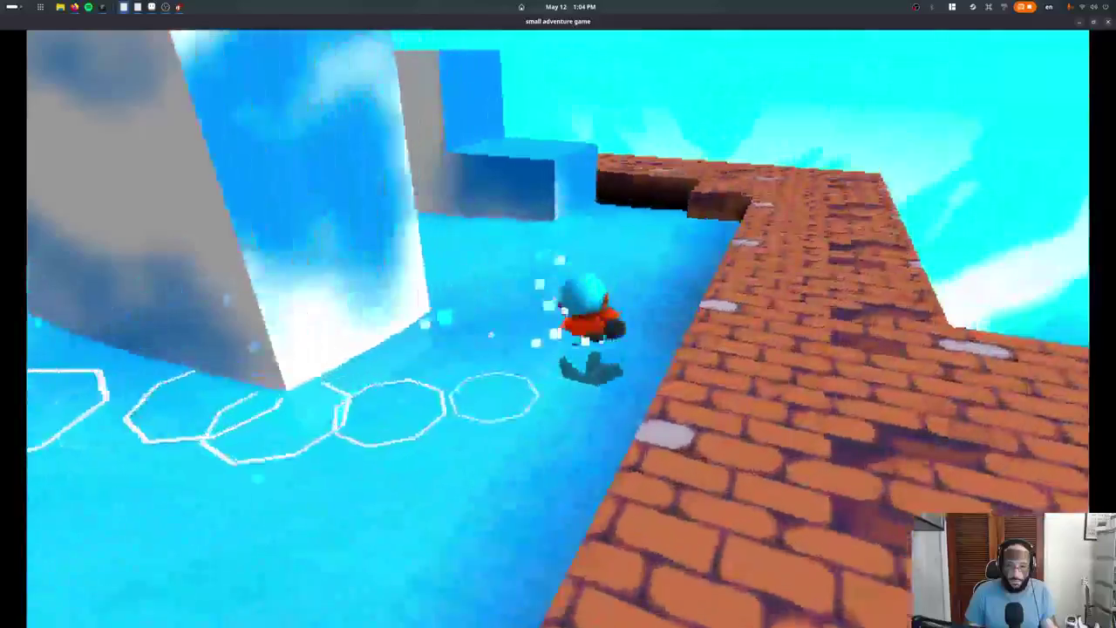
{"action": "key", "text": "s"}
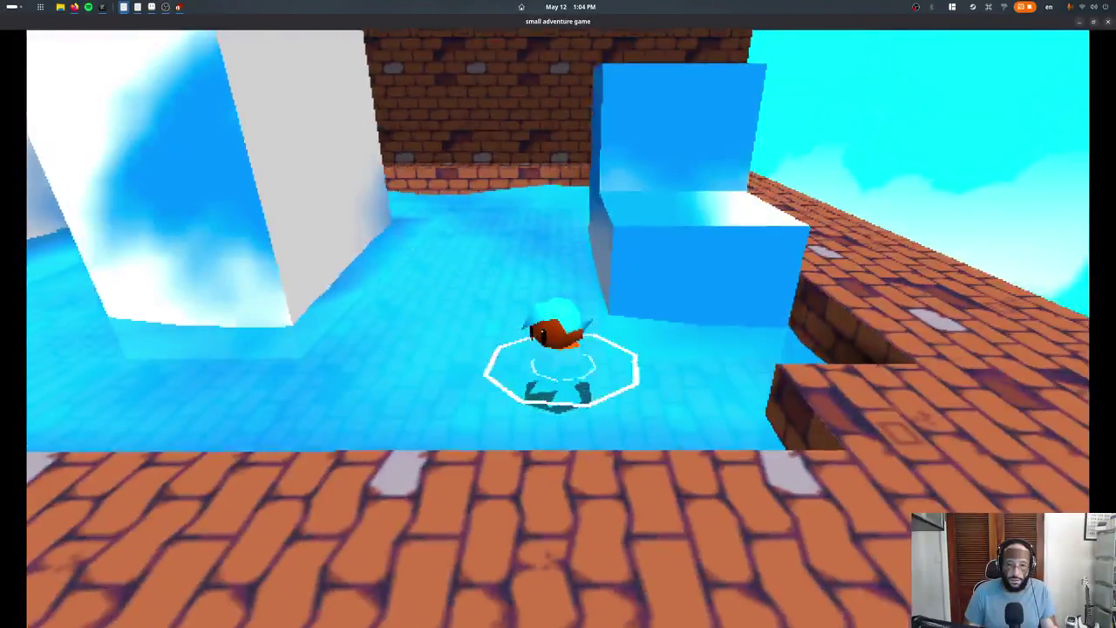
{"action": "key", "text": "w"}
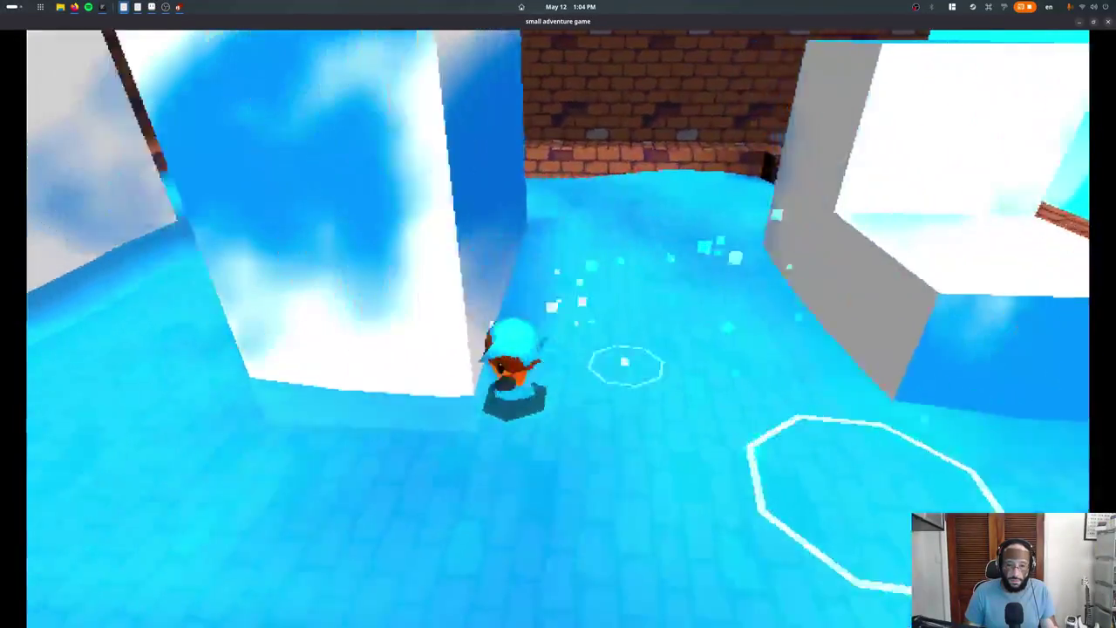
{"action": "key", "text": "w"}
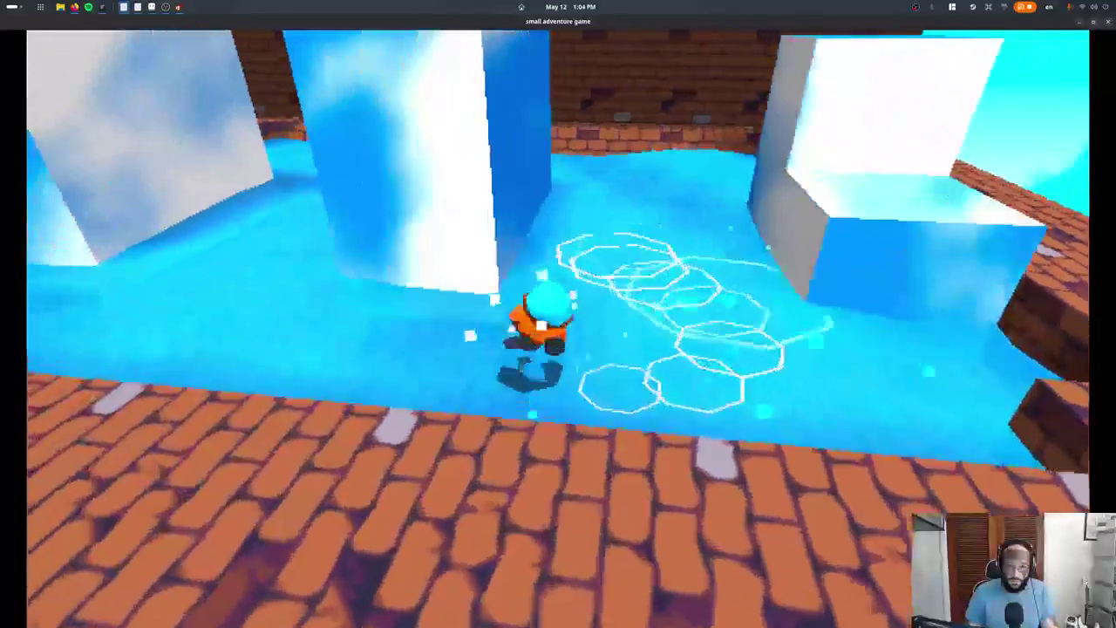
{"action": "key", "text": "w"}
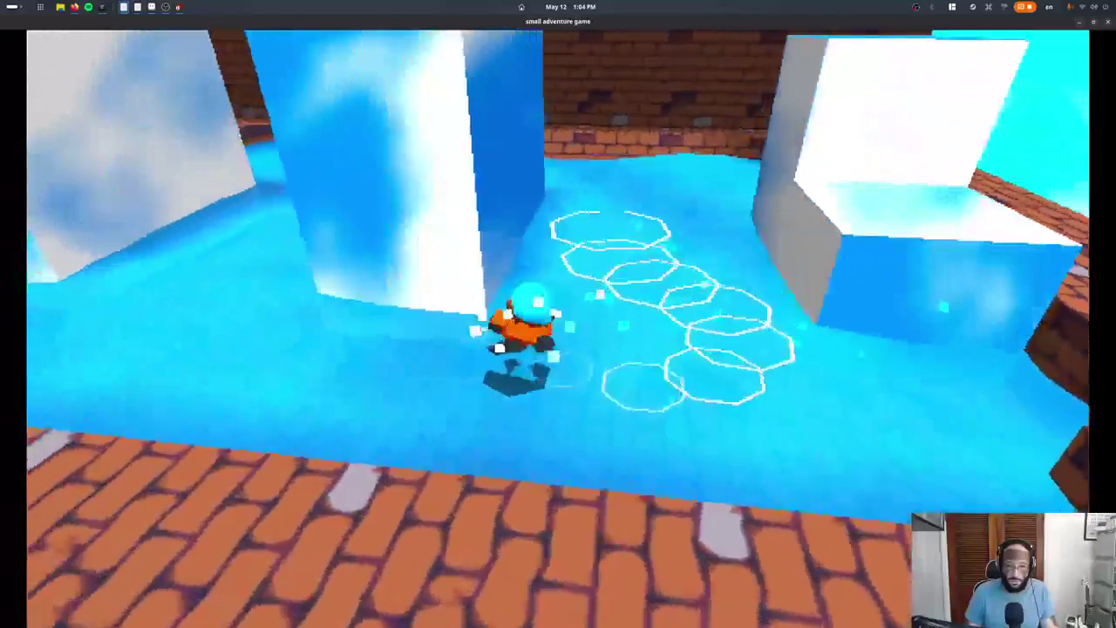
{"action": "key", "text": "w"}
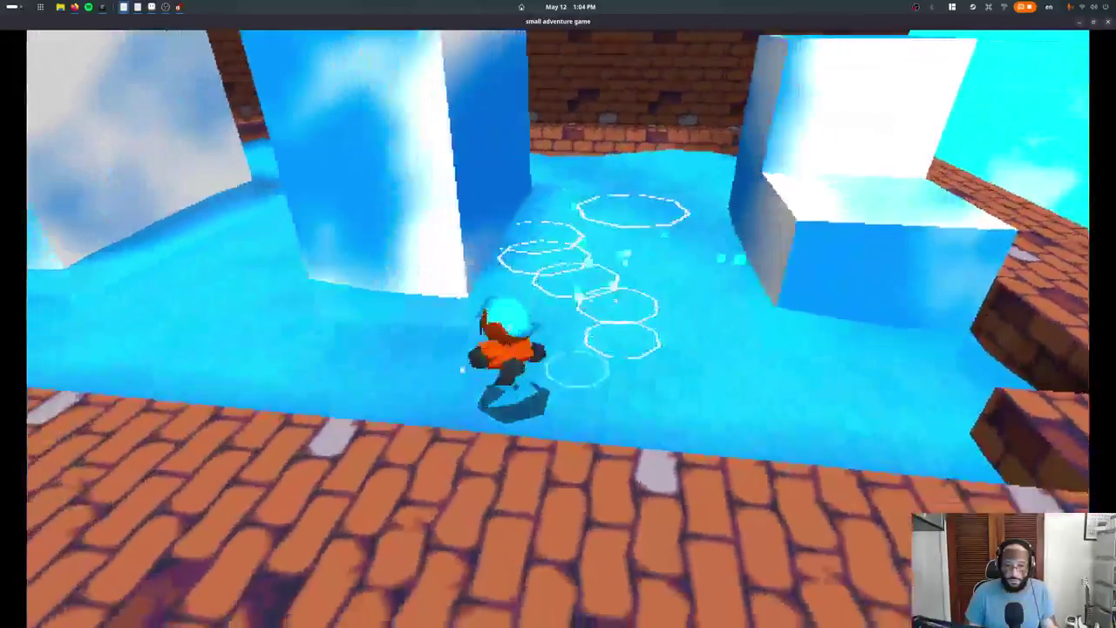
{"action": "key", "text": "Escape"}
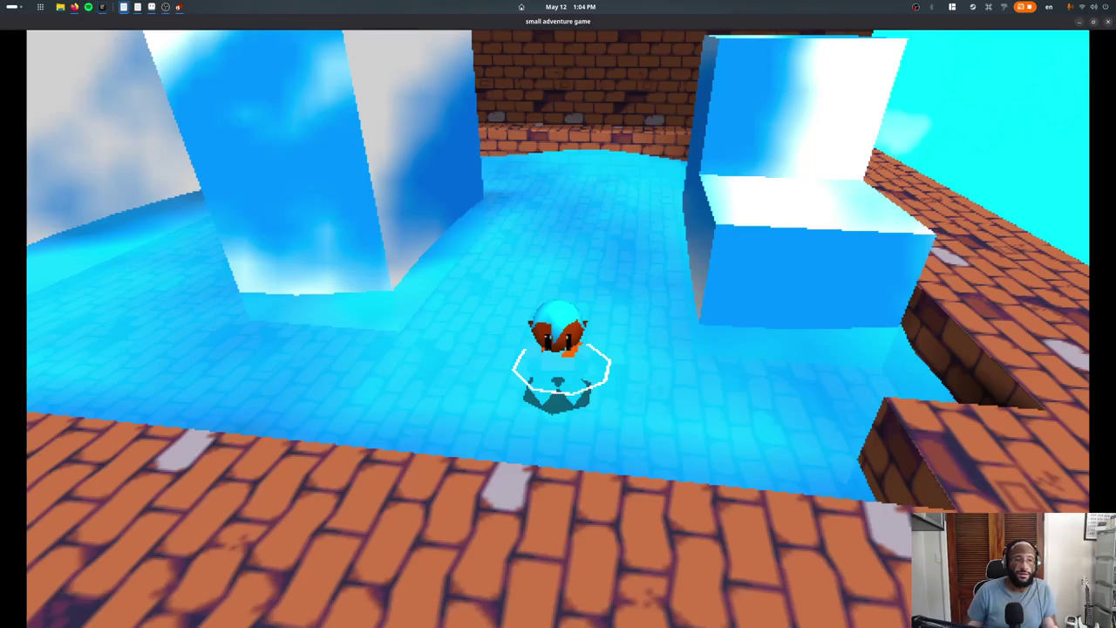
Relaunch and run-jump through the water channel checking the ring trail, then close the game
{"action": "key", "text": "w"}
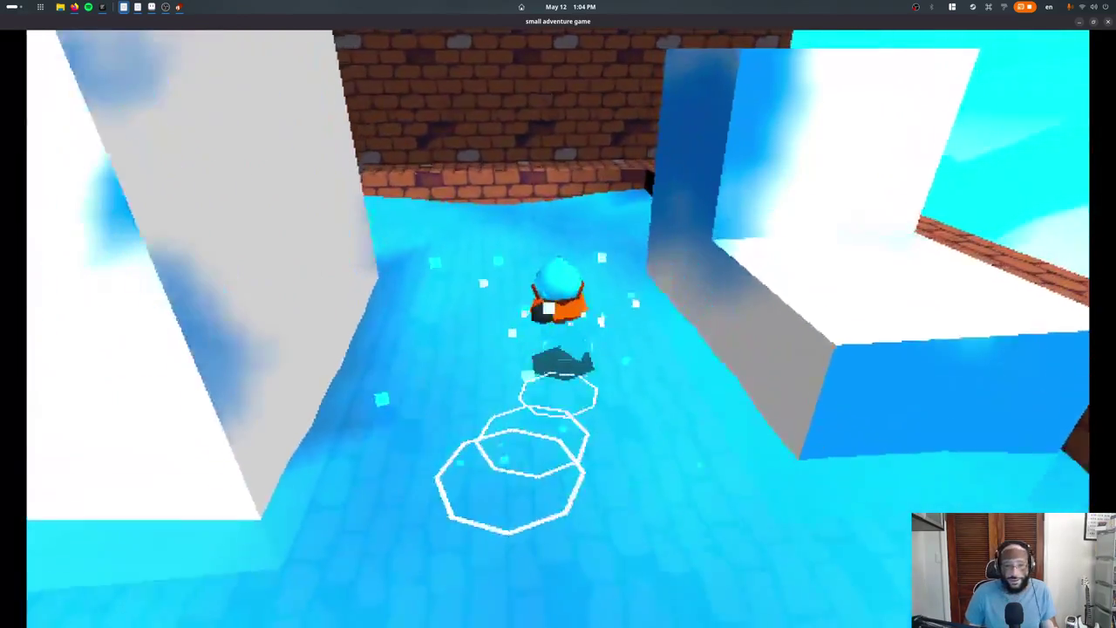
{"action": "key", "text": "space"}
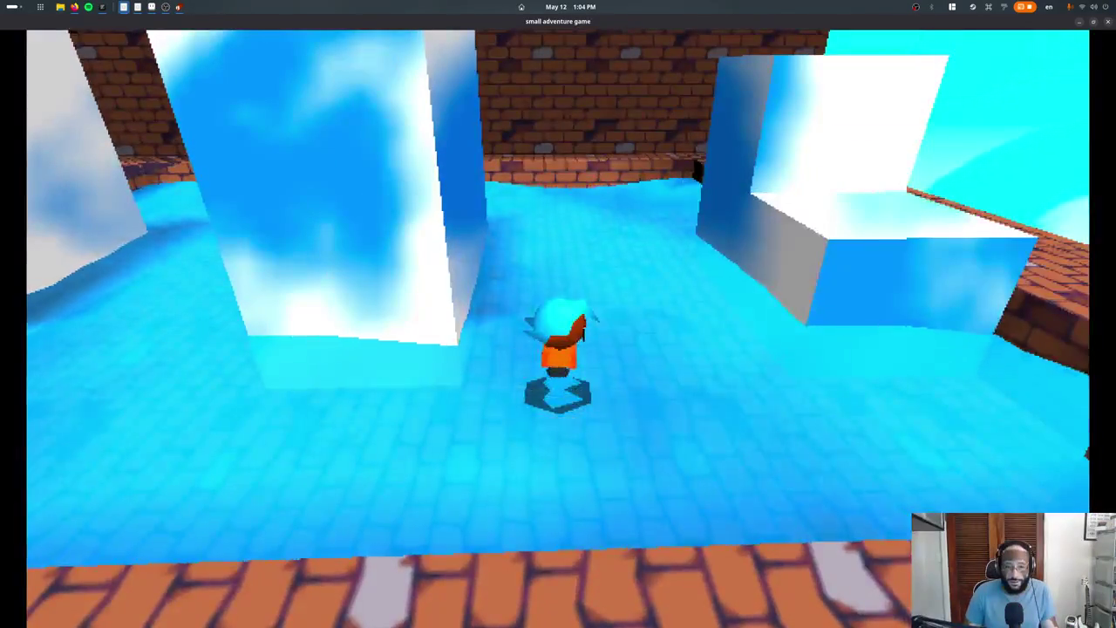
{"action": "key", "text": "a"}
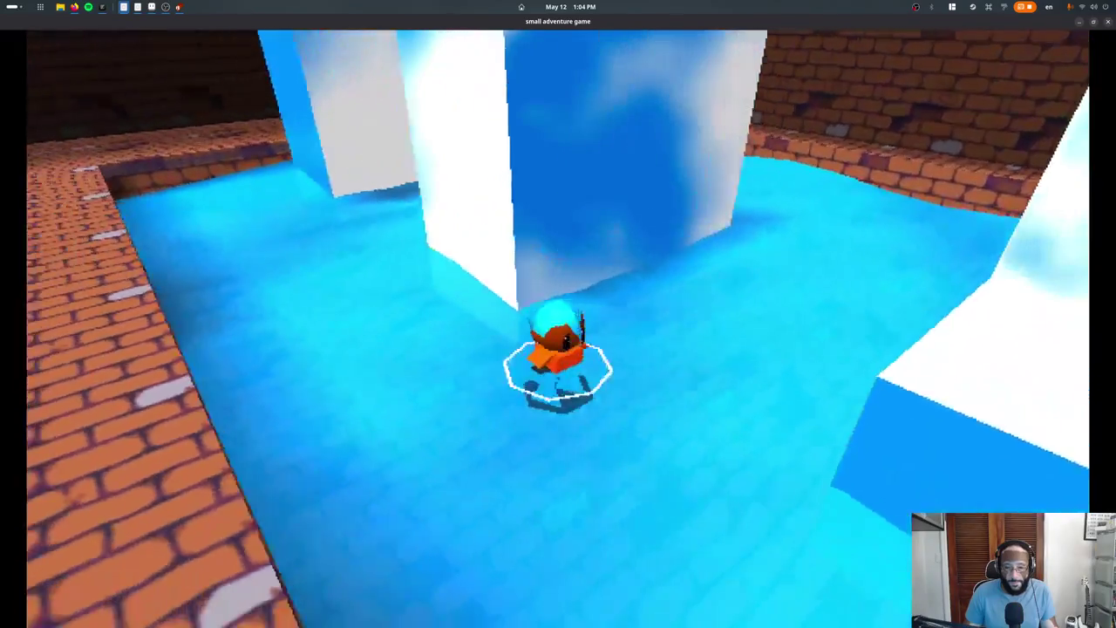
{"action": "key", "text": "space"}
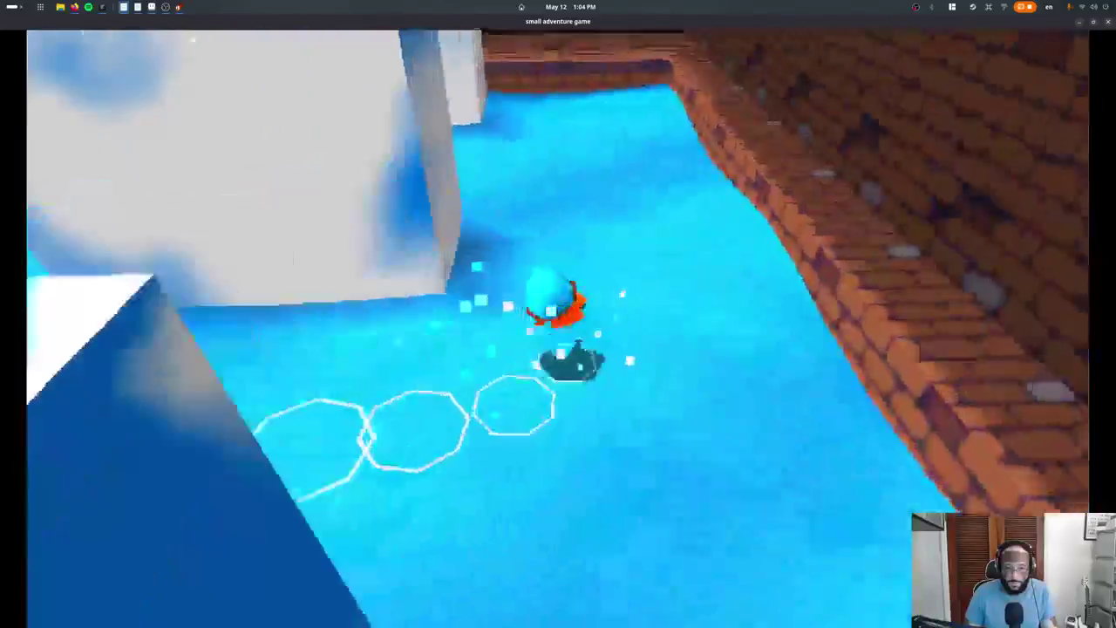
{"action": "key", "text": "space"}
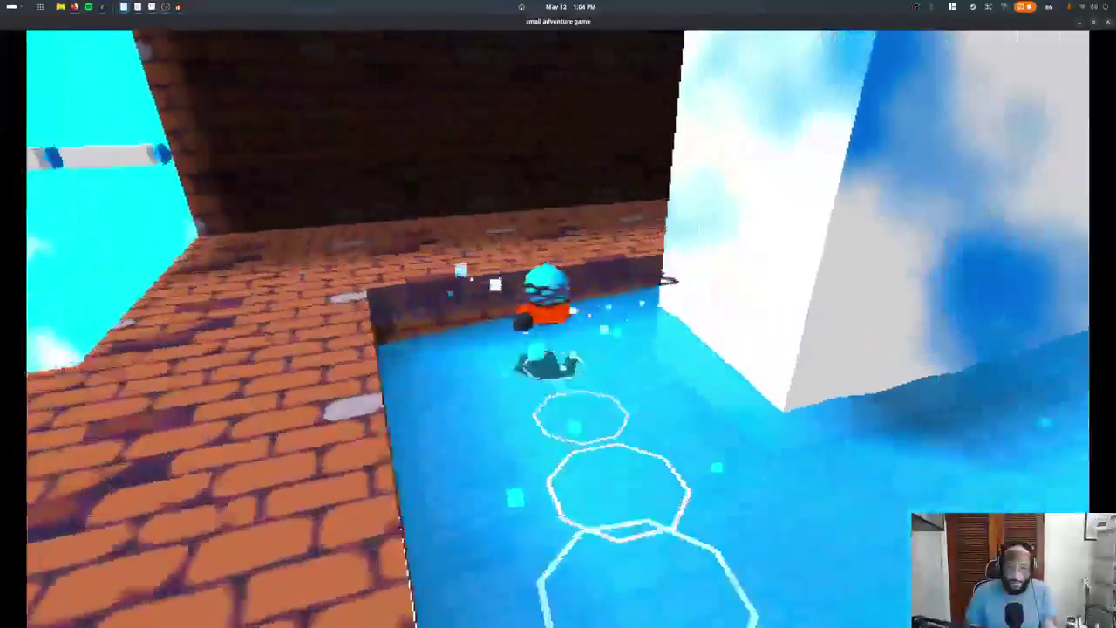
{"action": "key", "text": "space"}
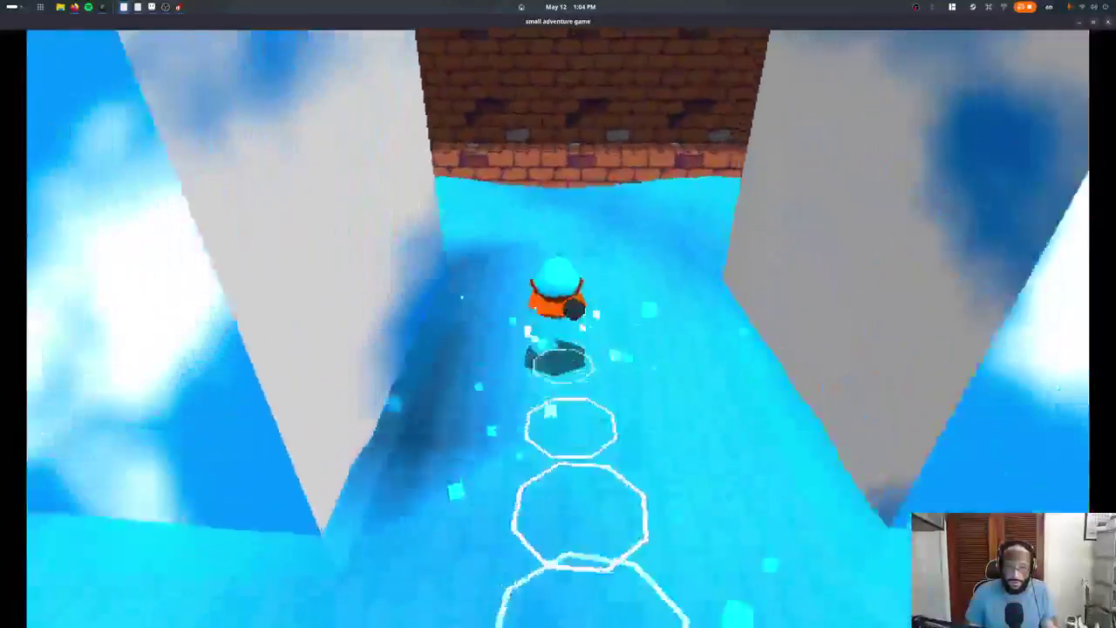
{"action": "key", "text": "space"}
{"action": "key", "text": "space"}
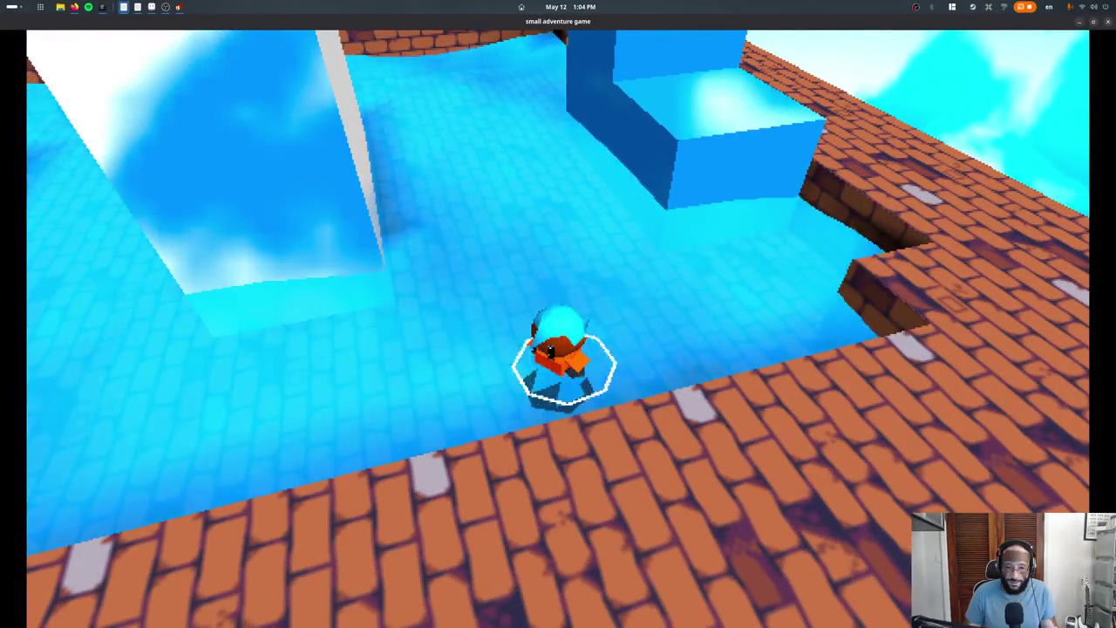
{"action": "key", "text": "Escape"}
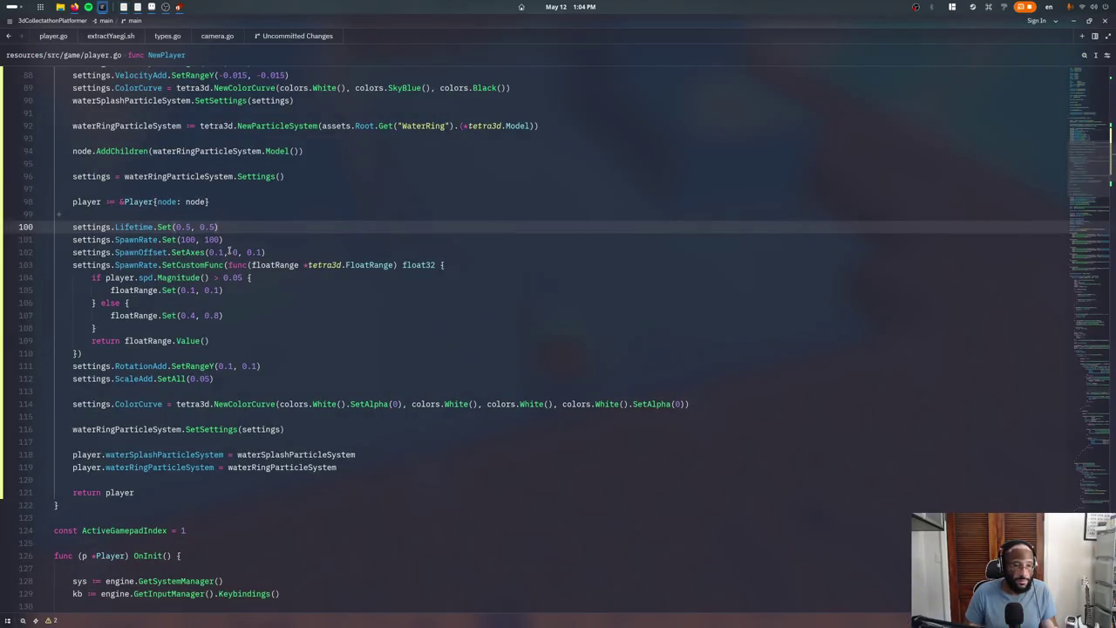
Change the spawn offset on line 102 to SetAxes(0.5, 0, 0.5), test the game and close it
{"action": "left_click", "coordinate": [227, 252]}
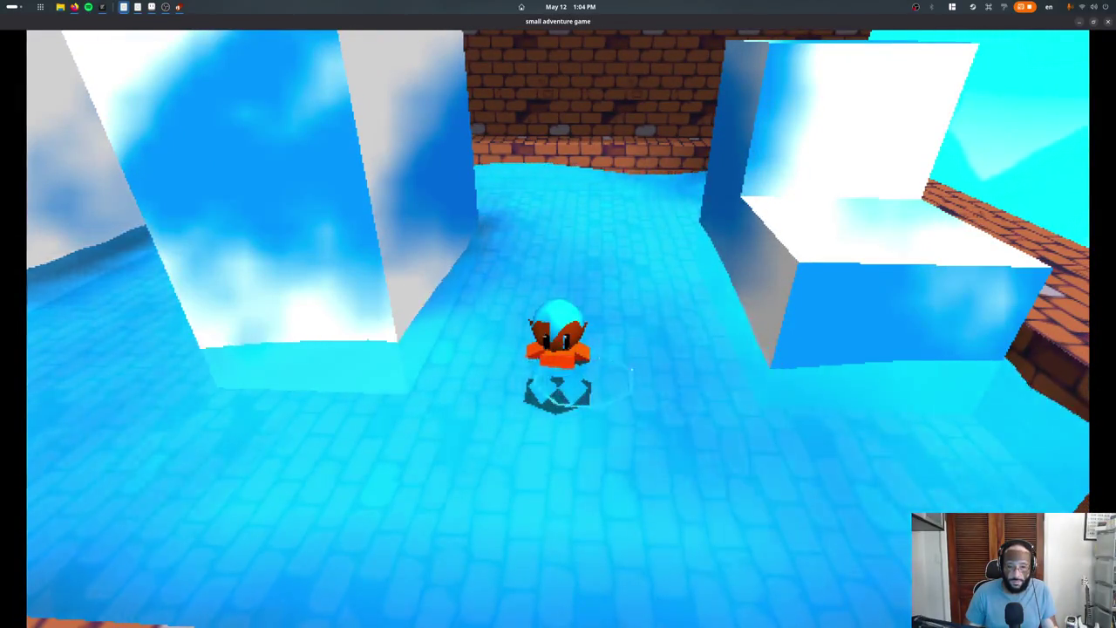
{"action": "key", "text": "Escape"}
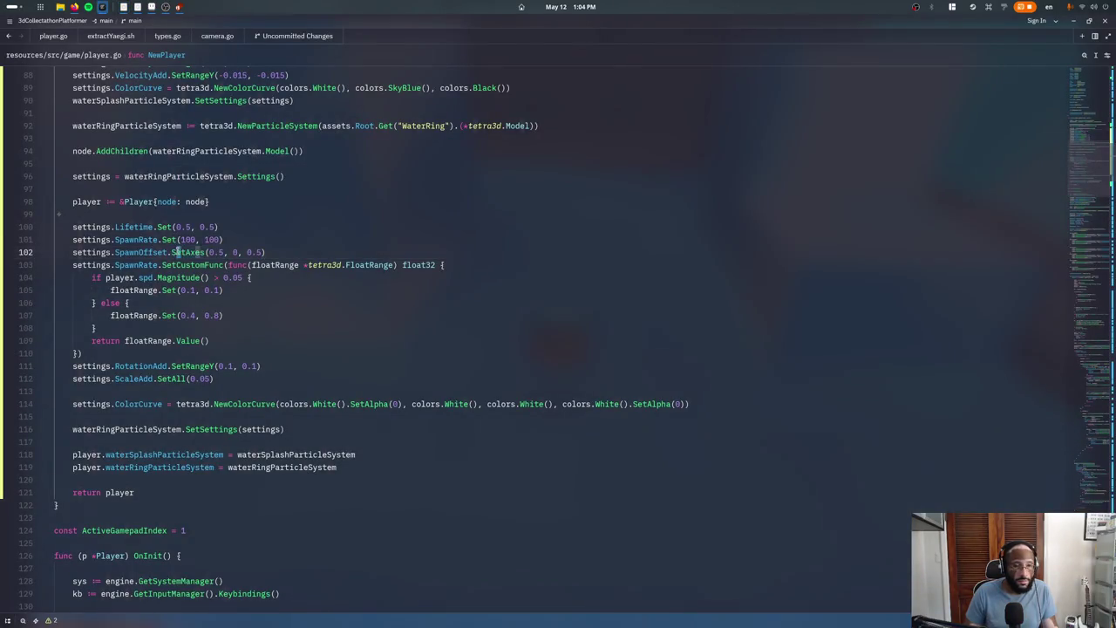
Go to the SetAxes definition in particles.go and read through it
{"action": "left_click", "coordinate": [178, 251], "text": "ctrl"}
{"action": "scroll", "coordinate": [207, 366], "scroll_direction": "down", "scroll_amount": 6}
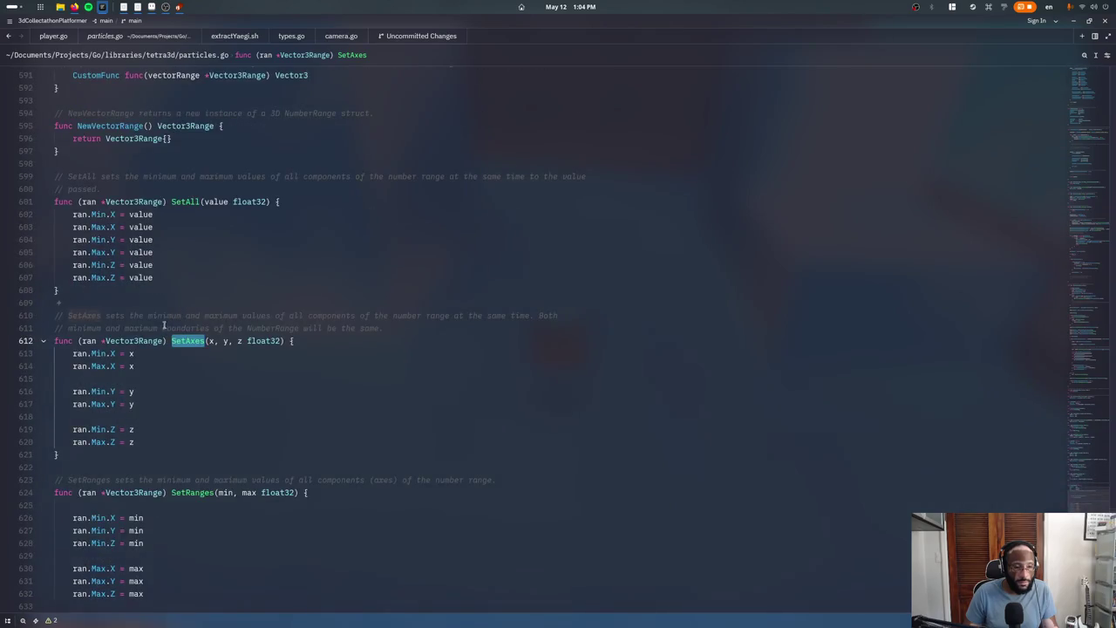
{"action": "scroll", "coordinate": [167, 324], "scroll_direction": "down", "scroll_amount": 3}
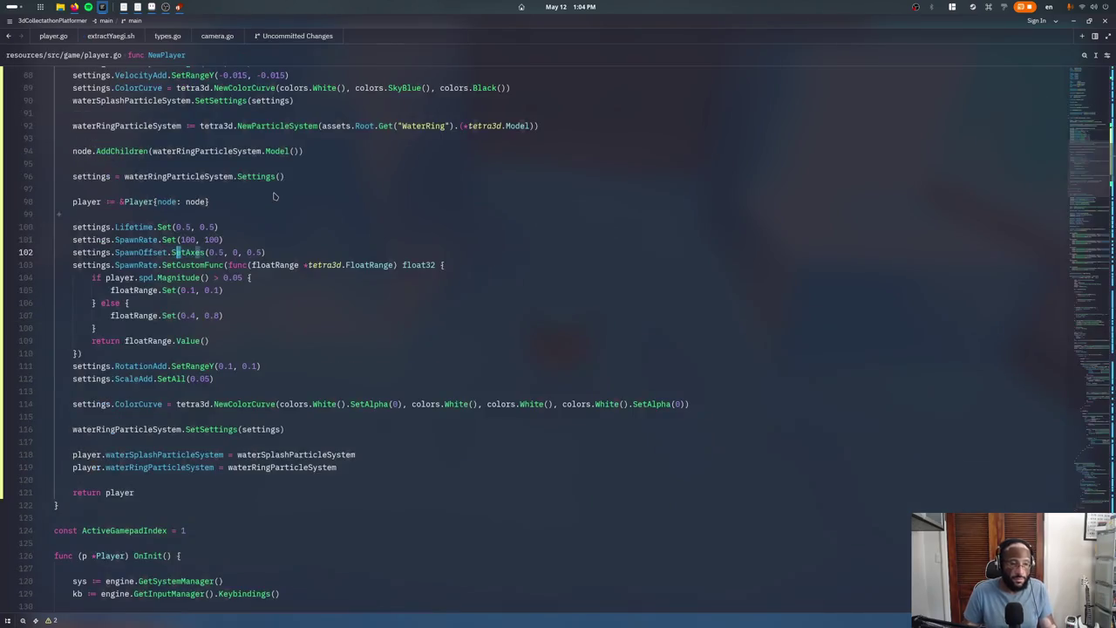
Close the game and relaunch it with ./runDesktop.sh from Zed's terminal
{"action": "key", "text": "Escape"}
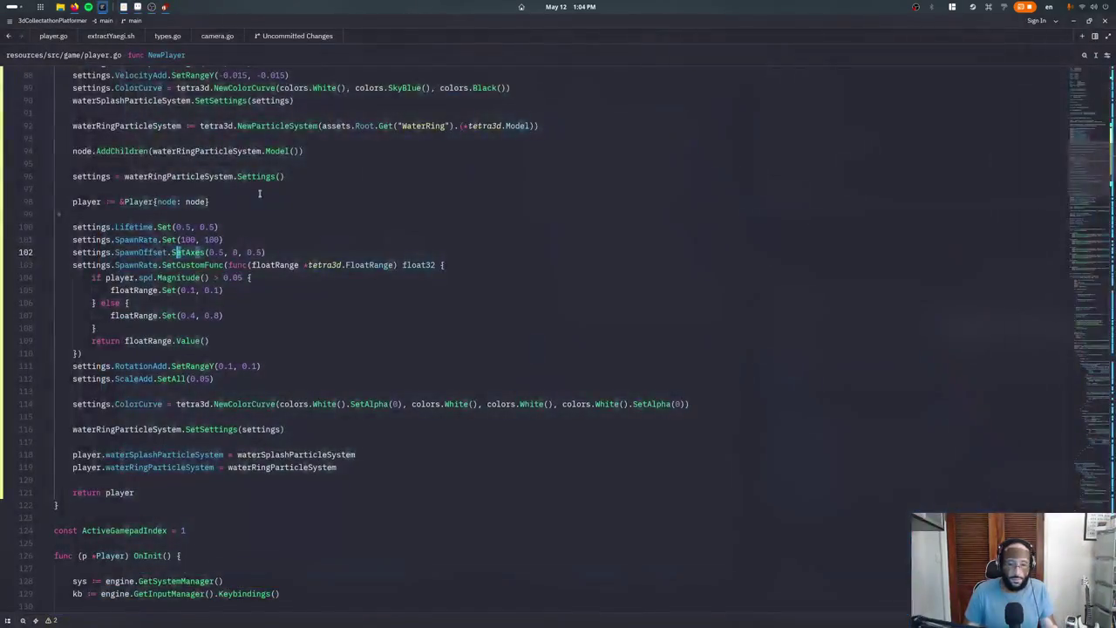
{"action": "key", "text": "ctrl+grave"}
{"action": "key", "text": "Up"}
{"action": "key", "text": "Return"}
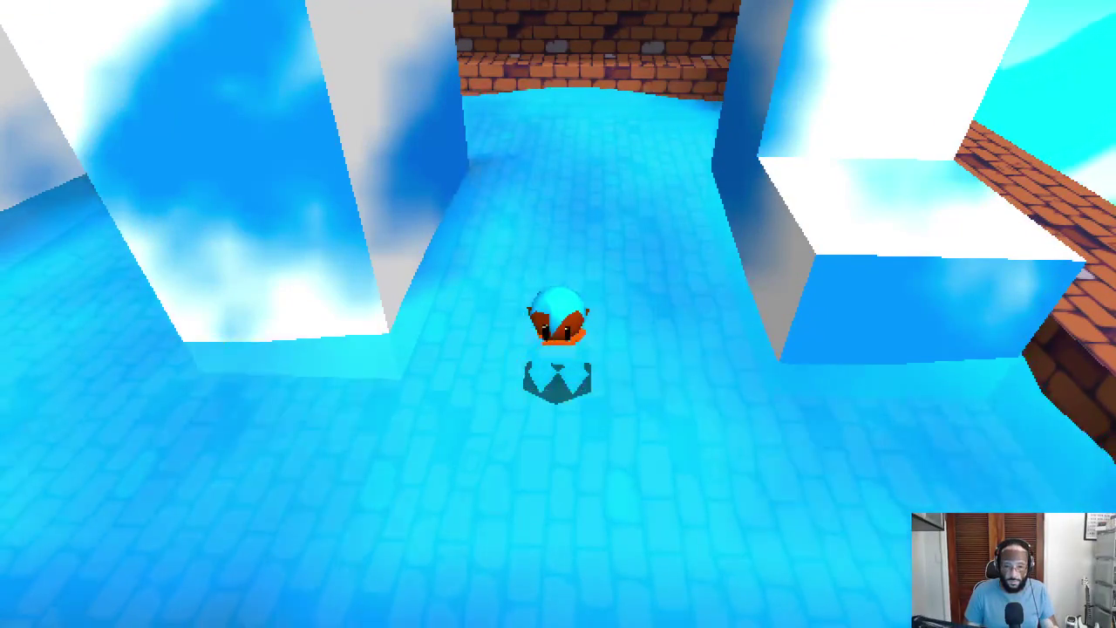
Run and hop the character through the water around the ice blocks to check the wider rings, then quit the game
{"action": "key", "text": "w"}
{"action": "key", "text": "space"}
{"action": "key", "text": "space"}
{"action": "key", "text": "space"}
{"action": "key", "text": "space"}
{"action": "key", "text": "space"}
{"action": "key", "text": "space"}
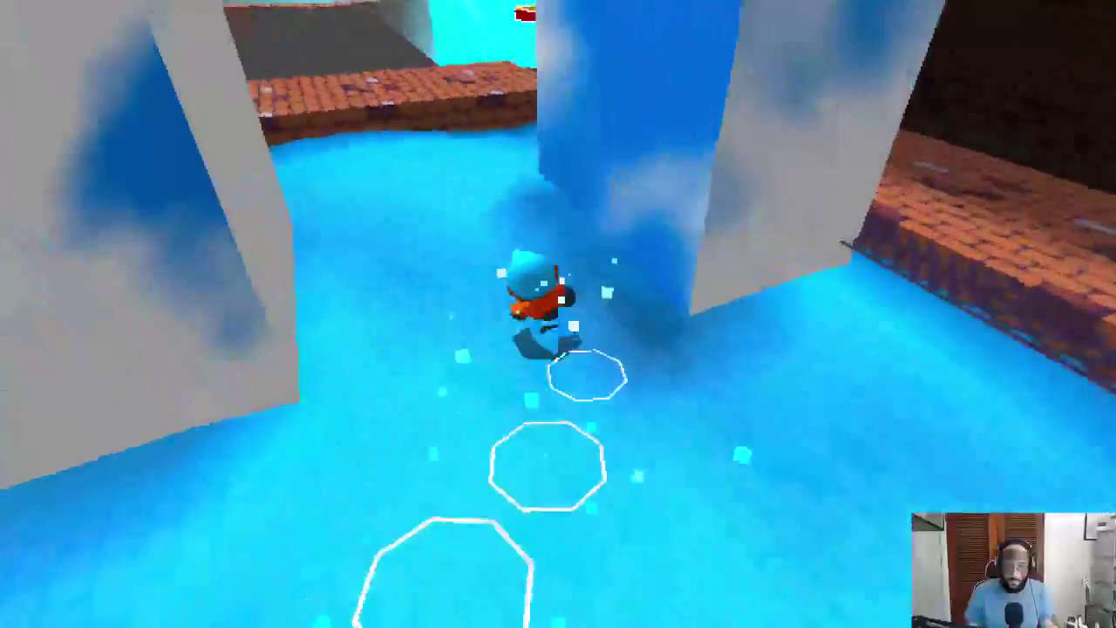
{"action": "key", "text": "space"}
{"action": "key", "text": "space"}
{"action": "key", "text": "space"}
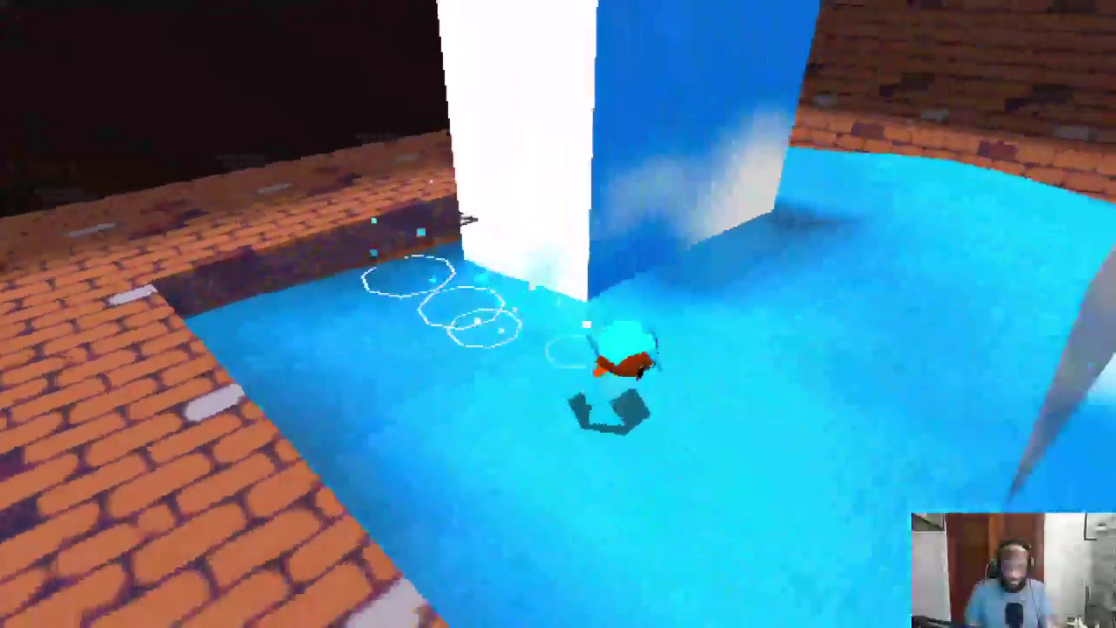
{"action": "key", "text": "space"}
{"action": "key", "text": "space"}
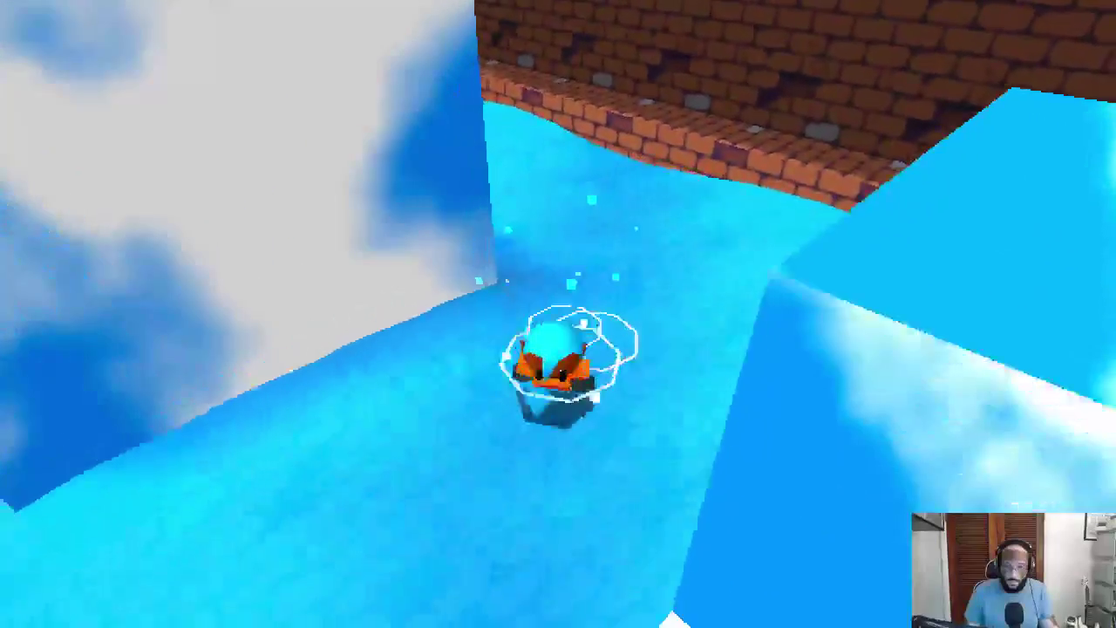
{"action": "key", "text": "space"}
{"action": "key", "text": "space"}
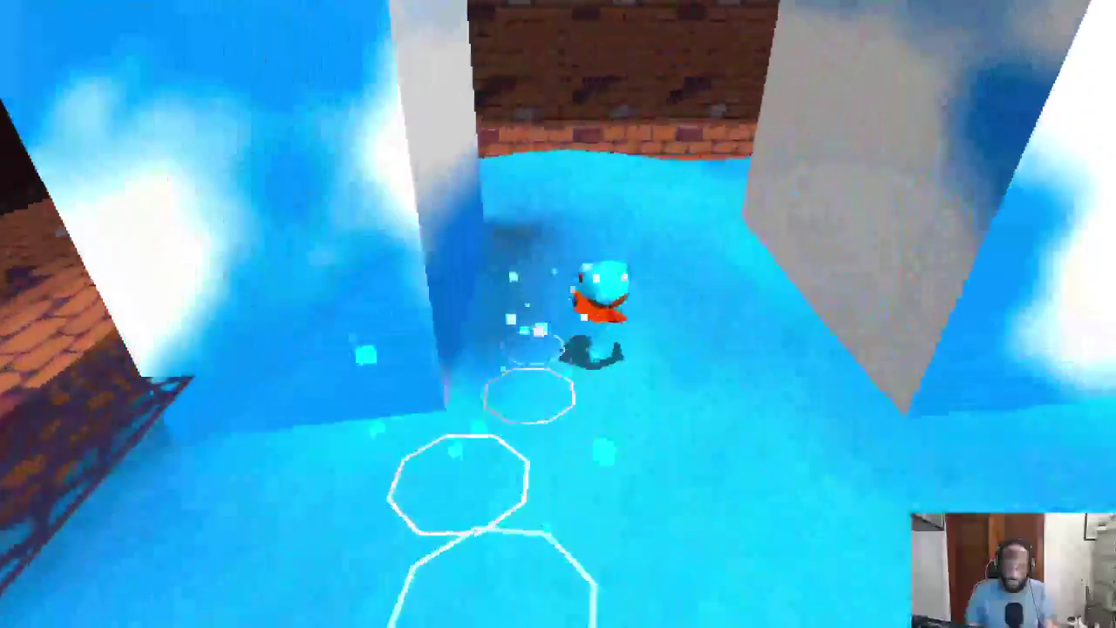
{"action": "key", "text": "space"}
{"action": "key", "text": "space"}
{"action": "key", "text": "space"}
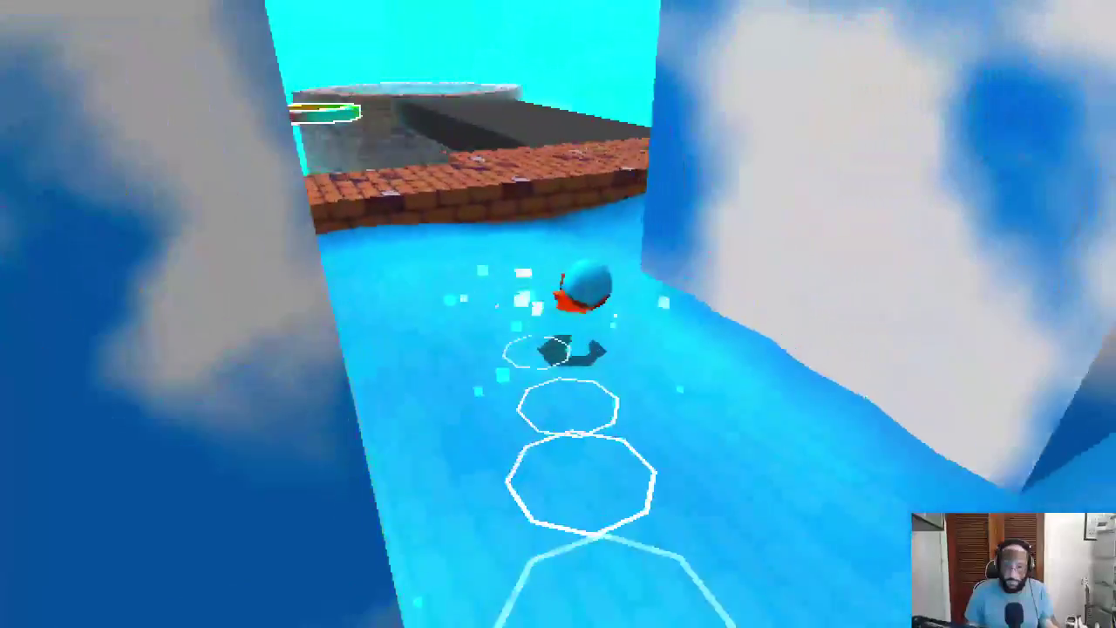
{"action": "key", "text": "space"}
{"action": "key", "text": "space"}
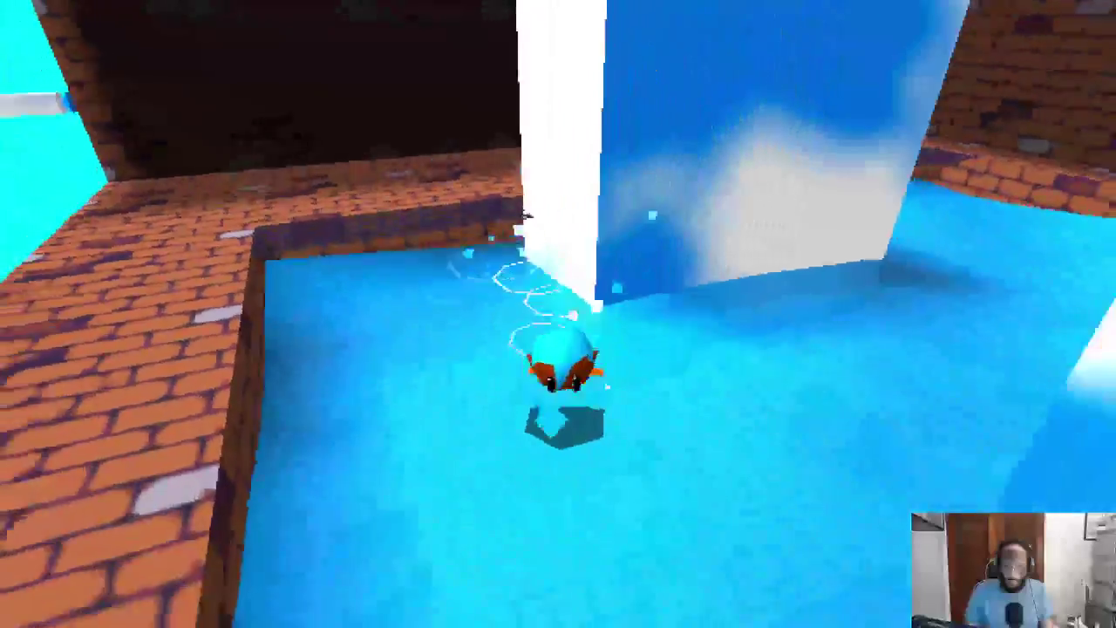
{"action": "key", "text": "space"}
{"action": "key", "text": "space"}
{"action": "key", "text": "space"}
{"action": "key", "text": "Escape"}
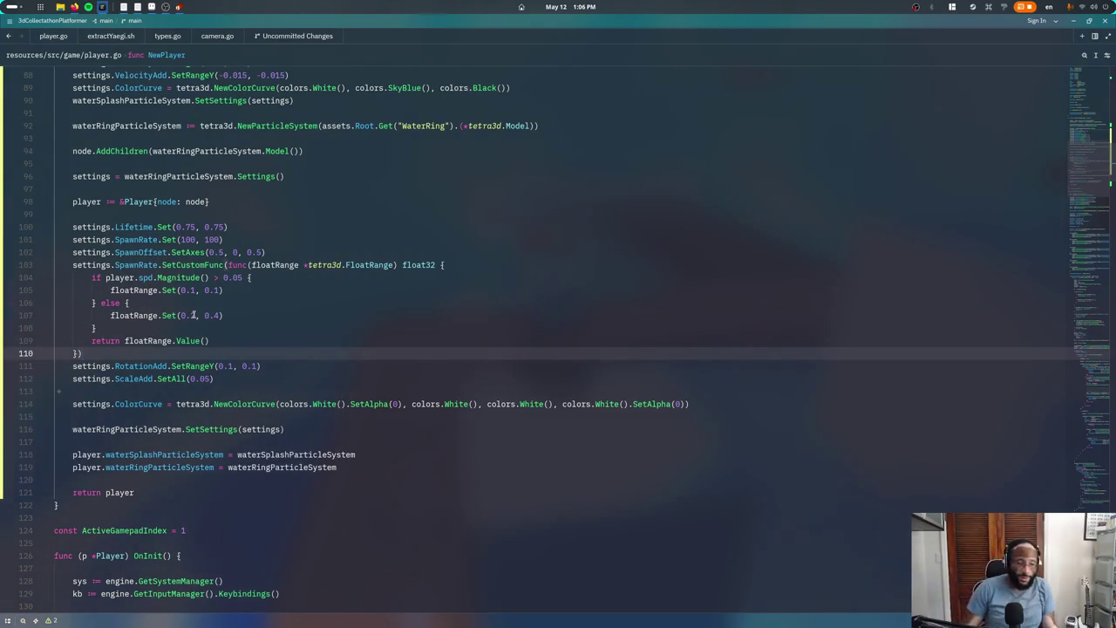
Jump to the later 'water' search match at player.go's OnUpdate collision check
{"action": "key", "text": "Return"}
{"action": "key", "text": "Return"}
{"action": "key", "text": "Return"}
{"action": "key", "text": "Return"}
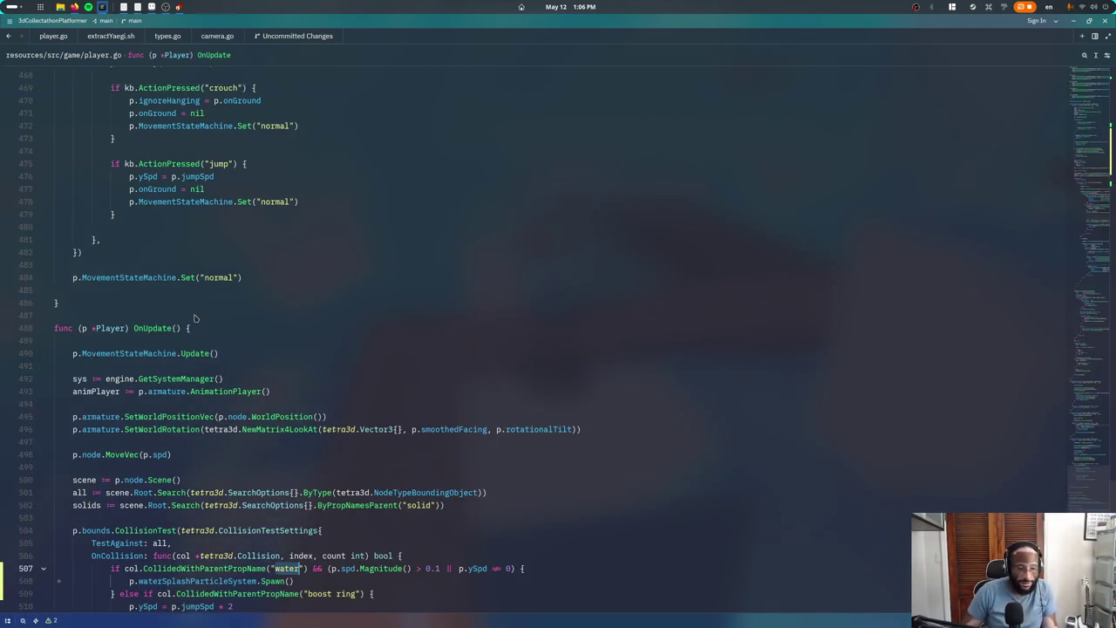
Paste p.waterRingParticleSystem.On = true on a new line after the splash Spawn() call
{"action": "scroll", "coordinate": [345, 380], "scroll_direction": "down", "scroll_amount": 5}
{"action": "key", "text": "Return"}
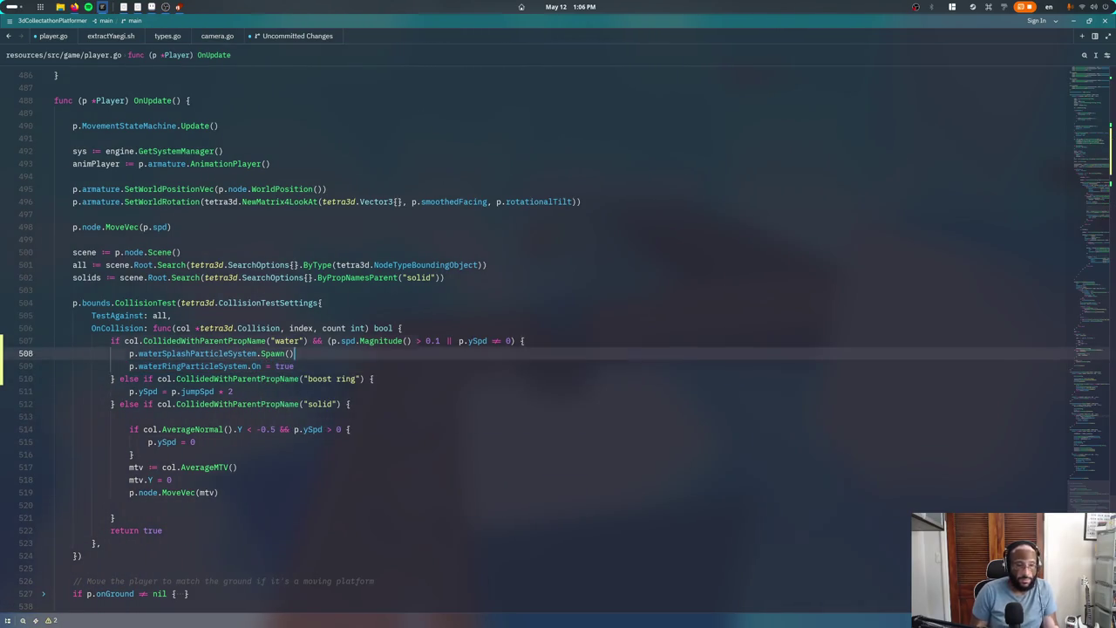
{"action": "type", "text": "p.waterRingParticleSystem.On = true"}
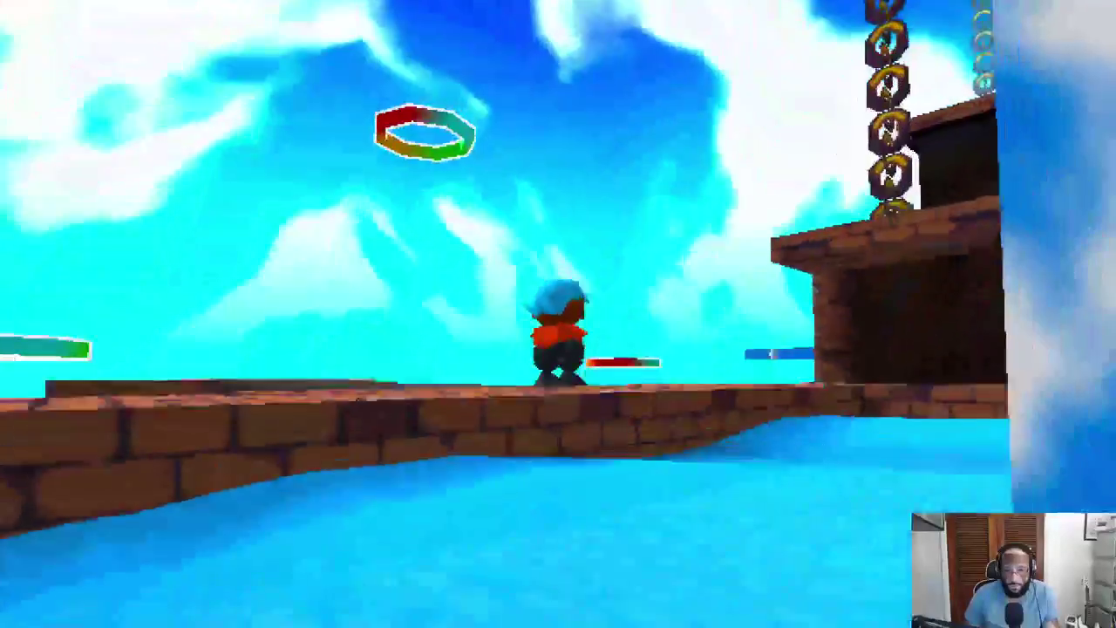
Run and jump along the dry brick walkway, then leap off its end
{"action": "key", "text": "w"}
{"action": "key", "text": "space"}
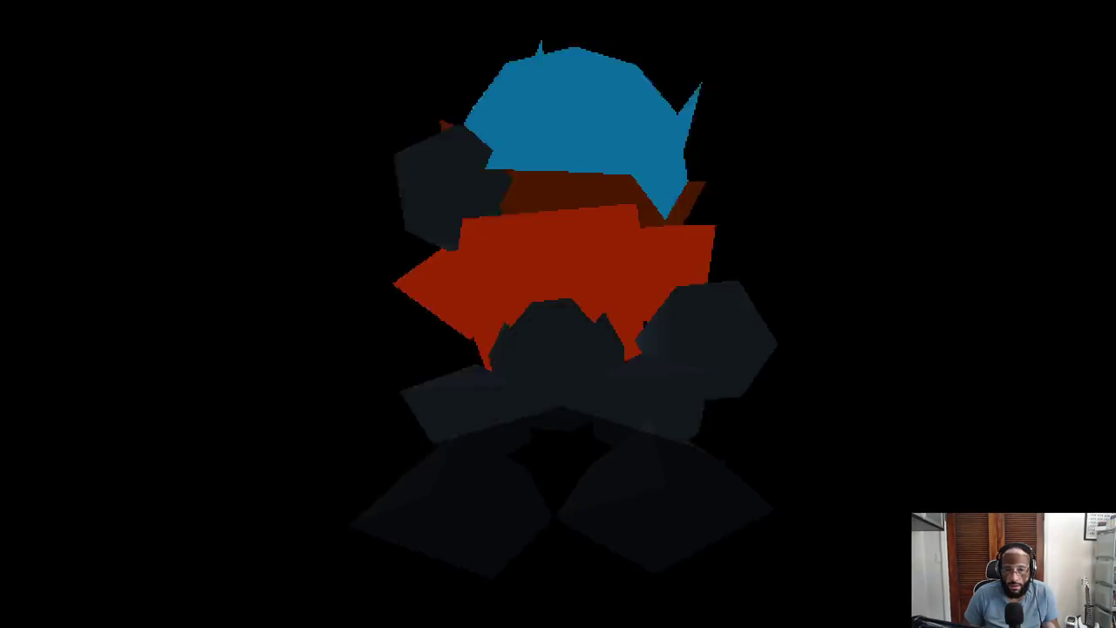
{"action": "key", "text": "w"}
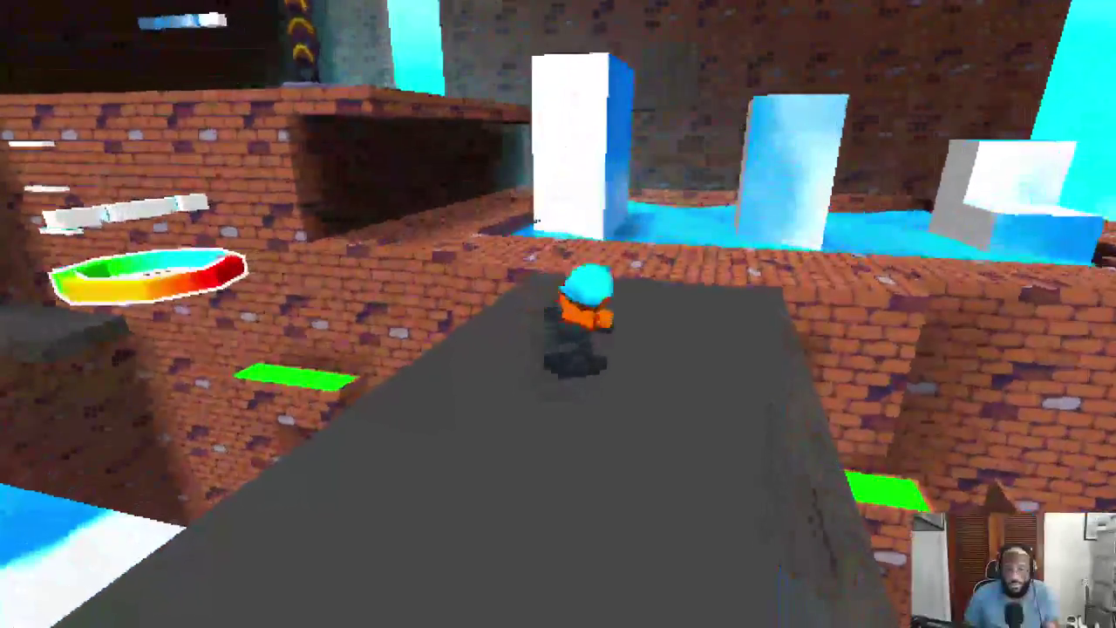
{"action": "key", "text": "w"}
{"action": "key", "text": "space"}
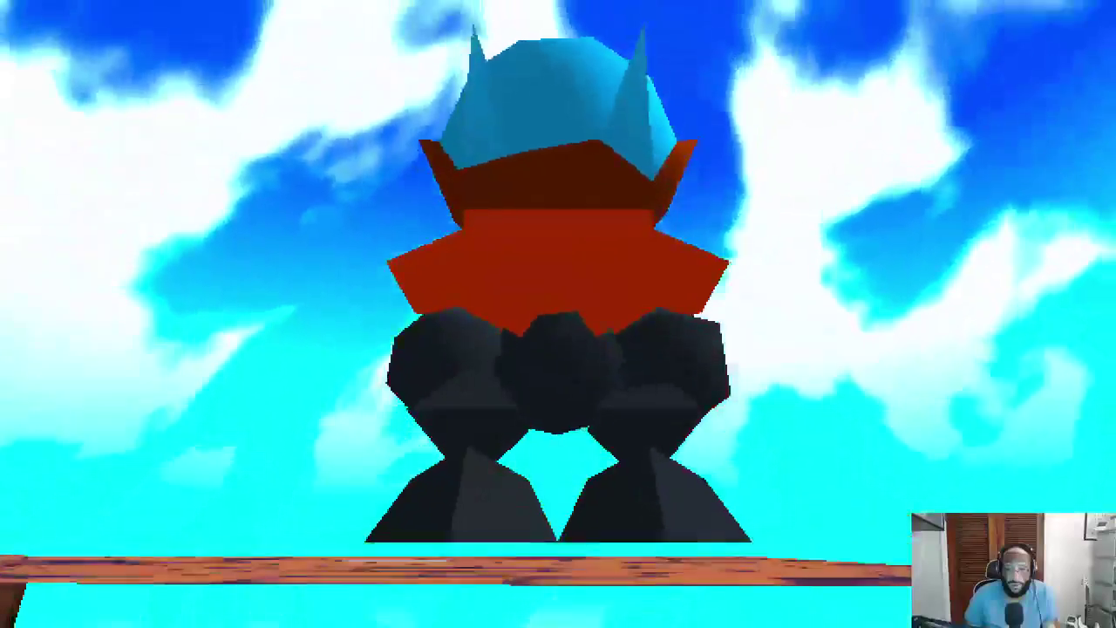
After respawning, run back along the walkway, jump off again, and head toward the hanging chain
{"action": "key", "text": "w"}
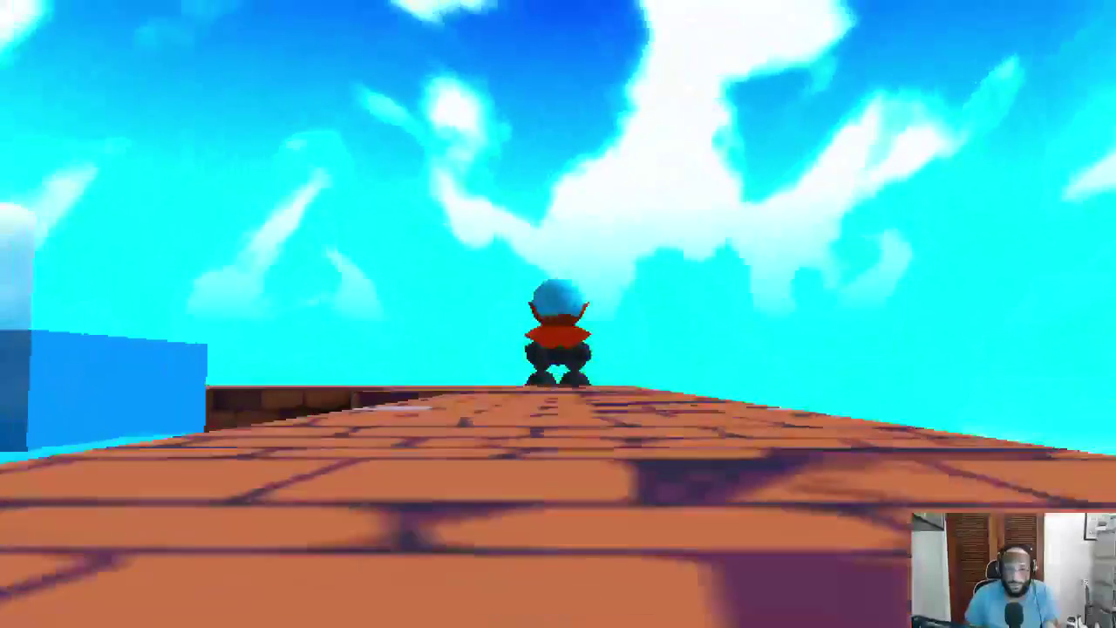
{"action": "key", "text": "space"}
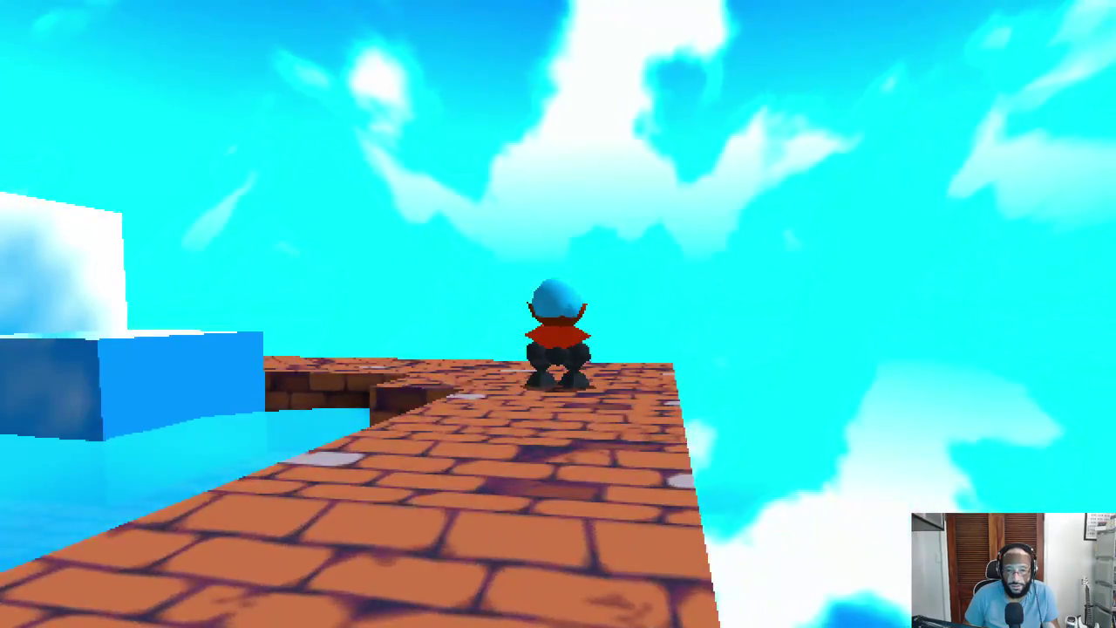
{"action": "key", "text": "w"}
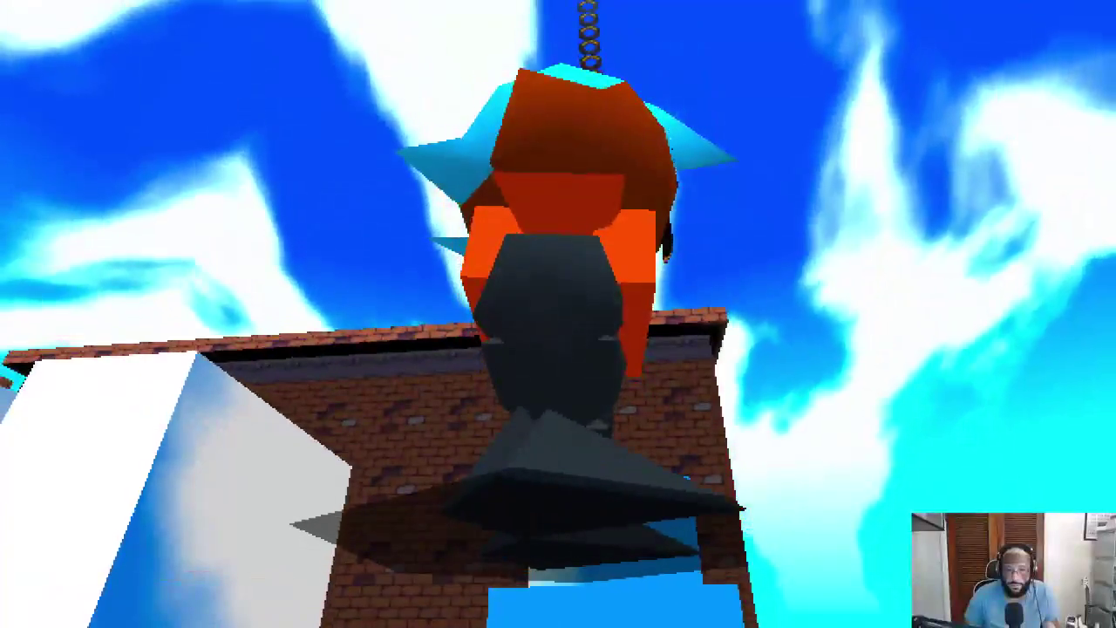
{"action": "key", "text": "w"}
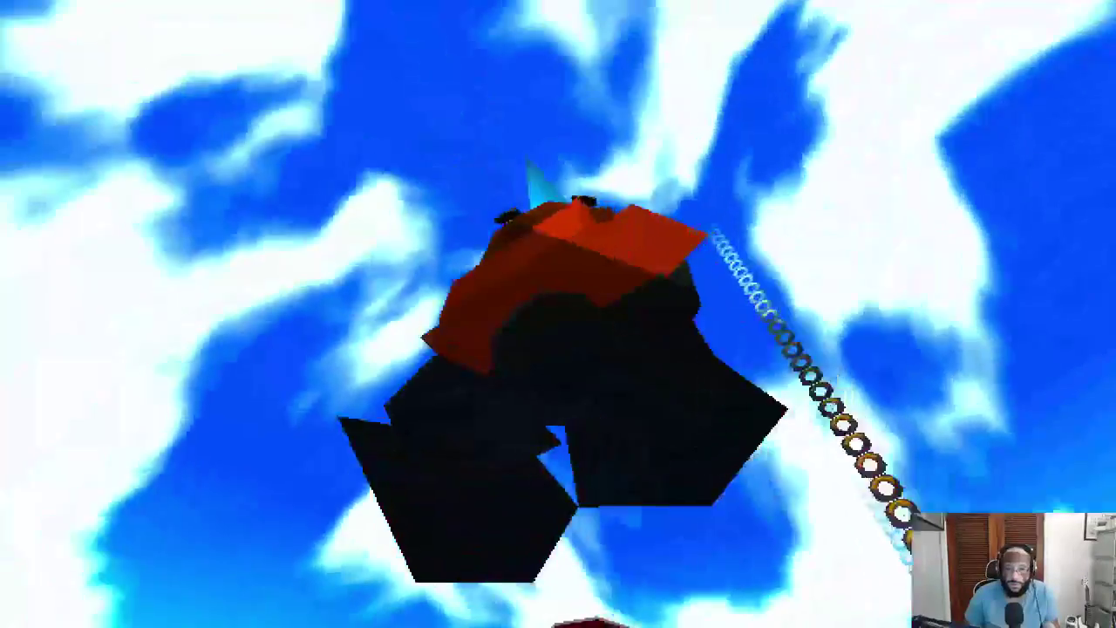
{"action": "key", "text": "w"}
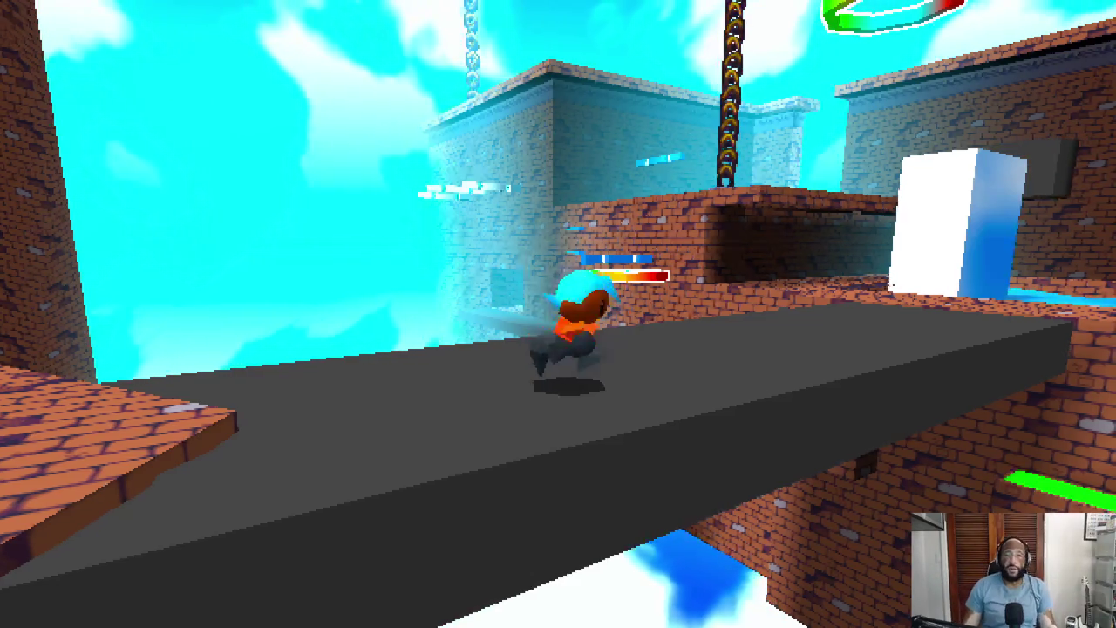
Run off the platform into the water and climb onto an ice block
{"action": "key", "text": "w"}
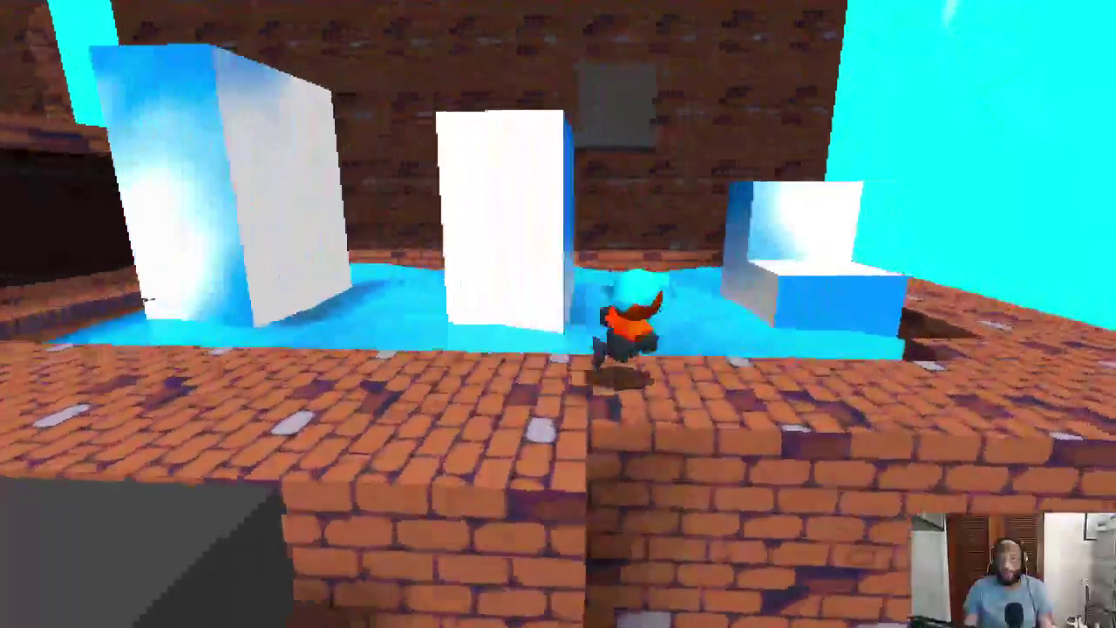
{"action": "key", "text": "space"}
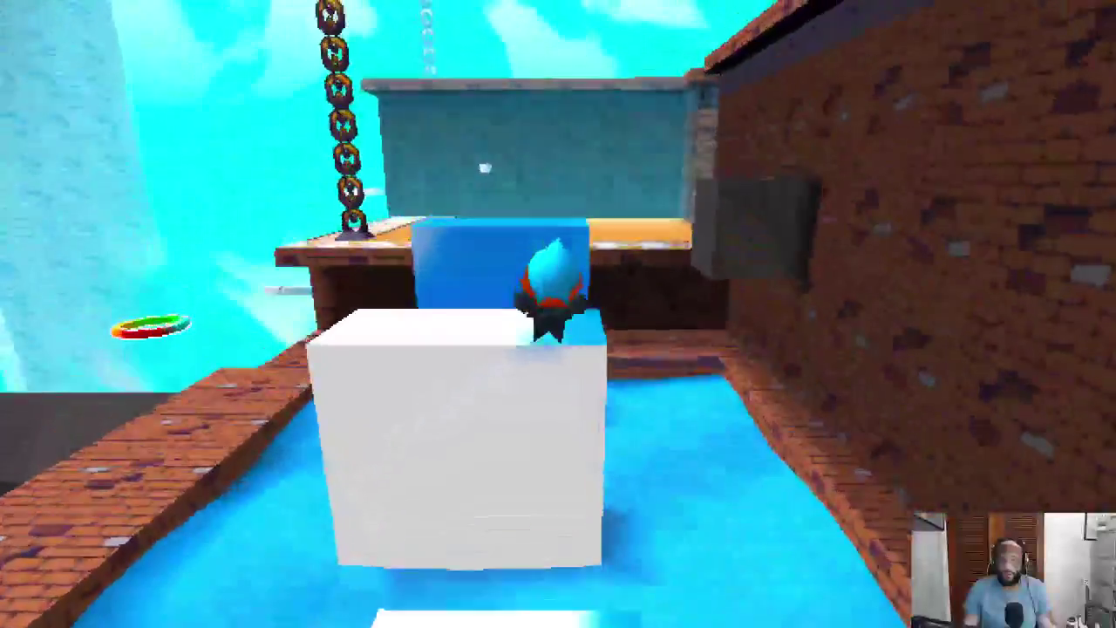
{"action": "key", "text": "space"}
Climb the blue ledges on the brick wall up onto the orange platform
{"action": "key", "text": "w"}
{"action": "key", "text": "space"}
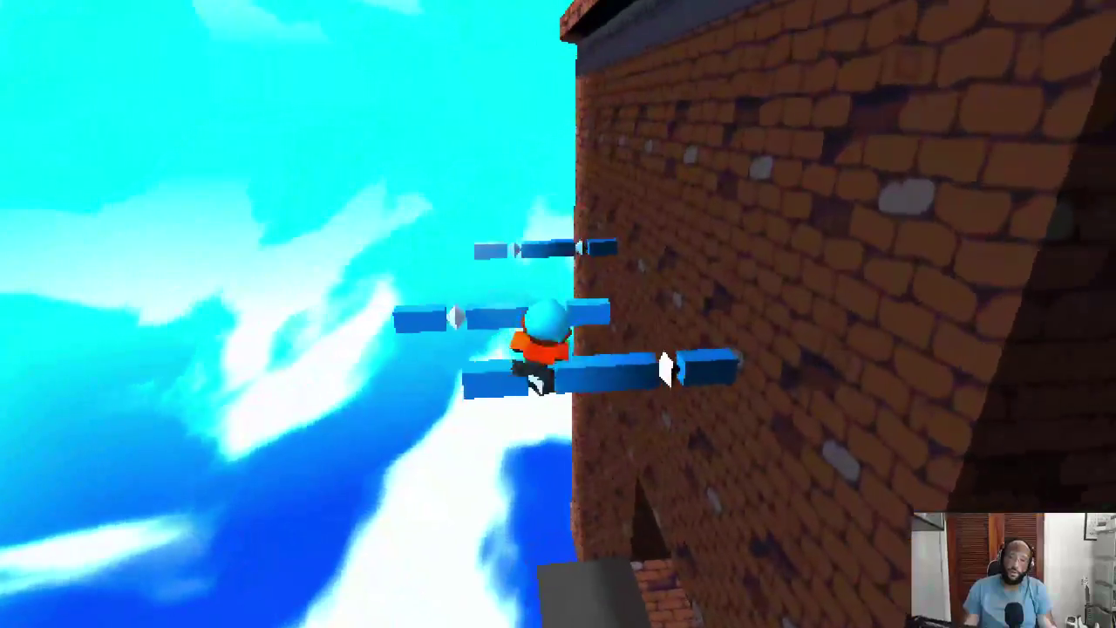
{"action": "key", "text": "space"}
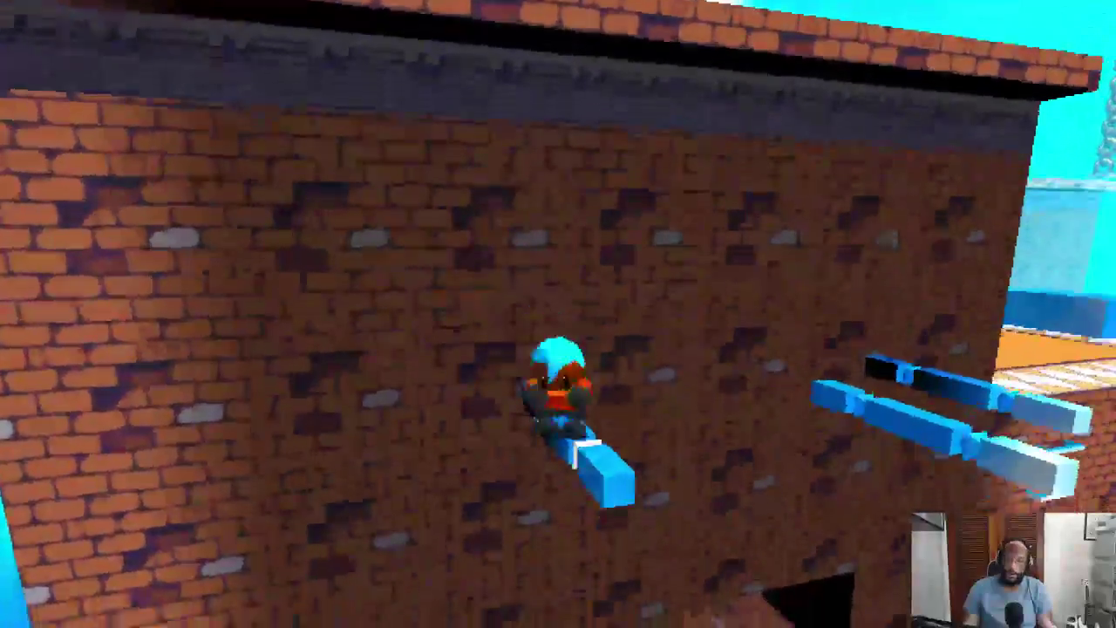
{"action": "key", "text": "w"}
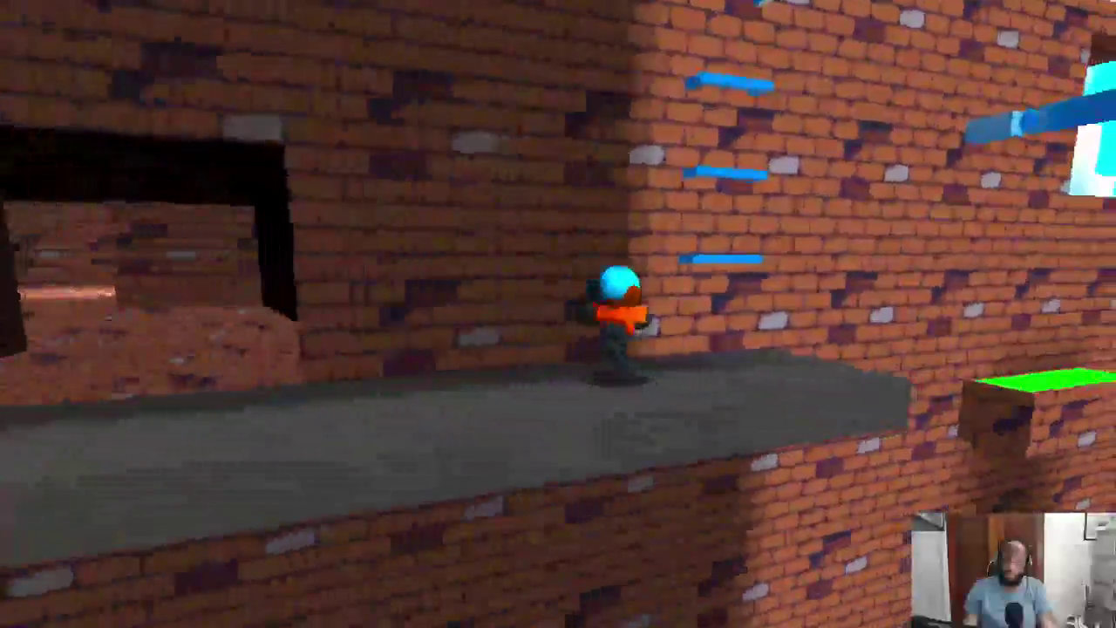
{"action": "key", "text": "w"}
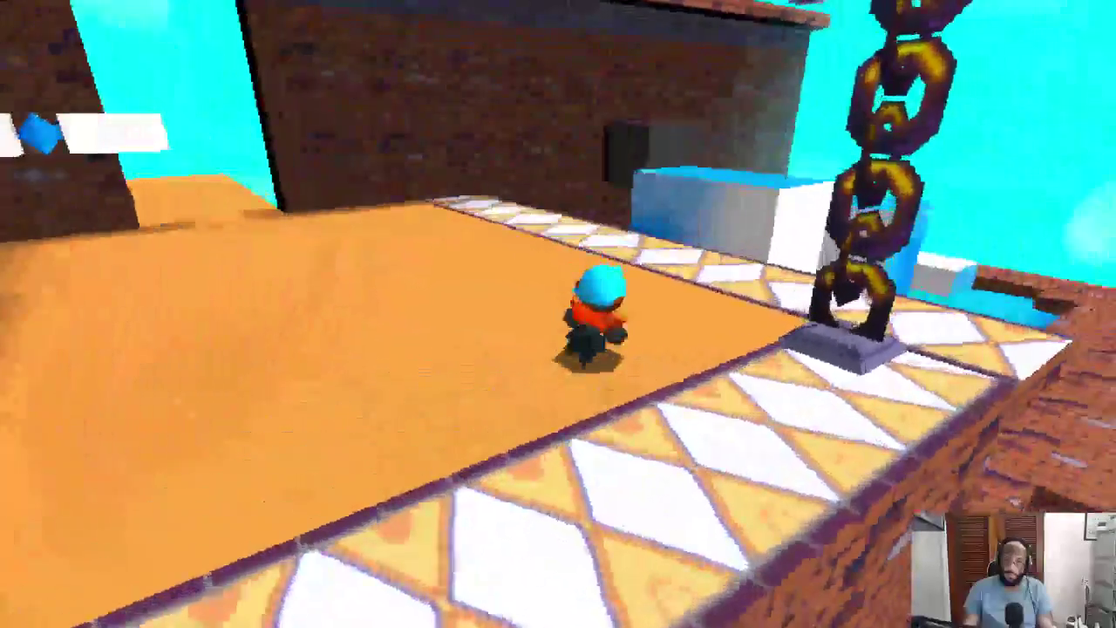
{"action": "key", "text": "w"}
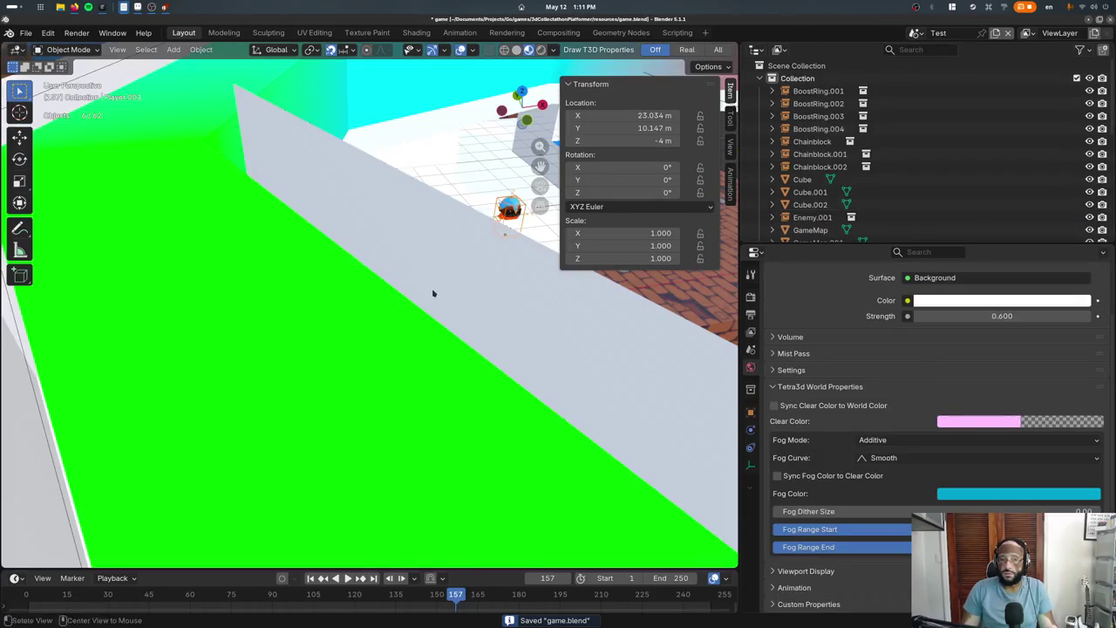
Orbit the viewport around the platformer level
{"action": "middle_click_drag", "start_coordinate": [432, 293], "coordinate": [293, 272]}
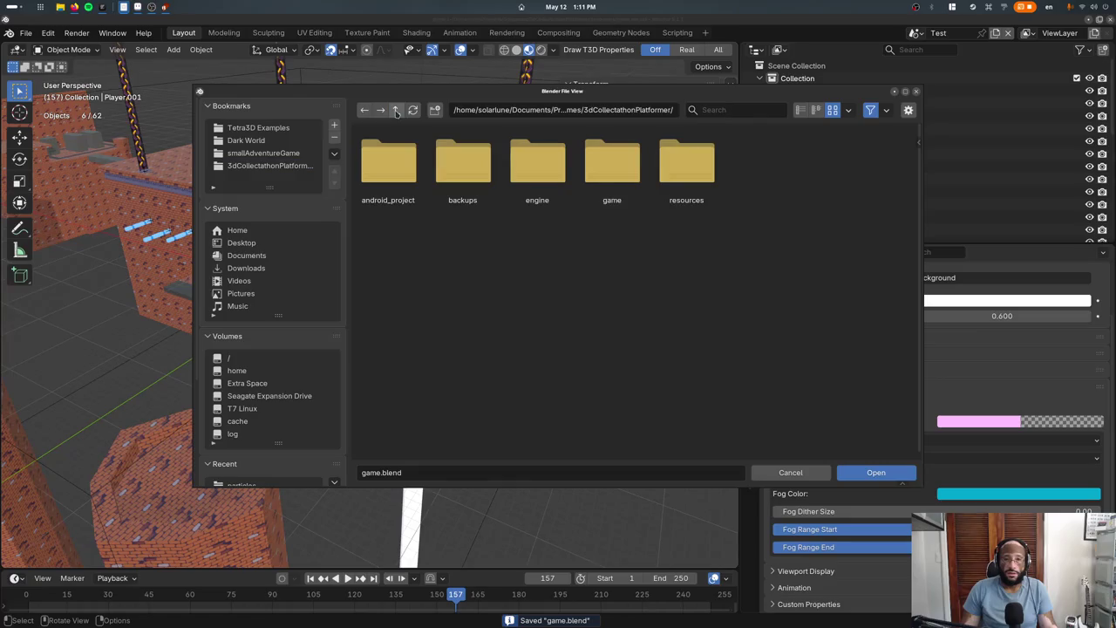
Browse into smallAdventureGame > assets and open game_geom_node_backup.blend
{"action": "scroll", "coordinate": [741, 234], "scroll_direction": "down", "scroll_amount": 3}
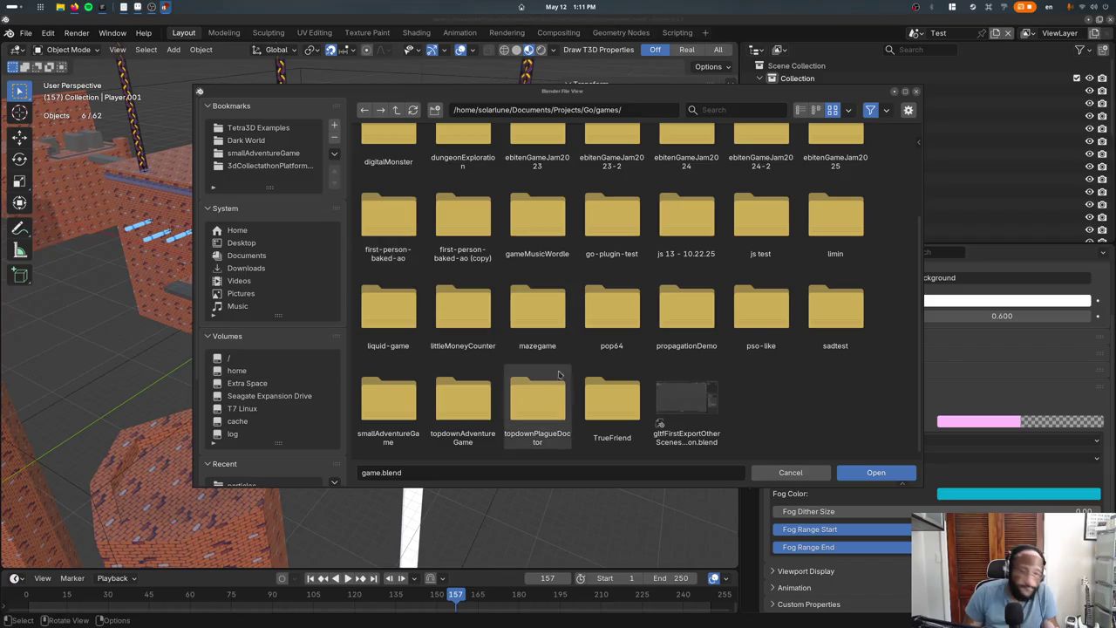
{"action": "left_click", "coordinate": [536, 312]}
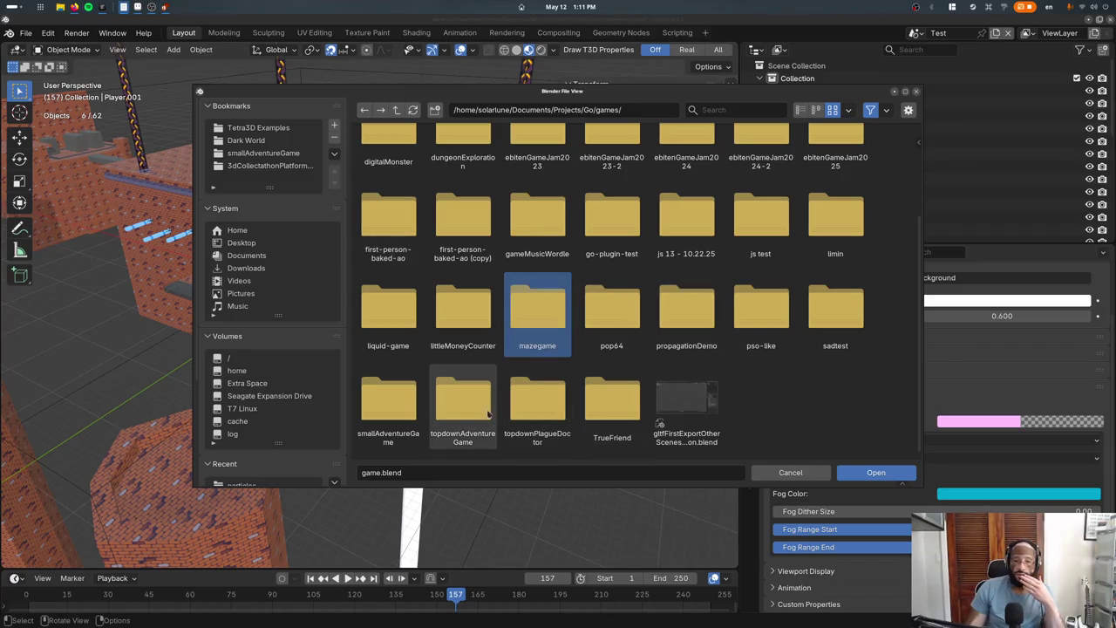
{"action": "double_click", "coordinate": [388, 401]}
{"action": "double_click", "coordinate": [387, 166]}
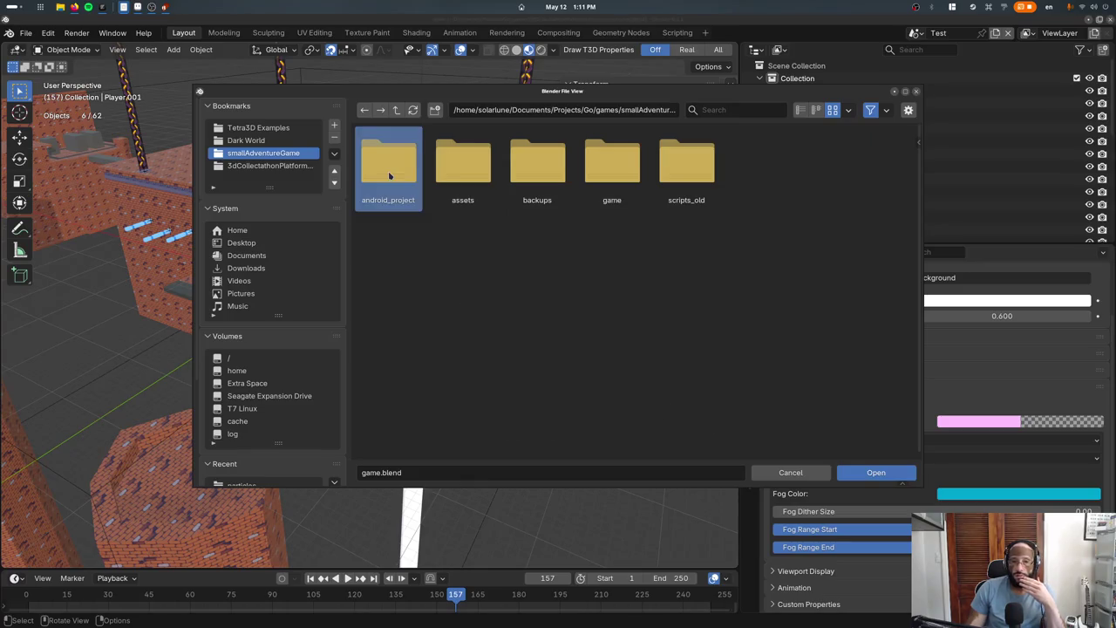
{"action": "key", "text": "BackSpace"}
{"action": "double_click", "coordinate": [462, 165]}
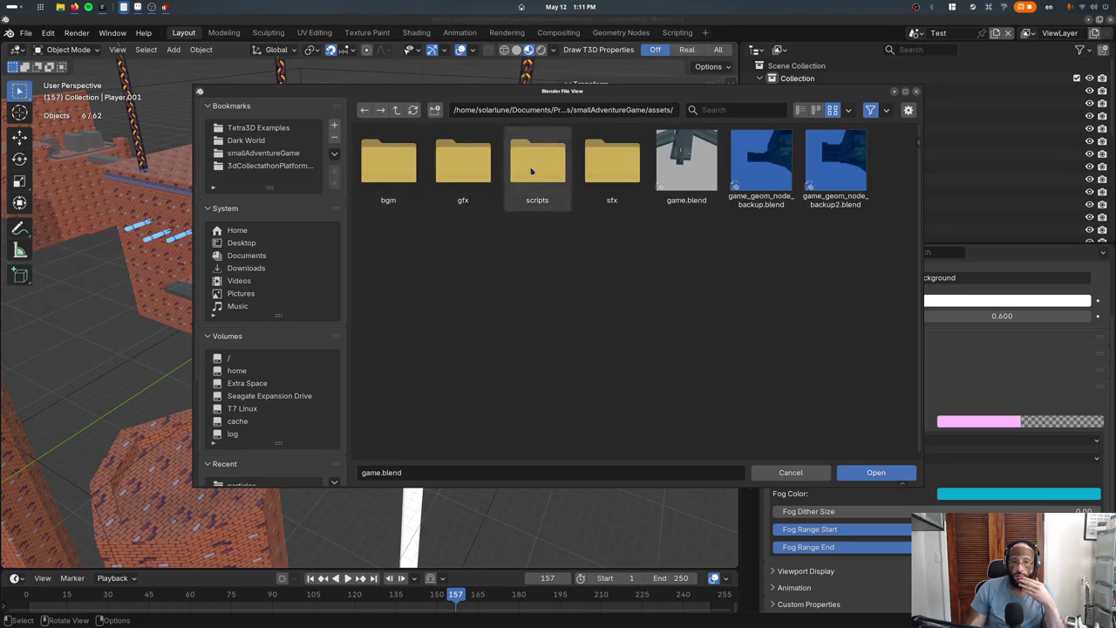
{"action": "double_click", "coordinate": [774, 162]}
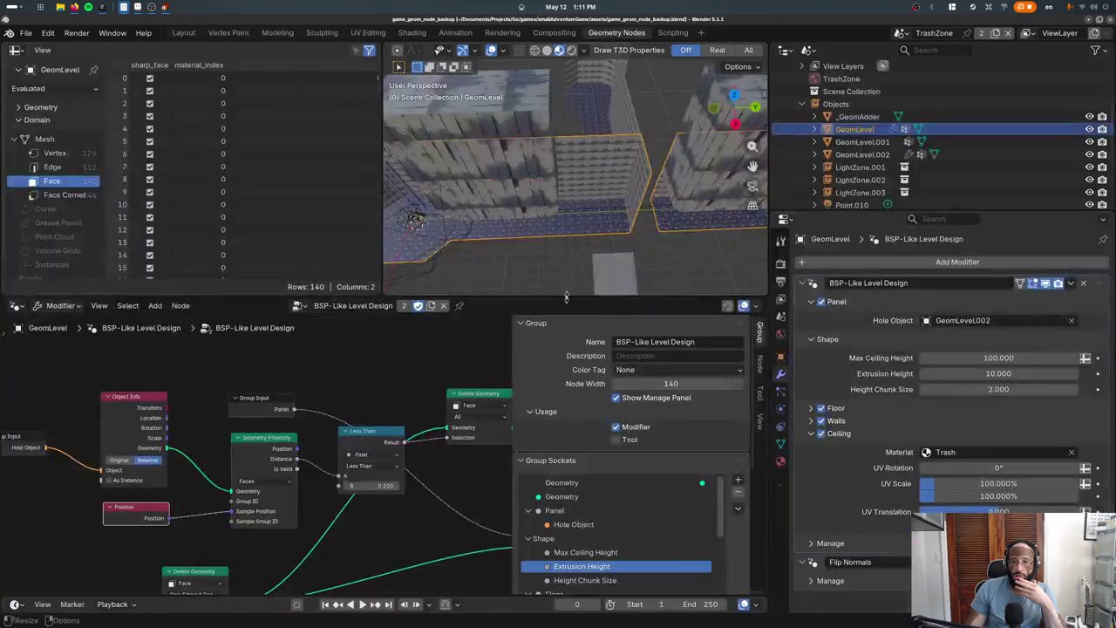
Enlarge the 3D view, switch to the Layout workspace, and orbit around the GeomLevel mesh
{"action": "mouse_move", "coordinate": [523, 209]}
{"action": "middle_mouse_down"}
{"action": "mouse_move", "coordinate": [547, 204]}
{"action": "mouse_move", "coordinate": [546, 218]}
{"action": "mouse_move", "coordinate": [657, 230]}
{"action": "mouse_move", "coordinate": [537, 290]}
{"action": "mouse_move", "coordinate": [526, 231]}
{"action": "mouse_move", "coordinate": [554, 275]}
{"action": "middle_mouse_up"}
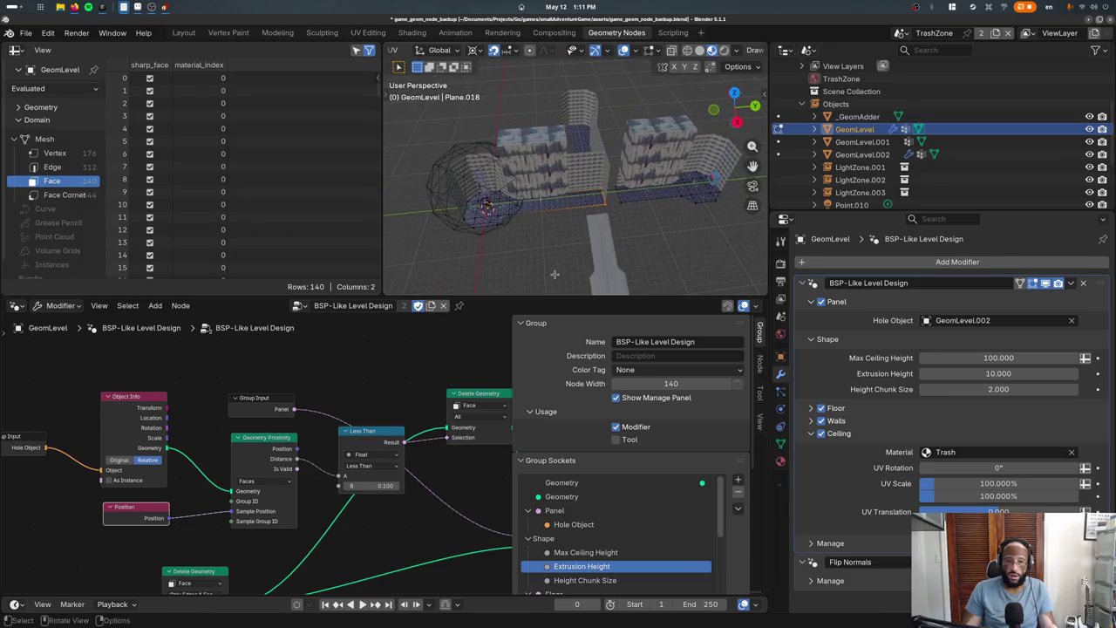
{"action": "left_click_drag", "start_coordinate": [547, 298], "coordinate": [548, 389]}
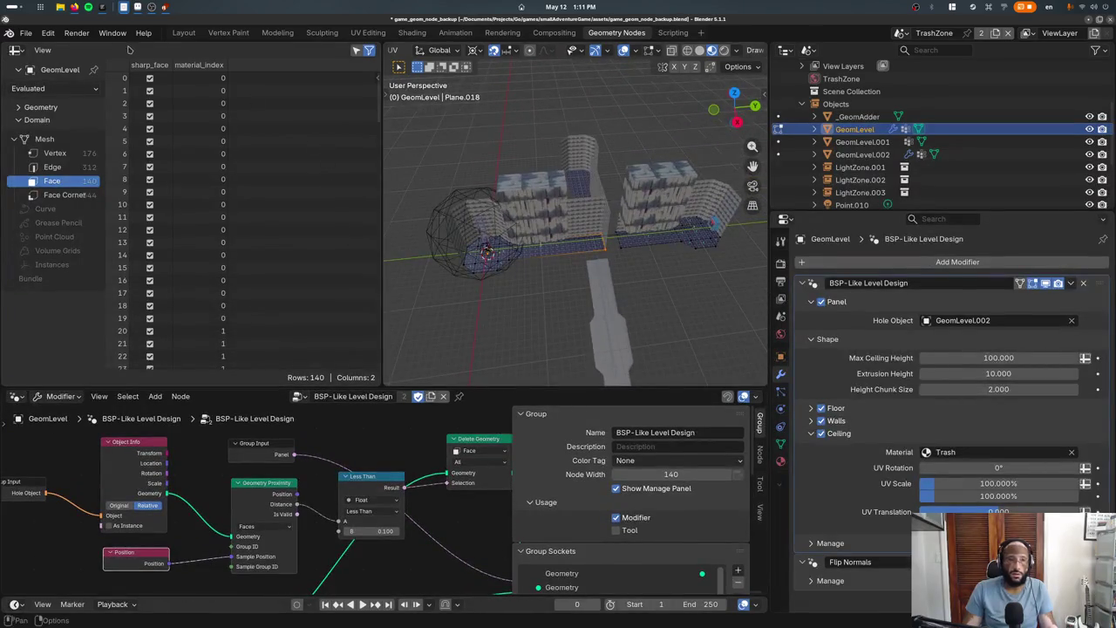
{"action": "left_click", "coordinate": [183, 33]}
{"action": "mouse_move", "coordinate": [366, 261]}
{"action": "middle_mouse_down"}
{"action": "mouse_move", "coordinate": [484, 278]}
{"action": "mouse_move", "coordinate": [252, 379]}
{"action": "middle_mouse_up"}
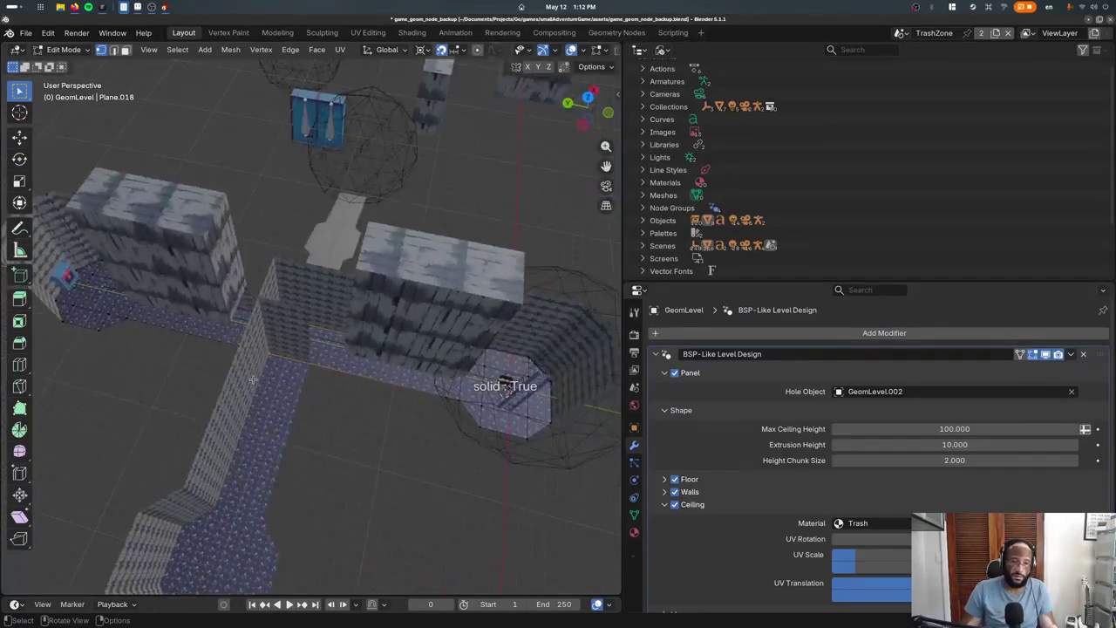
In top view, move the selected GeomLevel face 4 m along −Y
{"action": "key", "text": "KP_7"}
{"action": "key", "text": "shift+z"}
{"action": "key", "text": "g"}
{"action": "key", "text": "y"}
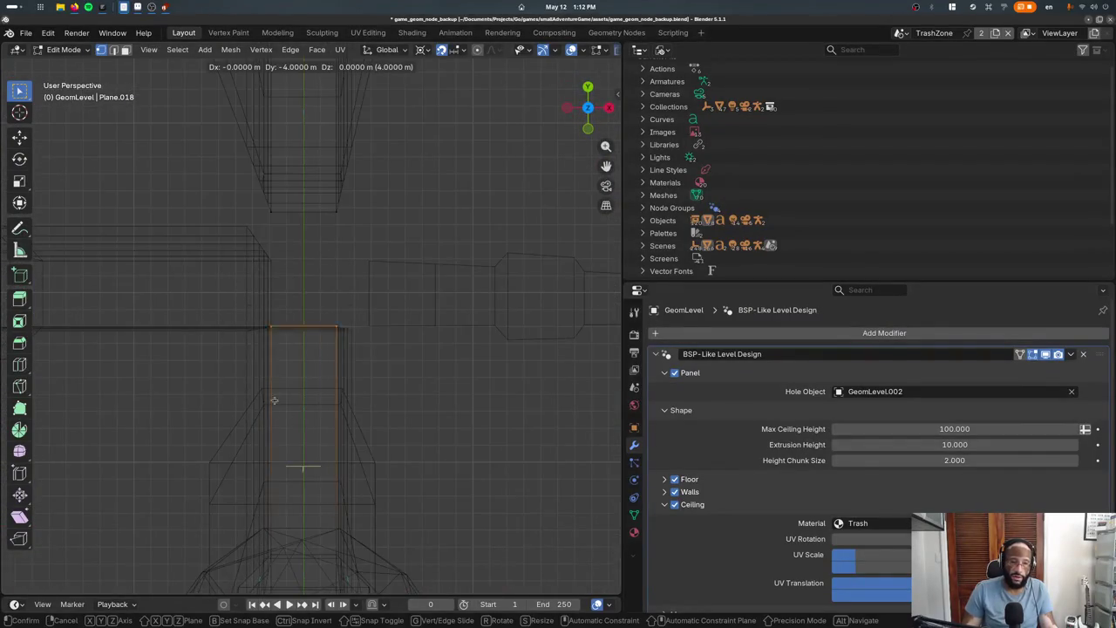
{"action": "left_click", "coordinate": [274, 397]}
{"action": "key", "text": "z"}
{"action": "left_click", "coordinate": [169, 399]}
{"action": "middle_click_drag", "start_coordinate": [169, 399], "coordinate": [773, 473]}
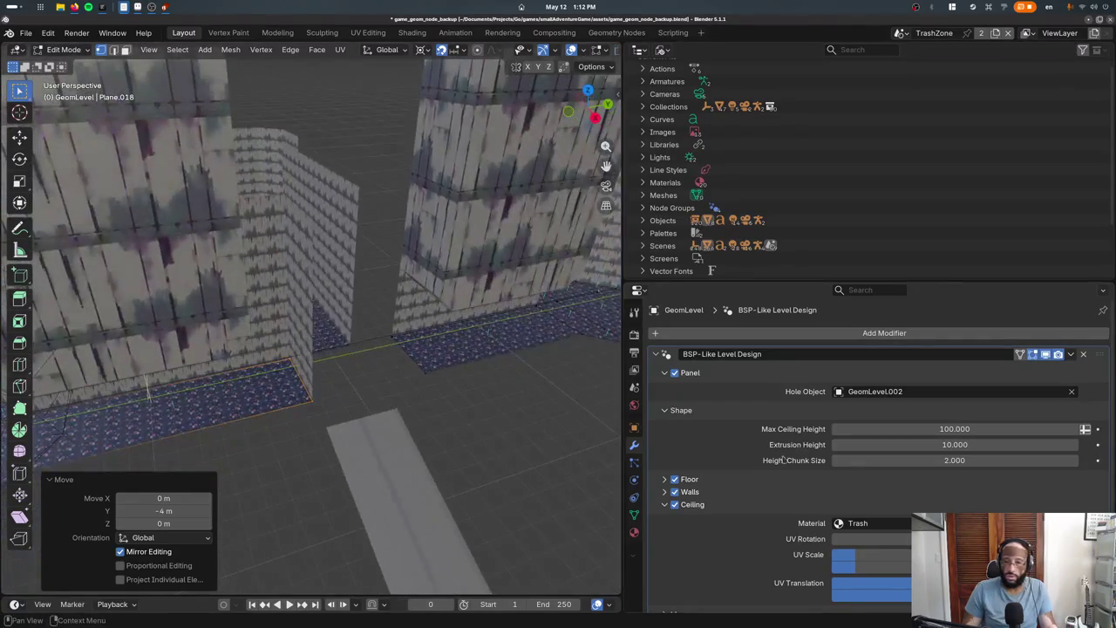
{"action": "middle_click_drag", "start_coordinate": [507, 398], "coordinate": [323, 324]}
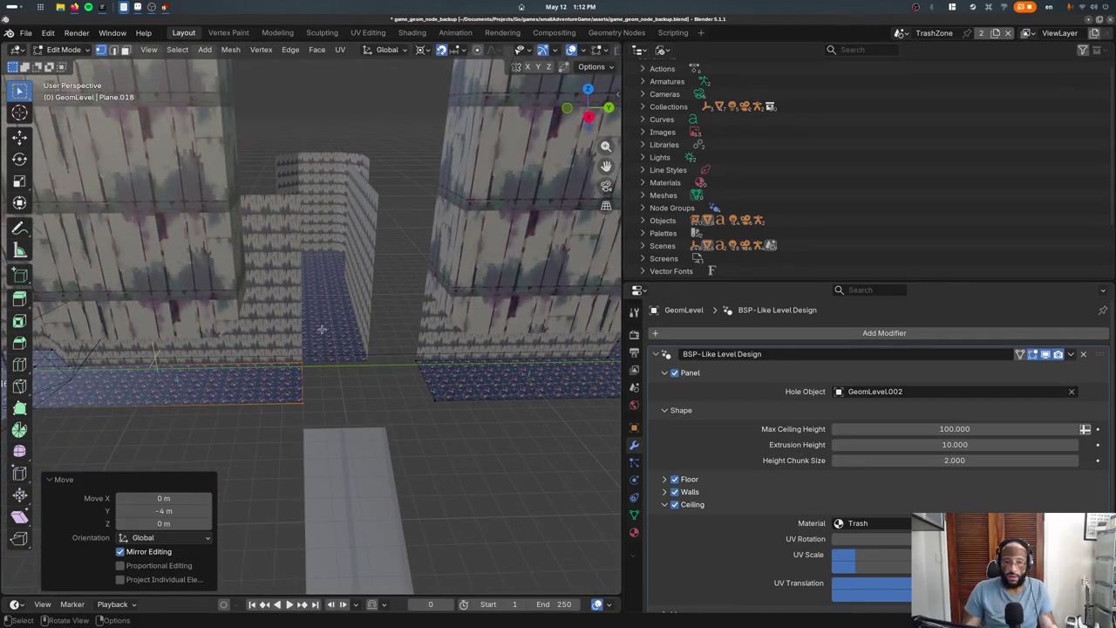
Extrude the face 4 m along Y to add a corridor segment
{"action": "key", "text": "e"}
{"action": "key", "text": "y"}
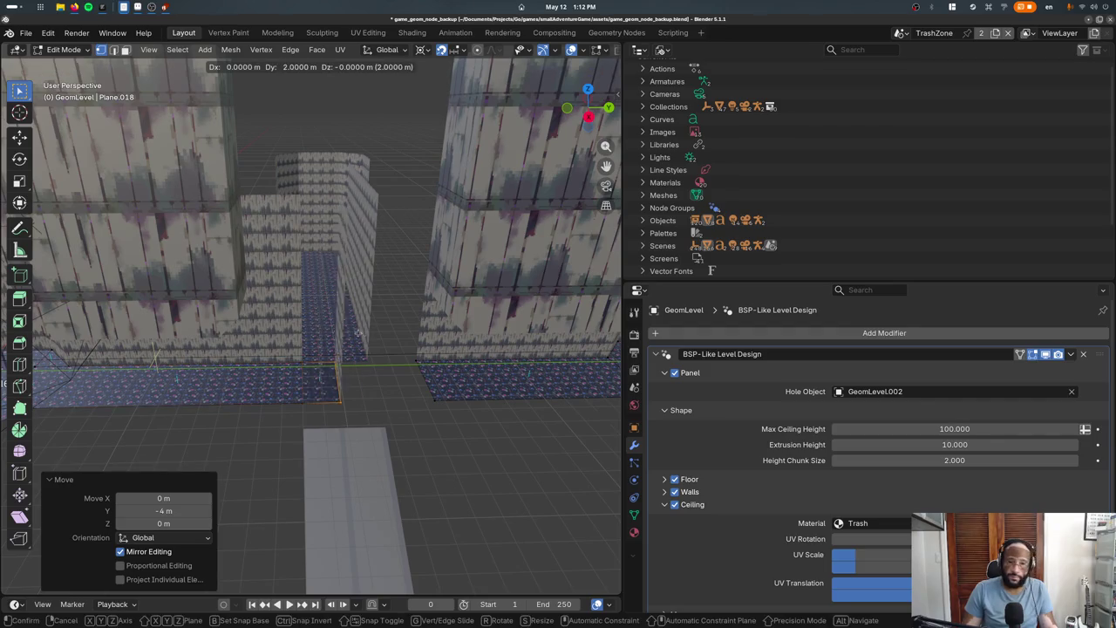
{"action": "key", "text": "4"}
{"action": "key", "text": "Return"}
{"action": "mouse_move", "coordinate": [318, 328]}
{"action": "middle_mouse_down"}
{"action": "mouse_move", "coordinate": [407, 443]}
{"action": "mouse_move", "coordinate": [471, 386]}
{"action": "middle_mouse_up"}
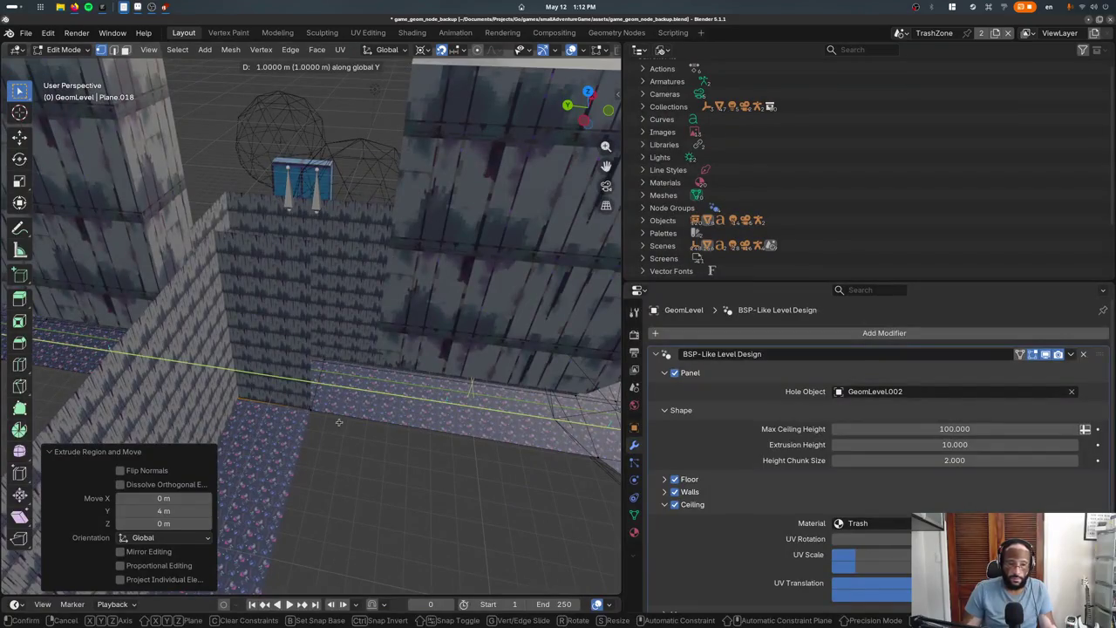
{"action": "scroll", "coordinate": [809, 478], "scroll_direction": "down", "scroll_amount": 2}
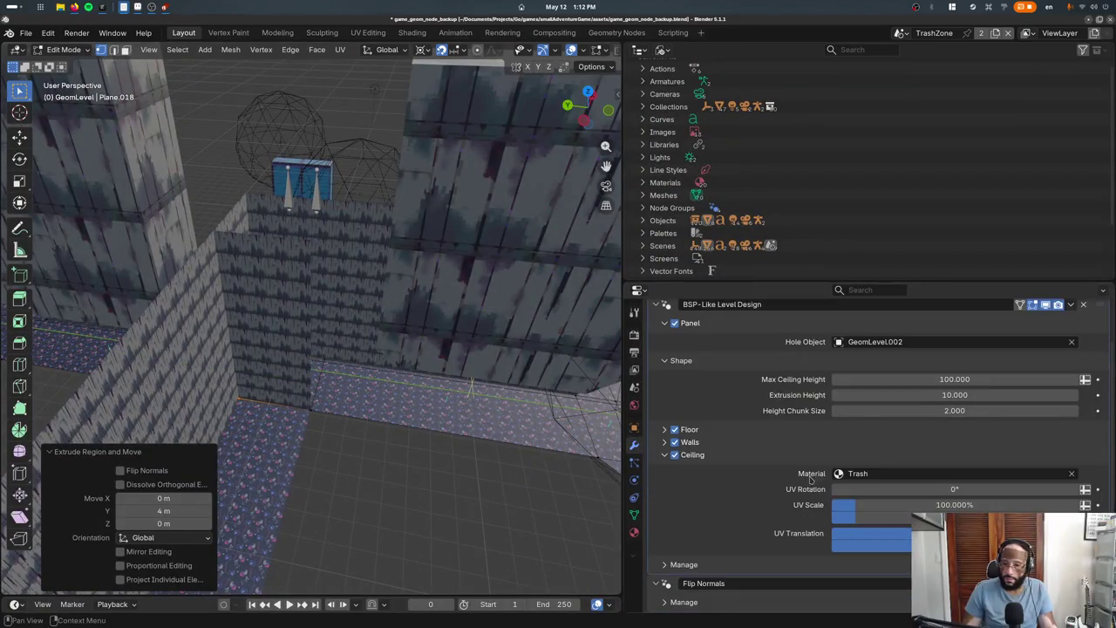
Collapse the modifier's Ceiling, Floor and Walls subpanels
{"action": "left_click", "coordinate": [677, 462]}
{"action": "scroll", "coordinate": [702, 483], "scroll_direction": "up", "scroll_amount": 2}
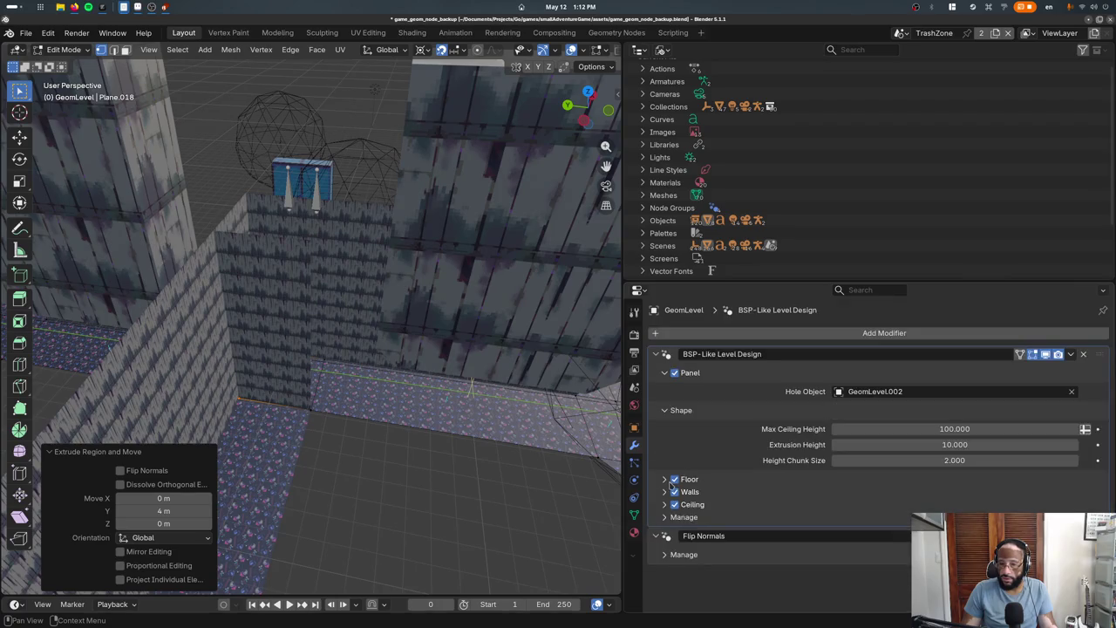
{"action": "left_click", "coordinate": [664, 480]}
{"action": "left_click", "coordinate": [664, 480]}
{"action": "left_click", "coordinate": [663, 491]}
{"action": "left_click", "coordinate": [663, 492]}
{"action": "left_click", "coordinate": [663, 479]}
{"action": "left_click", "coordinate": [663, 480]}
Expand the Manage section and check its Named Attributes list (Read Hole, Write UVMap)
{"action": "left_click", "coordinate": [665, 517]}
{"action": "left_click", "coordinate": [664, 535]}
{"action": "left_click", "coordinate": [665, 535]}
{"action": "left_click", "coordinate": [666, 549]}
{"action": "left_click", "coordinate": [666, 549]}
{"action": "left_click", "coordinate": [665, 549]}
{"action": "left_click", "coordinate": [665, 549]}
Collapse the Shape subpanel, return to Object Mode, and select the GeomLevel.002 hole mesh
{"action": "left_click", "coordinate": [666, 410]}
{"action": "left_click", "coordinate": [667, 410]}
{"action": "mouse_move", "coordinate": [319, 388]}
{"action": "middle_mouse_down"}
{"action": "mouse_move", "coordinate": [446, 432]}
{"action": "mouse_move", "coordinate": [710, 444]}
{"action": "middle_mouse_up"}
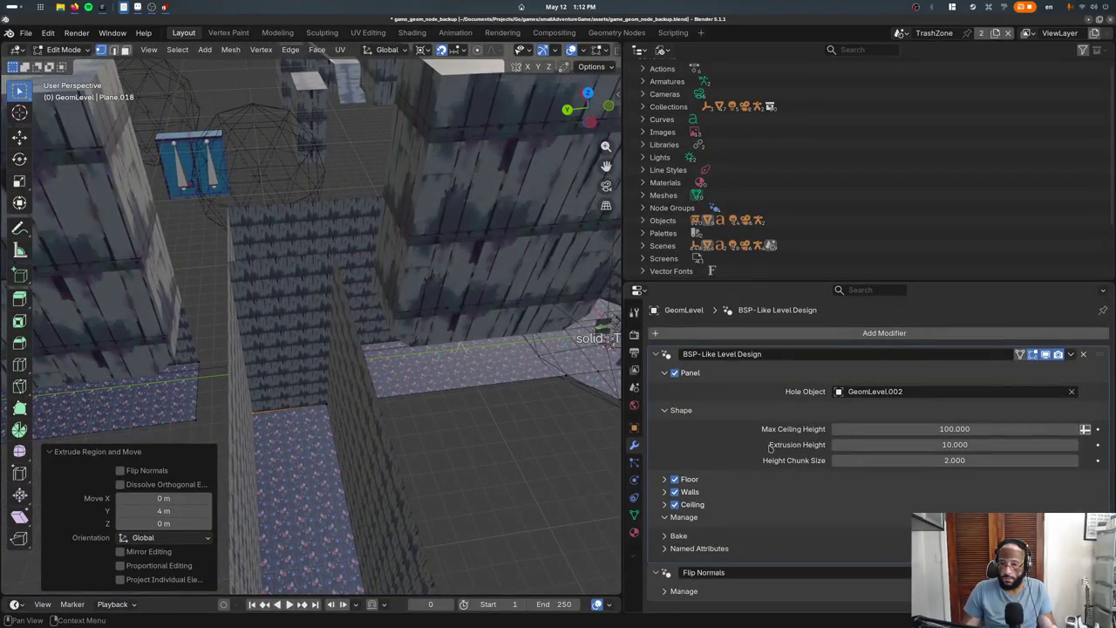
{"action": "left_click", "coordinate": [681, 410]}
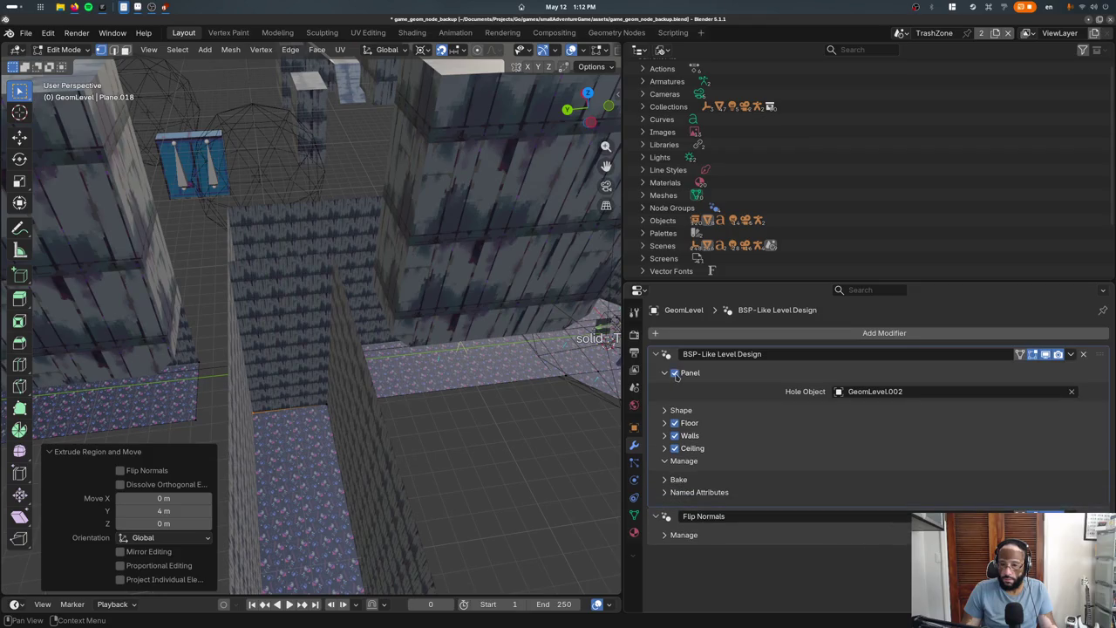
{"action": "key", "text": "n"}
{"action": "key", "text": "n"}
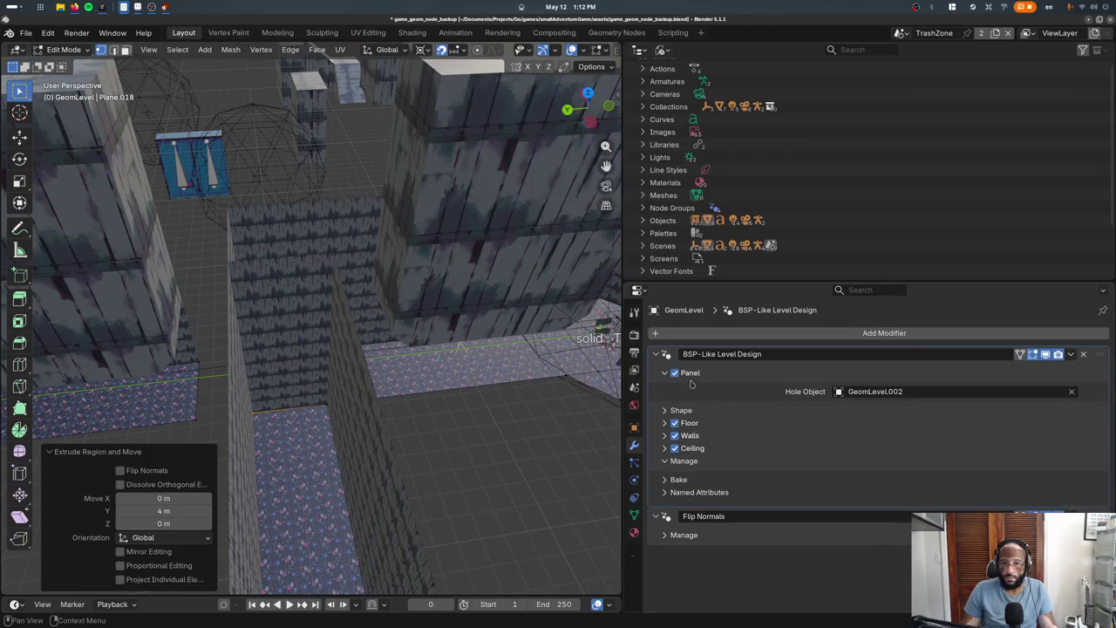
{"action": "left_click", "coordinate": [875, 391]}
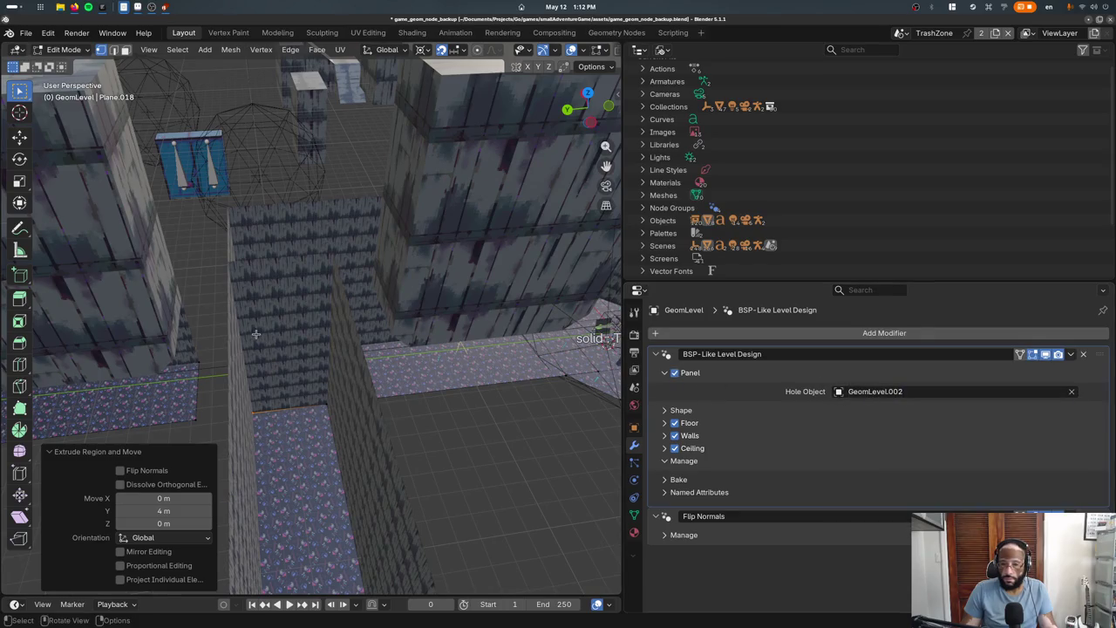
{"action": "key", "text": "Tab"}
{"action": "left_click", "coordinate": [281, 437]}
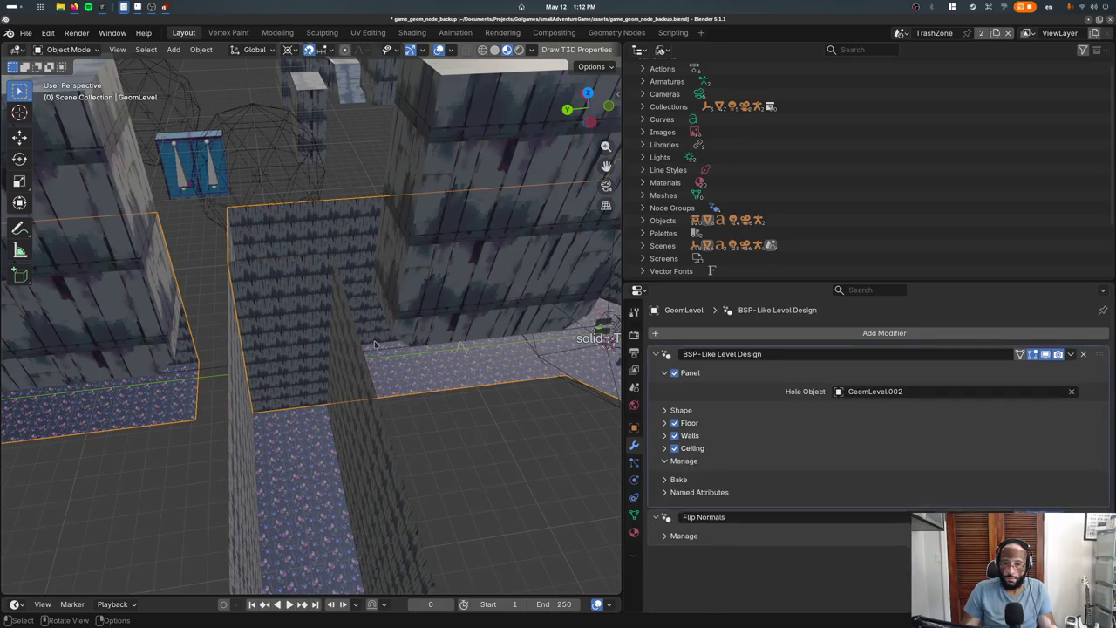
Move the GeomLevel corridor faces 6 m along −X in Edit Mode
{"action": "key", "text": "Tab"}
{"action": "mouse_move", "coordinate": [346, 365]}
{"action": "middle_mouse_down"}
{"action": "mouse_move", "coordinate": [412, 454]}
{"action": "mouse_move", "coordinate": [269, 359]}
{"action": "middle_mouse_up"}
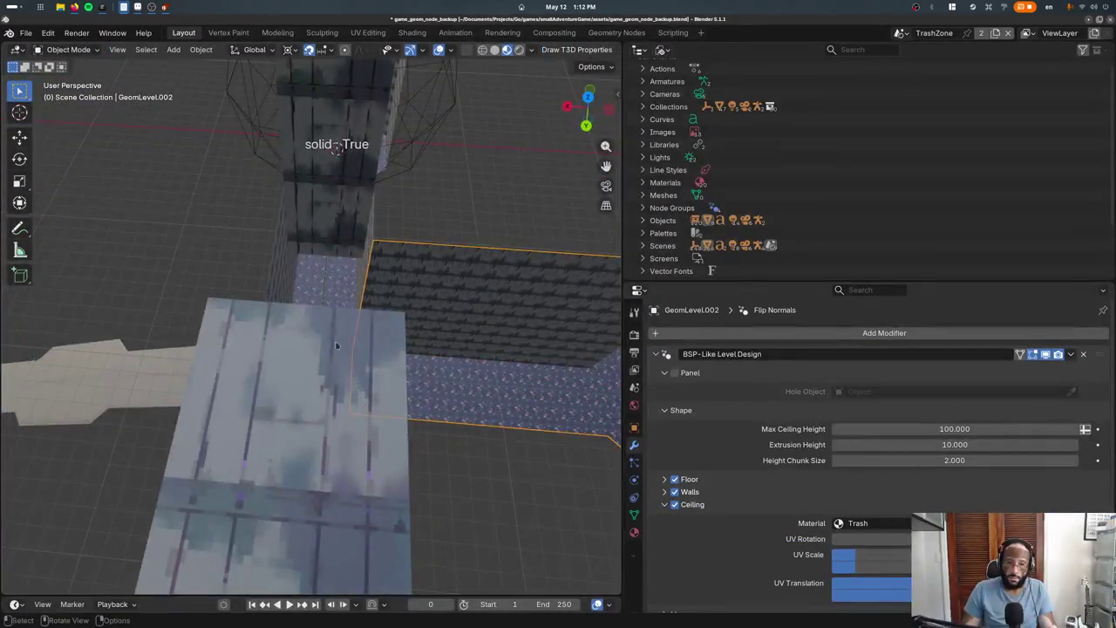
{"action": "key", "text": "Tab"}
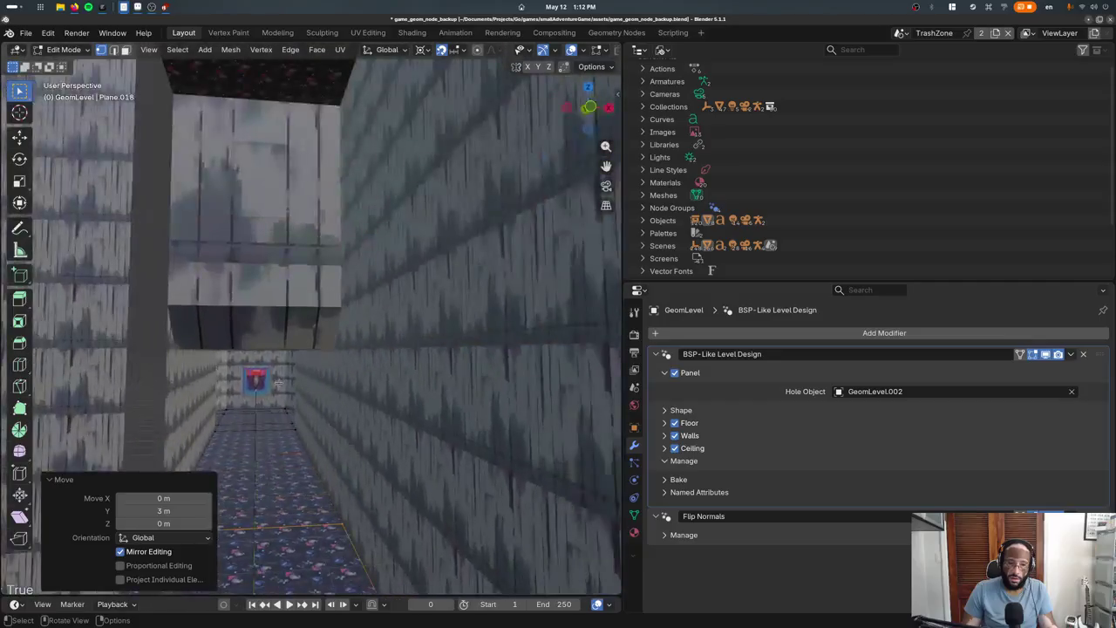
{"action": "mouse_move", "coordinate": [269, 360]}
{"action": "middle_mouse_down"}
{"action": "mouse_move", "coordinate": [211, 471]}
{"action": "mouse_move", "coordinate": [303, 418]}
{"action": "middle_mouse_up"}
{"action": "key", "text": "Tab"}
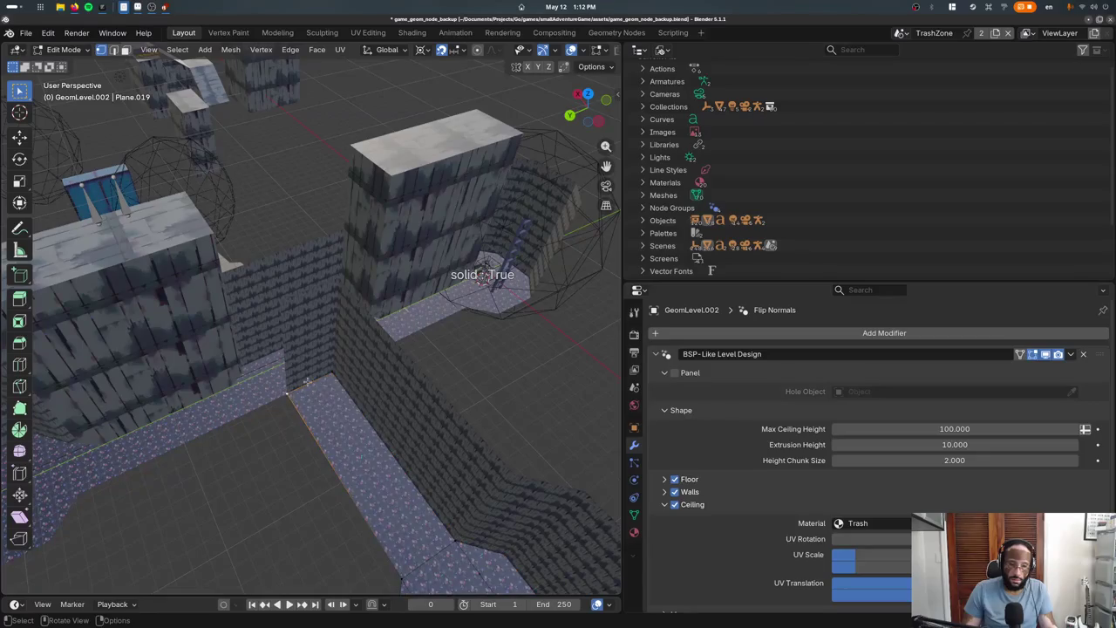
{"action": "type", "text": "gx-6"}
{"action": "key", "text": "Return"}
{"action": "key", "text": "Tab"}
Select the GeomLevel mesh and raise the selected face 2 m along Z
{"action": "middle_click_drag", "start_coordinate": [373, 438], "coordinate": [596, 394]}
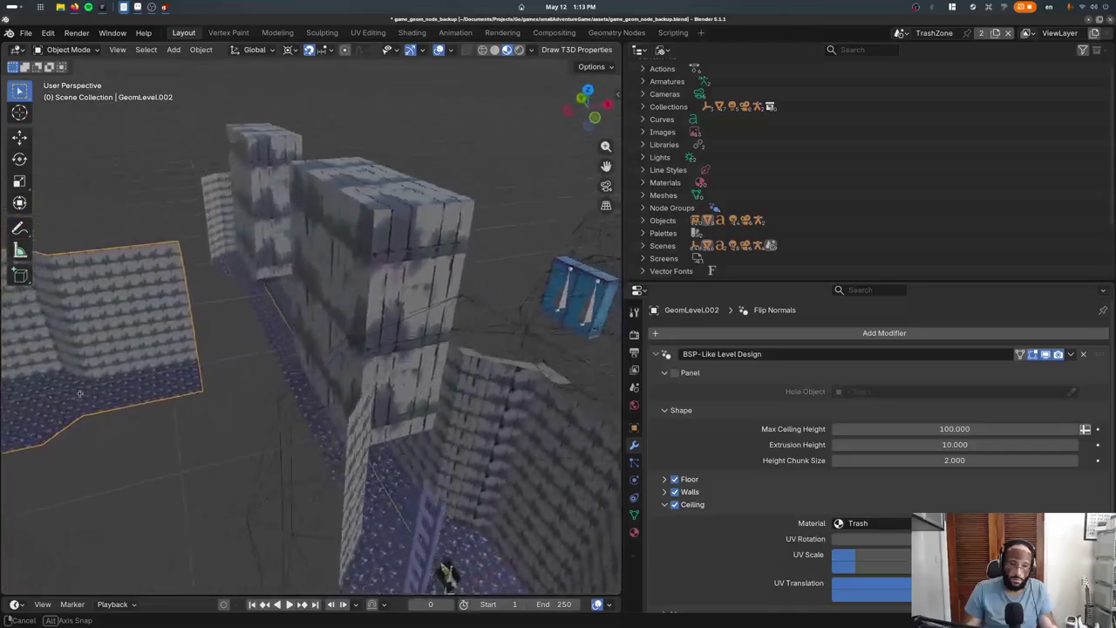
{"action": "middle_click_drag", "start_coordinate": [596, 394], "coordinate": [317, 357]}
{"action": "left_click", "coordinate": [316, 357]}
{"action": "key", "text": "Tab"}
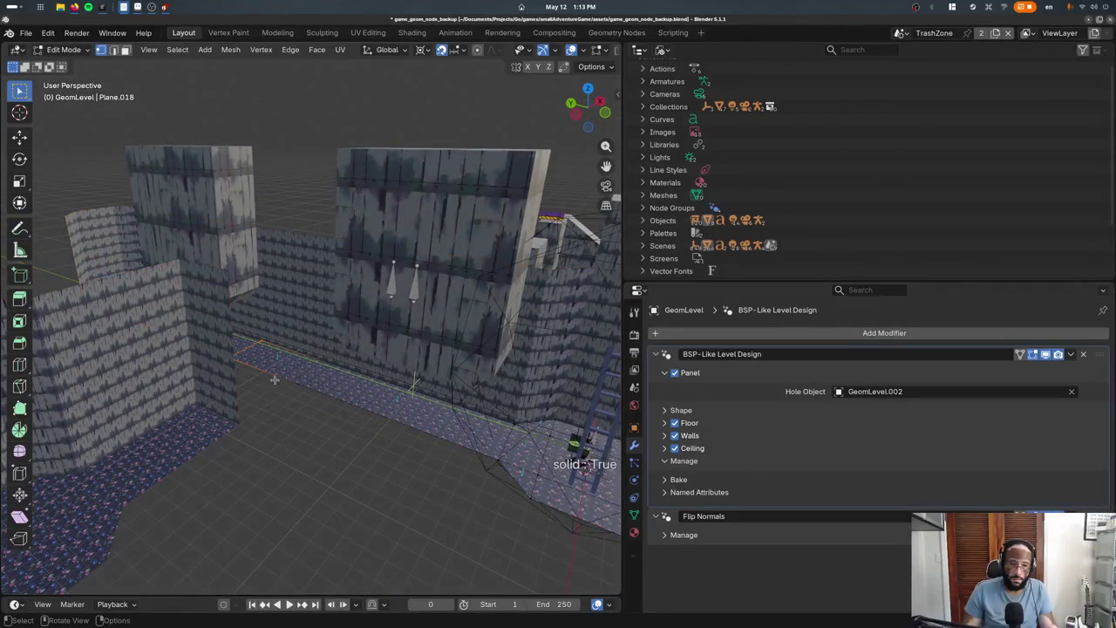
{"action": "key", "text": "g"}
{"action": "key", "text": "z"}
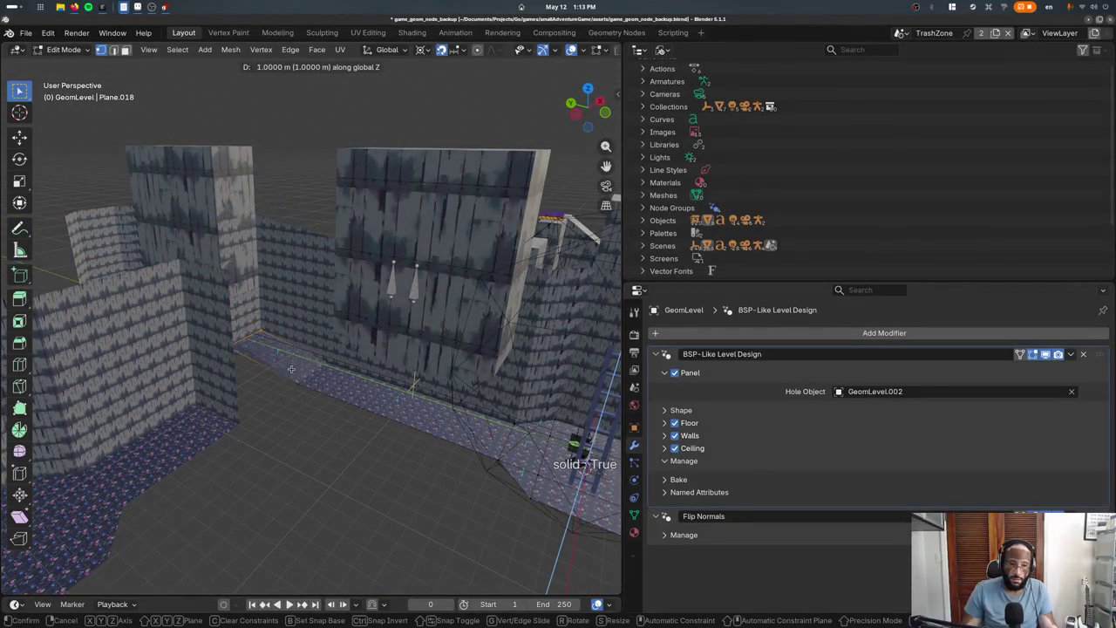
{"action": "left_click", "coordinate": [291, 359]}
Readjust the raised section's height along Z, then cancel an attempted X/Y move
{"action": "mouse_move", "coordinate": [291, 359]}
{"action": "middle_mouse_down"}
{"action": "mouse_move", "coordinate": [428, 346]}
{"action": "mouse_move", "coordinate": [419, 349]}
{"action": "middle_mouse_up"}
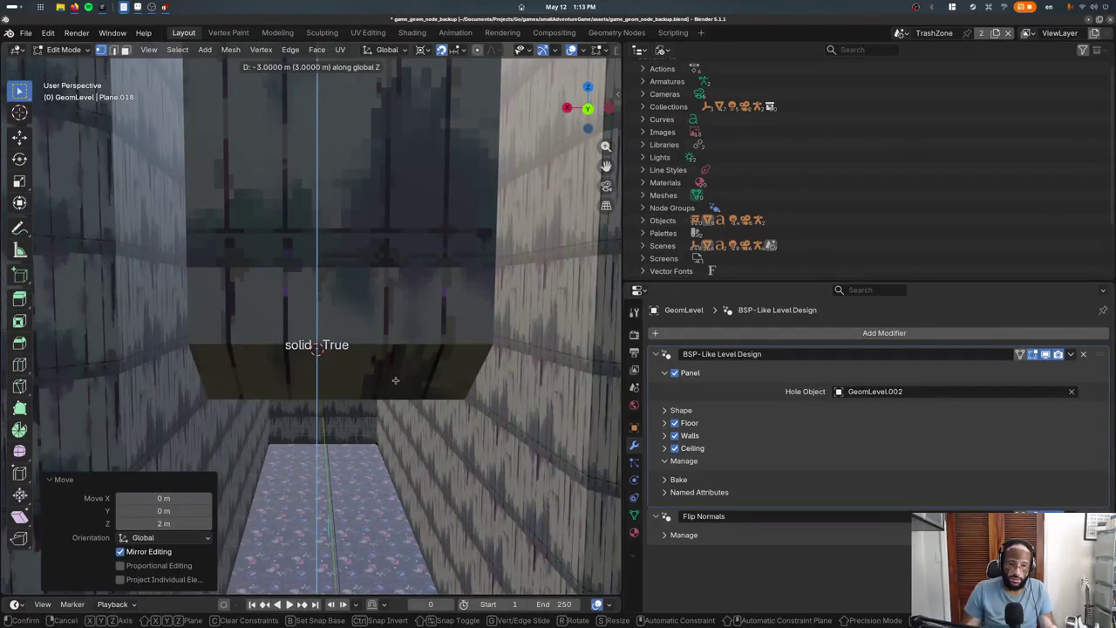
{"action": "middle_click_drag", "start_coordinate": [316, 346], "coordinate": [344, 379]}
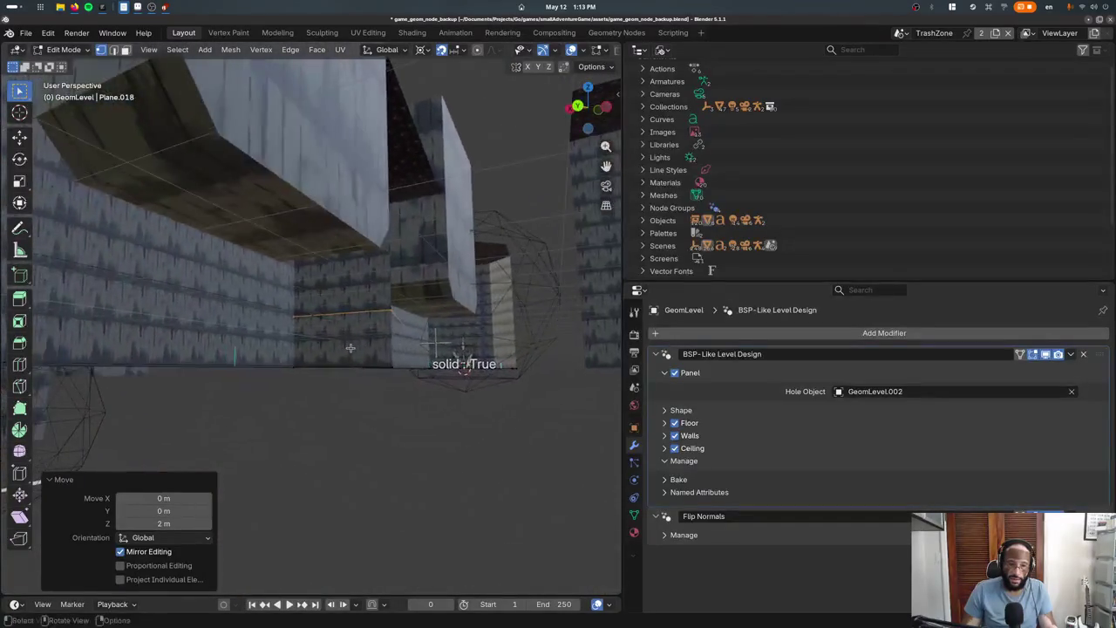
{"action": "key", "text": "g"}
{"action": "key", "text": "z"}
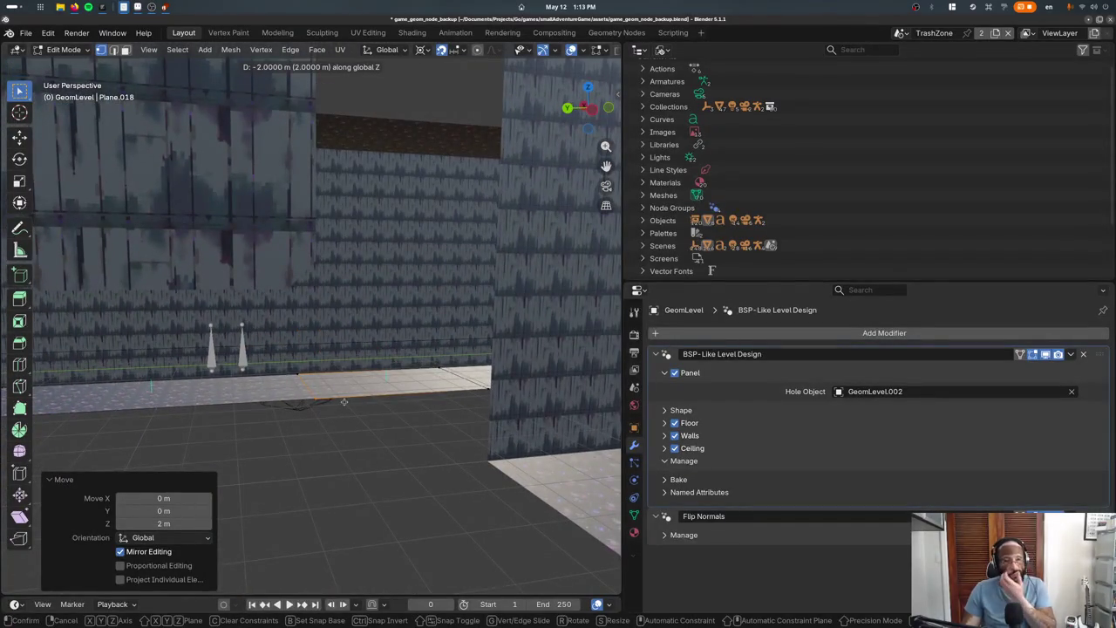
{"action": "left_click", "coordinate": [344, 370]}
{"action": "middle_click_drag", "start_coordinate": [343, 371], "coordinate": [337, 354]}
{"action": "key", "text": "g"}
{"action": "key", "text": "x"}
{"action": "key", "text": "y"}
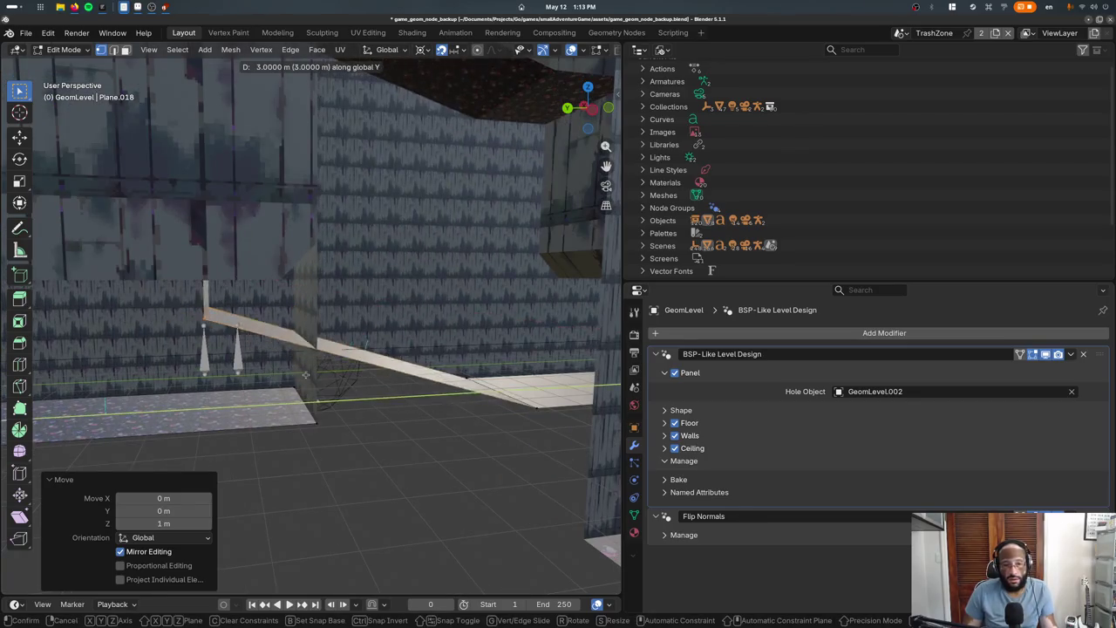
{"action": "key", "text": "Escape"}
{"action": "middle_click_drag", "start_coordinate": [357, 377], "coordinate": [375, 349]}
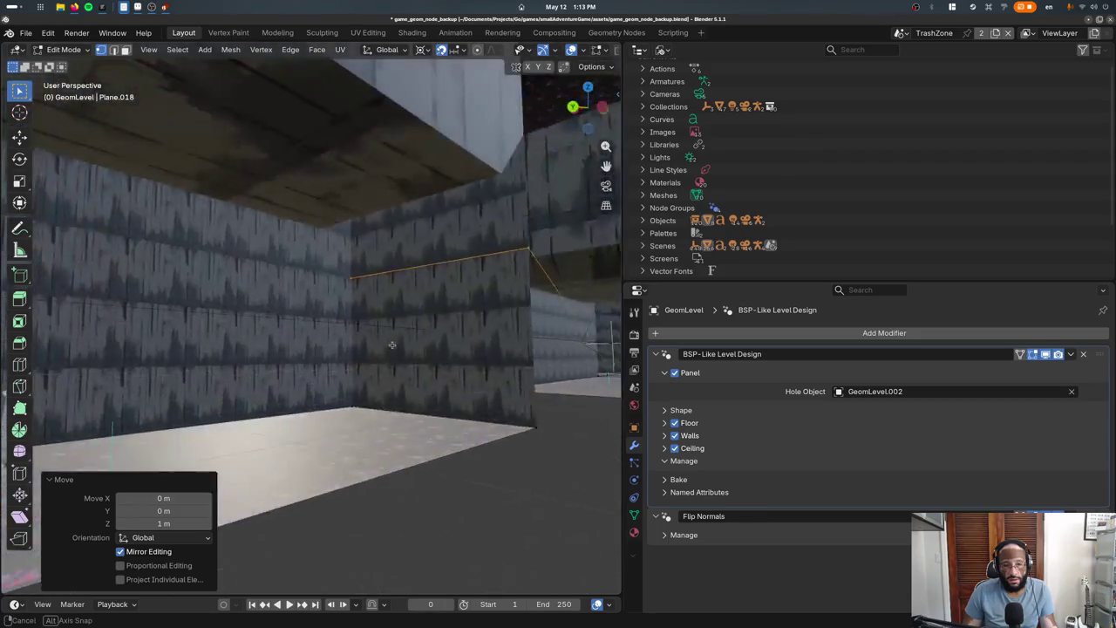
Add a Boolean modifier to GeomLevel by searching 'boole' in the modifier list
{"action": "left_click", "coordinate": [732, 333]}
{"action": "left_click", "coordinate": [706, 338]}
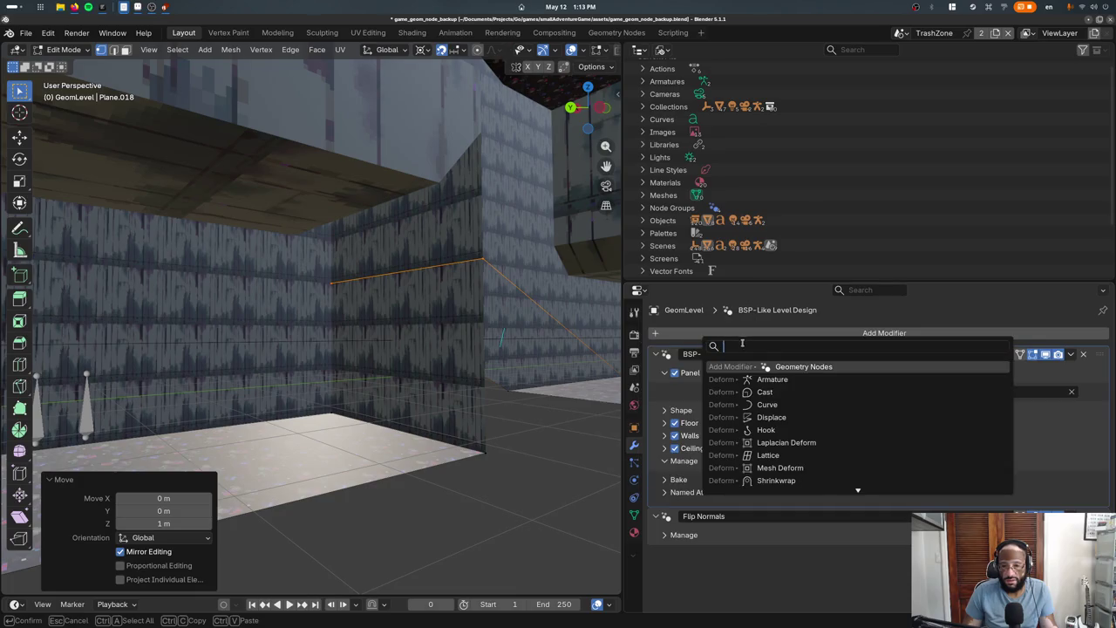
{"action": "type", "text": "bsp"}
{"action": "key", "text": "BackSpace"}
{"action": "type", "text": "bsp"}
{"action": "key", "text": "BackSpace"}
{"action": "key", "text": "BackSpace"}
{"action": "key", "text": "BackSpace"}
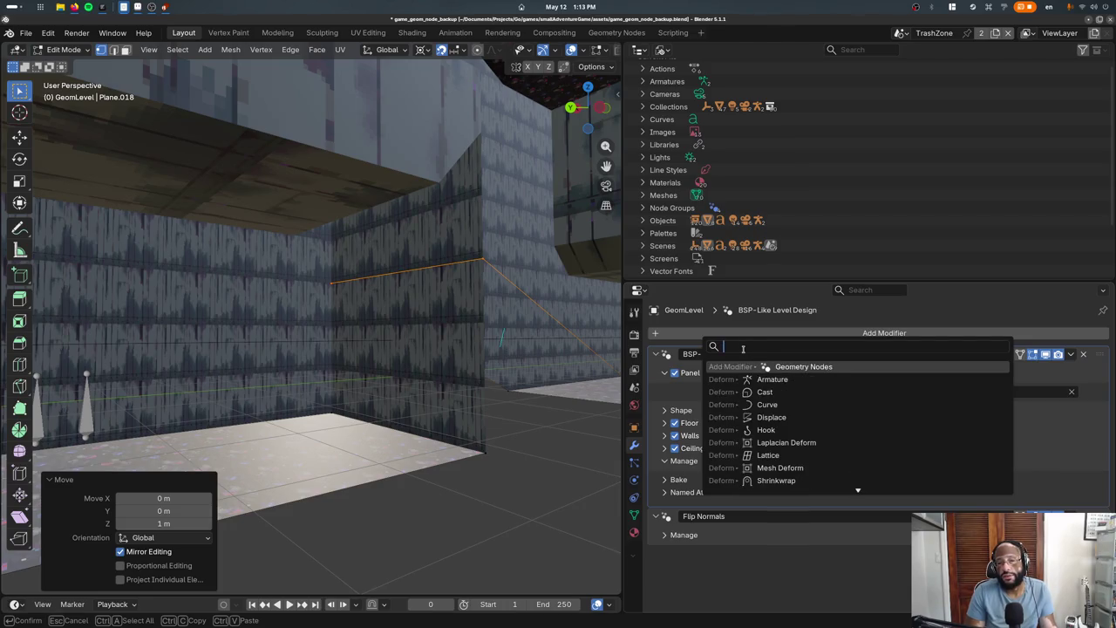
{"action": "type", "text": "boole"}
{"action": "key", "text": "Return"}
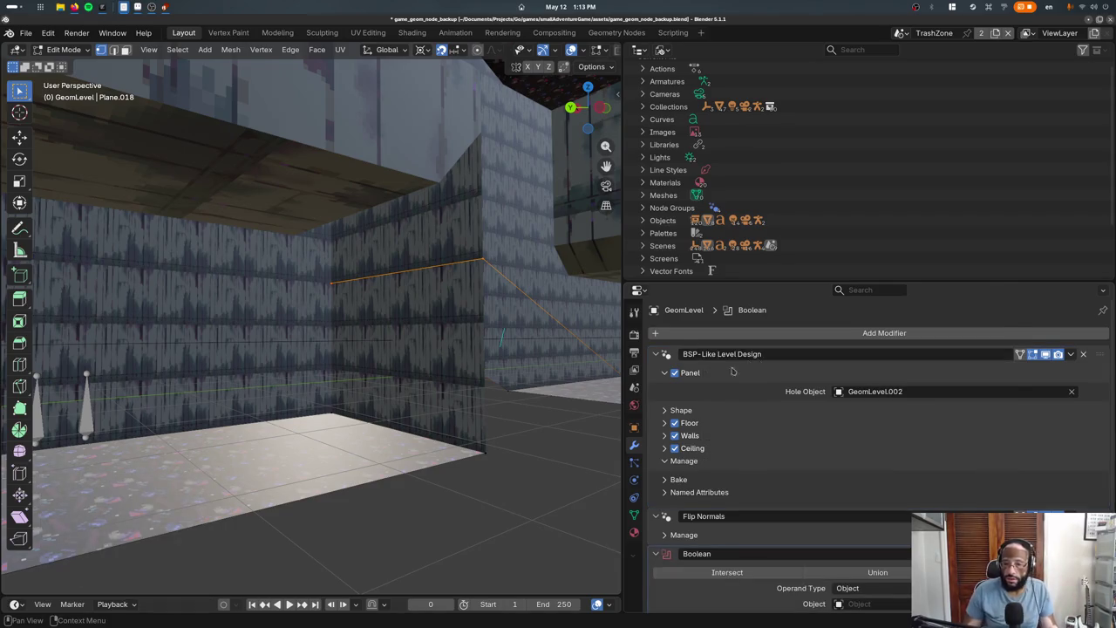
Try the Boolean's Intersect, Union and Difference operations, leaving the Object operand empty
{"action": "scroll", "coordinate": [744, 366], "scroll_direction": "down", "scroll_amount": 1}
{"action": "left_click", "coordinate": [727, 537]}
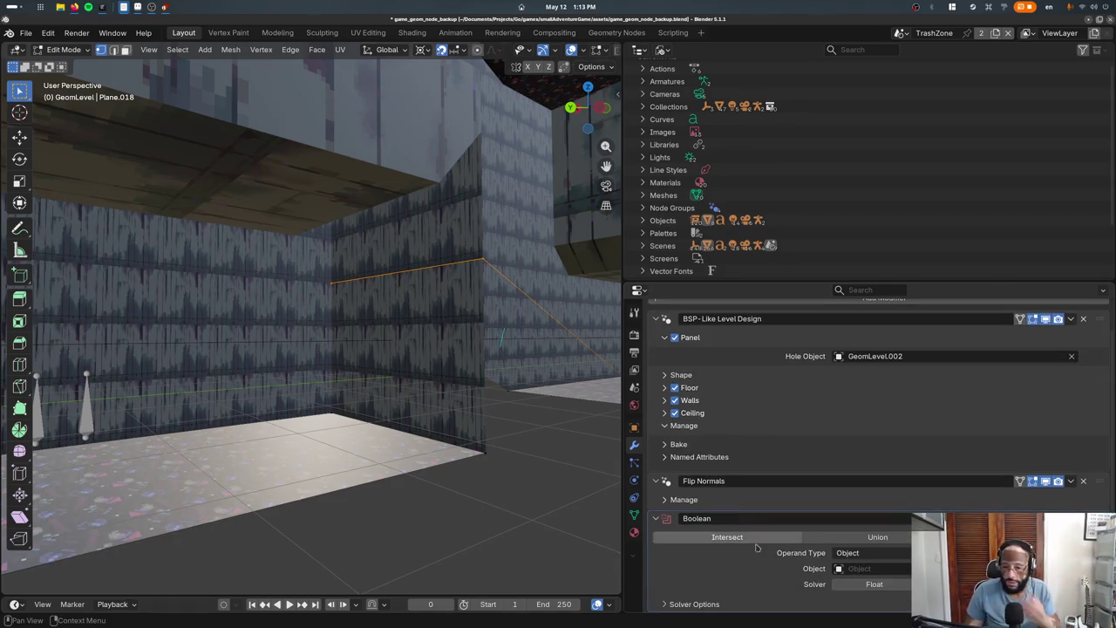
{"action": "left_click", "coordinate": [848, 555]}
{"action": "left_click", "coordinate": [858, 567]}
{"action": "left_click", "coordinate": [849, 568]}
{"action": "key", "text": "Escape"}
{"action": "left_click", "coordinate": [276, 446]}
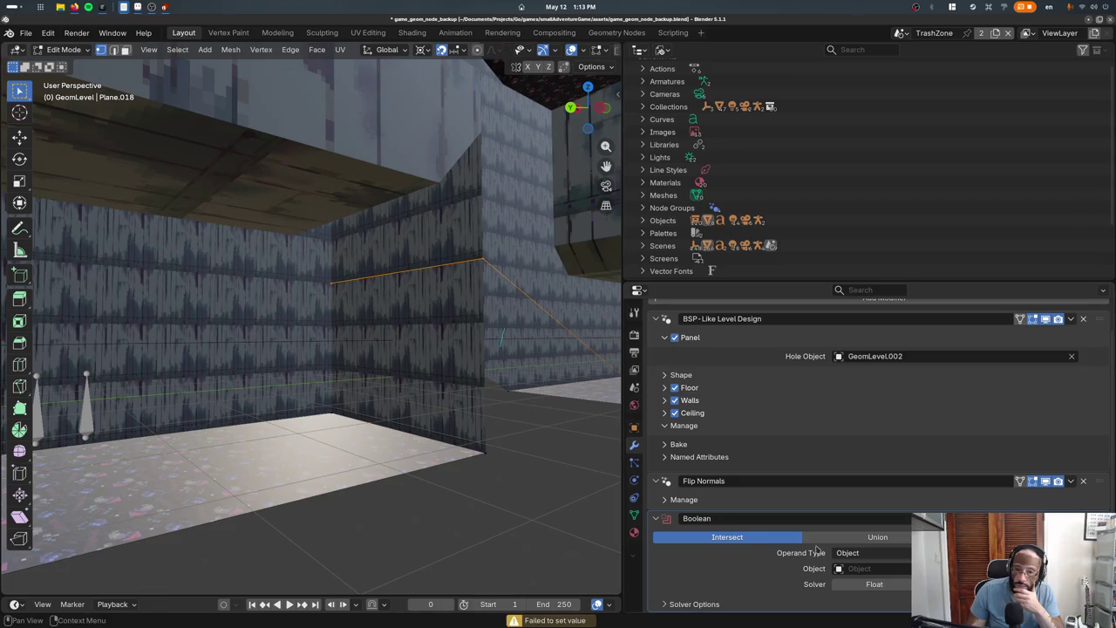
{"action": "left_click", "coordinate": [842, 538]}
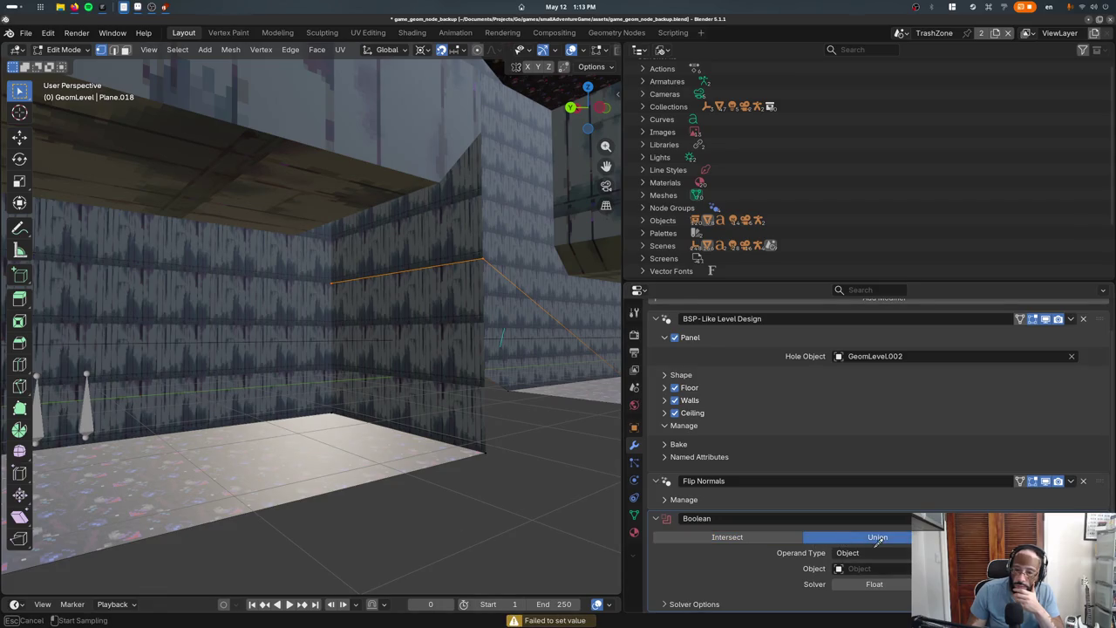
{"action": "left_click", "coordinate": [950, 537]}
{"action": "key", "text": "Escape"}
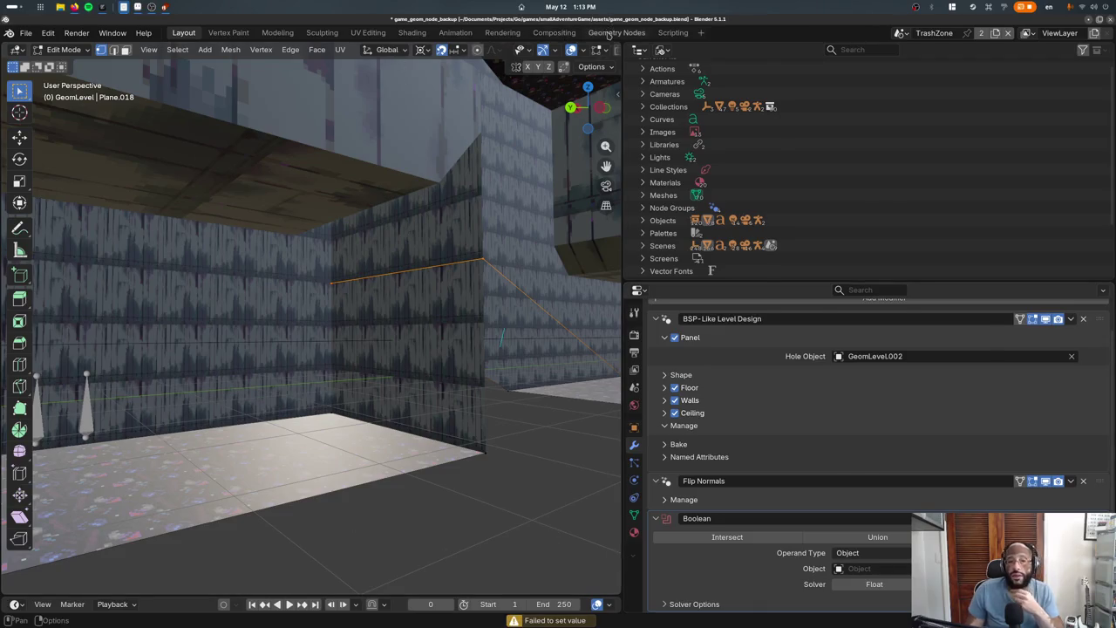
In the Geometry Nodes workspace, delete the Boolean modifier and toggle Flip Normals' viewport display
{"action": "left_click", "coordinate": [608, 34]}
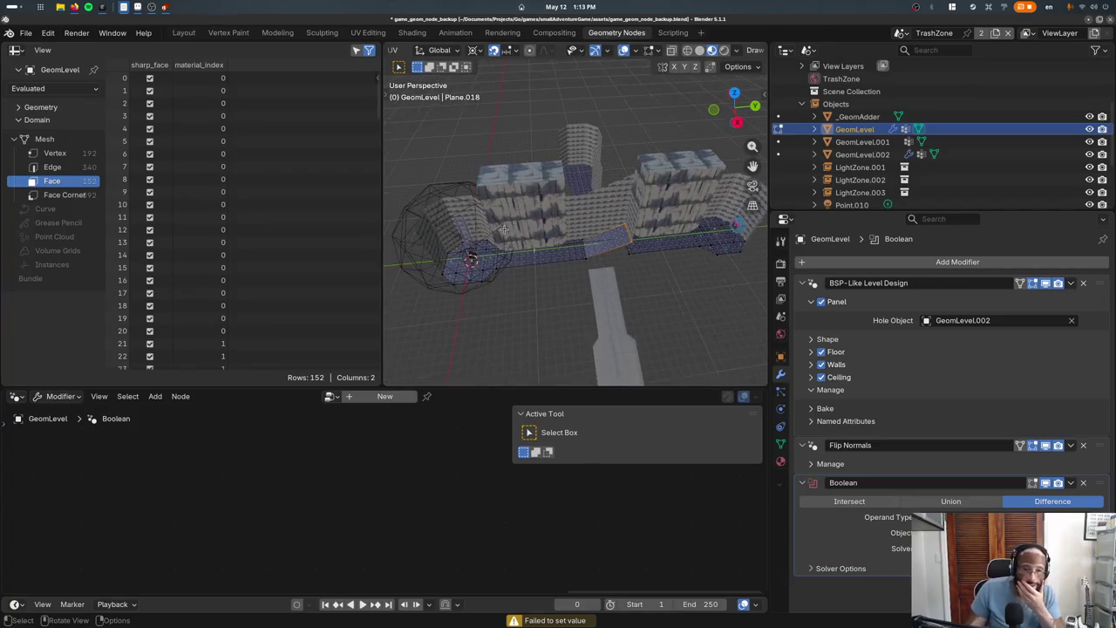
{"action": "middle_click_drag", "start_coordinate": [517, 212], "coordinate": [523, 253]}
{"action": "scroll", "coordinate": [572, 265], "scroll_direction": "up", "scroll_amount": 5}
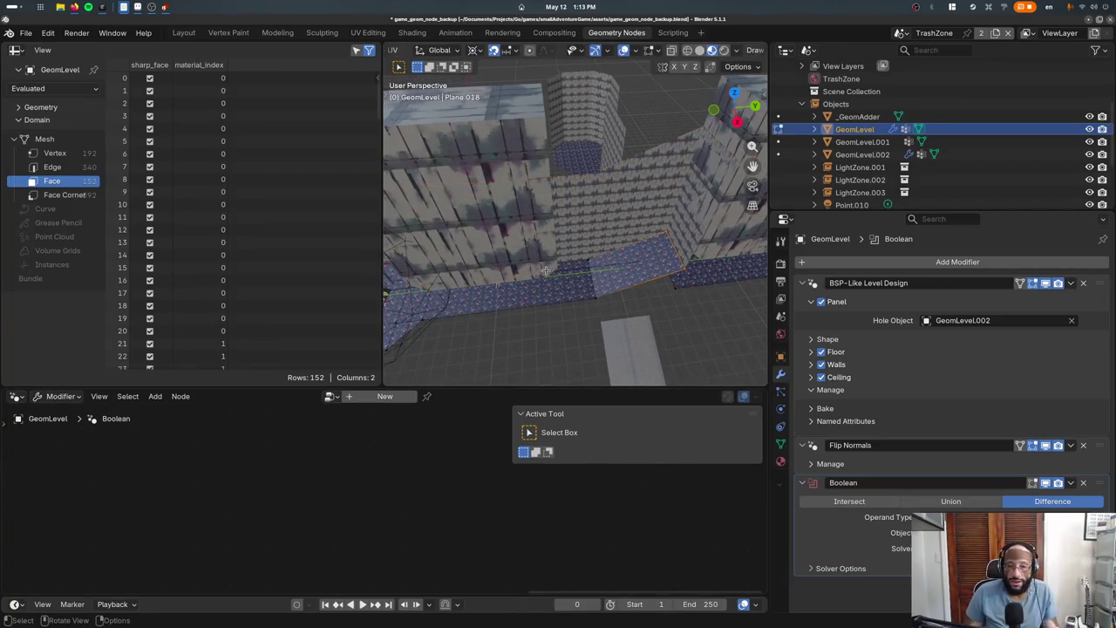
{"action": "left_click", "coordinate": [1083, 484]}
{"action": "left_click", "coordinate": [973, 314]}
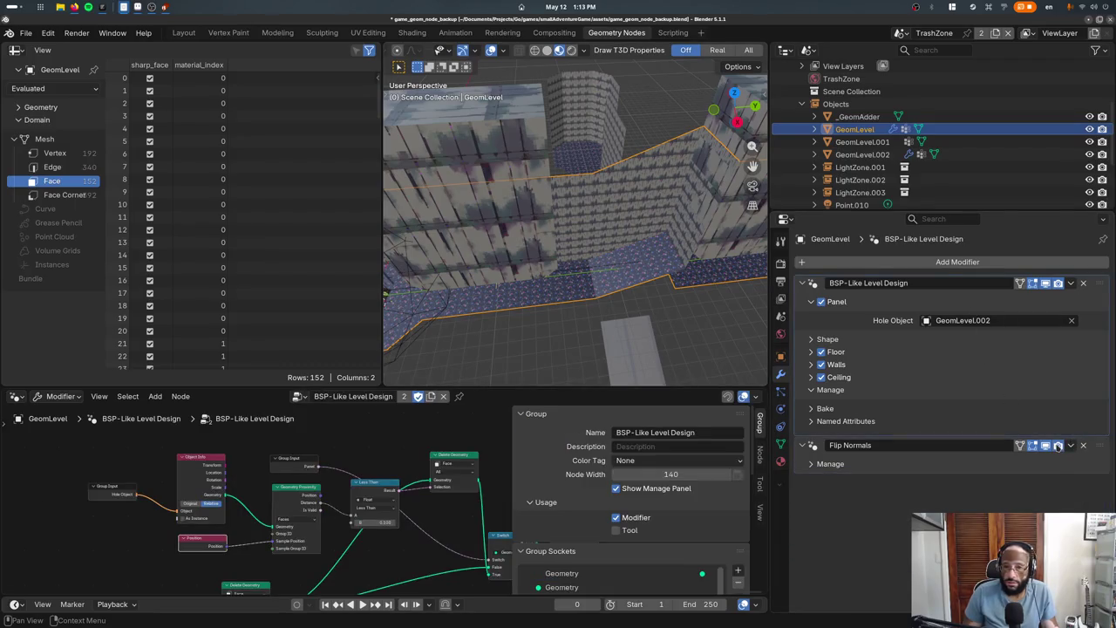
{"action": "left_click", "coordinate": [1045, 445]}
{"action": "left_click", "coordinate": [1045, 446]}
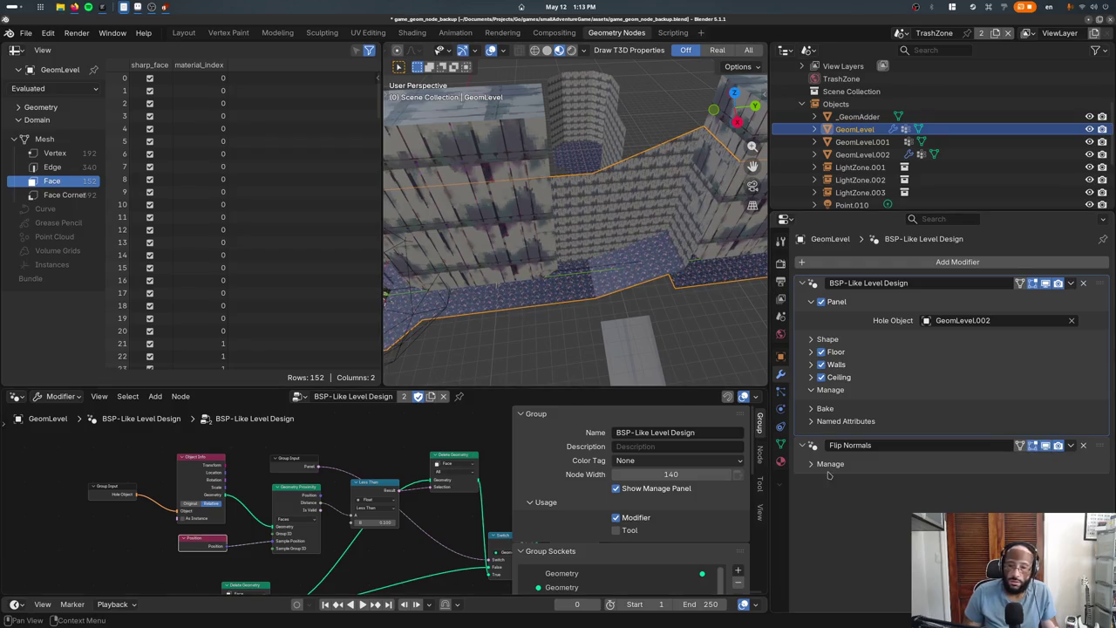
Delete the _GeomAdder sphere and reselect the GeomLevel mesh
{"action": "key", "text": "n"}
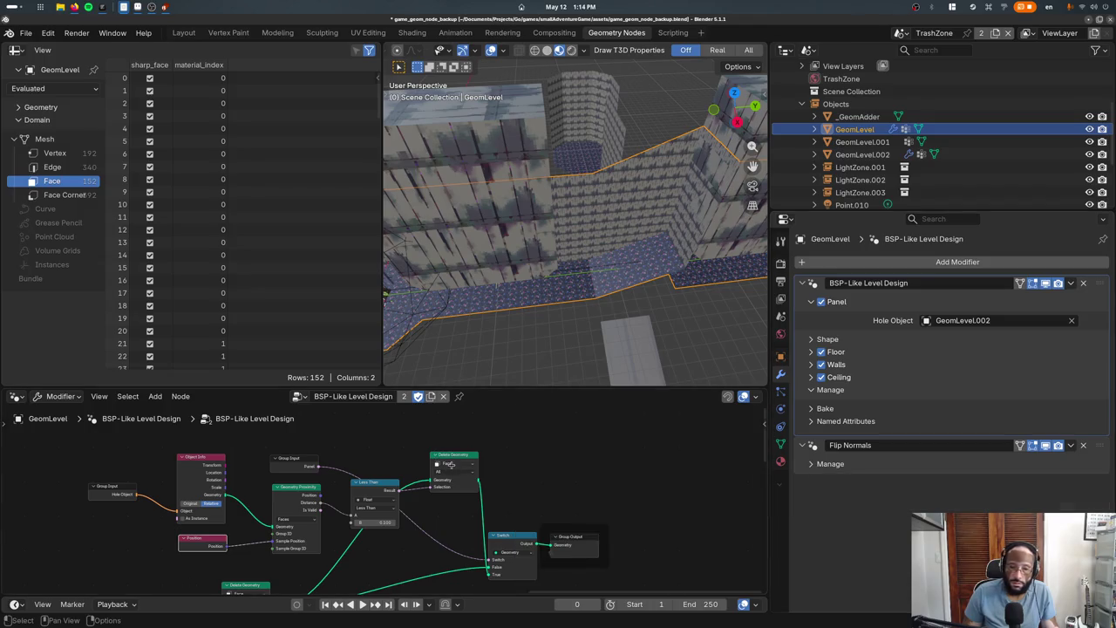
{"action": "middle_click_drag", "start_coordinate": [446, 462], "coordinate": [427, 423]}
{"action": "mouse_move", "coordinate": [497, 218]}
{"action": "middle_mouse_down"}
{"action": "mouse_move", "coordinate": [575, 214]}
{"action": "mouse_move", "coordinate": [576, 259]}
{"action": "middle_mouse_up"}
{"action": "scroll", "coordinate": [576, 259], "scroll_direction": "down", "scroll_amount": 5}
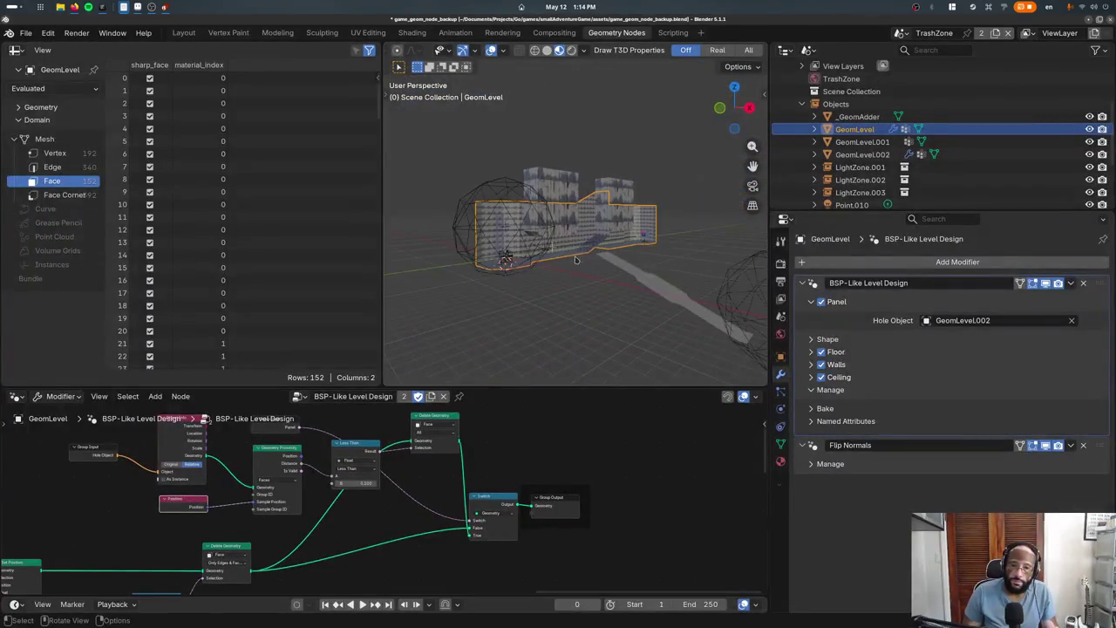
{"action": "scroll", "coordinate": [556, 218], "scroll_direction": "up", "scroll_amount": 3}
{"action": "left_click", "coordinate": [566, 192]}
{"action": "key", "text": "Delete"}
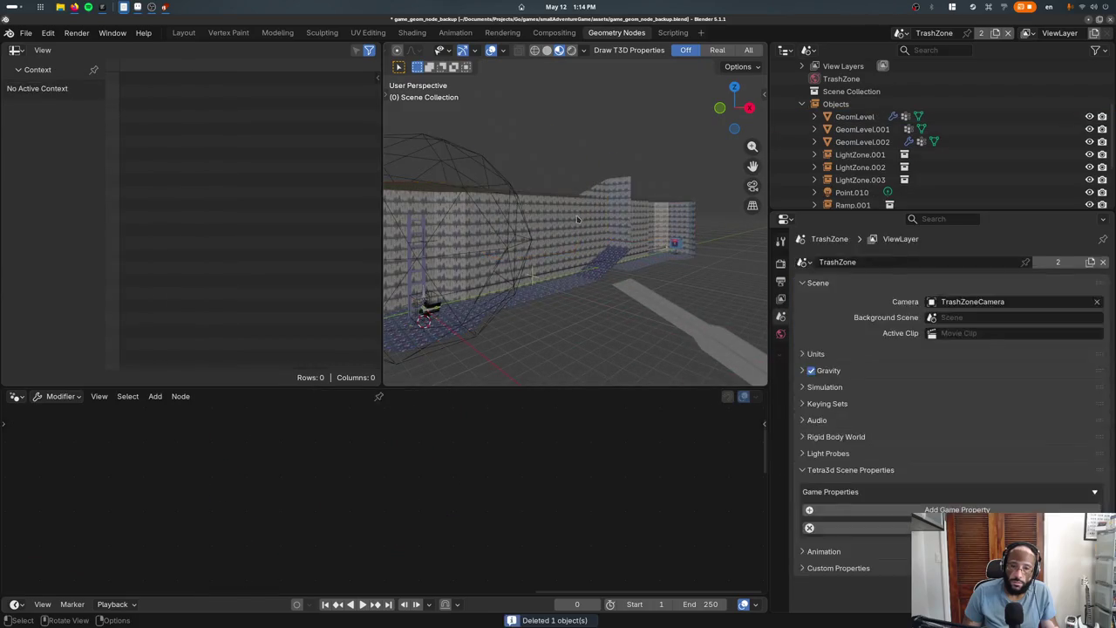
{"action": "left_click", "coordinate": [585, 276]}
{"action": "scroll", "coordinate": [585, 276], "scroll_direction": "up", "scroll_amount": 3}
{"action": "mouse_move", "coordinate": [586, 276]}
{"action": "middle_mouse_down"}
{"action": "mouse_move", "coordinate": [598, 236]}
{"action": "mouse_move", "coordinate": [532, 234]}
{"action": "middle_mouse_up"}
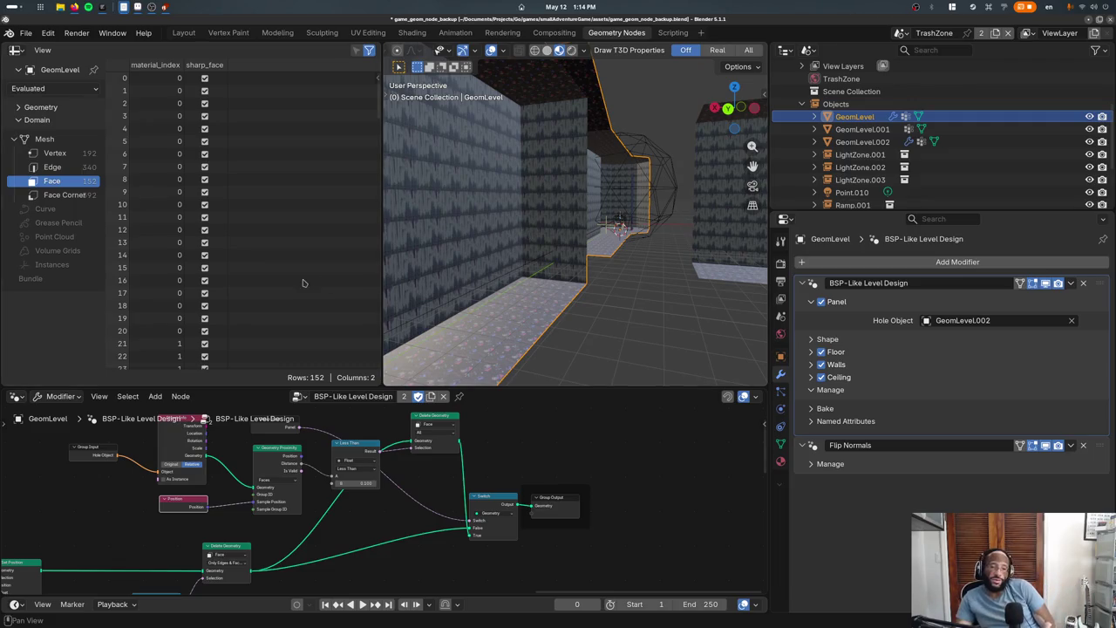
Reopen game.blend from recent files without saving, then view the brick level up close
{"action": "left_click", "coordinate": [26, 33]}
{"action": "mouse_move", "coordinate": [58, 72]}
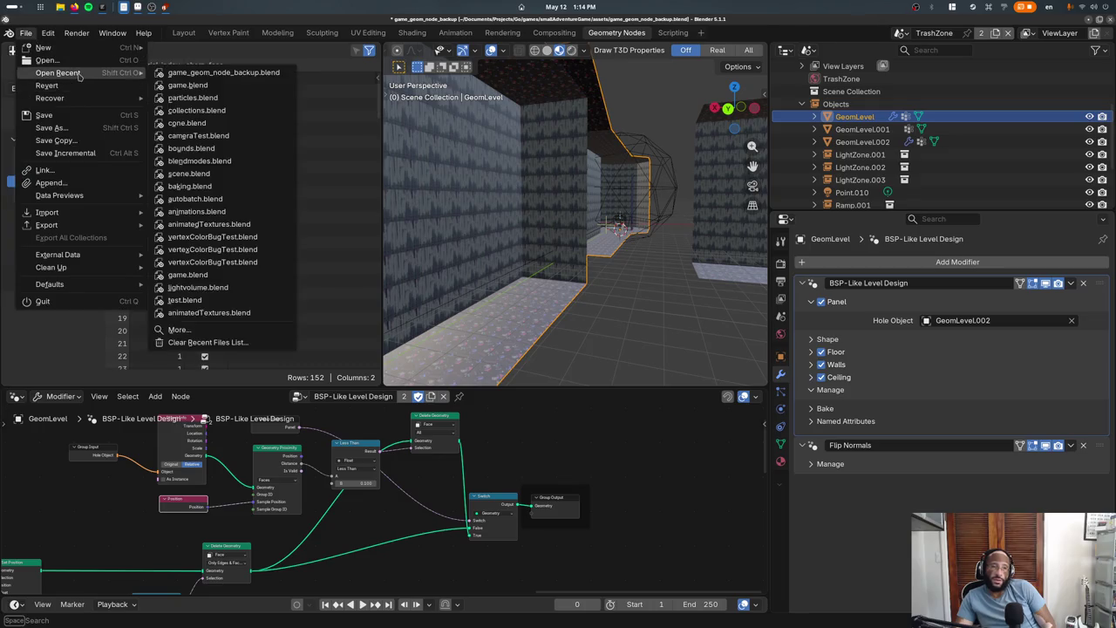
{"action": "left_click", "coordinate": [222, 84]}
{"action": "left_click", "coordinate": [491, 340]}
{"action": "middle_click_drag", "start_coordinate": [453, 375], "coordinate": [394, 322]}
{"action": "scroll", "coordinate": [394, 323], "scroll_direction": "up", "scroll_amount": 1}
{"action": "scroll", "coordinate": [375, 375], "scroll_direction": "up", "scroll_amount": 1}
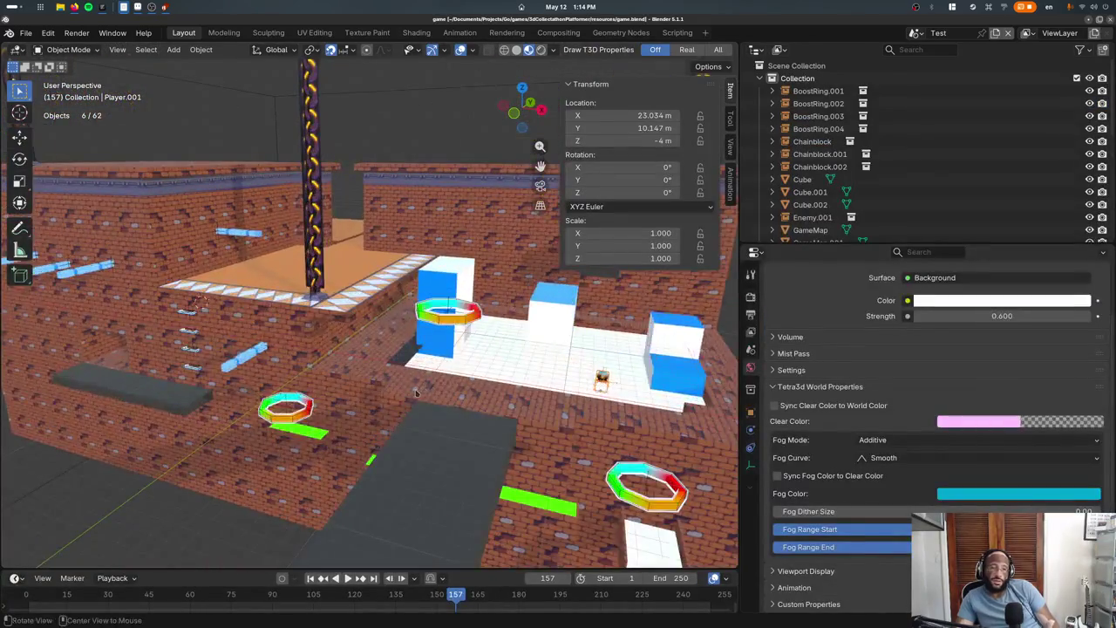
{"action": "scroll", "coordinate": [351, 428], "scroll_direction": "up", "scroll_amount": 1}
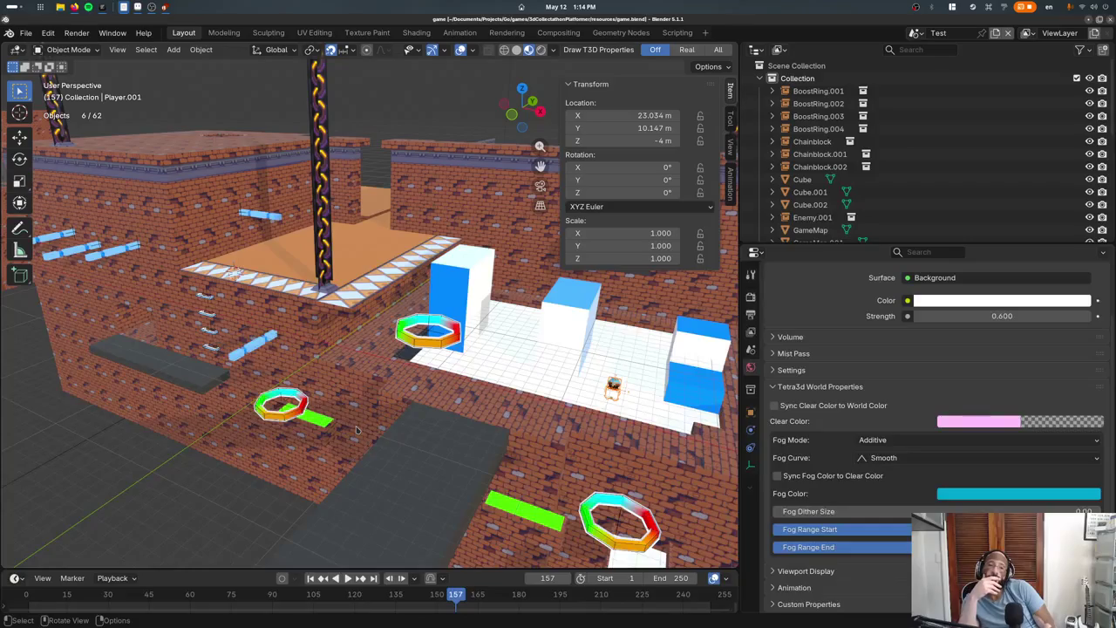
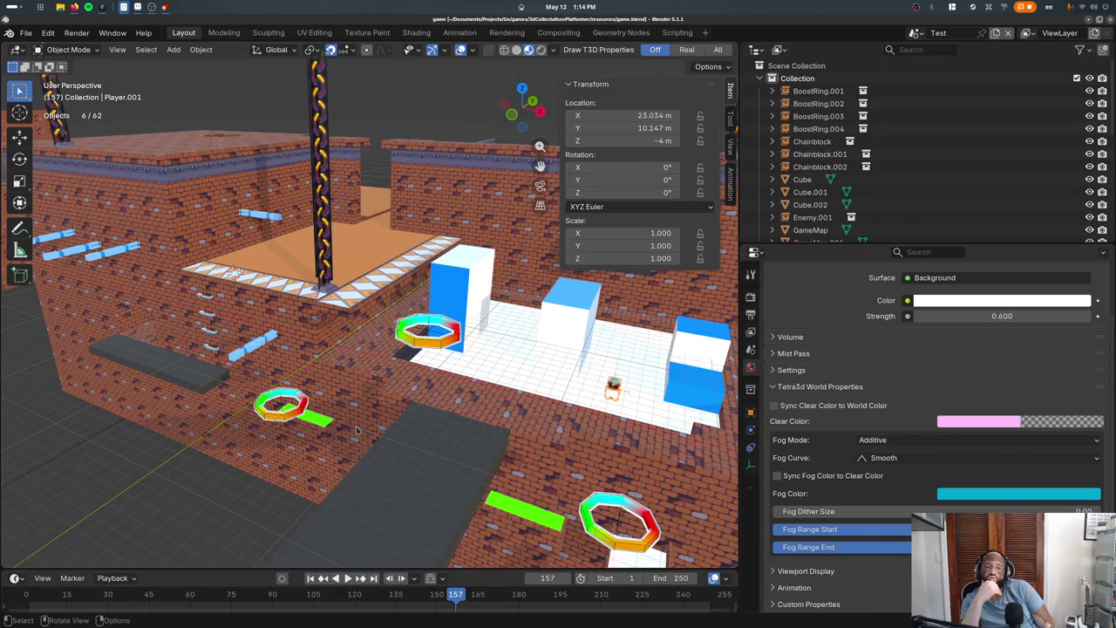
Reload game.blend from recent files, then open game_geom_node_backup.blend
{"action": "left_click", "coordinate": [27, 32]}
{"action": "mouse_move", "coordinate": [58, 72]}
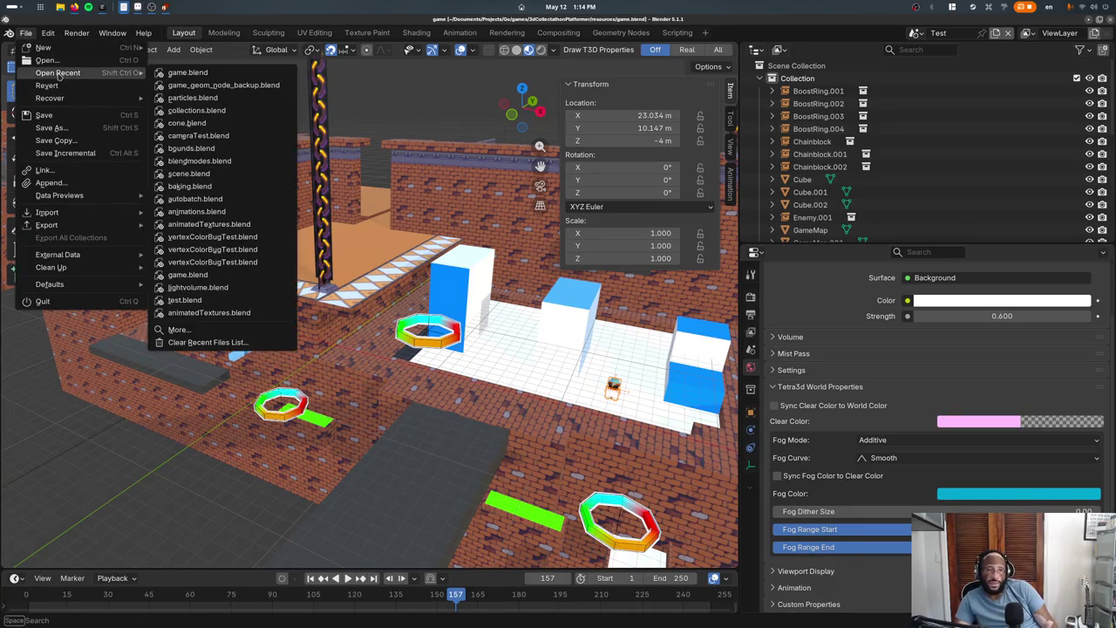
{"action": "left_click", "coordinate": [188, 72]}
{"action": "left_click", "coordinate": [26, 33]}
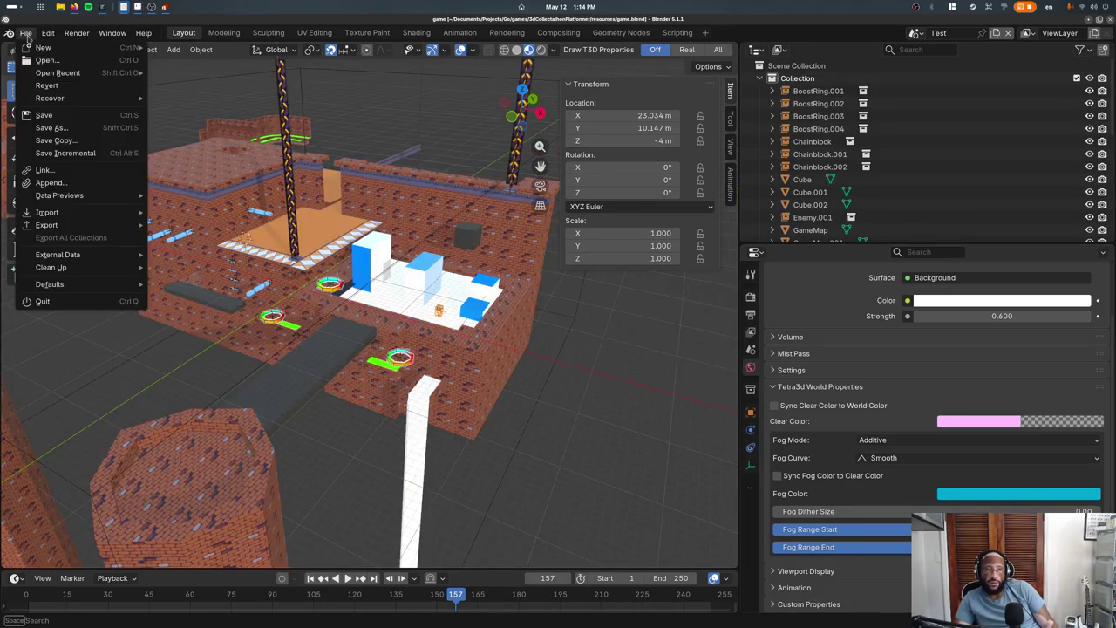
{"action": "left_click", "coordinate": [209, 87]}
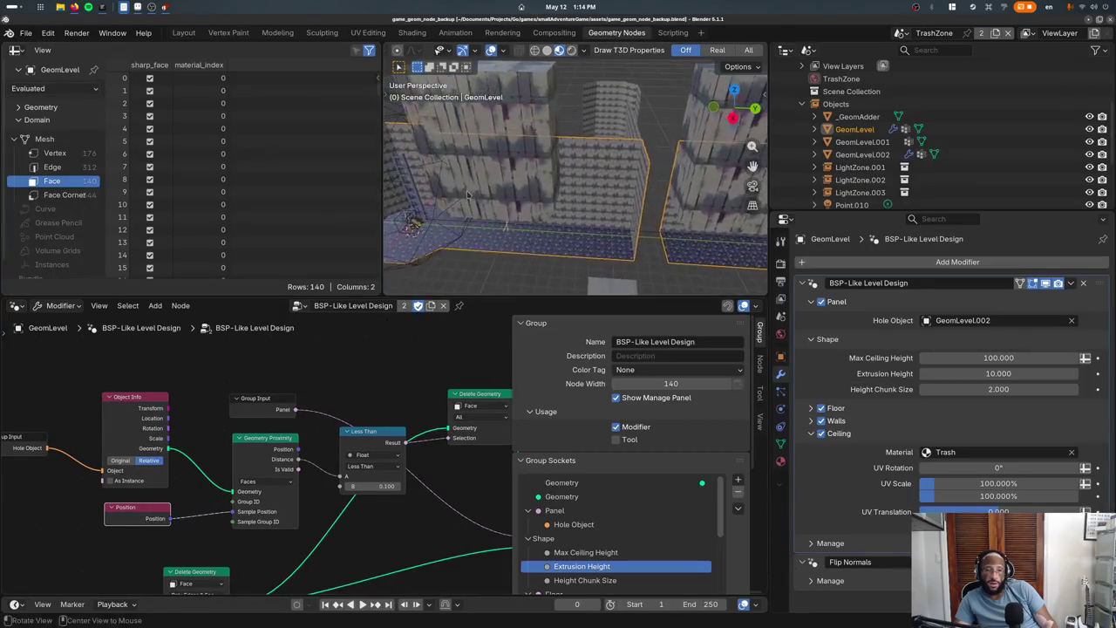
In Edit Mode, duplicate GeomLevel's faces, raise them 4 m and move them -4 m in X
{"action": "key", "text": "Tab"}
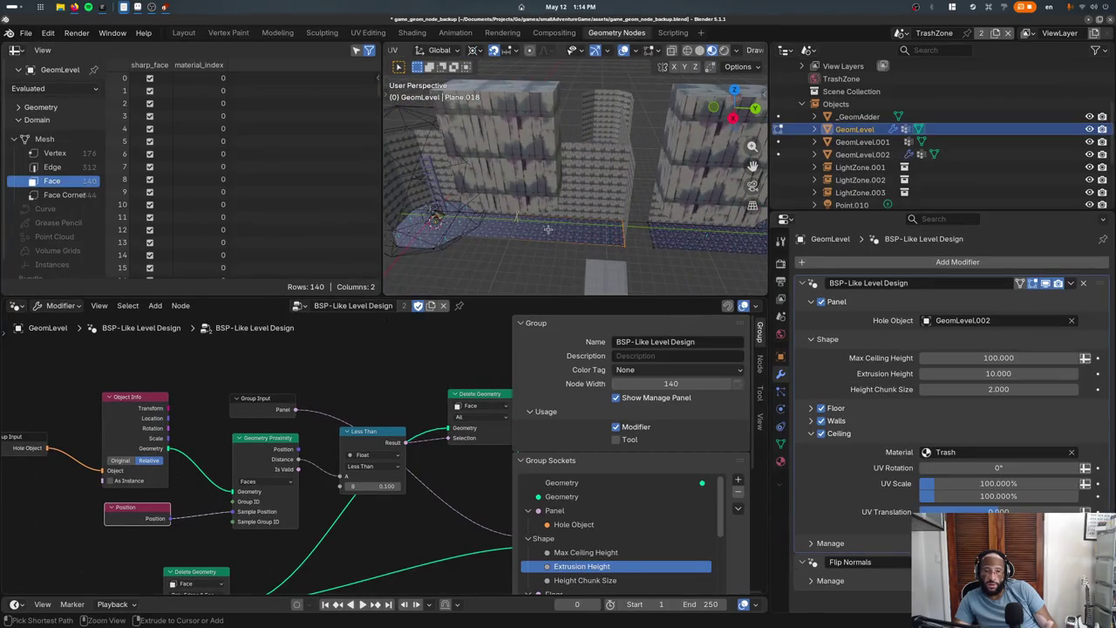
{"action": "key", "text": "shift+d"}
{"action": "key", "text": "z"}
{"action": "left_click", "coordinate": [524, 206]}
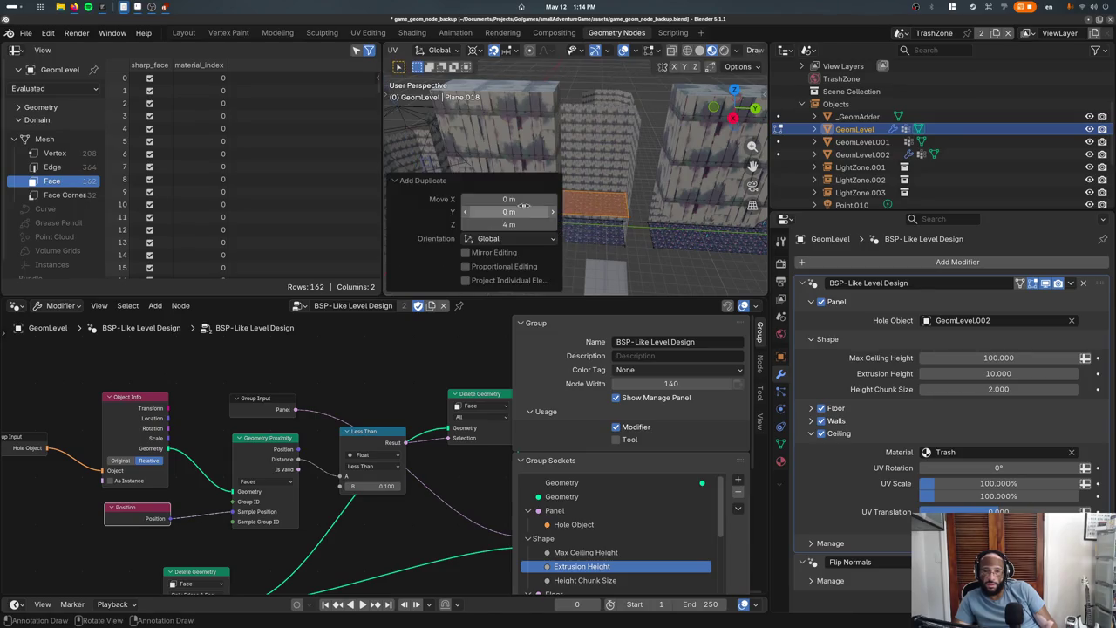
{"action": "key", "text": "g"}
{"action": "key", "text": "x"}
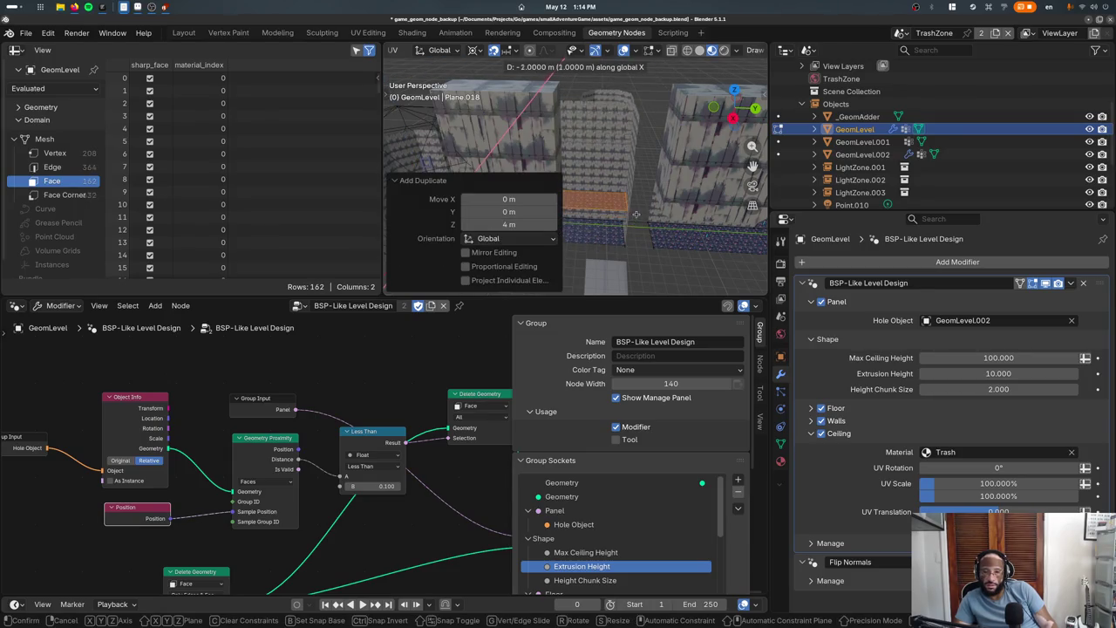
{"action": "left_click", "coordinate": [629, 206]}
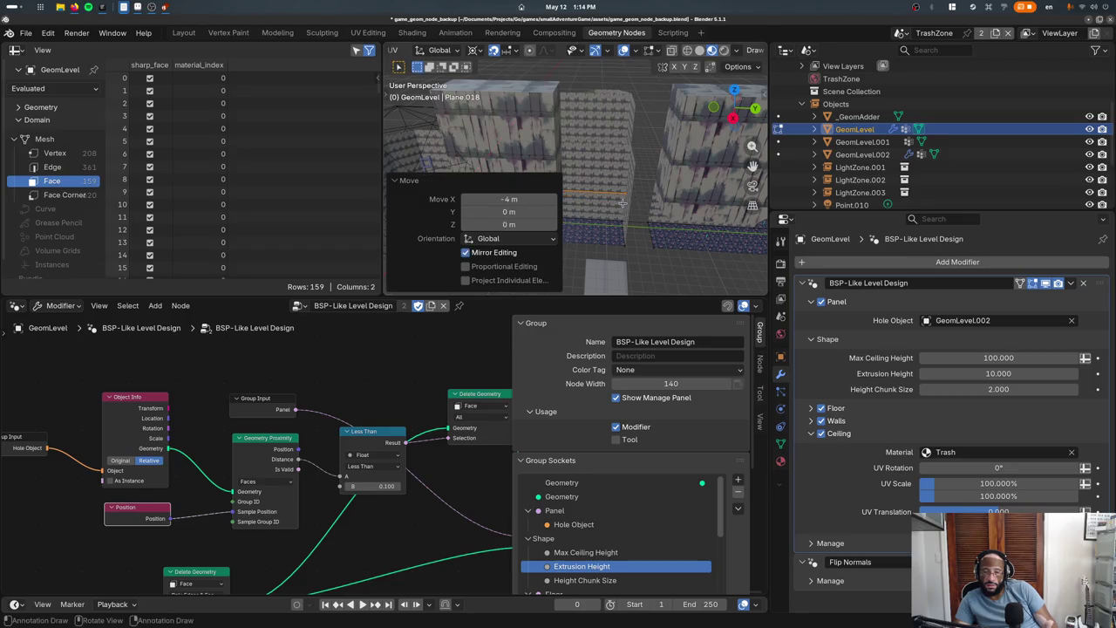
Isolate GeomLevel in local view, return to Object Mode and clear the Hole Object field
{"action": "key", "text": "slash"}
{"action": "scroll", "coordinate": [476, 272], "scroll_direction": "up", "scroll_amount": 5}
{"action": "mouse_move", "coordinate": [549, 202]}
{"action": "middle_mouse_down"}
{"action": "mouse_move", "coordinate": [695, 184]}
{"action": "mouse_move", "coordinate": [568, 241]}
{"action": "mouse_move", "coordinate": [610, 218]}
{"action": "middle_mouse_up"}
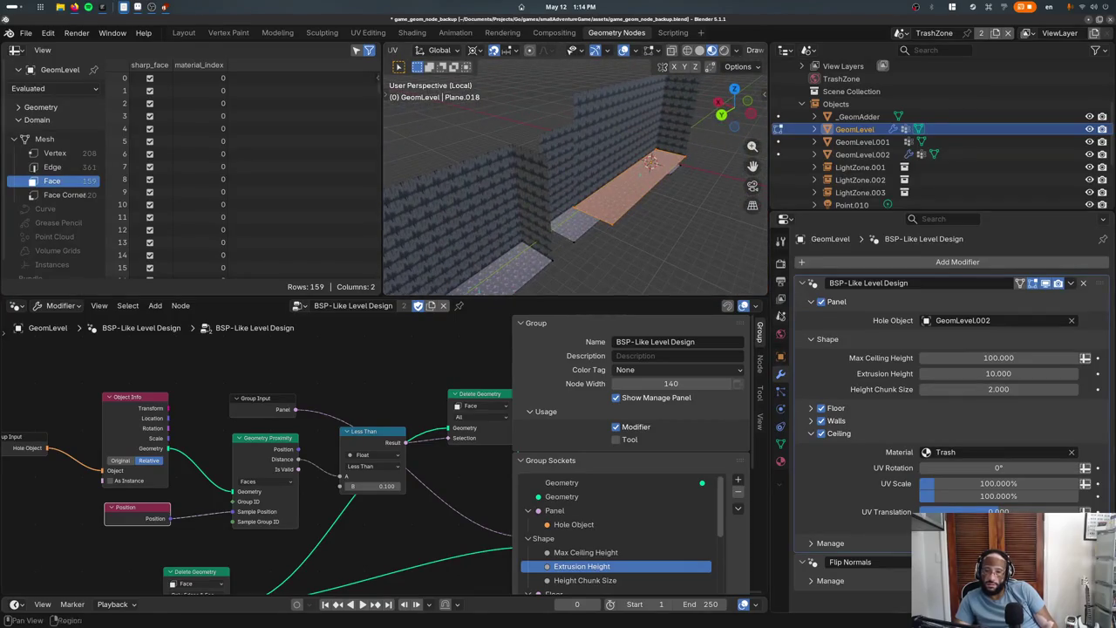
{"action": "key", "text": "Tab"}
{"action": "left_click", "coordinate": [1071, 321]}
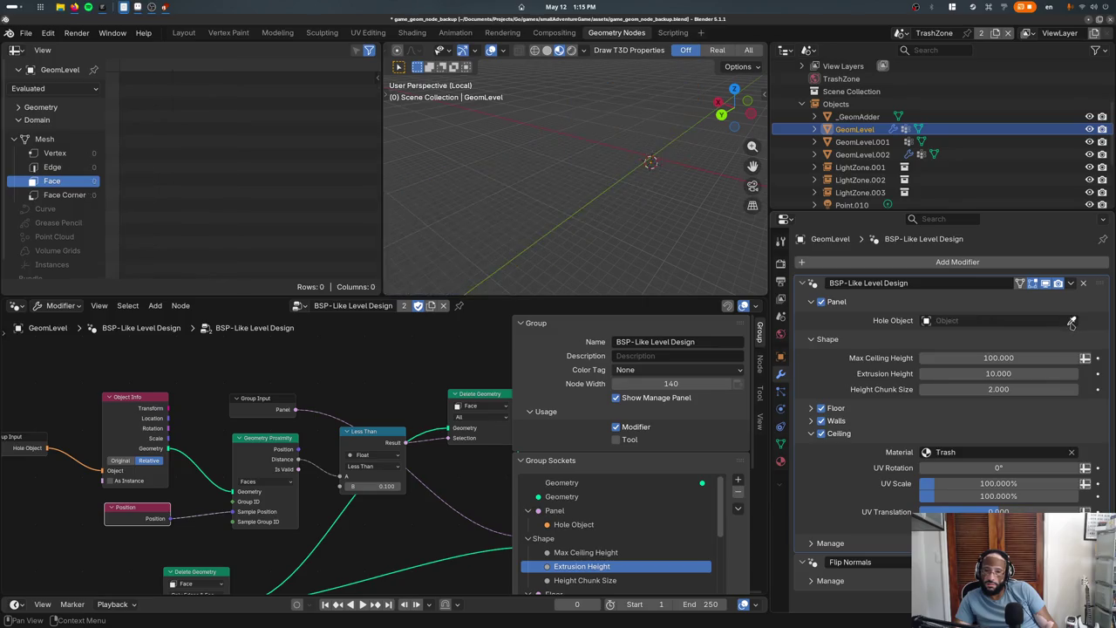
Leave local view and undo to bring GeomLevel.002 back as the Hole Object
{"action": "key", "text": "slash"}
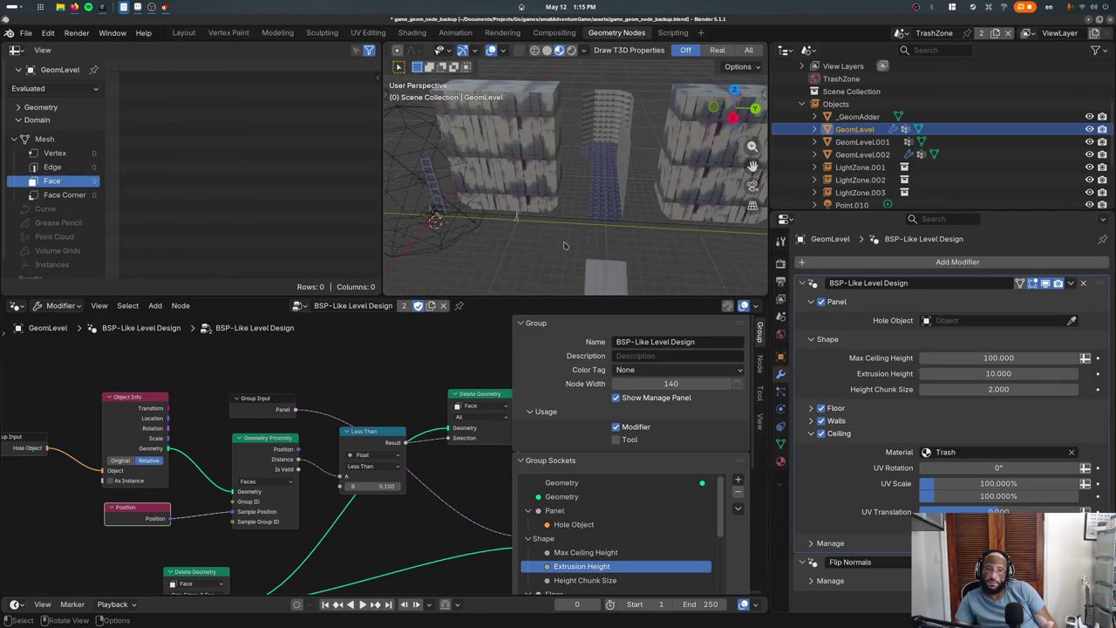
{"action": "scroll", "coordinate": [566, 242], "scroll_direction": "down", "scroll_amount": 4}
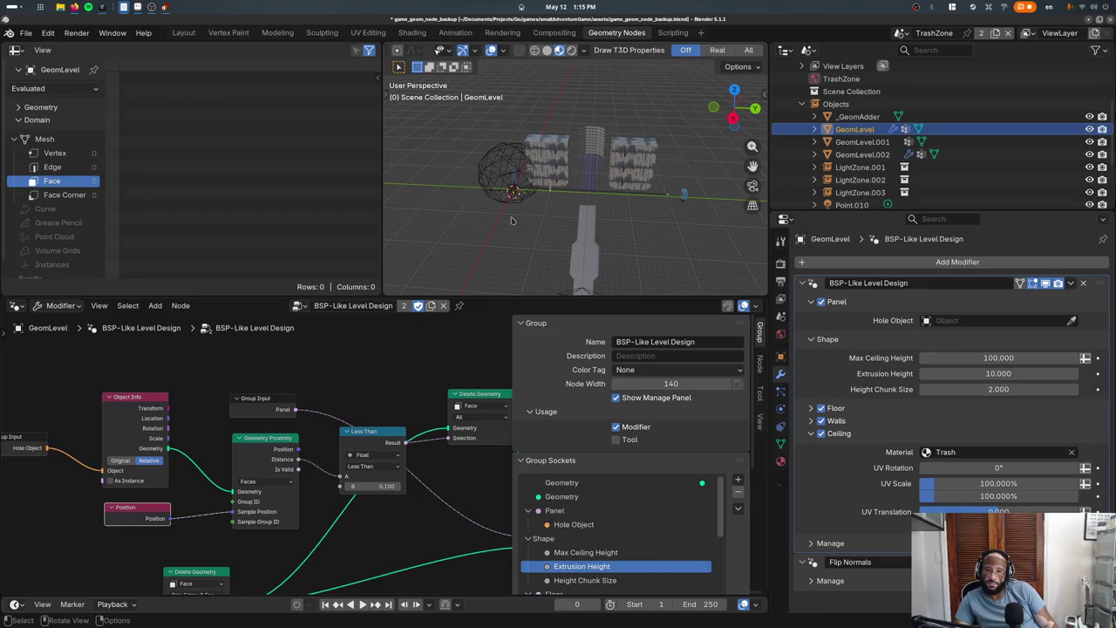
{"action": "key", "text": "ctrl+z"}
{"action": "key", "text": "ctrl+z"}
Test the delete menu and clearing Hole Object again, undo, then select the Hole Object socket
{"action": "key", "text": "ctrl+z"}
{"action": "key", "text": "ctrl+z"}
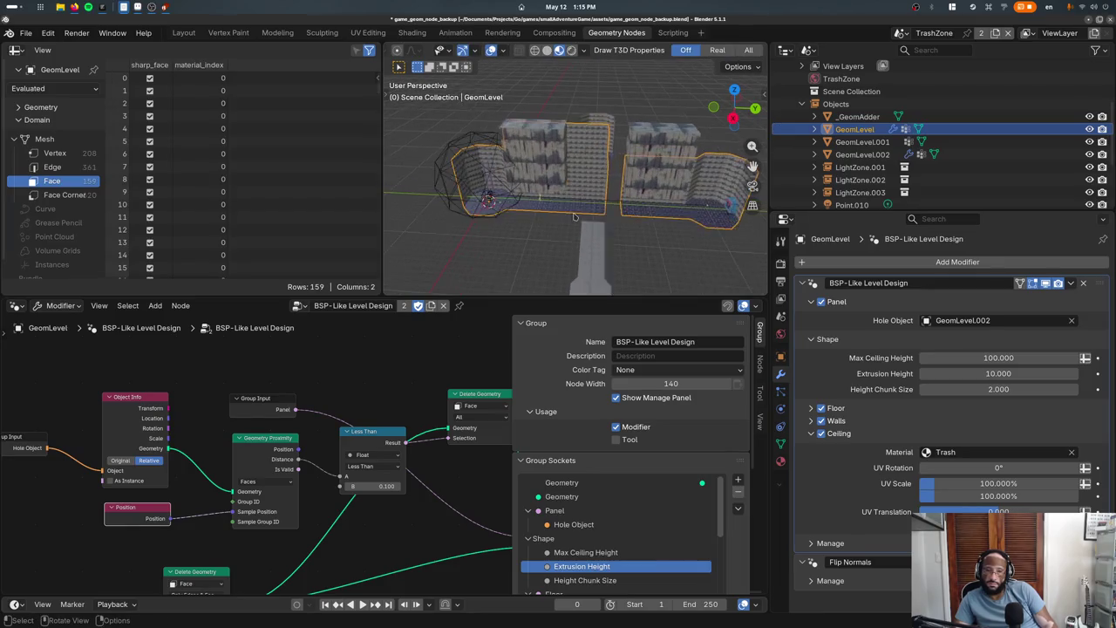
{"action": "key", "text": "ctrl+z"}
{"action": "key", "text": "ctrl+z"}
{"action": "right_click", "coordinate": [572, 212]}
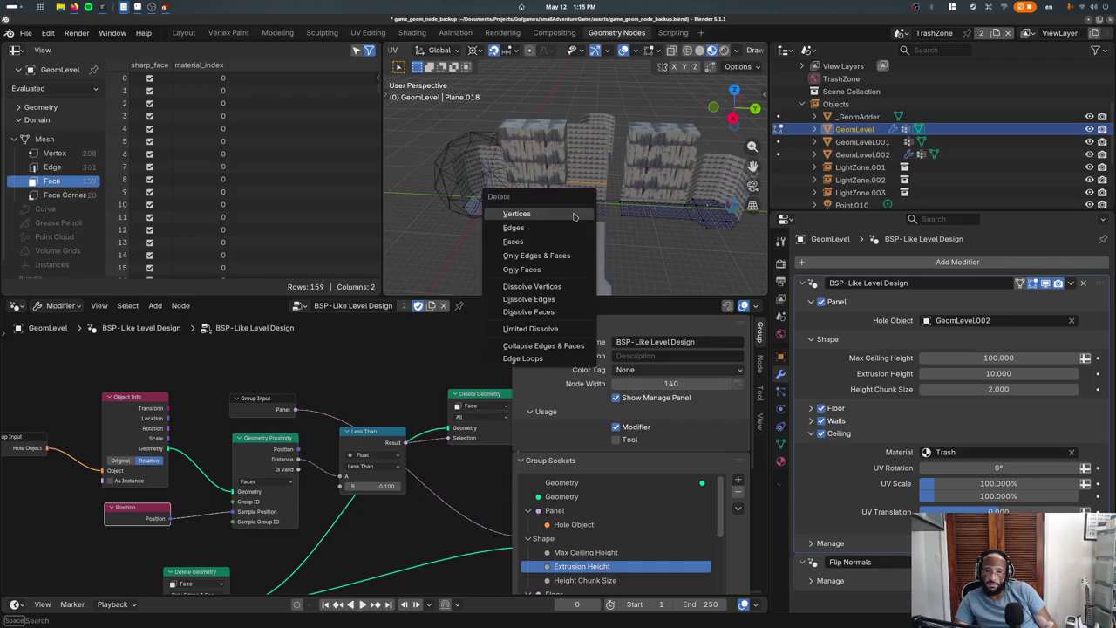
{"action": "left_click", "coordinate": [1071, 319]}
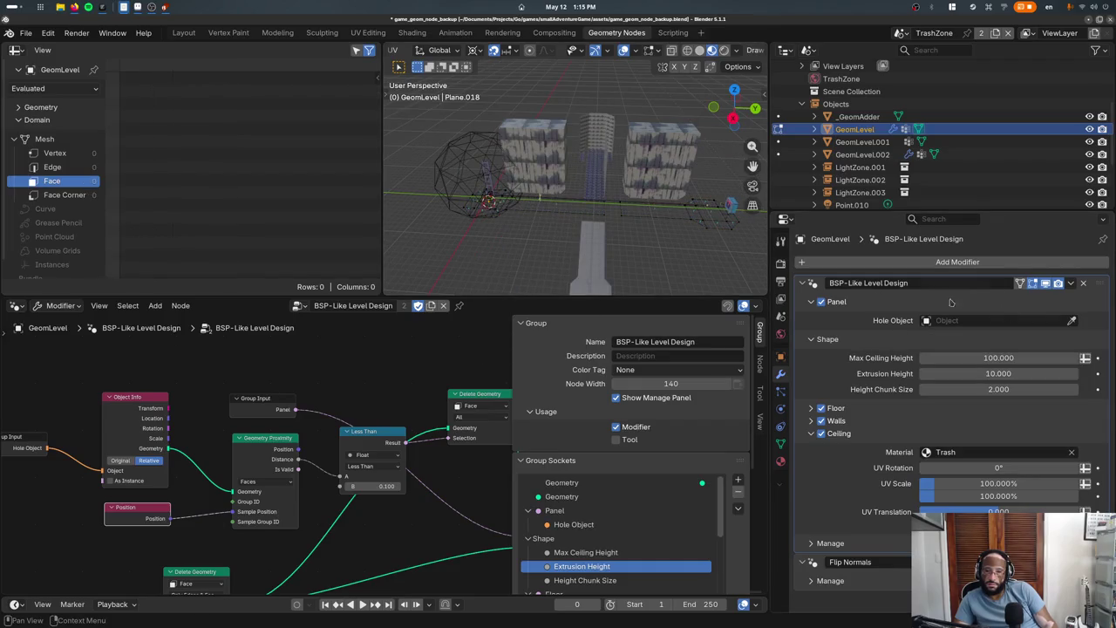
{"action": "key", "text": "ctrl+z"}
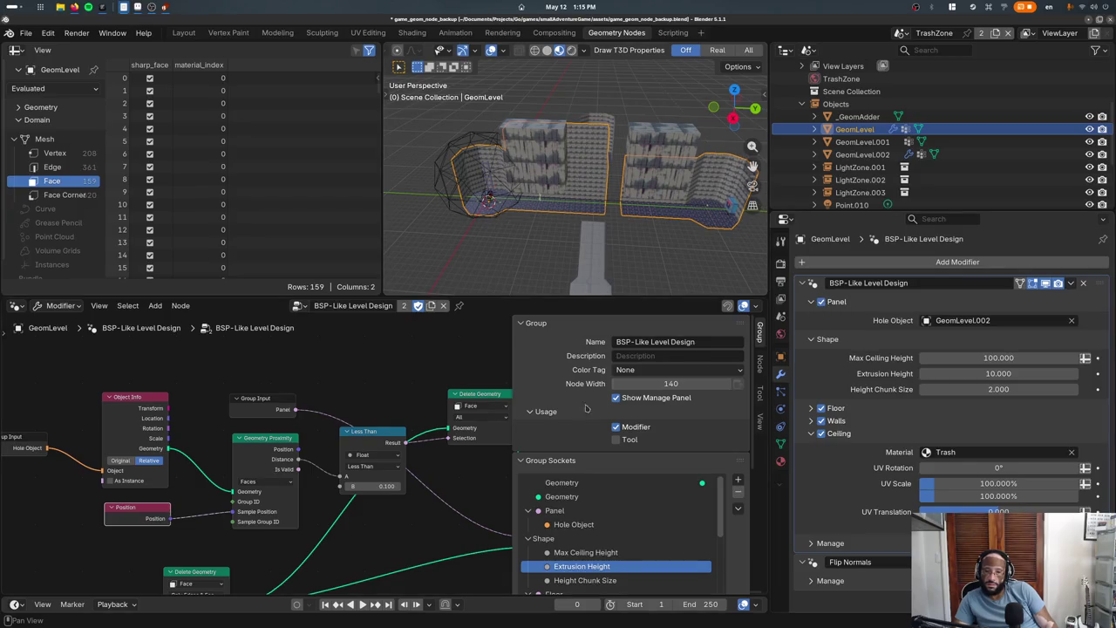
{"action": "left_click", "coordinate": [574, 524]}
Hide the node sidebar, try clearing Hole Object and toggling Panel, then undo to restore GeomLevel.002
{"action": "key", "text": "n"}
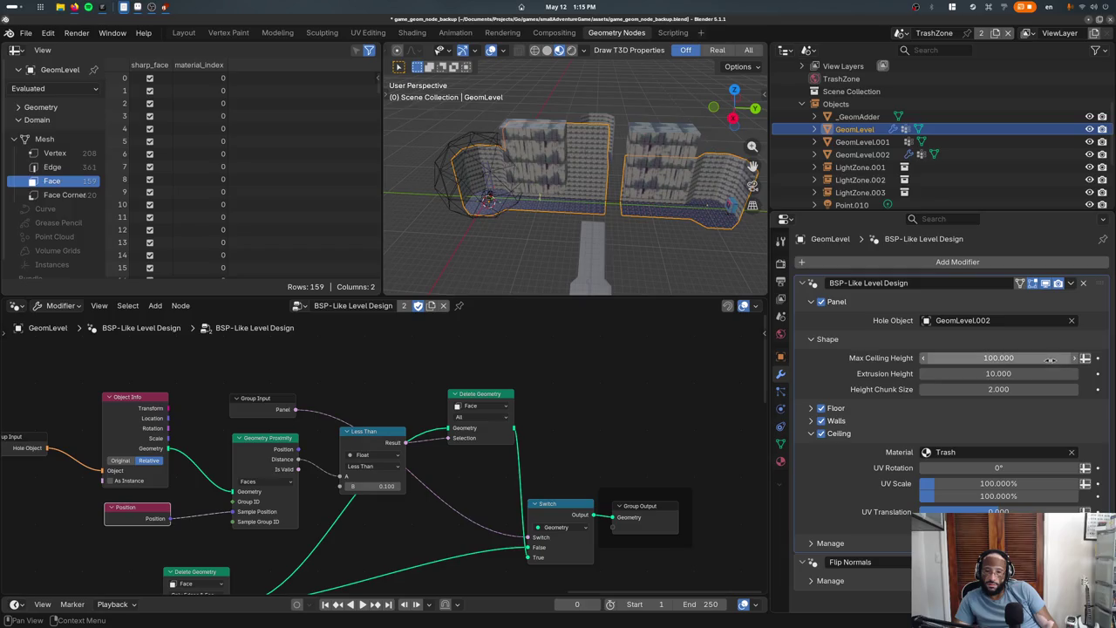
{"action": "left_click", "coordinate": [1070, 322]}
{"action": "middle_click_drag", "start_coordinate": [575, 174], "coordinate": [488, 218]}
{"action": "key", "text": "Tab"}
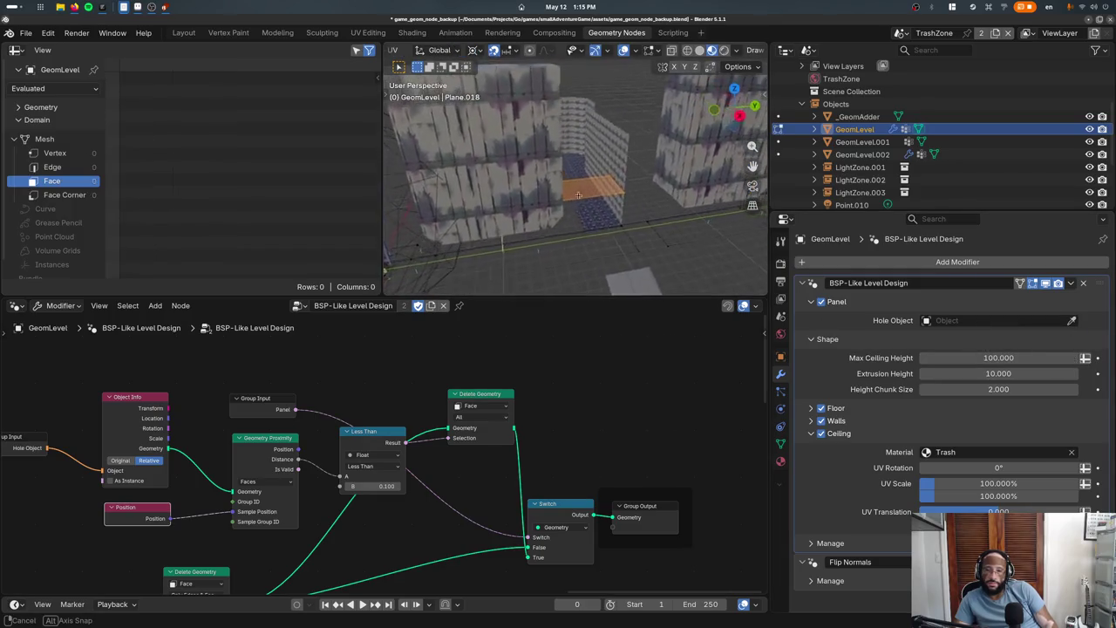
{"action": "left_click", "coordinate": [820, 302]}
{"action": "left_click", "coordinate": [820, 302]}
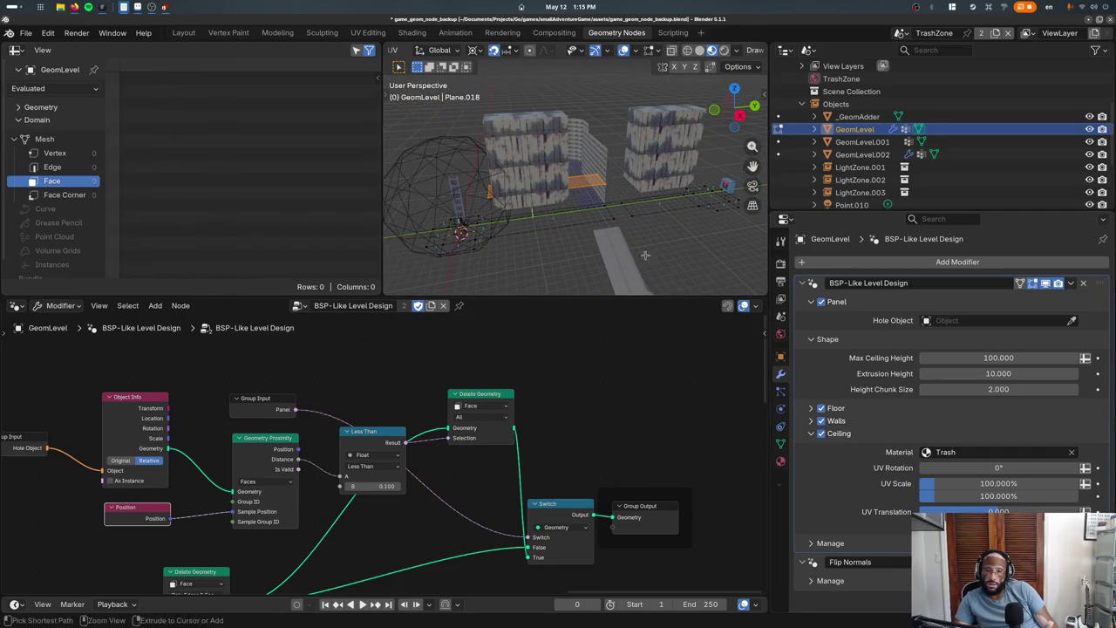
{"action": "key", "text": "Tab"}
{"action": "key", "text": "ctrl+z"}
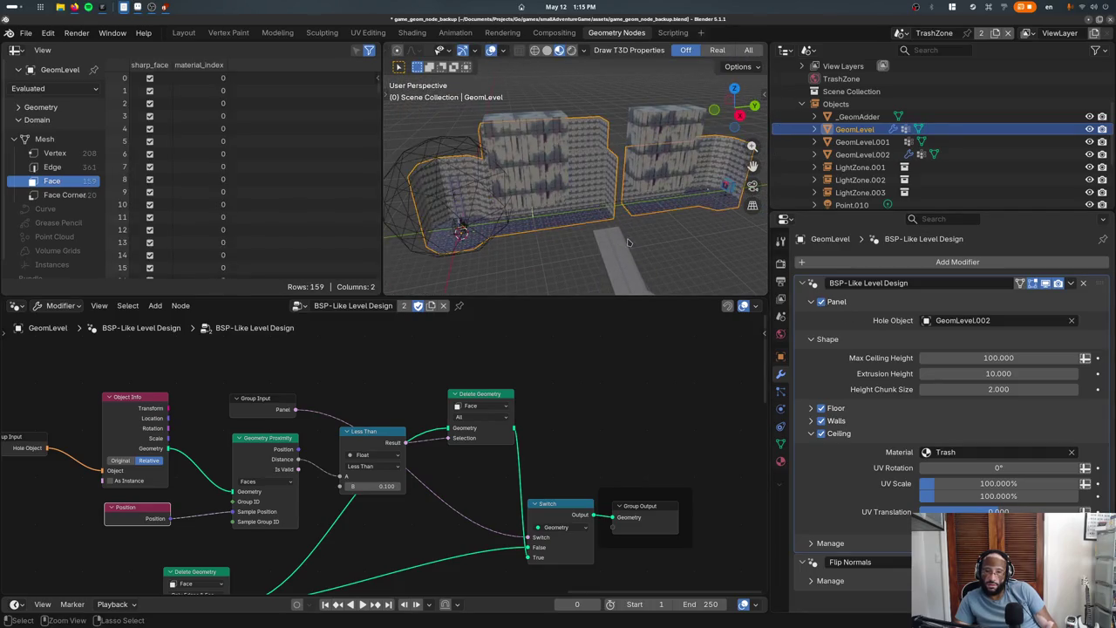
Turn the Panel option off and reconnect Group Input's Hole Object to the Object Info node
{"action": "left_click", "coordinate": [814, 301]}
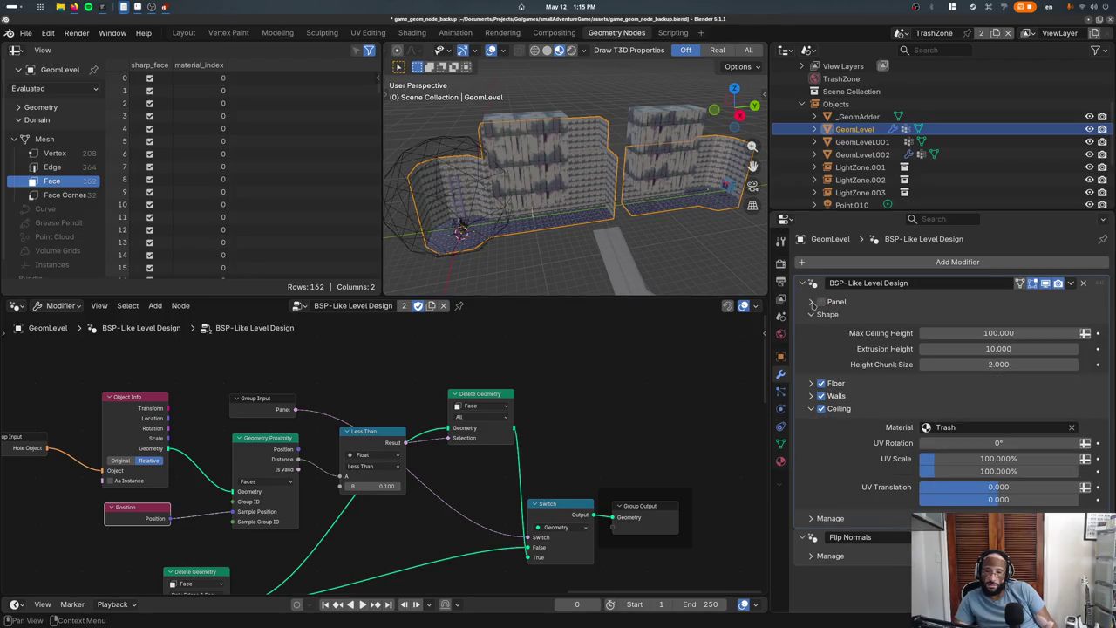
{"action": "left_click", "coordinate": [813, 302]}
{"action": "middle_click_drag", "start_coordinate": [380, 456], "coordinate": [472, 412]}
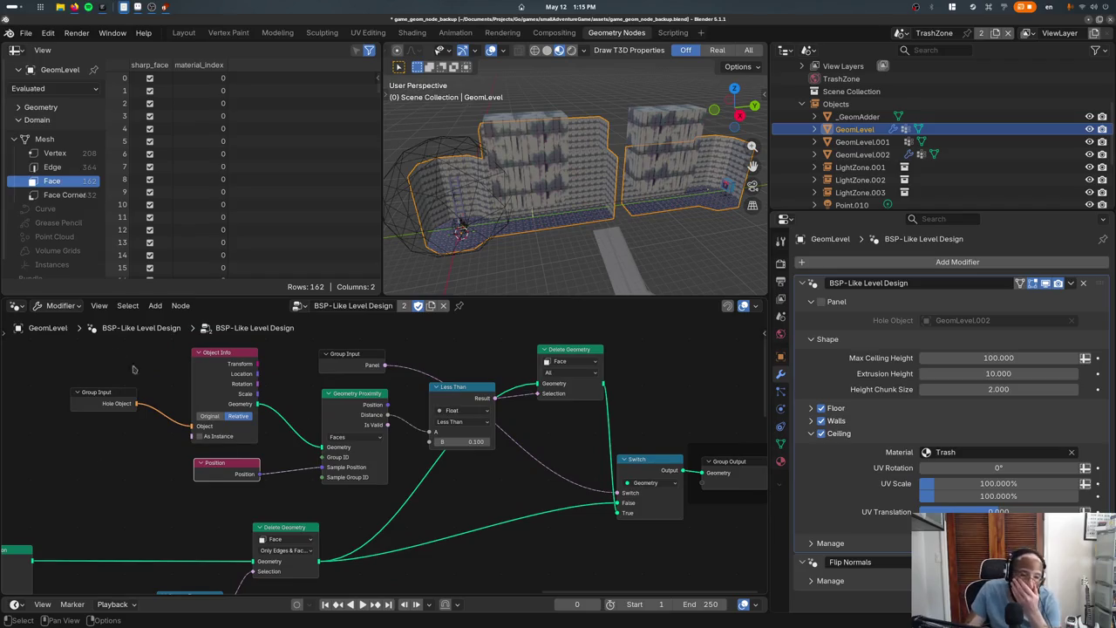
{"action": "left_click_drag", "start_coordinate": [192, 427], "coordinate": [149, 450]}
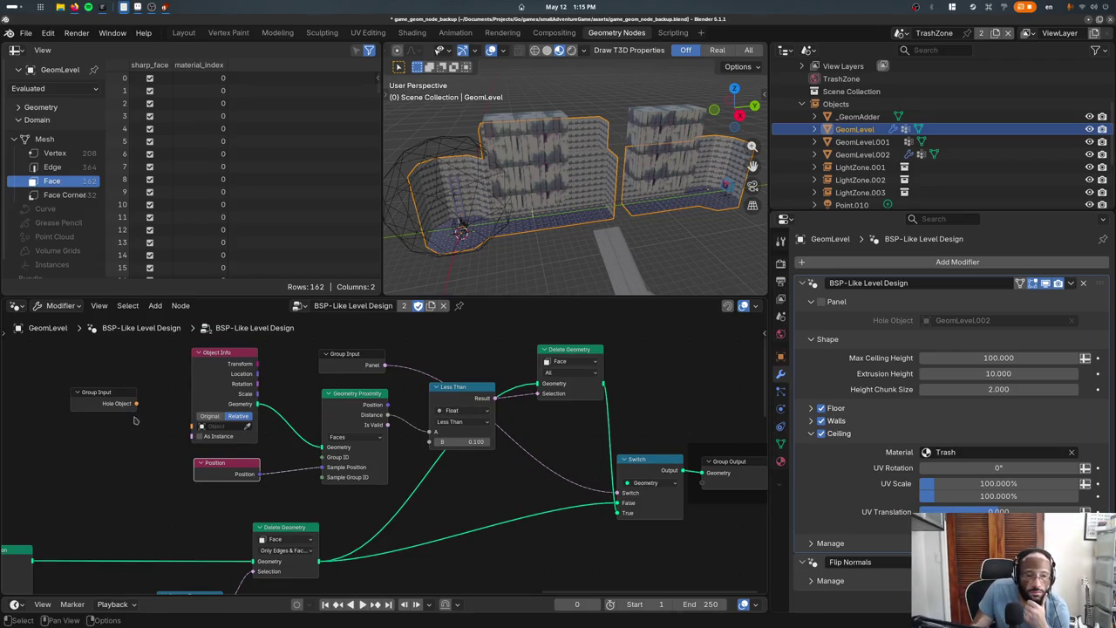
{"action": "left_click_drag", "start_coordinate": [136, 403], "coordinate": [192, 426]}
Put GeomLevel into Edit Mode and isolate it in local view
{"action": "key", "text": "Tab"}
{"action": "mouse_move", "coordinate": [575, 174]}
{"action": "middle_mouse_down"}
{"action": "mouse_move", "coordinate": [589, 190]}
{"action": "mouse_move", "coordinate": [590, 275]}
{"action": "mouse_move", "coordinate": [569, 200]}
{"action": "mouse_move", "coordinate": [529, 275]}
{"action": "middle_mouse_up"}
{"action": "key", "text": "slash"}
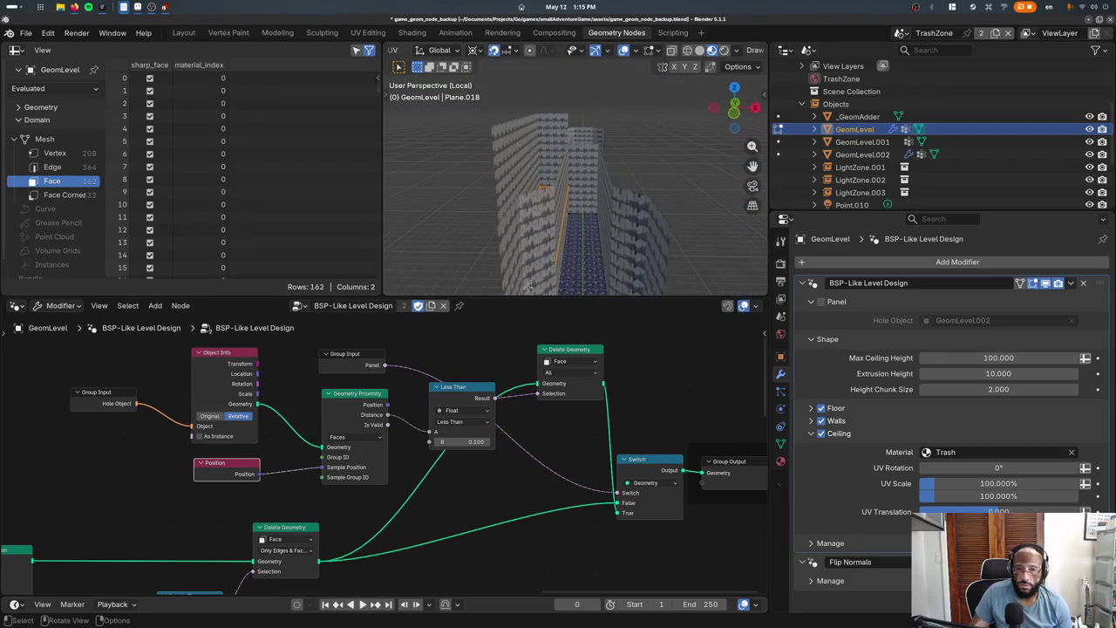
{"action": "middle_click_drag", "start_coordinate": [448, 471], "coordinate": [422, 474]}
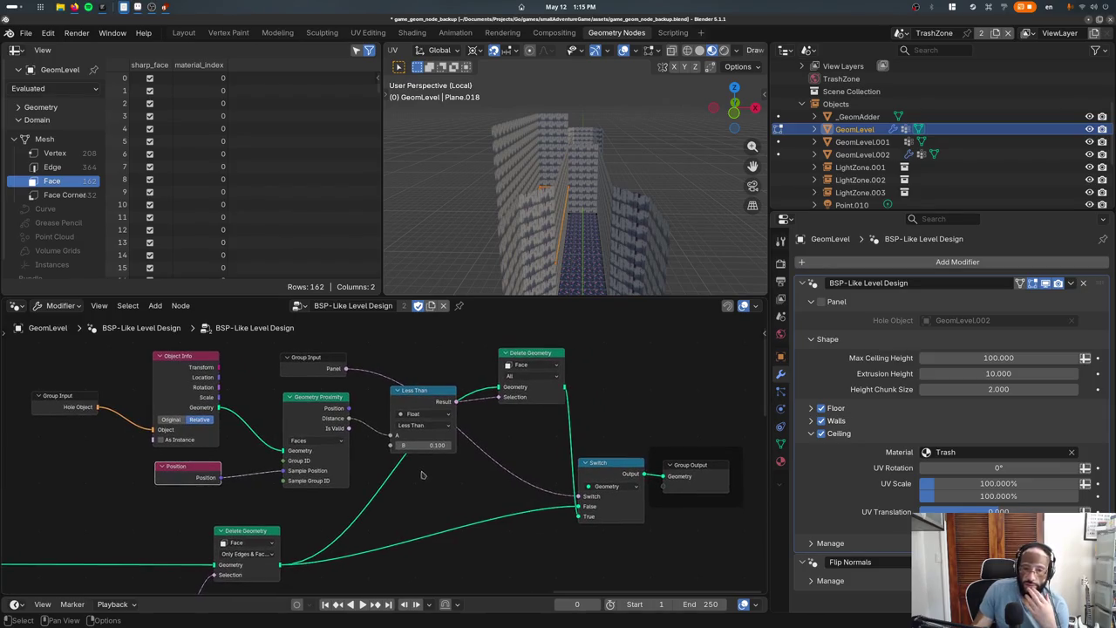
Add a Mesh Boolean node between the Switch and Group Output nodes
{"action": "key", "text": "shift+a"}
{"action": "type", "text": "boolean"}
{"action": "key", "text": "Return"}
{"action": "key", "text": "Escape"}
{"action": "key", "text": "shift+a"}
{"action": "type", "text": "boo"}
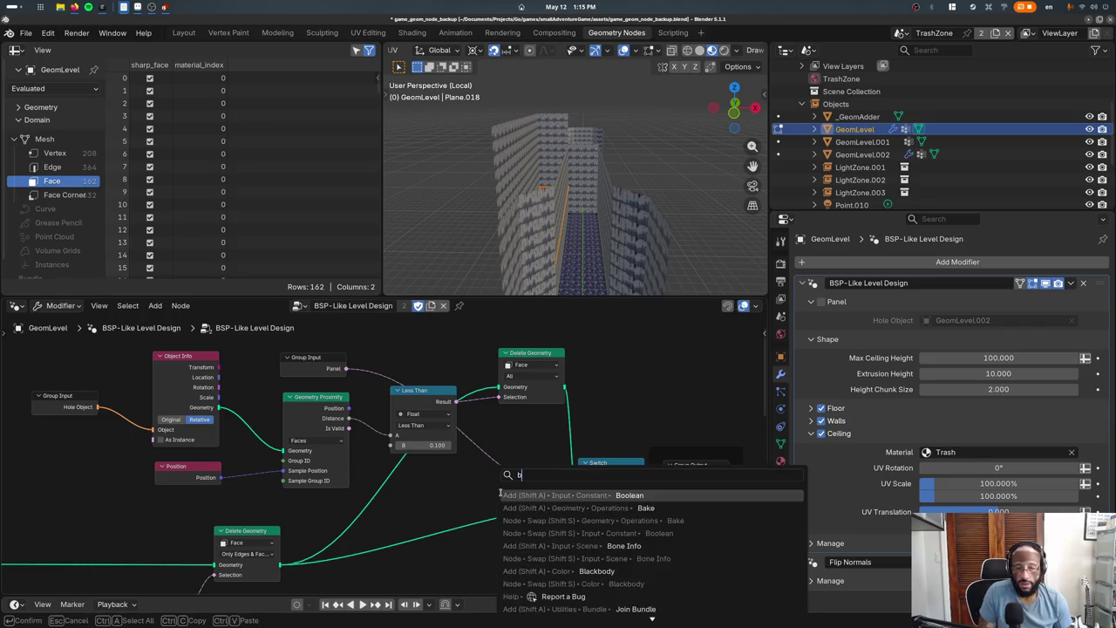
{"action": "key", "text": "Down"}
{"action": "key", "text": "Down"}
{"action": "key", "text": "Down"}
{"action": "key", "text": "Return"}
{"action": "left_click", "coordinate": [652, 420]}
{"action": "middle_click_drag", "start_coordinate": [652, 419], "coordinate": [540, 407]}
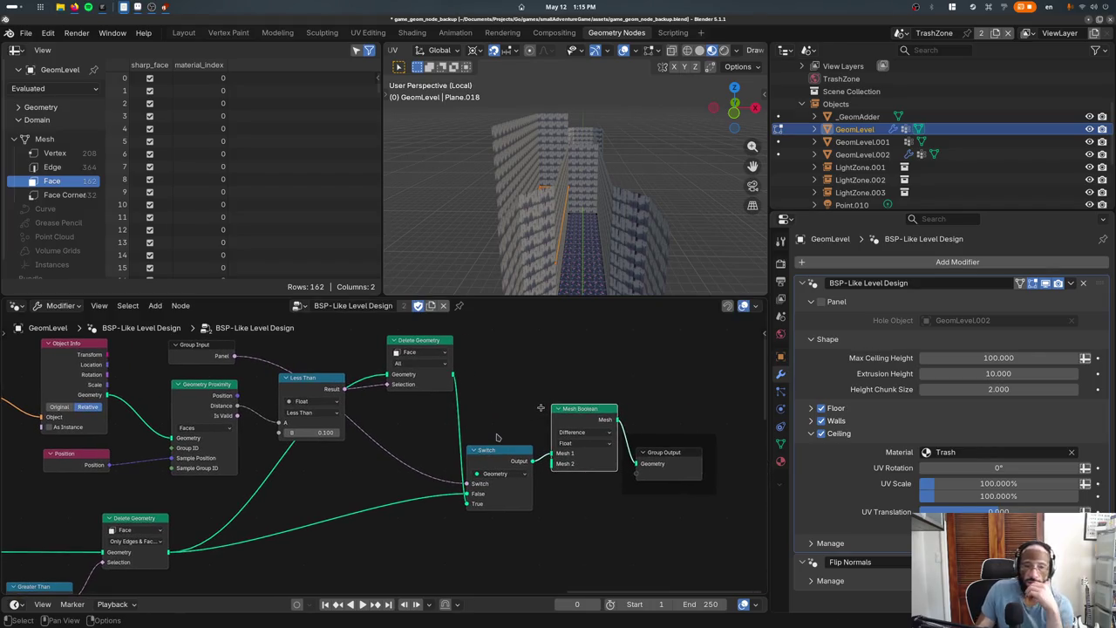
Try the Intersect and Union operations and link the Switch output into Mesh Boolean
{"action": "left_click", "coordinate": [566, 444]}
{"action": "left_click", "coordinate": [567, 446]}
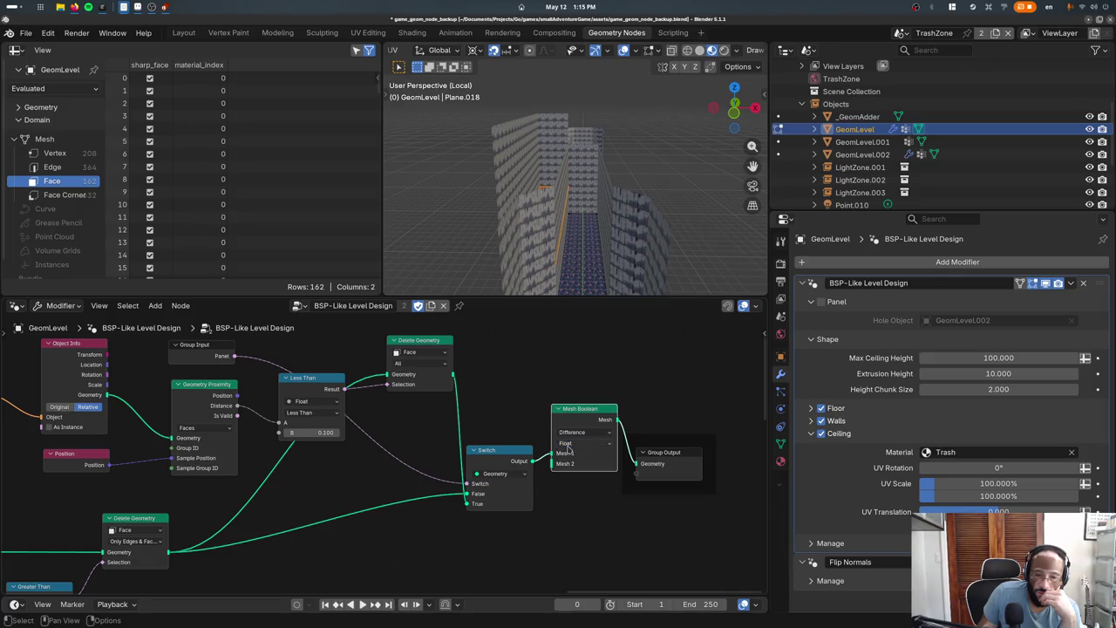
{"action": "left_click", "coordinate": [571, 432]}
{"action": "left_click", "coordinate": [567, 455]}
{"action": "left_click", "coordinate": [567, 432]}
{"action": "left_click", "coordinate": [572, 463]}
{"action": "left_click", "coordinate": [563, 434]}
{"action": "left_click_drag", "start_coordinate": [532, 460], "coordinate": [553, 453]}
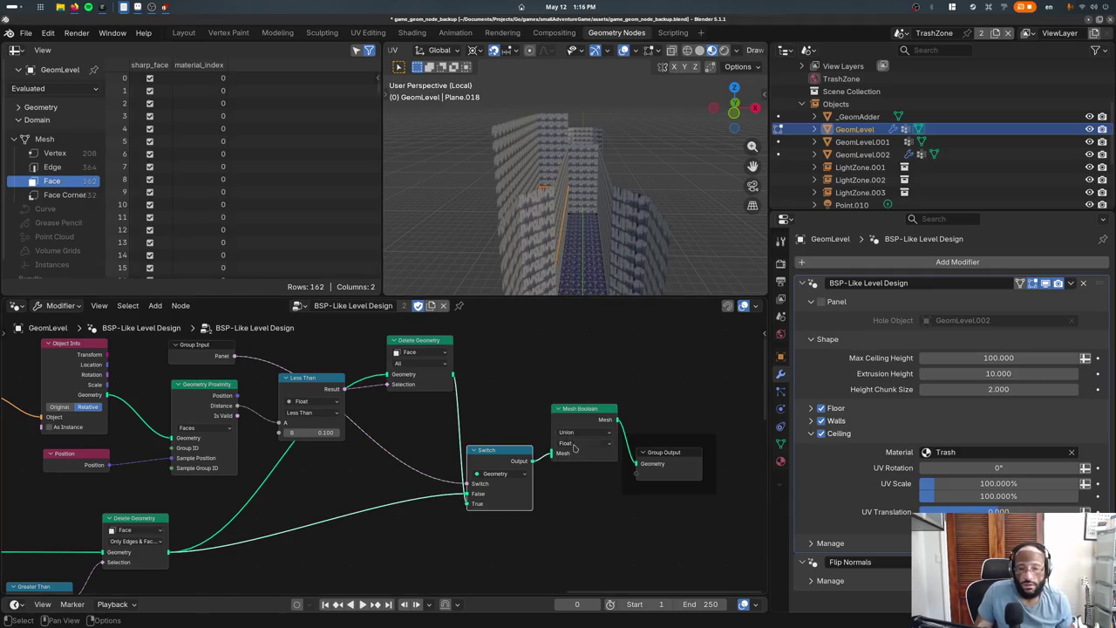
Set the Mesh Boolean operation to Difference and inspect the result in the viewport
{"action": "left_click", "coordinate": [582, 432]}
{"action": "left_click", "coordinate": [579, 476]}
{"action": "left_click", "coordinate": [582, 432]}
{"action": "left_click", "coordinate": [573, 474]}
{"action": "left_click", "coordinate": [562, 462]}
{"action": "mouse_move", "coordinate": [558, 227]}
{"action": "middle_mouse_down"}
{"action": "mouse_move", "coordinate": [579, 218]}
{"action": "mouse_move", "coordinate": [457, 268]}
{"action": "middle_mouse_up"}
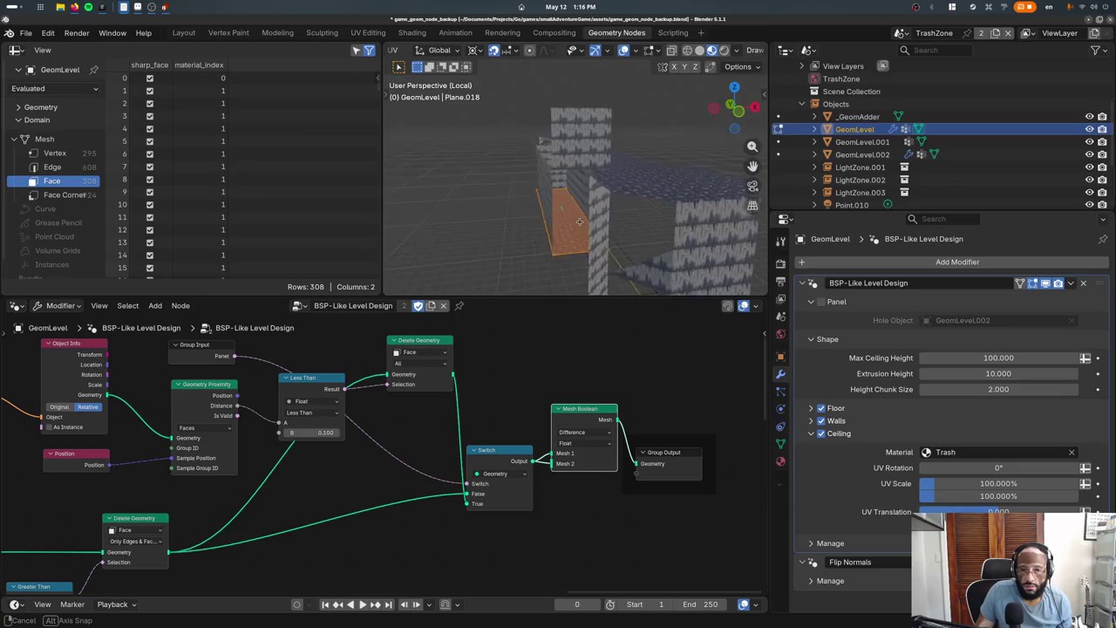
Switch Mesh Boolean to Intersect, check the walls, then delete the Mesh Boolean node
{"action": "left_click", "coordinate": [573, 434]}
{"action": "left_click", "coordinate": [572, 452]}
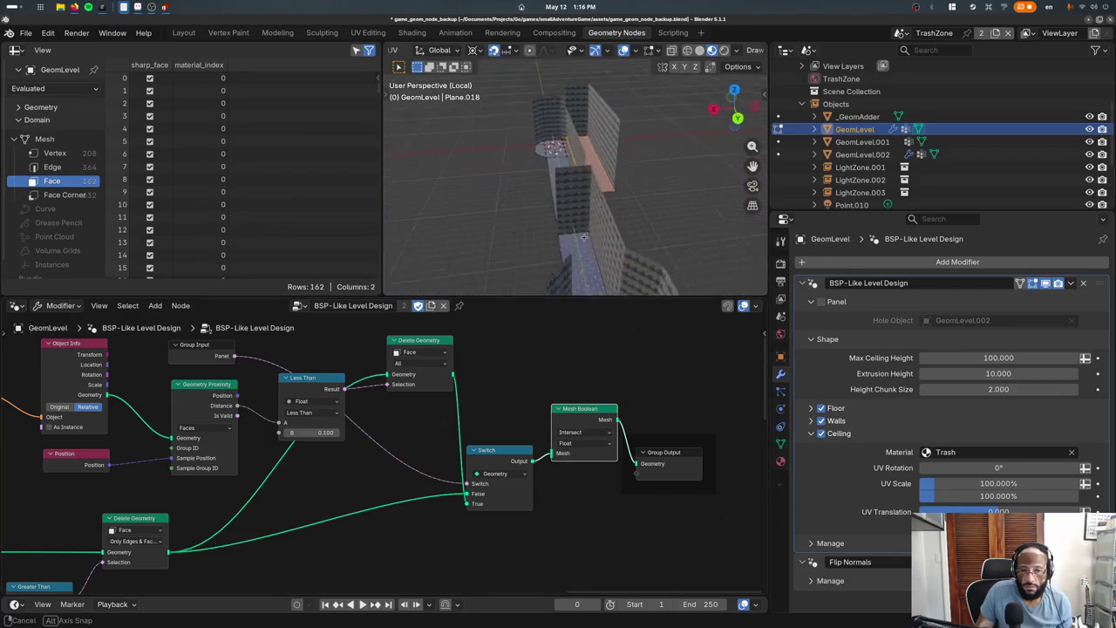
{"action": "middle_click_drag", "start_coordinate": [558, 218], "coordinate": [470, 227]}
{"action": "key", "text": "x"}
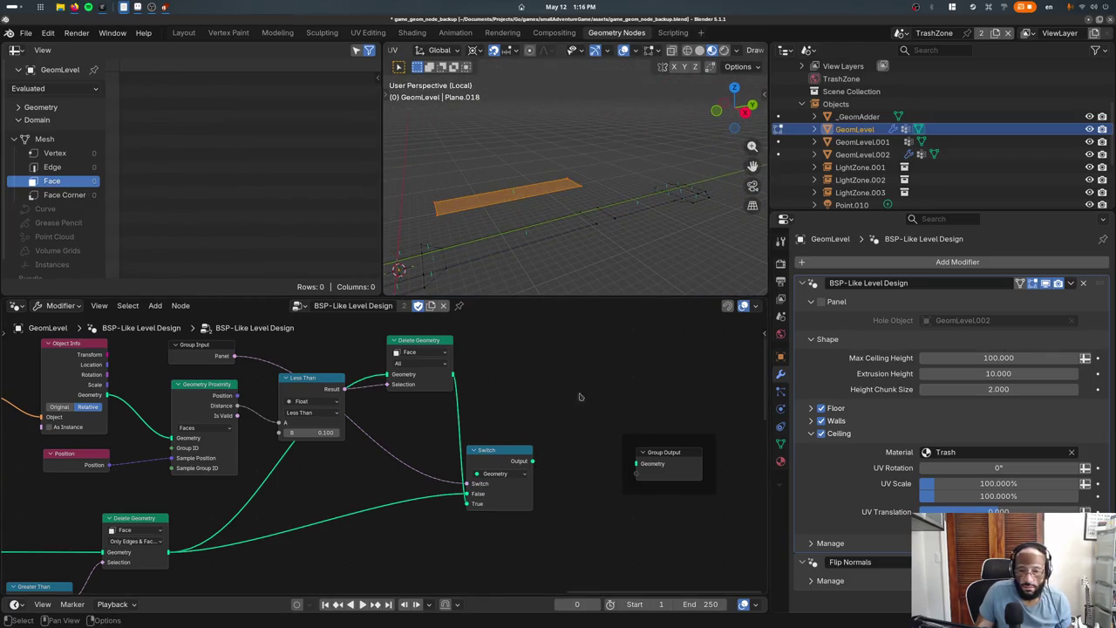
Wire the Switch node's Output into the Group Output's Geometry input
{"action": "scroll", "coordinate": [546, 426], "scroll_direction": "up", "scroll_amount": 1}
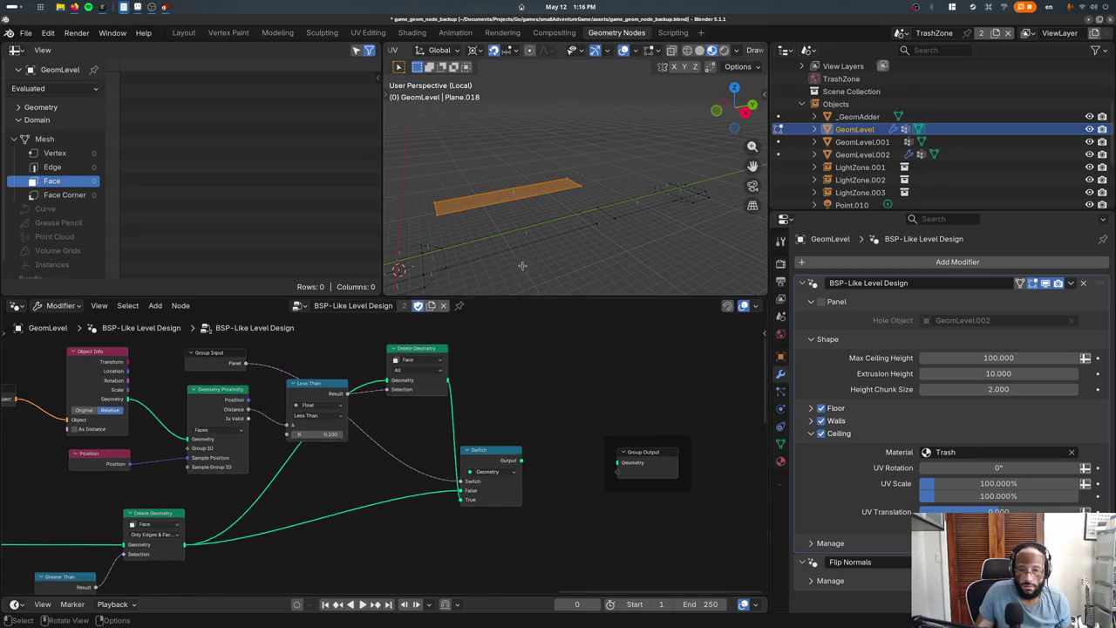
{"action": "scroll", "coordinate": [536, 398], "scroll_direction": "up", "scroll_amount": 1}
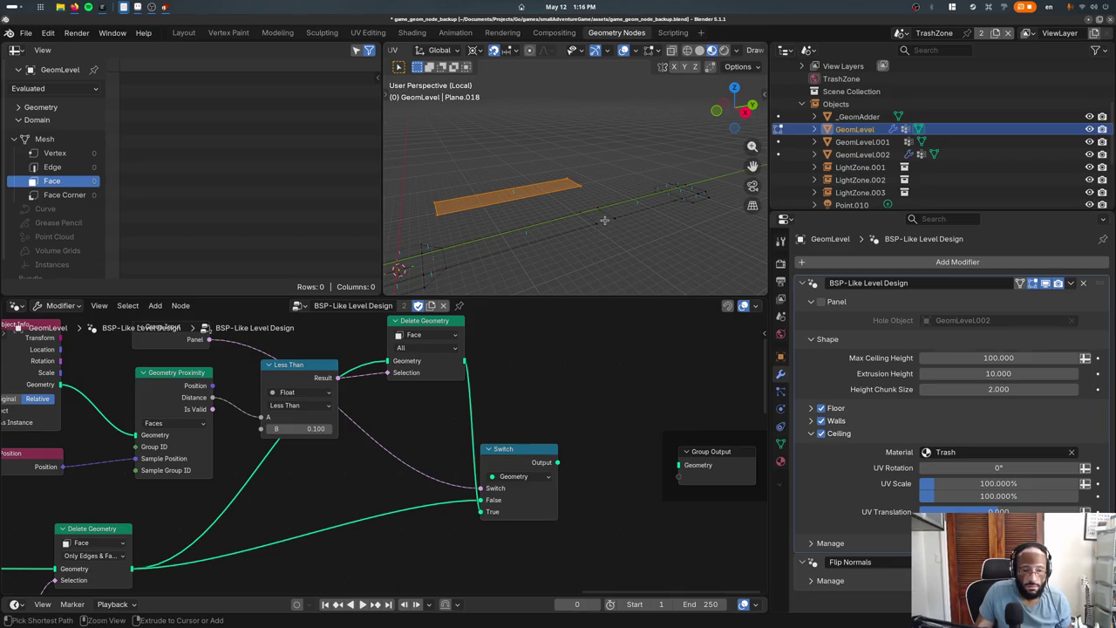
{"action": "mouse_move", "coordinate": [557, 462]}
{"action": "left_mouse_down"}
{"action": "mouse_move", "coordinate": [742, 496]}
{"action": "mouse_move", "coordinate": [678, 464]}
{"action": "left_mouse_up"}
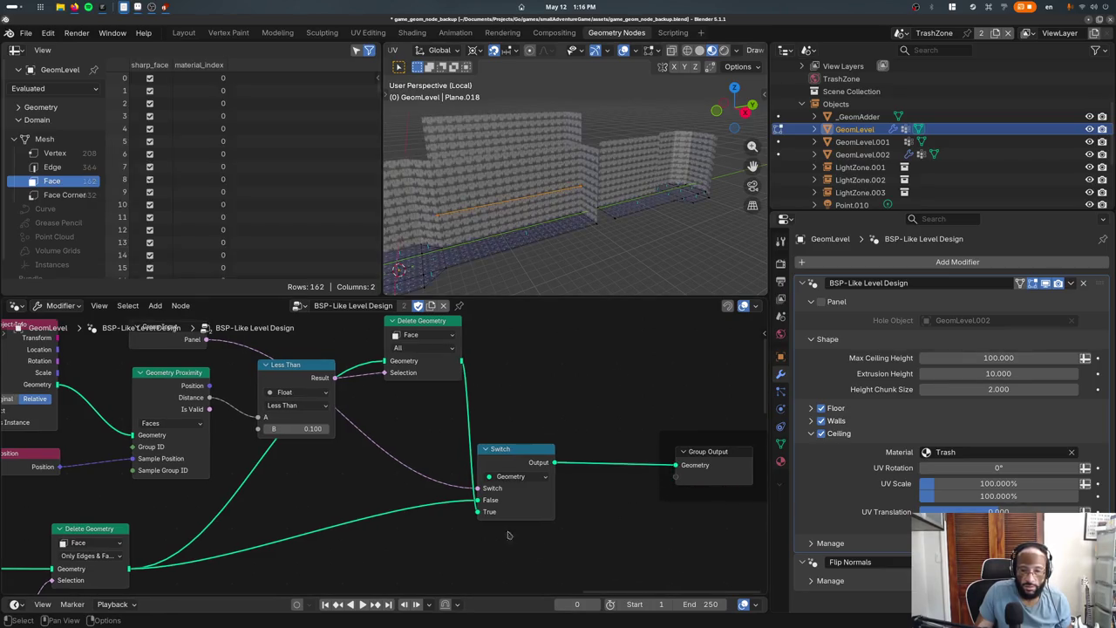
{"action": "scroll", "coordinate": [521, 538], "scroll_direction": "down", "scroll_amount": 1}
{"action": "mouse_move", "coordinate": [488, 505]}
{"action": "middle_mouse_down"}
{"action": "mouse_move", "coordinate": [371, 460]}
{"action": "mouse_move", "coordinate": [374, 475]}
{"action": "middle_mouse_up"}
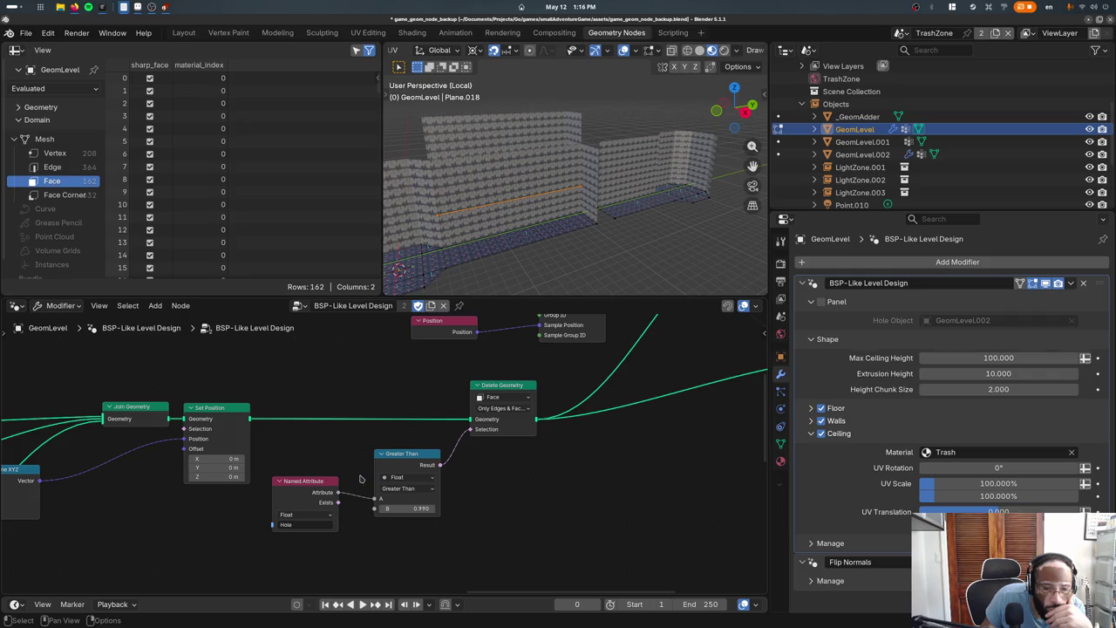
Move the lower Set Material node out from under the Group Input node
{"action": "mouse_move", "coordinate": [305, 495]}
{"action": "middle_mouse_down"}
{"action": "mouse_move", "coordinate": [446, 434]}
{"action": "mouse_move", "coordinate": [406, 483]}
{"action": "middle_mouse_up"}
{"action": "scroll", "coordinate": [446, 435], "scroll_direction": "up", "scroll_amount": 1}
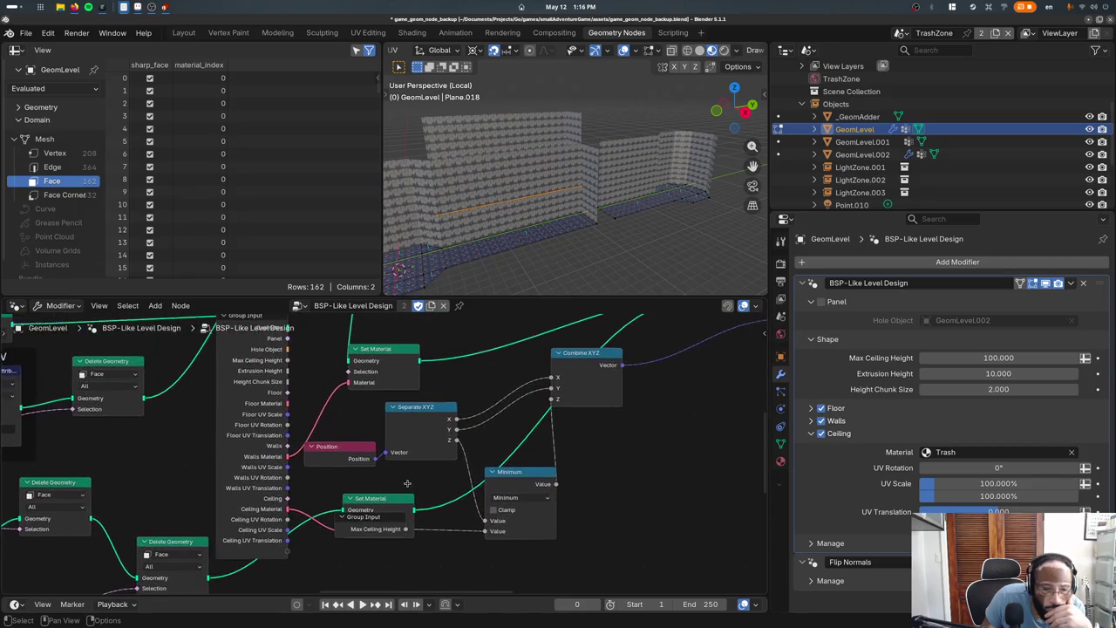
{"action": "left_click_drag", "start_coordinate": [385, 505], "coordinate": [401, 567]}
{"action": "scroll", "coordinate": [398, 527], "scroll_direction": "down", "scroll_amount": 1}
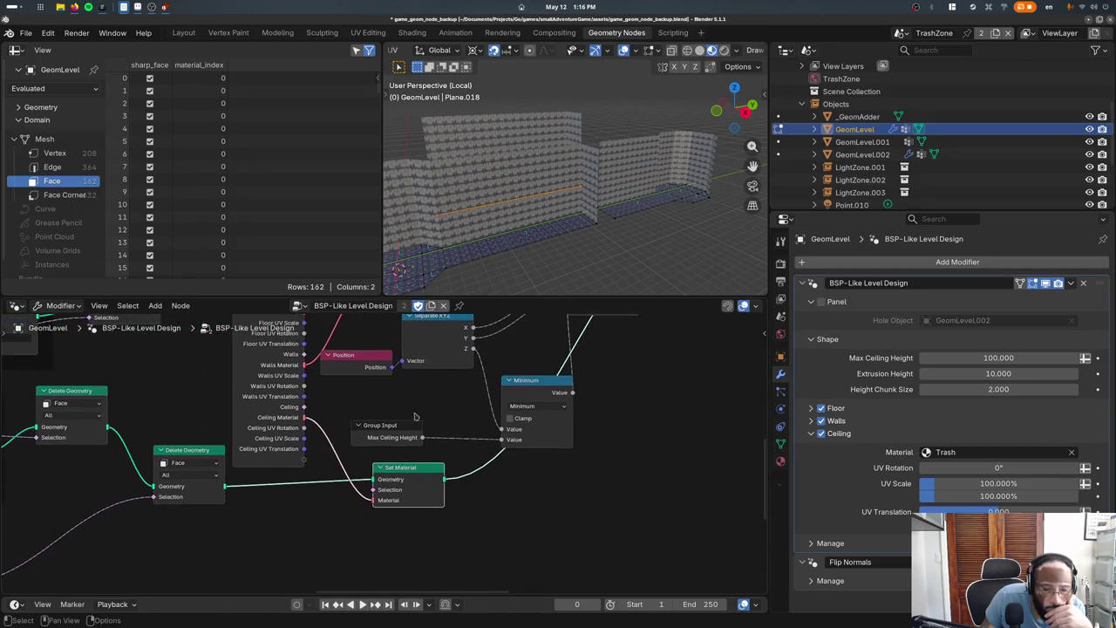
{"action": "scroll", "coordinate": [365, 464], "scroll_direction": "left", "scroll_amount": 5}
{"action": "middle_click_drag", "start_coordinate": [366, 464], "coordinate": [371, 470]}
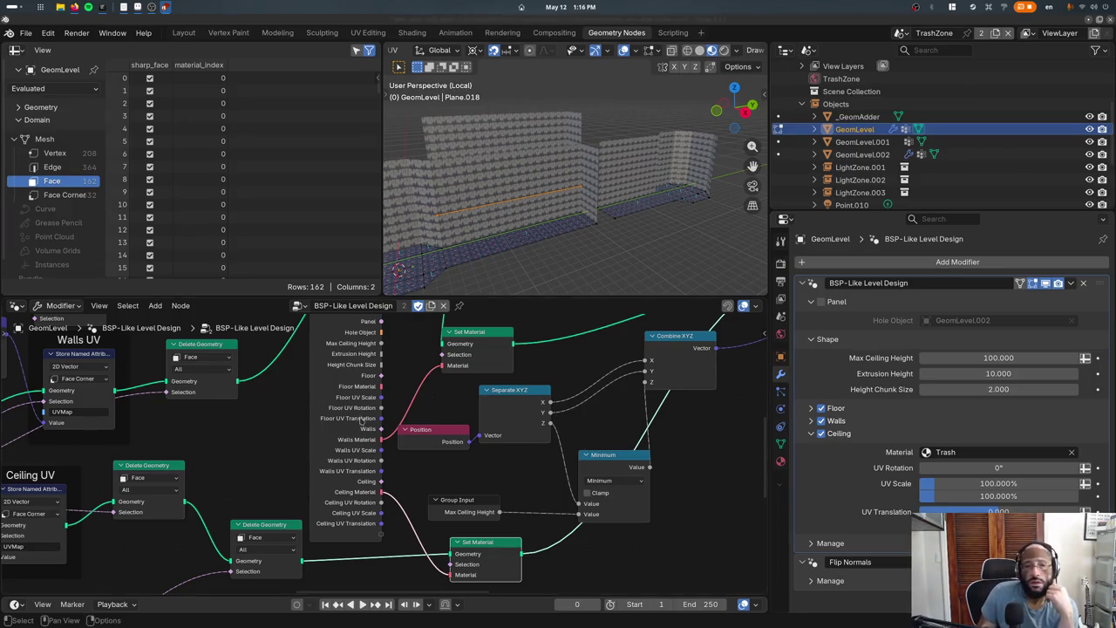
Enlarge the node editor over the spreadsheet and view the Walls UV and Ceiling UV frames
{"action": "middle_click_drag", "start_coordinate": [454, 248], "coordinate": [489, 249]}
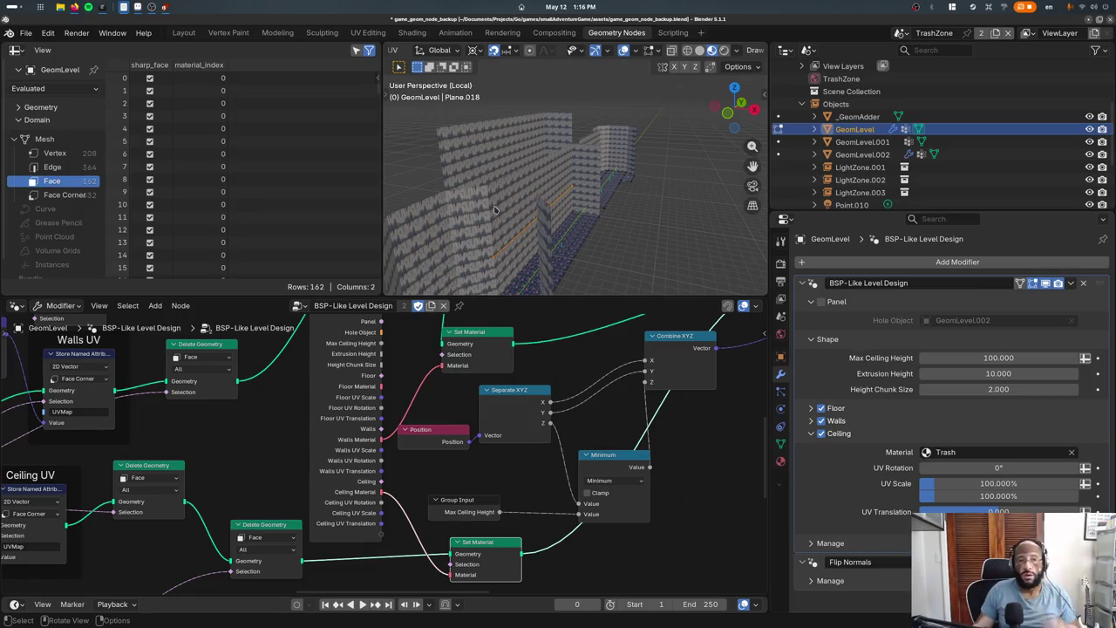
{"action": "middle_click_drag", "start_coordinate": [119, 437], "coordinate": [368, 481]}
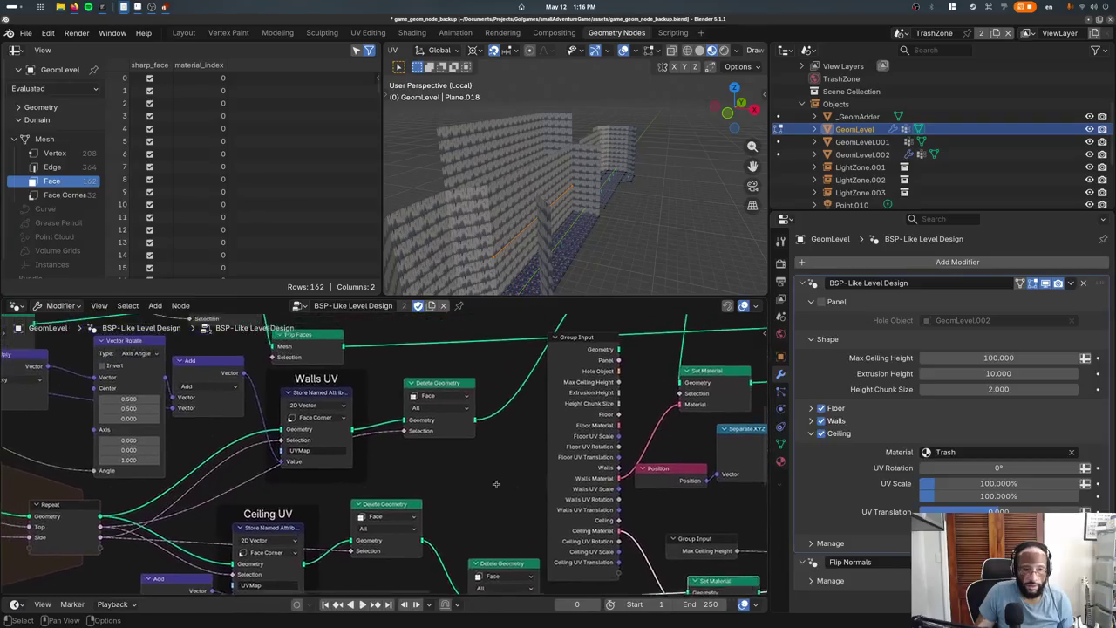
{"action": "scroll", "coordinate": [368, 480], "scroll_direction": "down", "scroll_amount": 1}
{"action": "scroll", "coordinate": [384, 466], "scroll_direction": "down", "scroll_amount": 1}
{"action": "scroll", "coordinate": [401, 448], "scroll_direction": "down", "scroll_amount": 2}
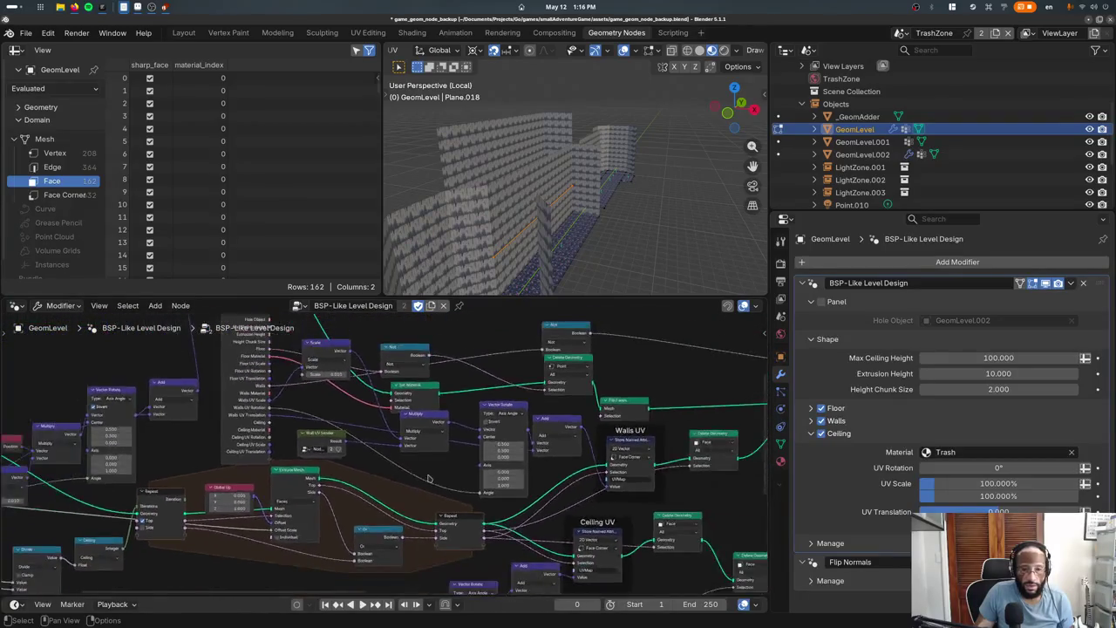
{"action": "scroll", "coordinate": [420, 434], "scroll_direction": "down", "scroll_amount": 2}
{"action": "left_click_drag", "start_coordinate": [420, 298], "coordinate": [419, 246]}
{"action": "scroll", "coordinate": [353, 370], "scroll_direction": "up", "scroll_amount": 1}
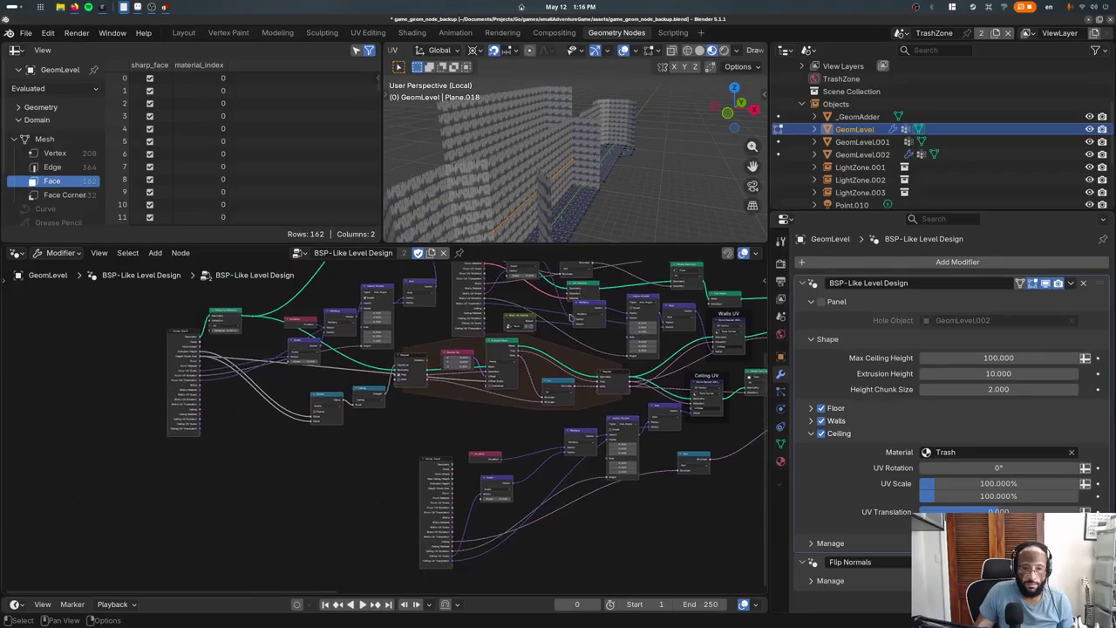
{"action": "scroll", "coordinate": [353, 370], "scroll_direction": "up", "scroll_amount": 1}
{"action": "scroll", "coordinate": [353, 369], "scroll_direction": "up", "scroll_amount": 1}
{"action": "scroll", "coordinate": [314, 384], "scroll_direction": "up", "scroll_amount": 1}
{"action": "scroll", "coordinate": [261, 401], "scroll_direction": "up", "scroll_amount": 1}
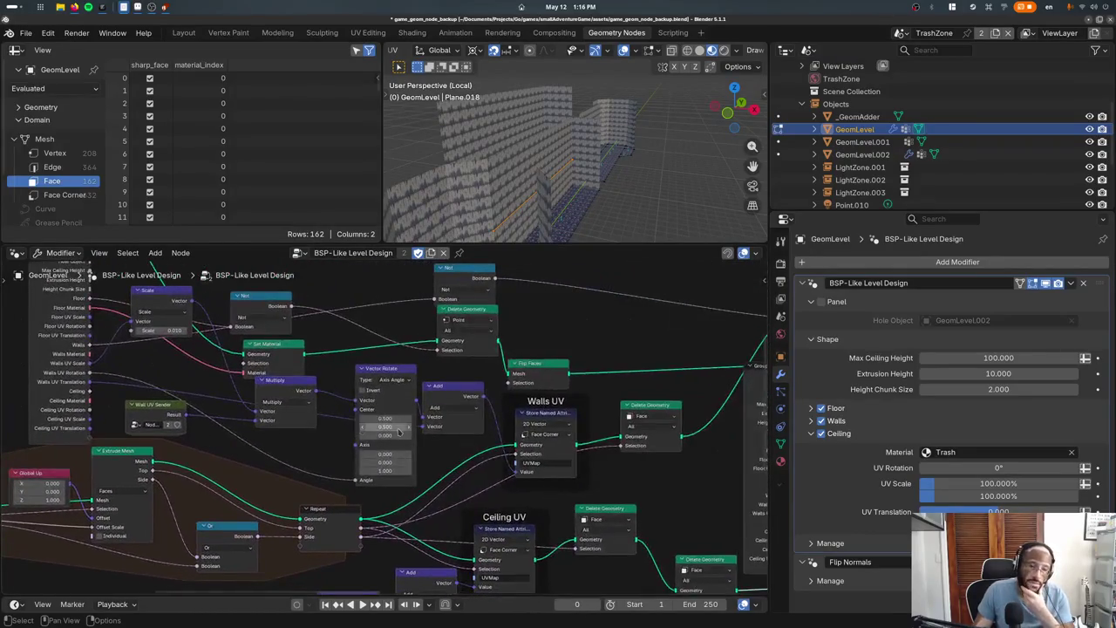
{"action": "scroll", "coordinate": [194, 425], "scroll_direction": "up", "scroll_amount": 1}
Move the Set Material node up and right, clear of the Combine XYZ and other nodes
{"action": "scroll", "coordinate": [348, 392], "scroll_direction": "right", "scroll_amount": 2}
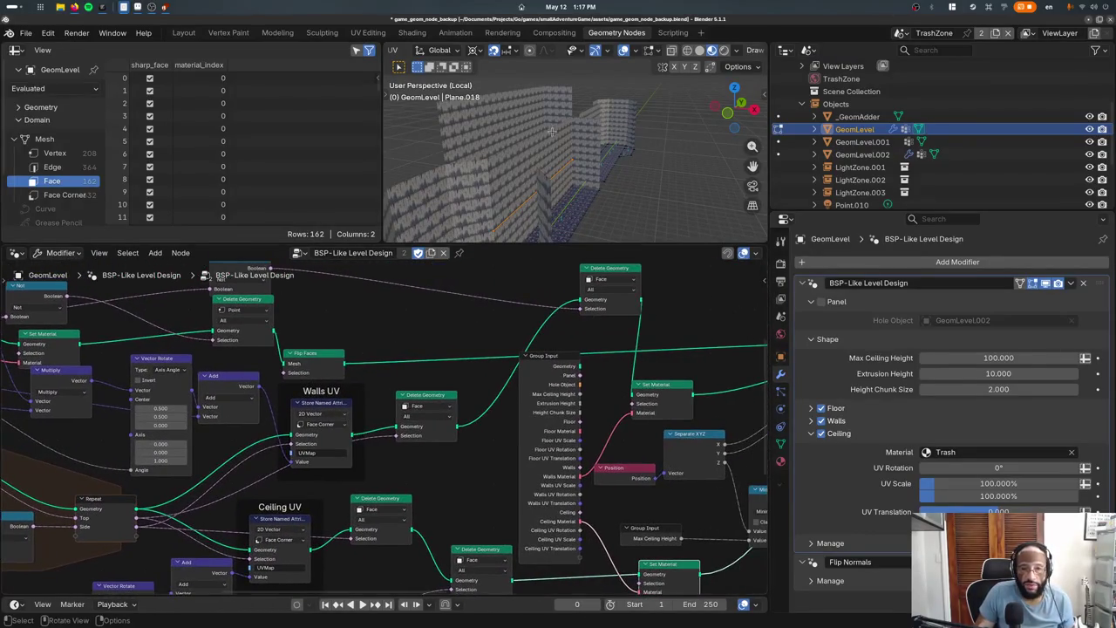
{"action": "scroll", "coordinate": [560, 195], "scroll_direction": "up", "scroll_amount": 2}
{"action": "scroll", "coordinate": [559, 195], "scroll_direction": "up", "scroll_amount": 2}
{"action": "middle_click_drag", "start_coordinate": [592, 367], "coordinate": [322, 357]}
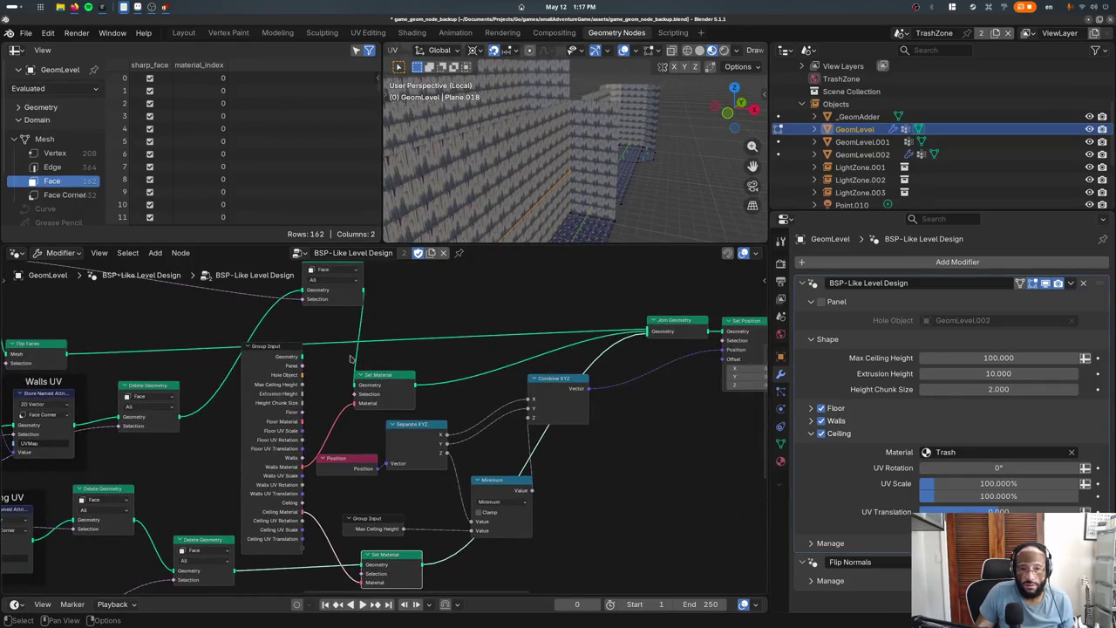
{"action": "left_click_drag", "start_coordinate": [366, 373], "coordinate": [416, 338]}
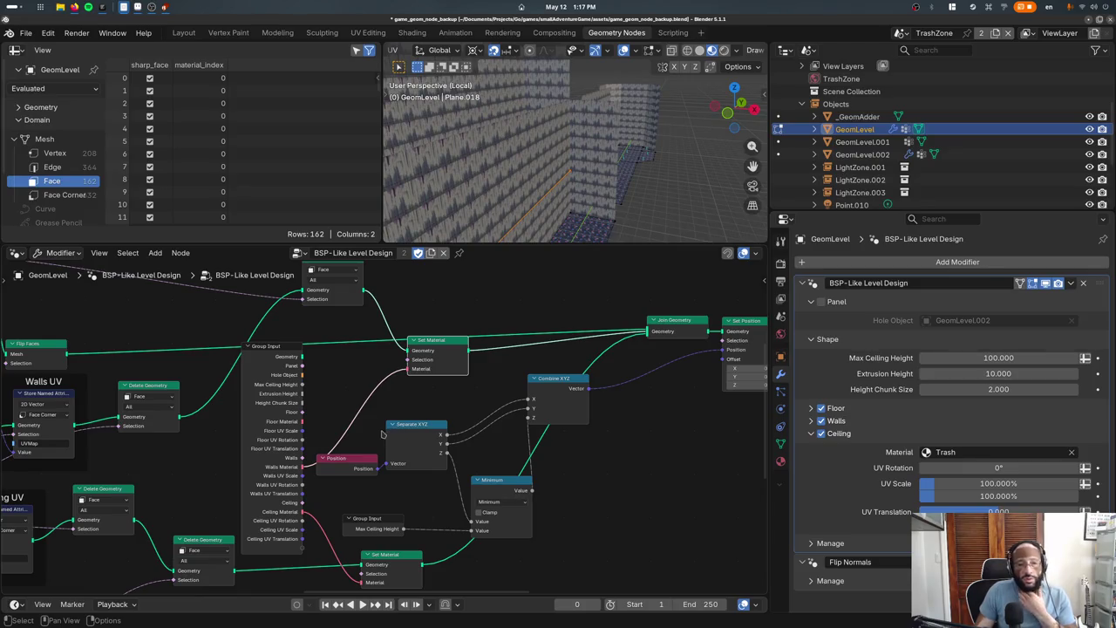
Reposition the Join Geometry node back into line near Set Position
{"action": "middle_click_drag", "start_coordinate": [538, 476], "coordinate": [386, 491]}
{"action": "middle_click_drag", "start_coordinate": [455, 467], "coordinate": [391, 475]}
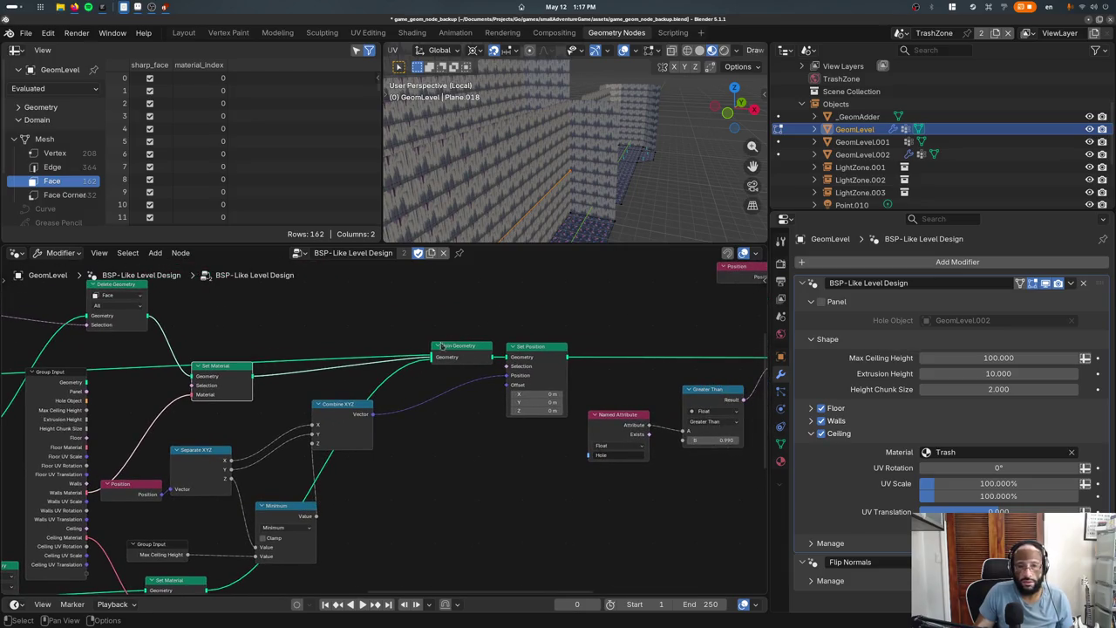
{"action": "left_click_drag", "start_coordinate": [460, 347], "coordinate": [436, 337]}
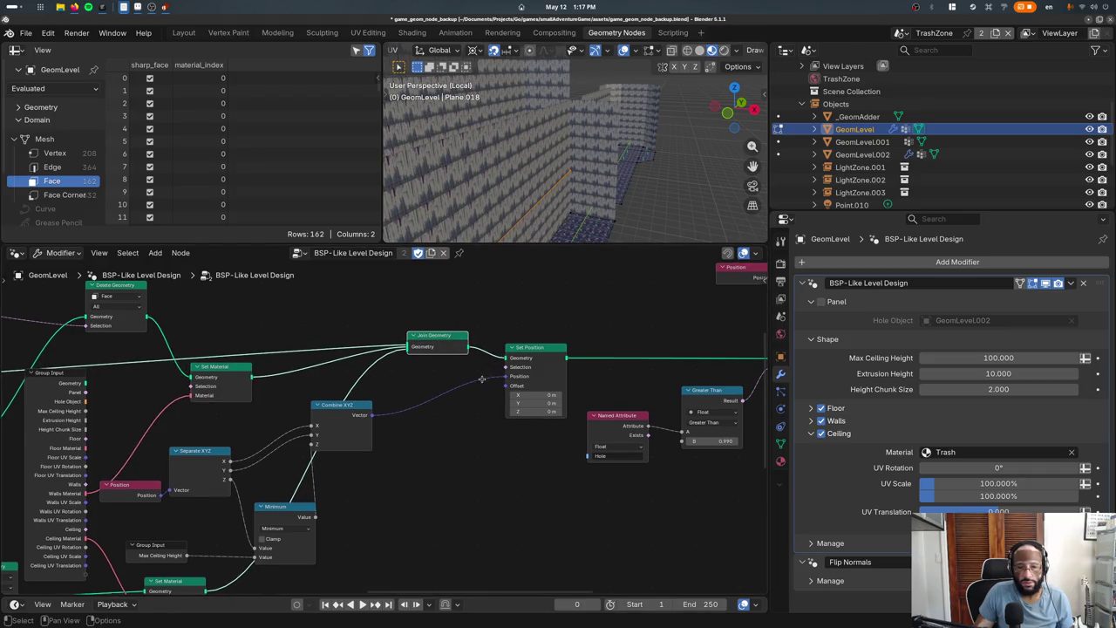
{"action": "middle_click_drag", "start_coordinate": [484, 381], "coordinate": [450, 394]}
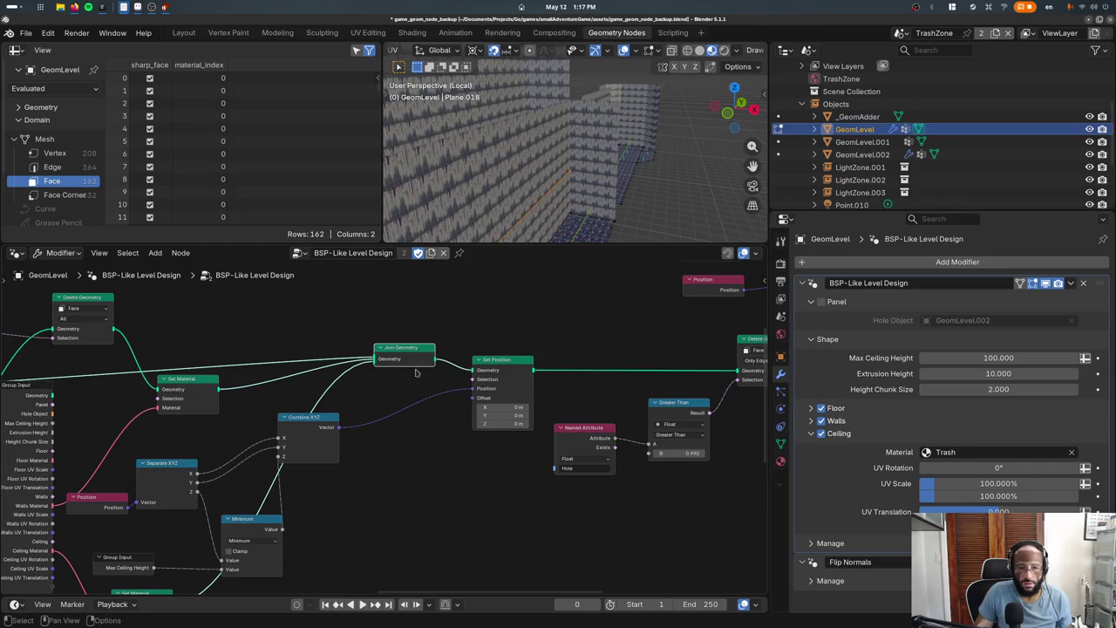
{"action": "left_click_drag", "start_coordinate": [417, 361], "coordinate": [426, 372]}
{"action": "middle_click_drag", "start_coordinate": [318, 436], "coordinate": [488, 372]}
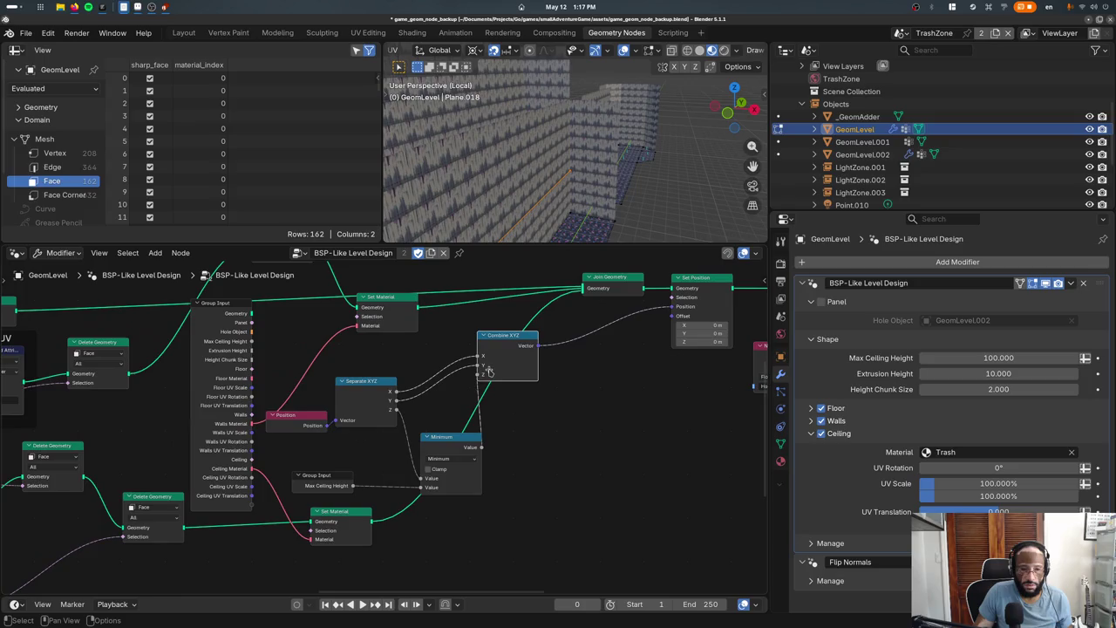
Inspect the Position, Separate XYZ, Greater Than, Delete Geometry and Switch nodes
{"action": "left_click", "coordinate": [300, 429]}
{"action": "left_click", "coordinate": [359, 408]}
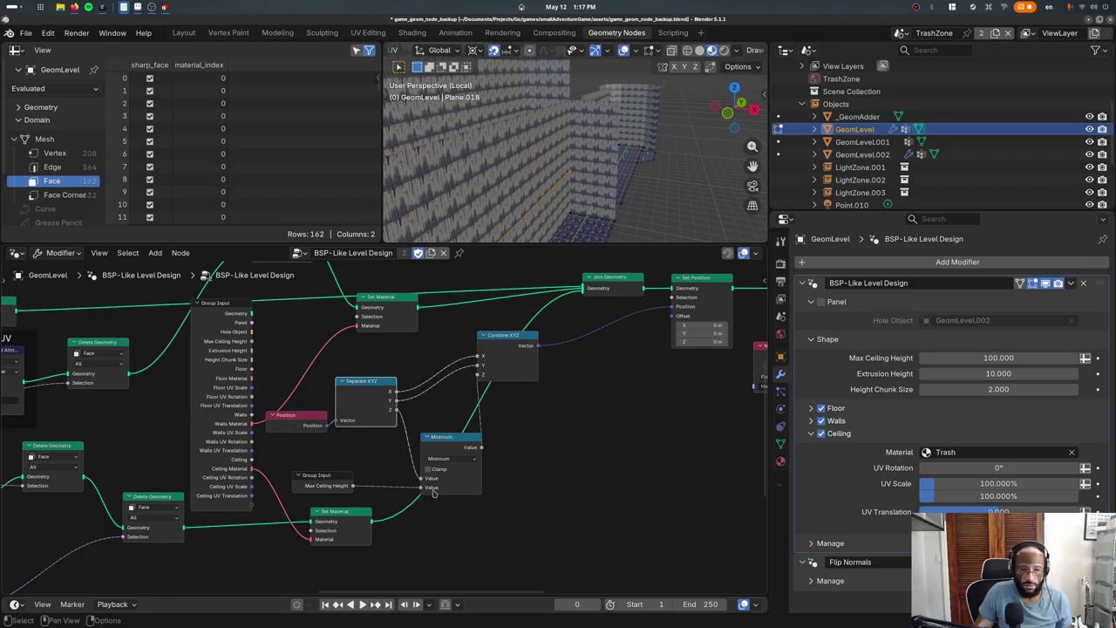
{"action": "middle_click_drag", "start_coordinate": [473, 431], "coordinate": [312, 450]}
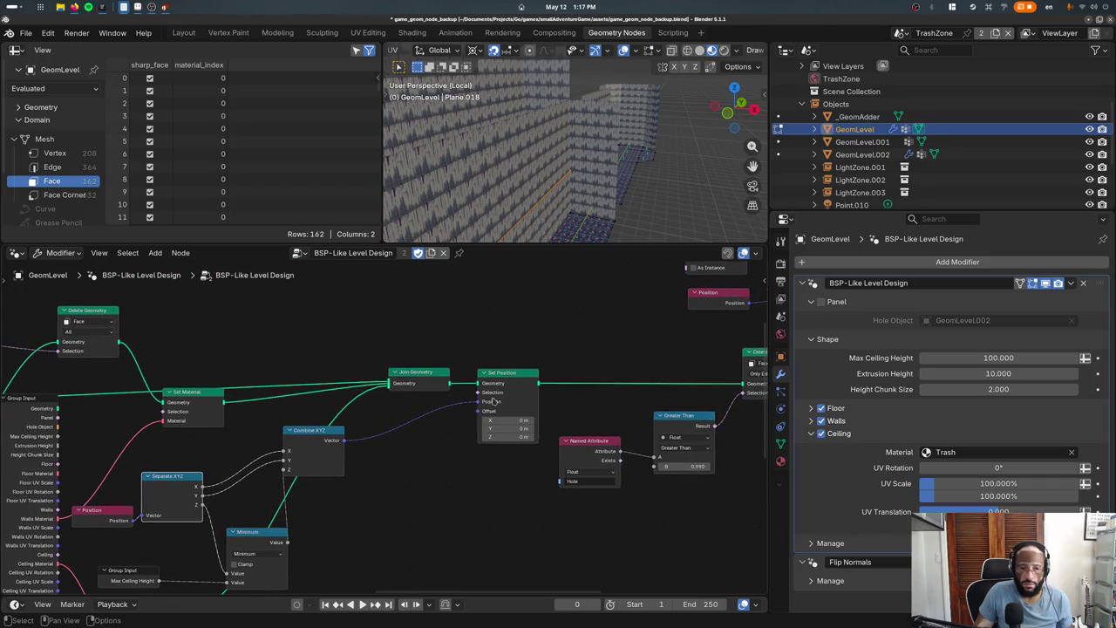
{"action": "middle_click_drag", "start_coordinate": [518, 382], "coordinate": [254, 403]}
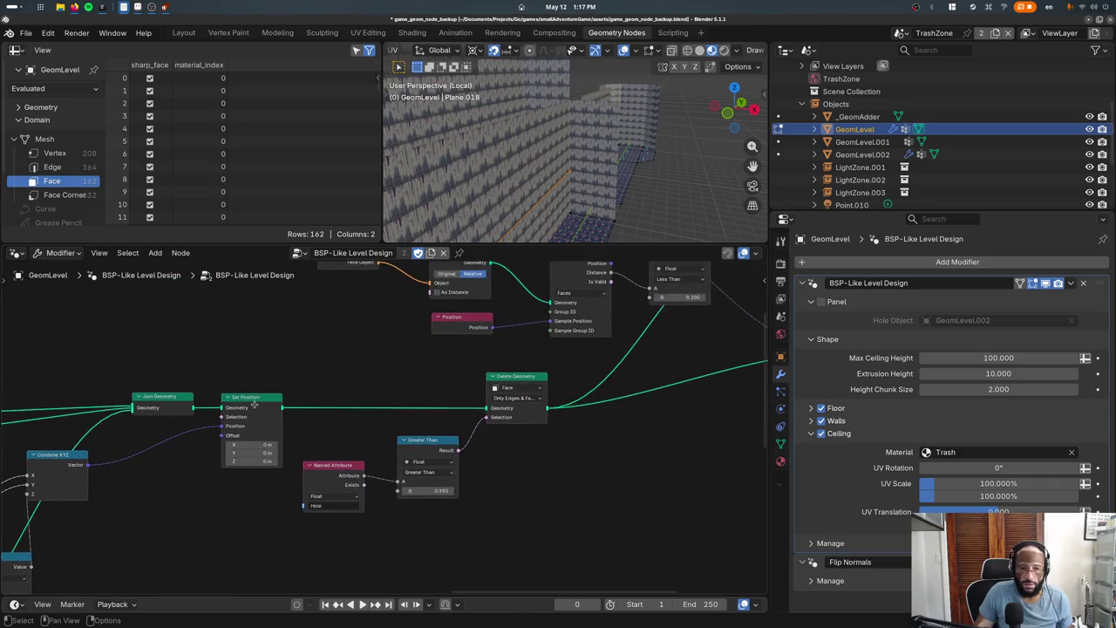
{"action": "right_click", "coordinate": [506, 376]}
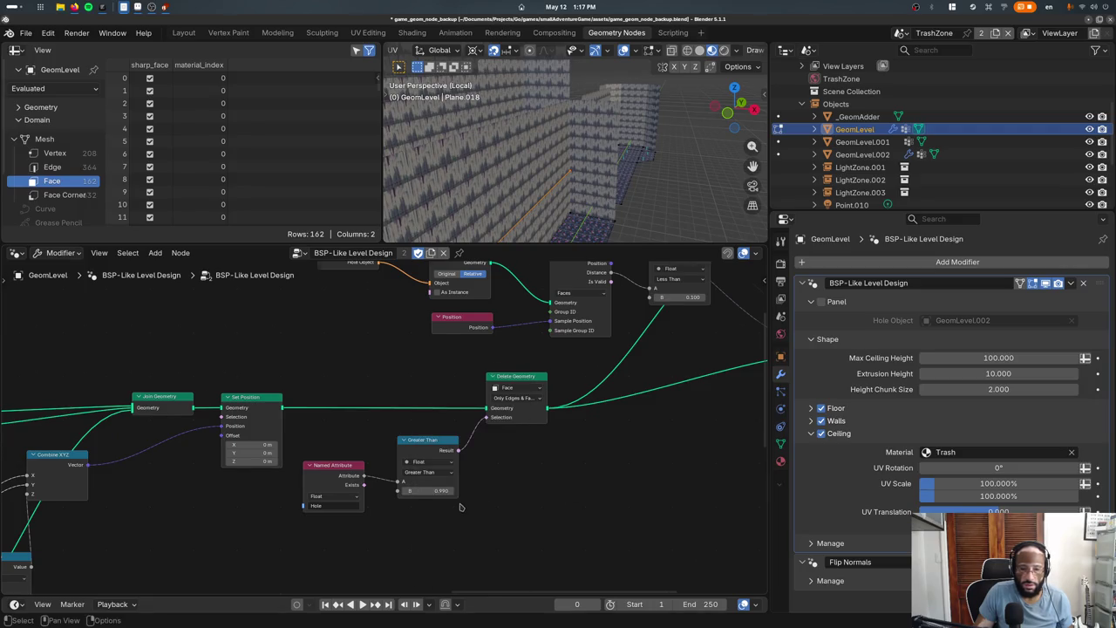
{"action": "scroll", "coordinate": [444, 510], "scroll_direction": "up", "scroll_amount": 1}
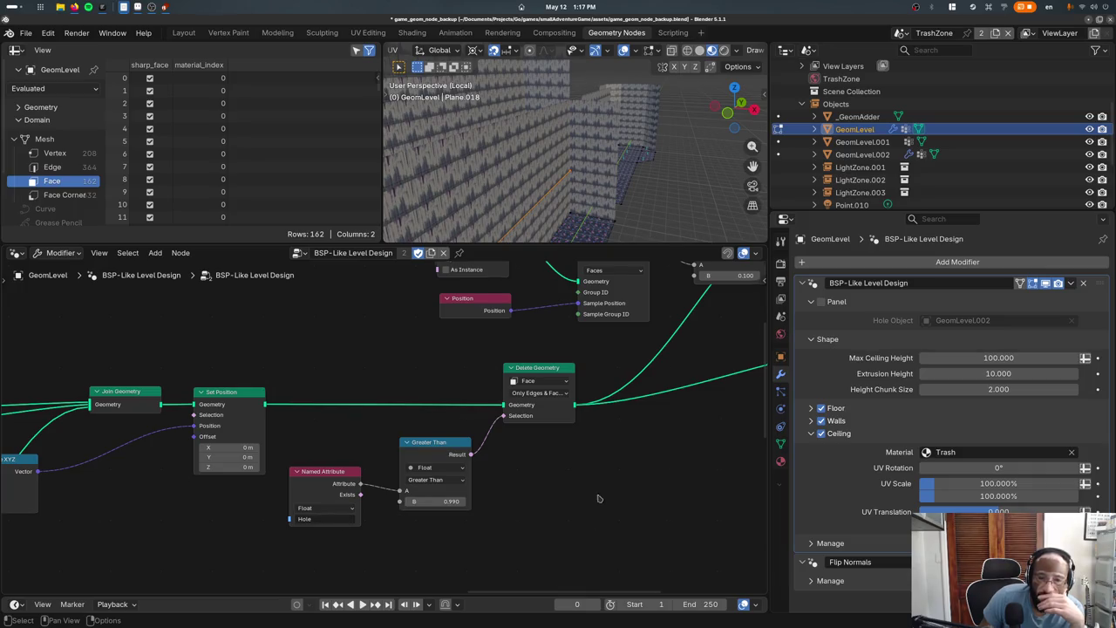
{"action": "middle_click_drag", "start_coordinate": [599, 499], "coordinate": [382, 505]}
{"action": "middle_click_drag", "start_coordinate": [381, 454], "coordinate": [396, 509]}
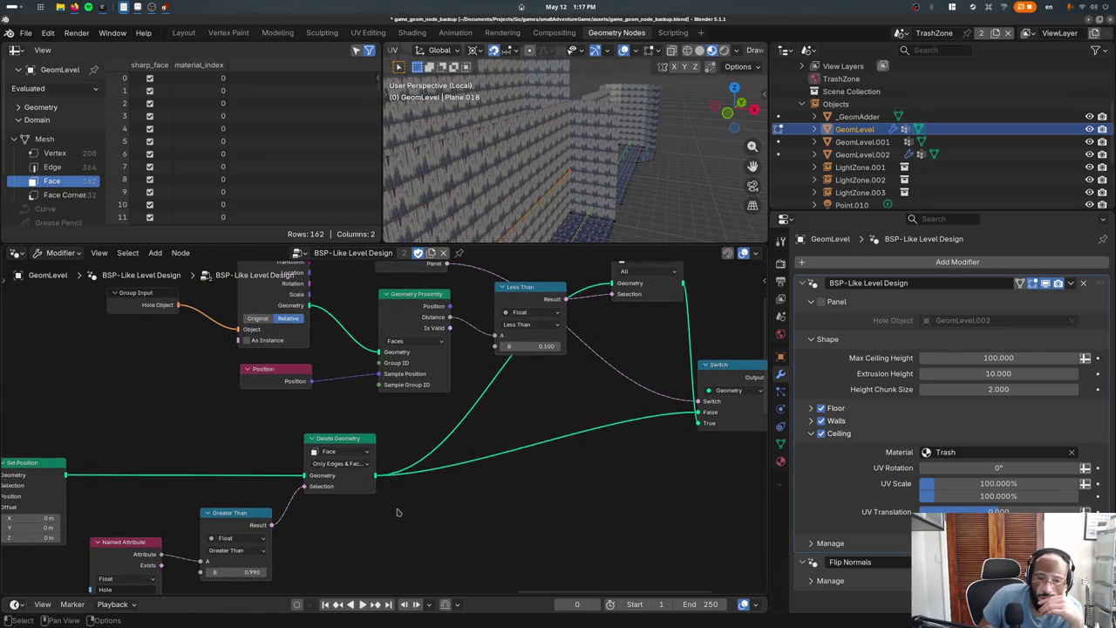
In face select mode, select the square floor face at the corridor junction and frame it
{"action": "middle_click_drag", "start_coordinate": [503, 199], "coordinate": [609, 222]}
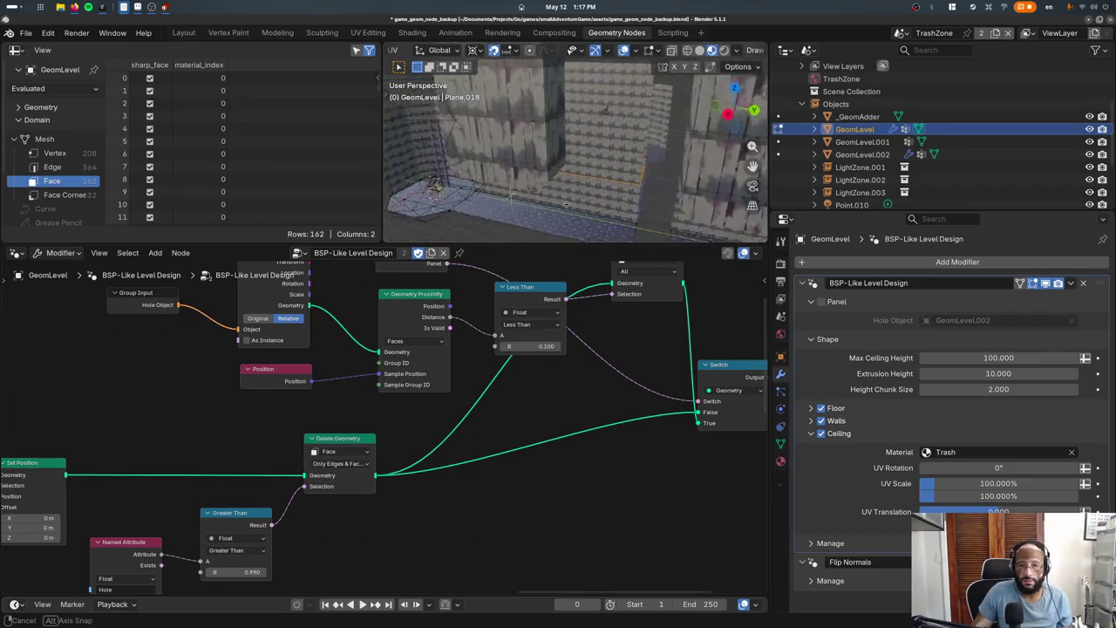
{"action": "scroll", "coordinate": [608, 221], "scroll_direction": "down", "scroll_amount": 5}
{"action": "scroll", "coordinate": [608, 221], "scroll_direction": "up", "scroll_amount": 5}
{"action": "middle_click_drag", "start_coordinate": [609, 222], "coordinate": [562, 206]}
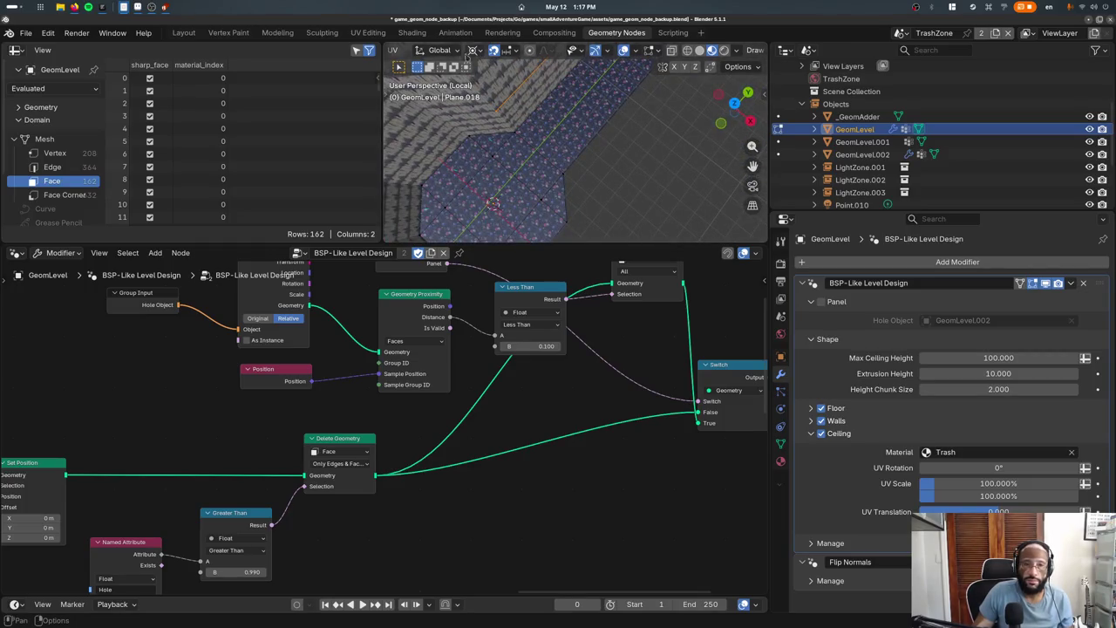
{"action": "middle_click_drag", "start_coordinate": [671, 54], "coordinate": [418, 52]}
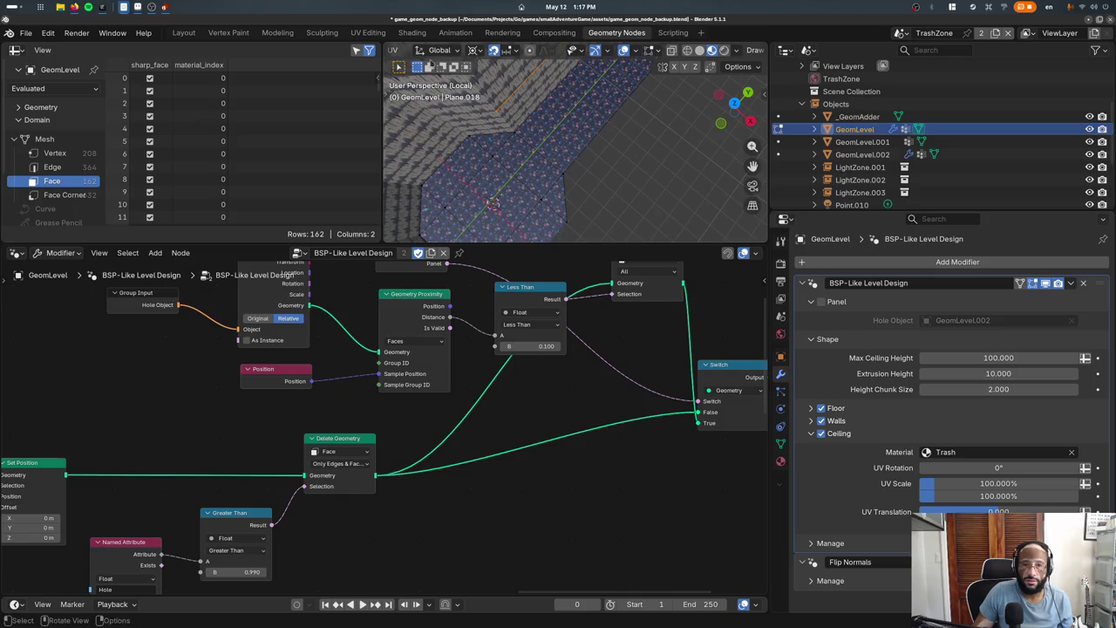
{"action": "left_click", "coordinate": [507, 49]}
{"action": "left_click", "coordinate": [496, 204]}
{"action": "key", "text": "KP_Decimal"}
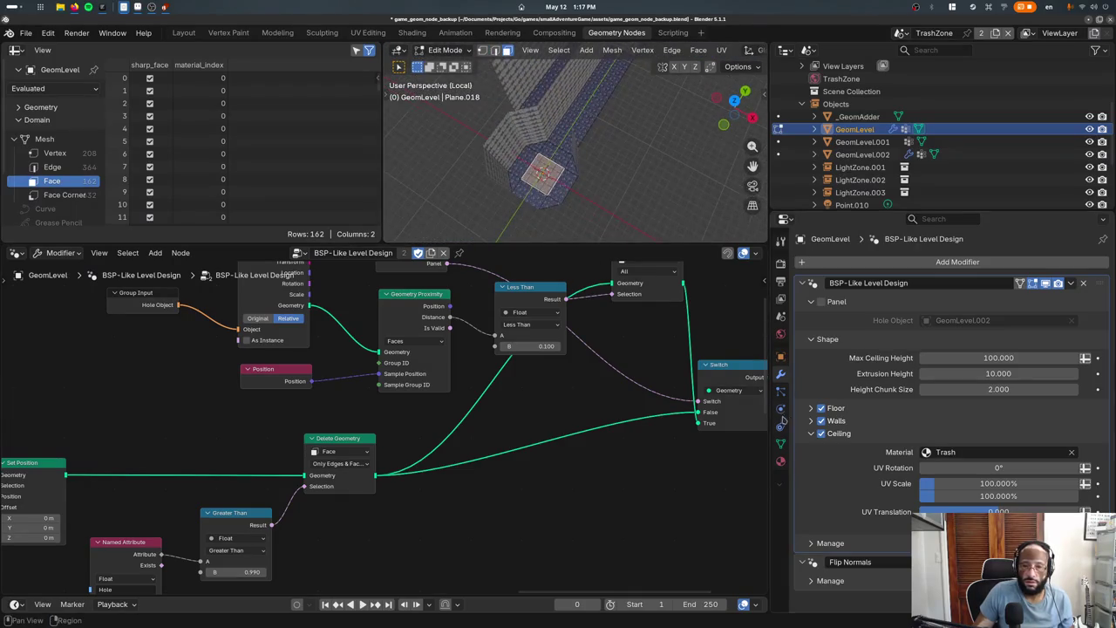
Show GeomLevel's vertex groups including Hole, and compare the evaluated level outside Edit Mode
{"action": "left_click", "coordinate": [780, 461]}
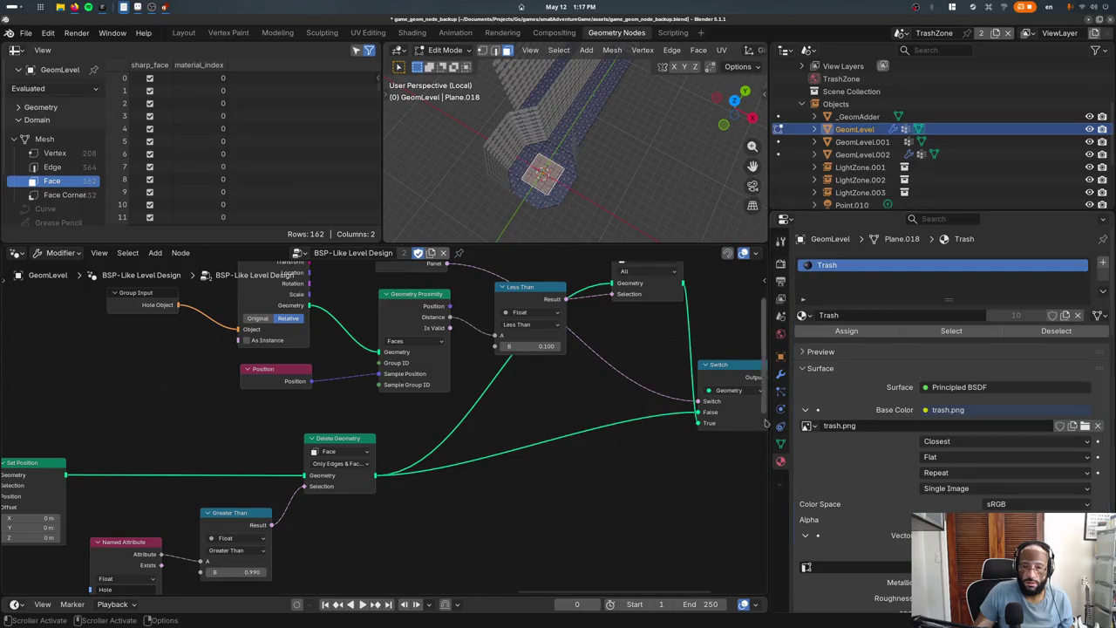
{"action": "left_click", "coordinate": [780, 443]}
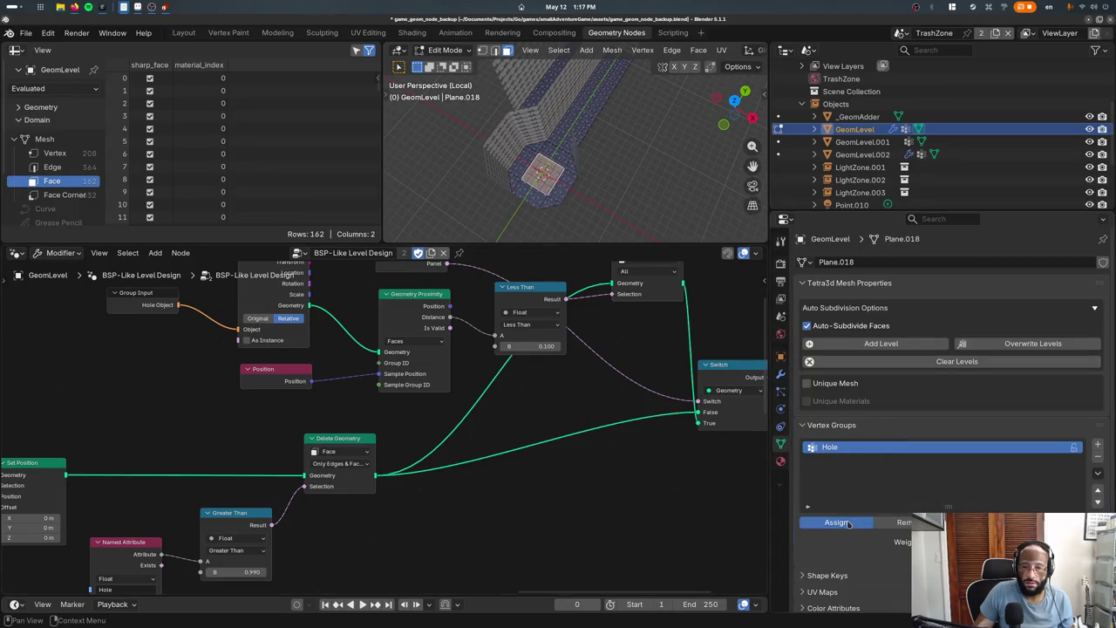
{"action": "key", "text": "Tab"}
{"action": "mouse_move", "coordinate": [602, 148]}
{"action": "middle_mouse_down"}
{"action": "mouse_move", "coordinate": [619, 99]}
{"action": "mouse_move", "coordinate": [577, 164]}
{"action": "middle_mouse_up"}
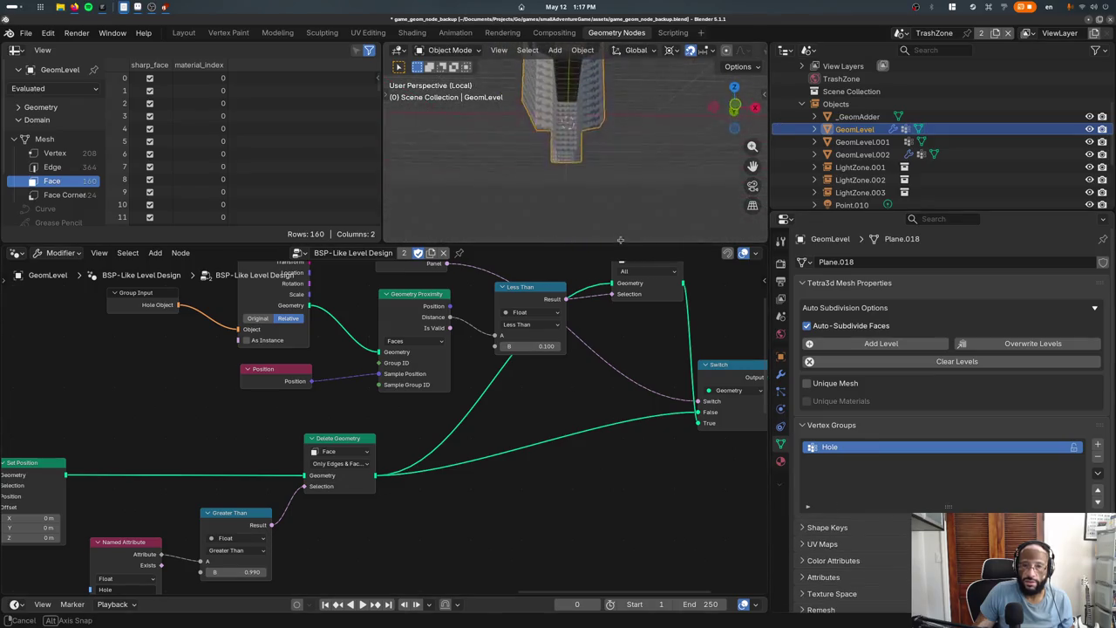
{"action": "key", "text": "Tab"}
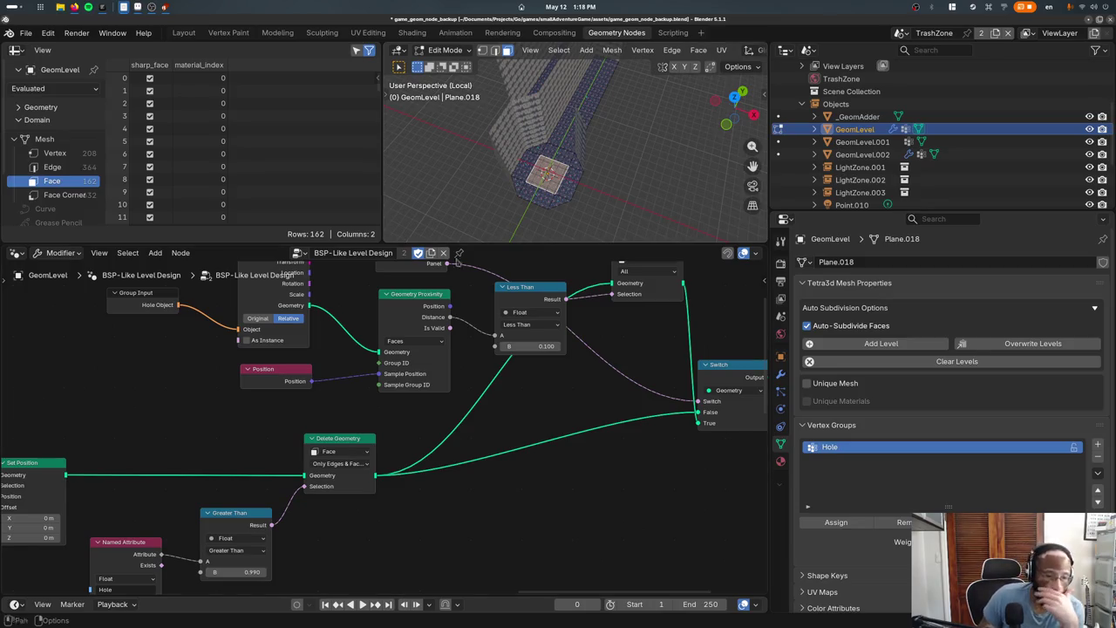
{"action": "middle_click_drag", "start_coordinate": [192, 508], "coordinate": [277, 457]}
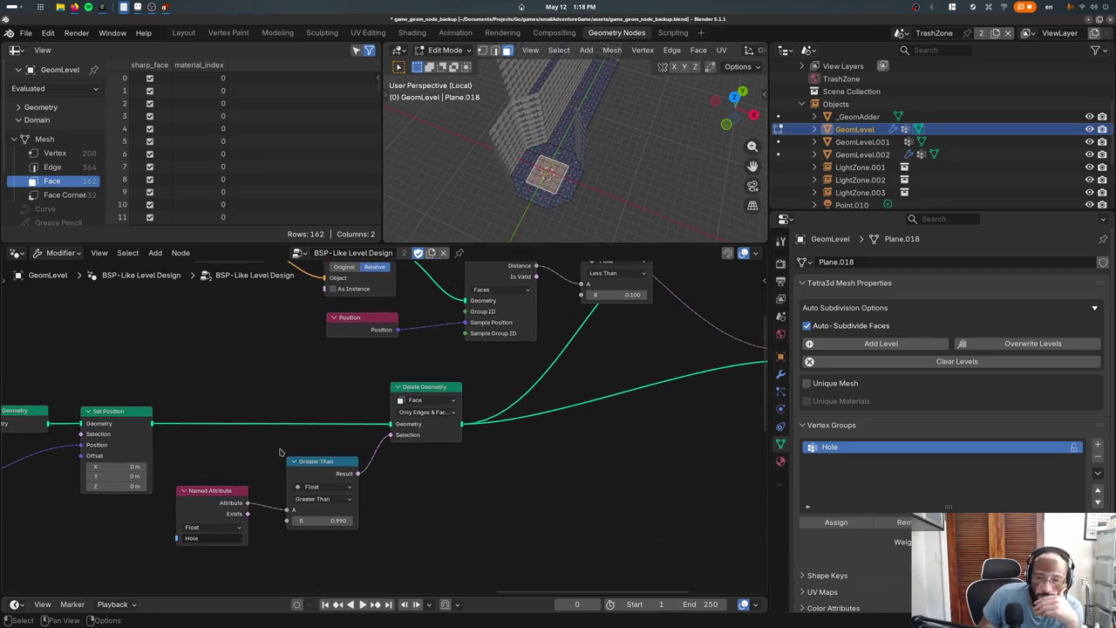
Tidy the node graph view and move the Less Than node down and right
{"action": "scroll", "coordinate": [348, 462], "scroll_direction": "right", "scroll_amount": 5}
{"action": "scroll", "coordinate": [425, 482], "scroll_direction": "up", "scroll_amount": 3}
{"action": "middle_click_drag", "start_coordinate": [424, 482], "coordinate": [272, 468]}
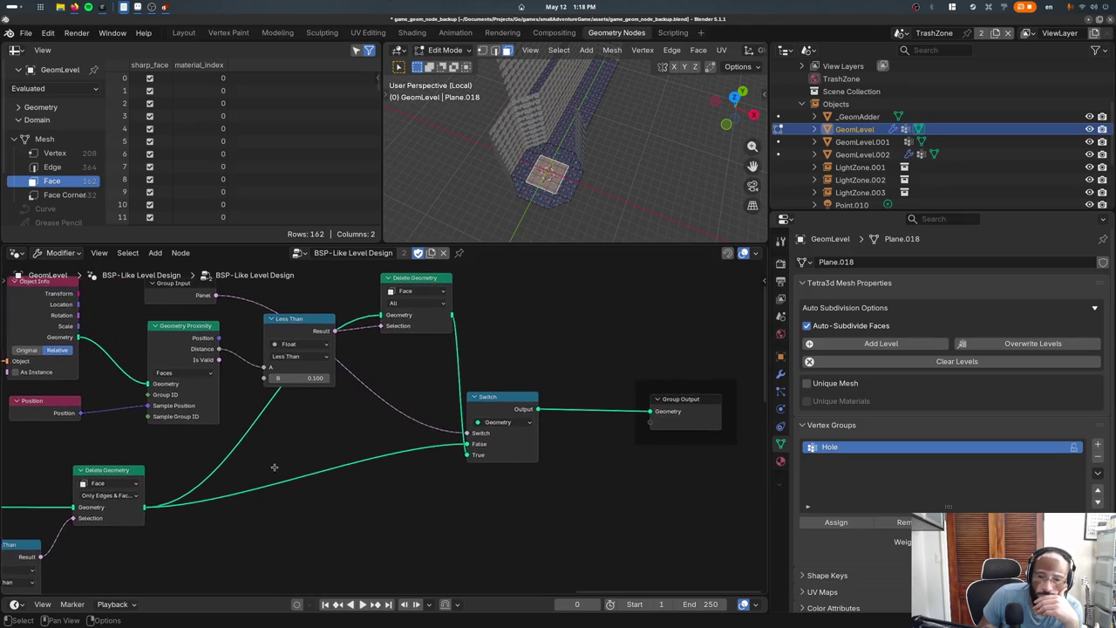
{"action": "left_click", "coordinate": [422, 335]}
{"action": "left_click", "coordinate": [161, 352]}
{"action": "mouse_move", "coordinate": [166, 357]}
{"action": "middle_mouse_down"}
{"action": "mouse_move", "coordinate": [263, 389]}
{"action": "mouse_move", "coordinate": [345, 387]}
{"action": "middle_mouse_up"}
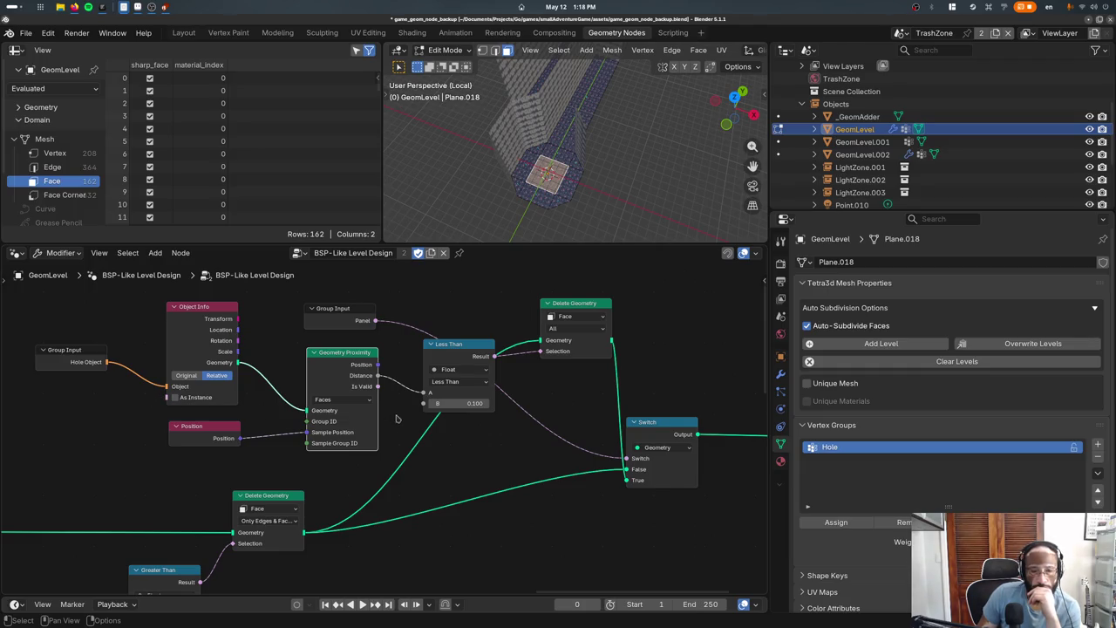
{"action": "left_click_drag", "start_coordinate": [453, 359], "coordinate": [473, 402]}
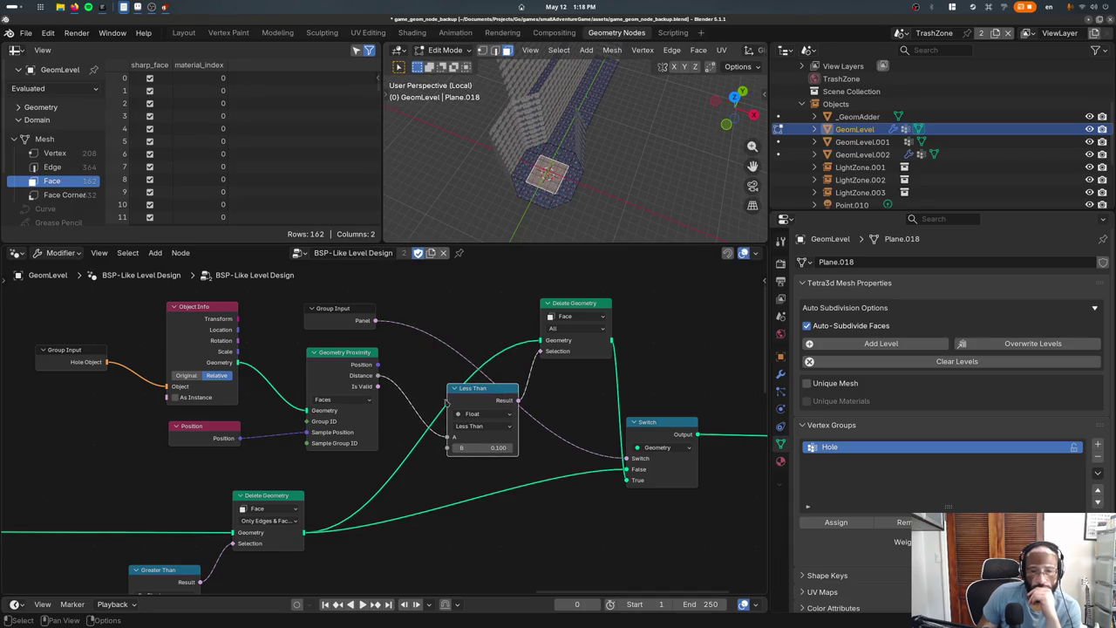
Duplicate the selected corridor floor faces and raise the copy 4 m vertically
{"action": "mouse_move", "coordinate": [523, 131]}
{"action": "middle_mouse_down"}
{"action": "mouse_move", "coordinate": [533, 94]}
{"action": "mouse_move", "coordinate": [581, 190]}
{"action": "middle_mouse_up"}
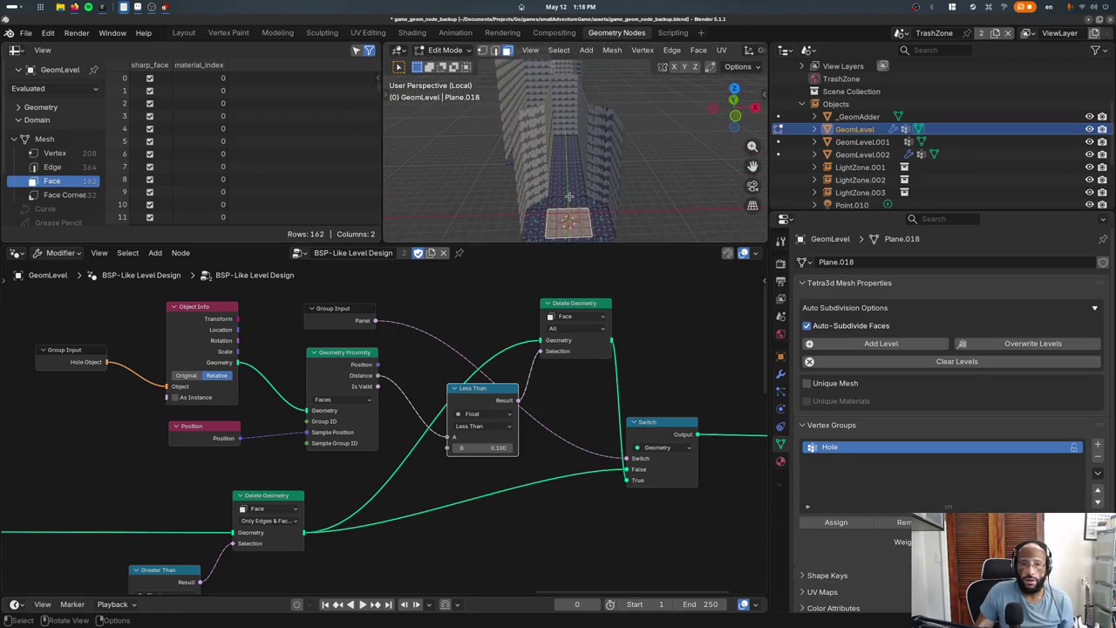
{"action": "scroll", "coordinate": [581, 190], "scroll_direction": "up", "scroll_amount": 3}
{"action": "key", "text": "shift+d"}
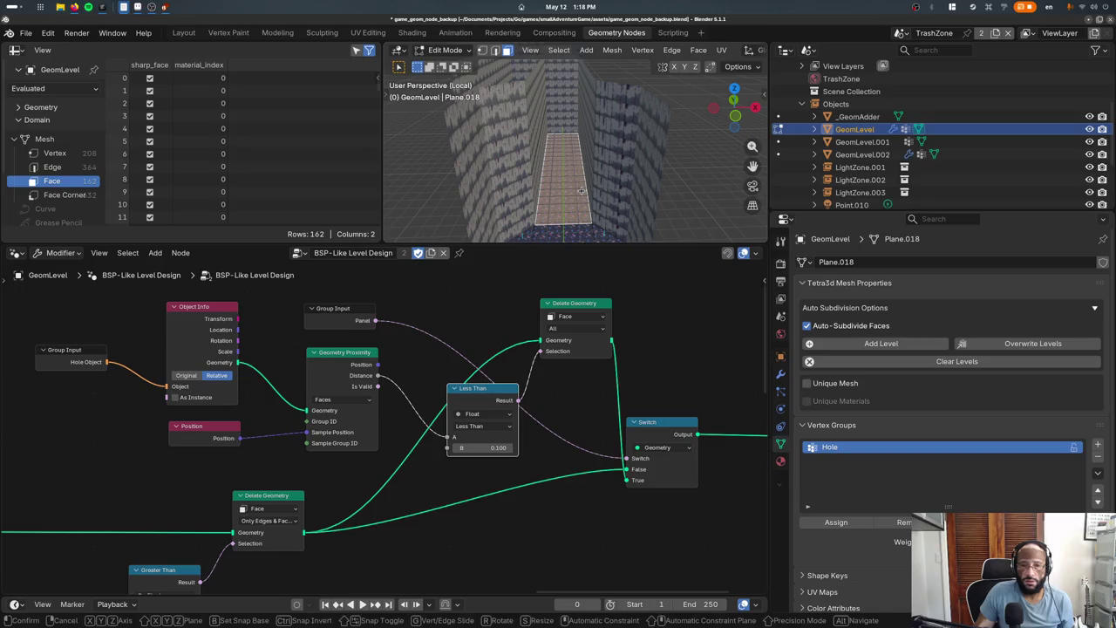
{"action": "key", "text": "z"}
{"action": "key", "text": "Return"}
{"action": "key", "text": "shift+d"}
{"action": "key", "text": "x"}
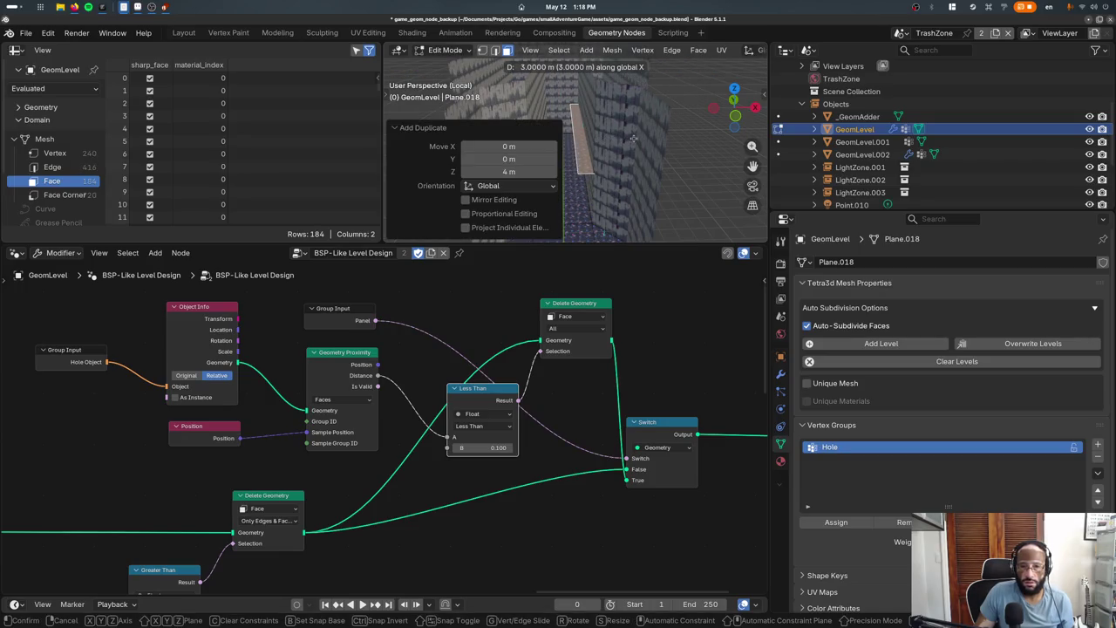
{"action": "key", "text": "Escape"}
Return to Object Mode and view the corridor from eye level
{"action": "middle_click_drag", "start_coordinate": [633, 138], "coordinate": [615, 155]}
{"action": "key", "text": "Tab"}
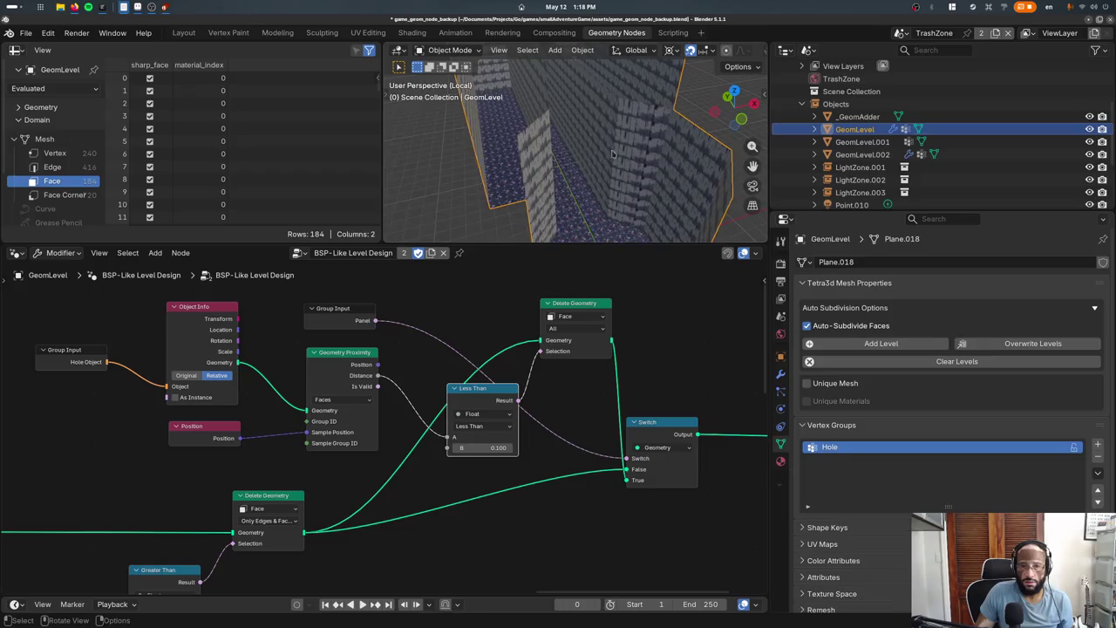
{"action": "mouse_move", "coordinate": [593, 104]}
{"action": "middle_mouse_down"}
{"action": "mouse_move", "coordinate": [581, 157]}
{"action": "mouse_move", "coordinate": [604, 165]}
{"action": "middle_mouse_up"}
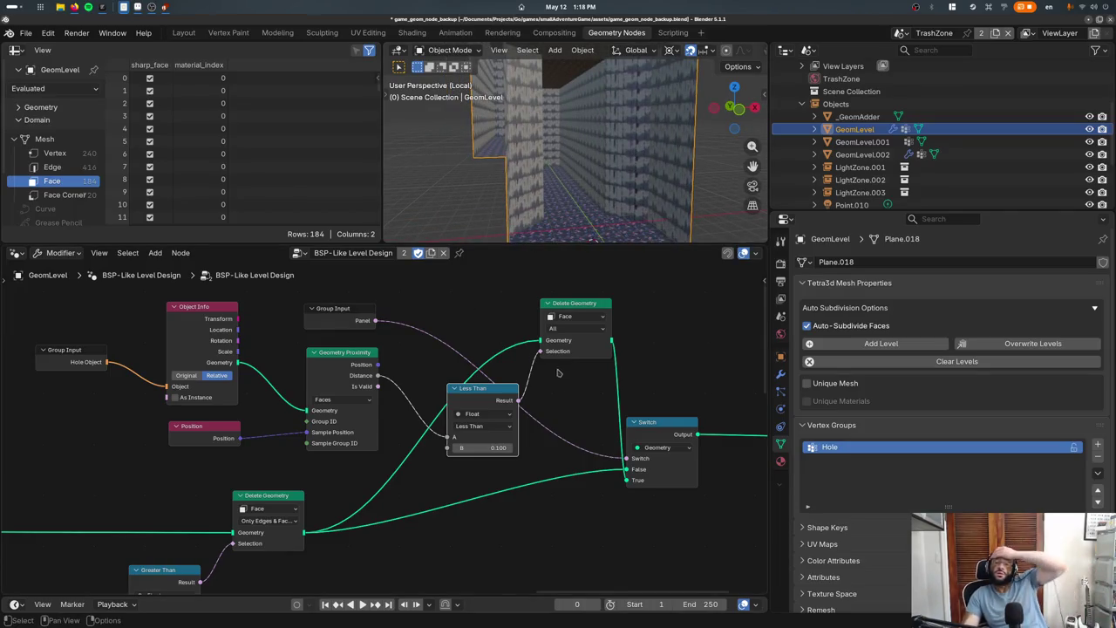
{"action": "middle_click_drag", "start_coordinate": [453, 297], "coordinate": [345, 351]}
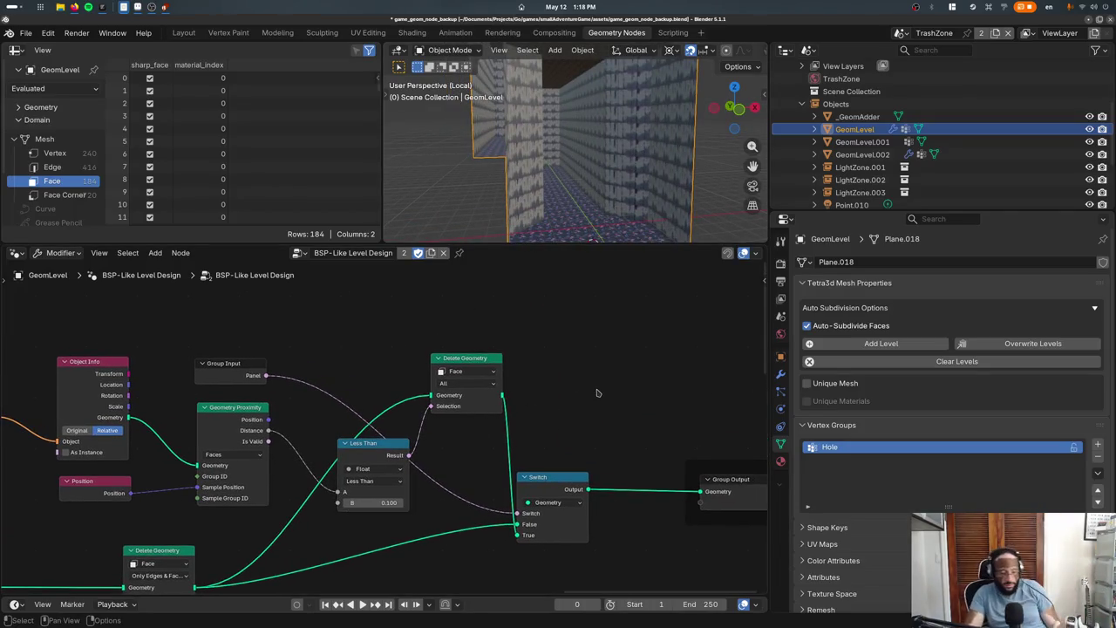
Search for a Boolean node, then cancel placing the SDF Grid Boolean node
{"action": "key", "text": "F3"}
{"action": "type", "text": "boolean"}
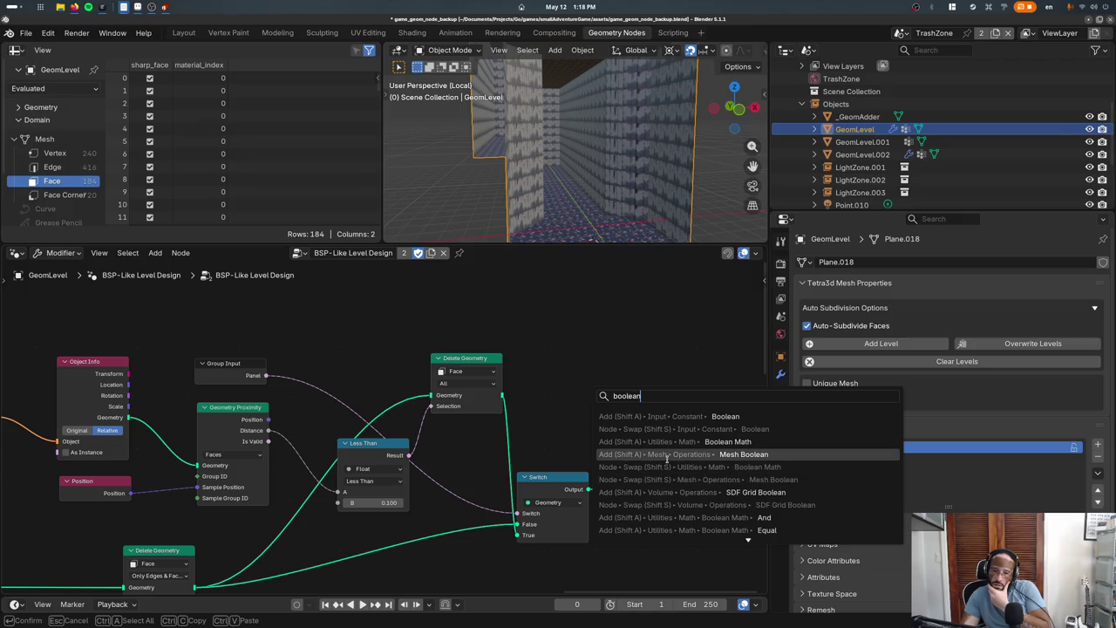
{"action": "left_click", "coordinate": [667, 492]}
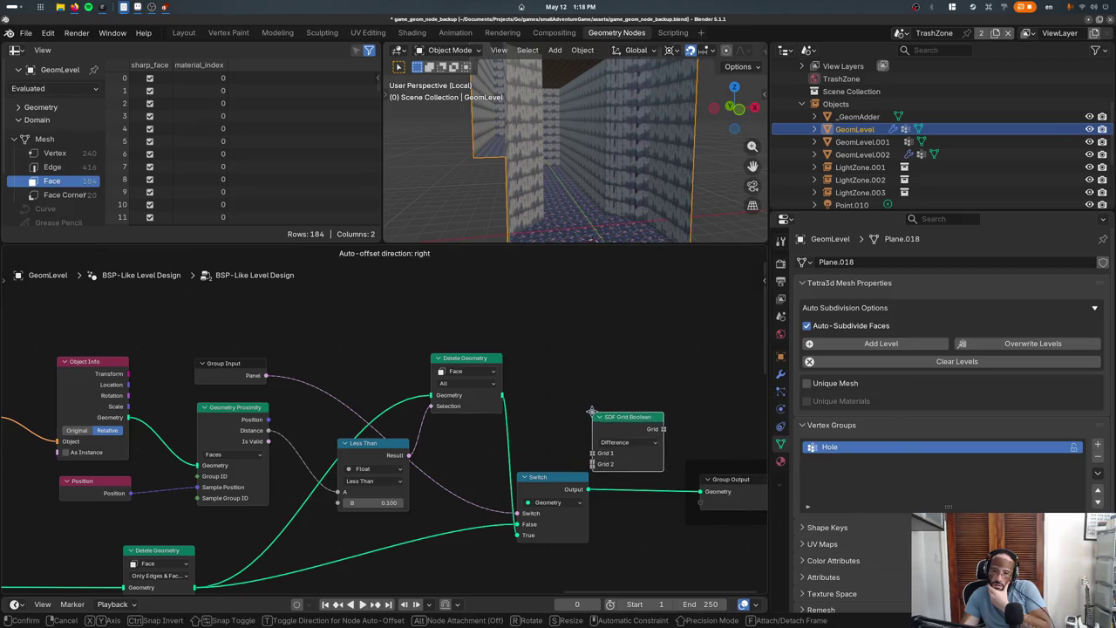
{"action": "key", "text": "Escape"}
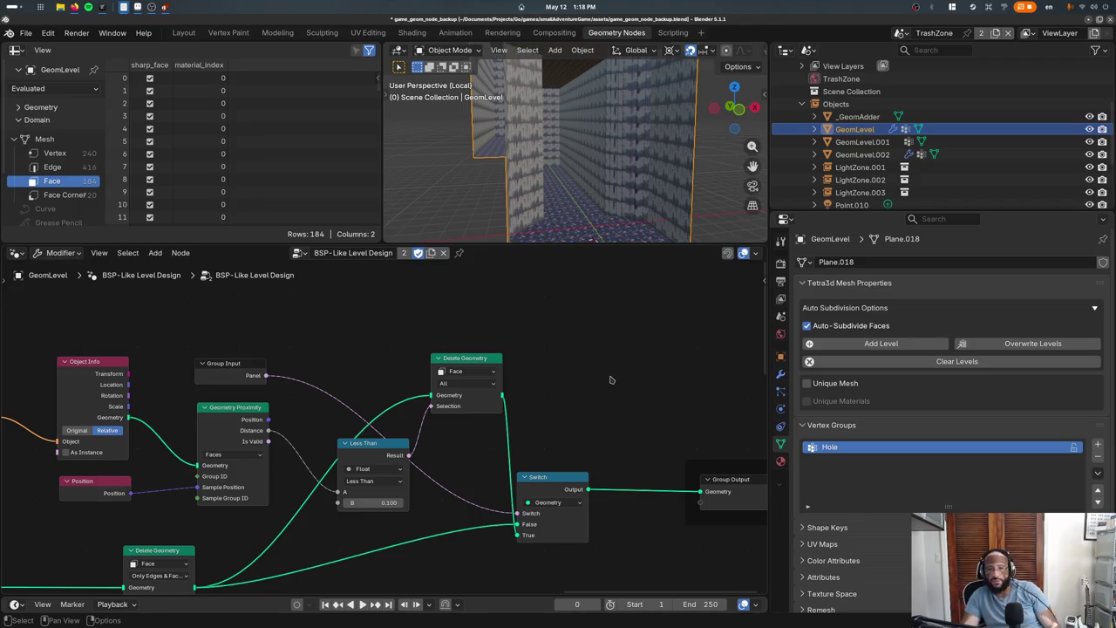
Insert a Mesh to SDF Grid node on the Switch→Group Output link
{"action": "key", "text": "F3"}
{"action": "type", "text": "b"}
{"action": "key", "text": "BackSpace"}
{"action": "type", "text": "sdf"}
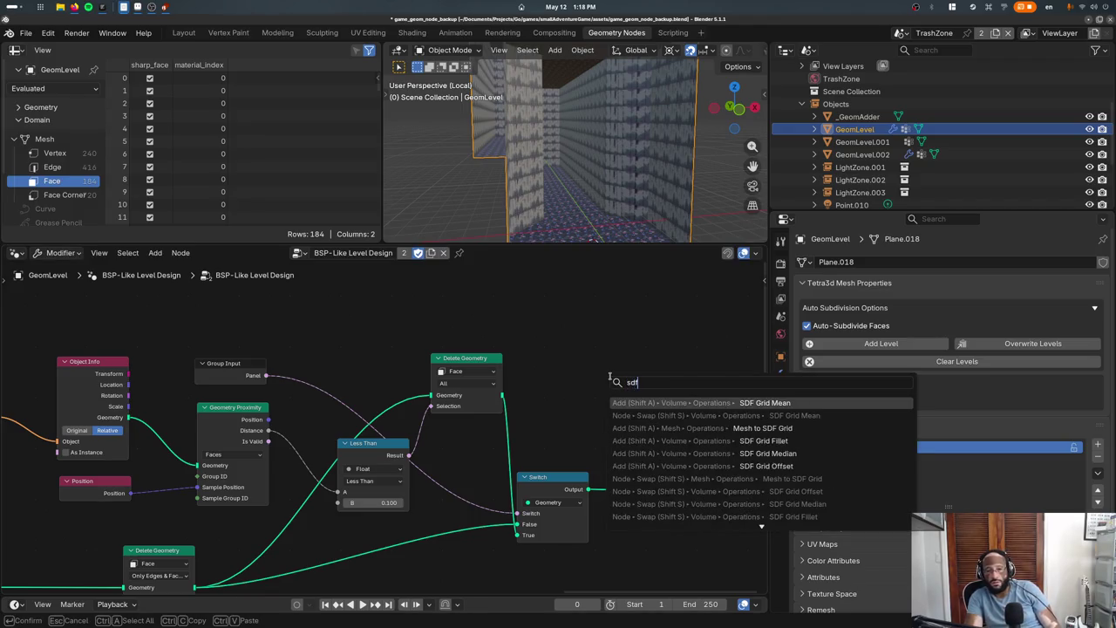
{"action": "left_click", "coordinate": [645, 428]}
{"action": "left_click", "coordinate": [617, 446]}
{"action": "left_click_drag", "start_coordinate": [617, 446], "coordinate": [617, 482]}
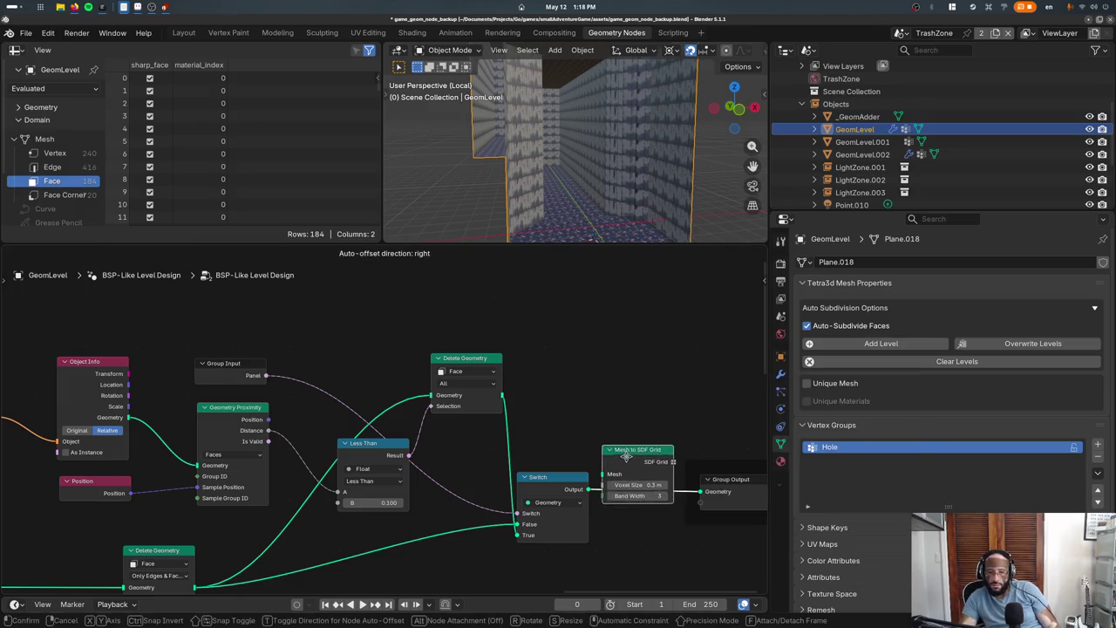
{"action": "middle_click_drag", "start_coordinate": [691, 429], "coordinate": [393, 372]}
{"action": "left_click_drag", "start_coordinate": [439, 431], "coordinate": [544, 416]}
Add an SDF Grid Mean node after Mesh to SDF Grid
{"action": "key", "text": "shift+a"}
{"action": "type", "text": "sdf grid"}
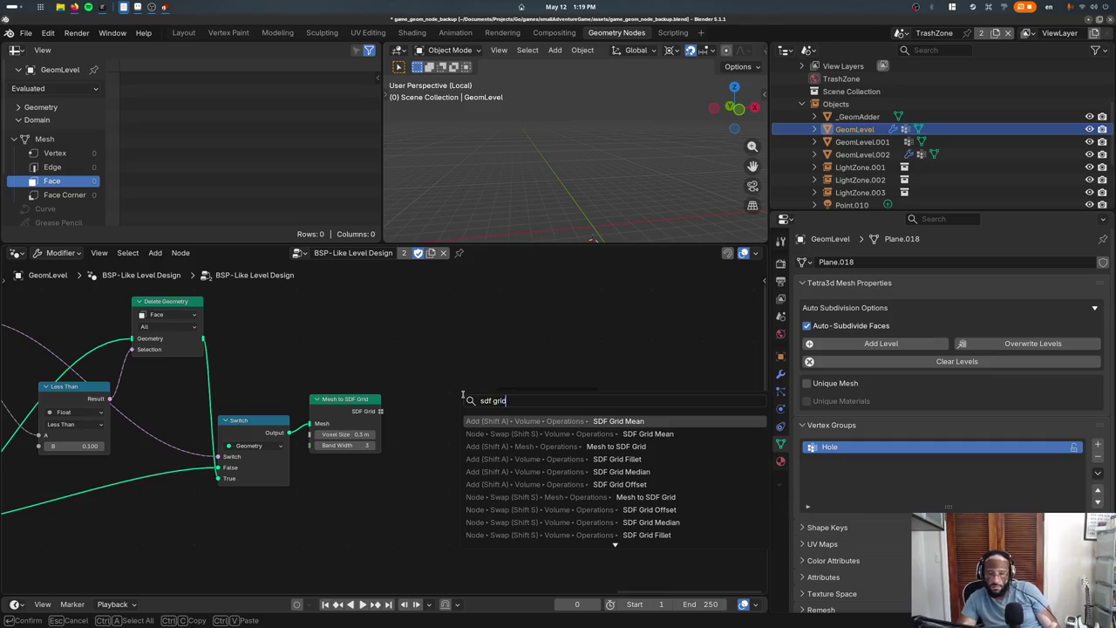
{"action": "scroll", "coordinate": [463, 394], "scroll_direction": "down", "scroll_amount": 1}
{"action": "scroll", "coordinate": [463, 394], "scroll_direction": "down", "scroll_amount": 8}
{"action": "scroll", "coordinate": [462, 394], "scroll_direction": "down", "scroll_amount": 4}
{"action": "scroll", "coordinate": [463, 394], "scroll_direction": "up", "scroll_amount": 5}
{"action": "scroll", "coordinate": [463, 394], "scroll_direction": "up", "scroll_amount": 3}
{"action": "scroll", "coordinate": [463, 394], "scroll_direction": "down", "scroll_amount": 2}
{"action": "scroll", "coordinate": [463, 394], "scroll_direction": "down", "scroll_amount": 5}
{"action": "scroll", "coordinate": [463, 394], "scroll_direction": "down", "scroll_amount": 4}
{"action": "scroll", "coordinate": [463, 394], "scroll_direction": "down", "scroll_amount": 3}
{"action": "scroll", "coordinate": [462, 394], "scroll_direction": "down", "scroll_amount": 3}
{"action": "scroll", "coordinate": [463, 394], "scroll_direction": "down", "scroll_amount": 3}
{"action": "scroll", "coordinate": [463, 393], "scroll_direction": "down", "scroll_amount": 3}
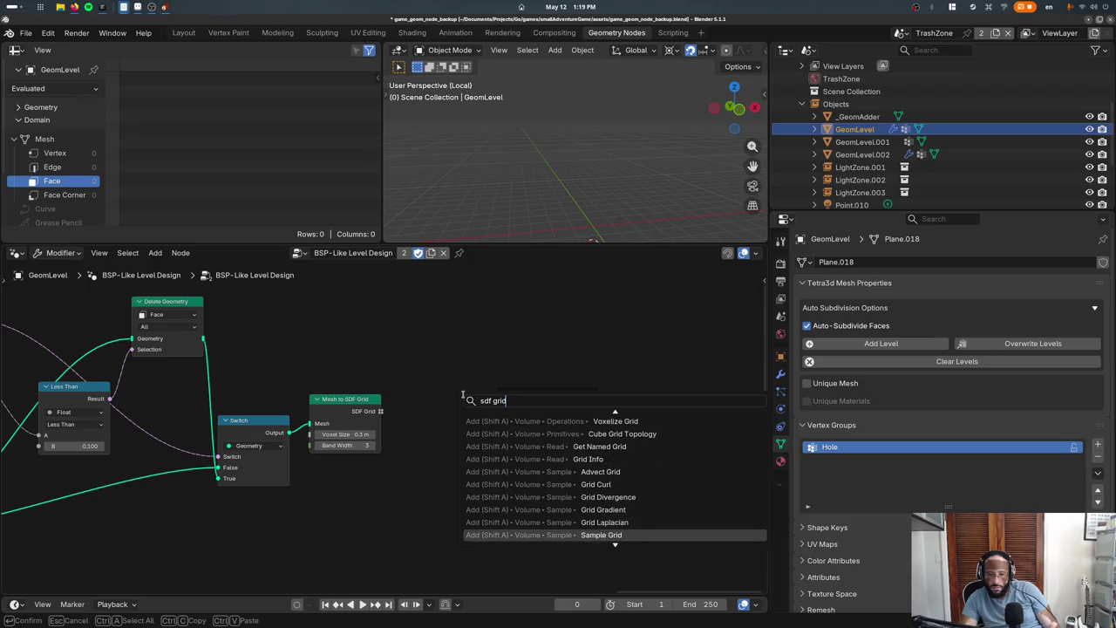
{"action": "scroll", "coordinate": [463, 394], "scroll_direction": "down", "scroll_amount": 1}
{"action": "scroll", "coordinate": [462, 394], "scroll_direction": "up", "scroll_amount": 8}
{"action": "scroll", "coordinate": [462, 394], "scroll_direction": "up", "scroll_amount": 8}
{"action": "scroll", "coordinate": [463, 394], "scroll_direction": "up", "scroll_amount": 5}
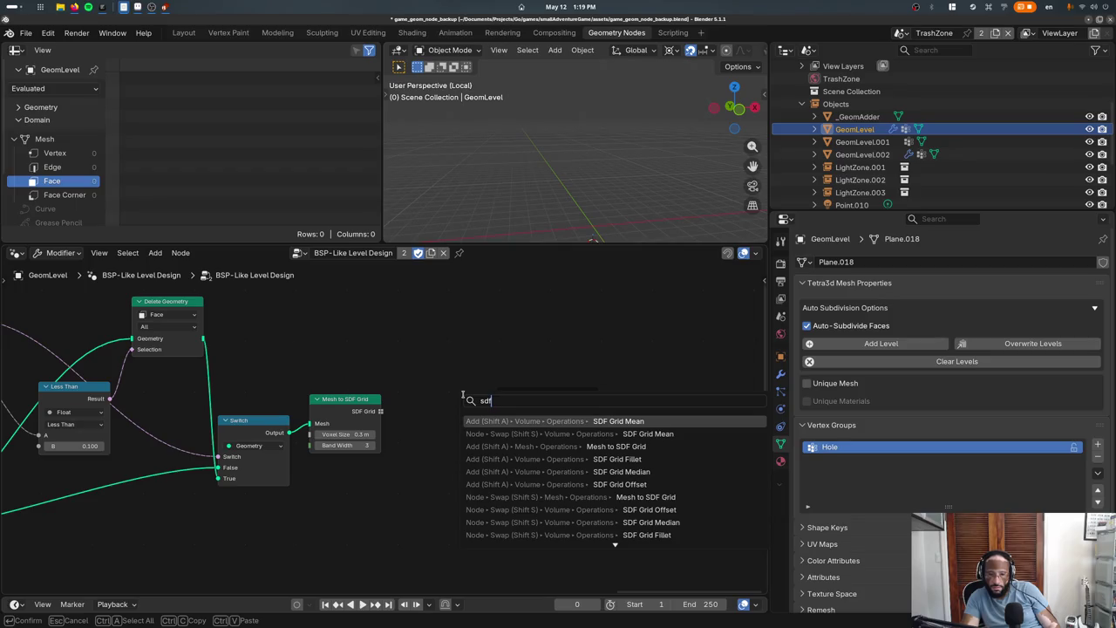
{"action": "scroll", "coordinate": [462, 394], "scroll_direction": "down", "scroll_amount": 10}
{"action": "scroll", "coordinate": [462, 394], "scroll_direction": "down", "scroll_amount": 8}
{"action": "scroll", "coordinate": [462, 394], "scroll_direction": "down", "scroll_amount": 6}
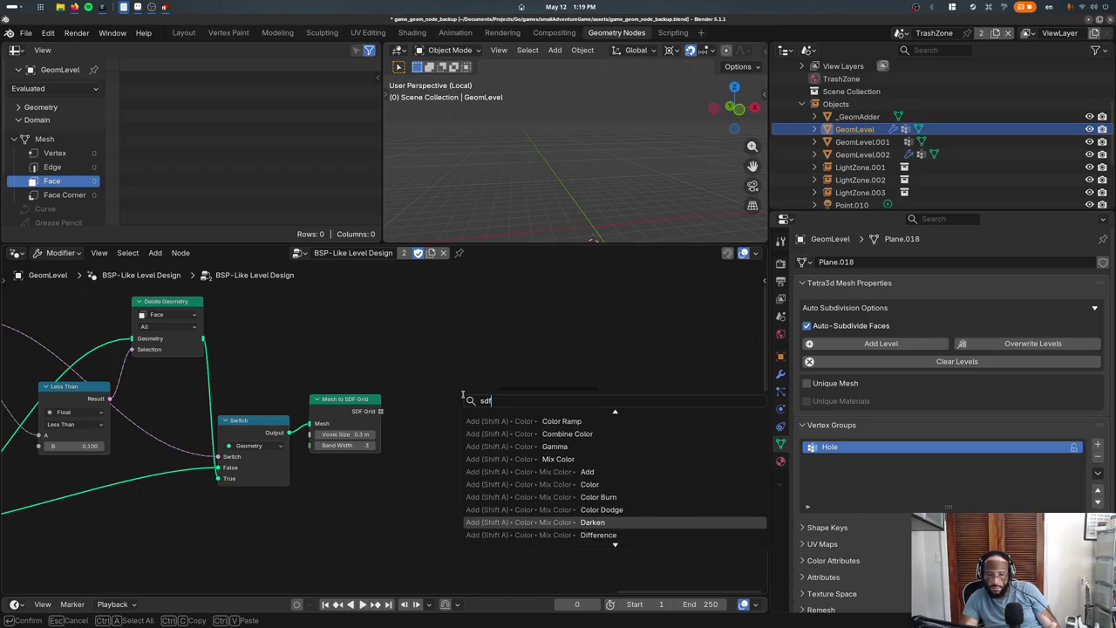
{"action": "scroll", "coordinate": [463, 394], "scroll_direction": "up", "scroll_amount": 8}
{"action": "scroll", "coordinate": [463, 394], "scroll_direction": "up", "scroll_amount": 6}
{"action": "scroll", "coordinate": [462, 394], "scroll_direction": "up", "scroll_amount": 3}
{"action": "scroll", "coordinate": [463, 394], "scroll_direction": "up", "scroll_amount": 2}
{"action": "scroll", "coordinate": [462, 394], "scroll_direction": "up", "scroll_amount": 2}
{"action": "scroll", "coordinate": [462, 394], "scroll_direction": "up", "scroll_amount": 2}
{"action": "scroll", "coordinate": [463, 394], "scroll_direction": "up", "scroll_amount": 2}
{"action": "scroll", "coordinate": [463, 394], "scroll_direction": "up", "scroll_amount": 2}
{"action": "scroll", "coordinate": [462, 394], "scroll_direction": "up", "scroll_amount": 4}
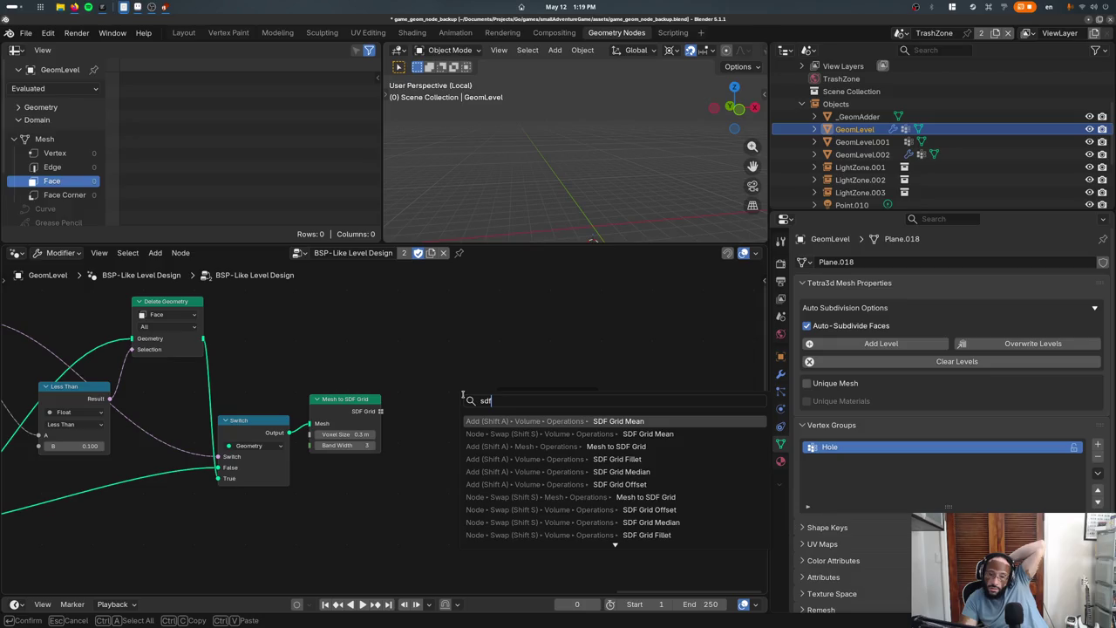
{"action": "scroll", "coordinate": [463, 394], "scroll_direction": "down", "scroll_amount": 3}
{"action": "scroll", "coordinate": [462, 393], "scroll_direction": "down", "scroll_amount": 1}
{"action": "scroll", "coordinate": [463, 394], "scroll_direction": "up", "scroll_amount": 2}
{"action": "scroll", "coordinate": [463, 394], "scroll_direction": "up", "scroll_amount": 1}
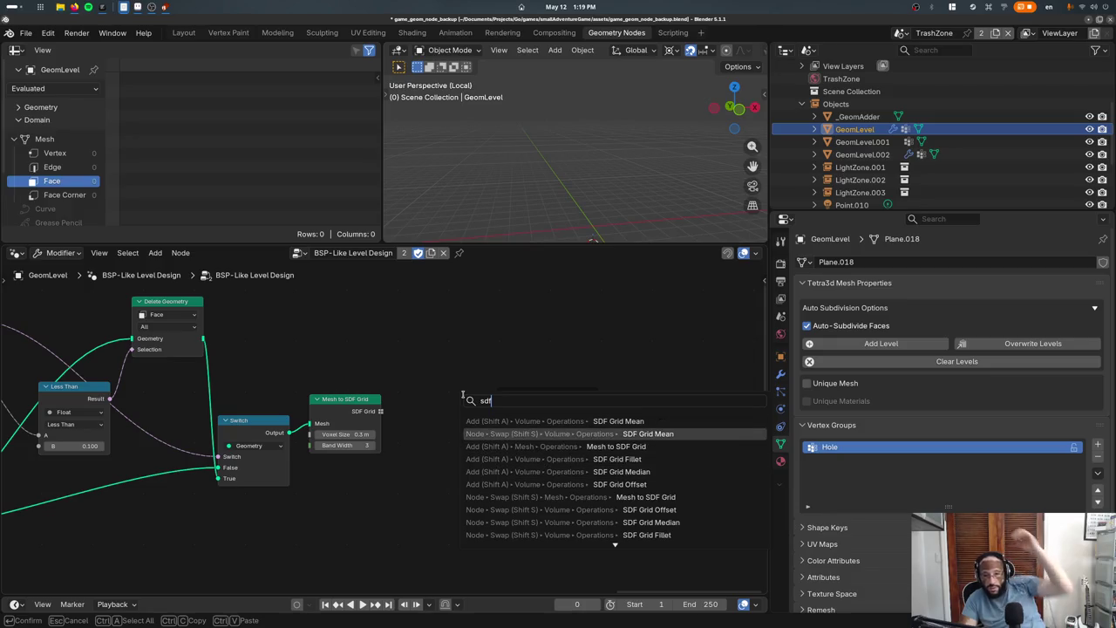
{"action": "scroll", "coordinate": [463, 394], "scroll_direction": "up", "scroll_amount": 1}
{"action": "key", "text": "Return"}
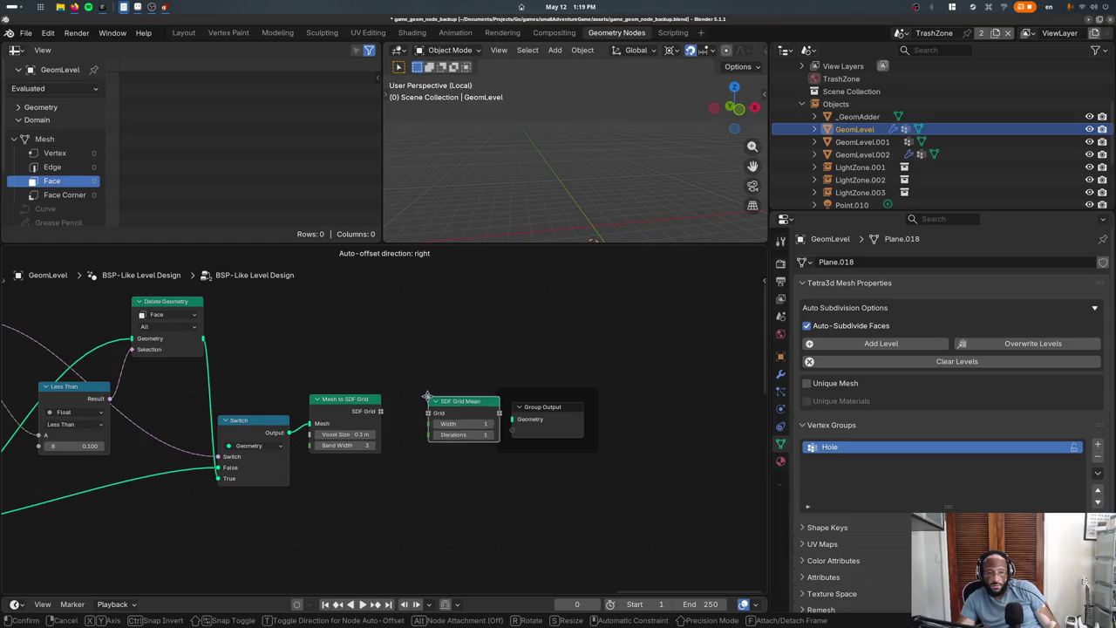
{"action": "left_click", "coordinate": [384, 406]}
{"action": "scroll", "coordinate": [397, 417], "scroll_direction": "up", "scroll_amount": 2}
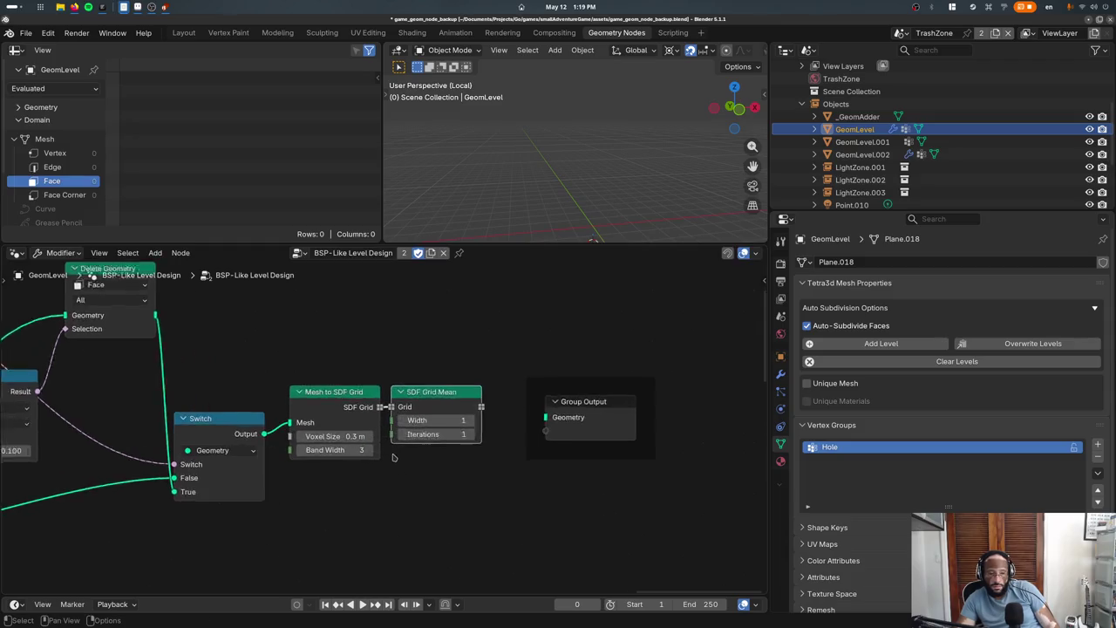
{"action": "scroll", "coordinate": [409, 431], "scroll_direction": "up", "scroll_amount": 1}
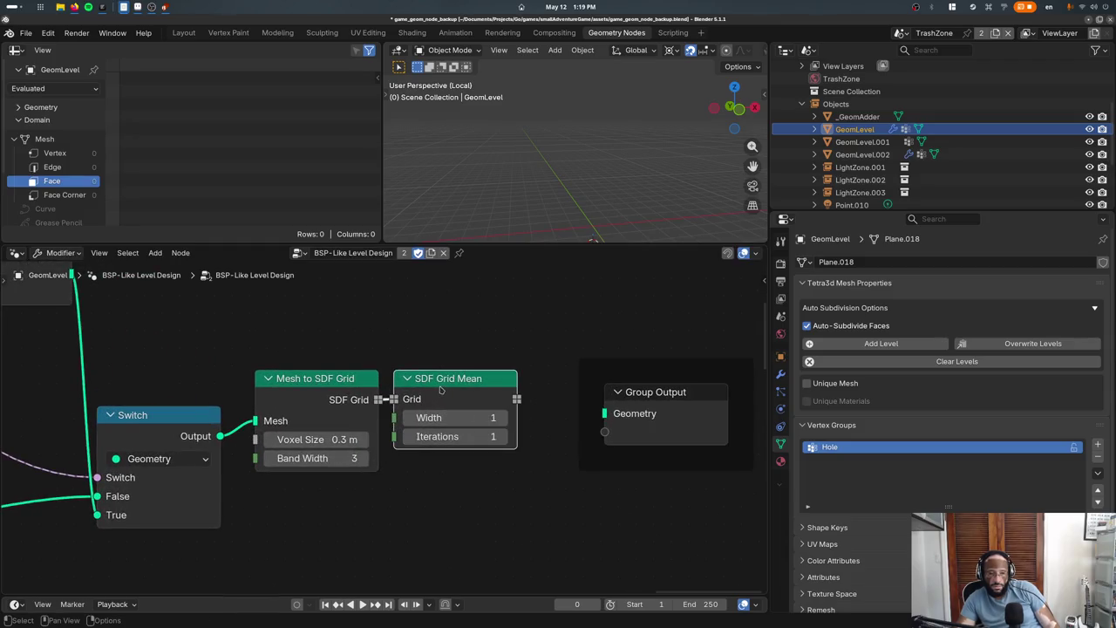
Replace SDF Grid Mean with a Grid to Mesh node linked to Group Output
{"action": "key", "text": "x"}
{"action": "key", "text": "F3"}
{"action": "type", "text": "gr to mesh"}
{"action": "key", "text": "Return"}
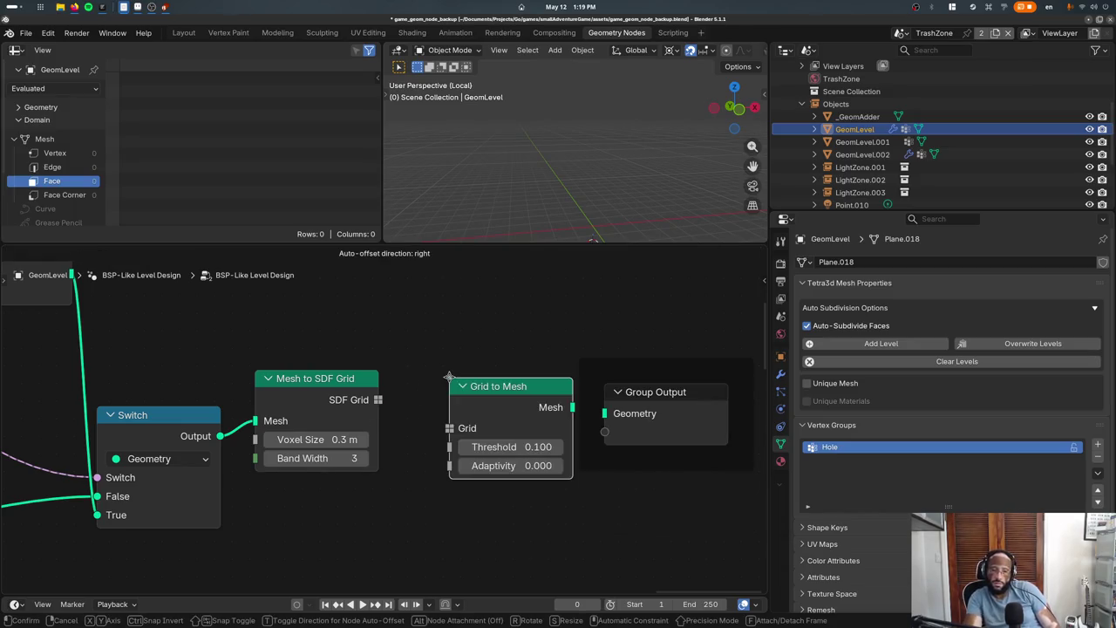
{"action": "left_click", "coordinate": [396, 356]}
{"action": "left_click_drag", "start_coordinate": [377, 399], "coordinate": [397, 407]}
{"action": "left_click_drag", "start_coordinate": [522, 386], "coordinate": [604, 413]}
Inspect the remeshed level and change the voxel size, which hangs Blender at 0.1 m
{"action": "scroll", "coordinate": [575, 139], "scroll_direction": "down", "scroll_amount": 4}
{"action": "mouse_move", "coordinate": [575, 139]}
{"action": "middle_mouse_down"}
{"action": "mouse_move", "coordinate": [595, 162]}
{"action": "mouse_move", "coordinate": [437, 128]}
{"action": "mouse_move", "coordinate": [580, 155]}
{"action": "mouse_move", "coordinate": [588, 272]}
{"action": "middle_mouse_up"}
{"action": "scroll", "coordinate": [595, 162], "scroll_direction": "up", "scroll_amount": 5}
{"action": "mouse_move", "coordinate": [551, 178]}
{"action": "middle_mouse_down"}
{"action": "mouse_move", "coordinate": [589, 178]}
{"action": "mouse_move", "coordinate": [475, 228]}
{"action": "middle_mouse_up"}
{"action": "mouse_move", "coordinate": [318, 440]}
{"action": "left_mouse_down"}
{"action": "mouse_move", "coordinate": [371, 439]}
{"action": "mouse_move", "coordinate": [323, 440]}
{"action": "left_mouse_up"}
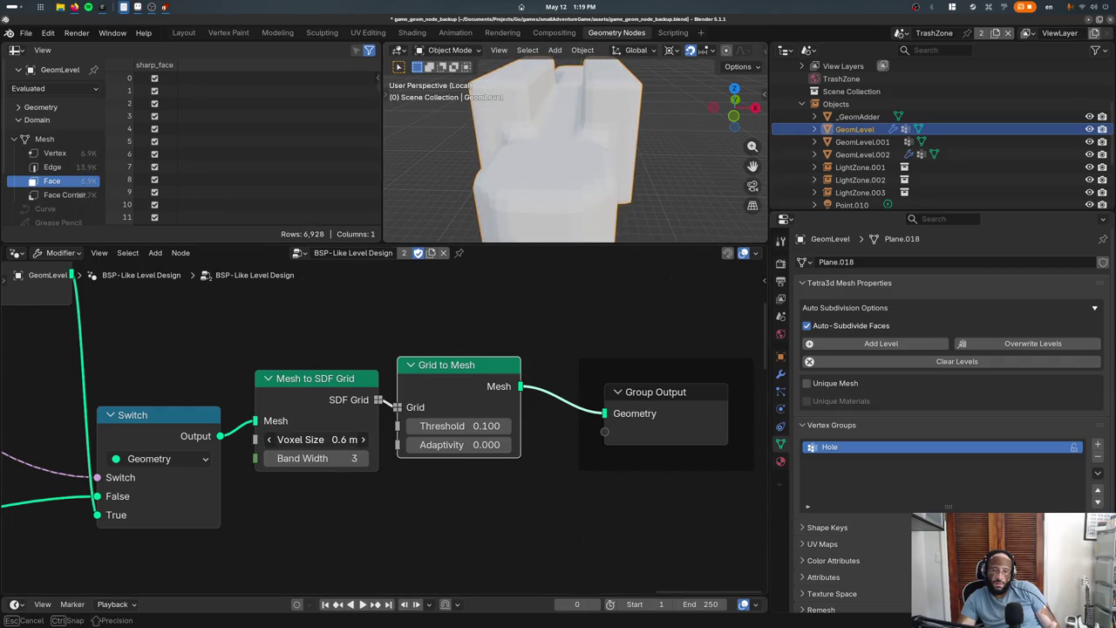
{"action": "mouse_move", "coordinate": [323, 439]}
{"action": "left_mouse_down"}
{"action": "mouse_move", "coordinate": [345, 439]}
{"action": "mouse_move", "coordinate": [349, 457]}
{"action": "mouse_move", "coordinate": [305, 439]}
{"action": "left_mouse_up"}
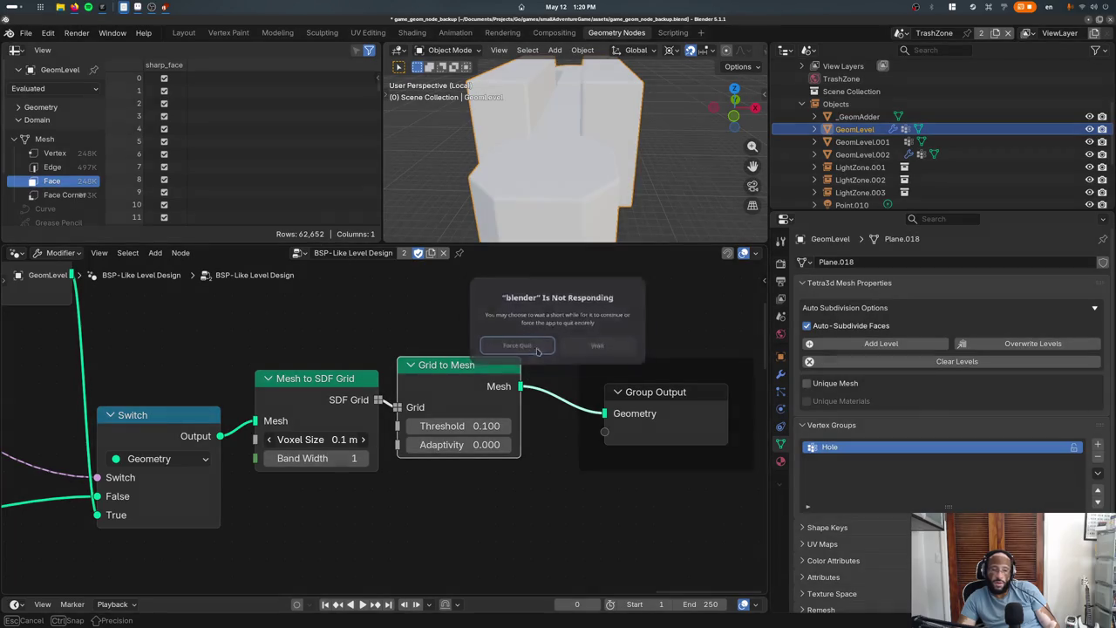
Force quit, relaunch Blender and reopen game_geom_node_backup.blend from recent files
{"action": "left_click", "coordinate": [540, 349]}
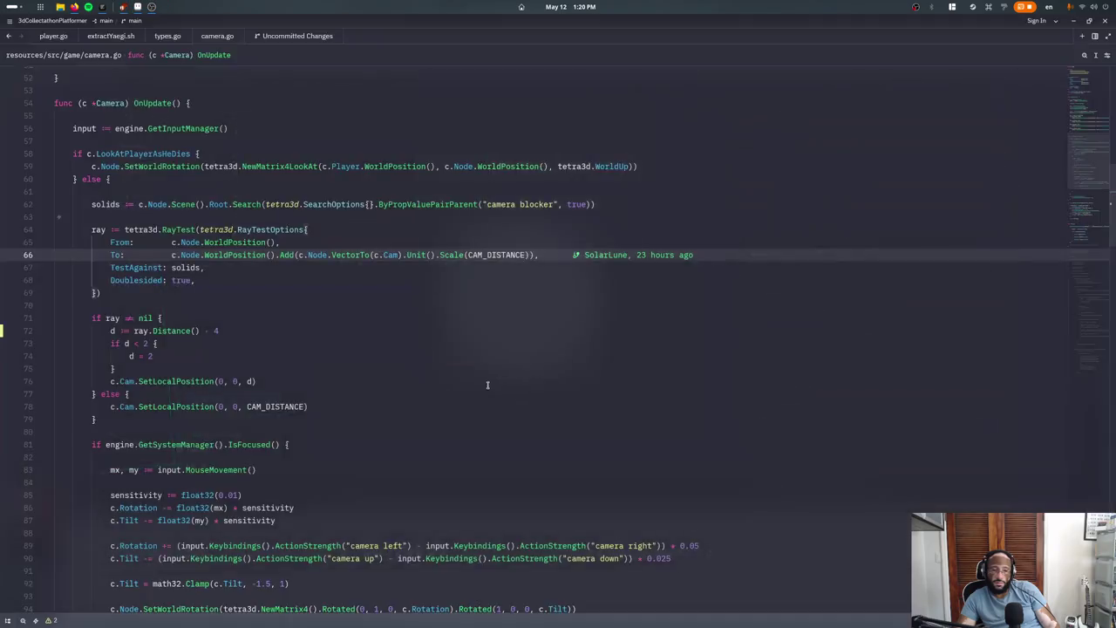
{"action": "key", "text": "super"}
{"action": "type", "text": "blender"}
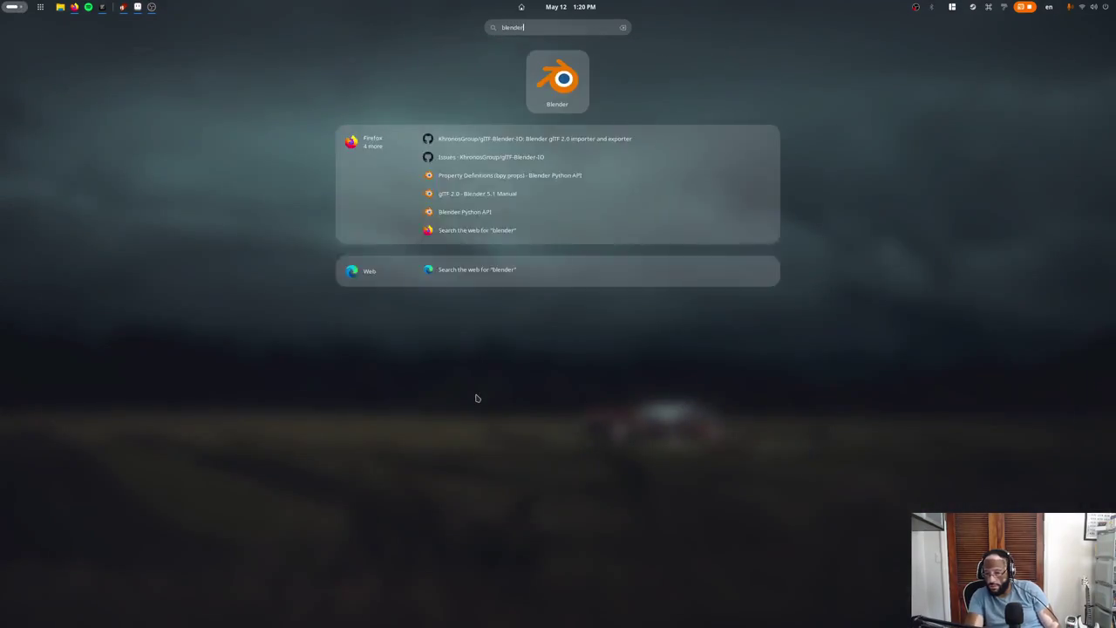
{"action": "key", "text": "Return"}
{"action": "left_click", "coordinate": [396, 190]}
{"action": "left_click", "coordinate": [28, 34]}
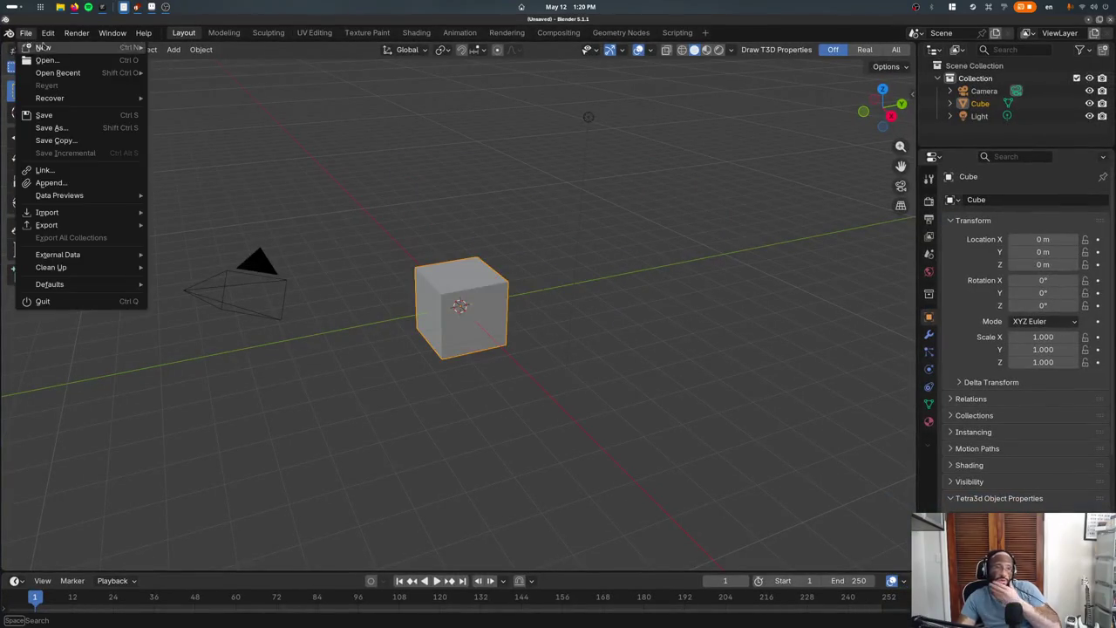
{"action": "left_click", "coordinate": [212, 73]}
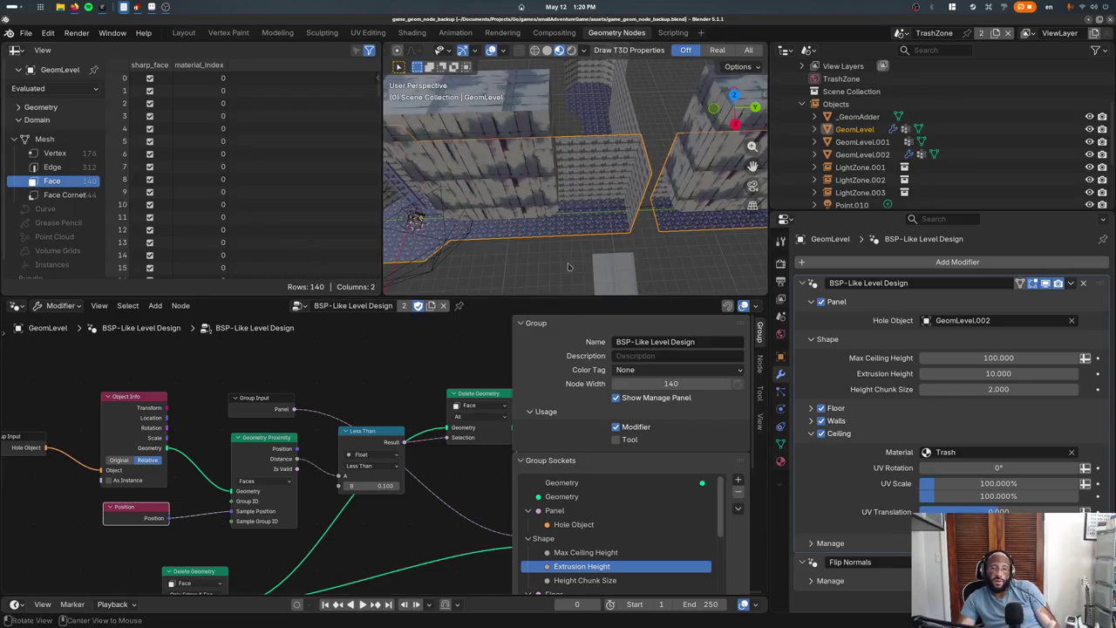
Orbit the level view, hide the sidebar and move Group Output aside
{"action": "middle_click_drag", "start_coordinate": [568, 274], "coordinate": [595, 219]}
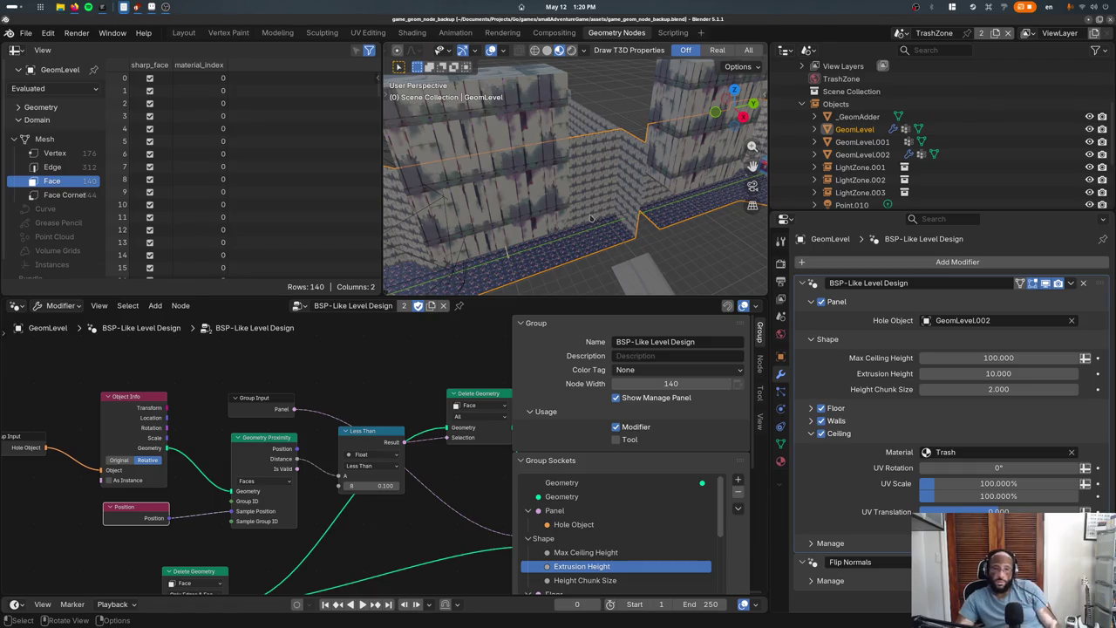
{"action": "middle_click_drag", "start_coordinate": [590, 218], "coordinate": [601, 261]}
{"action": "key", "text": "n"}
{"action": "scroll", "coordinate": [439, 584], "scroll_direction": "down", "scroll_amount": 5}
{"action": "left_click_drag", "start_coordinate": [521, 393], "coordinate": [649, 380]}
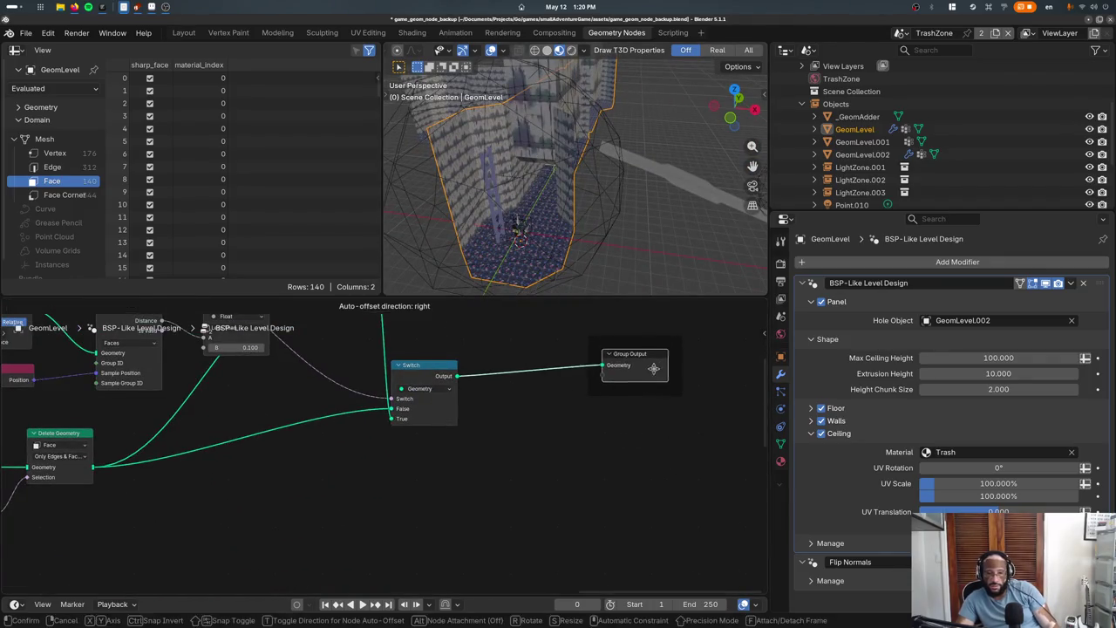
Add Mesh to SDF Grid and Grid to Mesh after Switch, linked into Group Output
{"action": "key", "text": "shift+a"}
{"action": "type", "text": "sdf"}
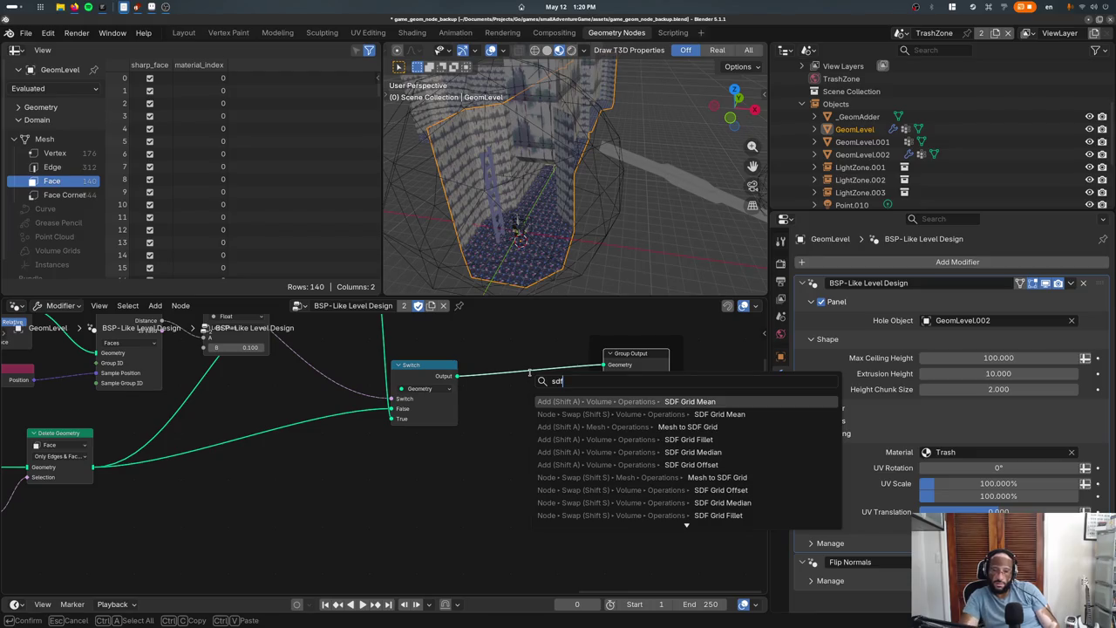
{"action": "key", "text": "Down"}
{"action": "key", "text": "Down"}
{"action": "key", "text": "Return"}
{"action": "left_click", "coordinate": [501, 353]}
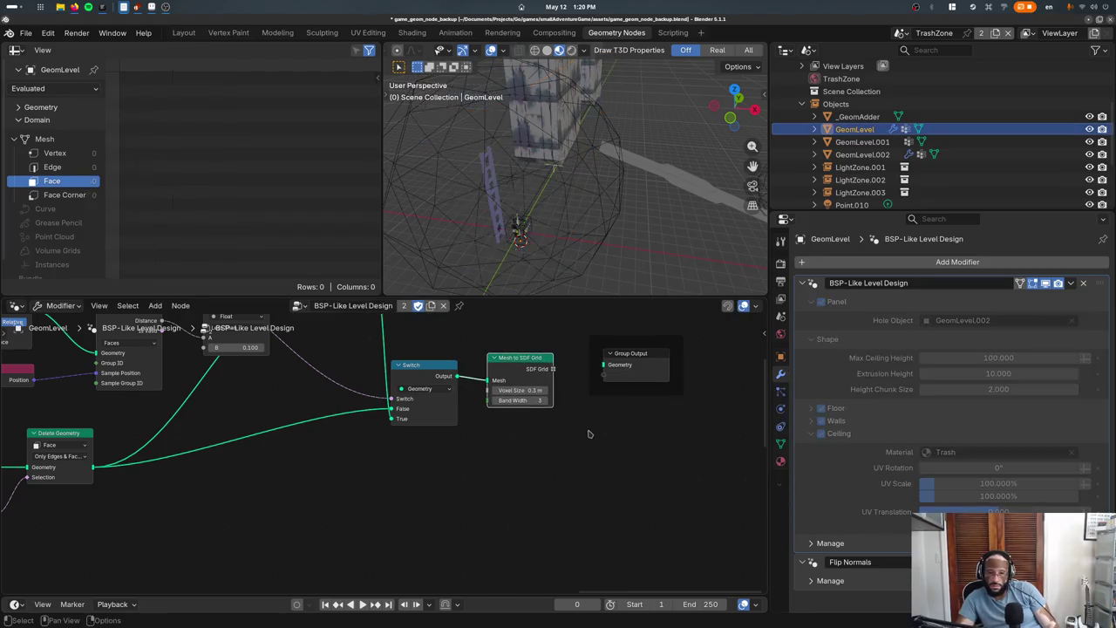
{"action": "key", "text": "shift+a"}
{"action": "type", "text": "grid to mesh"}
{"action": "key", "text": "Return"}
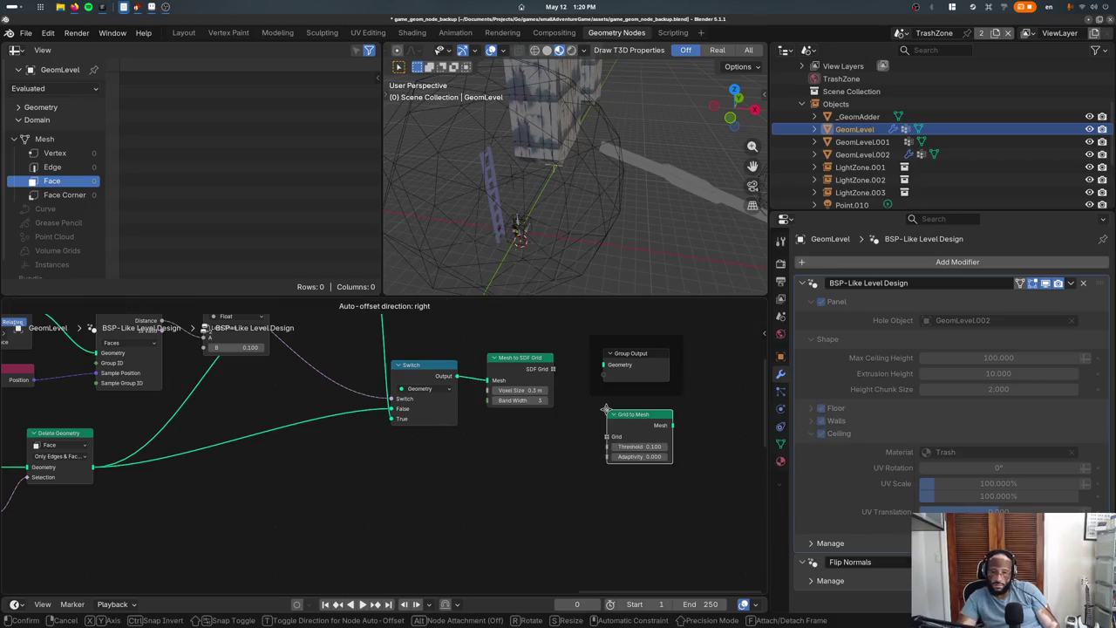
{"action": "left_click", "coordinate": [639, 397]}
{"action": "left_click_drag", "start_coordinate": [648, 382], "coordinate": [660, 387]}
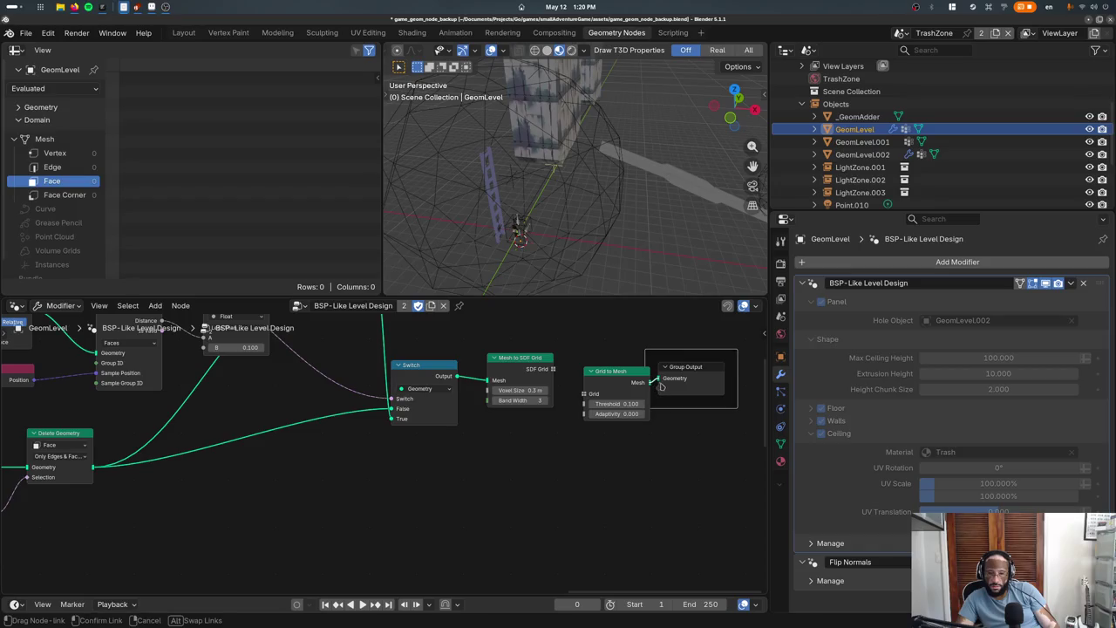
{"action": "left_click_drag", "start_coordinate": [587, 394], "coordinate": [553, 369]}
Inspect the remeshed level from above and edit the voxel size value
{"action": "mouse_move", "coordinate": [615, 249]}
{"action": "middle_mouse_down"}
{"action": "mouse_move", "coordinate": [644, 257]}
{"action": "mouse_move", "coordinate": [600, 258]}
{"action": "mouse_move", "coordinate": [596, 232]}
{"action": "mouse_move", "coordinate": [567, 234]}
{"action": "middle_mouse_up"}
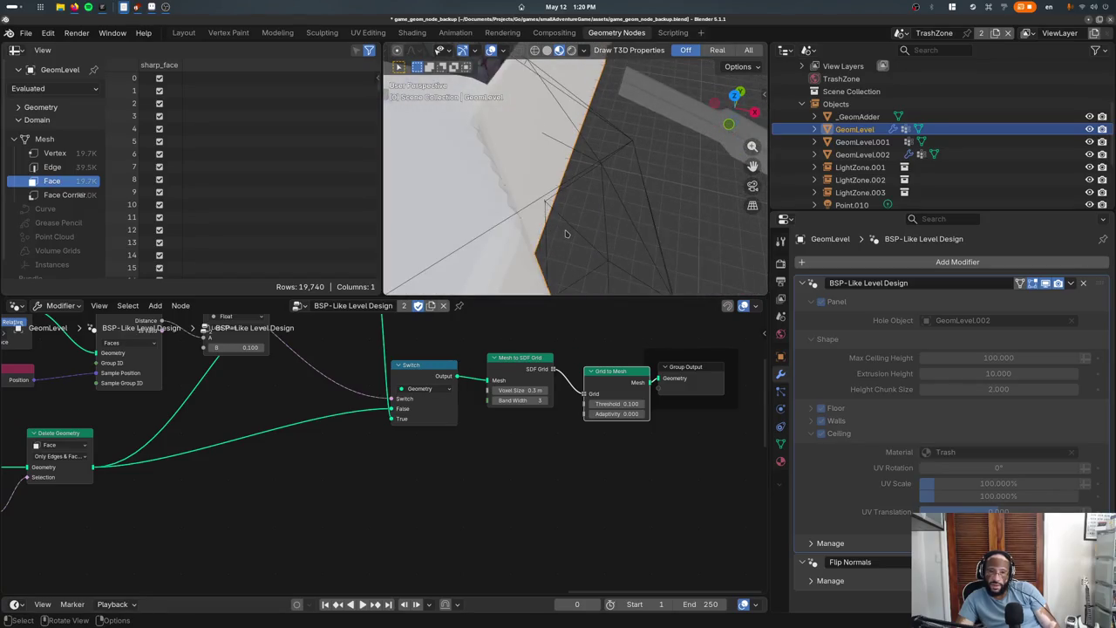
{"action": "left_click_drag", "start_coordinate": [619, 373], "coordinate": [607, 356]}
{"action": "mouse_move", "coordinate": [580, 252]}
{"action": "middle_mouse_down", "text": "alt"}
{"action": "mouse_move", "coordinate": [548, 211]}
{"action": "mouse_move", "coordinate": [580, 212]}
{"action": "mouse_move", "coordinate": [549, 220]}
{"action": "middle_mouse_up", "text": "alt"}
{"action": "left_click", "coordinate": [551, 223]}
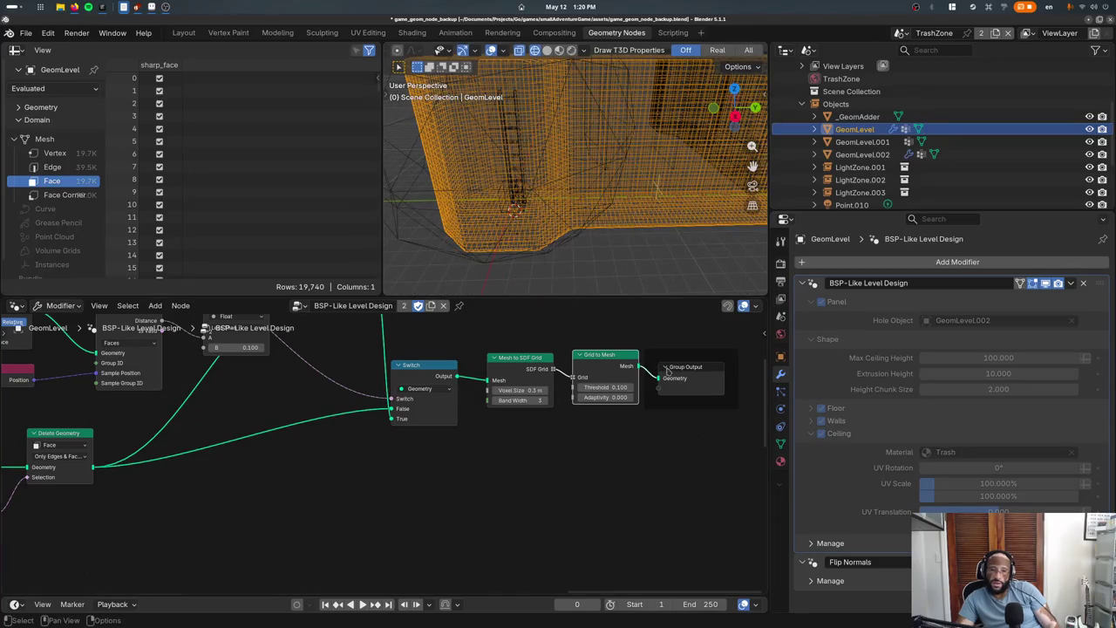
{"action": "left_click_drag", "start_coordinate": [663, 367], "coordinate": [713, 355]}
{"action": "left_click_drag", "start_coordinate": [639, 365], "coordinate": [660, 367]}
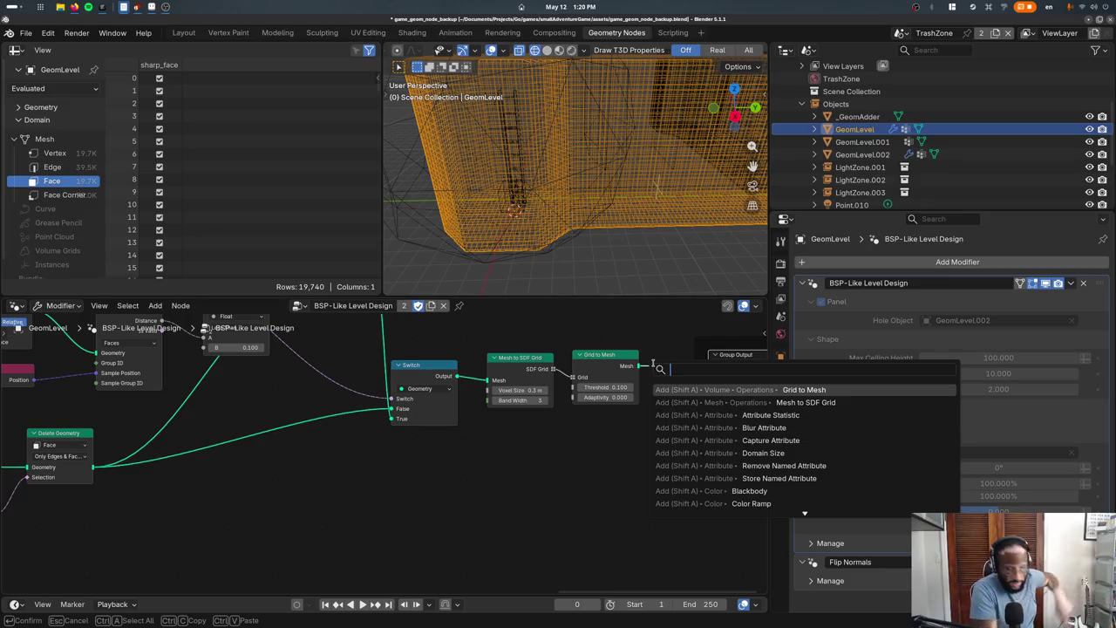
{"action": "key", "text": "Escape"}
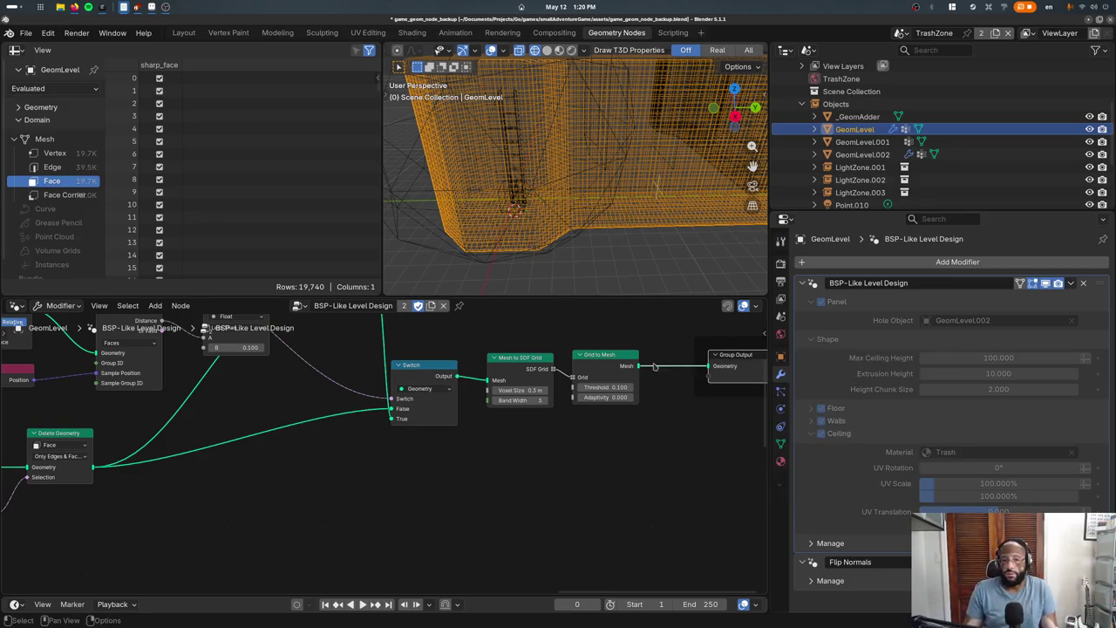
{"action": "double_click", "coordinate": [546, 386]}
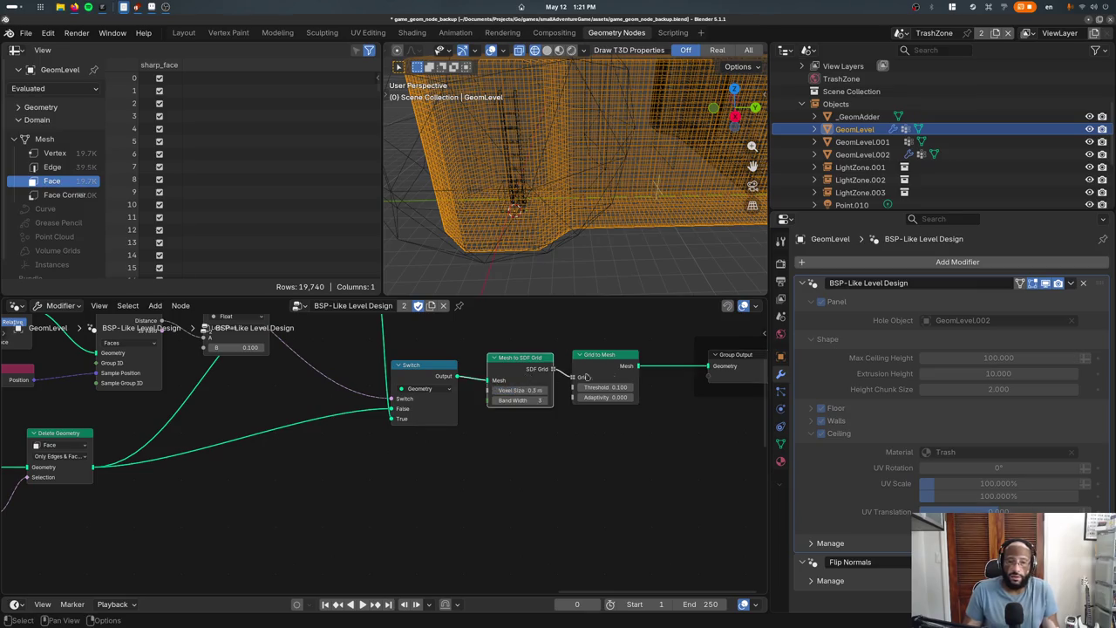
Delete the SDF remesh nodes and relink Switch directly to Group Output
{"action": "key", "text": "x"}
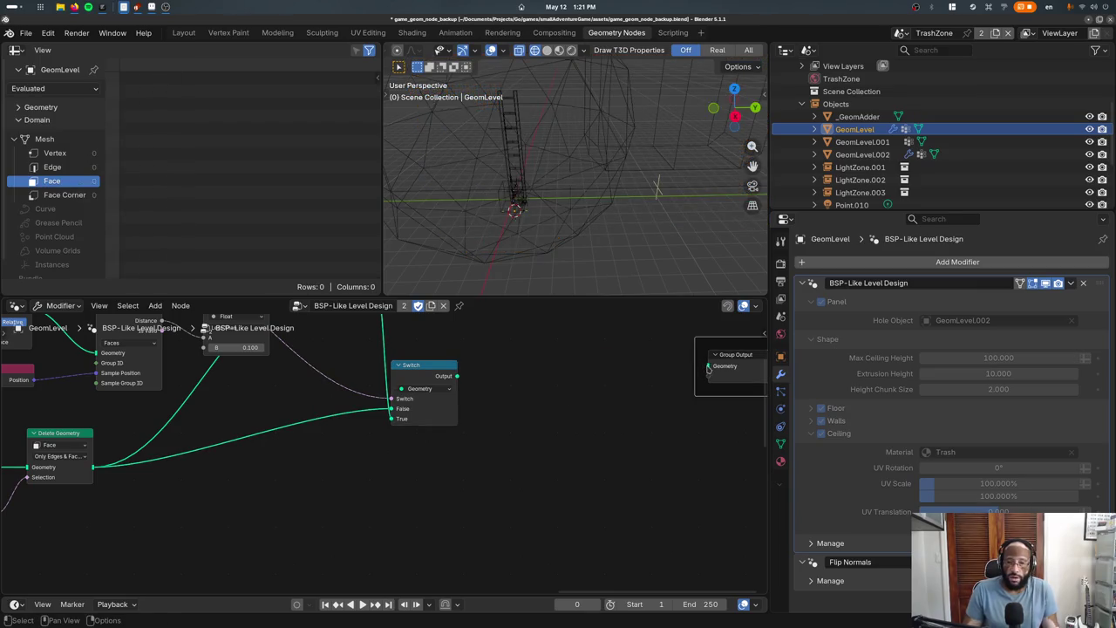
{"action": "left_click_drag", "start_coordinate": [702, 373], "coordinate": [457, 375]}
{"action": "left_click_drag", "start_coordinate": [739, 381], "coordinate": [562, 380]}
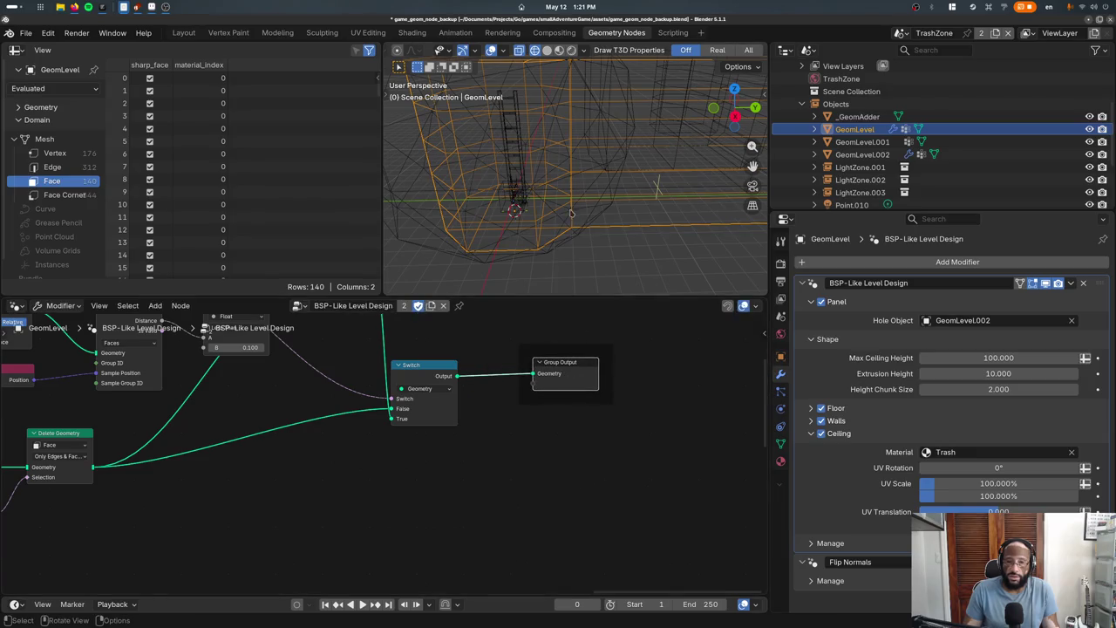
Switch the viewport to Material Preview and enter Edit Mode on the level
{"action": "key", "text": "z"}
{"action": "left_click", "coordinate": [577, 279]}
{"action": "mouse_move", "coordinate": [577, 280]}
{"action": "middle_mouse_down"}
{"action": "mouse_move", "coordinate": [601, 227]}
{"action": "mouse_move", "coordinate": [562, 218]}
{"action": "middle_mouse_up"}
{"action": "key", "text": "Tab"}
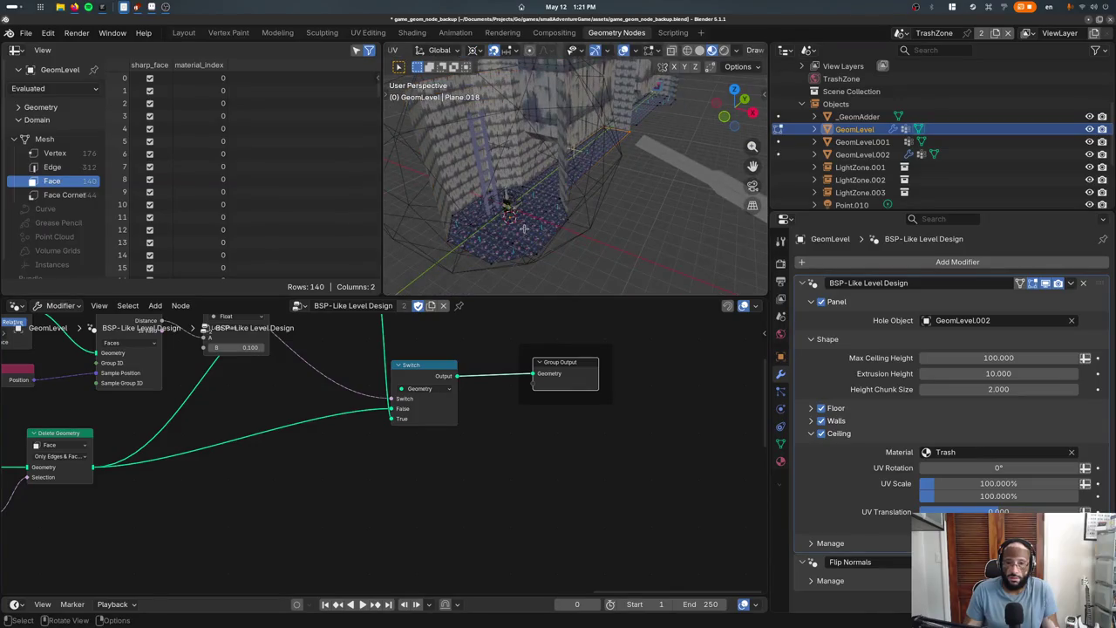
Select a floor face and show the mesh's data and material properties
{"action": "scroll", "coordinate": [574, 45], "scroll_direction": "right", "scroll_amount": 2}
{"action": "scroll", "coordinate": [576, 50], "scroll_direction": "right", "scroll_amount": 2}
{"action": "scroll", "coordinate": [577, 55], "scroll_direction": "right", "scroll_amount": 2}
{"action": "scroll", "coordinate": [593, 54], "scroll_direction": "left", "scroll_amount": 2}
{"action": "scroll", "coordinate": [540, 54], "scroll_direction": "left", "scroll_amount": 2}
{"action": "scroll", "coordinate": [488, 55], "scroll_direction": "left", "scroll_amount": 2}
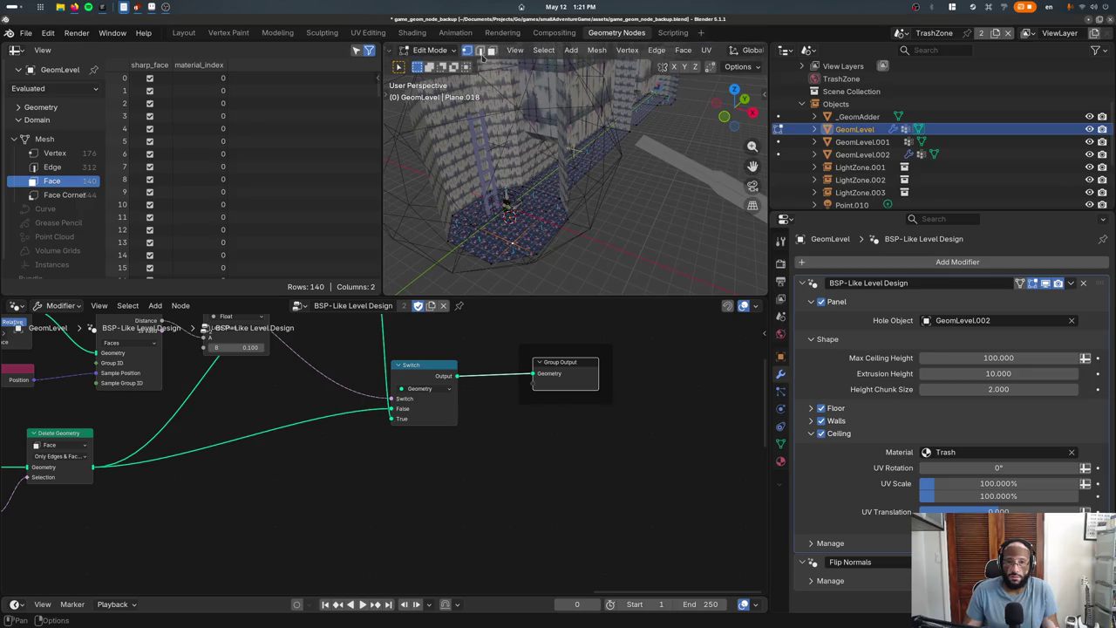
{"action": "left_click", "coordinate": [504, 222]}
{"action": "left_click", "coordinate": [780, 443]}
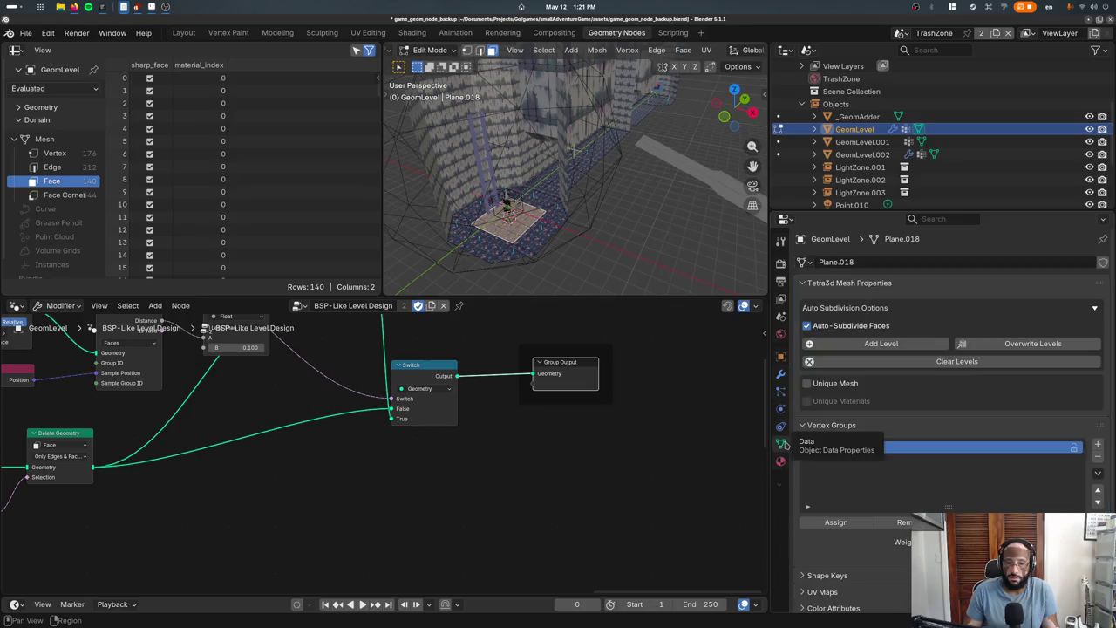
{"action": "key", "text": "Tab"}
{"action": "key", "text": "Tab"}
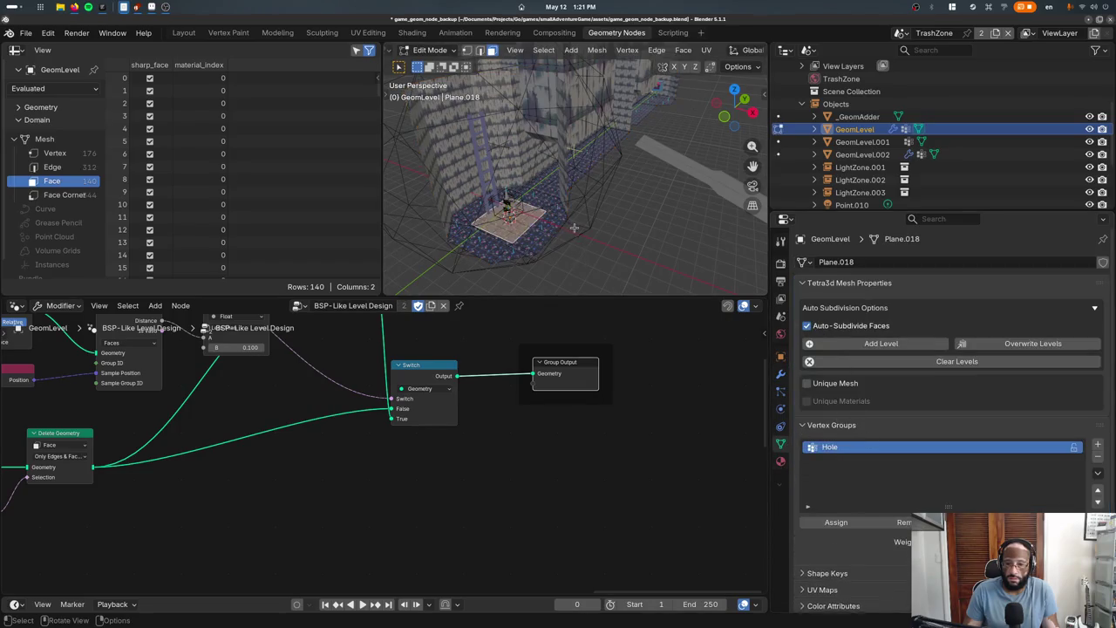
{"action": "left_click", "coordinate": [780, 461]}
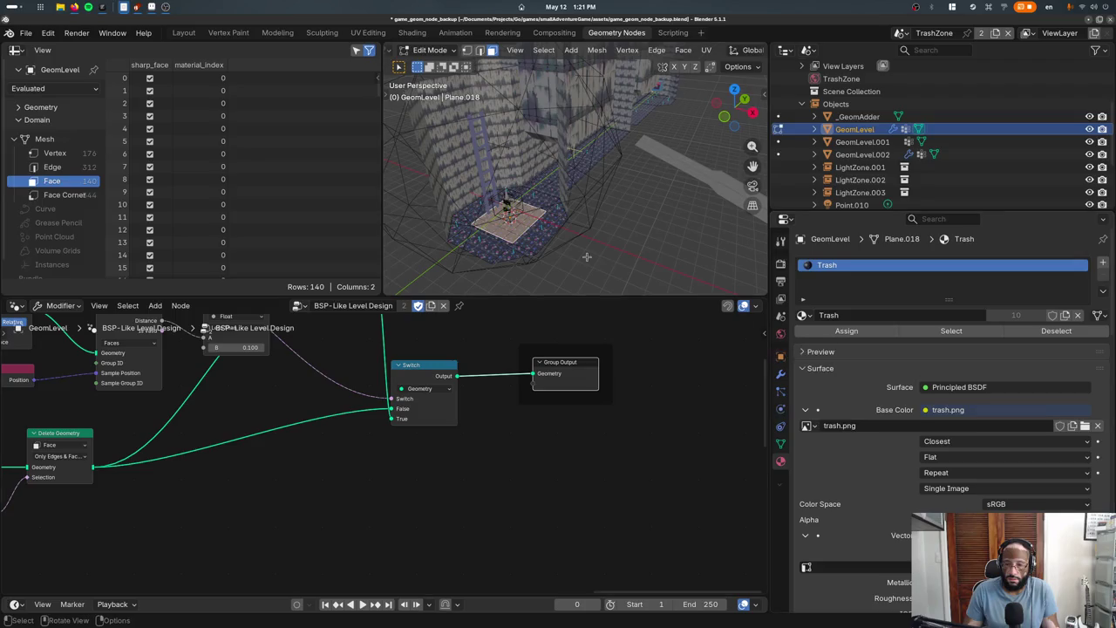
Assign the Player material to the slot instead of TrashZonePlayerHands, back in Object Mode
{"action": "left_click", "coordinate": [1064, 315]}
{"action": "left_click", "coordinate": [803, 315]}
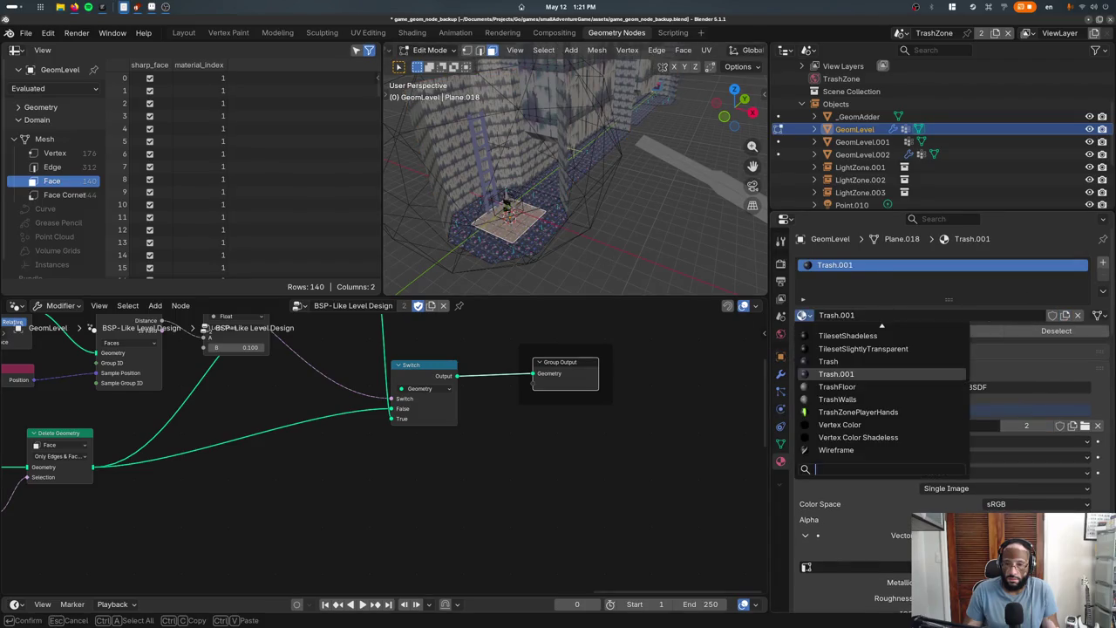
{"action": "left_click", "coordinate": [833, 411]}
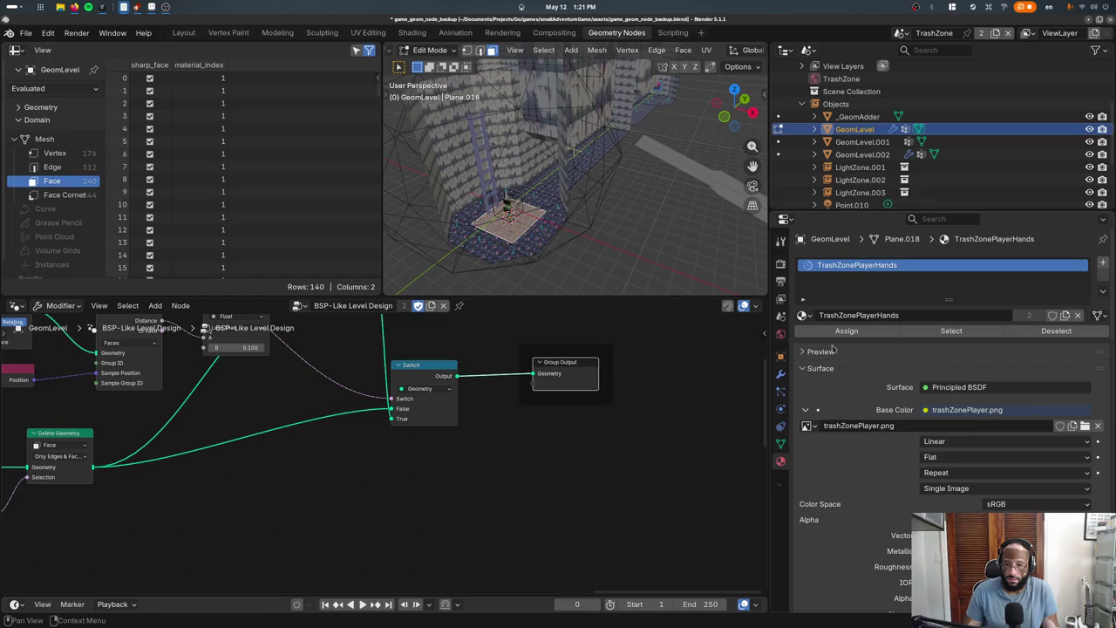
{"action": "left_click", "coordinate": [836, 331]}
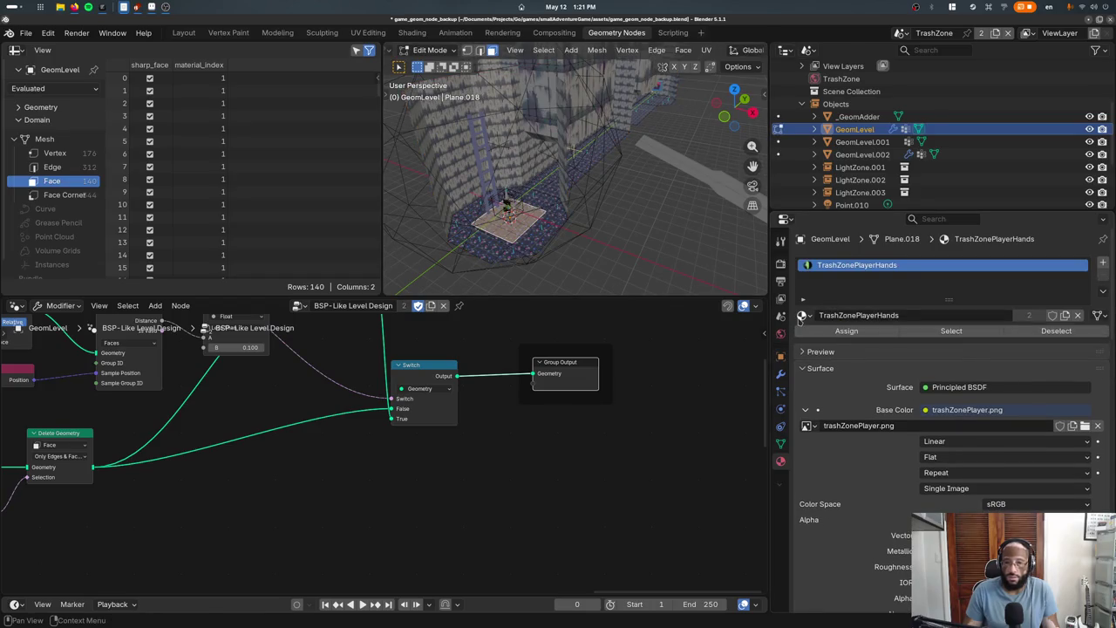
{"action": "left_click", "coordinate": [801, 316]}
{"action": "scroll", "coordinate": [823, 372], "scroll_direction": "up", "scroll_amount": 5}
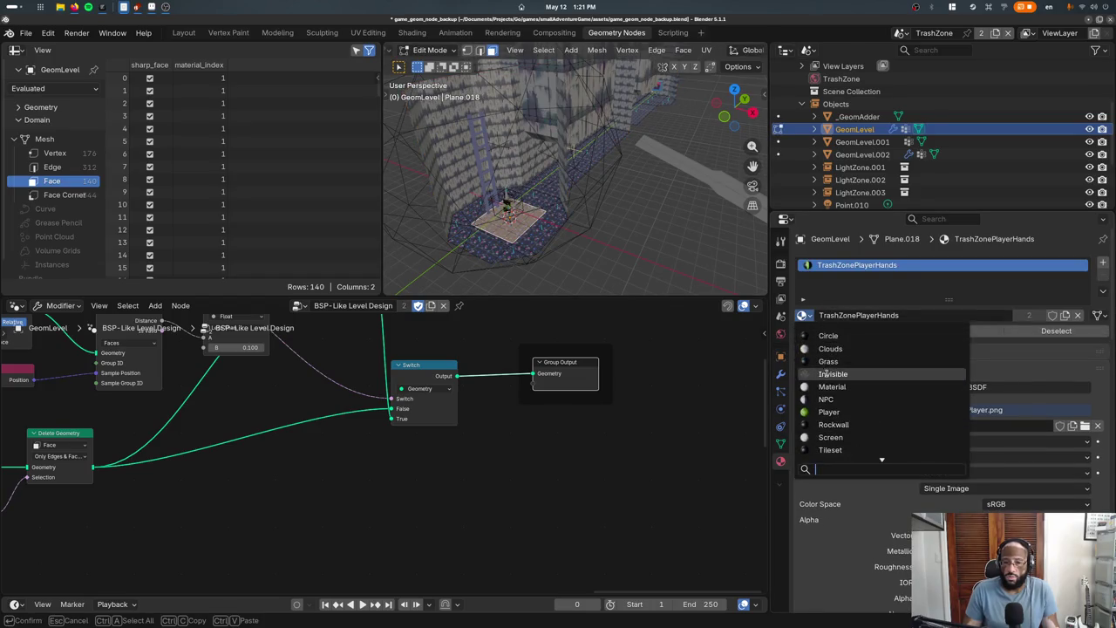
{"action": "left_click", "coordinate": [829, 412]}
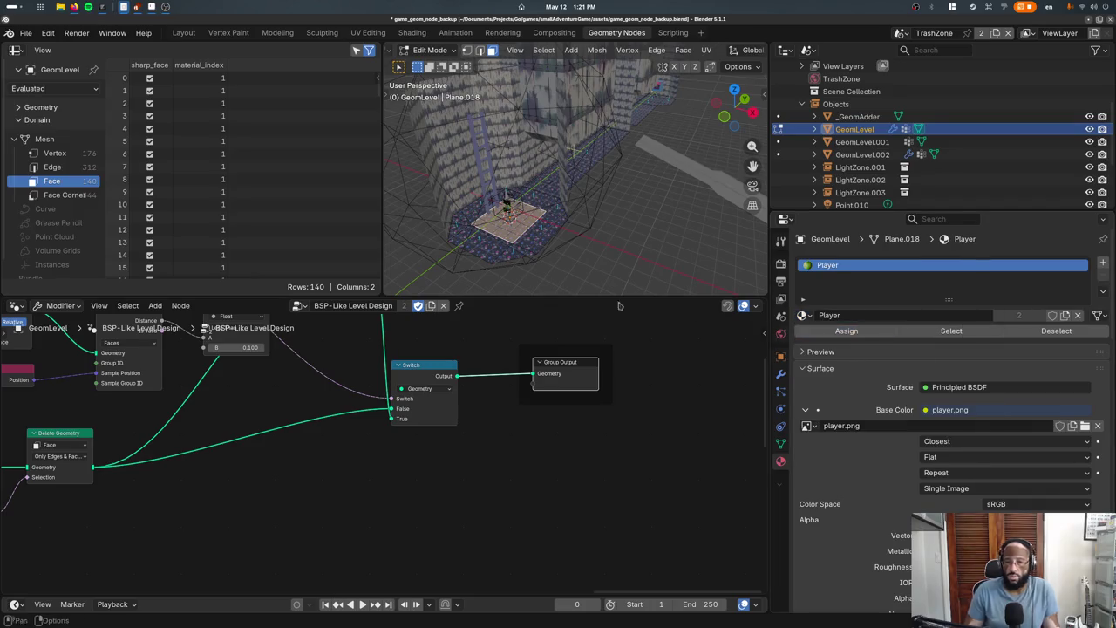
{"action": "key", "text": "Tab"}
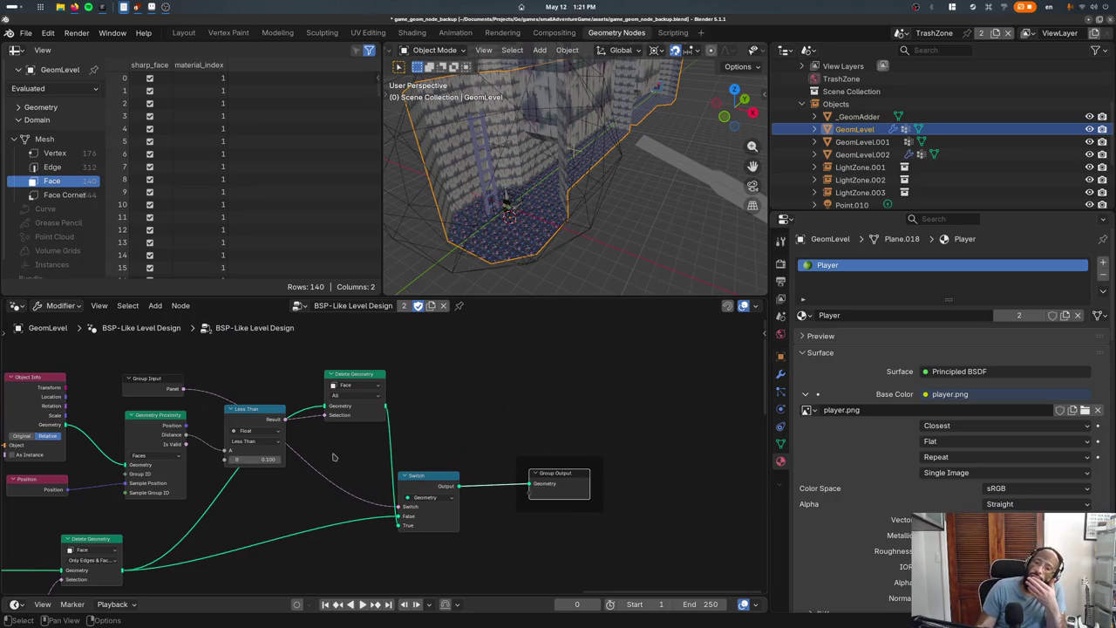
Move the Set Material node up and clear of the overlapping Group Input node
{"action": "middle_click_drag", "start_coordinate": [265, 478], "coordinate": [527, 357]}
{"action": "mouse_move", "coordinate": [510, 491]}
{"action": "middle_mouse_down"}
{"action": "mouse_move", "coordinate": [309, 455]}
{"action": "mouse_move", "coordinate": [483, 355]}
{"action": "mouse_move", "coordinate": [331, 472]}
{"action": "mouse_move", "coordinate": [499, 471]}
{"action": "mouse_move", "coordinate": [471, 426]}
{"action": "mouse_move", "coordinate": [590, 469]}
{"action": "middle_mouse_up"}
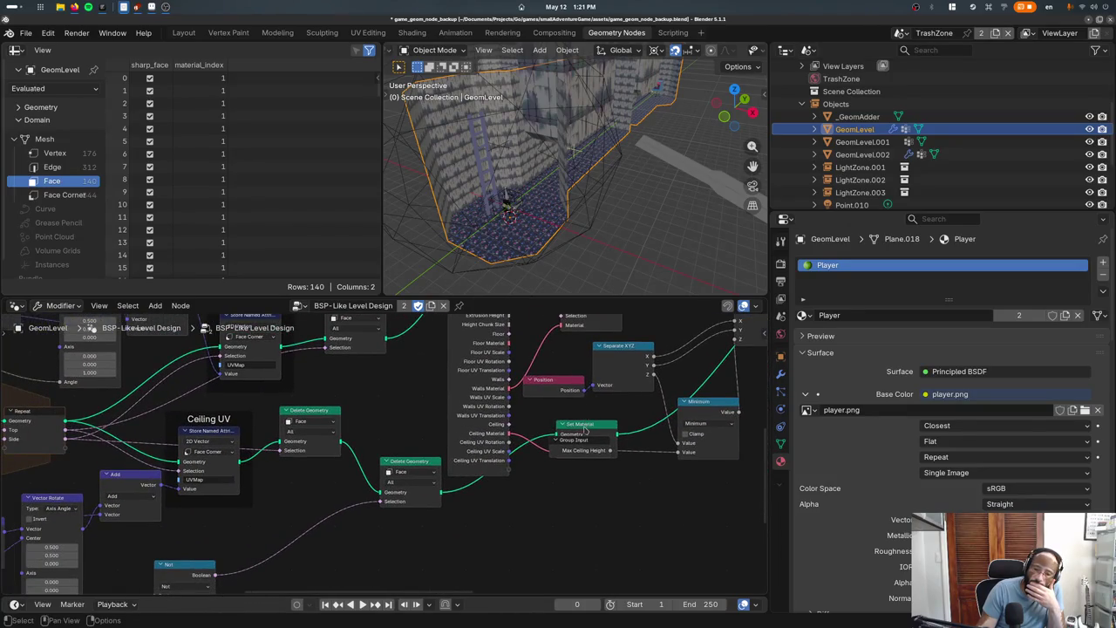
{"action": "left_click_drag", "start_coordinate": [585, 427], "coordinate": [583, 415]}
{"action": "left_click_drag", "start_coordinate": [579, 454], "coordinate": [581, 477]}
{"action": "left_click_drag", "start_coordinate": [582, 423], "coordinate": [573, 435]}
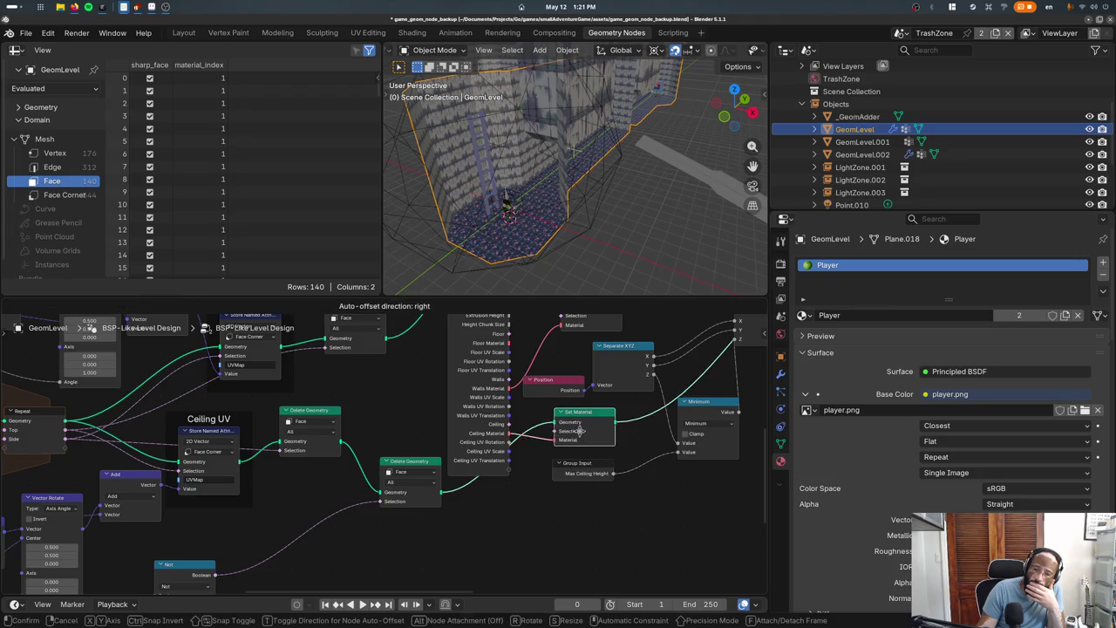
{"action": "scroll", "coordinate": [569, 463], "scroll_direction": "up", "scroll_amount": 1}
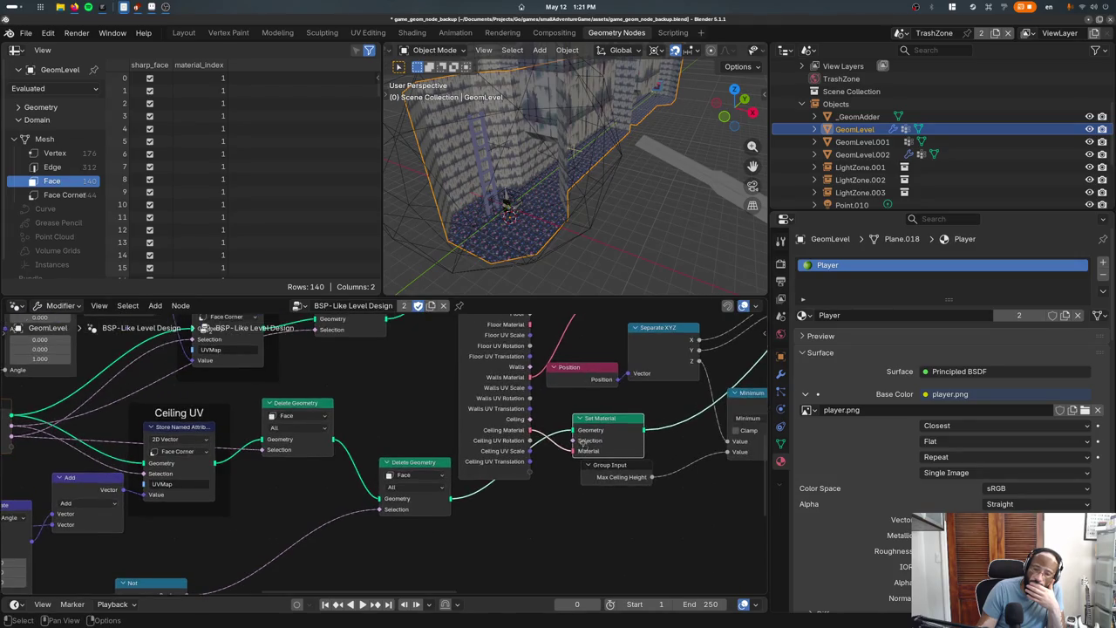
{"action": "middle_click_drag", "start_coordinate": [602, 353], "coordinate": [463, 448]}
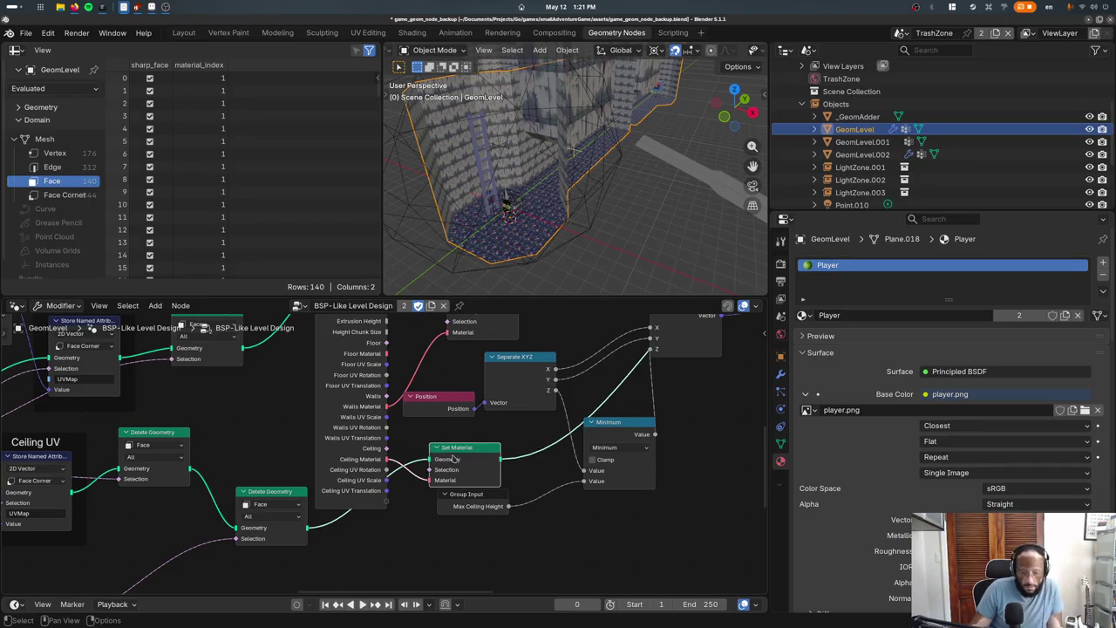
Mute Set Material to inspect the level with it bypassed, then unmute it
{"action": "right_click", "coordinate": [462, 453]}
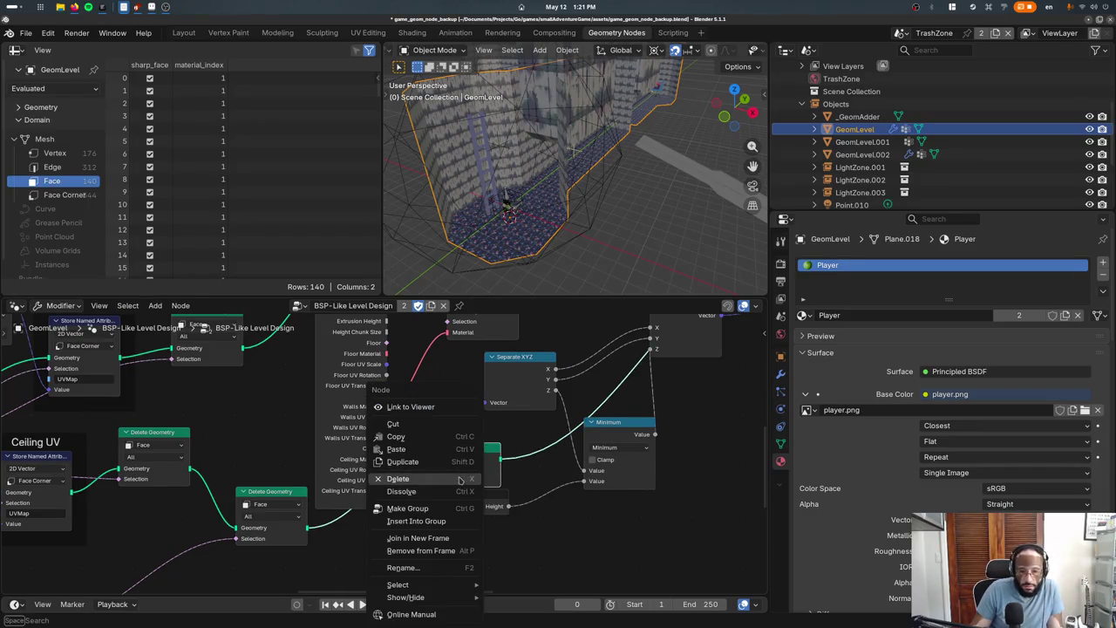
{"action": "mouse_move", "coordinate": [406, 597]}
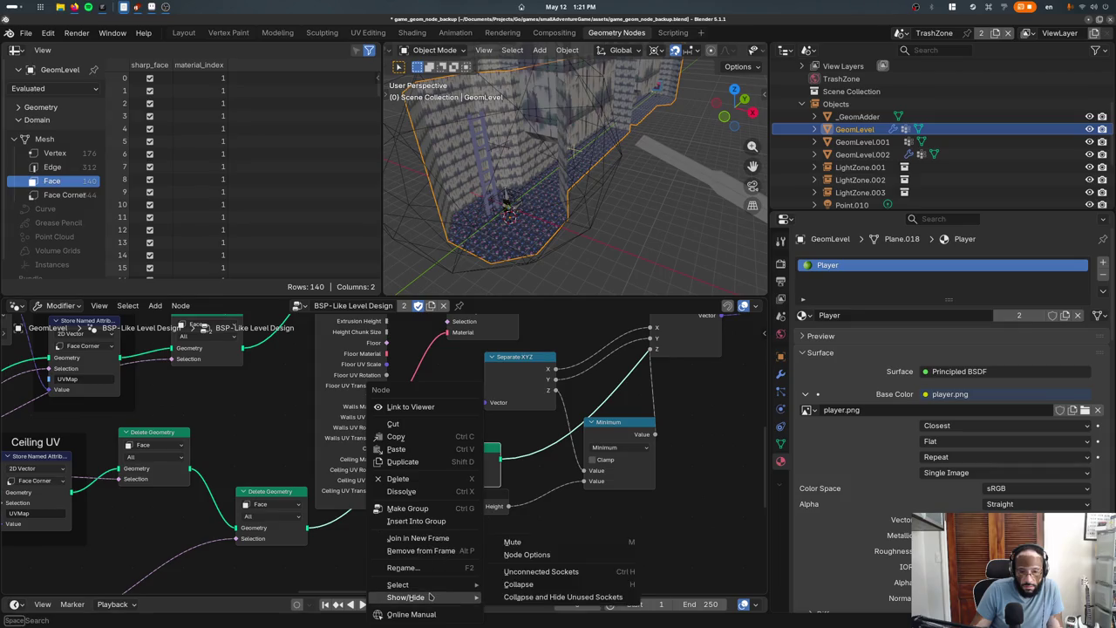
{"action": "key", "text": "m"}
{"action": "key", "text": "m"}
{"action": "key", "text": "m"}
{"action": "middle_click_drag", "start_coordinate": [542, 162], "coordinate": [577, 200]}
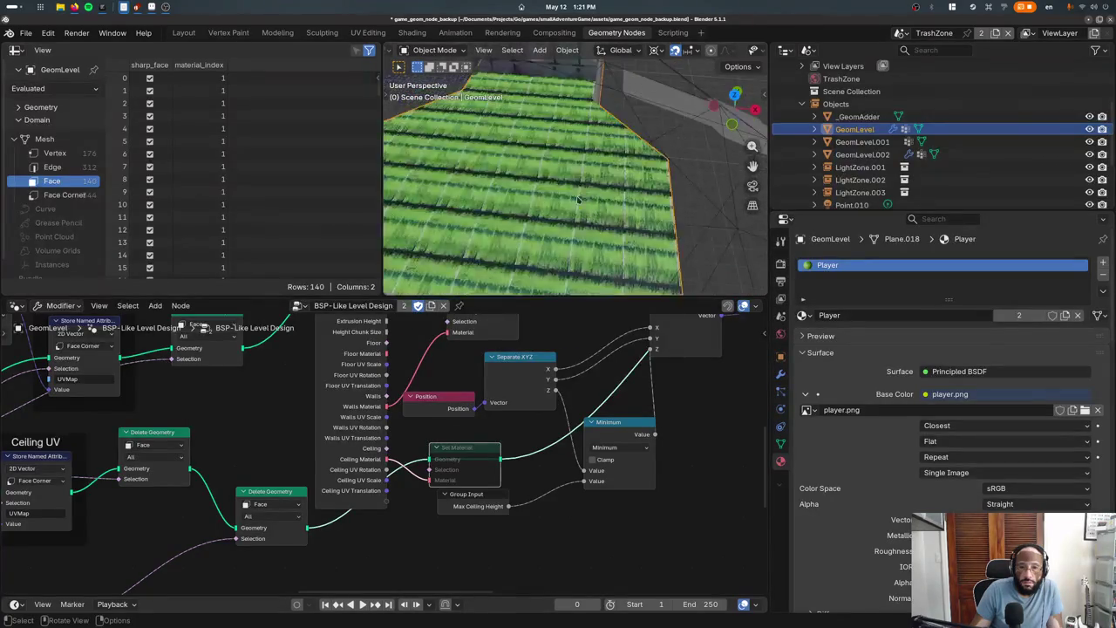
{"action": "scroll", "coordinate": [577, 201], "scroll_direction": "down", "scroll_amount": 5}
{"action": "right_click", "coordinate": [577, 201]}
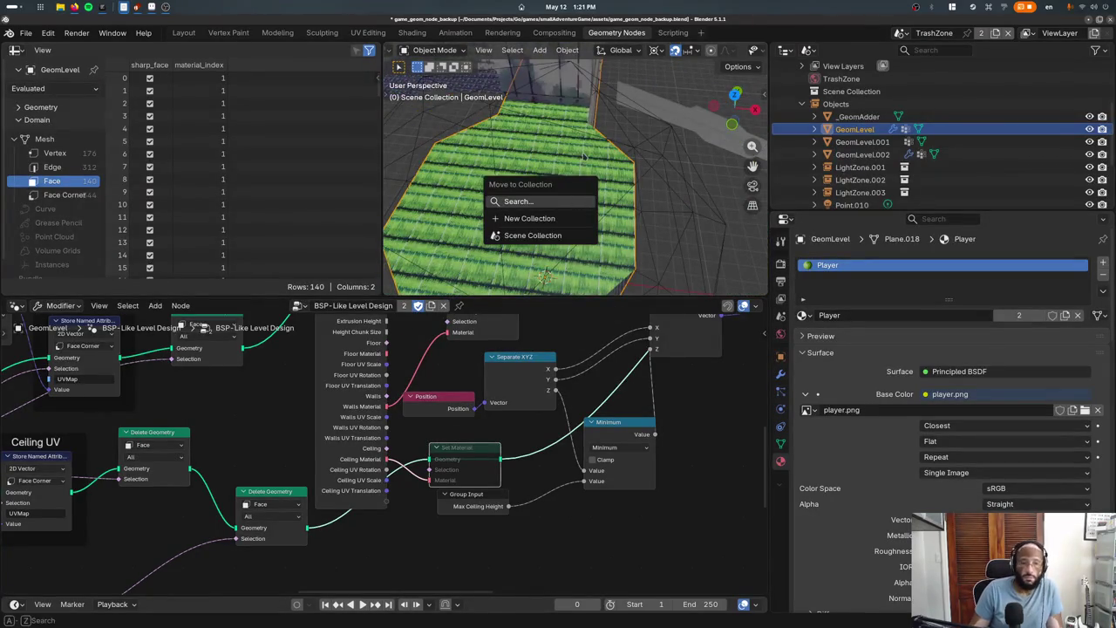
{"action": "key", "text": "m"}
{"action": "key", "text": "m"}
{"action": "key", "text": "m"}
{"action": "mouse_move", "coordinate": [575, 200]}
{"action": "middle_mouse_down"}
{"action": "mouse_move", "coordinate": [605, 139]}
{"action": "mouse_move", "coordinate": [605, 242]}
{"action": "mouse_move", "coordinate": [576, 279]}
{"action": "middle_mouse_up"}
{"action": "key", "text": "m"}
{"action": "key", "text": "m"}
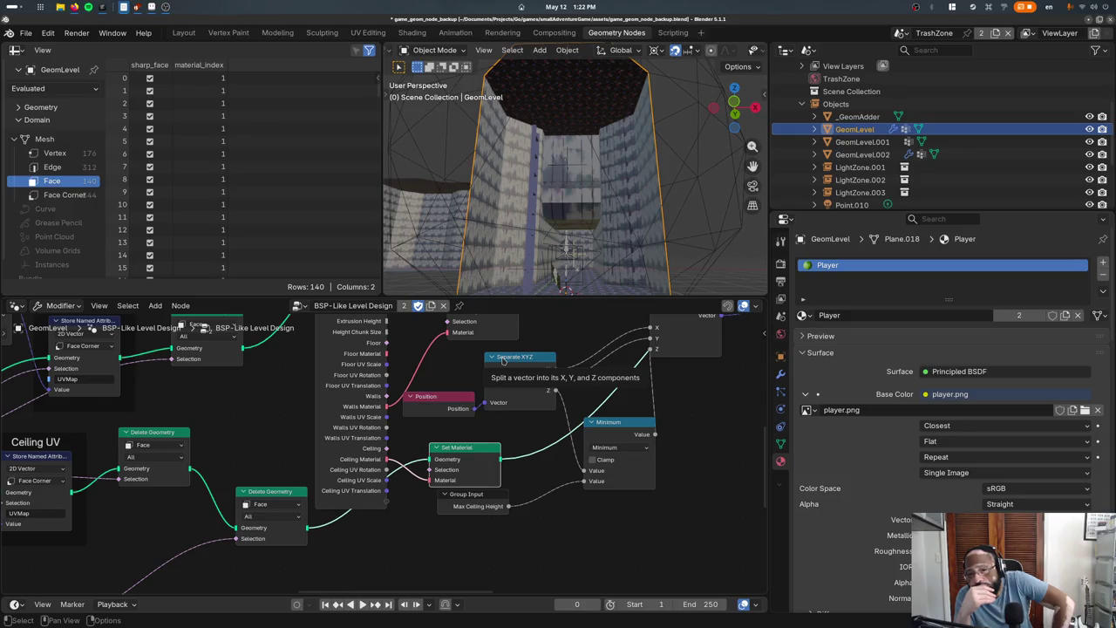
{"action": "mouse_move", "coordinate": [620, 352]}
{"action": "middle_mouse_down"}
{"action": "mouse_move", "coordinate": [561, 451]}
{"action": "mouse_move", "coordinate": [564, 385]}
{"action": "middle_mouse_up"}
{"action": "mouse_move", "coordinate": [500, 229]}
{"action": "middle_mouse_down"}
{"action": "mouse_move", "coordinate": [413, 270]}
{"action": "mouse_move", "coordinate": [471, 200]}
{"action": "middle_mouse_up"}
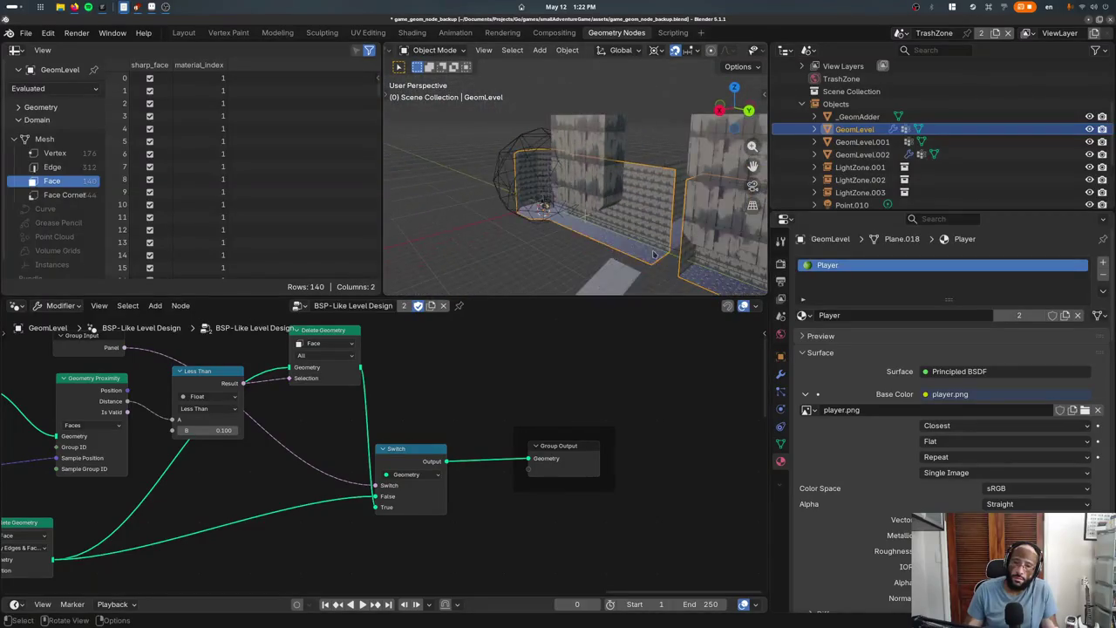
Isolate the level mesh in Edit Mode and move the selected wall edges 3 m along Y
{"action": "key", "text": "Tab"}
{"action": "key", "text": "KP_Divide"}
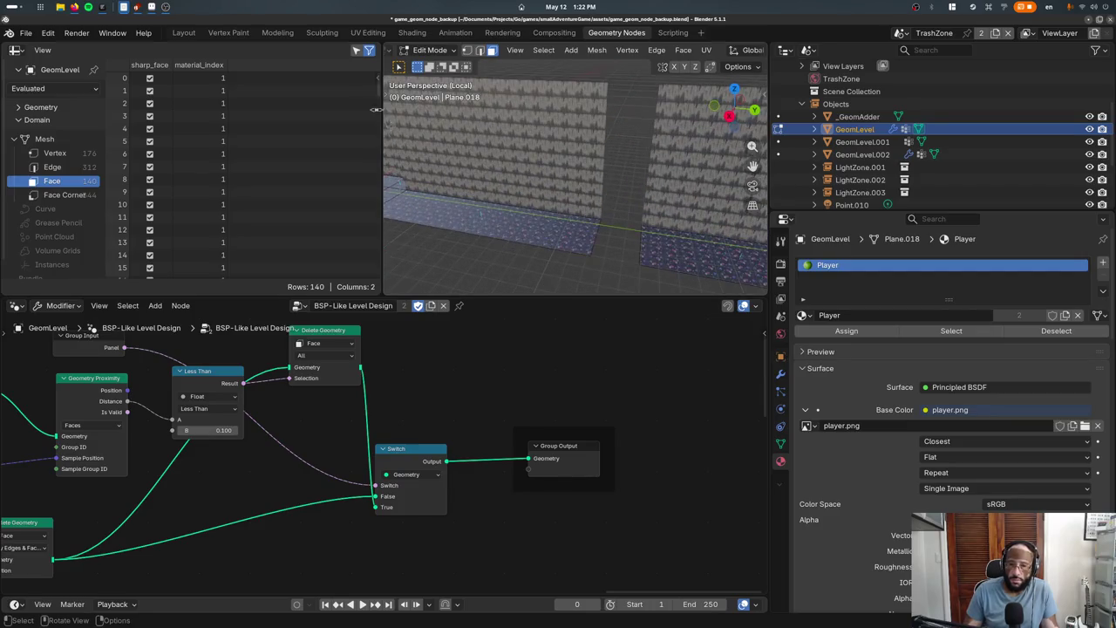
{"action": "left_click", "coordinate": [478, 50]}
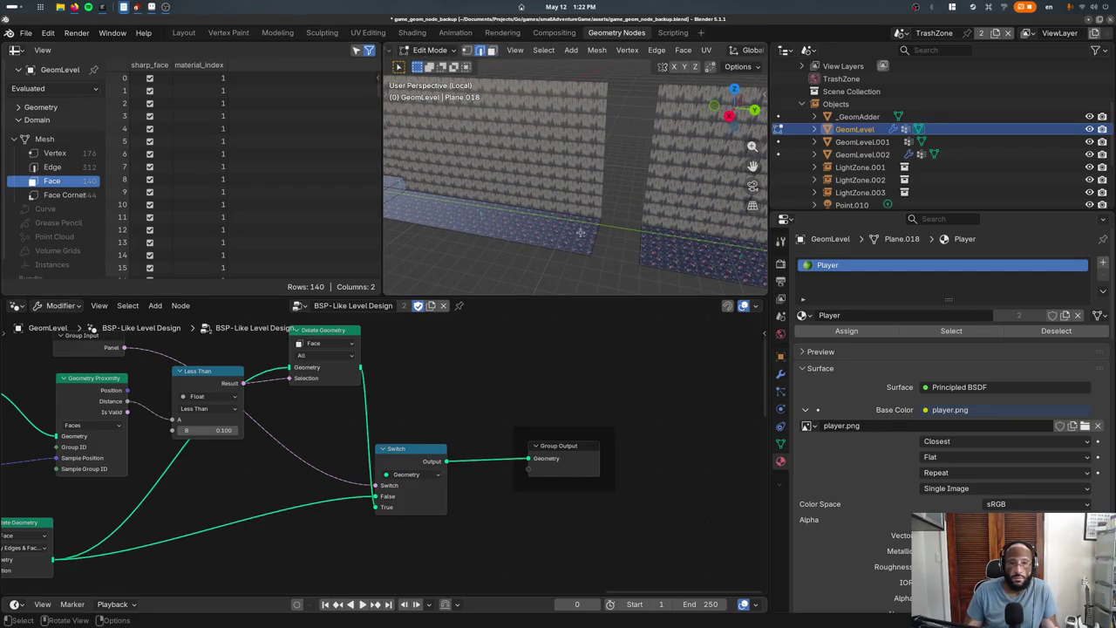
{"action": "key", "text": "g"}
{"action": "key", "text": "y"}
{"action": "key", "text": "3"}
{"action": "key", "text": "Return"}
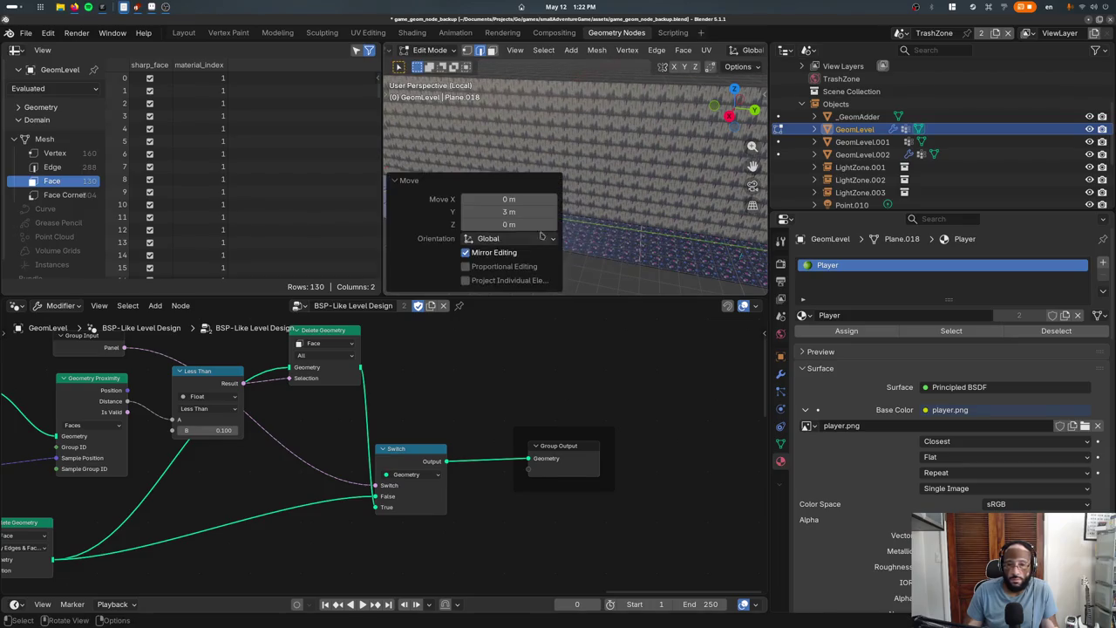
{"action": "middle_click_drag", "start_coordinate": [585, 211], "coordinate": [491, 201]}
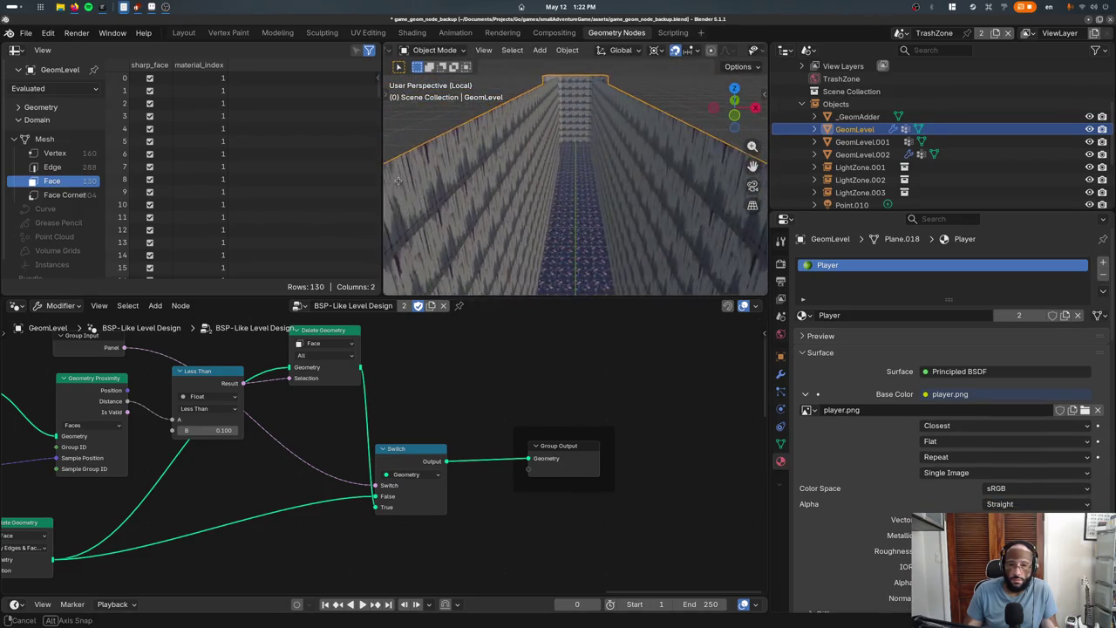
Raise the selected geometry 1 m along Z
{"action": "key", "text": "g"}
{"action": "key", "text": "z"}
{"action": "key", "text": "Escape"}
{"action": "middle_click_drag", "start_coordinate": [516, 148], "coordinate": [483, 221]}
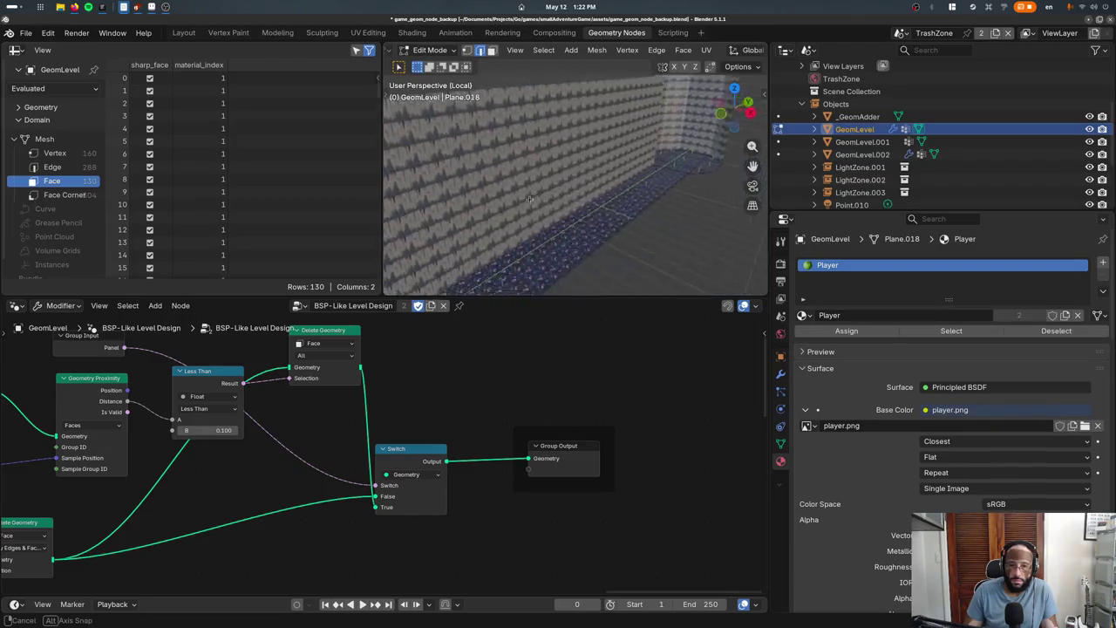
{"action": "key", "text": "g"}
{"action": "key", "text": "z"}
{"action": "key", "text": "1"}
{"action": "key", "text": "Return"}
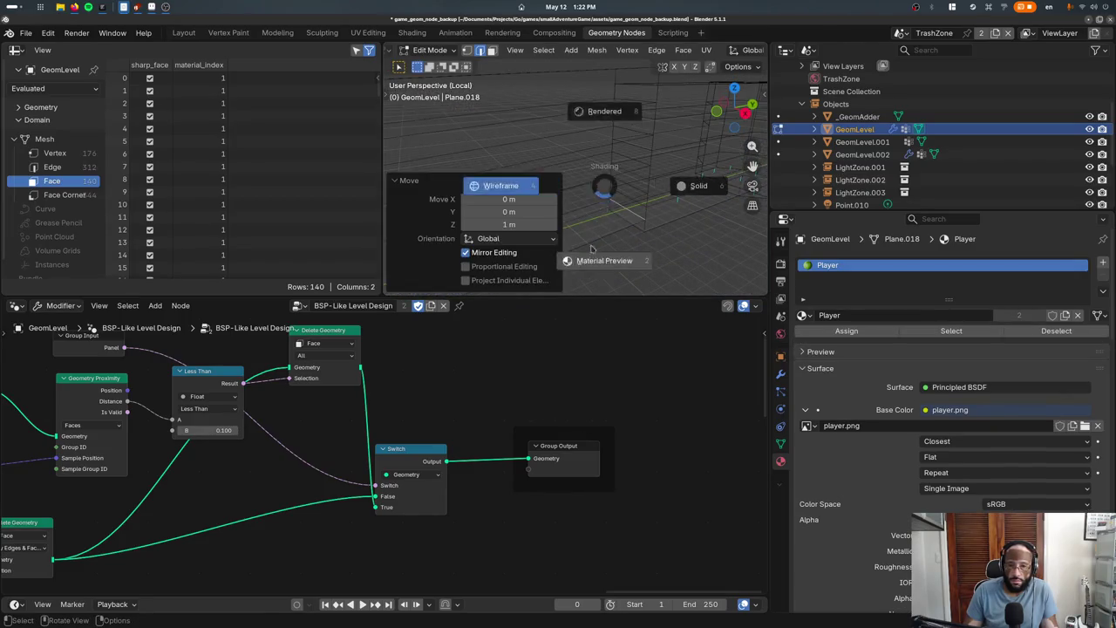
{"action": "scroll", "coordinate": [637, 211], "scroll_direction": "up", "scroll_amount": 3}
{"action": "scroll", "coordinate": [637, 210], "scroll_direction": "up", "scroll_amount": 2}
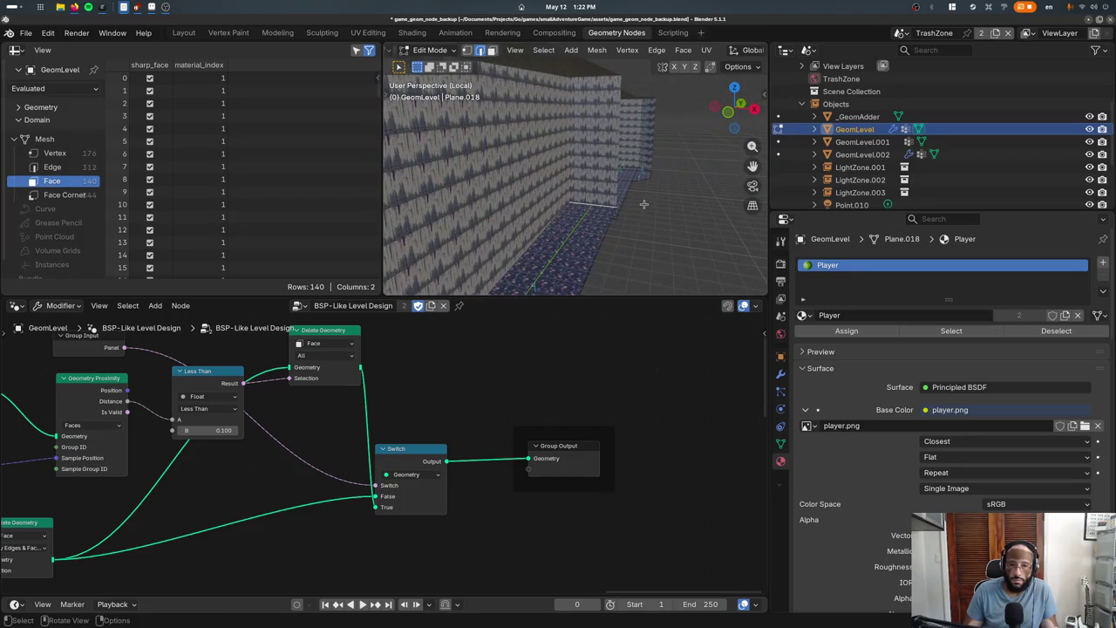
{"action": "mouse_move", "coordinate": [255, 437]}
{"action": "middle_mouse_down"}
{"action": "mouse_move", "coordinate": [475, 423]}
{"action": "mouse_move", "coordinate": [470, 475]}
{"action": "middle_mouse_up"}
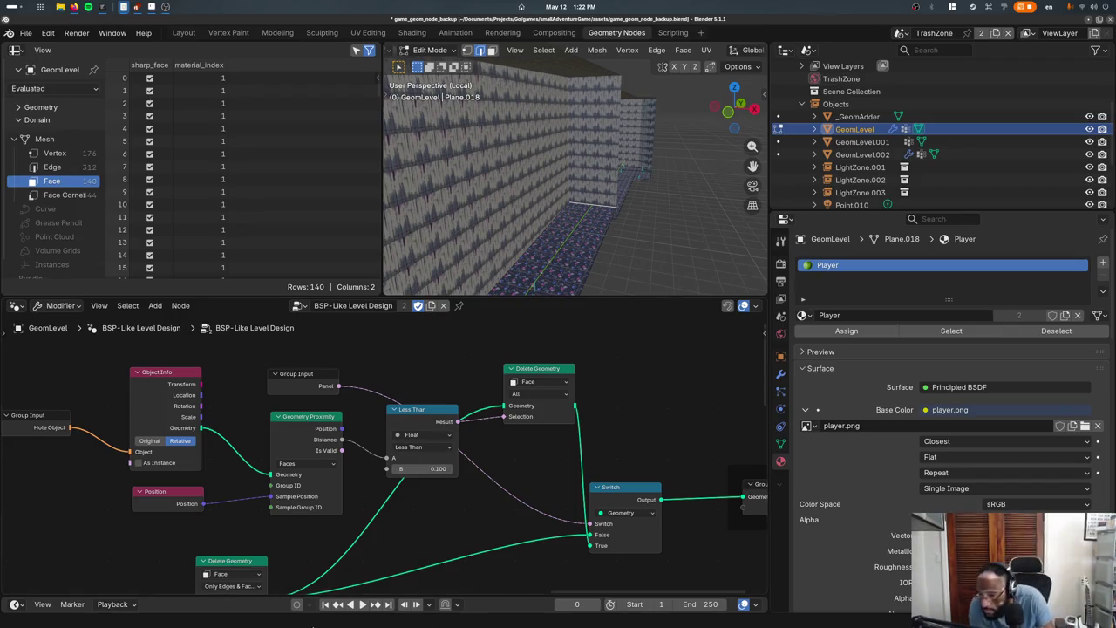
Try swapping in a Mesh Boolean via the F3 node search, then undo and redo it
{"action": "middle_click_drag", "start_coordinate": [623, 211], "coordinate": [575, 178]}
{"action": "key", "text": "F3"}
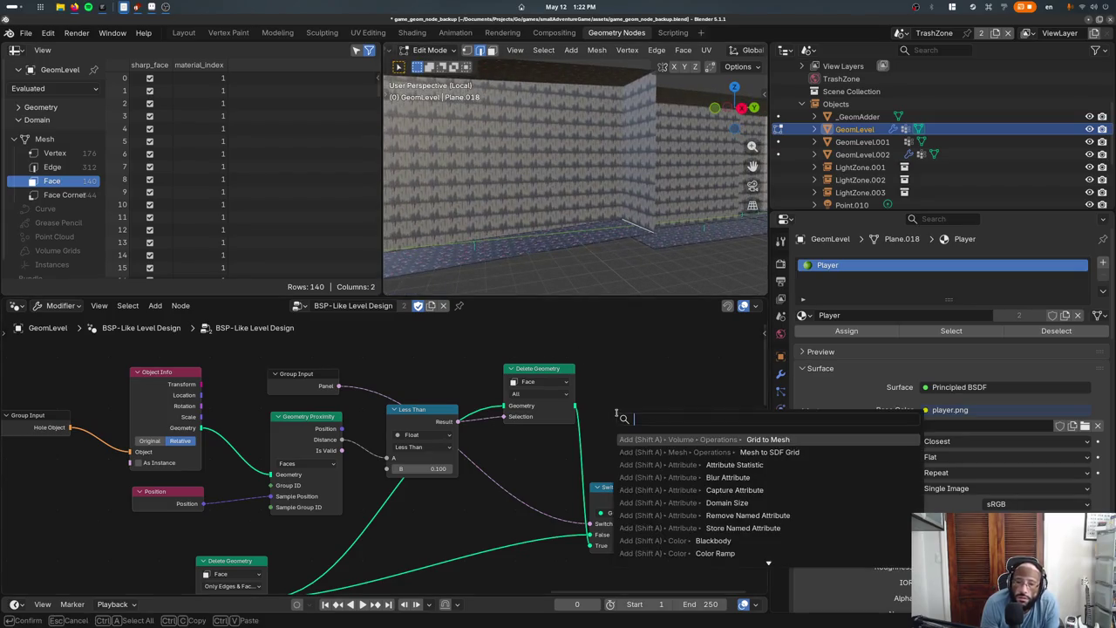
{"action": "type", "text": "boolean"}
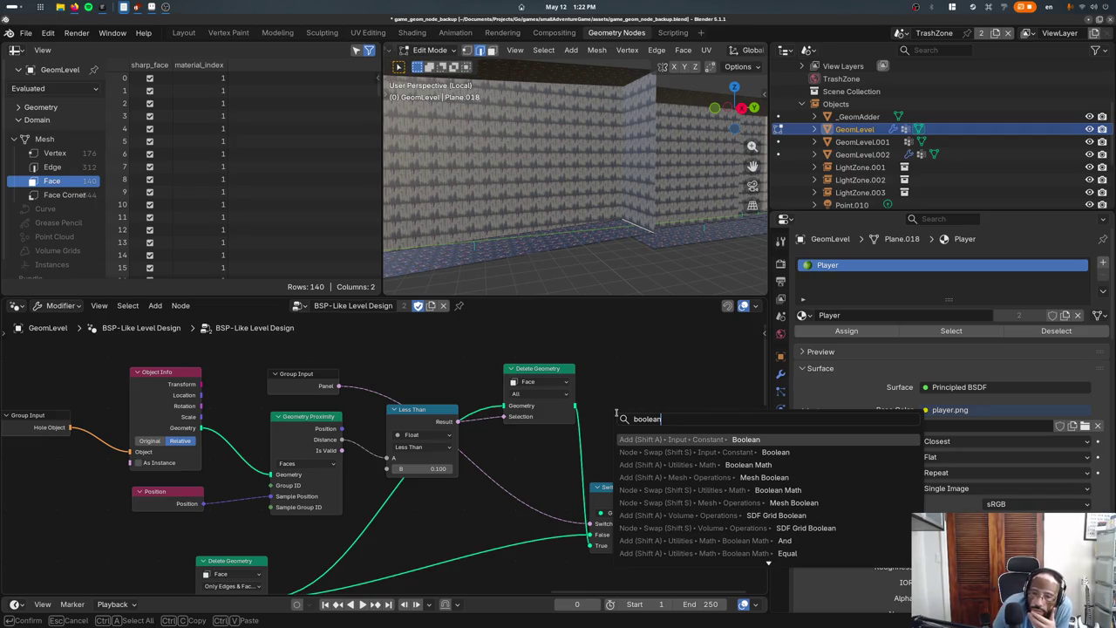
{"action": "key", "text": "Down"}
{"action": "key", "text": "Down"}
{"action": "key", "text": "Down"}
{"action": "key", "text": "Down"}
{"action": "key", "text": "Down"}
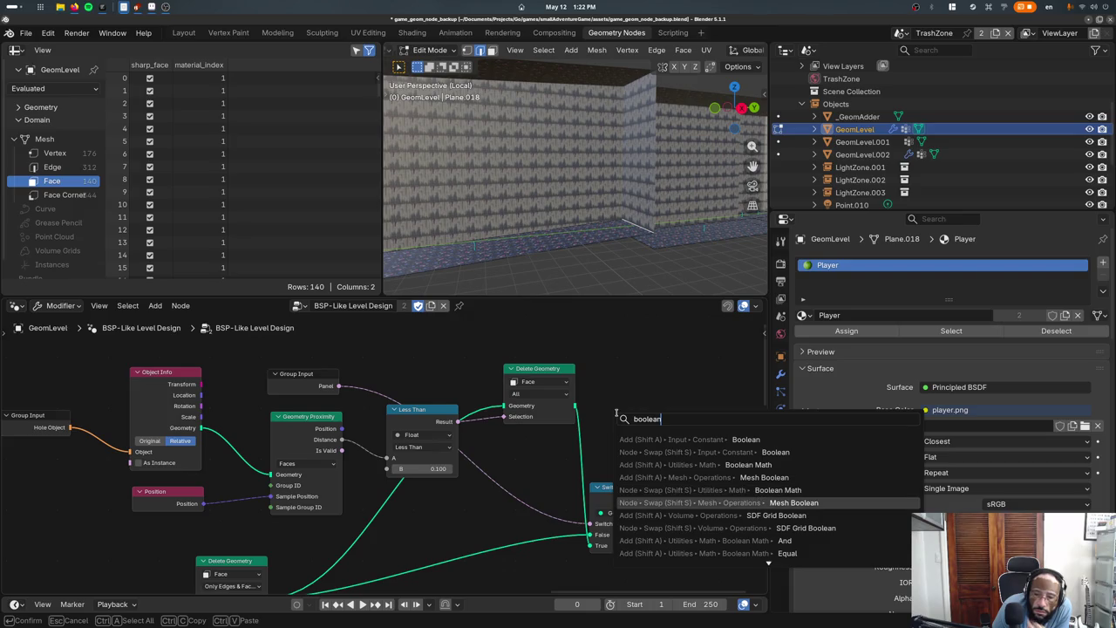
{"action": "key", "text": "Return"}
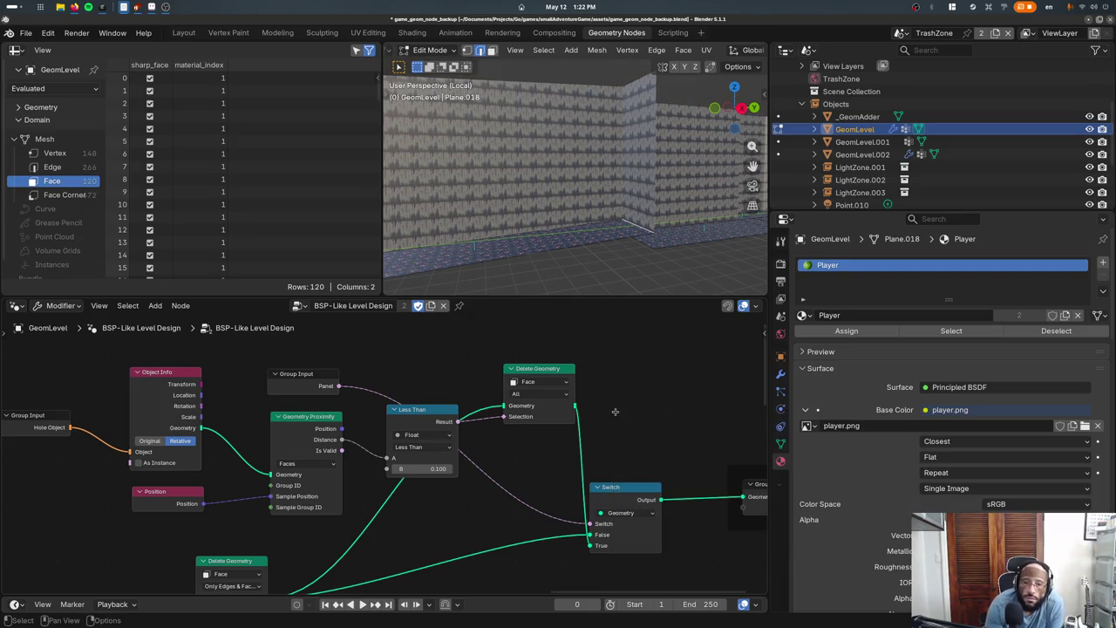
{"action": "scroll", "coordinate": [614, 412], "scroll_direction": "down", "scroll_amount": 5, "text": "ctrl"}
{"action": "key", "text": "ctrl+z"}
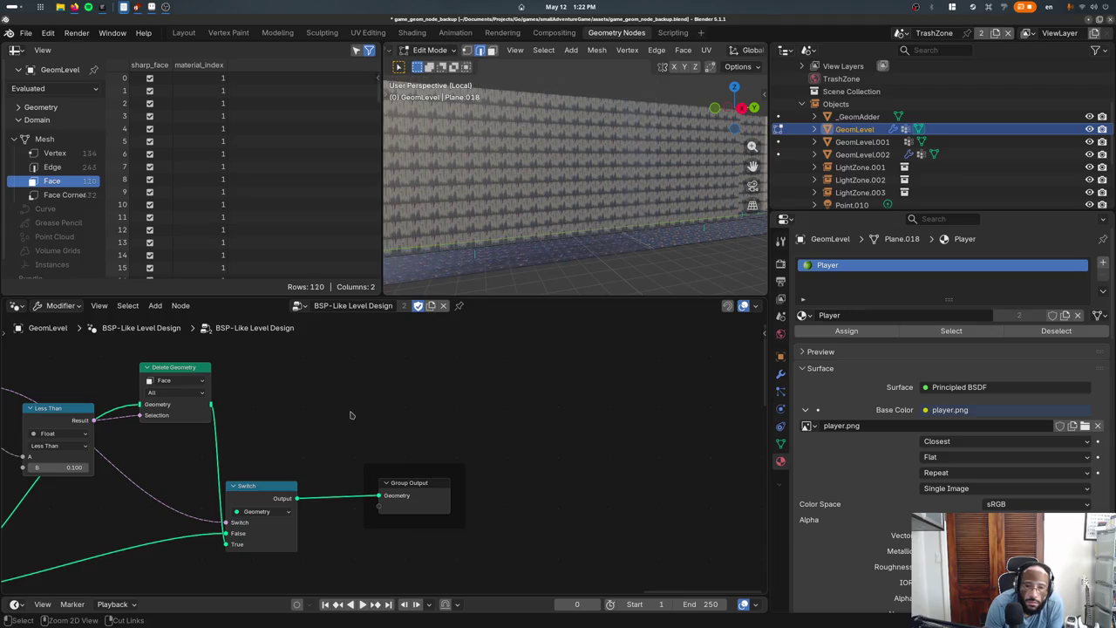
{"action": "key", "text": "ctrl+shift+z"}
Drop a Mesh Boolean node on the link to Group Output and feed Switch into Mesh 2
{"action": "key", "text": "shift+a"}
{"action": "type", "text": "boolean mes"}
{"action": "key", "text": "Return"}
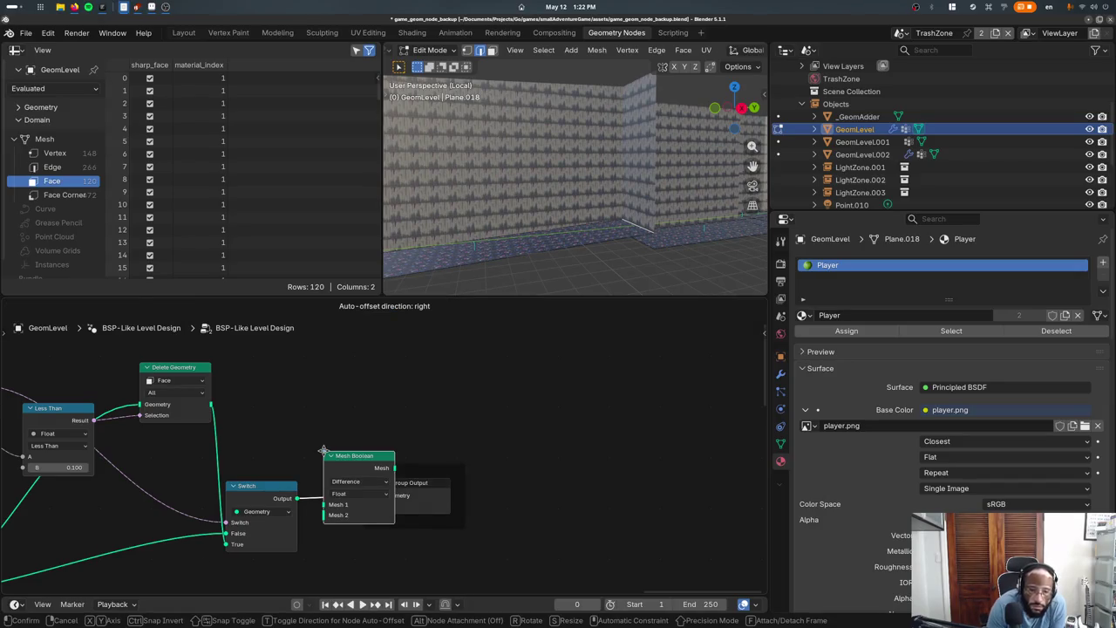
{"action": "left_click", "coordinate": [324, 453]}
{"action": "left_click_drag", "start_coordinate": [323, 514], "coordinate": [300, 509]}
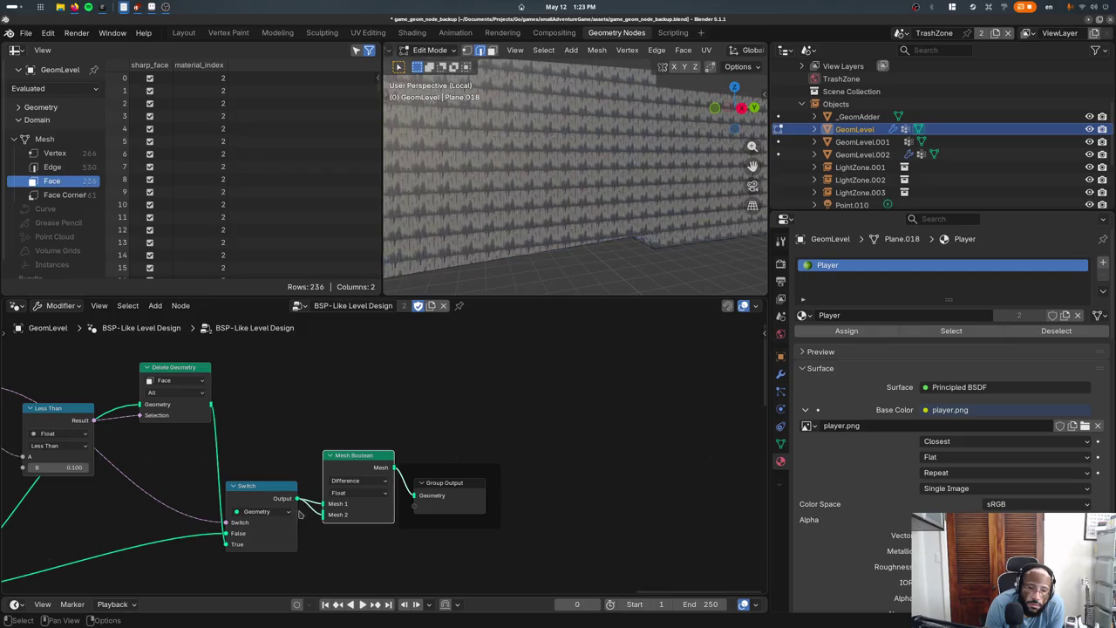
{"action": "middle_click_drag", "start_coordinate": [443, 219], "coordinate": [635, 246]}
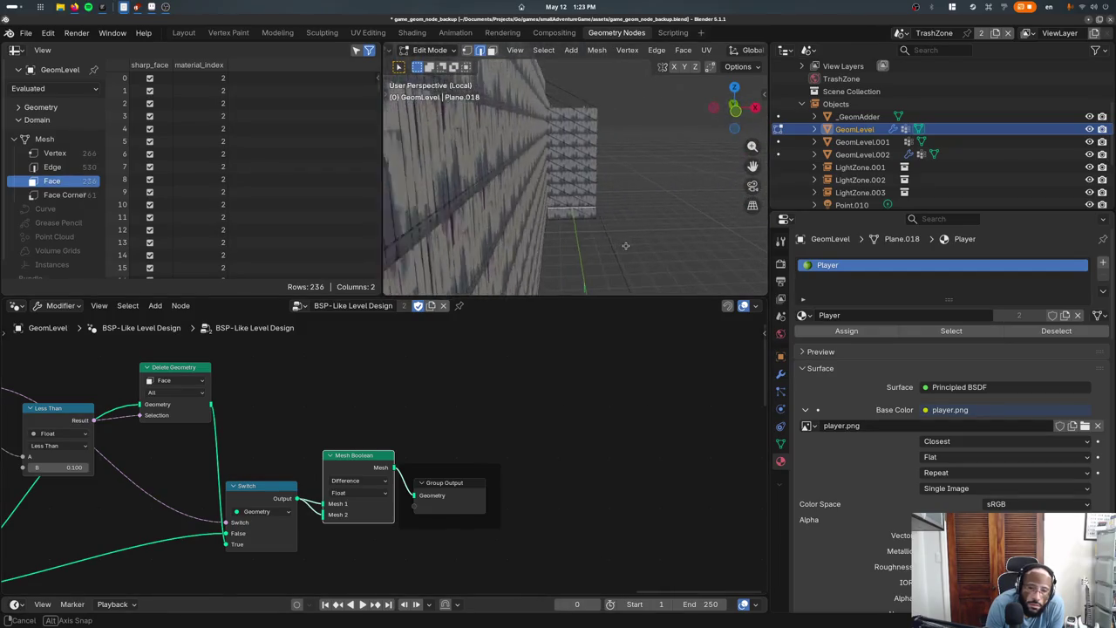
Set Intersect and cycle solvers Exact, Manifold, Float, Exact, then enable Hole Tolerant
{"action": "left_click", "coordinate": [350, 480]}
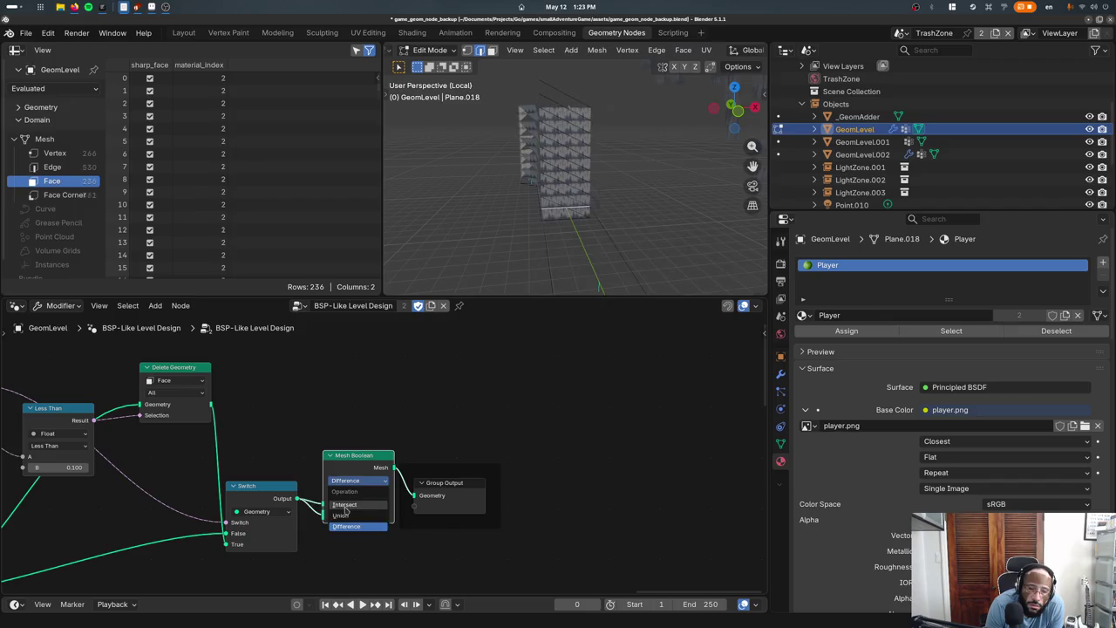
{"action": "left_click", "coordinate": [345, 506]}
{"action": "middle_click_drag", "start_coordinate": [567, 175], "coordinate": [628, 184]}
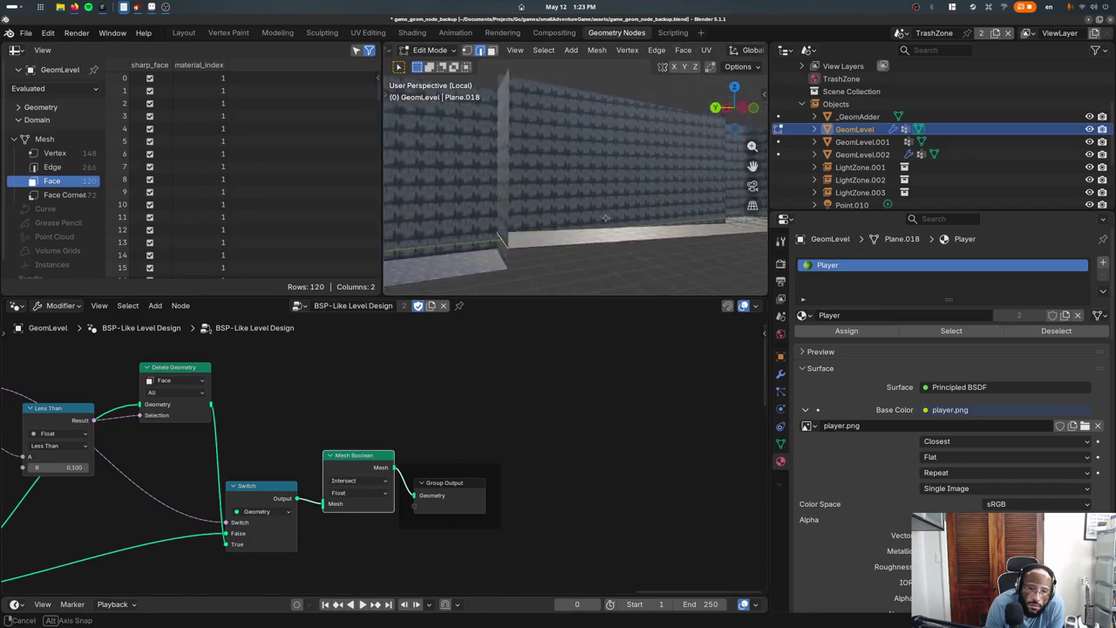
{"action": "left_click", "coordinate": [357, 494]}
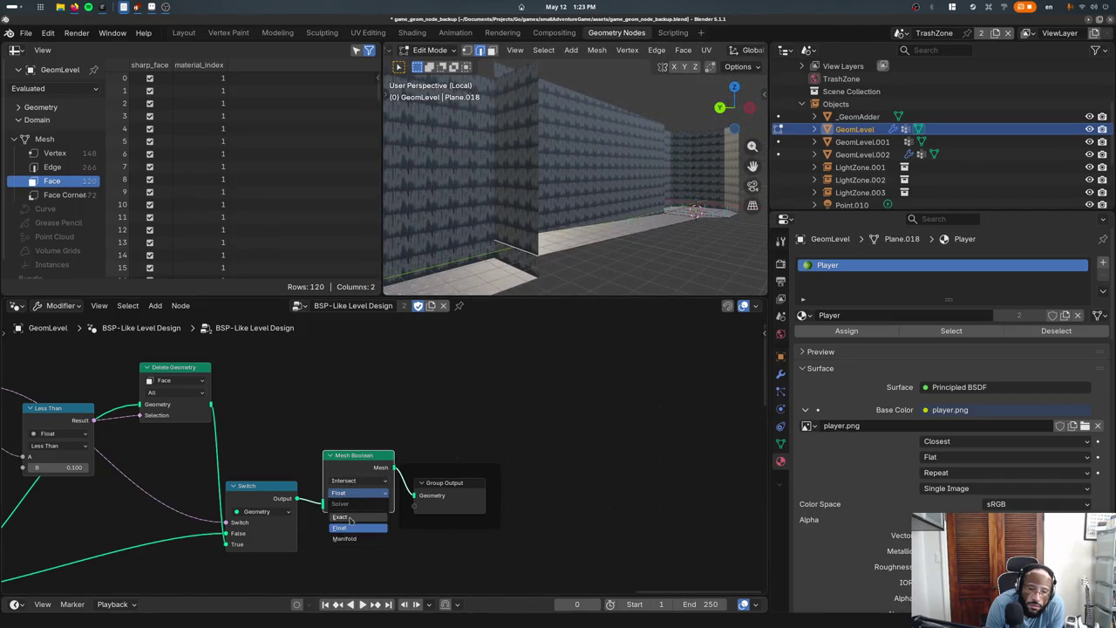
{"action": "left_click", "coordinate": [357, 507]}
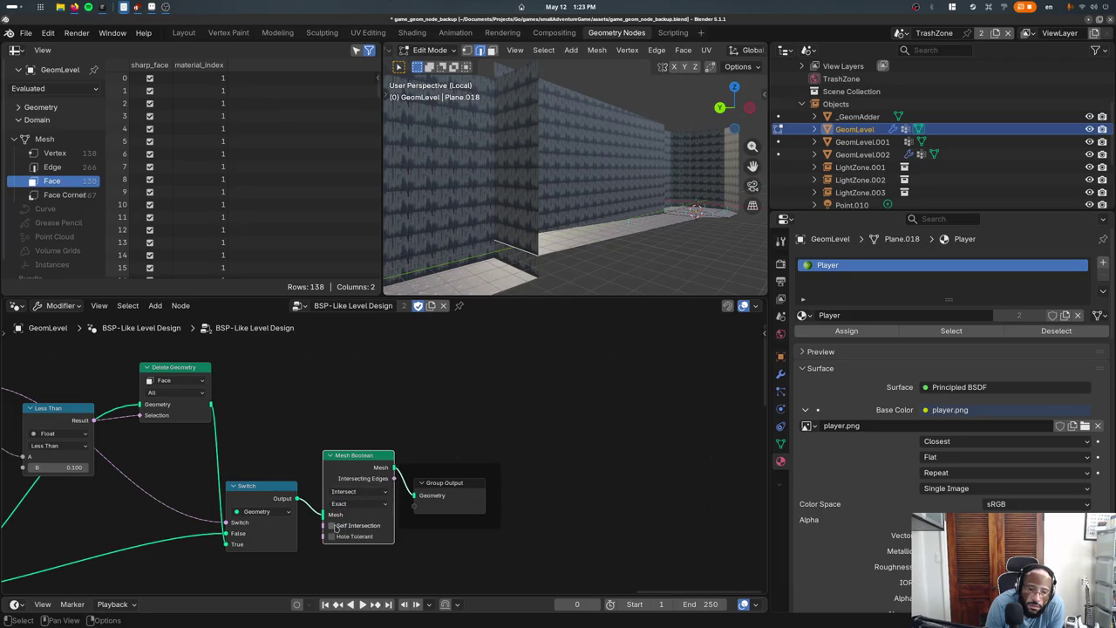
{"action": "left_click", "coordinate": [355, 505]}
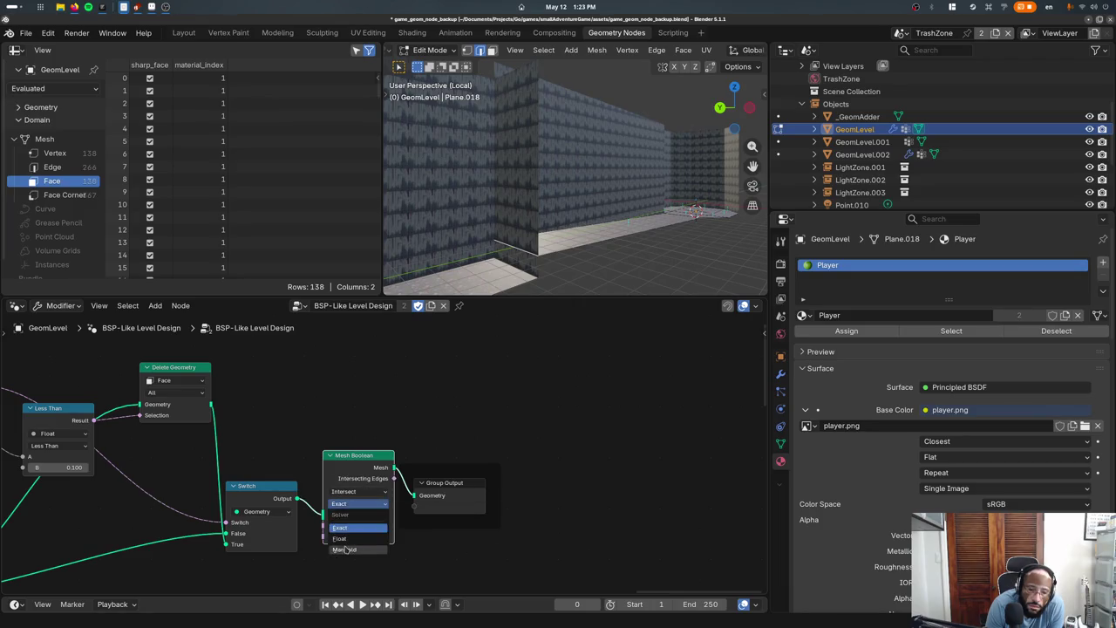
{"action": "left_click", "coordinate": [347, 532]}
{"action": "left_click", "coordinate": [349, 504]}
{"action": "left_click", "coordinate": [347, 531]}
{"action": "left_click", "coordinate": [347, 493]}
{"action": "left_click", "coordinate": [353, 516]}
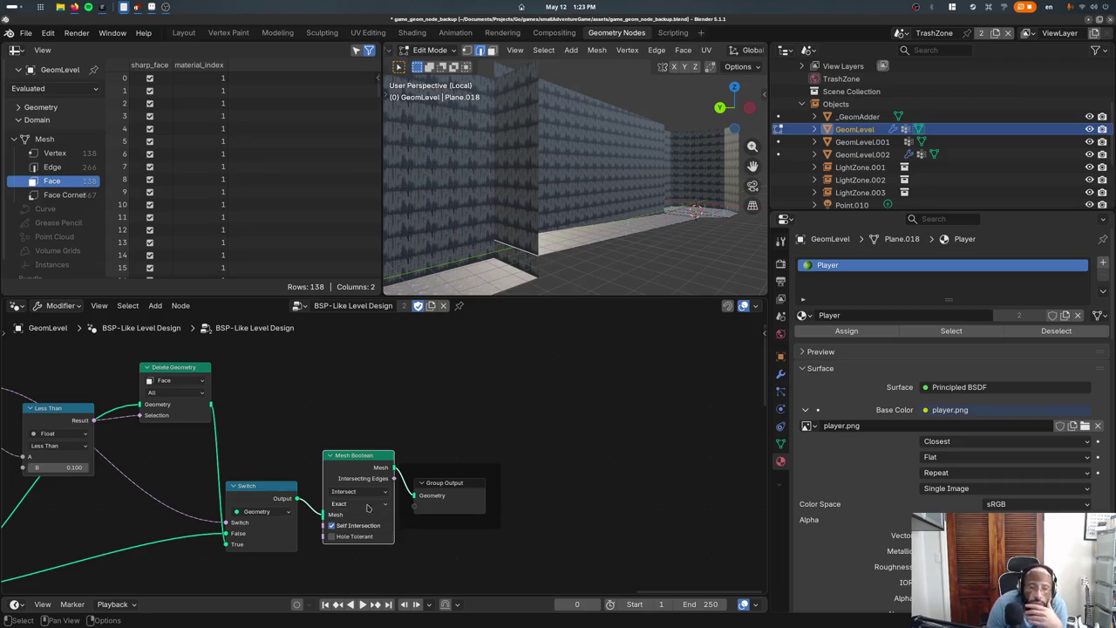
{"action": "left_click", "coordinate": [347, 535]}
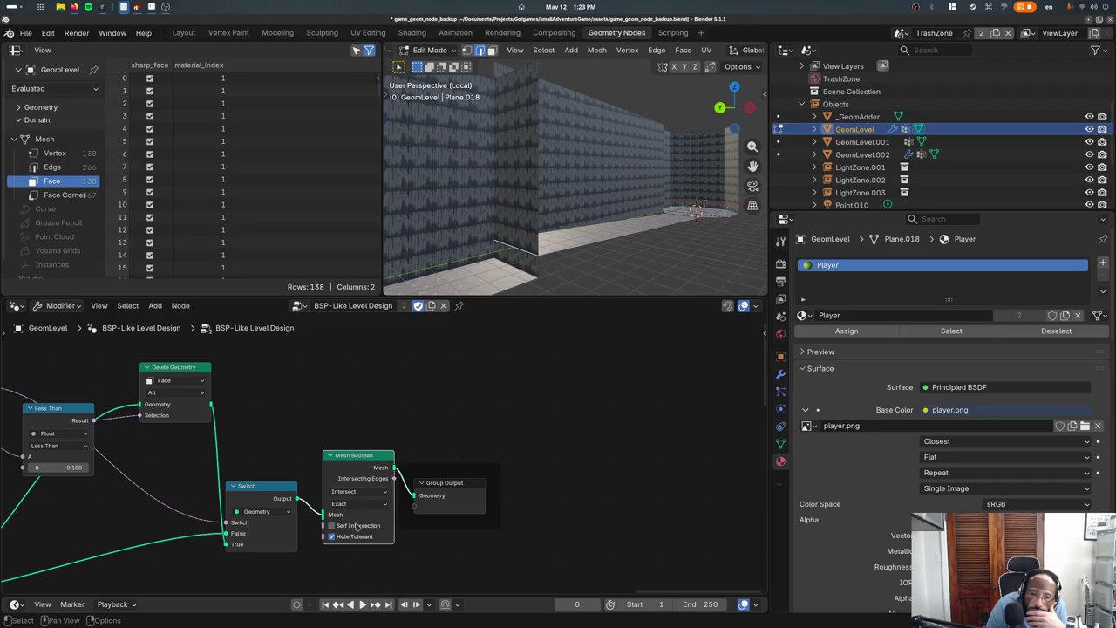
Try Union with Manifold, then Difference and Intersect with Exact, ending on Difference with Hole Tolerant
{"action": "left_click", "coordinate": [357, 493]}
{"action": "left_click", "coordinate": [357, 515]}
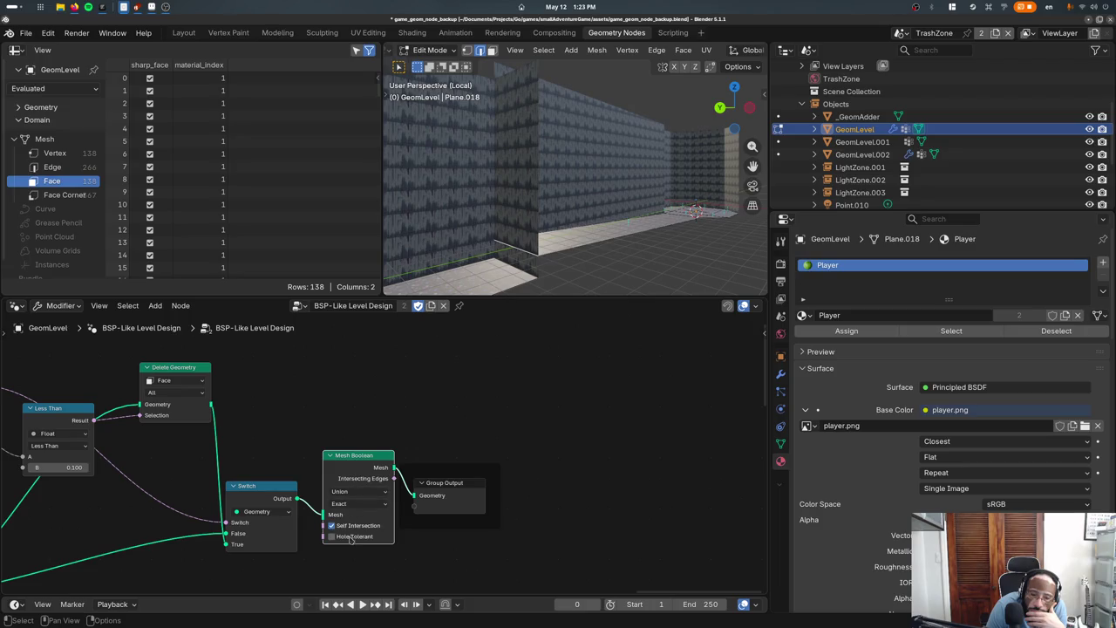
{"action": "left_click", "coordinate": [357, 504]}
{"action": "left_click", "coordinate": [349, 541]}
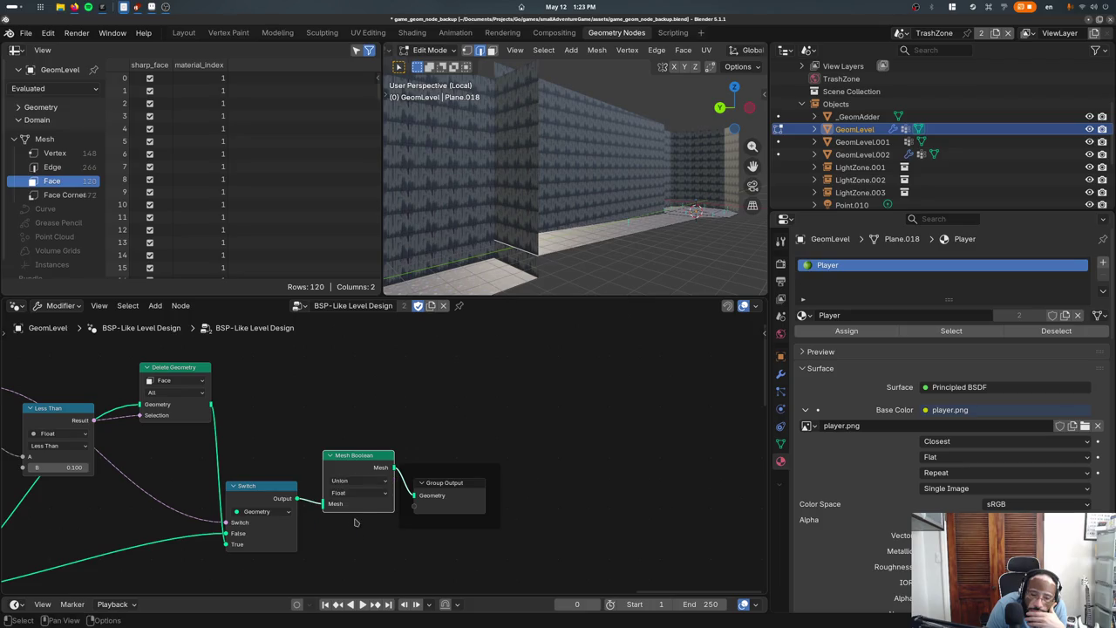
{"action": "left_click", "coordinate": [357, 494]}
{"action": "left_click", "coordinate": [344, 514]}
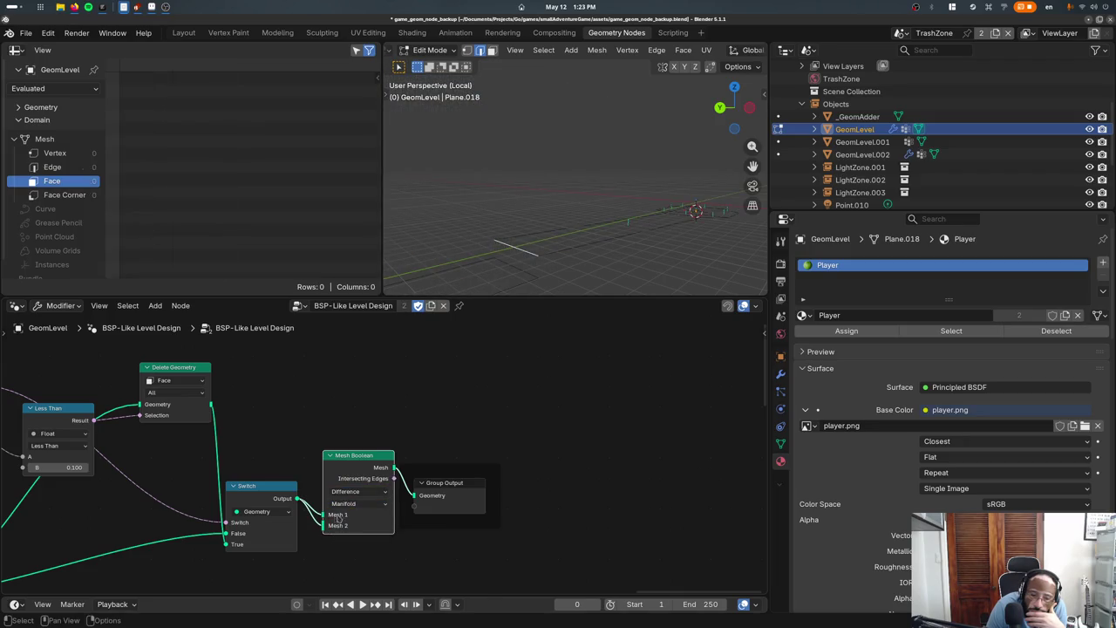
{"action": "left_click", "coordinate": [349, 494]}
{"action": "left_click", "coordinate": [344, 515]}
{"action": "left_click", "coordinate": [353, 504]}
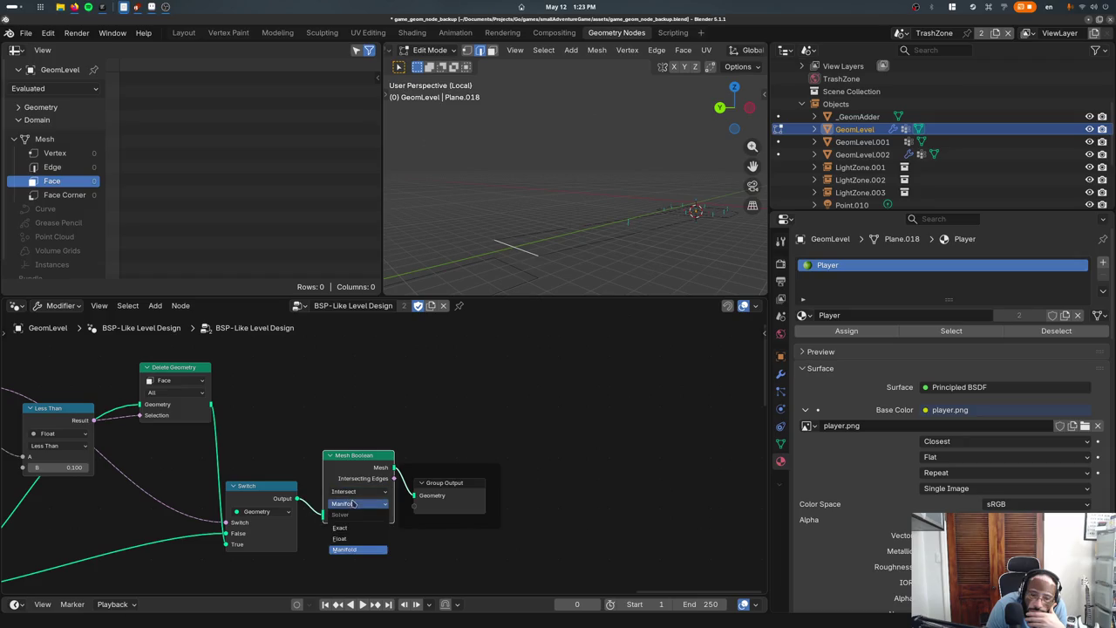
{"action": "left_click", "coordinate": [348, 528]}
{"action": "left_click", "coordinate": [357, 493]}
{"action": "left_click", "coordinate": [348, 537]}
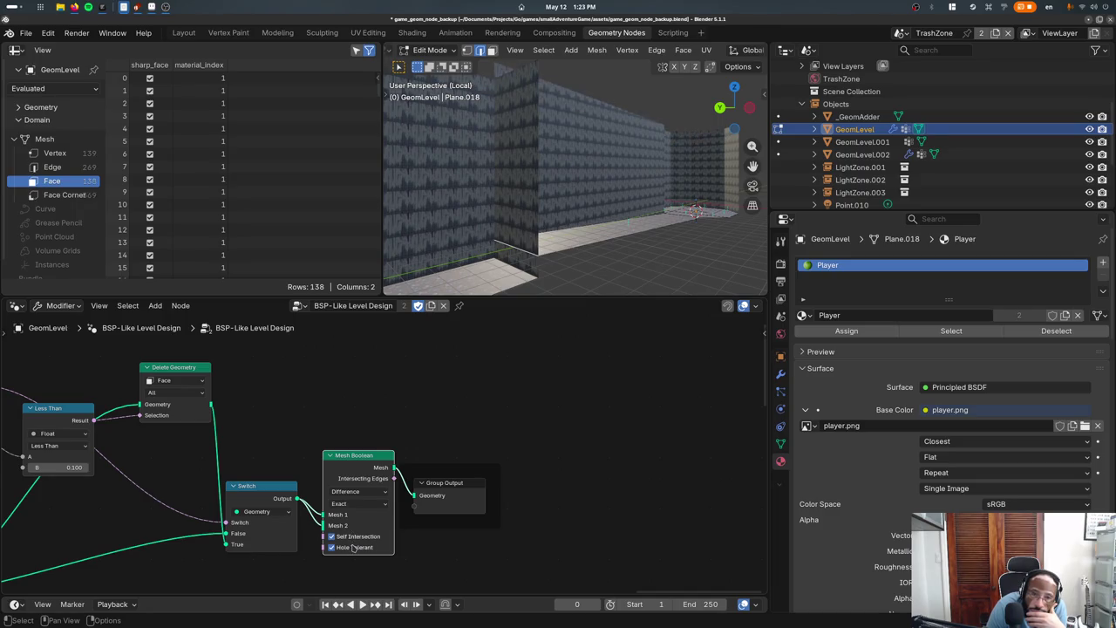
{"action": "left_click", "coordinate": [353, 547]}
Cycle solvers Float, Manifold, Exact, try Union and Intersect, and end on the Float solver
{"action": "left_click", "coordinate": [352, 504]}
{"action": "left_click", "coordinate": [352, 539]}
{"action": "left_click", "coordinate": [353, 495]}
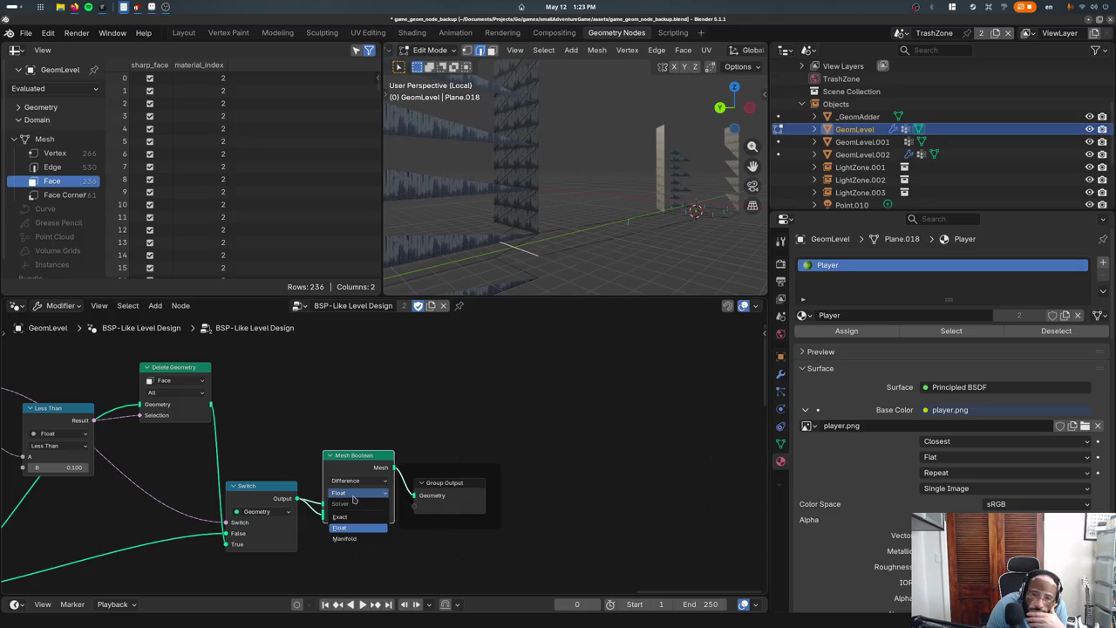
{"action": "left_click", "coordinate": [346, 537]}
{"action": "left_click", "coordinate": [351, 503]}
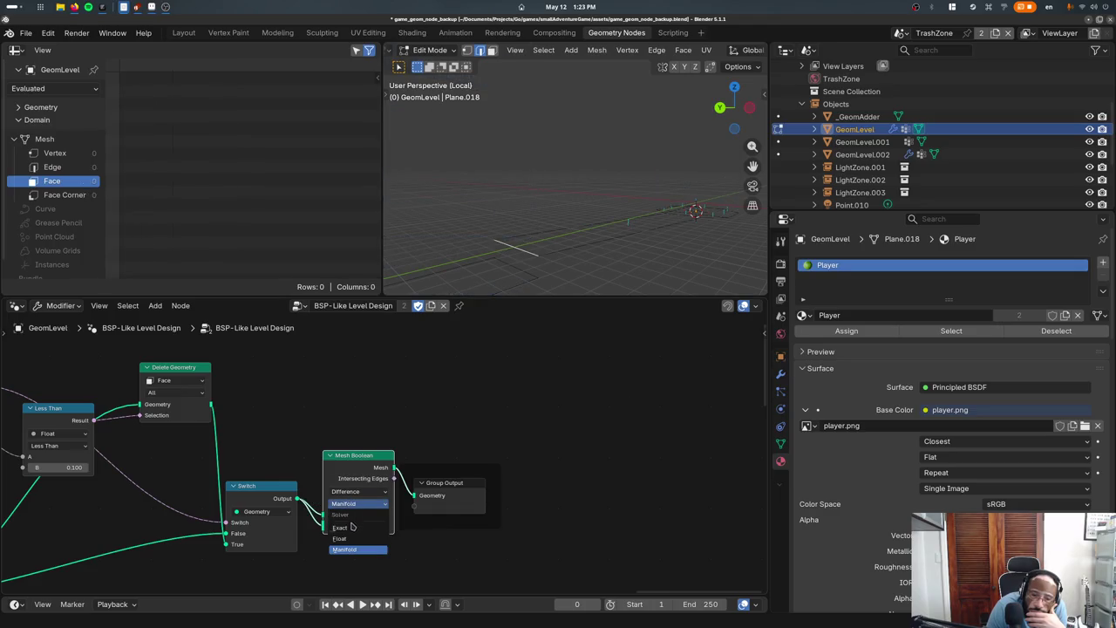
{"action": "left_click", "coordinate": [340, 528]}
{"action": "left_click", "coordinate": [353, 490]}
{"action": "left_click", "coordinate": [346, 512]}
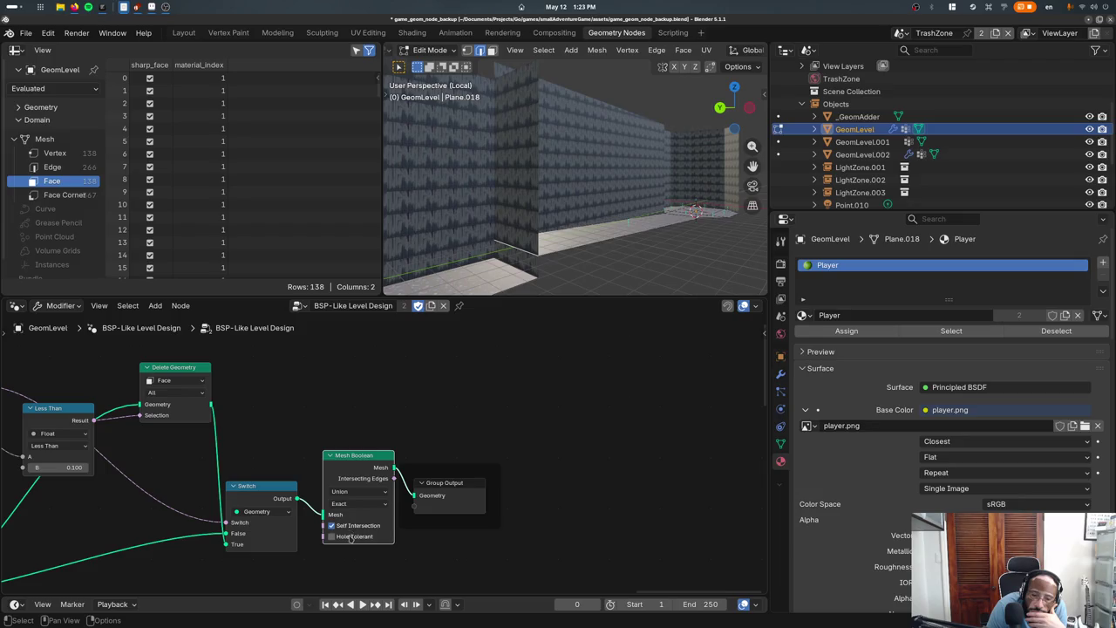
{"action": "left_click", "coordinate": [353, 490]}
{"action": "left_click", "coordinate": [353, 502]}
{"action": "left_click", "coordinate": [357, 504]}
{"action": "left_click", "coordinate": [349, 515]}
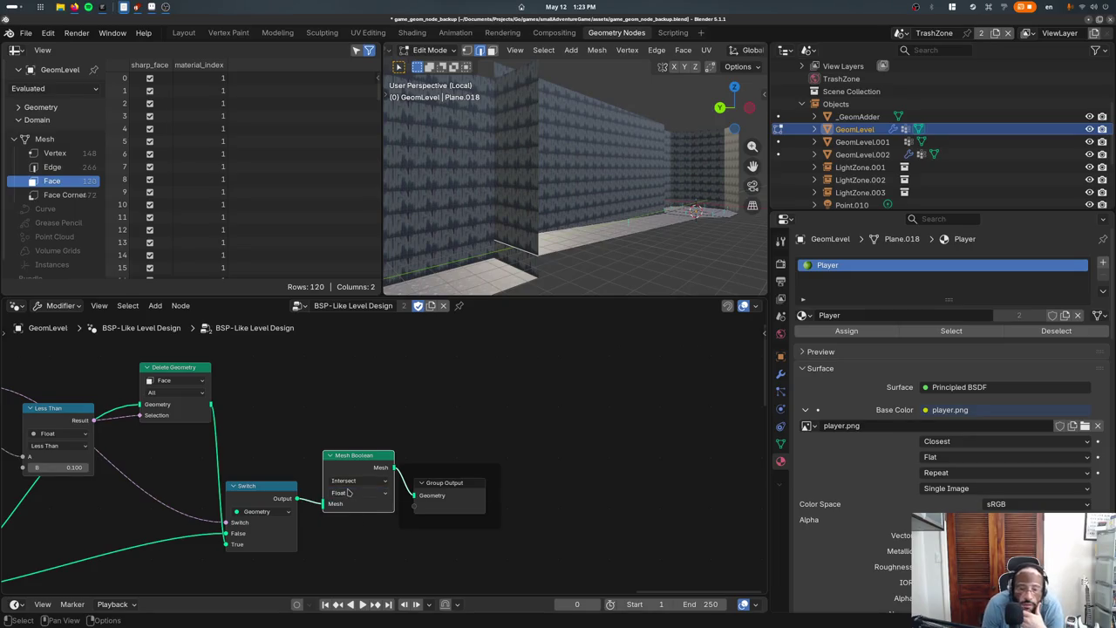
Delete the Mesh Boolean node and reconnect Switch directly to Group Output
{"action": "key", "text": "x"}
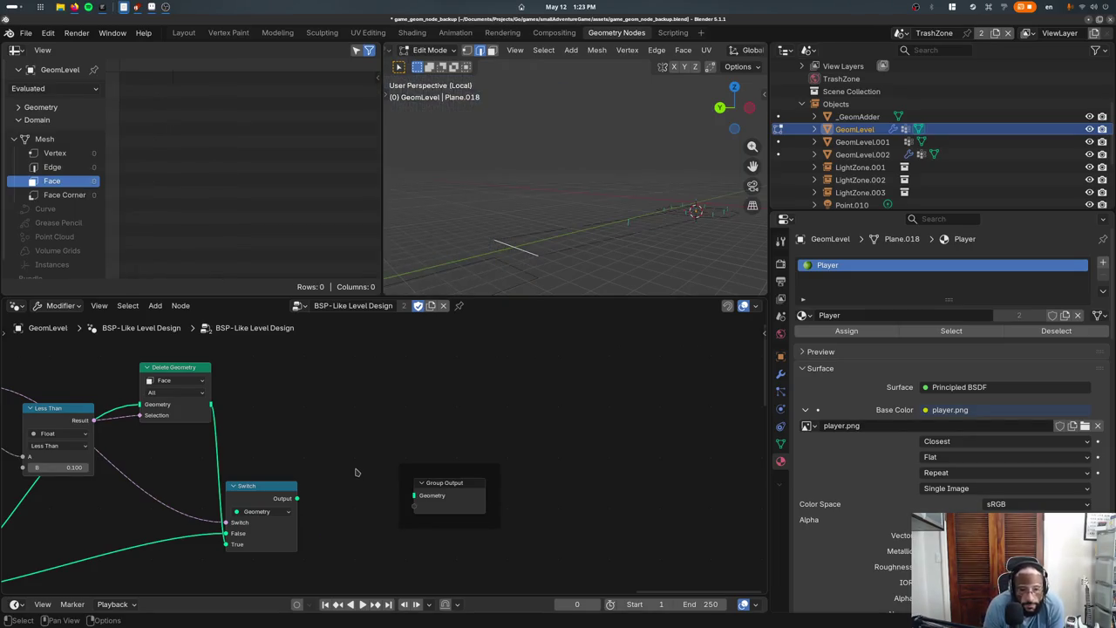
{"action": "left_click_drag", "start_coordinate": [298, 497], "coordinate": [408, 496]}
{"action": "scroll", "coordinate": [398, 465], "scroll_direction": "down", "scroll_amount": 1}
{"action": "mouse_move", "coordinate": [515, 193]}
{"action": "middle_mouse_down"}
{"action": "mouse_move", "coordinate": [623, 249]}
{"action": "mouse_move", "coordinate": [526, 251]}
{"action": "middle_mouse_up"}
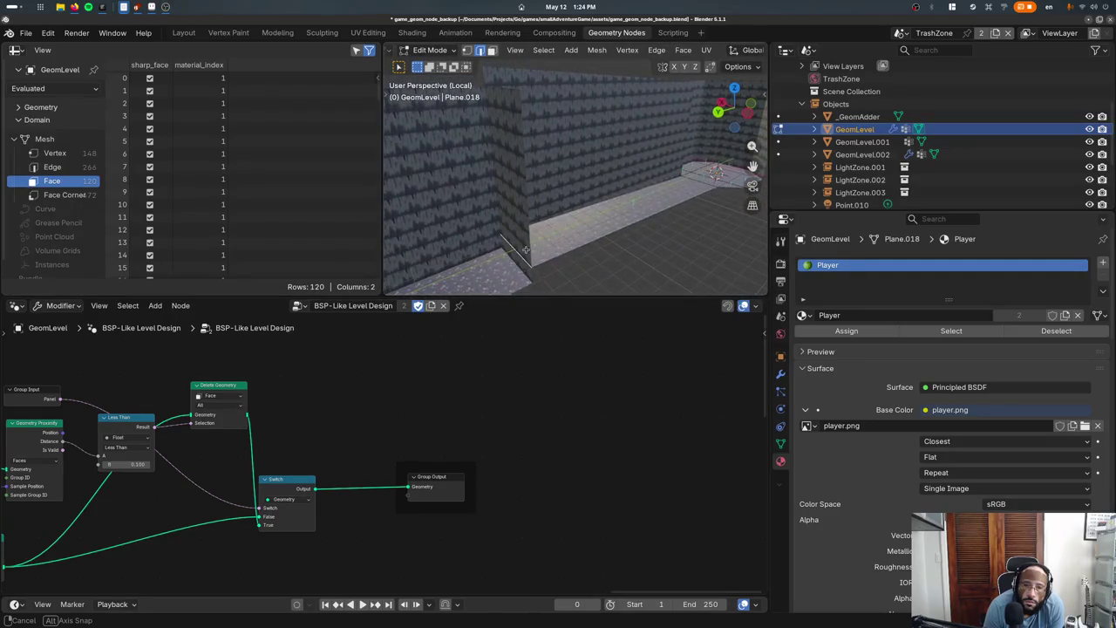
Start a new General scene, discarding unsaved changes
{"action": "left_click", "coordinate": [26, 32]}
{"action": "left_click", "coordinate": [192, 50]}
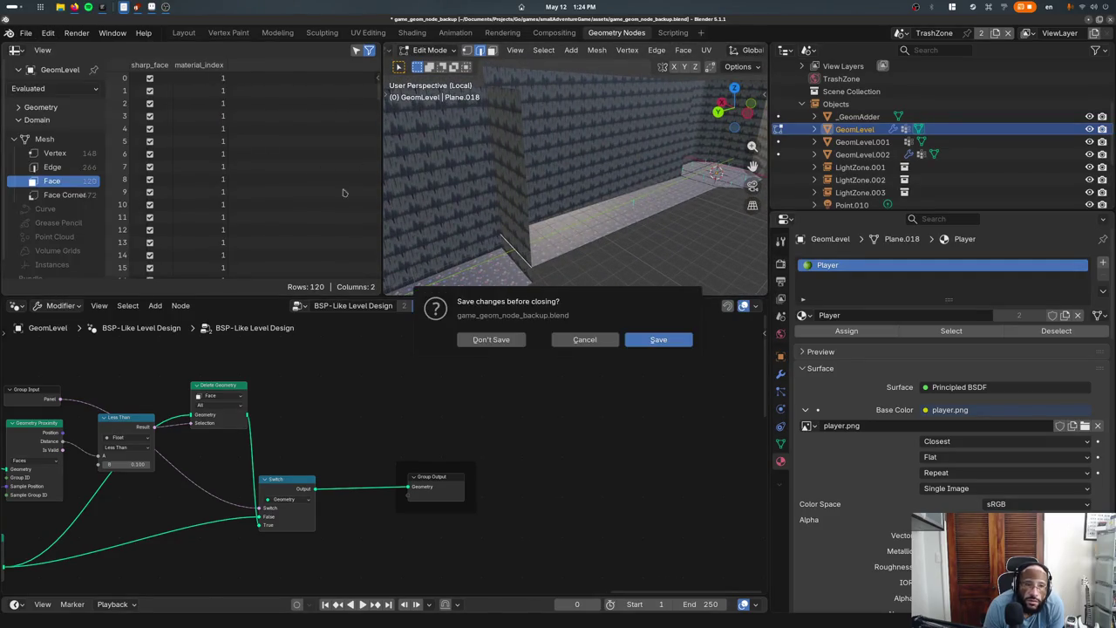
{"action": "left_click", "coordinate": [489, 339]}
Duplicate the cube's mesh into a raised, overlapping copy and switch to wireframe shading
{"action": "key", "text": "Tab"}
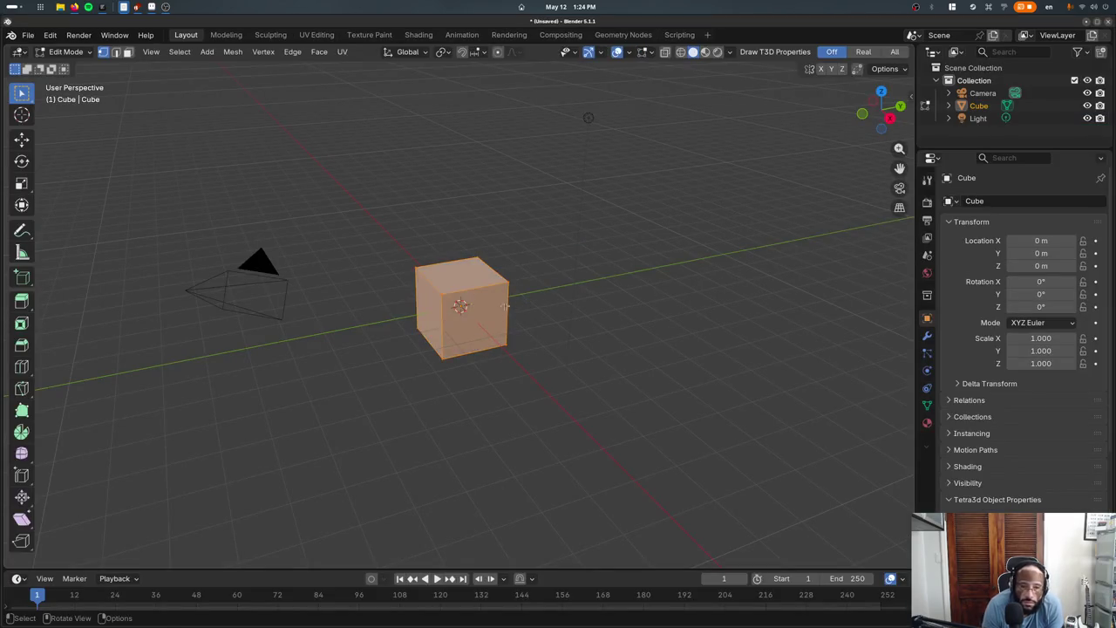
{"action": "key", "text": "shift+d"}
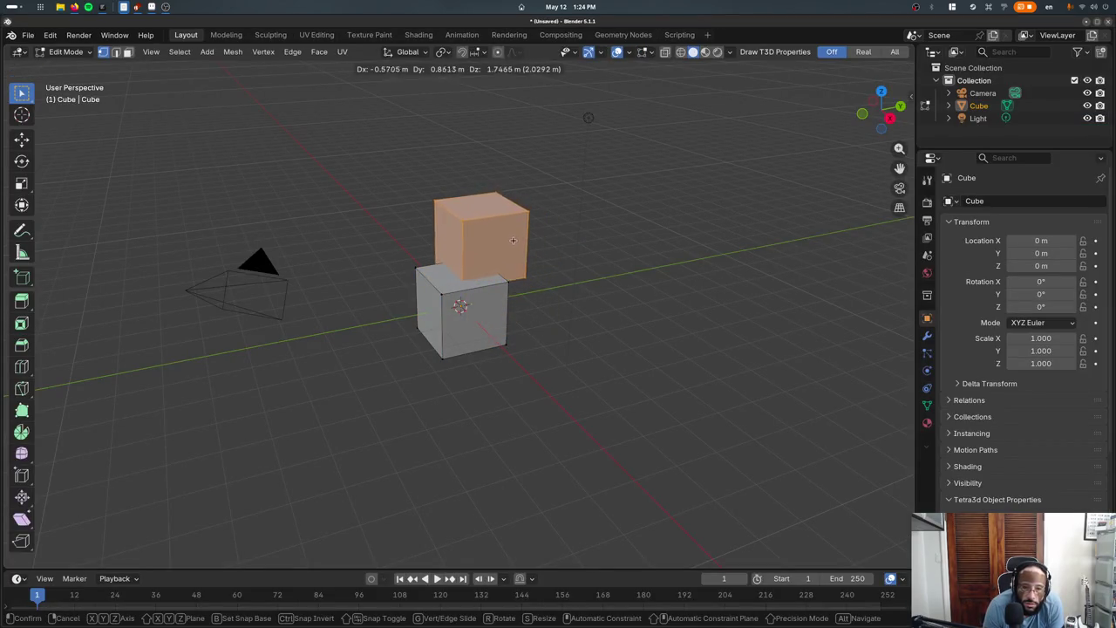
{"action": "left_click", "coordinate": [523, 240]}
{"action": "key", "text": "Tab"}
{"action": "middle_click_drag", "start_coordinate": [523, 240], "coordinate": [441, 455]}
{"action": "key", "text": "z"}
{"action": "left_click", "coordinate": [398, 341]}
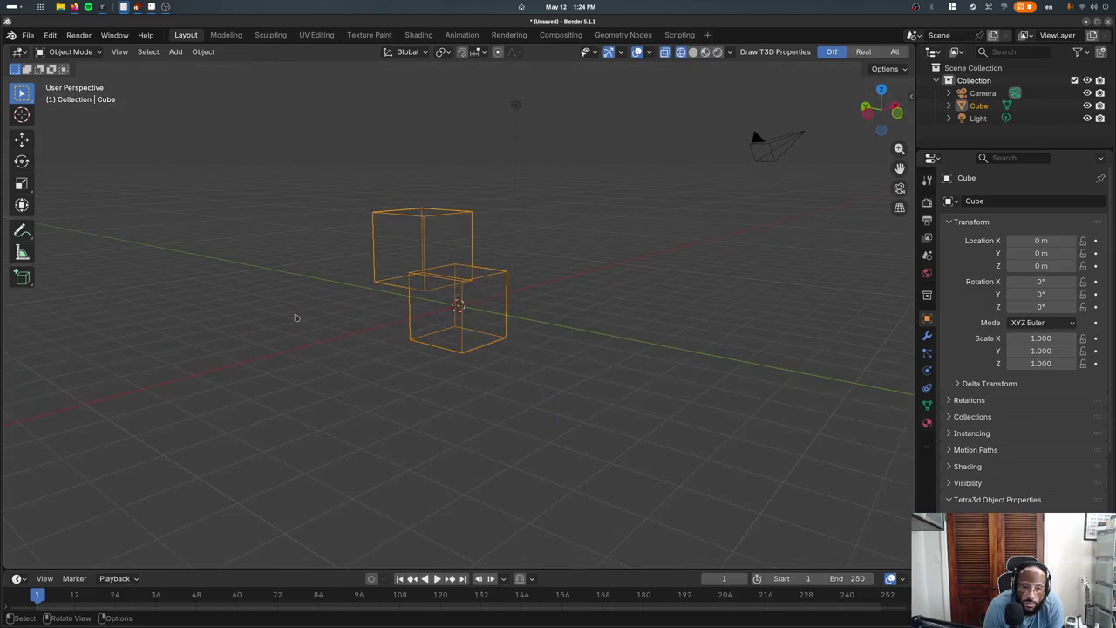
{"action": "mouse_move", "coordinate": [401, 341]}
{"action": "middle_mouse_down"}
{"action": "mouse_move", "coordinate": [460, 376]}
{"action": "mouse_move", "coordinate": [488, 366]}
{"action": "middle_mouse_up"}
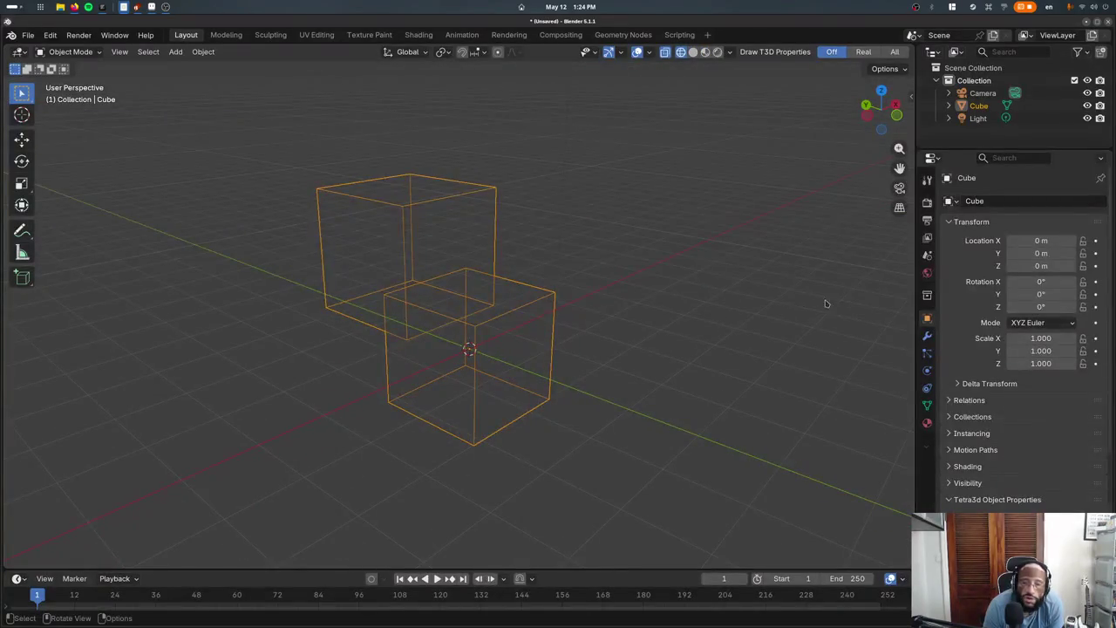
Add a Boolean modifier to the cube from the Modifier tab
{"action": "left_click", "coordinate": [927, 334]}
{"action": "left_click", "coordinate": [975, 201]}
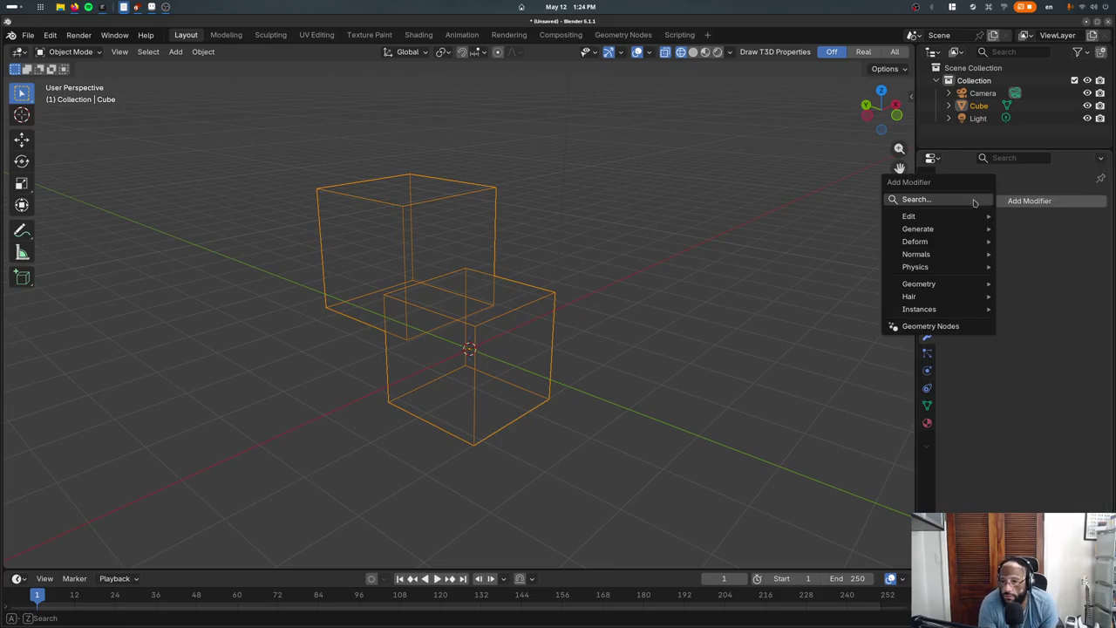
{"action": "type", "text": "bool"}
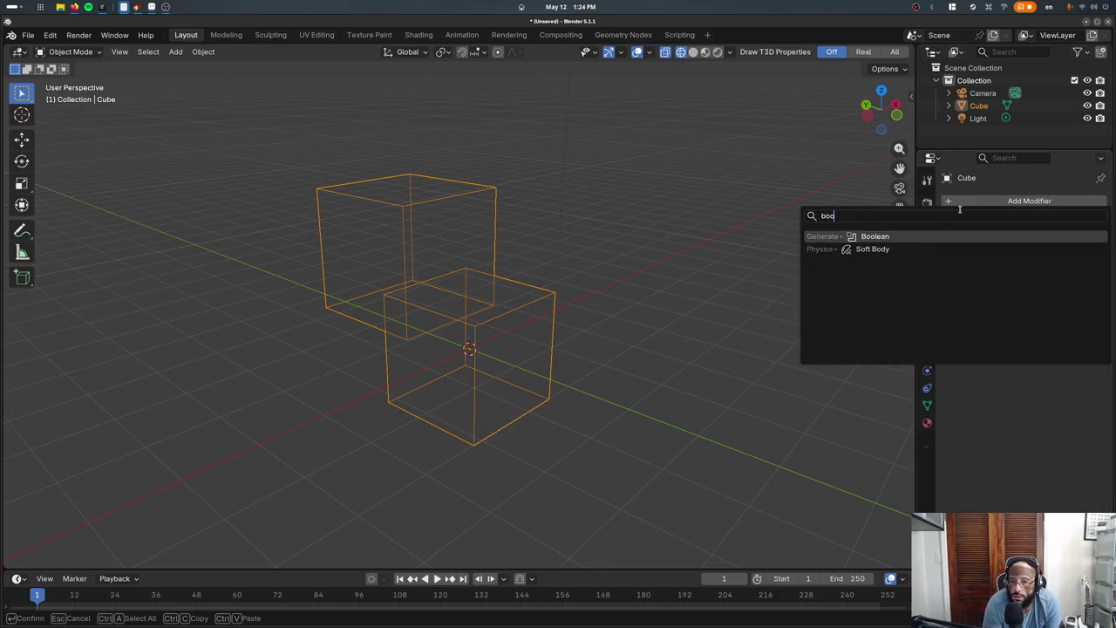
{"action": "key", "text": "Return"}
Set the Boolean to Difference with the Exact solver, keeping Index Based material handling
{"action": "left_click", "coordinate": [970, 241]}
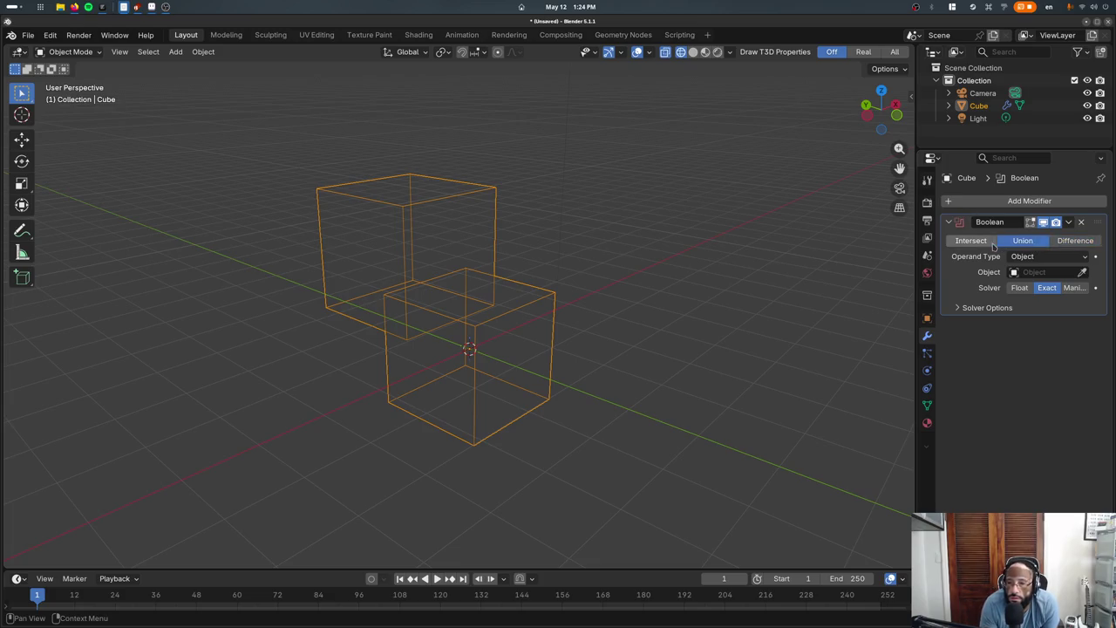
{"action": "left_click", "coordinate": [1020, 241]}
{"action": "left_click", "coordinate": [1028, 255]}
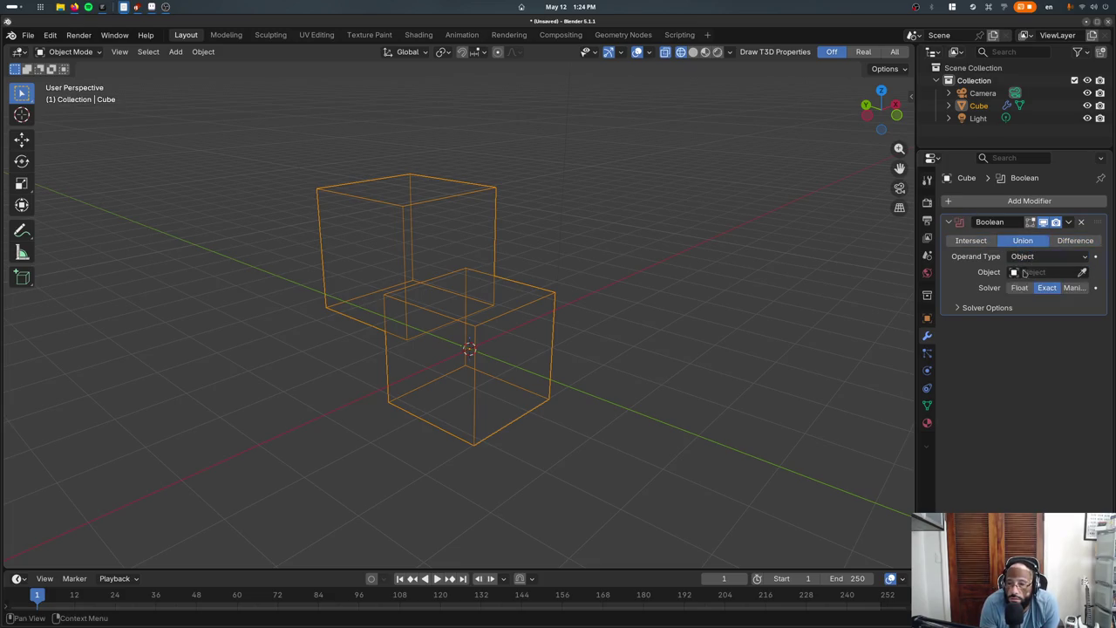
{"action": "left_click", "coordinate": [1002, 307]}
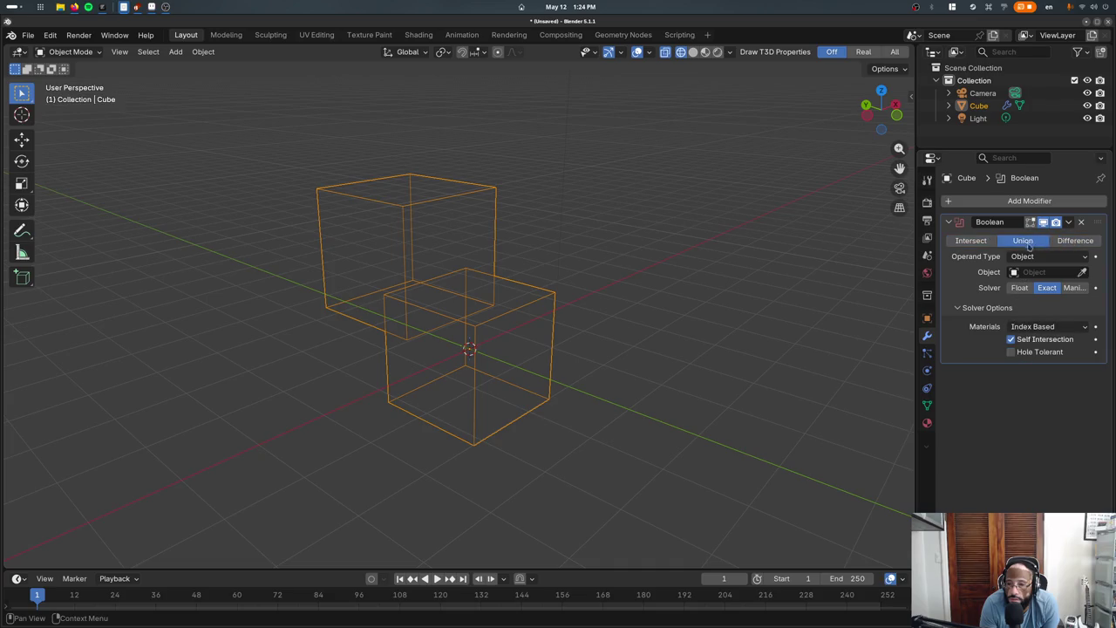
{"action": "left_click", "coordinate": [492, 271]}
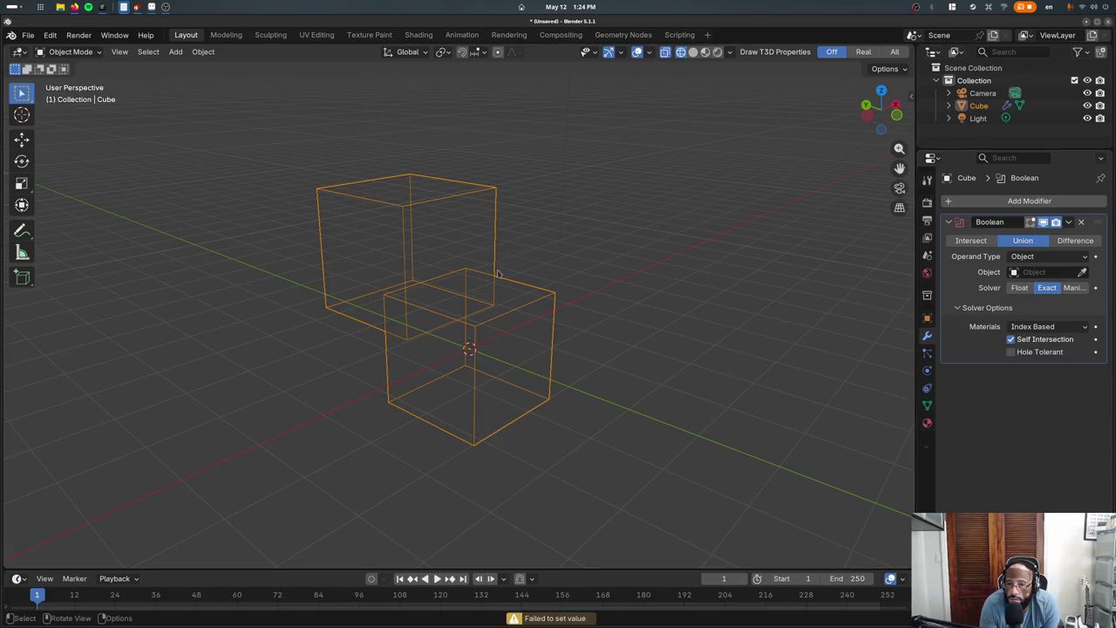
{"action": "left_click", "coordinate": [970, 241]}
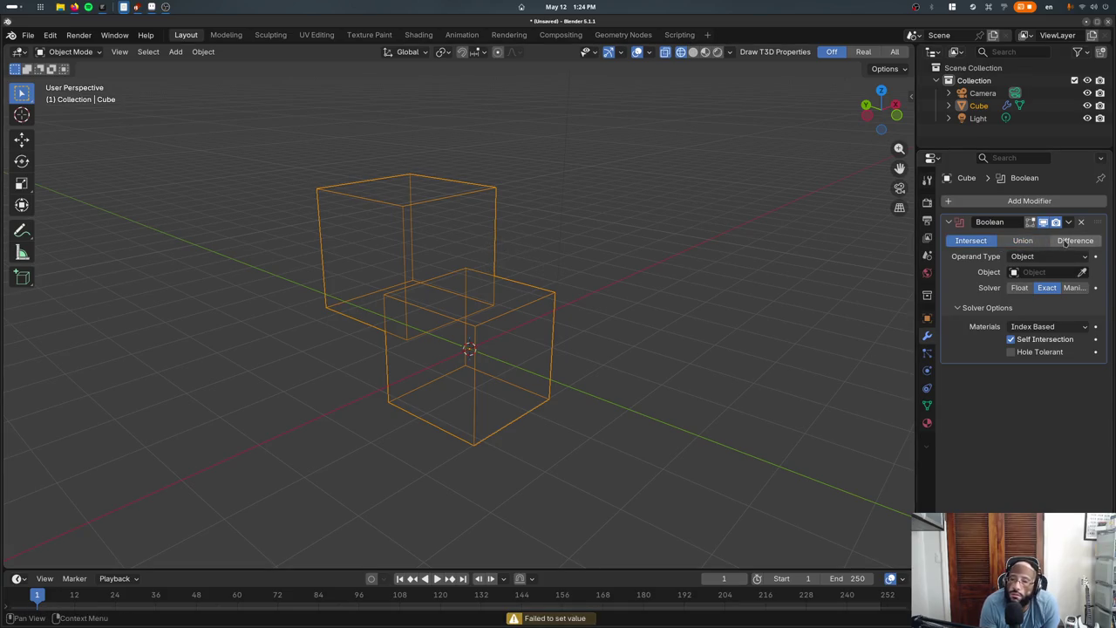
{"action": "left_click", "coordinate": [1046, 326]}
{"action": "left_click", "coordinate": [1033, 354]}
{"action": "left_click", "coordinate": [1037, 326]}
{"action": "left_click", "coordinate": [1033, 340]}
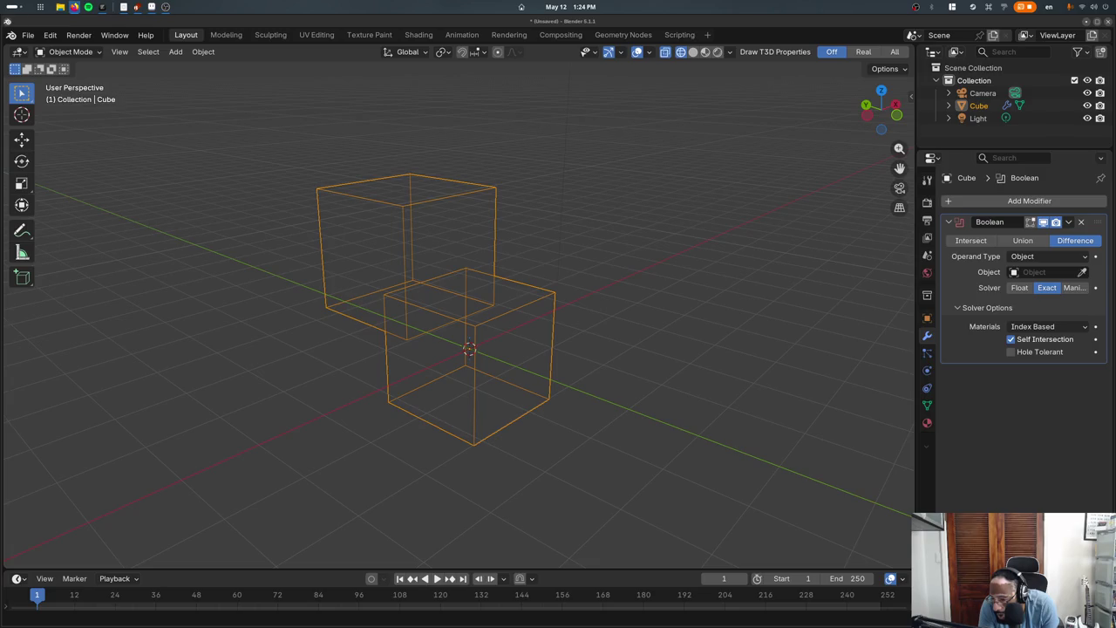
Enter Edit Mode on Cube with the upper box's faces still selected
{"action": "key", "text": "Tab"}
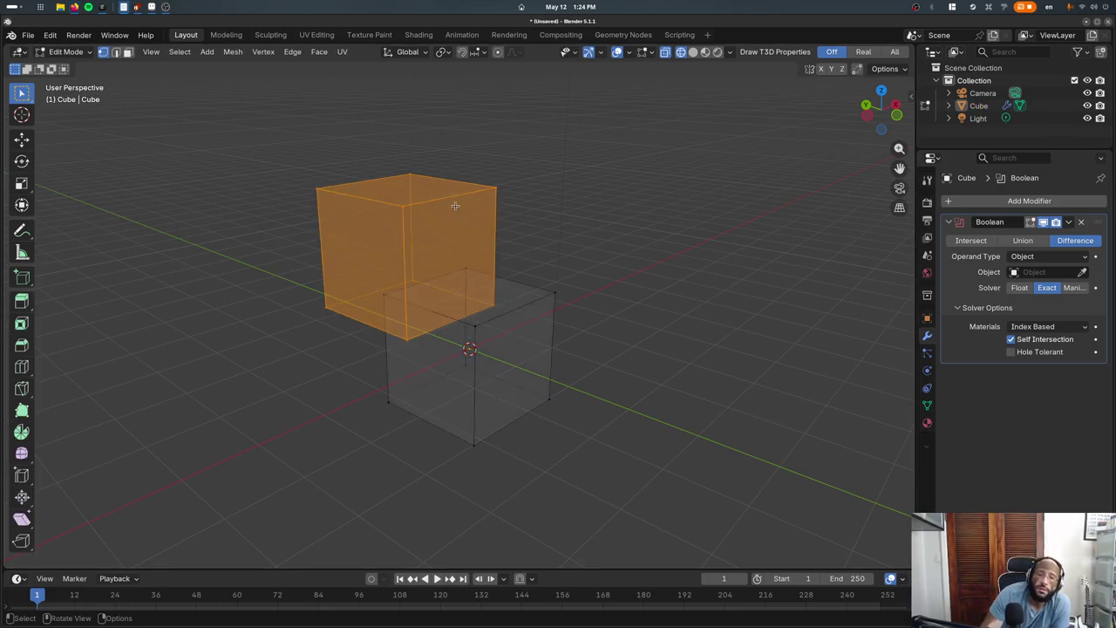
Separate the upper box into Cube.001 and set it as the lower Cube's Boolean object
{"action": "key", "text": "p"}
{"action": "left_click", "coordinate": [464, 189]}
{"action": "key", "text": "Tab"}
{"action": "left_click", "coordinate": [535, 323]}
{"action": "left_click", "coordinate": [540, 305]}
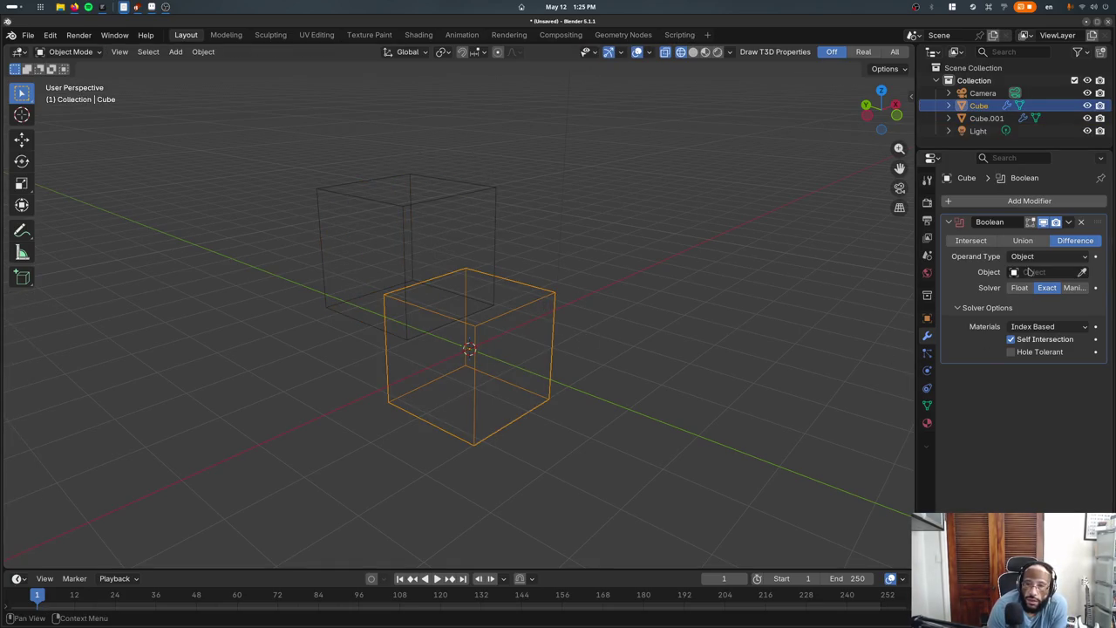
{"action": "left_click", "coordinate": [438, 202]}
{"action": "mouse_move", "coordinate": [589, 396]}
{"action": "middle_mouse_down"}
{"action": "mouse_move", "coordinate": [592, 386]}
{"action": "mouse_move", "coordinate": [705, 391]}
{"action": "middle_mouse_up"}
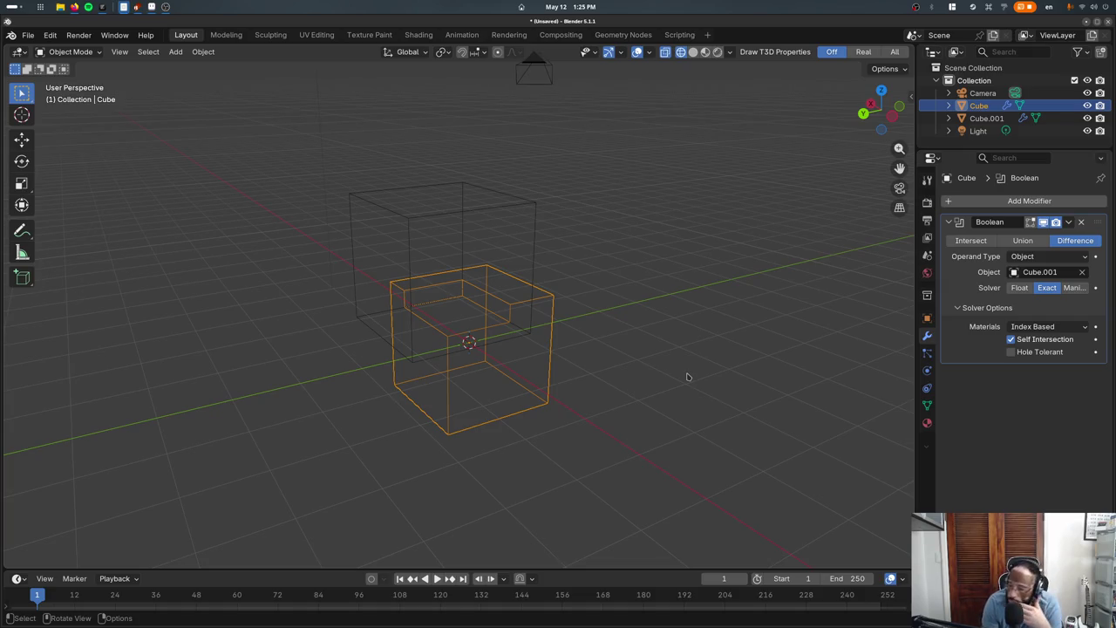
Switch the Boolean Operand Type to Collection, assign Collection, then undo the assignment
{"action": "left_click", "coordinate": [1074, 258]}
{"action": "left_click", "coordinate": [1046, 275]}
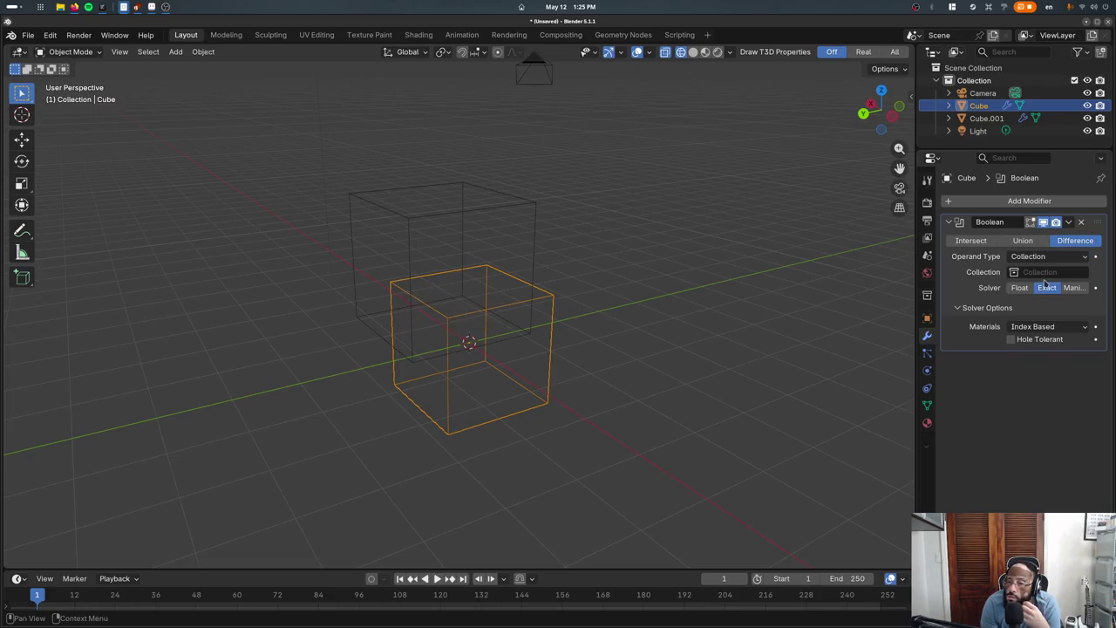
{"action": "left_click", "coordinate": [1011, 275]}
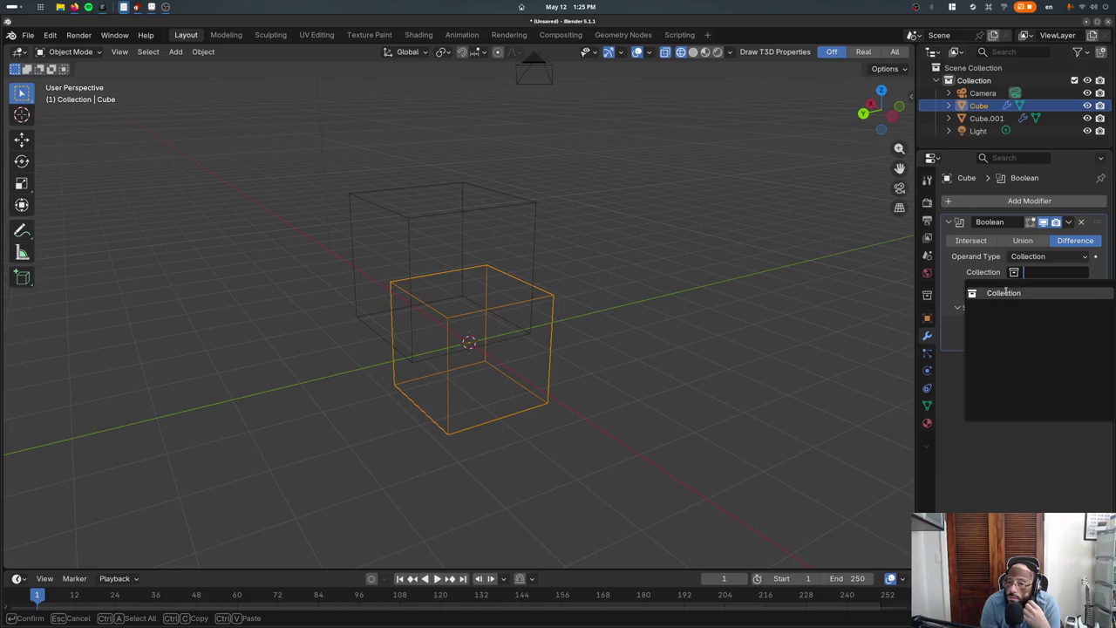
{"action": "left_click", "coordinate": [1002, 292]}
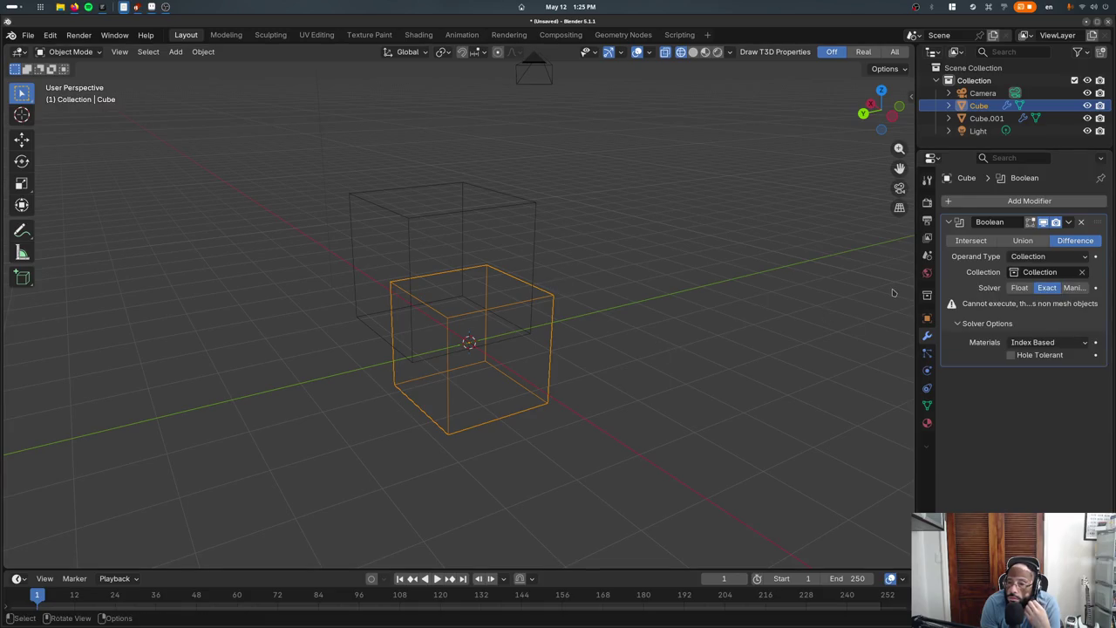
{"action": "left_click_drag", "start_coordinate": [915, 296], "coordinate": [782, 297]}
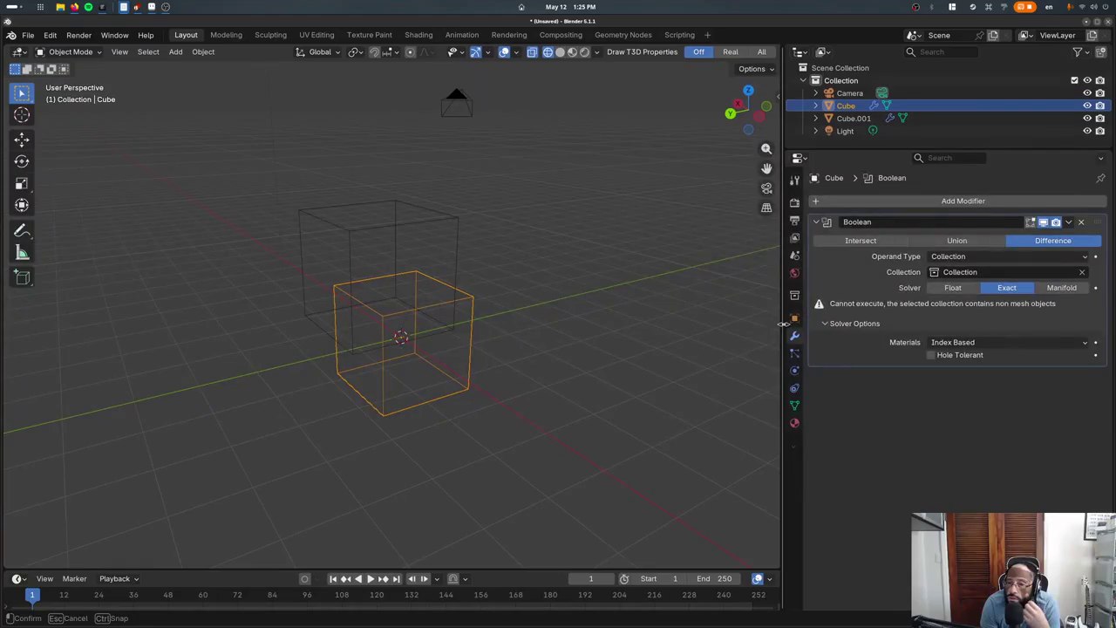
{"action": "key", "text": "ctrl+z"}
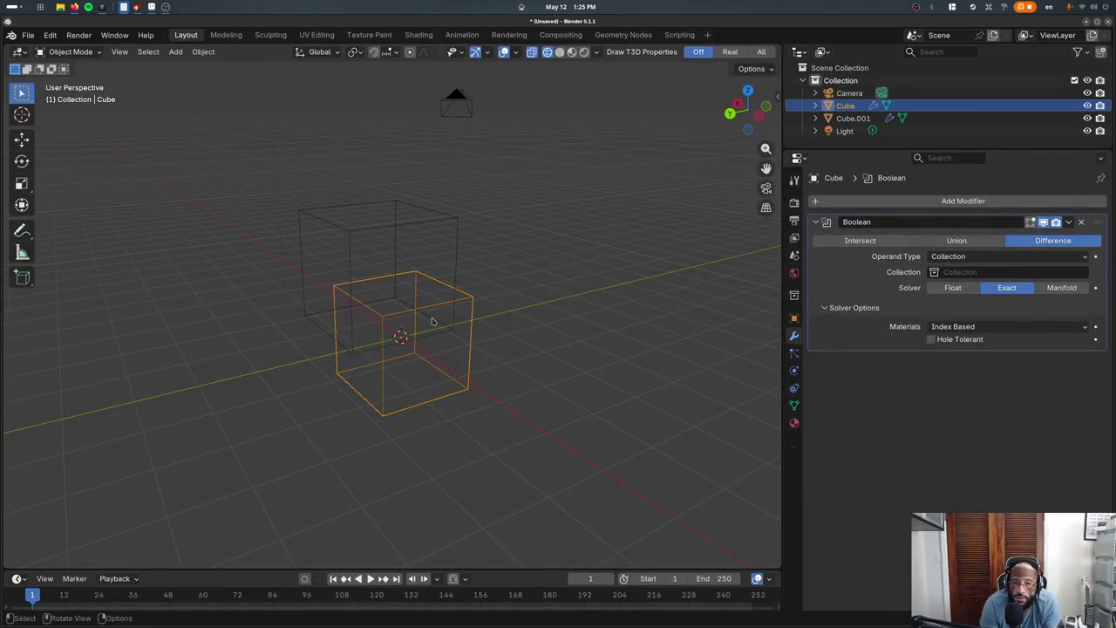
Collapse the collection and transform panels in the Cube's properties
{"action": "left_click", "coordinate": [793, 318]}
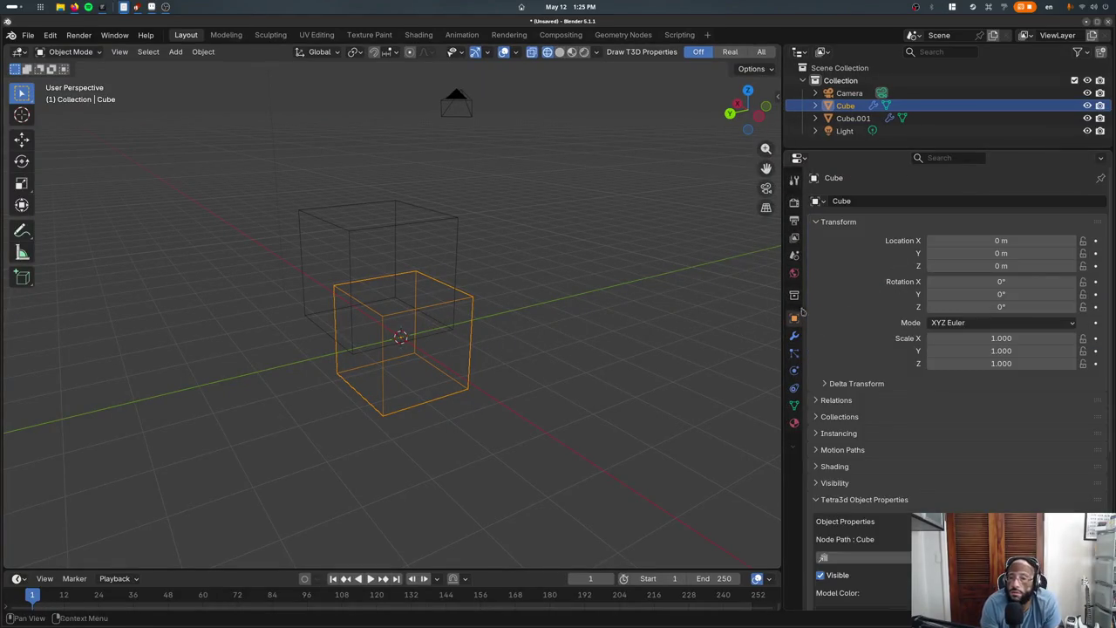
{"action": "left_click", "coordinate": [793, 294]}
{"action": "left_click", "coordinate": [827, 200]}
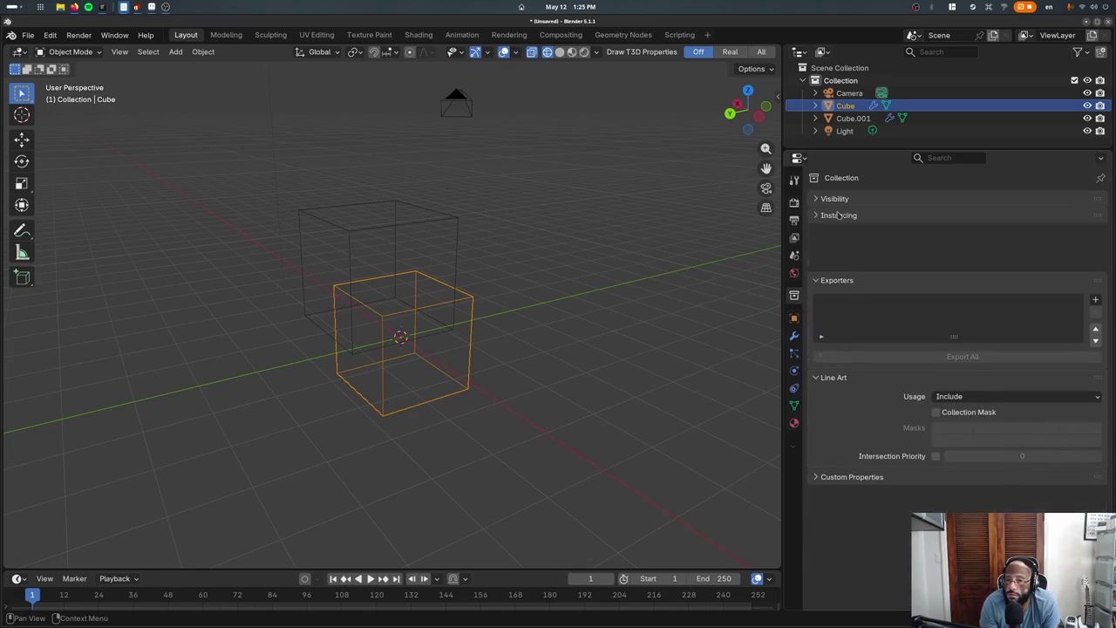
{"action": "left_click", "coordinate": [830, 216]}
{"action": "left_click", "coordinate": [835, 232]}
{"action": "left_click", "coordinate": [793, 318]}
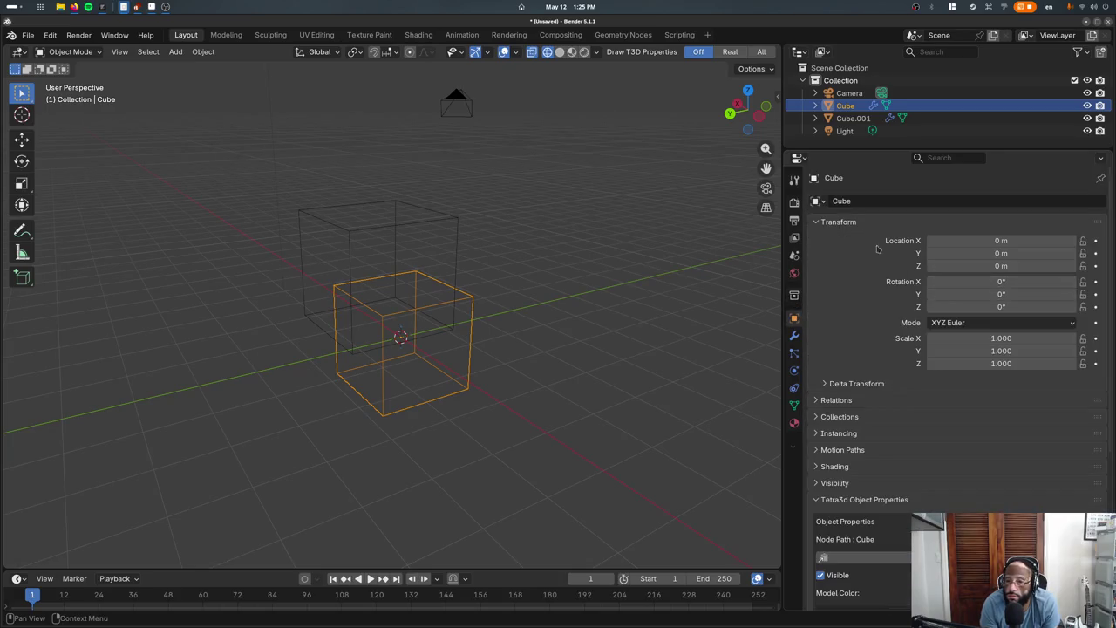
{"action": "left_click", "coordinate": [856, 223]}
Add the Cube to a new collection named Boolean
{"action": "left_click", "coordinate": [842, 256]}
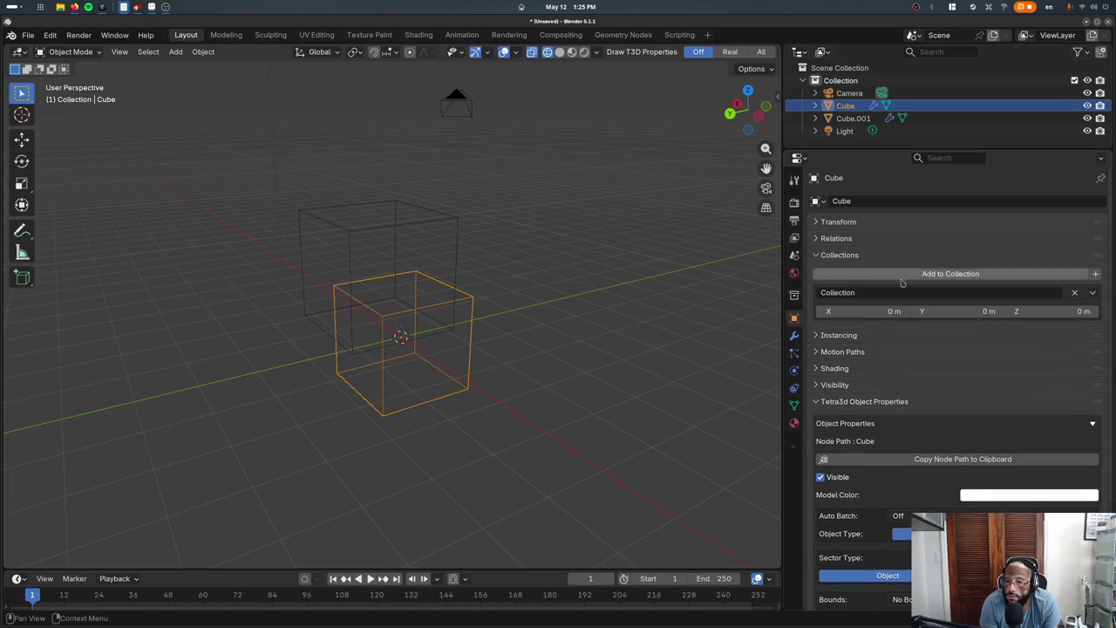
{"action": "left_click", "coordinate": [1095, 274]}
{"action": "left_click", "coordinate": [855, 332]}
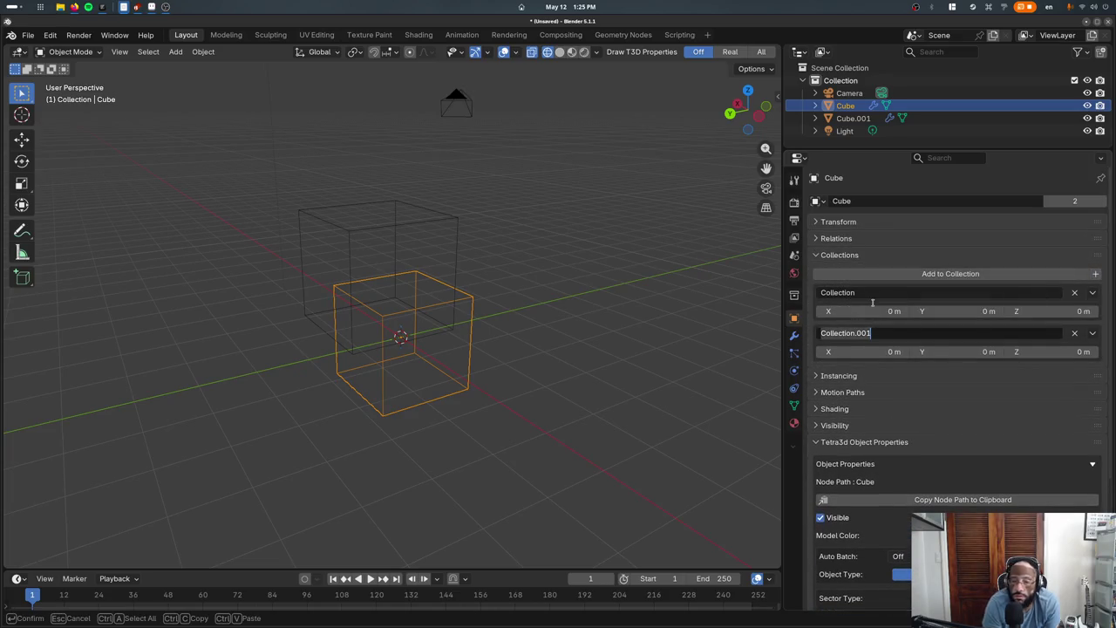
{"action": "key", "text": "Return"}
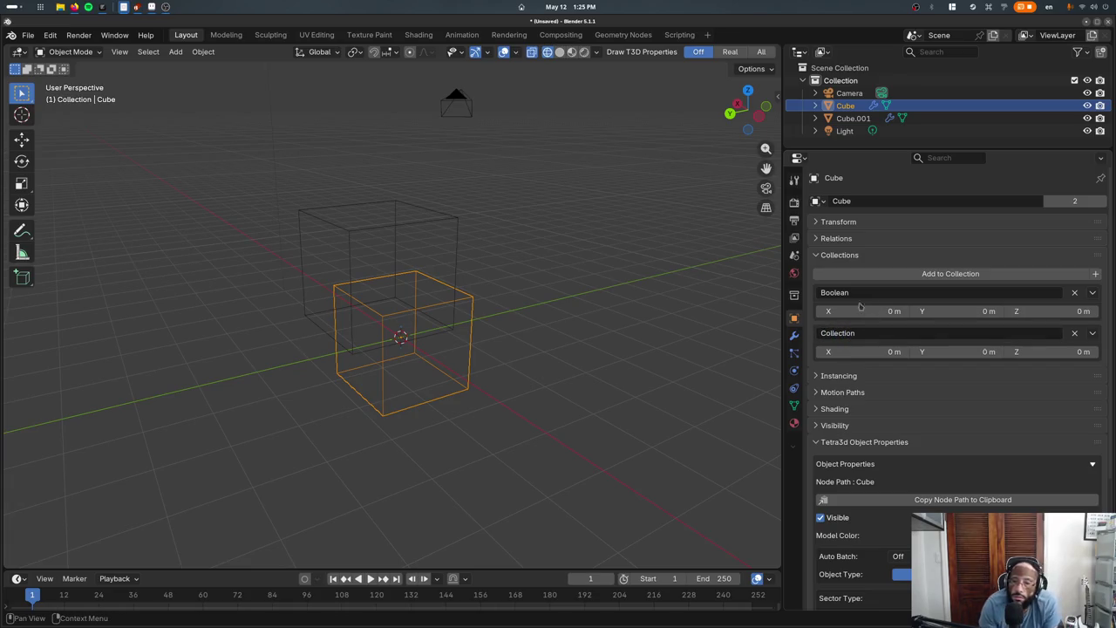
Set the Cube's Boolean modifier to cut with the Boolean collection
{"action": "left_click", "coordinate": [793, 421]}
{"action": "left_click", "coordinate": [793, 369]}
{"action": "left_click", "coordinate": [793, 334]}
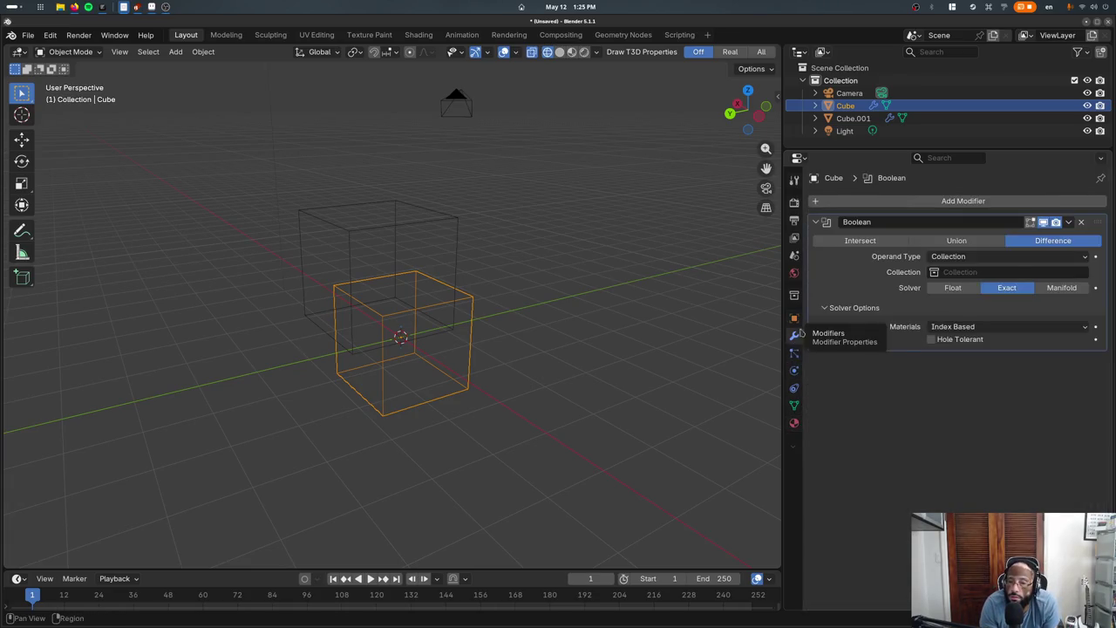
{"action": "left_click", "coordinate": [1011, 271]}
{"action": "left_click", "coordinate": [962, 306]}
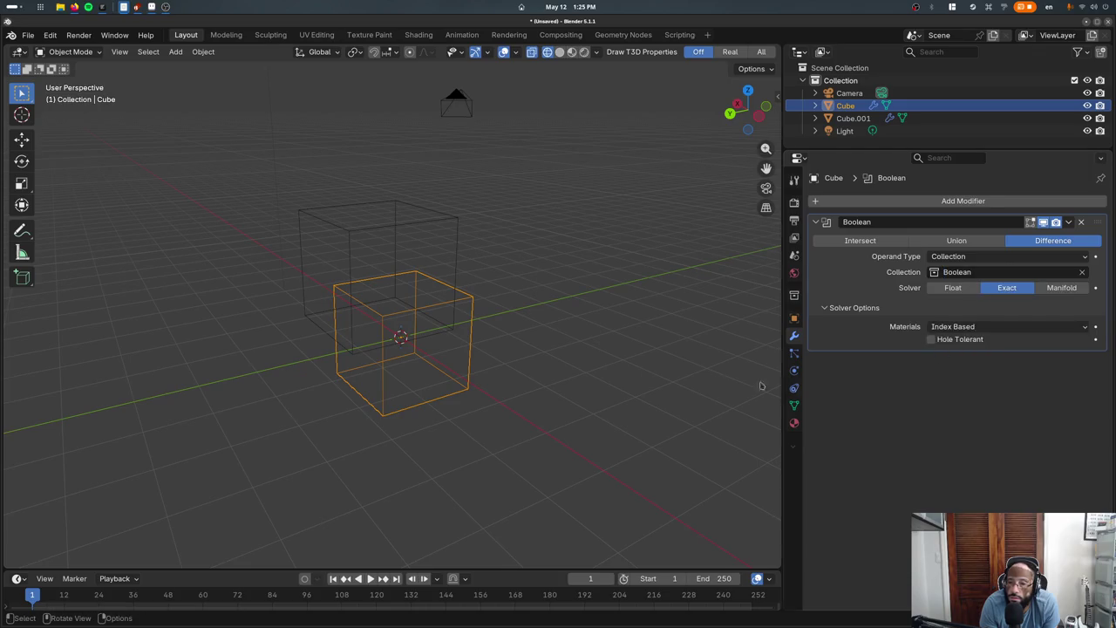
Set the Boolean solver to Exact, keeping Collection as the operand type
{"action": "scroll", "coordinate": [959, 295], "scroll_direction": "up", "scroll_amount": 1, "text": "ctrl"}
{"action": "scroll", "coordinate": [1003, 293], "scroll_direction": "up", "scroll_amount": 1, "text": "ctrl"}
{"action": "scroll", "coordinate": [1002, 293], "scroll_direction": "up", "scroll_amount": 1, "text": "ctrl"}
{"action": "scroll", "coordinate": [1007, 295], "scroll_direction": "up", "scroll_amount": 1, "text": "ctrl"}
{"action": "left_click", "coordinate": [1007, 290]}
{"action": "left_click", "coordinate": [1002, 256]}
{"action": "left_click", "coordinate": [959, 271]}
{"action": "left_click", "coordinate": [1003, 257]}
{"action": "left_click", "coordinate": [986, 285]}
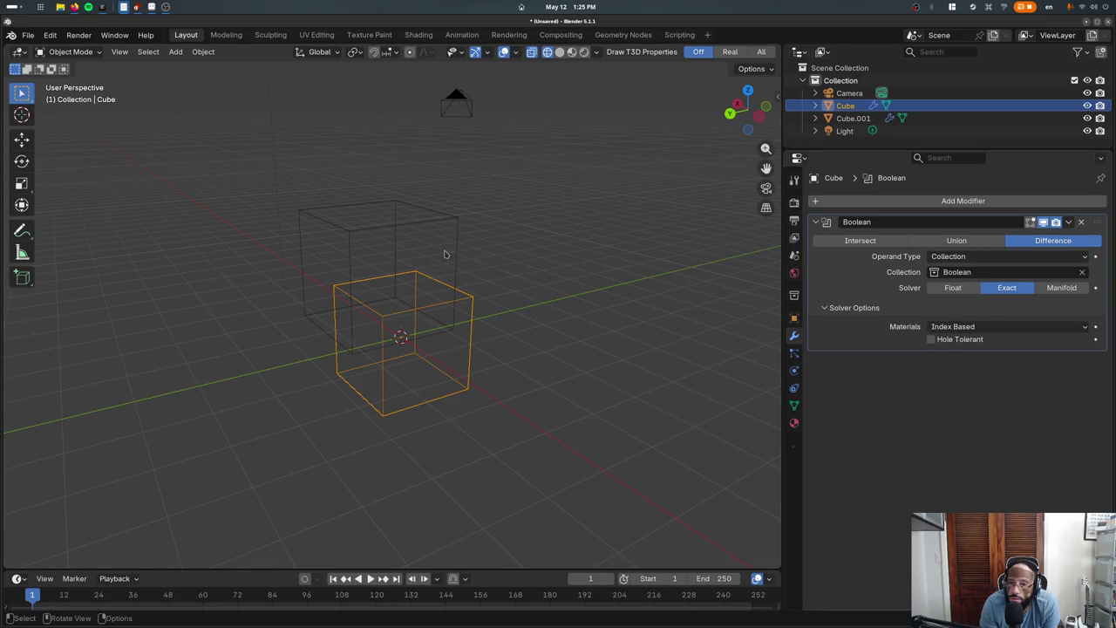
Add the upper box Cube.001 to the Boolean collection
{"action": "left_click", "coordinate": [447, 254]}
{"action": "left_click", "coordinate": [793, 317]}
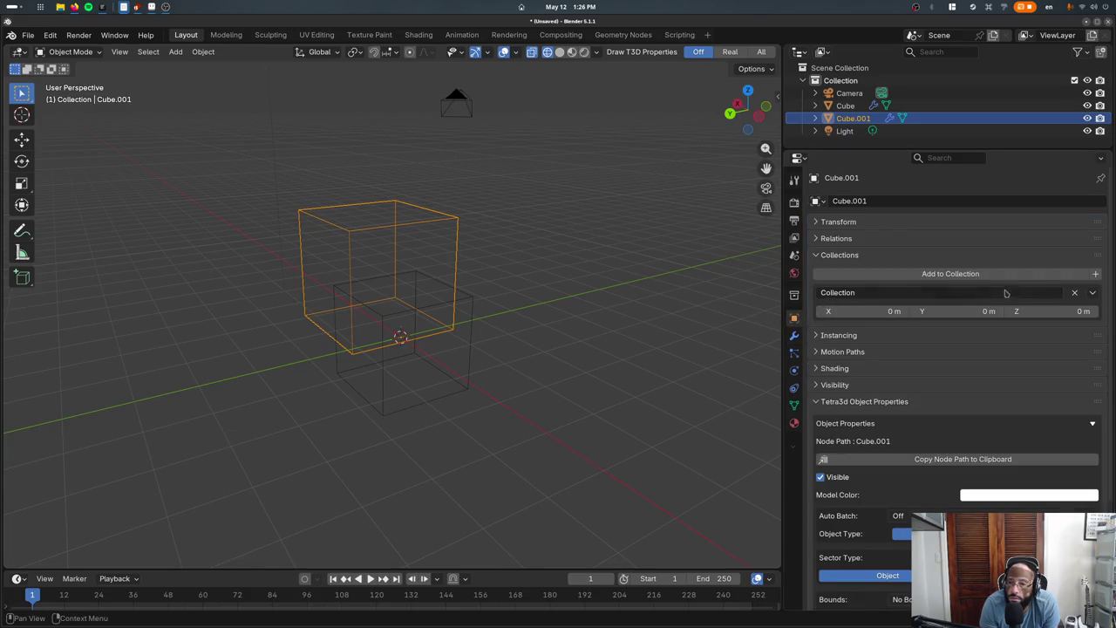
{"action": "left_click", "coordinate": [1069, 277]}
{"action": "left_click", "coordinate": [975, 300]}
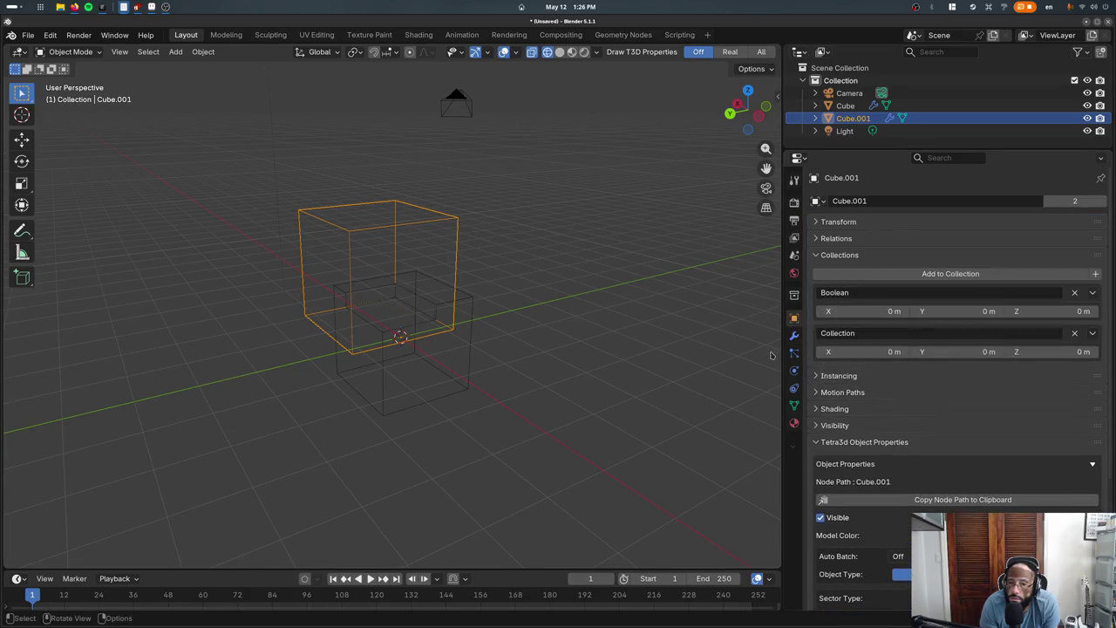
Move the lower Cube to a new position
{"action": "key", "text": "g"}
{"action": "key", "text": "Escape"}
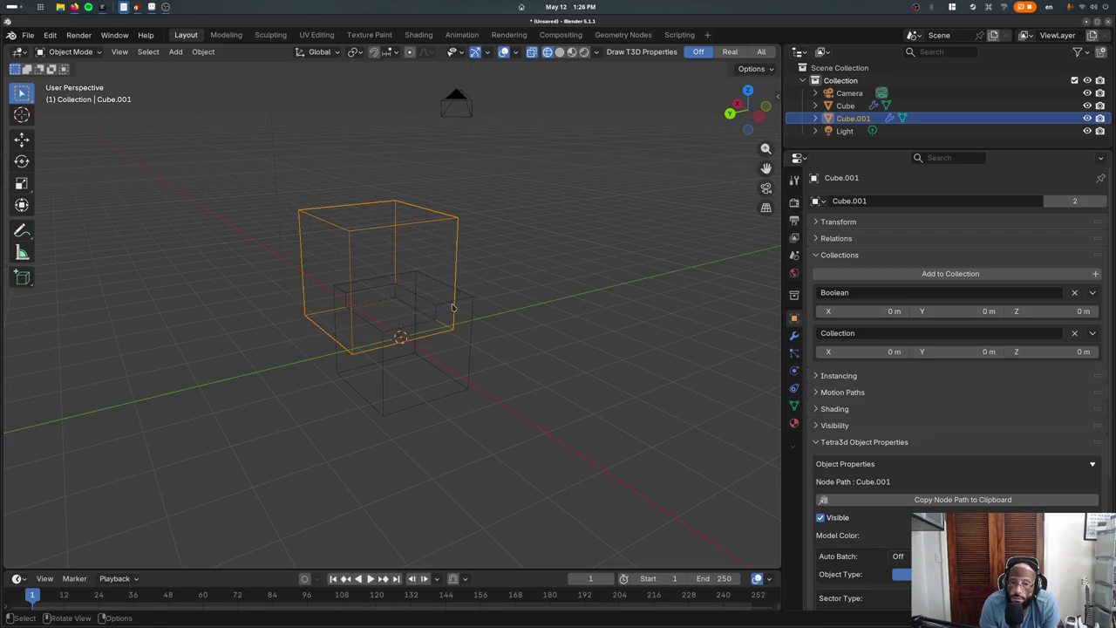
{"action": "left_click", "coordinate": [451, 307]}
{"action": "key", "text": "g"}
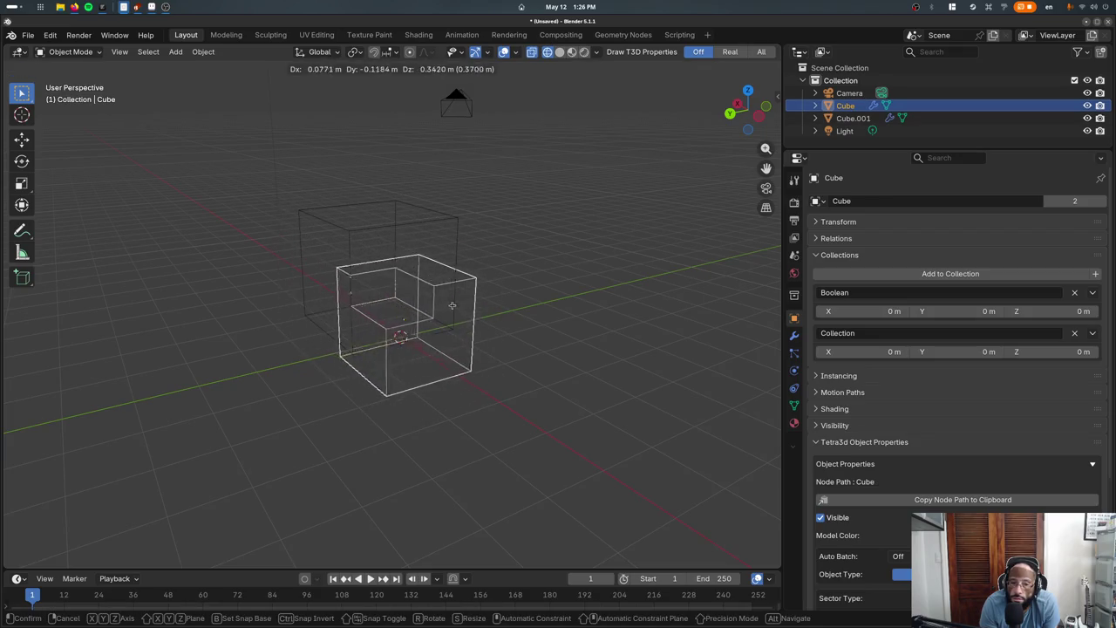
{"action": "left_click", "coordinate": [449, 321]}
Show the Cube's Boolean modifier, then enter Edit Mode on Cube.001
{"action": "left_click", "coordinate": [793, 405]}
{"action": "left_click", "coordinate": [794, 352]}
{"action": "left_click", "coordinate": [793, 334]}
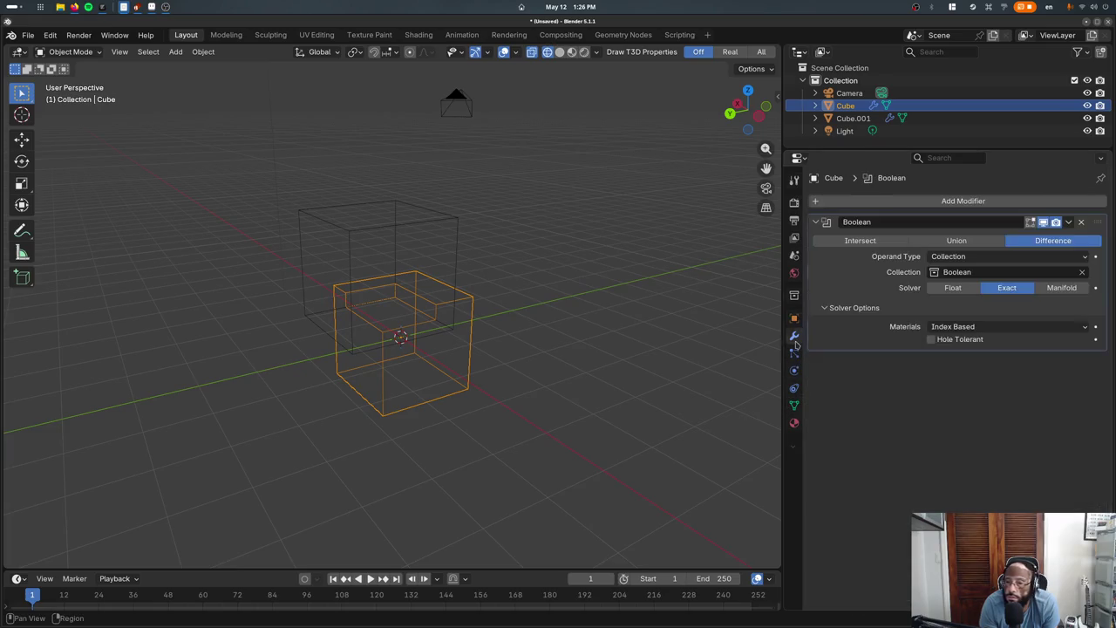
{"action": "left_click", "coordinate": [356, 234]}
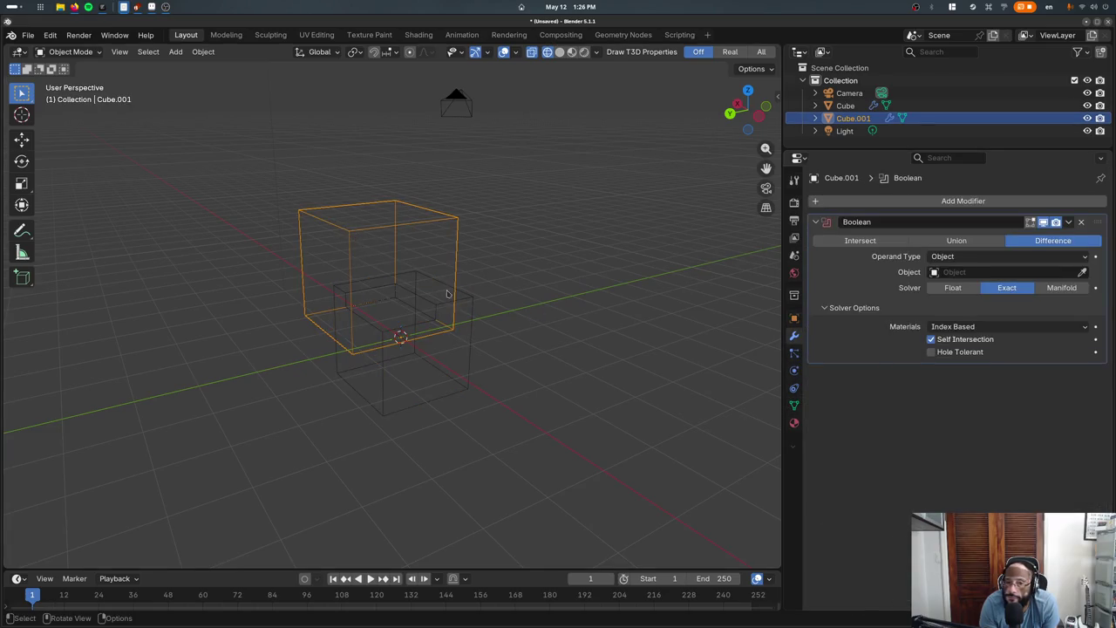
{"action": "key", "text": "Tab"}
{"action": "key", "text": "ctrl+e"}
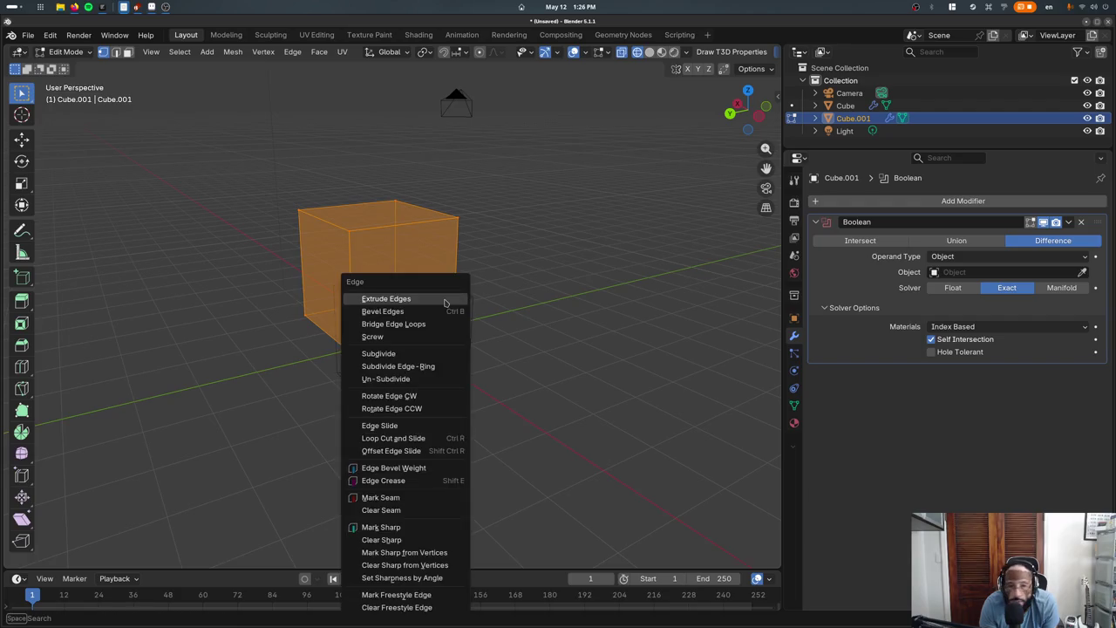
Subdivide the meshes of both Cube.001 and the lower Cube
{"action": "left_click", "coordinate": [379, 353]}
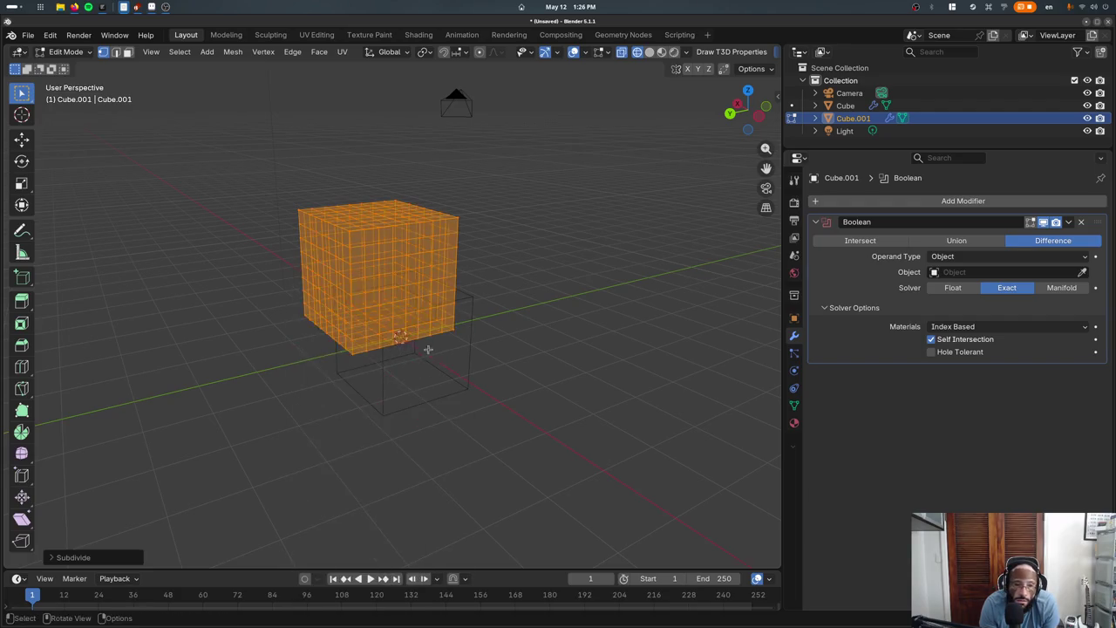
{"action": "key", "text": "Tab"}
{"action": "left_click", "coordinate": [477, 307]}
{"action": "key", "text": "Tab"}
{"action": "key", "text": "a"}
{"action": "key", "text": "ctrl+e"}
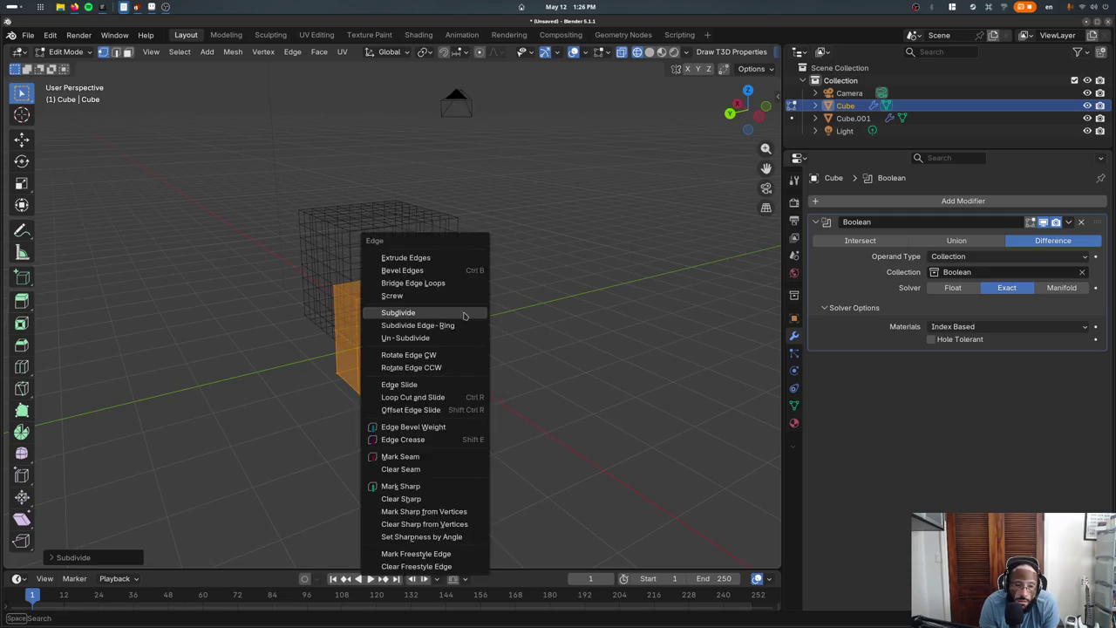
{"action": "left_click", "coordinate": [463, 311]}
Move the lower Cube into position against Cube.001
{"action": "key", "text": "g"}
{"action": "key", "text": "Escape"}
{"action": "key", "text": "Tab"}
{"action": "key", "text": "g"}
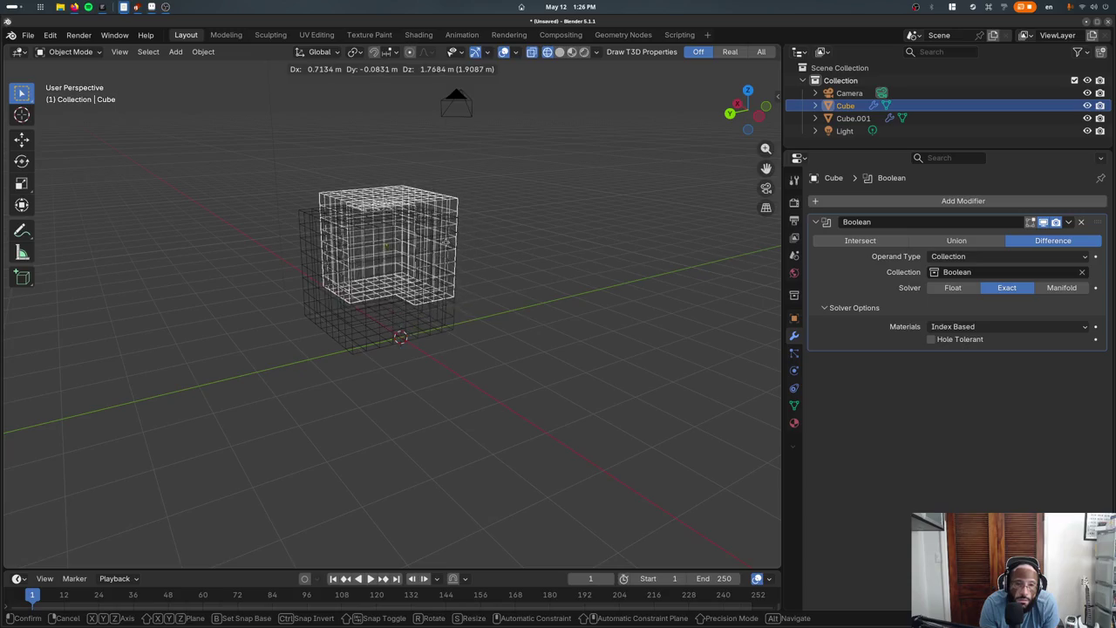
{"action": "left_click", "coordinate": [440, 237]}
{"action": "middle_click_drag", "start_coordinate": [445, 248], "coordinate": [462, 295]}
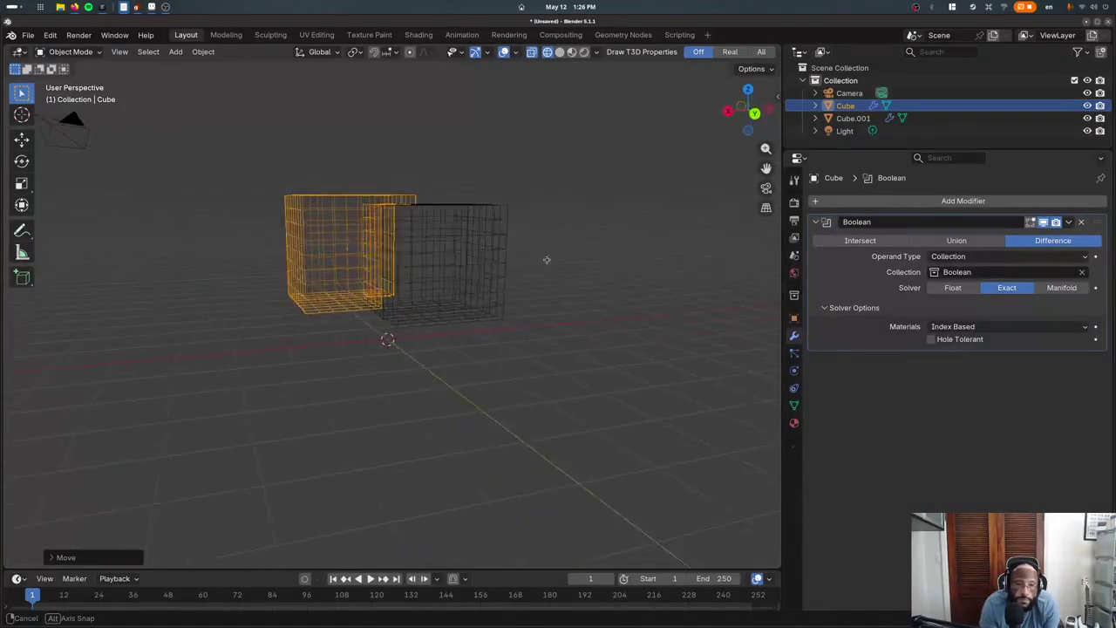
{"action": "key", "text": "g"}
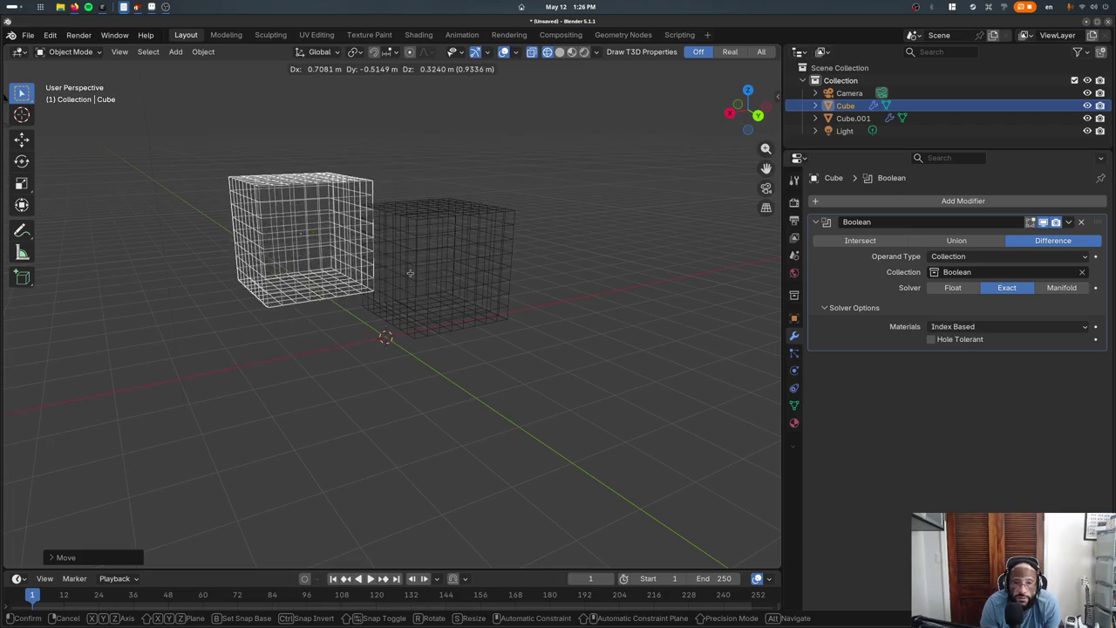
{"action": "left_click", "coordinate": [431, 315]}
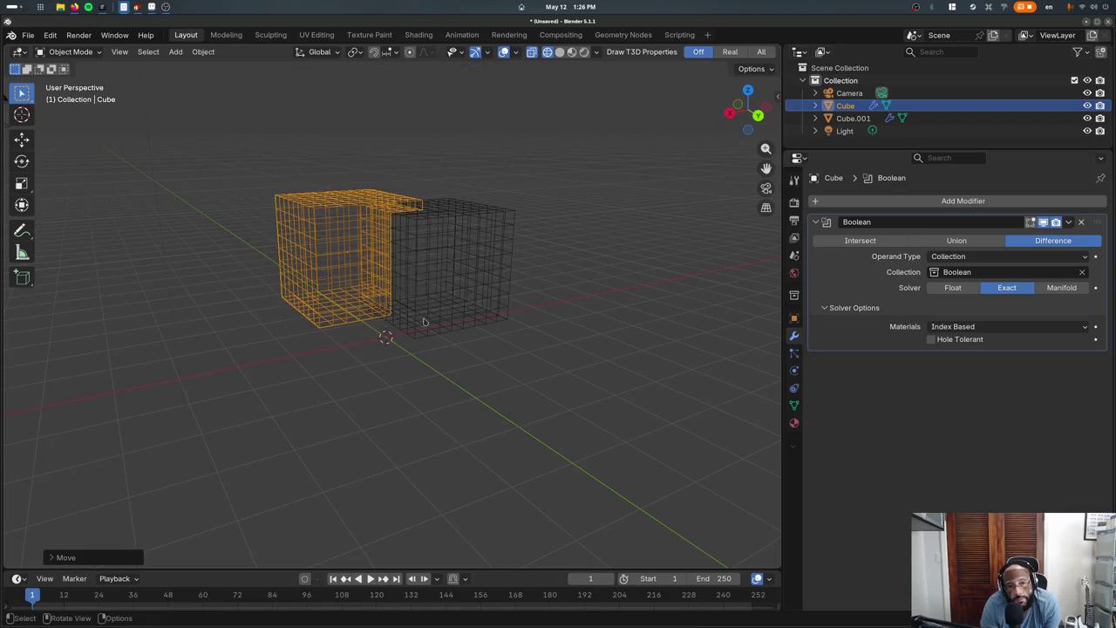
Switch the Cube's Boolean solver to Float and shift the Cube horizontally
{"action": "key", "text": "shift+z"}
{"action": "middle_click_drag", "start_coordinate": [486, 305], "coordinate": [411, 321]}
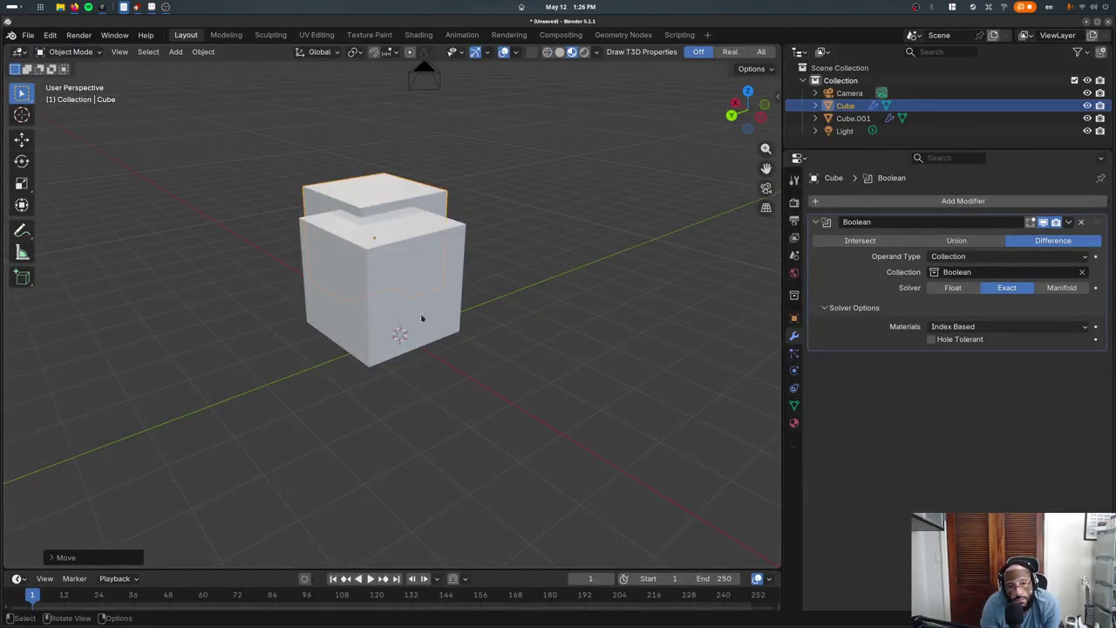
{"action": "left_click", "coordinate": [953, 288]}
{"action": "key", "text": "shift+z"}
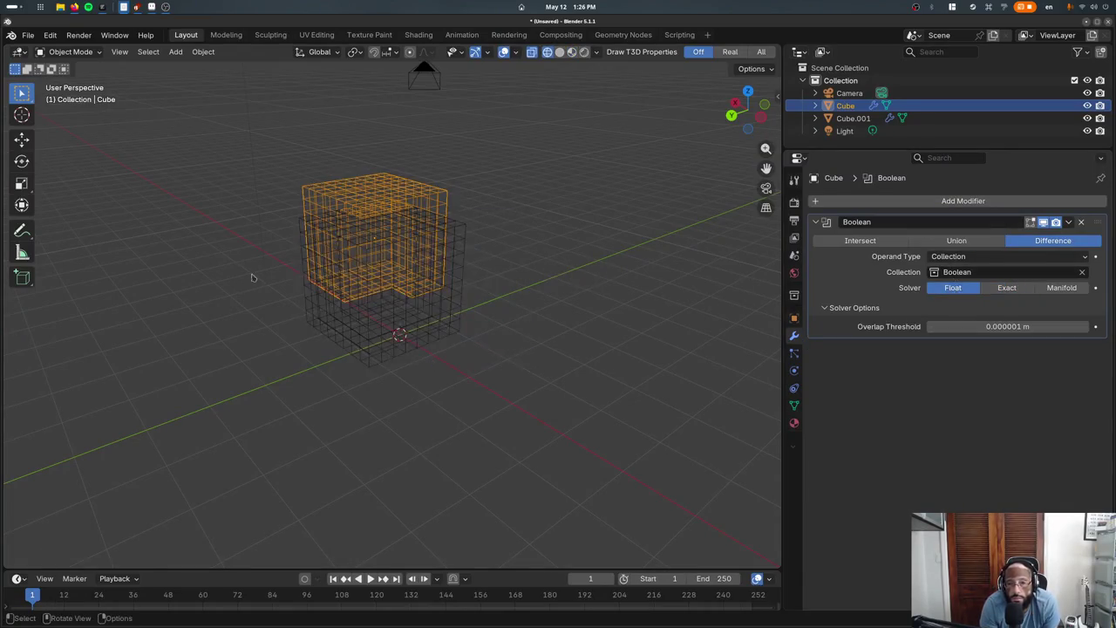
{"action": "key", "text": "g"}
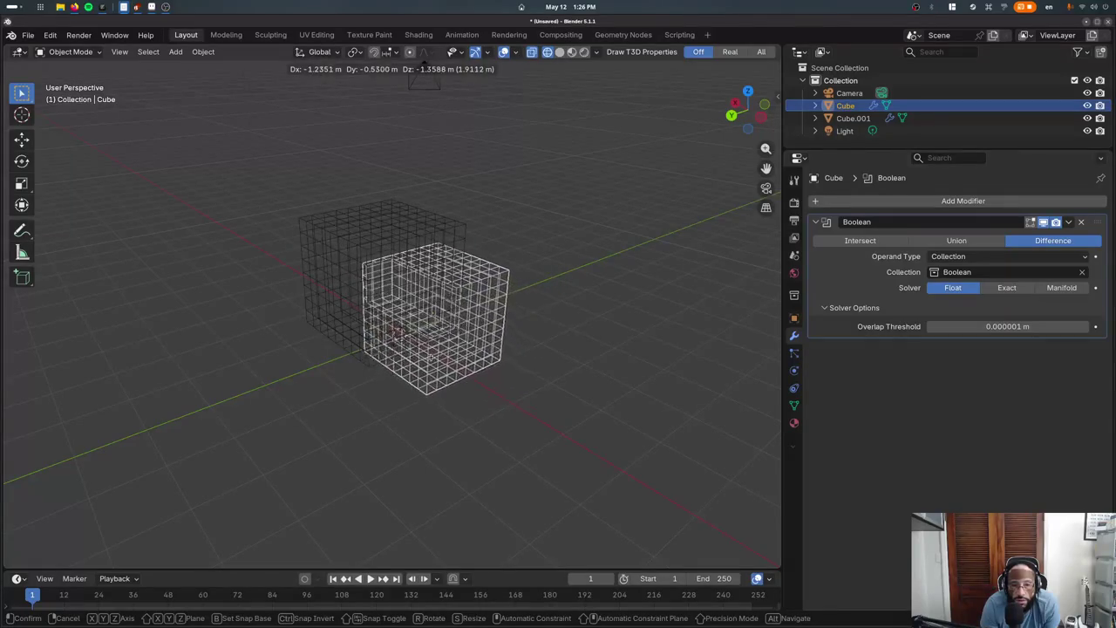
{"action": "key", "text": "shift+z"}
{"action": "left_click", "coordinate": [454, 349]}
{"action": "mouse_move", "coordinate": [453, 348]}
{"action": "middle_mouse_down"}
{"action": "mouse_move", "coordinate": [535, 341]}
{"action": "mouse_move", "coordinate": [533, 326]}
{"action": "mouse_move", "coordinate": [473, 377]}
{"action": "mouse_move", "coordinate": [331, 112]}
{"action": "mouse_move", "coordinate": [630, 162]}
{"action": "mouse_move", "coordinate": [424, 349]}
{"action": "mouse_move", "coordinate": [567, 308]}
{"action": "mouse_move", "coordinate": [364, 273]}
{"action": "mouse_move", "coordinate": [468, 340]}
{"action": "middle_mouse_up"}
Hide Cube.001 and set the Cube's Boolean operation to Union in solid shading
{"action": "left_click", "coordinate": [364, 274]}
{"action": "key", "text": "h"}
{"action": "left_click", "coordinate": [468, 341]}
{"action": "key", "text": "z"}
{"action": "left_click", "coordinate": [543, 341]}
{"action": "mouse_move", "coordinate": [543, 341]}
{"action": "middle_mouse_down"}
{"action": "mouse_move", "coordinate": [511, 296]}
{"action": "mouse_move", "coordinate": [553, 252]}
{"action": "mouse_move", "coordinate": [638, 294]}
{"action": "middle_mouse_up"}
{"action": "scroll", "coordinate": [512, 299], "scroll_direction": "up", "scroll_amount": 5}
{"action": "left_click", "coordinate": [996, 241]}
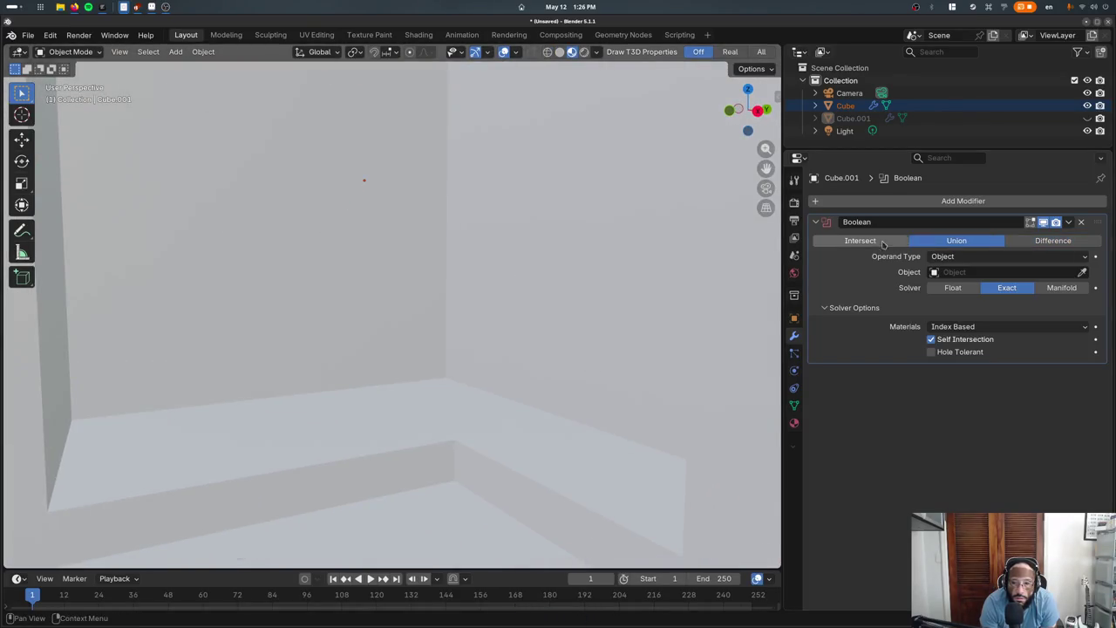
Reset Cube.001's Boolean to Difference and try operations on the Cube's Boolean, ending on Union
{"action": "left_click", "coordinate": [1017, 242]}
{"action": "left_click", "coordinate": [545, 341]}
{"action": "left_click", "coordinate": [870, 228]}
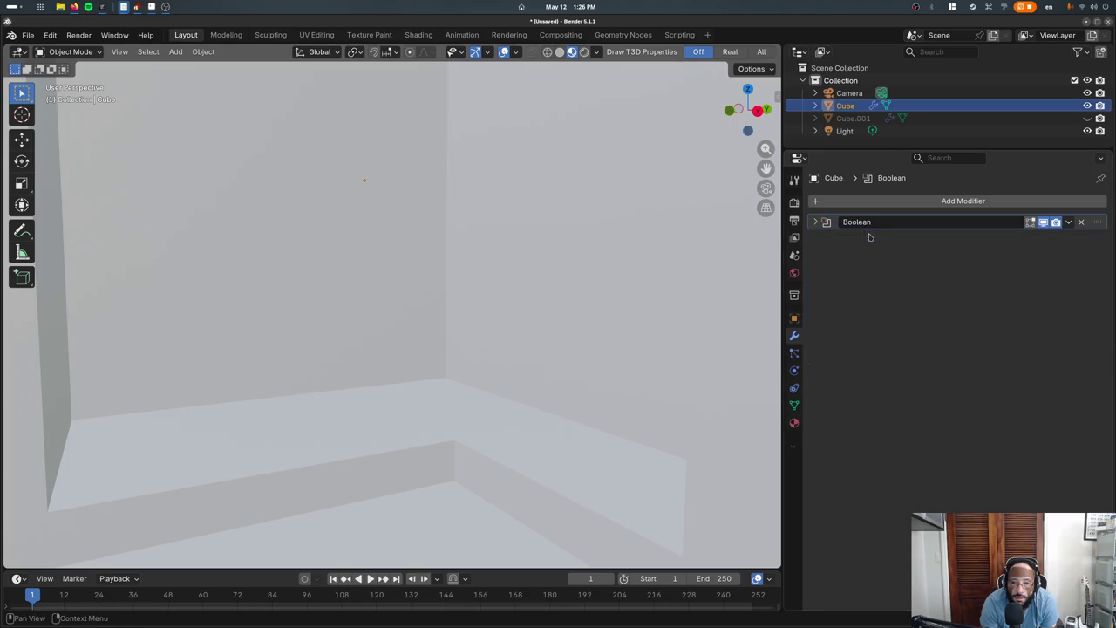
{"action": "left_click", "coordinate": [847, 227]}
{"action": "left_click", "coordinate": [872, 241]}
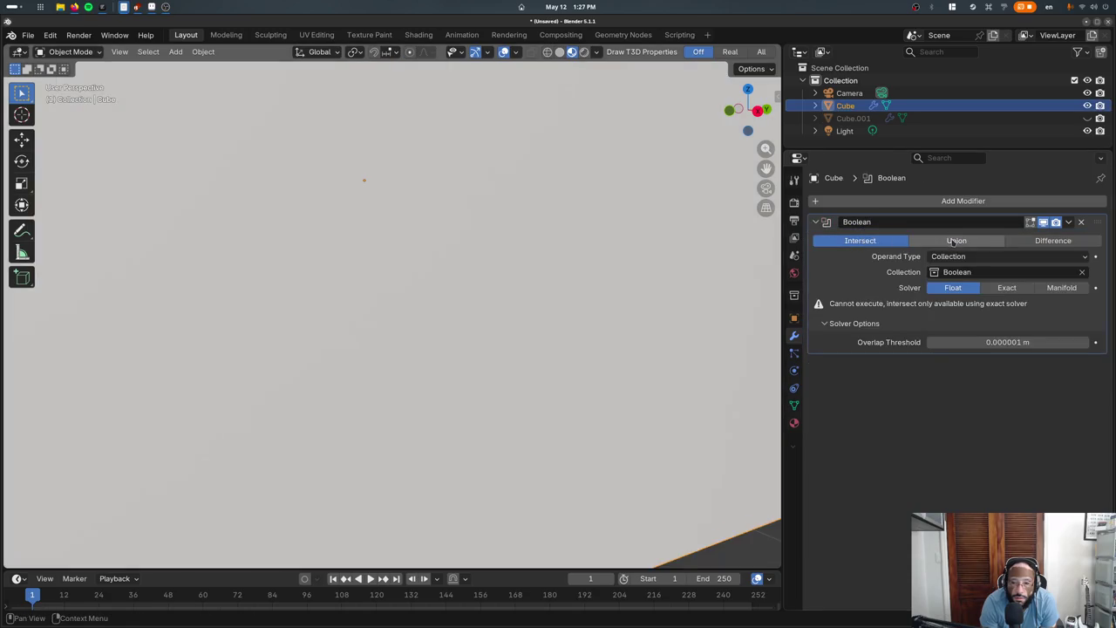
{"action": "left_click", "coordinate": [953, 242]}
{"action": "left_click", "coordinate": [1039, 242]}
{"action": "scroll", "coordinate": [523, 296], "scroll_direction": "down", "scroll_amount": 5}
{"action": "mouse_move", "coordinate": [463, 325]}
{"action": "middle_mouse_down"}
{"action": "mouse_move", "coordinate": [505, 313]}
{"action": "mouse_move", "coordinate": [458, 326]}
{"action": "middle_mouse_up"}
{"action": "left_click", "coordinate": [956, 241]}
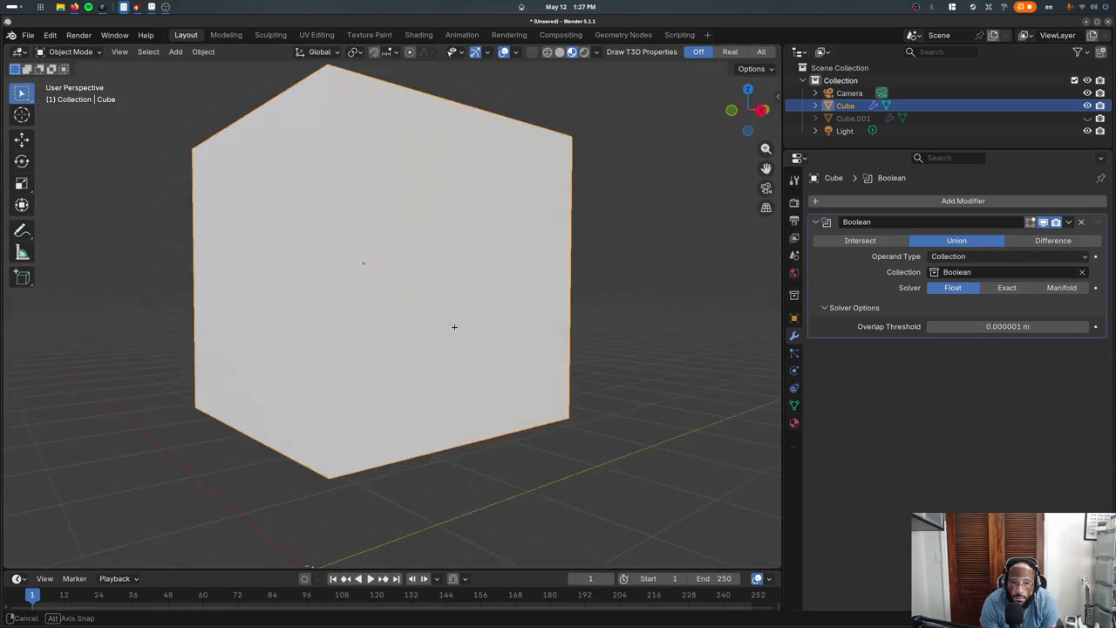
Compare Intersect and the Exact, Manifold and Float solvers, keeping Union with Float
{"action": "scroll", "coordinate": [457, 326], "scroll_direction": "up", "scroll_amount": 5}
{"action": "scroll", "coordinate": [455, 328], "scroll_direction": "up", "scroll_amount": 3}
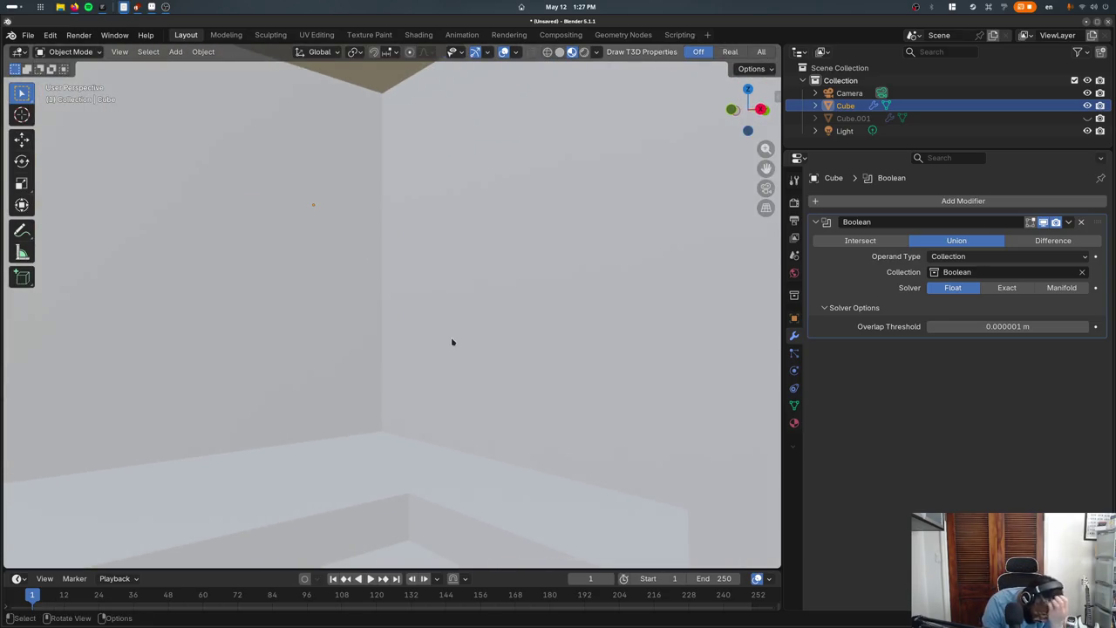
{"action": "left_click", "coordinate": [860, 241]}
{"action": "left_click", "coordinate": [956, 240]}
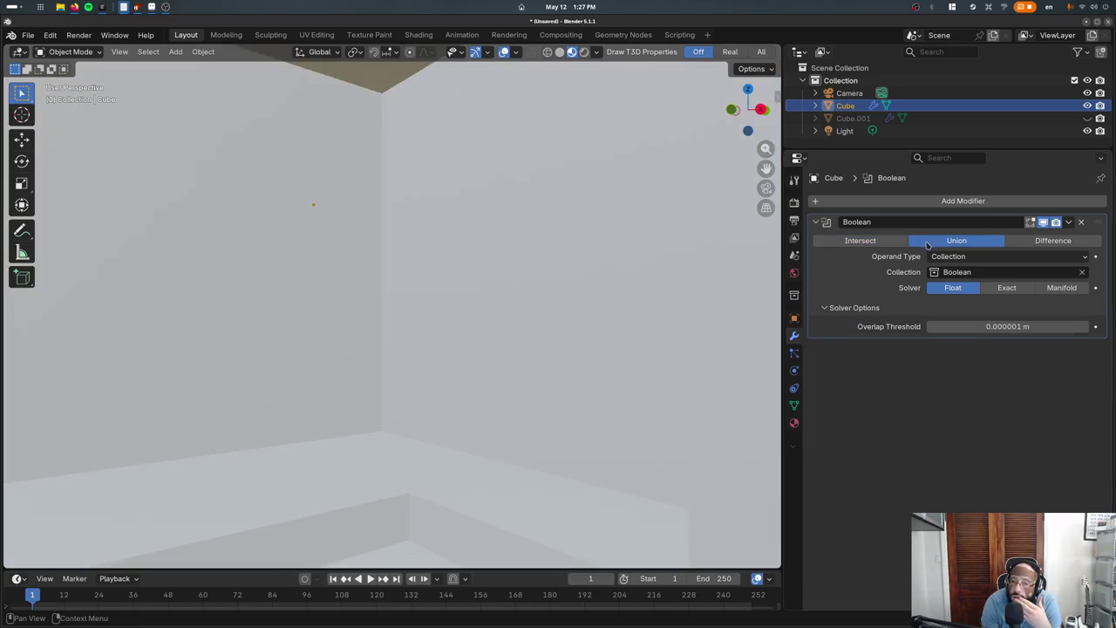
{"action": "scroll", "coordinate": [561, 336], "scroll_direction": "down", "scroll_amount": 5}
{"action": "left_click", "coordinate": [1006, 288]}
{"action": "left_click", "coordinate": [1046, 288]}
{"action": "left_click", "coordinate": [954, 288]}
Try the Exact solver, then undo back to Float and switch to wireframe
{"action": "left_click", "coordinate": [1006, 288]}
{"action": "middle_click_drag", "start_coordinate": [660, 282], "coordinate": [448, 308]}
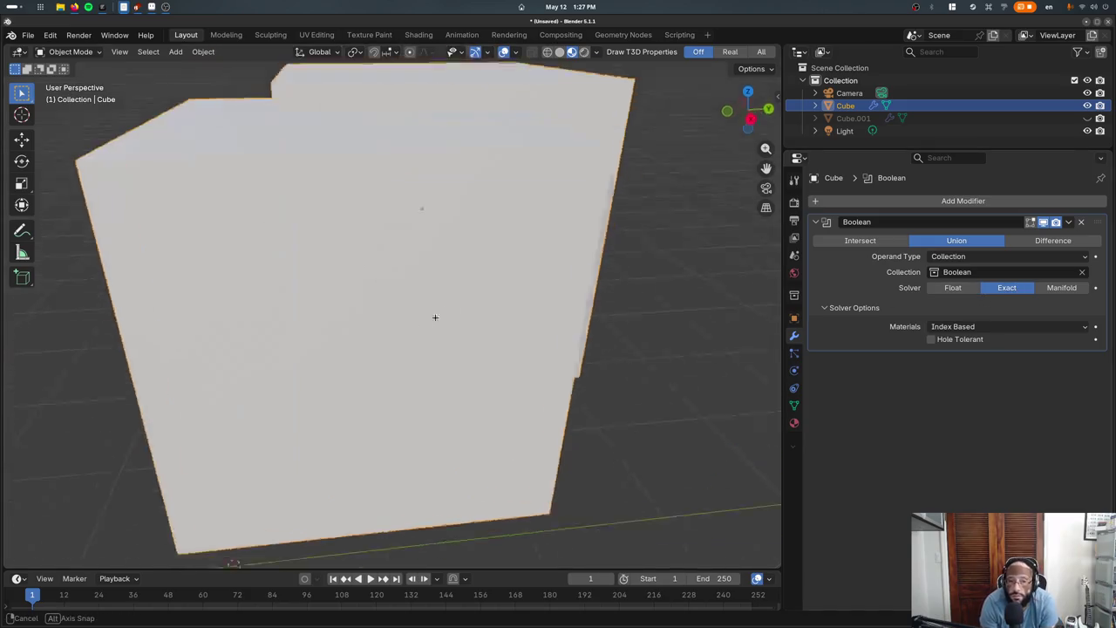
{"action": "scroll", "coordinate": [419, 321], "scroll_direction": "down", "scroll_amount": 5}
{"action": "key", "text": "g"}
{"action": "key", "text": "Escape"}
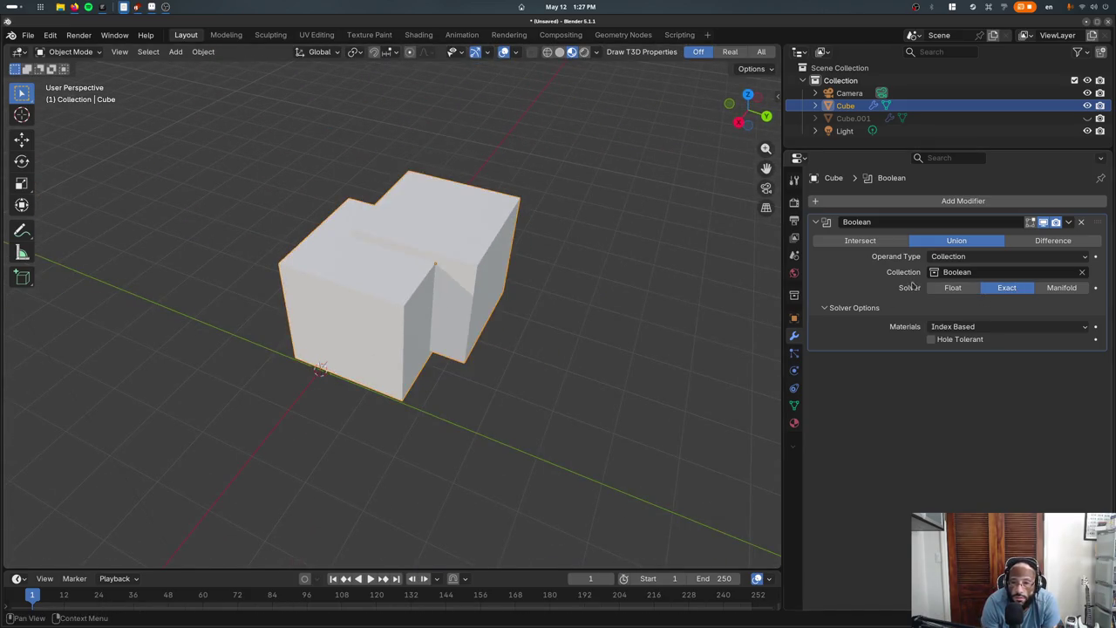
{"action": "key", "text": "ctrl+z"}
{"action": "key", "text": "g"}
{"action": "key", "text": "Escape"}
{"action": "key", "text": "shift+z"}
{"action": "key", "text": "g"}
{"action": "key", "text": "Escape"}
Raise the Cube along Z, then lower it again
{"action": "mouse_move", "coordinate": [473, 291]}
{"action": "middle_mouse_down"}
{"action": "mouse_move", "coordinate": [432, 253]}
{"action": "mouse_move", "coordinate": [453, 284]}
{"action": "middle_mouse_up"}
{"action": "key", "text": "g"}
{"action": "key", "text": "z"}
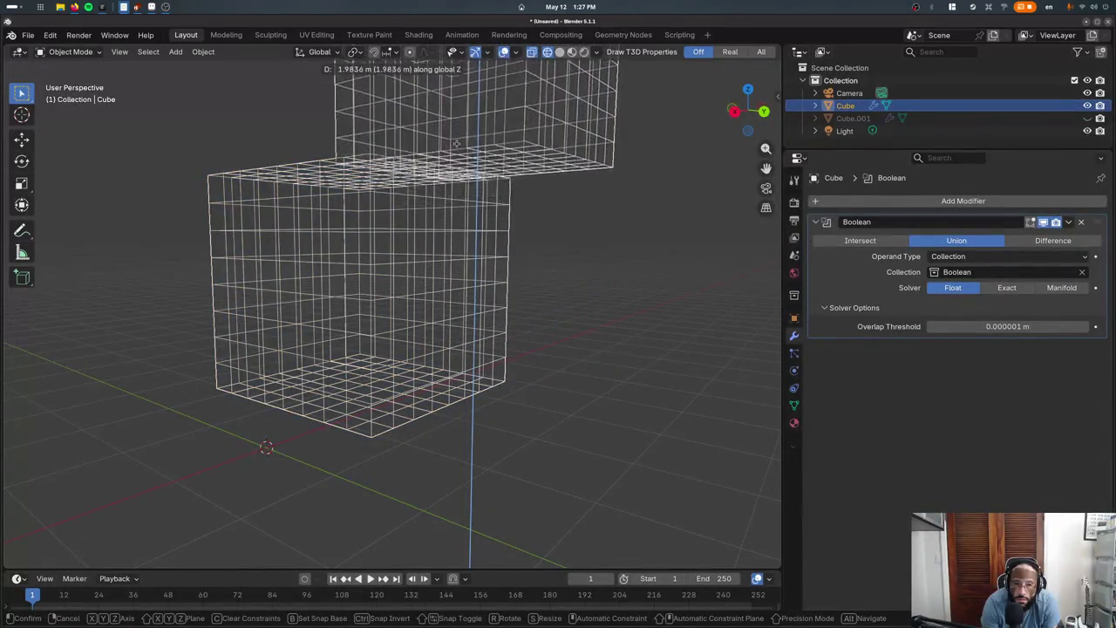
{"action": "left_click", "coordinate": [459, 111]}
{"action": "key", "text": "g"}
{"action": "key", "text": "z"}
{"action": "left_click", "coordinate": [530, 312]}
Check the result in material preview, then raise the Cube along Z in wireframe
{"action": "key", "text": "z"}
{"action": "left_click", "coordinate": [523, 380]}
{"action": "mouse_move", "coordinate": [455, 322]}
{"action": "middle_mouse_down"}
{"action": "mouse_move", "coordinate": [498, 254]}
{"action": "mouse_move", "coordinate": [426, 232]}
{"action": "mouse_move", "coordinate": [332, 229]}
{"action": "mouse_move", "coordinate": [485, 202]}
{"action": "mouse_move", "coordinate": [474, 285]}
{"action": "middle_mouse_up"}
{"action": "key", "text": "shift+z"}
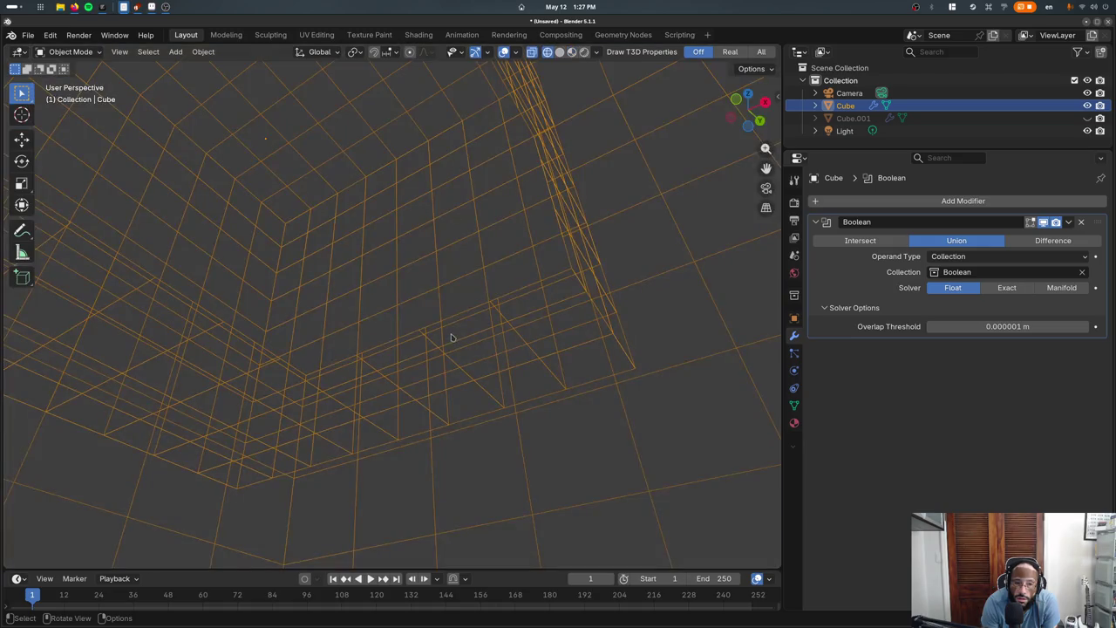
{"action": "scroll", "coordinate": [399, 381], "scroll_direction": "down", "scroll_amount": 4}
{"action": "scroll", "coordinate": [393, 282], "scroll_direction": "down", "scroll_amount": 5}
{"action": "left_click", "coordinate": [418, 218]}
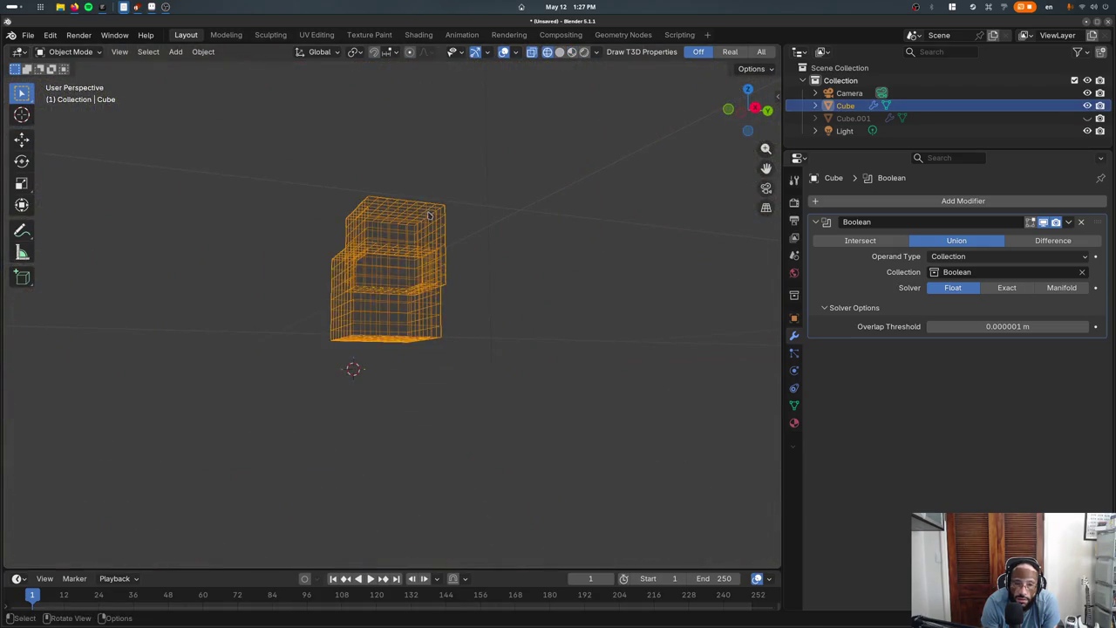
{"action": "key", "text": "g"}
{"action": "key", "text": "z"}
{"action": "left_click", "coordinate": [406, 320]}
Play the timeline, stop at frame 20, and select Cube.001
{"action": "scroll", "coordinate": [405, 321], "scroll_direction": "up", "scroll_amount": 5}
{"action": "scroll", "coordinate": [408, 323], "scroll_direction": "up", "scroll_amount": 3}
{"action": "scroll", "coordinate": [396, 330], "scroll_direction": "up", "scroll_amount": 2}
{"action": "scroll", "coordinate": [393, 332], "scroll_direction": "down", "scroll_amount": 5}
{"action": "scroll", "coordinate": [393, 344], "scroll_direction": "down", "scroll_amount": 3}
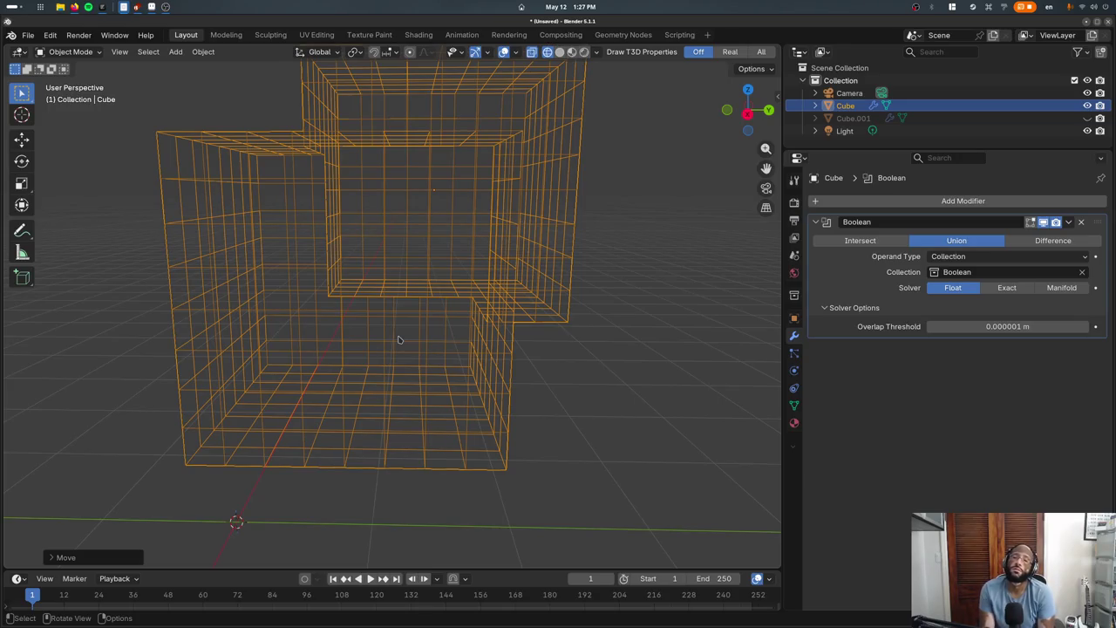
{"action": "key", "text": "space"}
{"action": "key", "text": "space"}
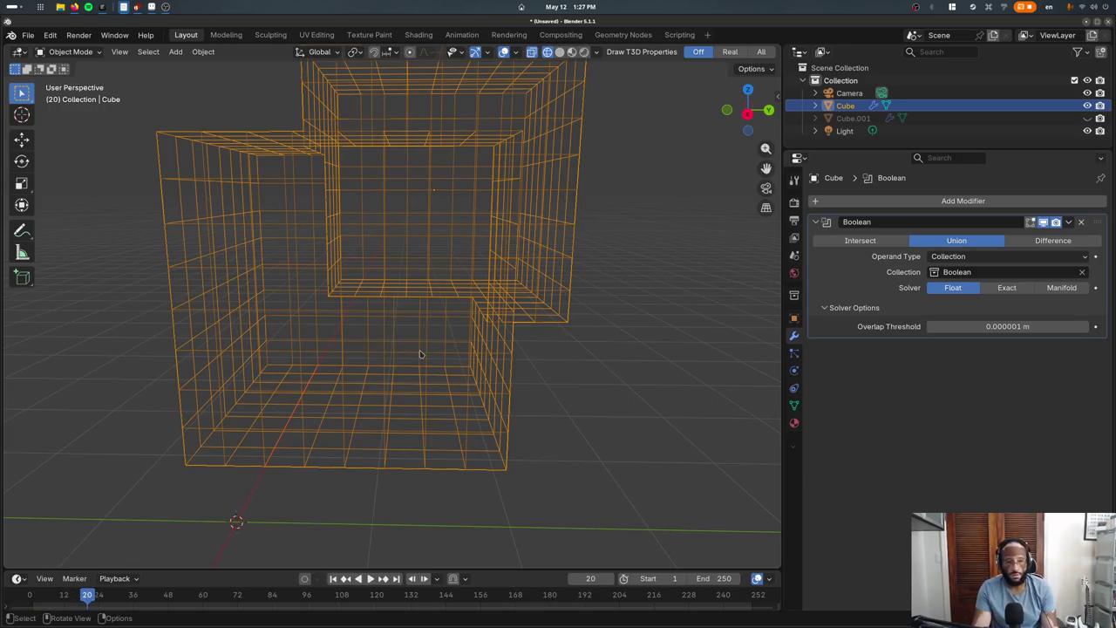
{"action": "key", "text": "alt+a"}
{"action": "left_click", "coordinate": [424, 234]}
{"action": "left_click", "coordinate": [434, 213]}
{"action": "middle_click_drag", "start_coordinate": [451, 176], "coordinate": [475, 258]}
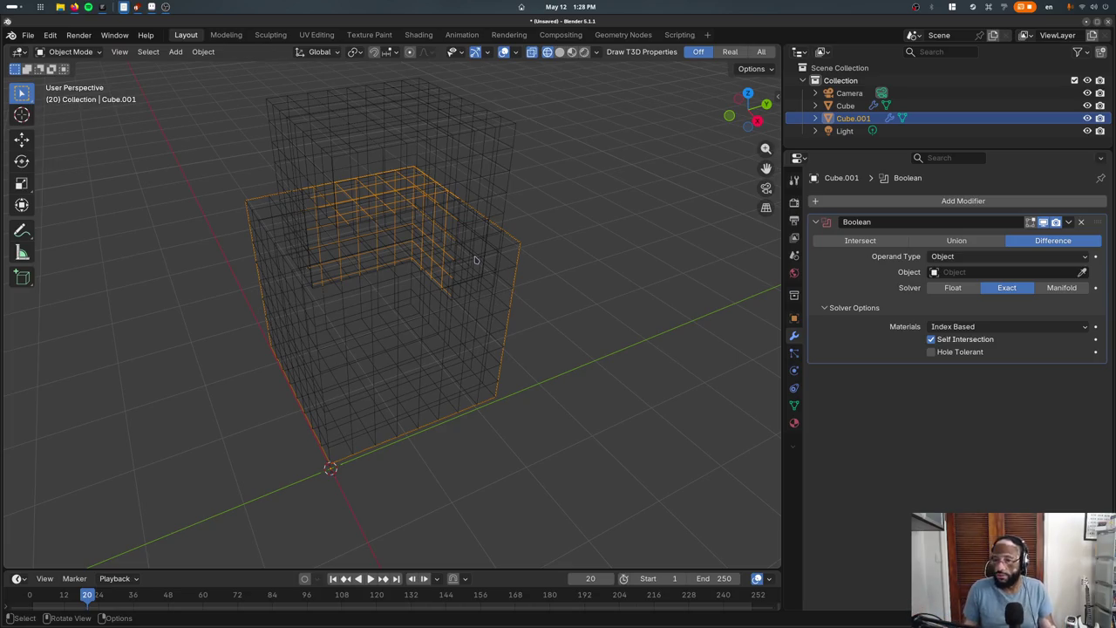
Set Cube.001's Boolean to Union with the 'Boolean' collection as its operand
{"action": "left_click", "coordinate": [921, 241]}
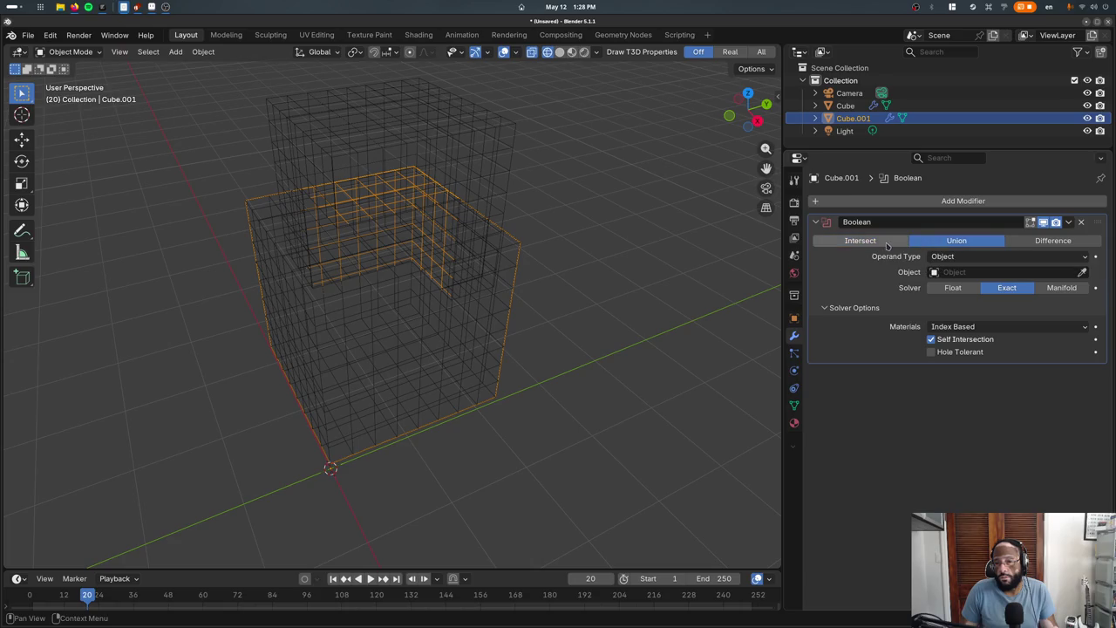
{"action": "left_click", "coordinate": [915, 244]}
{"action": "left_click", "coordinate": [941, 256]}
{"action": "left_click", "coordinate": [945, 281]}
{"action": "left_click", "coordinate": [959, 272]}
{"action": "left_click", "coordinate": [968, 306]}
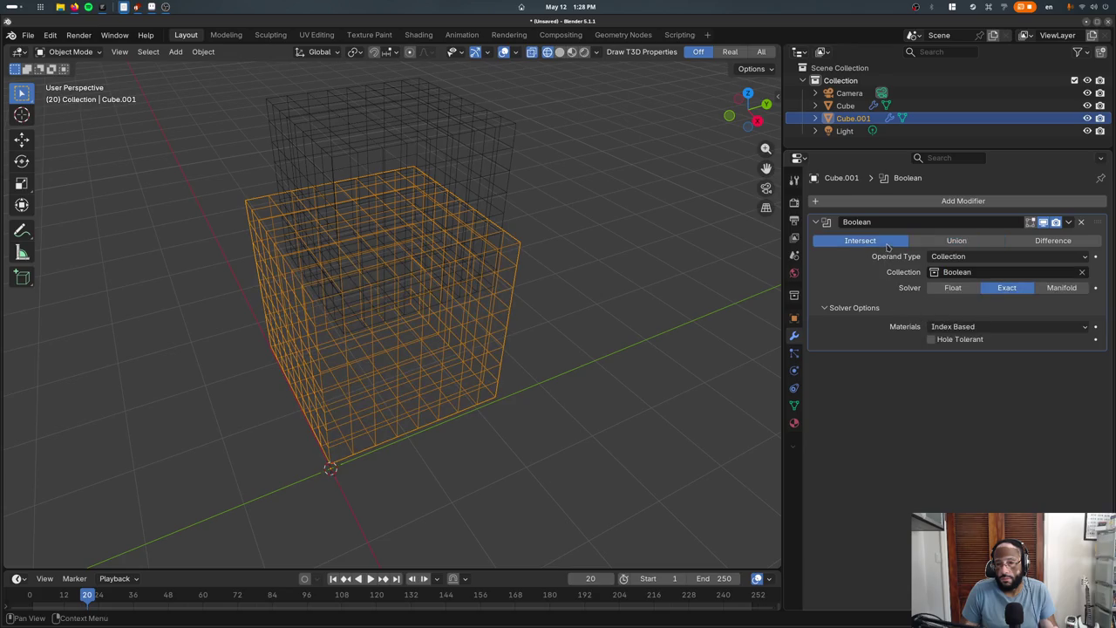
Try Intersect with the Float solver on Cube.001 and reposition Cube.001
{"action": "left_click", "coordinate": [859, 241]}
{"action": "left_click", "coordinate": [952, 288]}
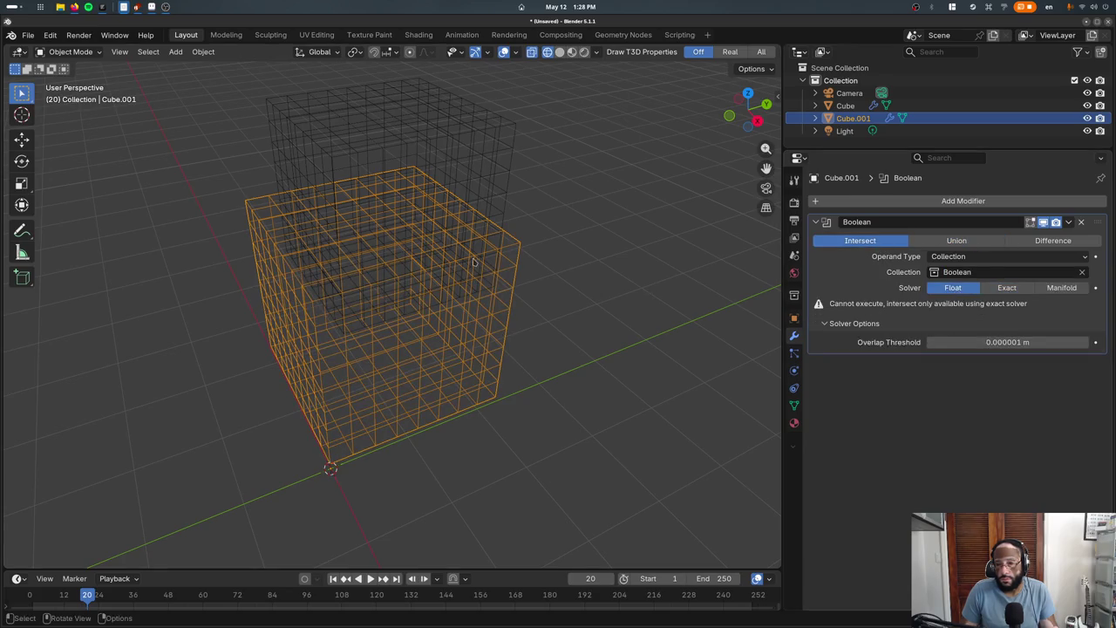
{"action": "key", "text": "g"}
{"action": "left_click", "coordinate": [439, 171]}
{"action": "middle_click_drag", "start_coordinate": [439, 171], "coordinate": [540, 226]}
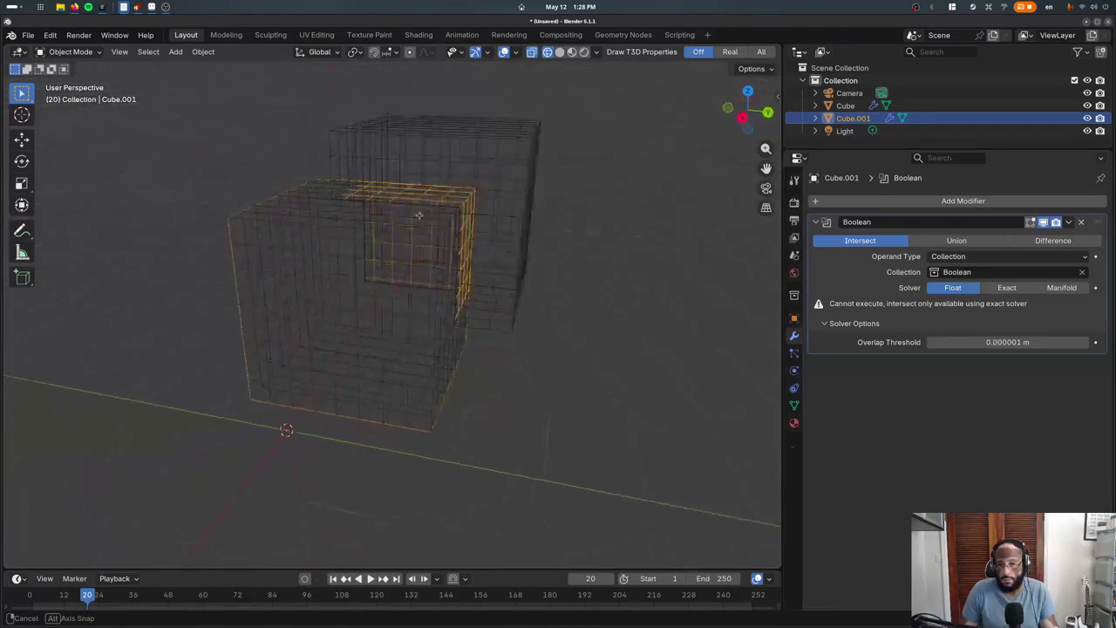
Return Cube.001's Boolean to Union with the Float solver after testing Exact
{"action": "left_click", "coordinate": [1027, 293]}
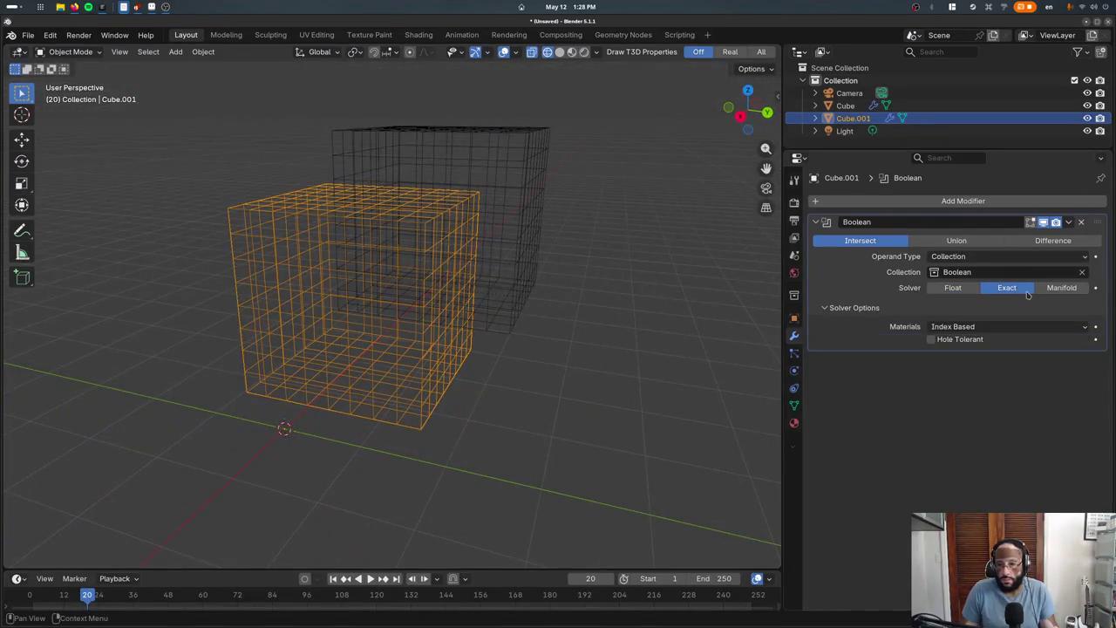
{"action": "left_click", "coordinate": [953, 288]}
{"action": "left_click", "coordinate": [957, 241]}
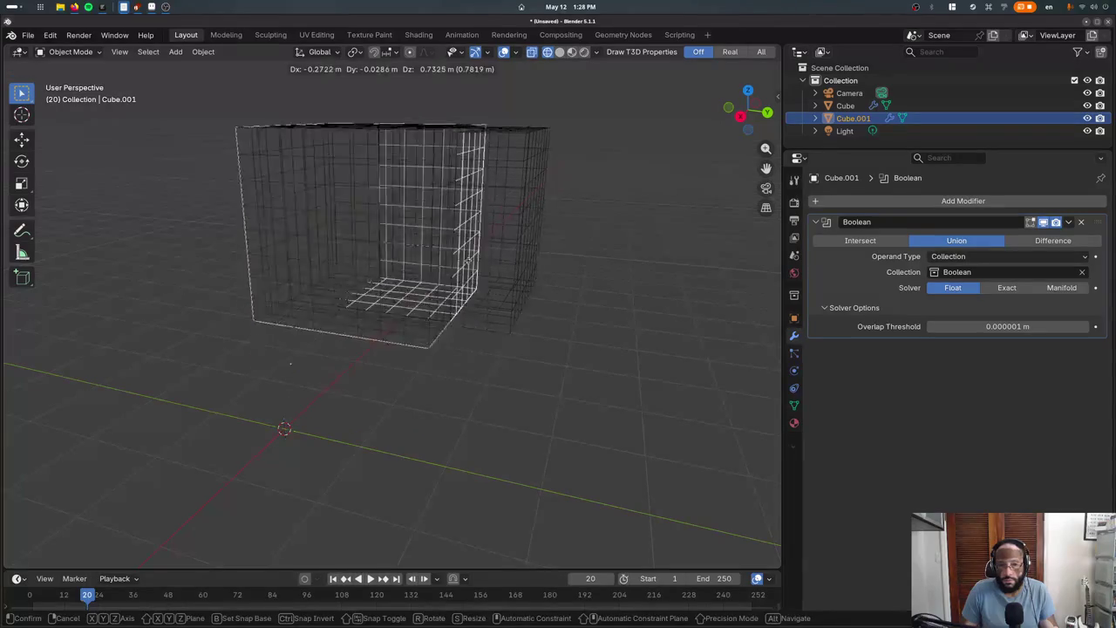
{"action": "left_click", "coordinate": [469, 346]}
{"action": "mouse_move", "coordinate": [468, 346]}
{"action": "middle_mouse_down"}
{"action": "mouse_move", "coordinate": [523, 384]}
{"action": "mouse_move", "coordinate": [497, 366]}
{"action": "mouse_move", "coordinate": [593, 374]}
{"action": "mouse_move", "coordinate": [575, 391]}
{"action": "middle_mouse_up"}
Move the Cube to a new position and view the cubes in solid shading
{"action": "left_click", "coordinate": [497, 344]}
{"action": "key", "text": "g"}
{"action": "left_click", "coordinate": [597, 344]}
{"action": "key", "text": "z"}
{"action": "left_click", "coordinate": [668, 388]}
{"action": "middle_click_drag", "start_coordinate": [482, 379], "coordinate": [380, 283]}
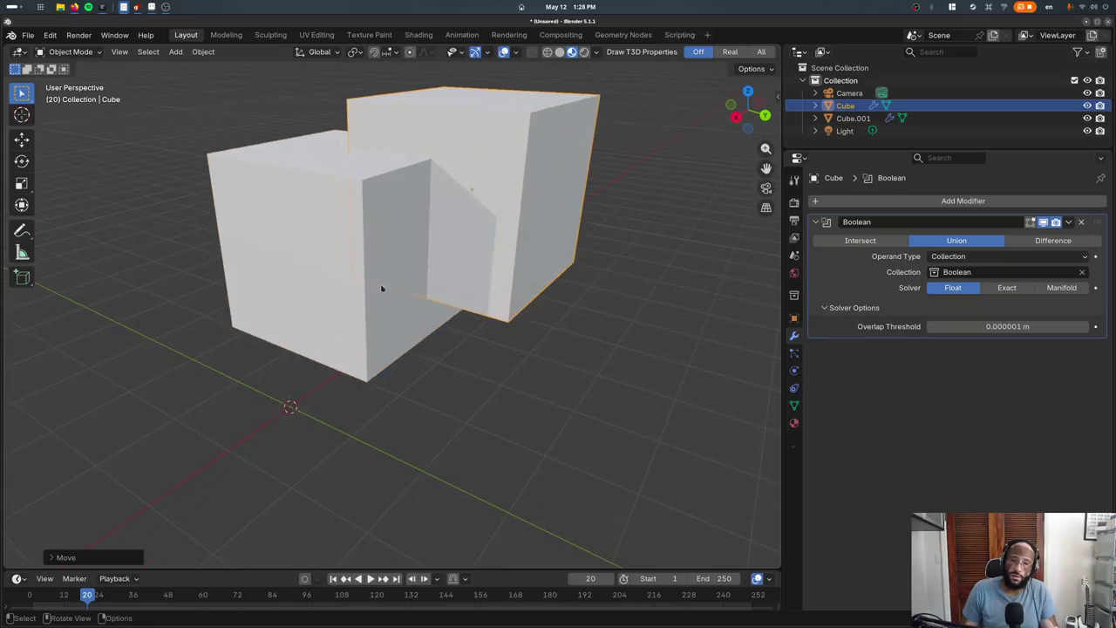
Delete Cube.001's Boolean modifier, go back to wireframe, and shift the Cube again
{"action": "left_click", "coordinate": [380, 283]}
{"action": "left_click", "coordinate": [1081, 221]}
{"action": "key", "text": "shift+z"}
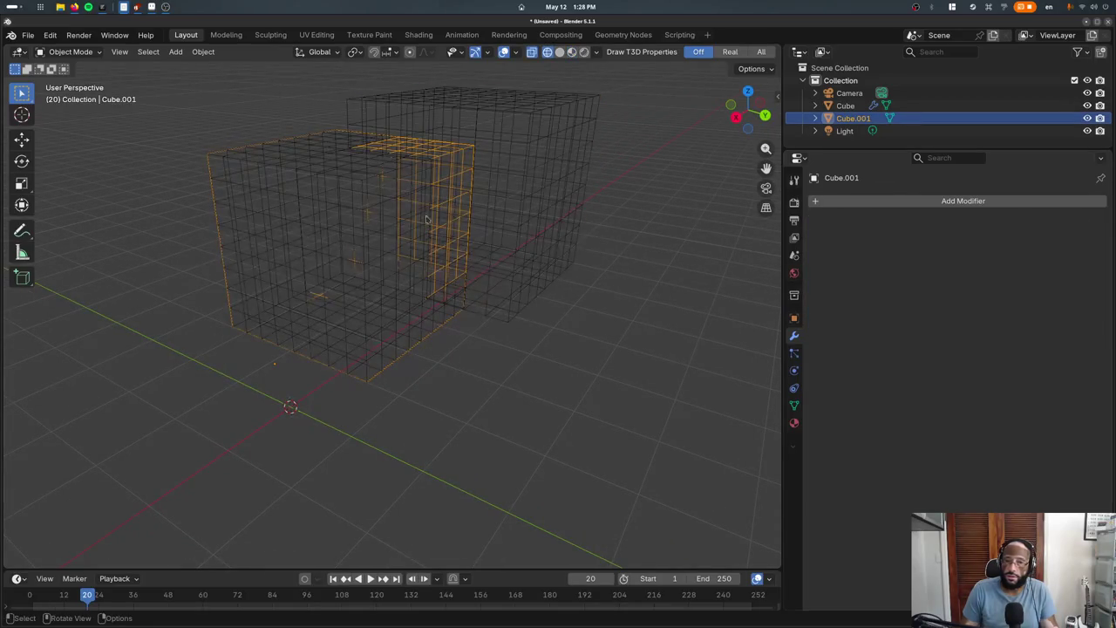
{"action": "left_click", "coordinate": [461, 217]}
{"action": "key", "text": "g"}
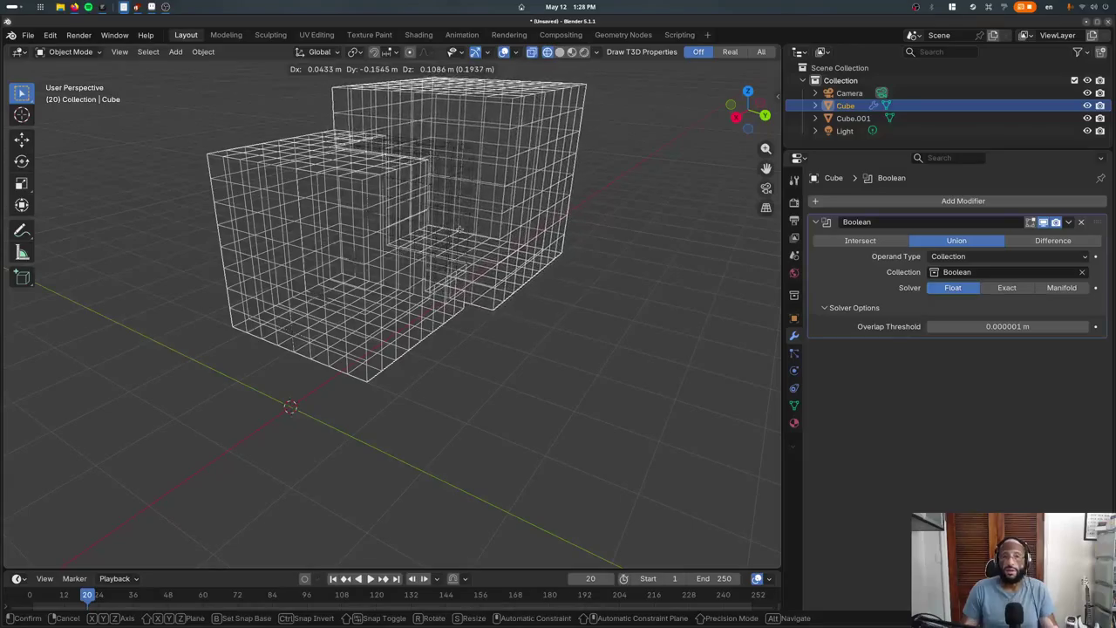
{"action": "left_click", "coordinate": [462, 176]}
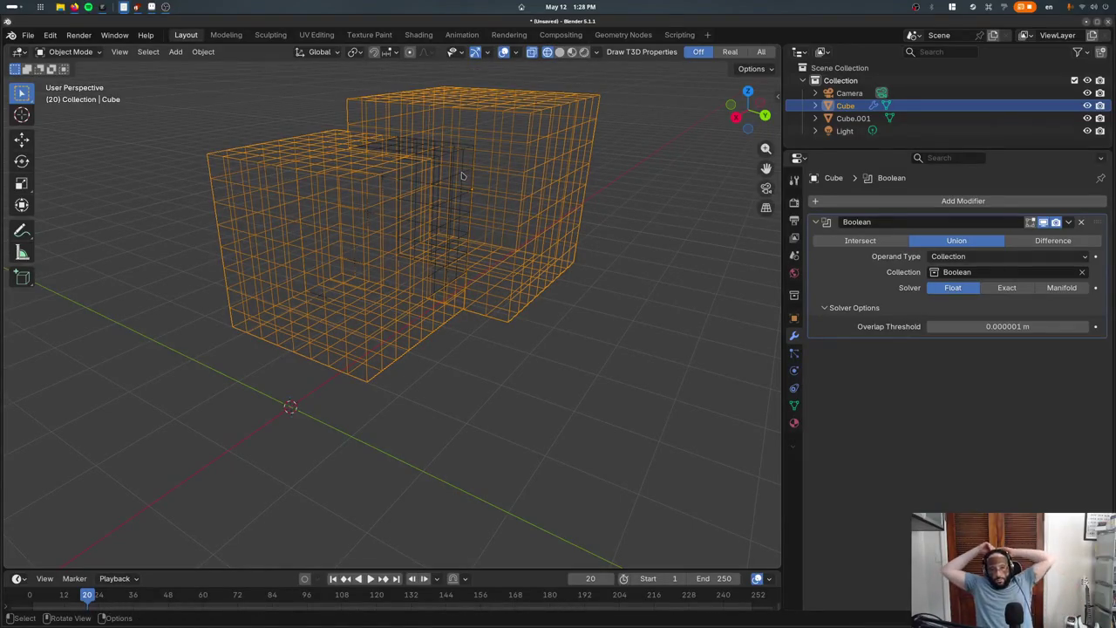
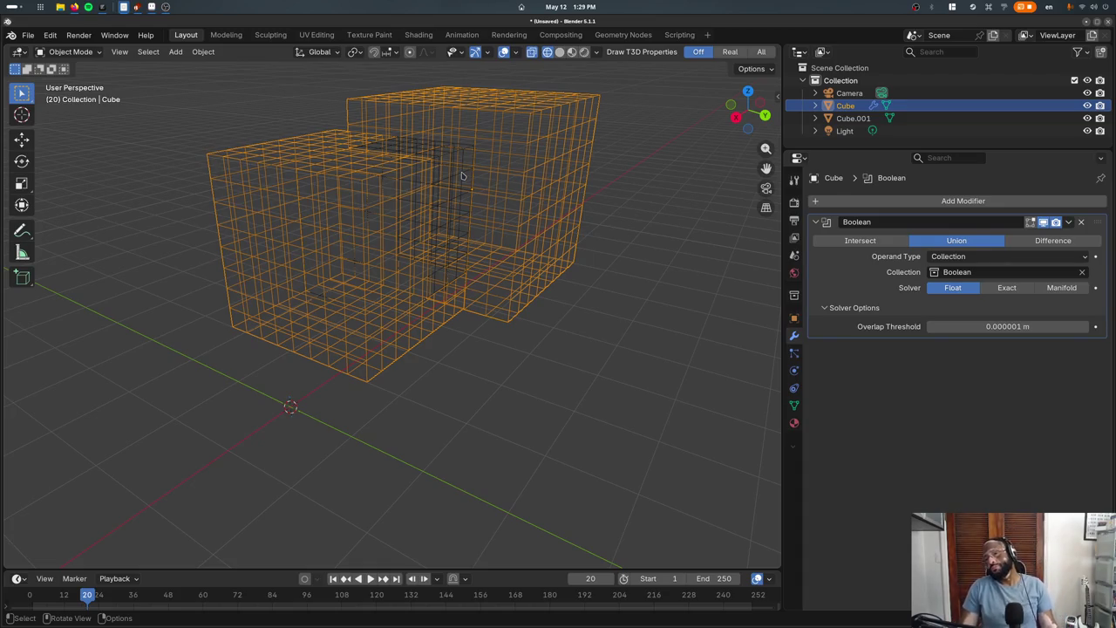
Give Cube.001 a Boolean modifier that uses the Boolean collection as its operand
{"action": "key", "text": "g"}
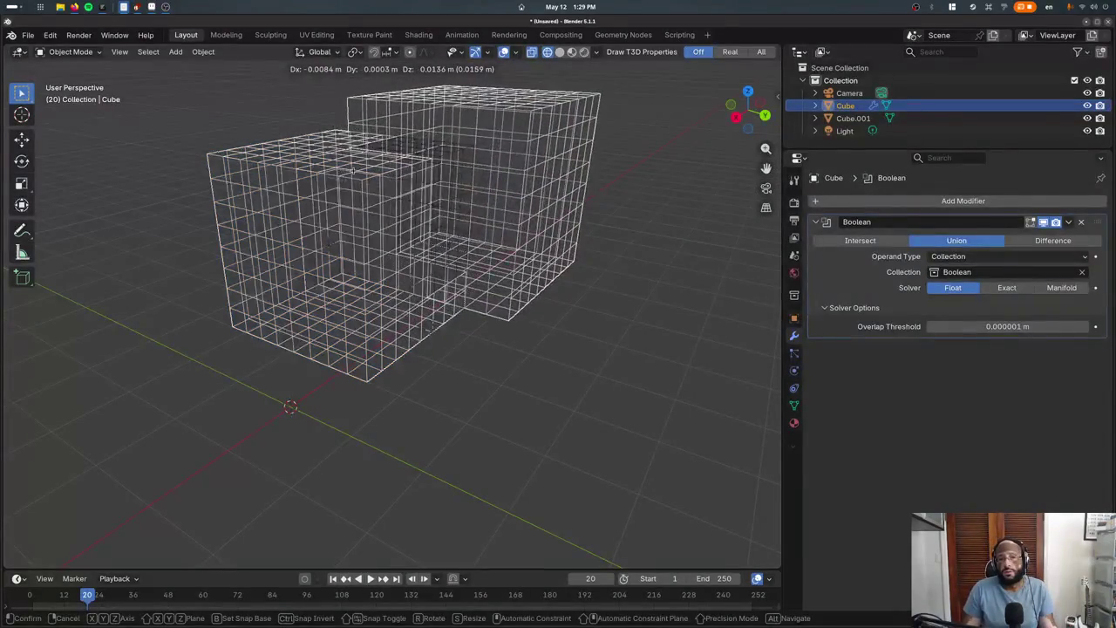
{"action": "left_click", "coordinate": [360, 231]}
{"action": "left_click", "coordinate": [360, 231]}
{"action": "left_click", "coordinate": [848, 201]}
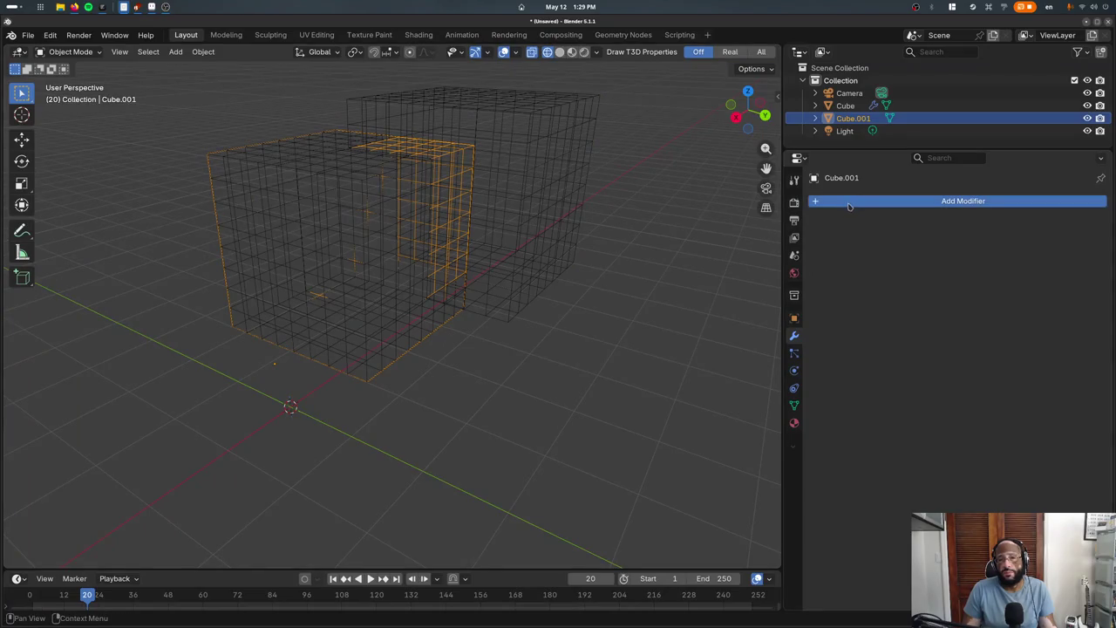
{"action": "type", "text": "boo"}
{"action": "key", "text": "Return"}
{"action": "left_click", "coordinate": [1007, 256]}
{"action": "left_click", "coordinate": [972, 279]}
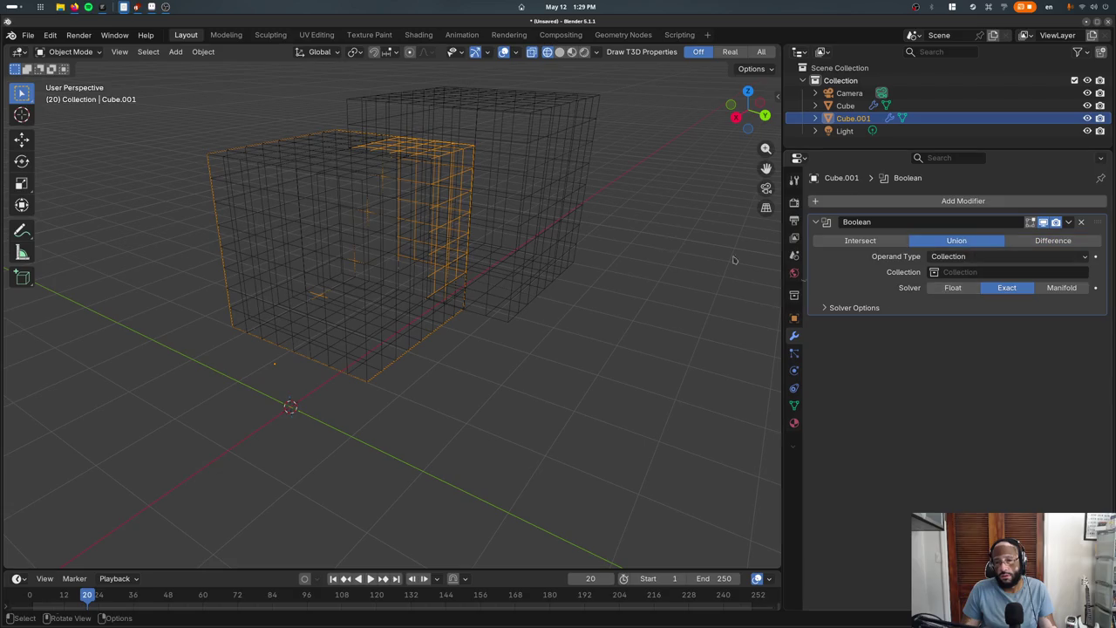
{"action": "left_click", "coordinate": [1007, 272]}
{"action": "left_click", "coordinate": [958, 306]}
Move Cube.001 back over the other cube, then delete its Boolean modifier
{"action": "key", "text": "g"}
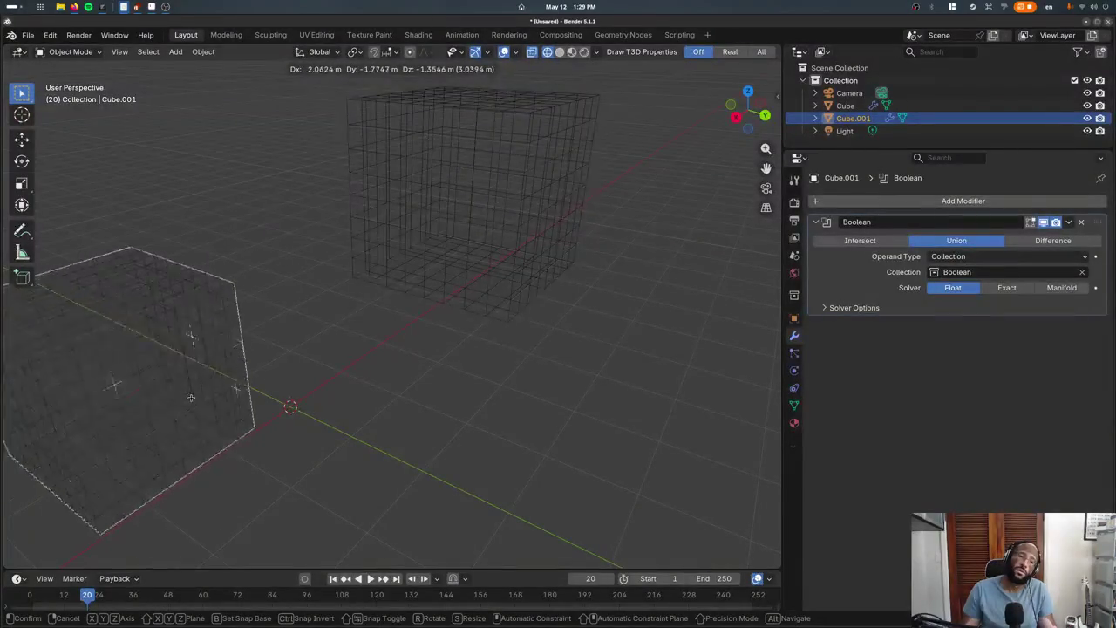
{"action": "left_click", "coordinate": [517, 223]}
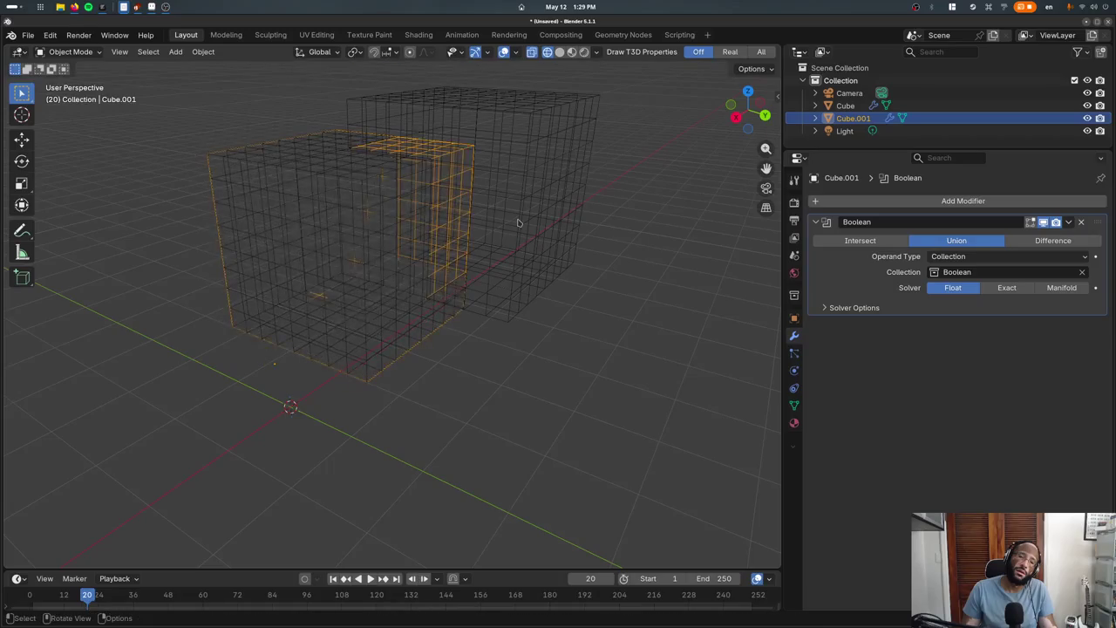
{"action": "key", "text": "g"}
{"action": "key", "text": "Escape"}
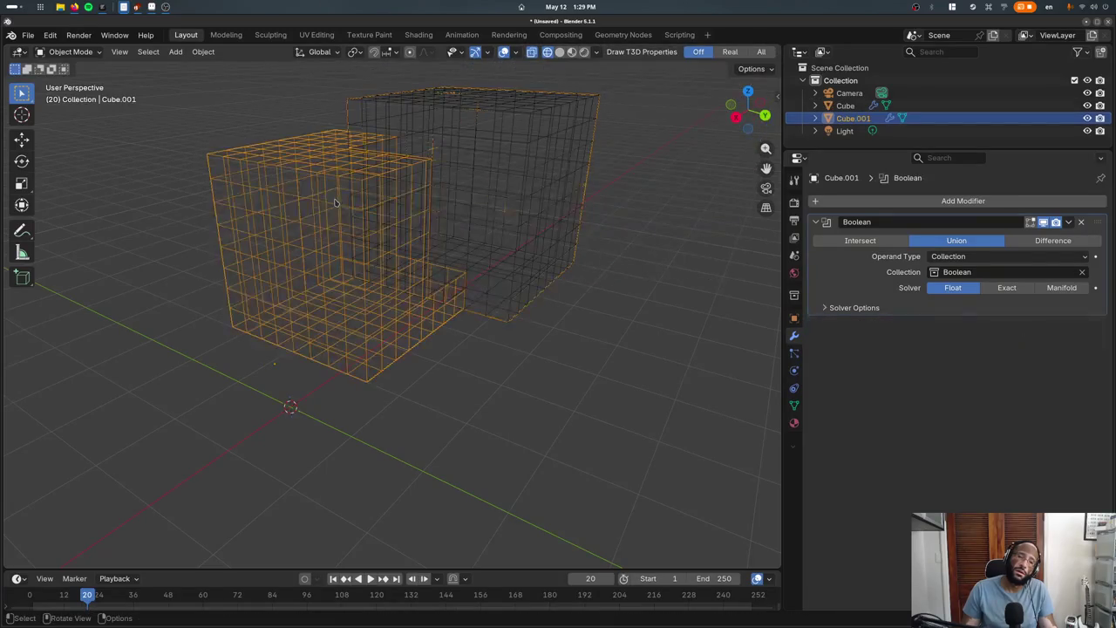
{"action": "left_click", "coordinate": [1080, 221]}
Hide Cube.001 and move the main Cube to check the merged union shape
{"action": "left_click", "coordinate": [844, 105]}
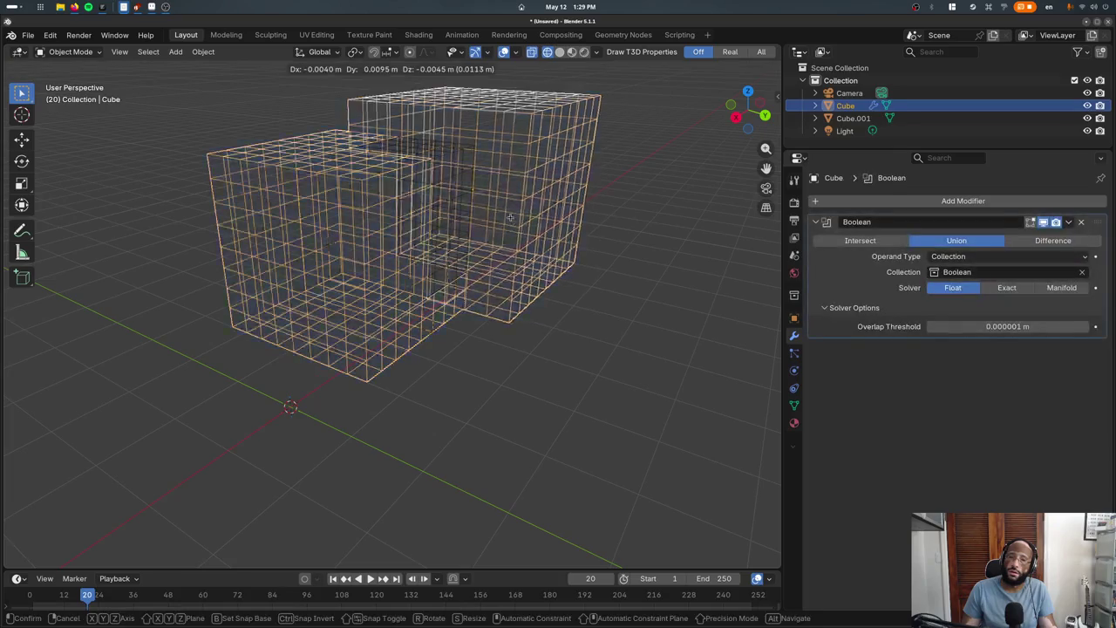
{"action": "key", "text": "g"}
{"action": "key", "text": "Escape"}
{"action": "left_click", "coordinate": [853, 117]}
{"action": "key", "text": "h"}
{"action": "left_click", "coordinate": [845, 105]}
{"action": "key", "text": "g"}
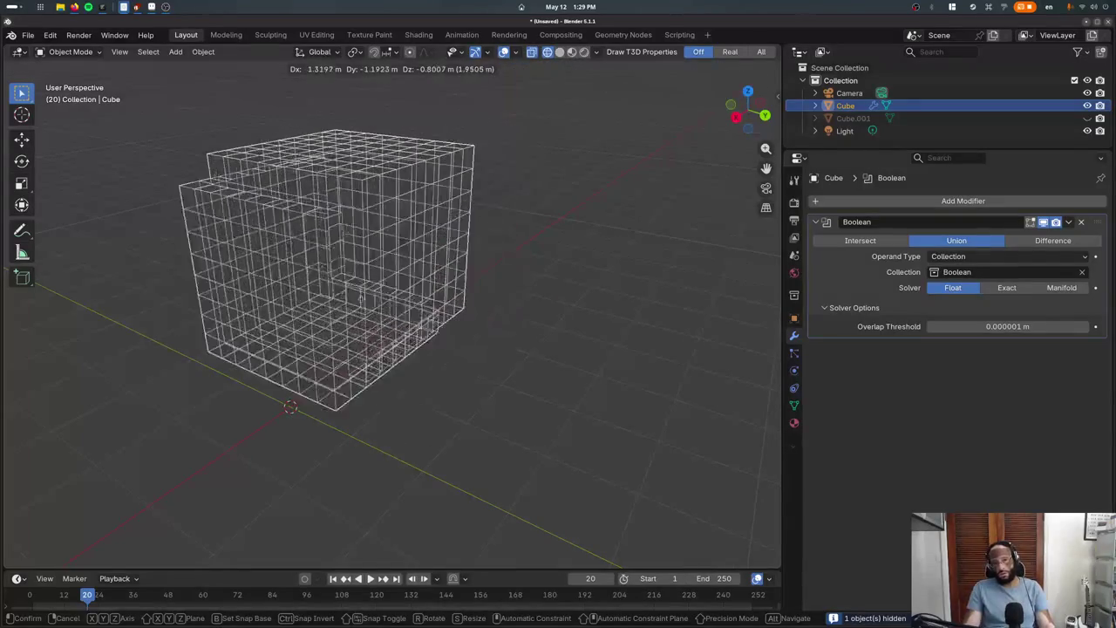
{"action": "left_click", "coordinate": [584, 212]}
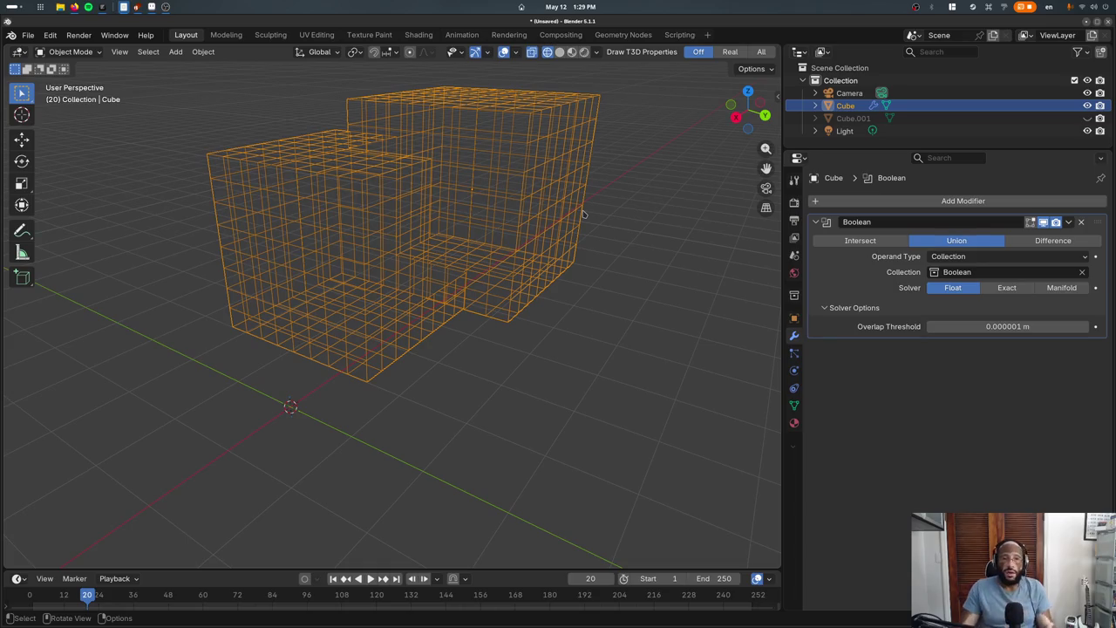
Add a new cube, Cube.002, with 'add cube' and place it off to the left
{"action": "scroll", "coordinate": [583, 214], "scroll_direction": "down", "scroll_amount": 4}
{"action": "key", "text": "F3"}
{"action": "type", "text": "add c"}
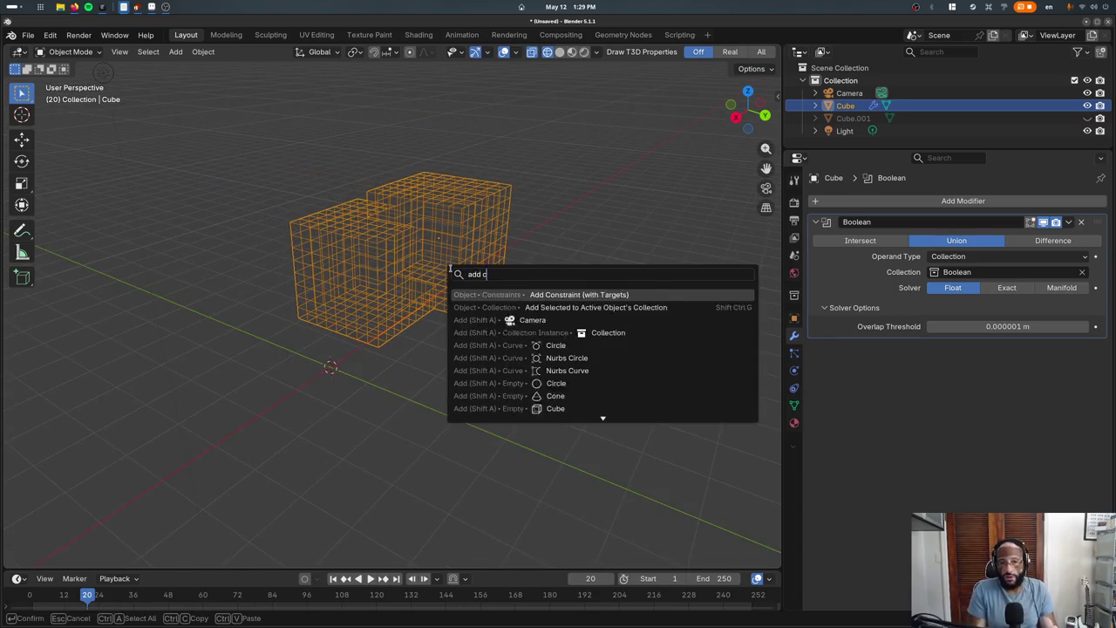
{"action": "type", "text": "ube"}
{"action": "key", "text": "Return"}
{"action": "key", "text": "g"}
{"action": "left_click", "coordinate": [87, 401]}
{"action": "scroll", "coordinate": [392, 305], "scroll_direction": "down", "scroll_amount": 2}
{"action": "key", "text": "g"}
Give Cube.002 a Boolean modifier with Operand Type set to Collection
{"action": "left_click", "coordinate": [27, 400]}
{"action": "left_click", "coordinate": [944, 201]}
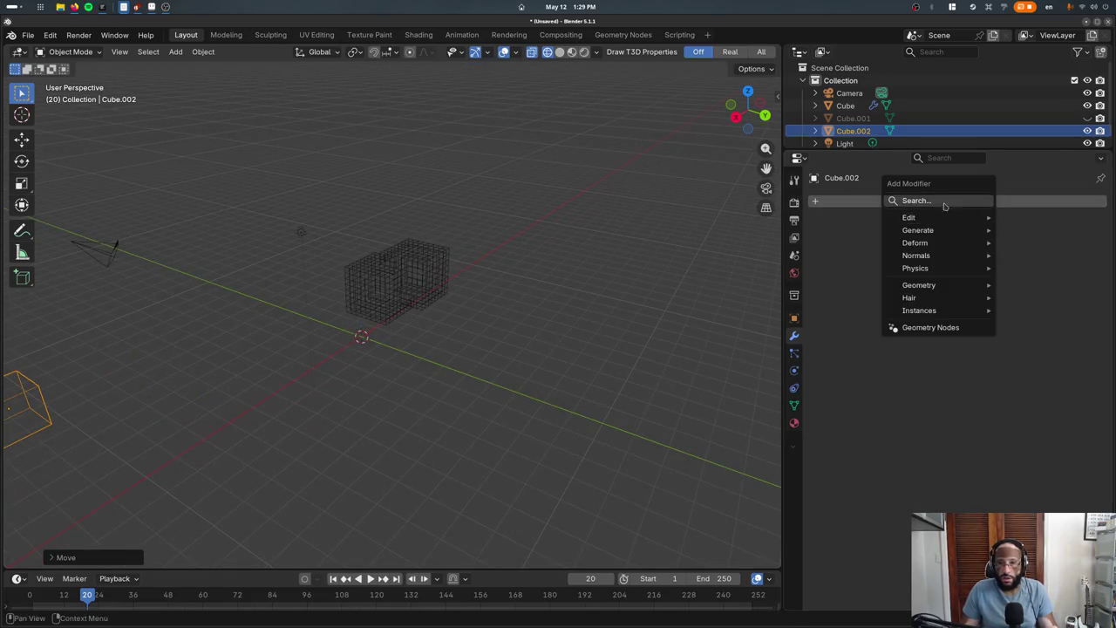
{"action": "type", "text": "boo"}
{"action": "key", "text": "Return"}
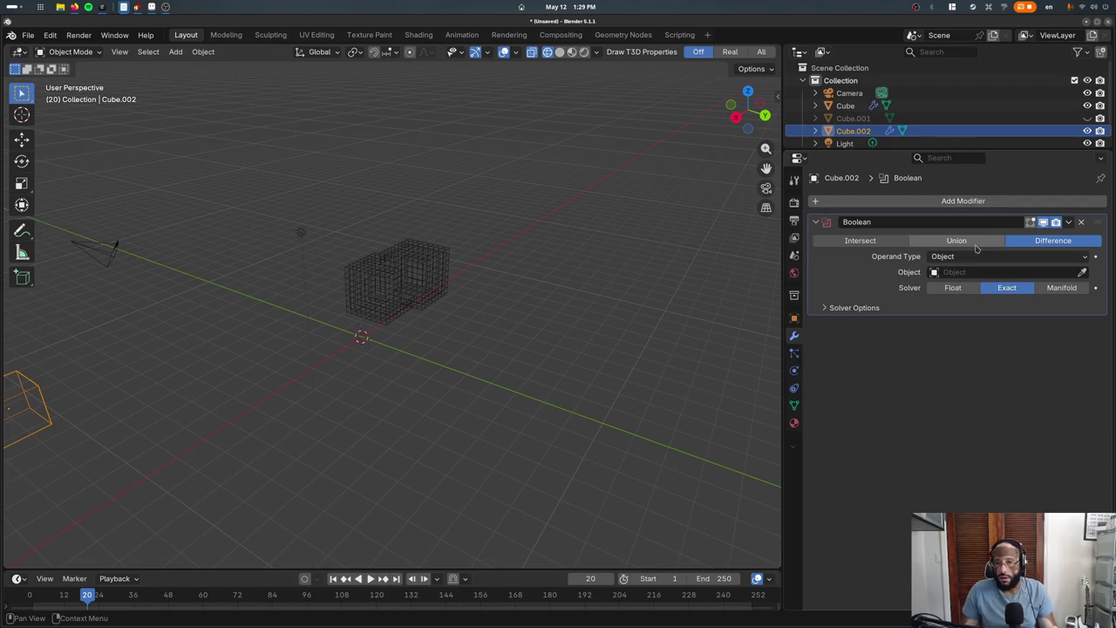
{"action": "left_click", "coordinate": [971, 259]}
{"action": "left_click", "coordinate": [972, 282]}
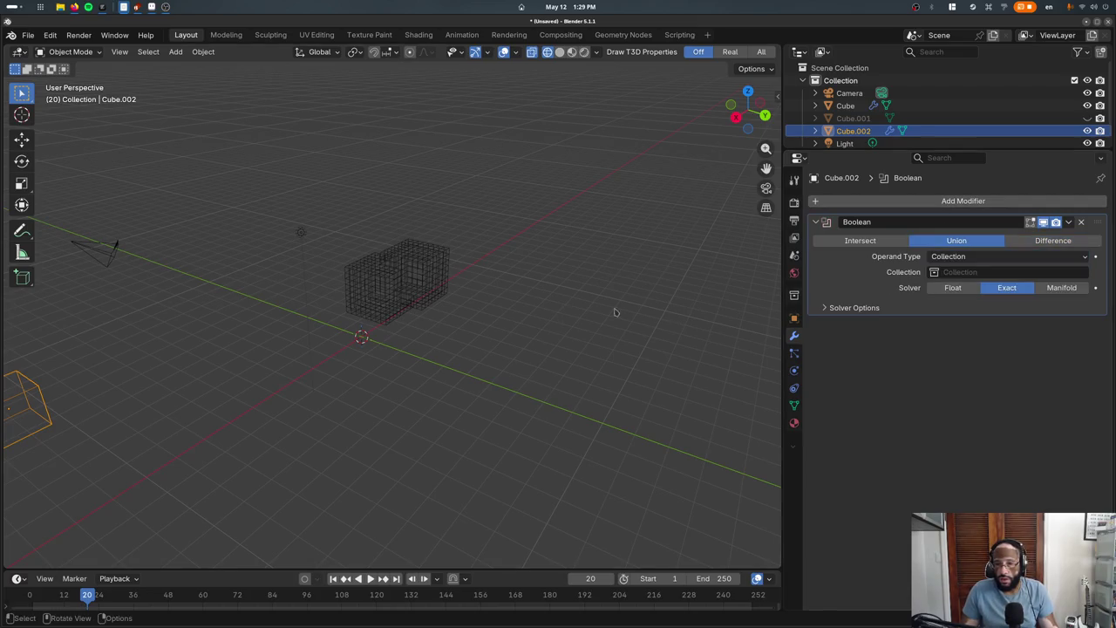
Remove the original Cube's Boolean modifier and reveal the hidden Cube.001
{"action": "left_click", "coordinate": [420, 270]}
{"action": "left_click", "coordinate": [428, 264]}
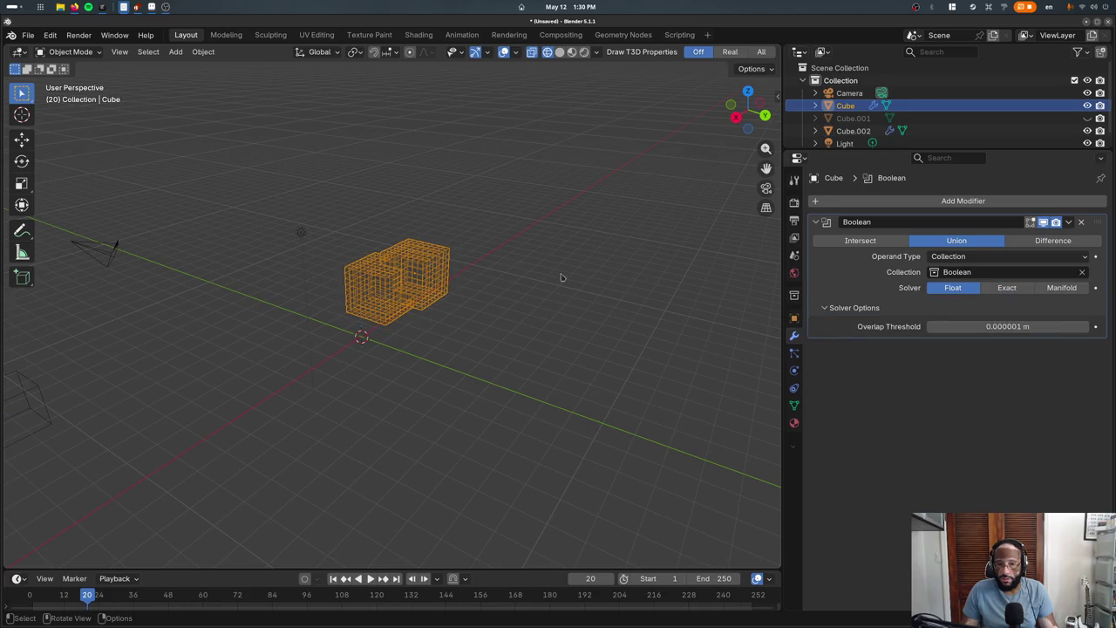
{"action": "left_click", "coordinate": [1081, 221]}
{"action": "key", "text": "alt+h"}
{"action": "left_click", "coordinate": [412, 290]}
{"action": "scroll", "coordinate": [165, 370], "scroll_direction": "down", "scroll_amount": 3}
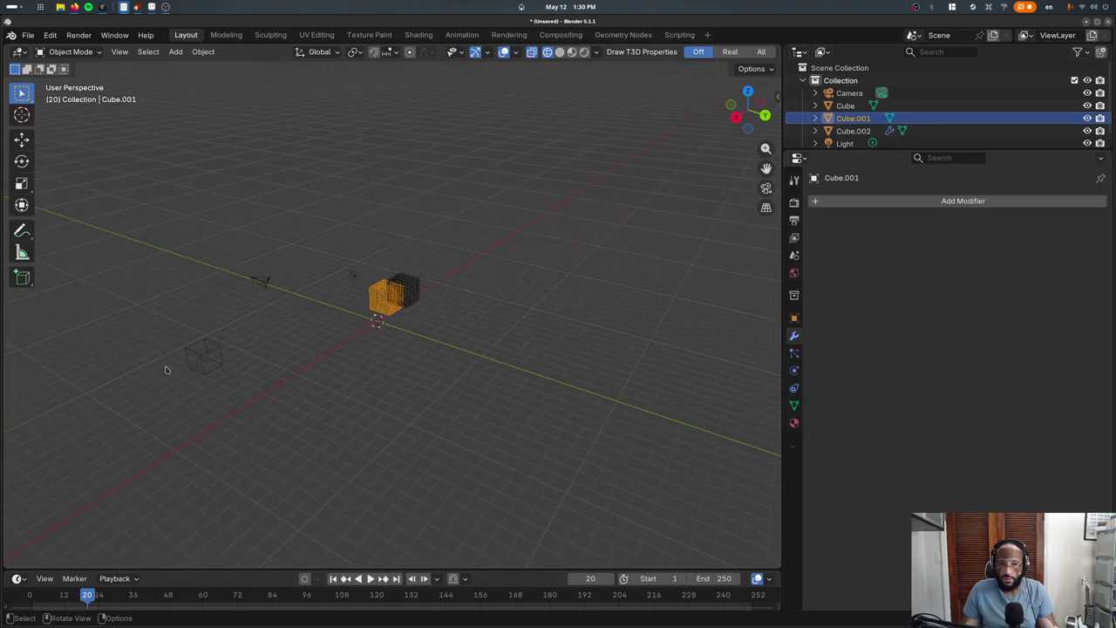
{"action": "left_click", "coordinate": [203, 355]}
{"action": "scroll", "coordinate": [734, 317], "scroll_direction": "up", "scroll_amount": 4}
{"action": "left_click", "coordinate": [415, 297]}
Test-move the original Cube and Cube.002 to inspect the shapes, cancelling each move
{"action": "key", "text": "g"}
{"action": "key", "text": "Escape"}
{"action": "left_click", "coordinate": [416, 298]}
{"action": "key", "text": "g"}
{"action": "key", "text": "Escape"}
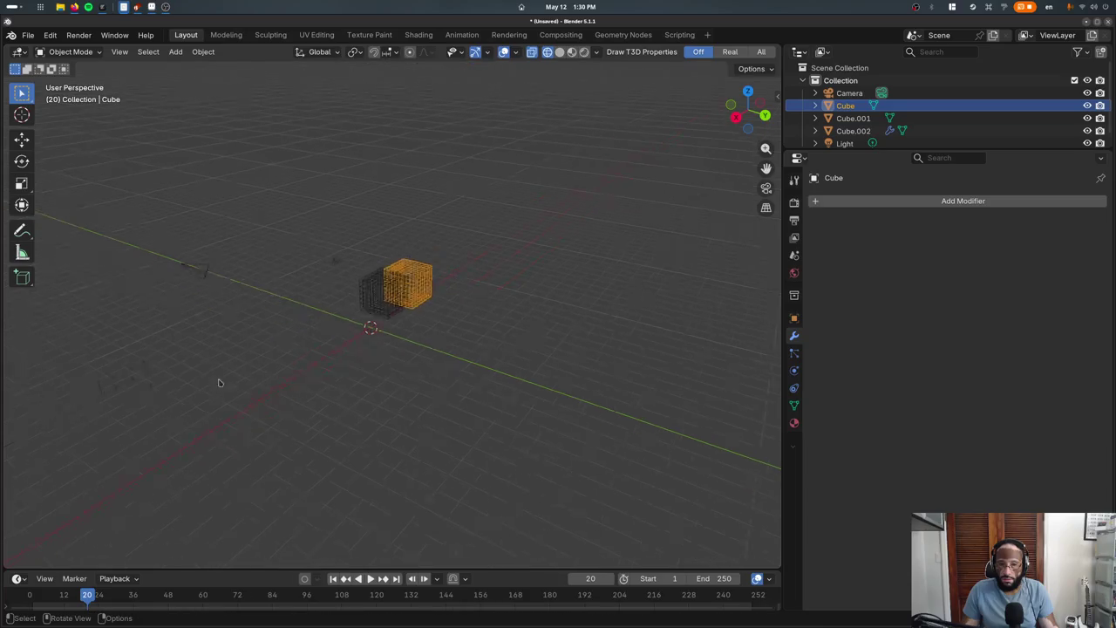
{"action": "left_click", "coordinate": [204, 356]}
{"action": "key", "text": "g"}
{"action": "key", "text": "z"}
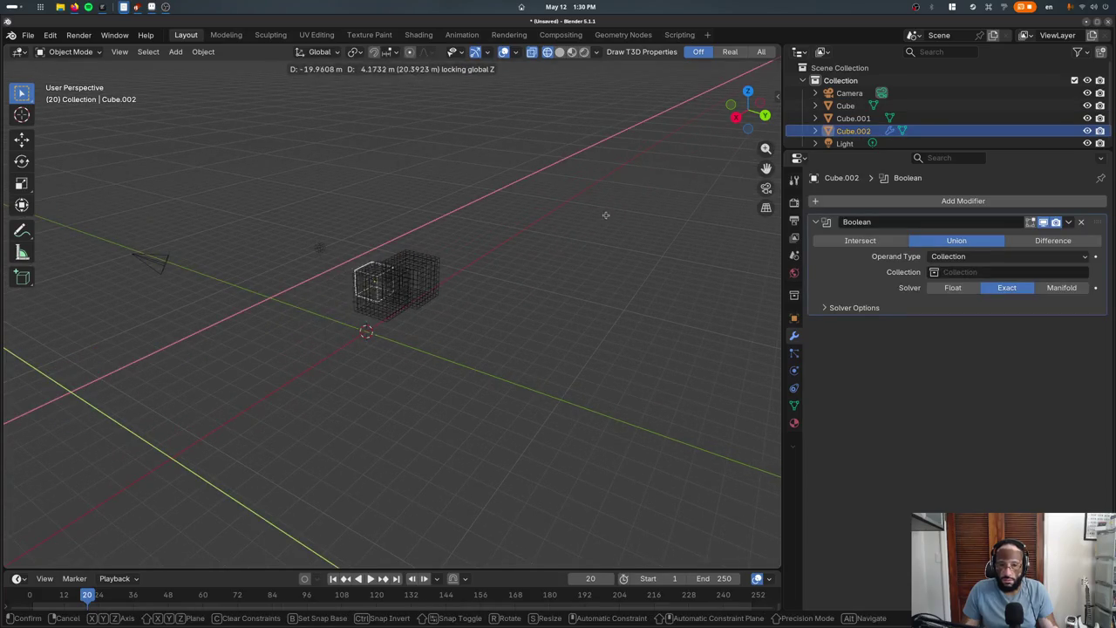
{"action": "scroll", "coordinate": [592, 247], "scroll_direction": "up", "scroll_amount": 5, "text": "alt"}
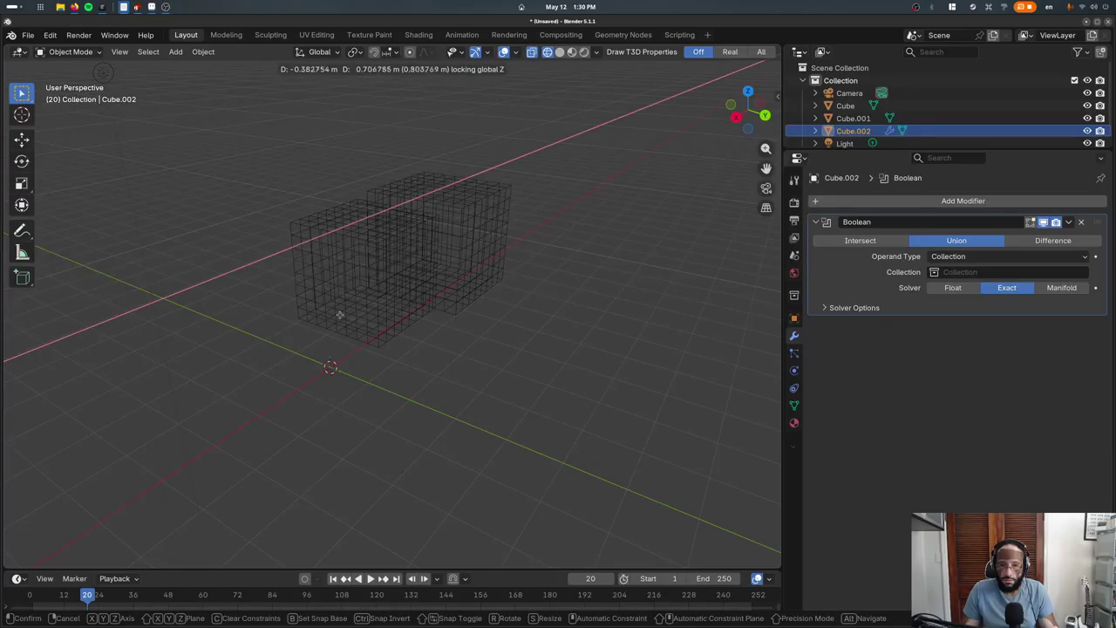
{"action": "key", "text": "Escape"}
Set Cube.002's Boolean collection to 'Boolean' and test-move Cube and Cube.001 to check the union
{"action": "left_click", "coordinate": [950, 272]}
{"action": "left_click", "coordinate": [952, 305]}
{"action": "scroll", "coordinate": [401, 261], "scroll_direction": "down", "scroll_amount": 2}
{"action": "left_click", "coordinate": [845, 106]}
{"action": "key", "text": "g"}
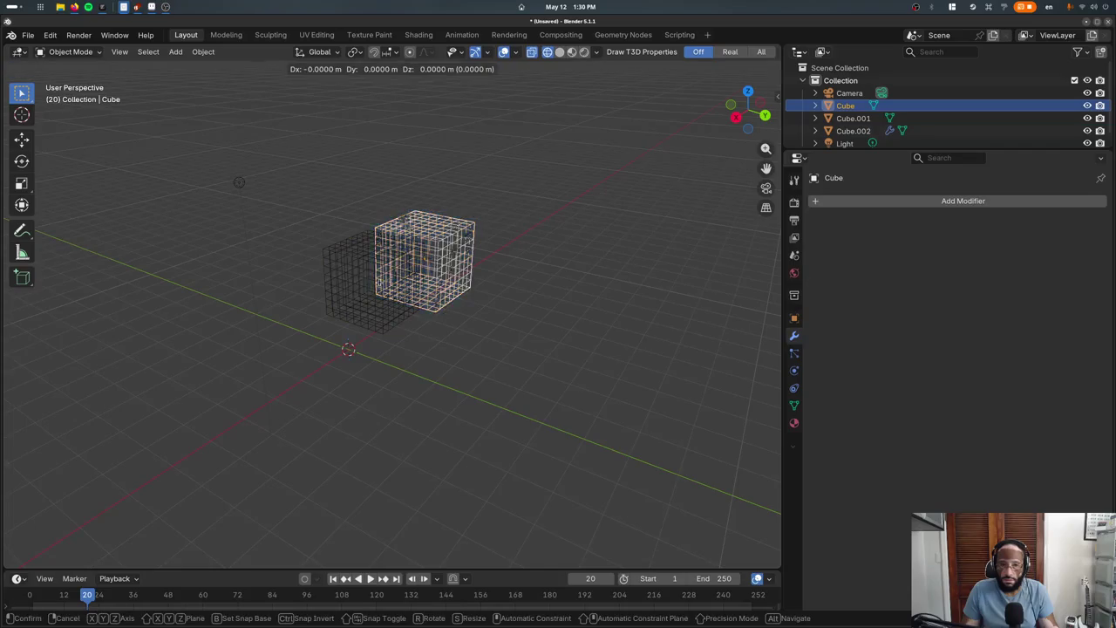
{"action": "key", "text": "Escape"}
{"action": "scroll", "coordinate": [401, 279], "scroll_direction": "down", "scroll_amount": 2}
{"action": "left_click", "coordinate": [852, 118]}
{"action": "key", "text": "g"}
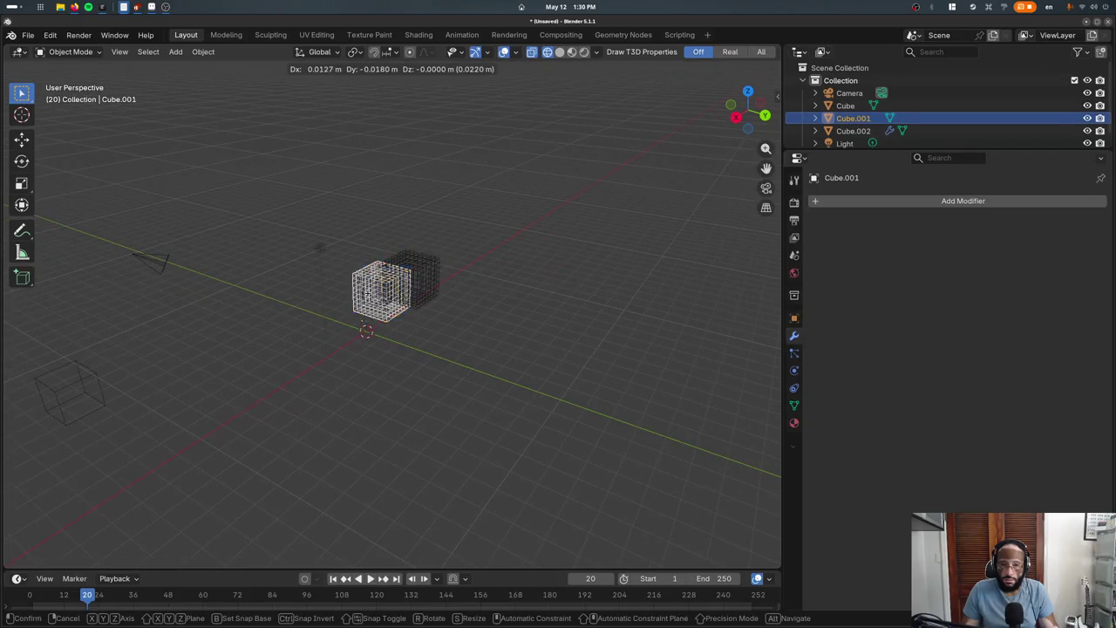
{"action": "key", "text": "Escape"}
{"action": "scroll", "coordinate": [211, 345], "scroll_direction": "down", "scroll_amount": 1}
{"action": "left_click", "coordinate": [206, 353]}
Switch to solid shading and orbit to a frontal view of the merged Cube.002
{"action": "middle_click_drag", "start_coordinate": [211, 345], "coordinate": [239, 181], "text": "shift"}
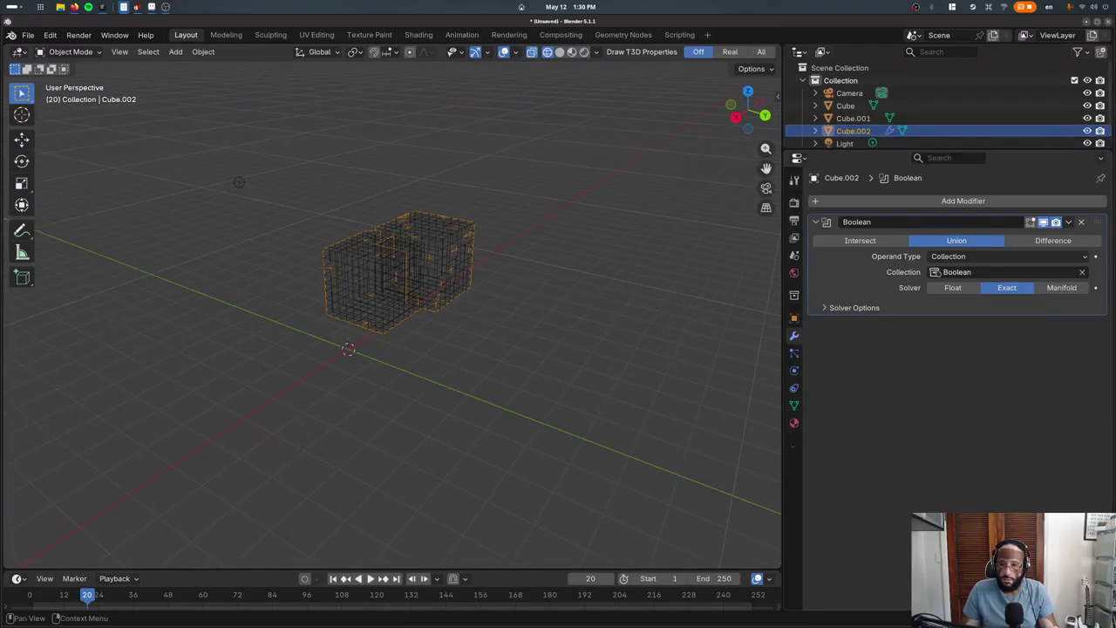
{"action": "left_click", "coordinate": [427, 262]}
{"action": "key", "text": "g"}
{"action": "key", "text": "Escape"}
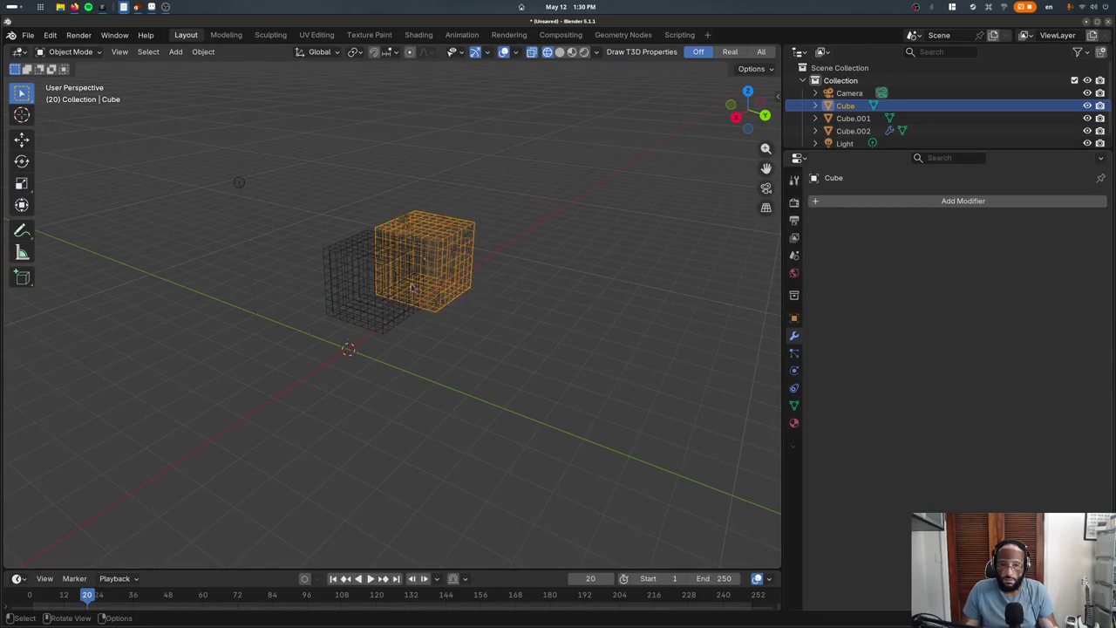
{"action": "key", "text": "shift+z"}
{"action": "scroll", "coordinate": [390, 332], "scroll_direction": "up", "scroll_amount": 3}
{"action": "mouse_move", "coordinate": [381, 308]}
{"action": "middle_mouse_down"}
{"action": "mouse_move", "coordinate": [433, 294]}
{"action": "mouse_move", "coordinate": [327, 325]}
{"action": "middle_mouse_up"}
{"action": "left_click", "coordinate": [397, 288]}
{"action": "left_click", "coordinate": [403, 286]}
{"action": "scroll", "coordinate": [406, 281], "scroll_direction": "down", "scroll_amount": 4}
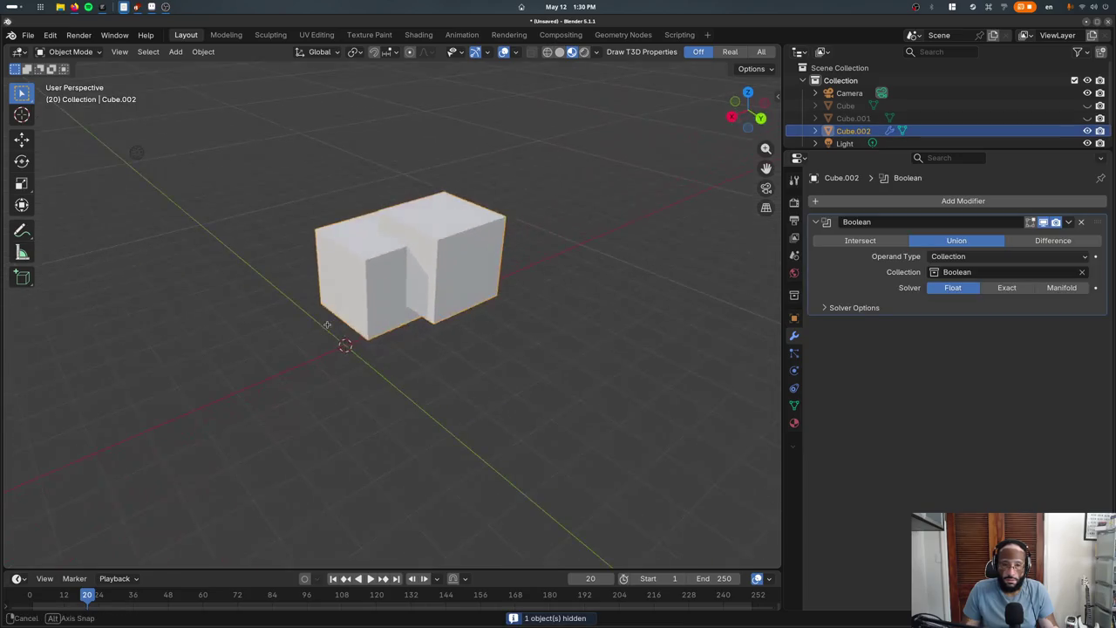
Inspect Cube.002 in edit mode and in wireframe shading, then return to solid shading
{"action": "key", "text": "Tab"}
{"action": "key", "text": "Tab"}
{"action": "scroll", "coordinate": [343, 354], "scroll_direction": "down", "scroll_amount": 5}
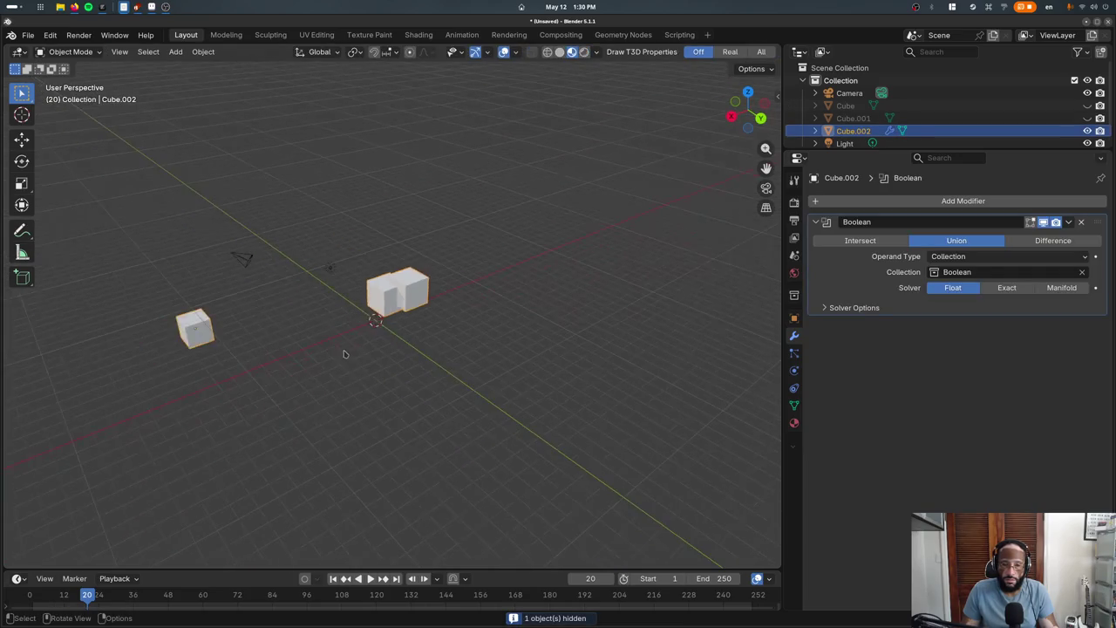
{"action": "key", "text": "shift+z"}
{"action": "scroll", "coordinate": [352, 345], "scroll_direction": "up", "scroll_amount": 5}
{"action": "mouse_move", "coordinate": [352, 345]}
{"action": "middle_mouse_down"}
{"action": "mouse_move", "coordinate": [457, 276]}
{"action": "mouse_move", "coordinate": [493, 410]}
{"action": "mouse_move", "coordinate": [470, 424]}
{"action": "mouse_move", "coordinate": [587, 399]}
{"action": "mouse_move", "coordinate": [488, 368]}
{"action": "mouse_move", "coordinate": [358, 368]}
{"action": "middle_mouse_up"}
{"action": "key", "text": "shift+z"}
{"action": "scroll", "coordinate": [503, 341], "scroll_direction": "up", "scroll_amount": 4}
{"action": "scroll", "coordinate": [475, 343], "scroll_direction": "down", "scroll_amount": 8}
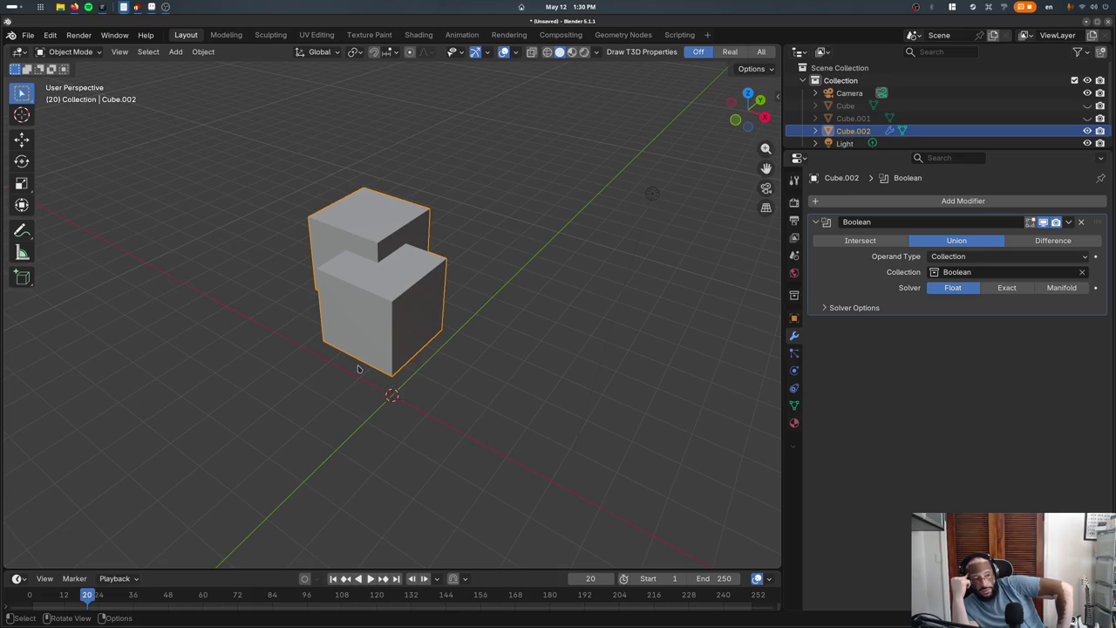
Reveal the hidden source cubes and move Cube.001 lower down
{"action": "key", "text": "alt+h"}
{"action": "left_click", "coordinate": [359, 302]}
{"action": "key", "text": "g"}
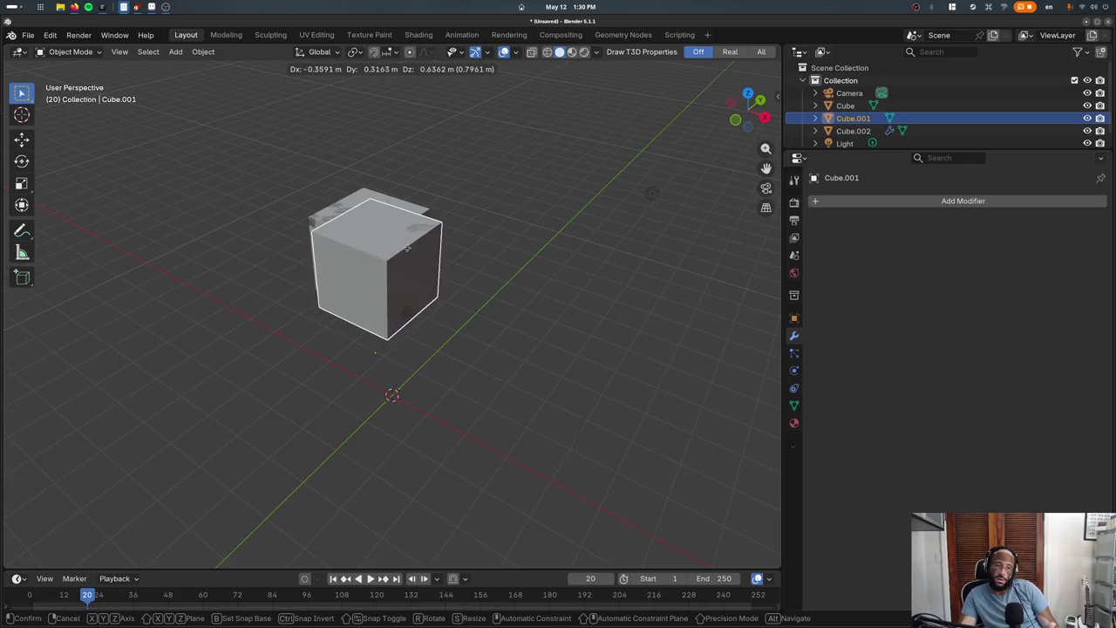
{"action": "left_click", "coordinate": [365, 363]}
{"action": "middle_click_drag", "start_coordinate": [365, 363], "coordinate": [355, 315]}
Check the original Cube's object properties, then pick a recent .blend file from Open Recent
{"action": "left_click", "coordinate": [355, 316]}
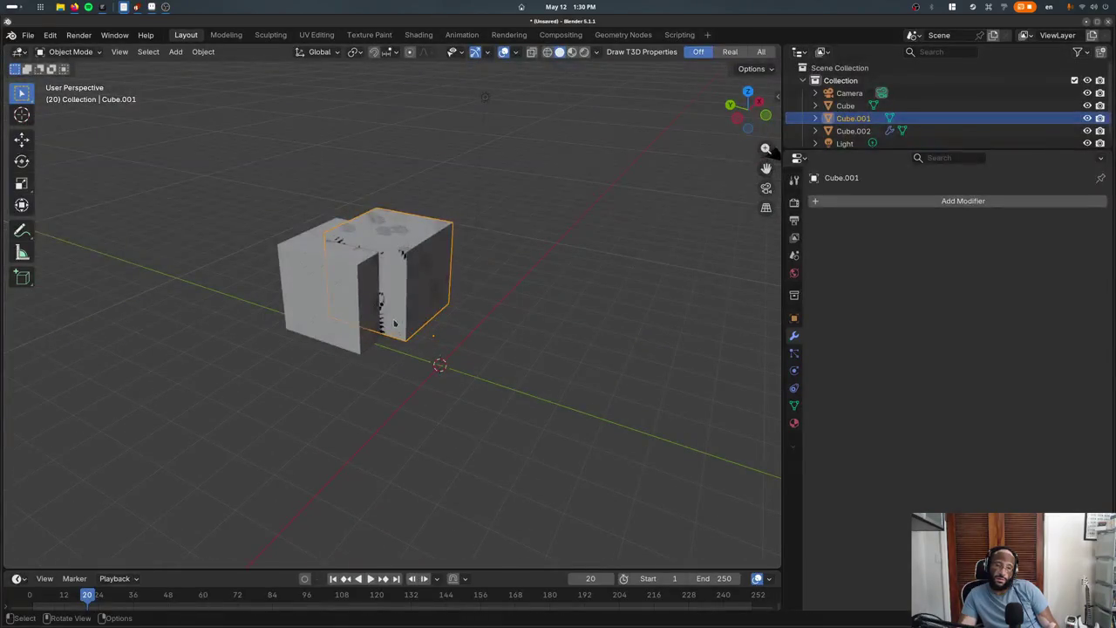
{"action": "key", "text": "g"}
{"action": "key", "text": "Escape"}
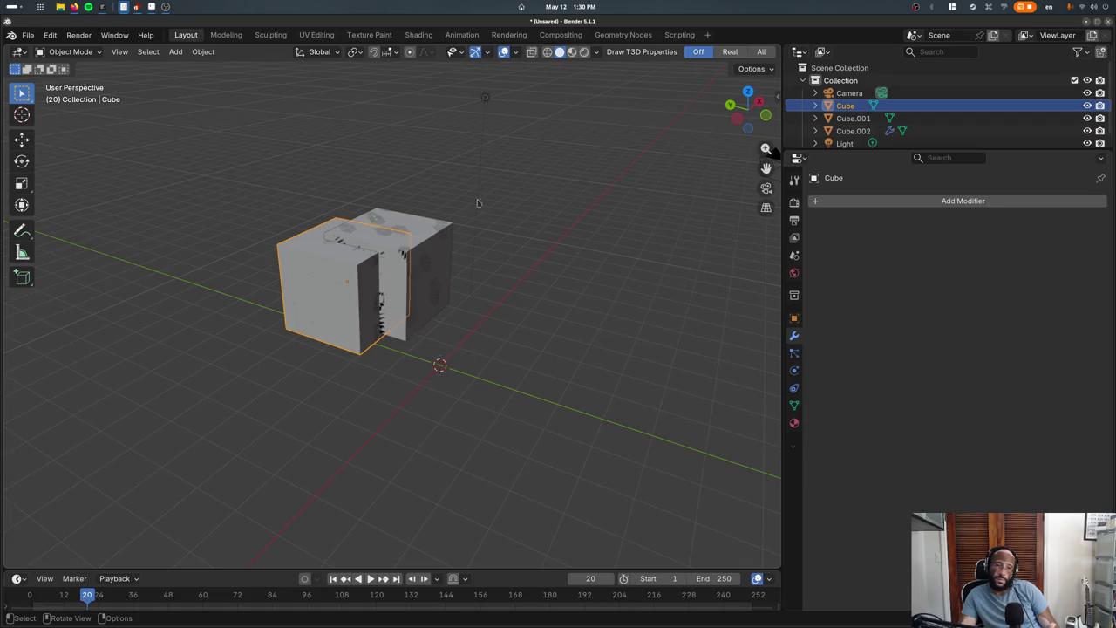
{"action": "left_click", "coordinate": [794, 317]}
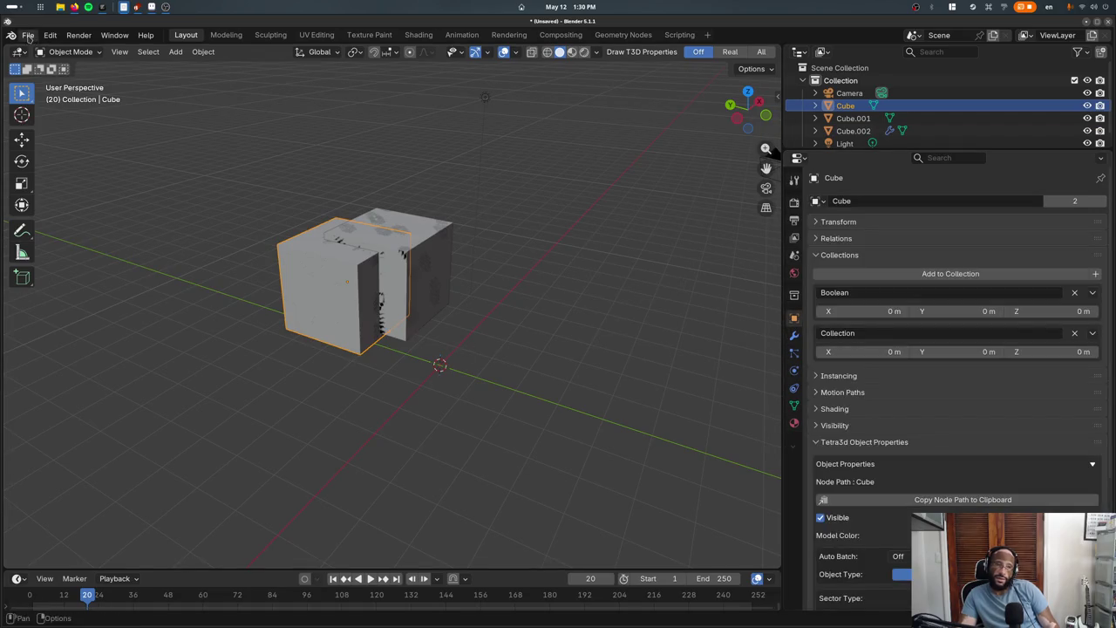
{"action": "left_click", "coordinate": [29, 38]}
{"action": "left_click", "coordinate": [227, 84]}
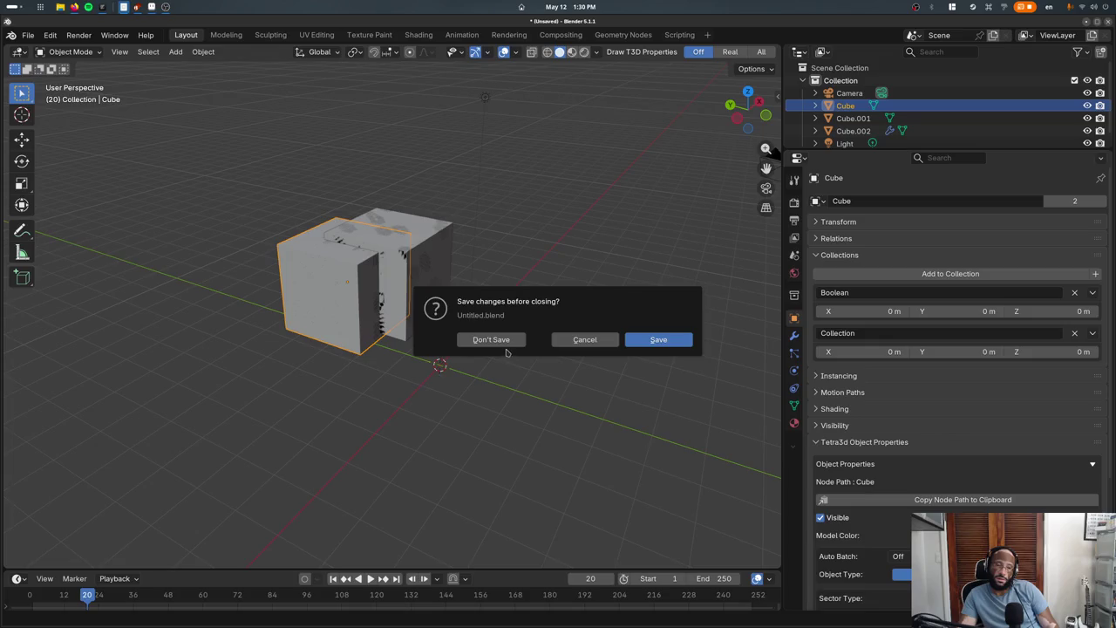
Open game_geom_node_backup without saving the untitled scene, then select GeomLevel
{"action": "left_click", "coordinate": [502, 341]}
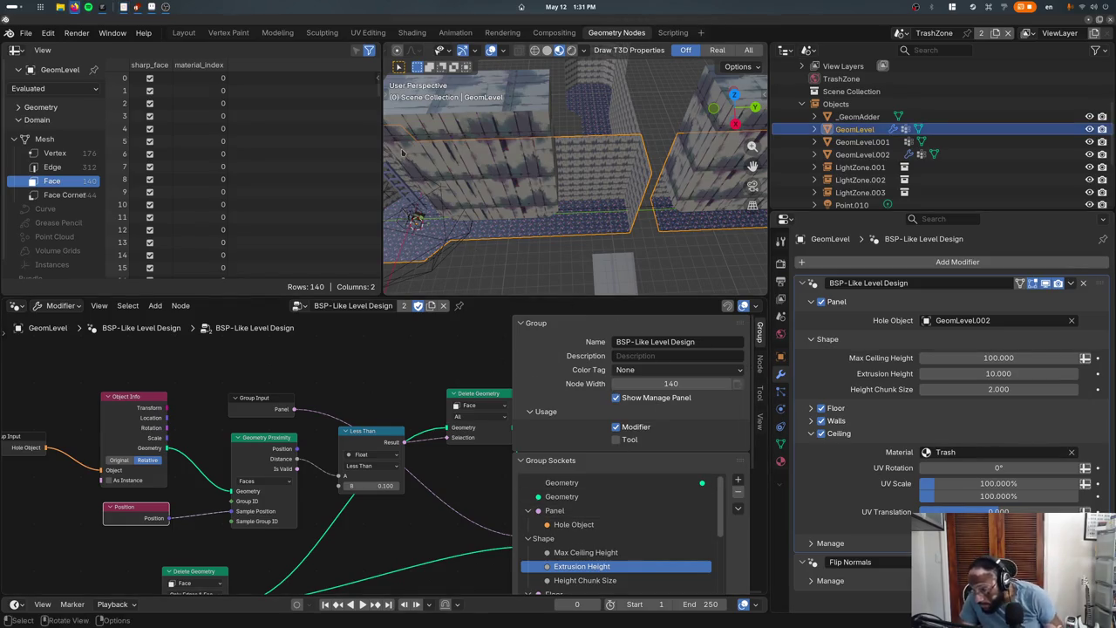
{"action": "scroll", "coordinate": [417, 220], "scroll_direction": "down", "scroll_amount": 5}
{"action": "left_click", "coordinate": [521, 202]}
{"action": "left_click", "coordinate": [544, 200]}
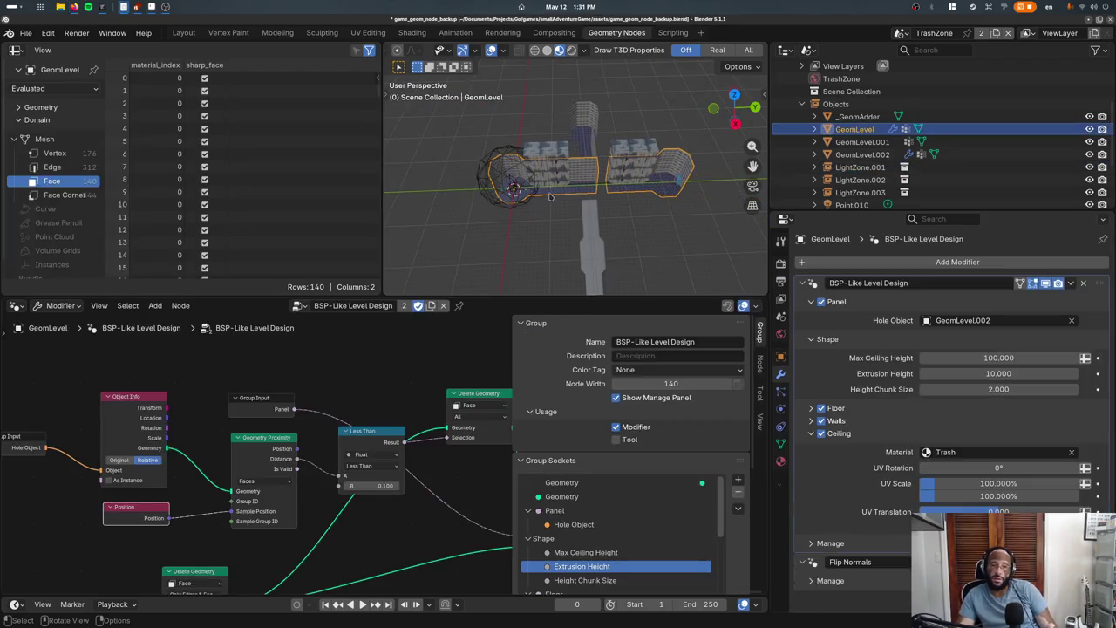
Add a new cube and place it at X -2 m, Y 58 m near the level
{"action": "key", "text": "F3"}
{"action": "type", "text": "add cube"}
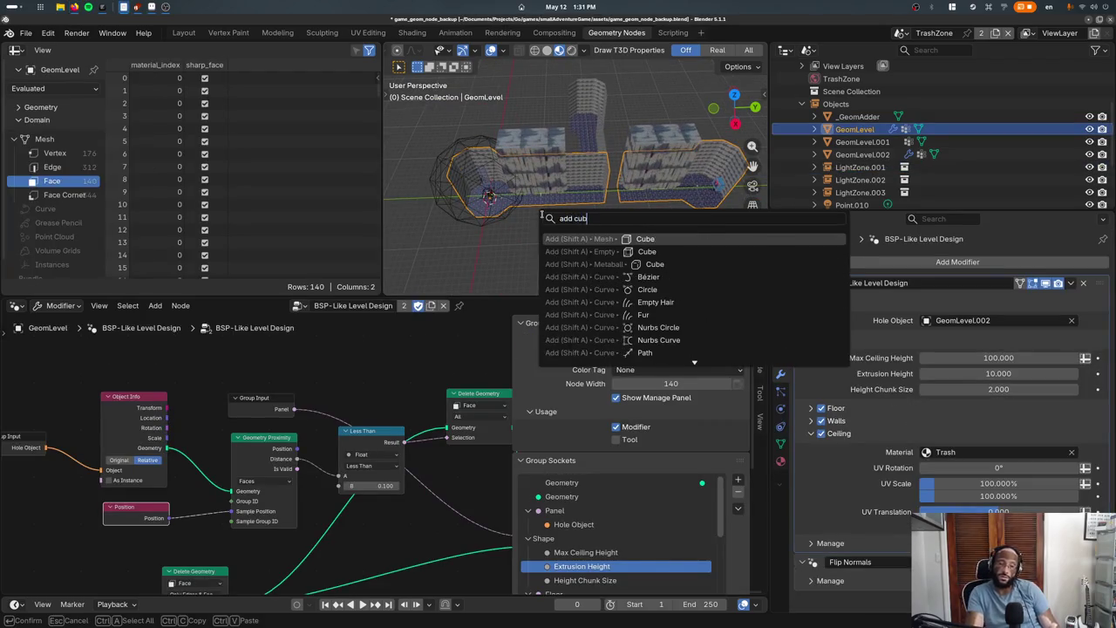
{"action": "key", "text": "Return"}
{"action": "key", "text": "g"}
{"action": "left_click", "coordinate": [669, 225]}
Select Cube.009 and review its object properties and modifiers
{"action": "scroll", "coordinate": [610, 218], "scroll_direction": "up", "scroll_amount": 3}
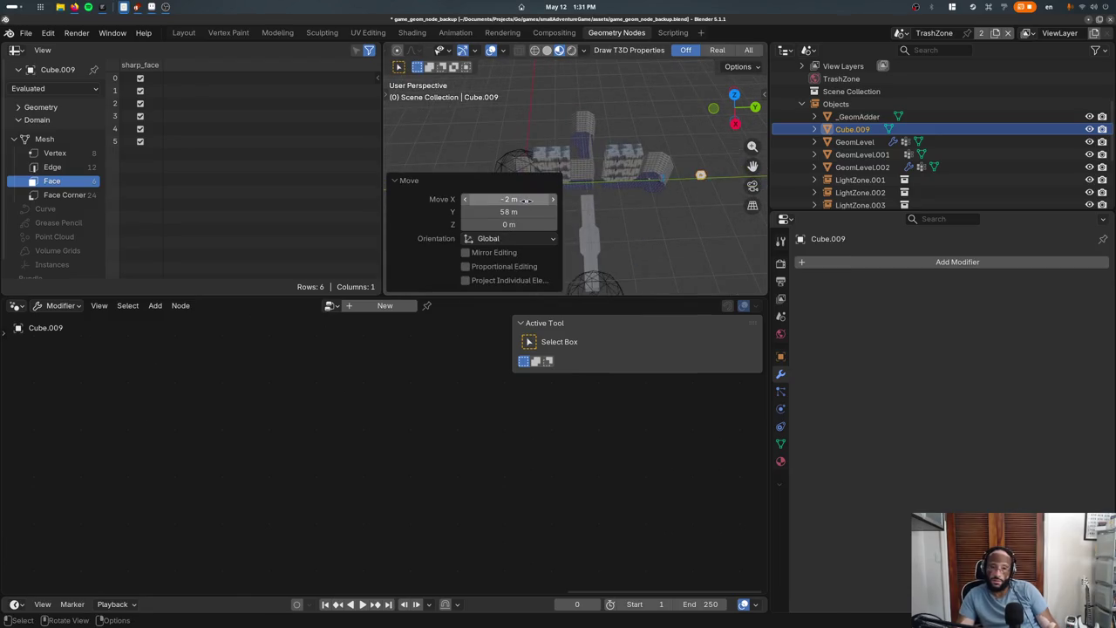
{"action": "key", "text": "t"}
{"action": "key", "text": "n"}
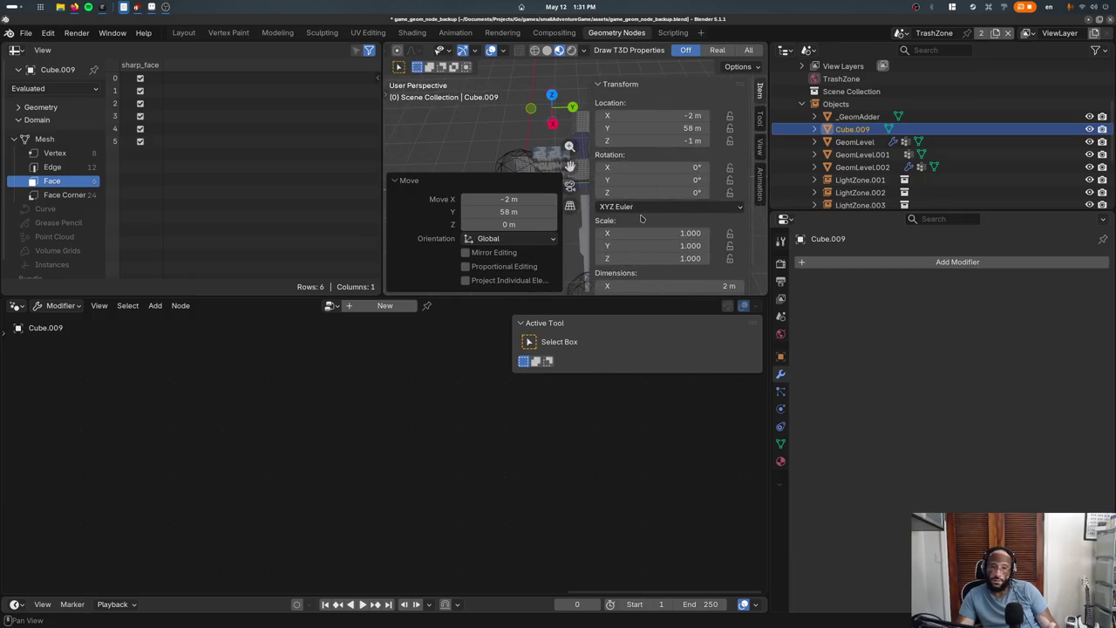
{"action": "key", "text": "t"}
{"action": "key", "text": "n"}
{"action": "left_click", "coordinate": [647, 232]}
{"action": "middle_click_drag", "start_coordinate": [648, 231], "coordinate": [610, 236]}
{"action": "left_click", "coordinate": [631, 203]}
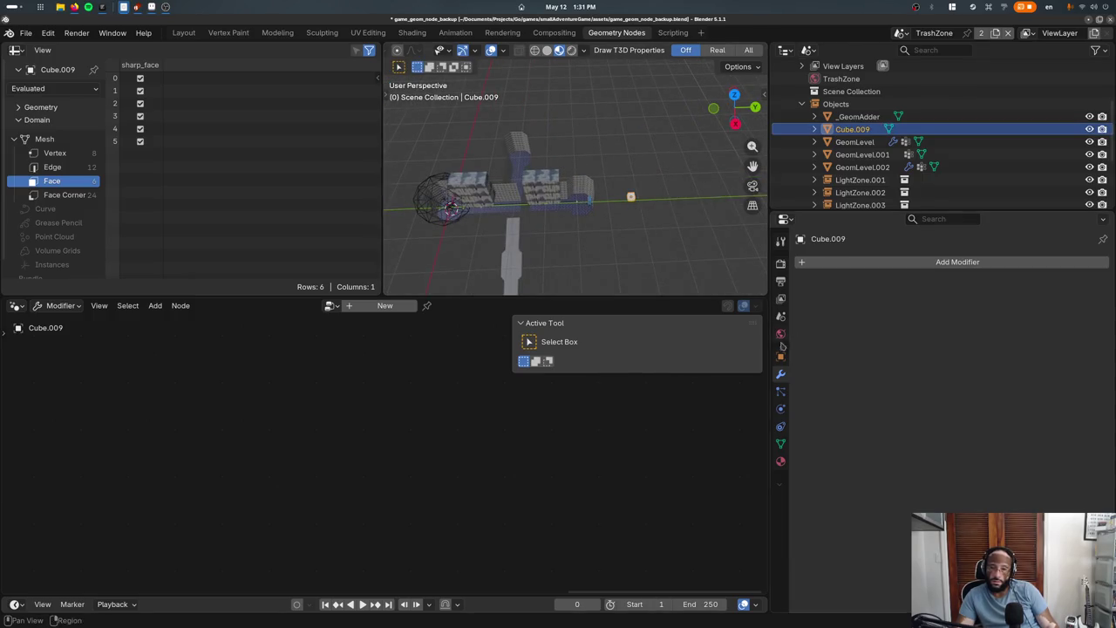
{"action": "left_click", "coordinate": [780, 356]}
{"action": "scroll", "coordinate": [872, 392], "scroll_direction": "down", "scroll_amount": 10}
{"action": "scroll", "coordinate": [792, 388], "scroll_direction": "down", "scroll_amount": 5}
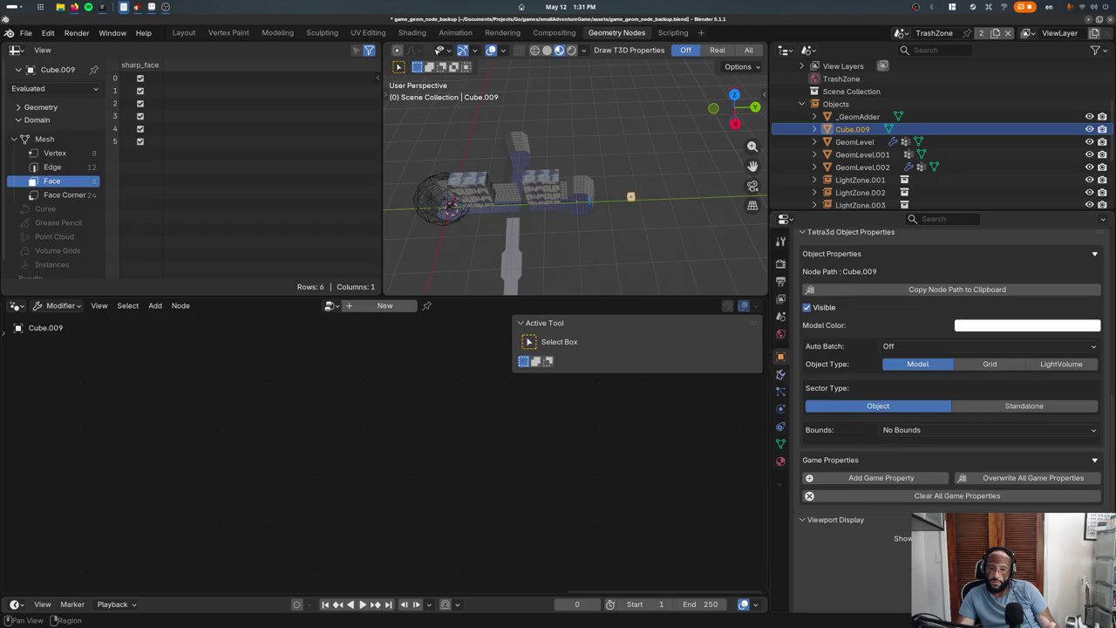
{"action": "key", "text": "ctrl+Tab"}
Add a Boolean modifier to the new cube and set its operand type to Collection
{"action": "left_click", "coordinate": [883, 263]}
{"action": "type", "text": "boolean"}
{"action": "key", "text": "Return"}
{"action": "left_click", "coordinate": [1003, 317]}
{"action": "left_click", "coordinate": [958, 337]}
{"action": "left_click", "coordinate": [958, 335]}
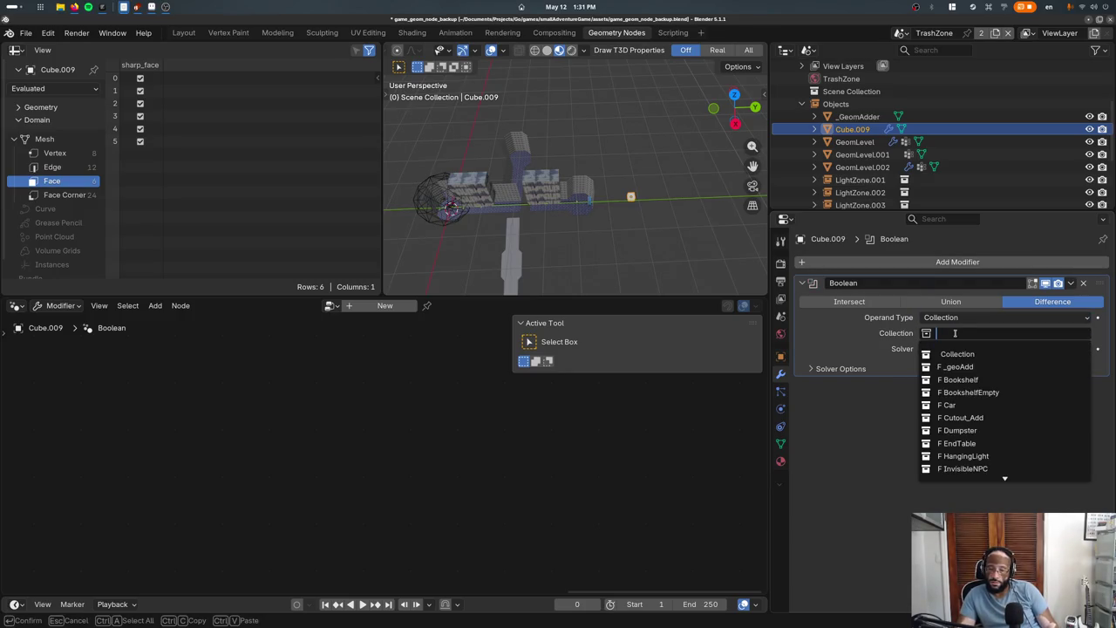
Create a new collection named _geoBase and take the cube out of it
{"action": "left_click", "coordinate": [780, 356]}
{"action": "scroll", "coordinate": [1080, 427], "scroll_direction": "down", "scroll_amount": 3}
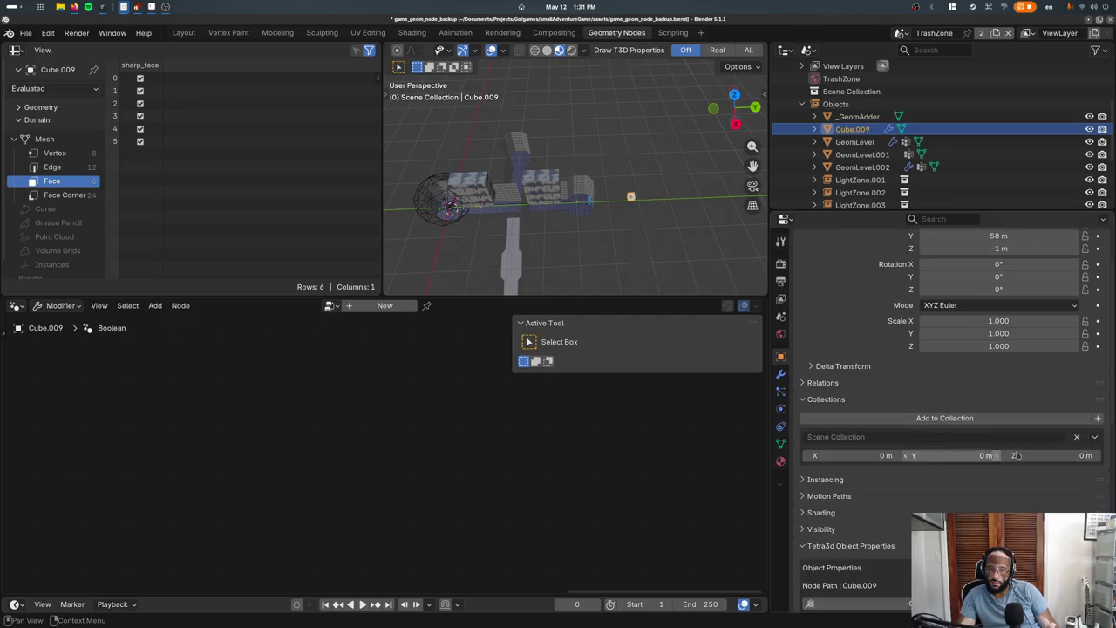
{"action": "left_click", "coordinate": [1090, 419]}
{"action": "left_click", "coordinate": [916, 436]}
{"action": "type", "text": "_geoBase"}
{"action": "key", "text": "Return"}
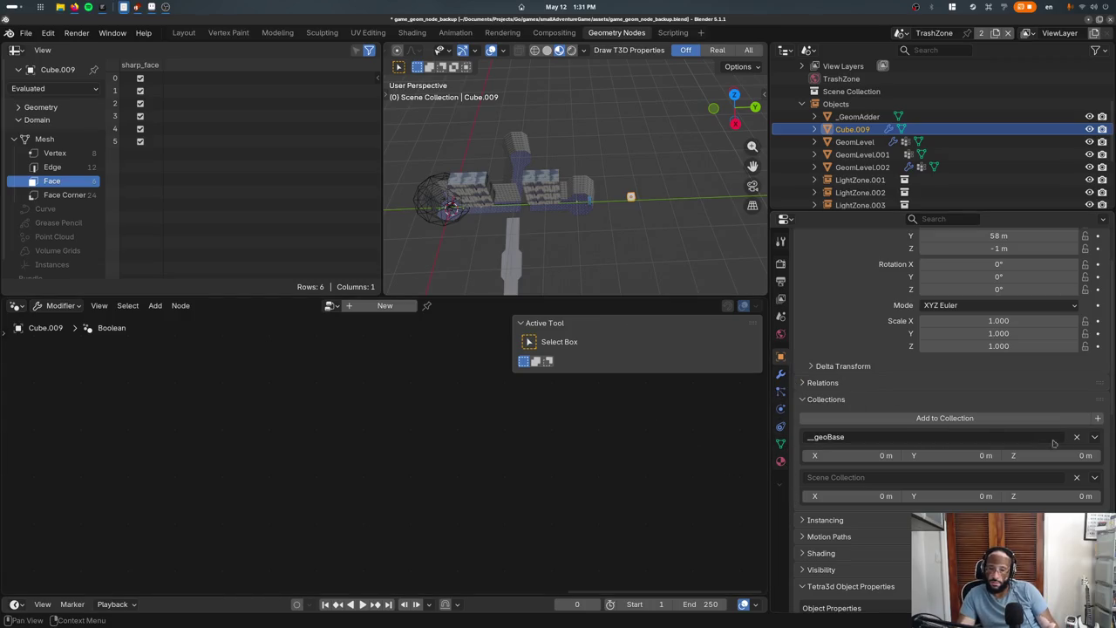
{"action": "left_click", "coordinate": [1077, 437]}
Add GeomLevel to the _geoBase collection and return to the cube's Boolean settings
{"action": "left_click", "coordinate": [534, 200]}
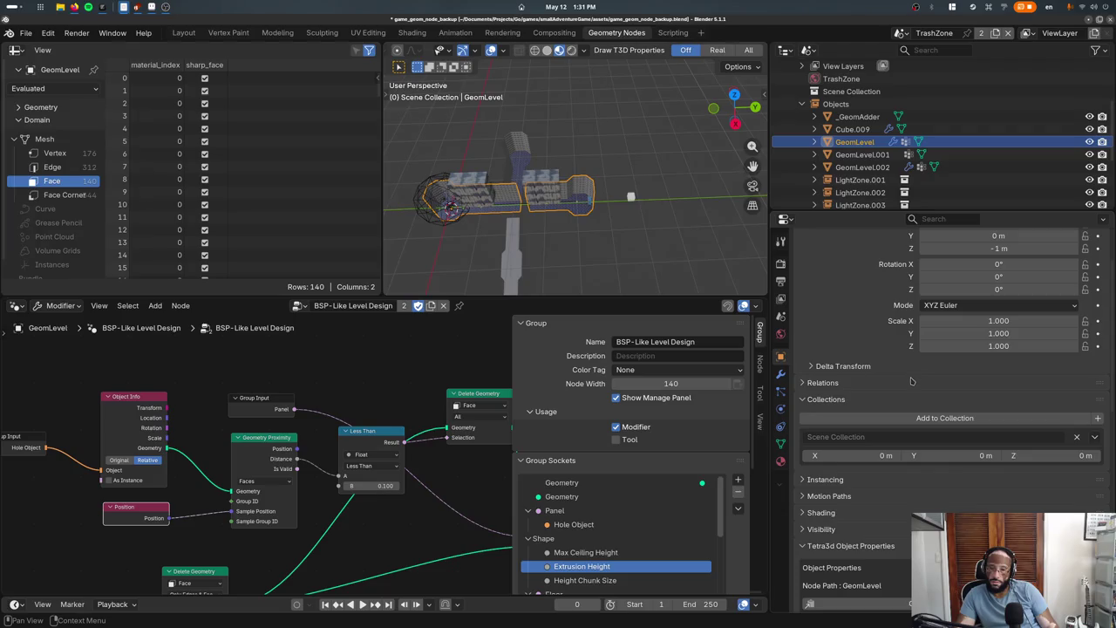
{"action": "left_click", "coordinate": [907, 418]}
{"action": "left_click", "coordinate": [941, 453]}
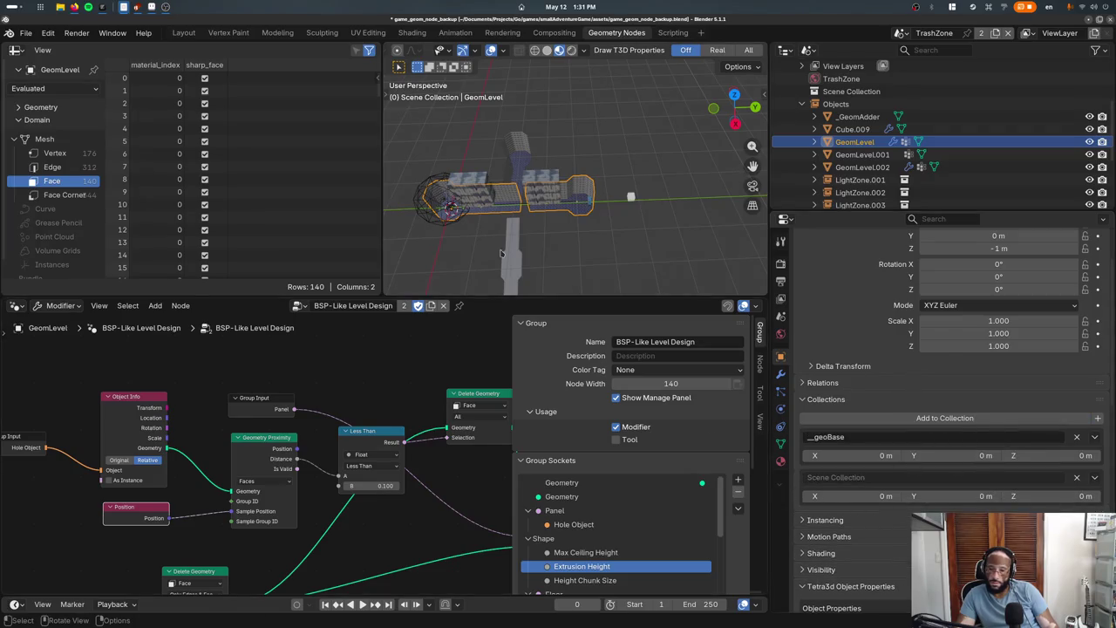
{"action": "left_click", "coordinate": [630, 197]}
{"action": "left_click", "coordinate": [780, 443]}
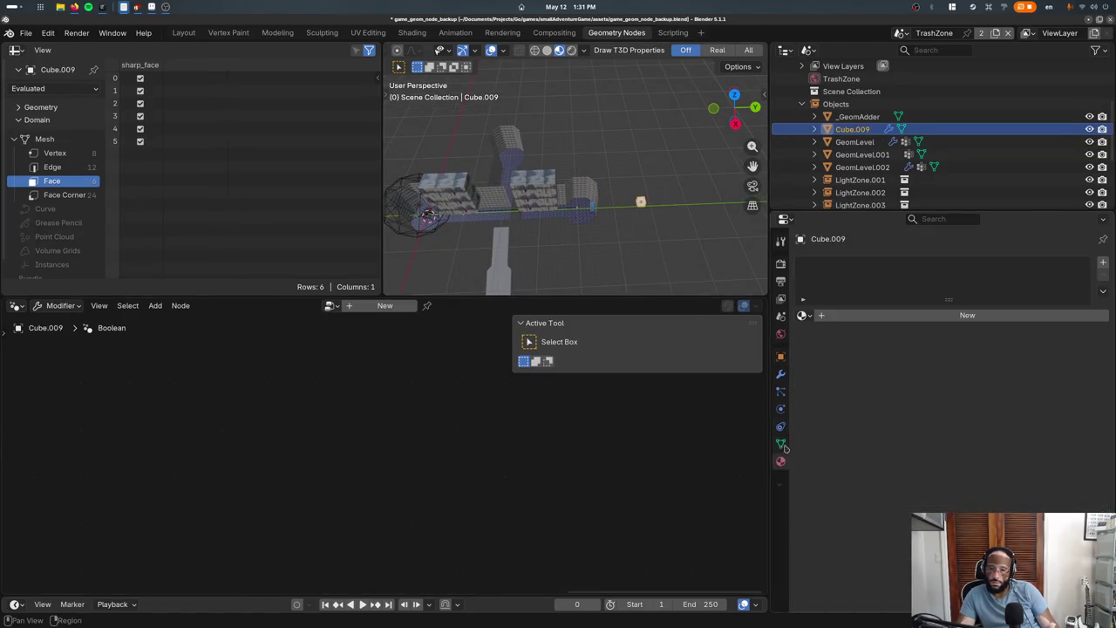
{"action": "left_click", "coordinate": [780, 374]}
Set the Boolean to use _geoBase as a Union on the Float solver, briefly trying Exact
{"action": "left_click", "coordinate": [958, 332]}
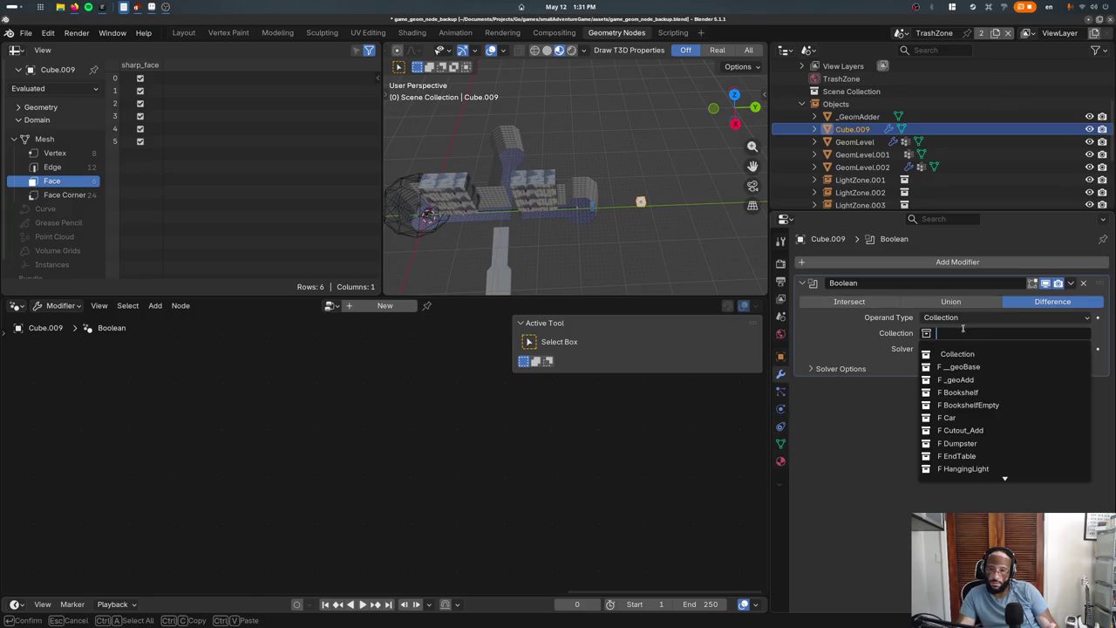
{"action": "left_click", "coordinate": [959, 363]}
{"action": "middle_click_drag", "start_coordinate": [623, 261], "coordinate": [643, 272]}
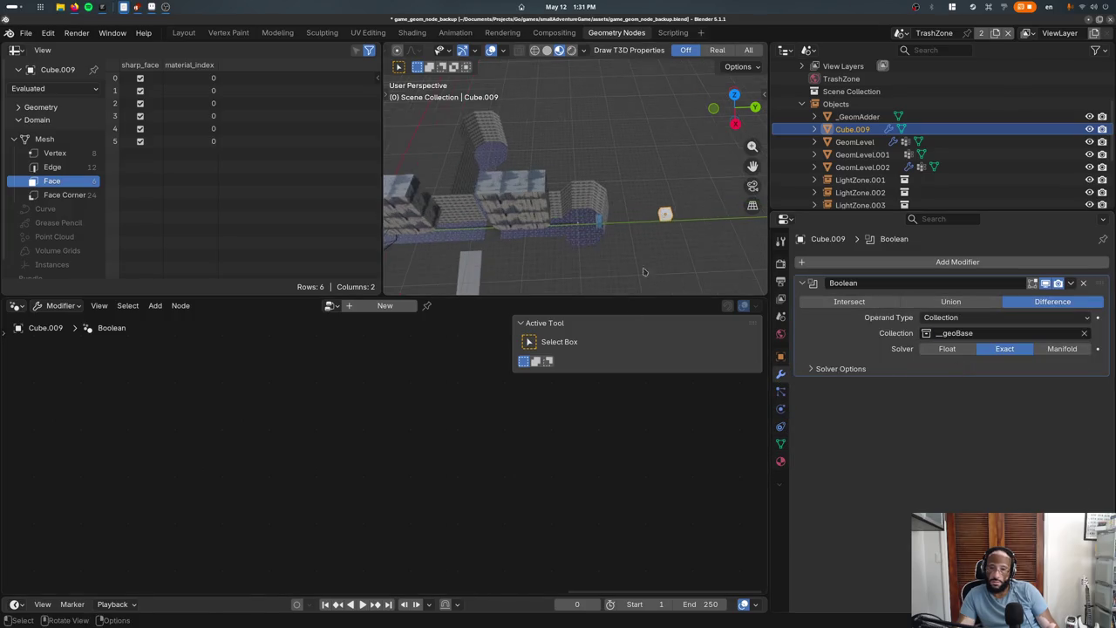
{"action": "left_click", "coordinate": [970, 351]}
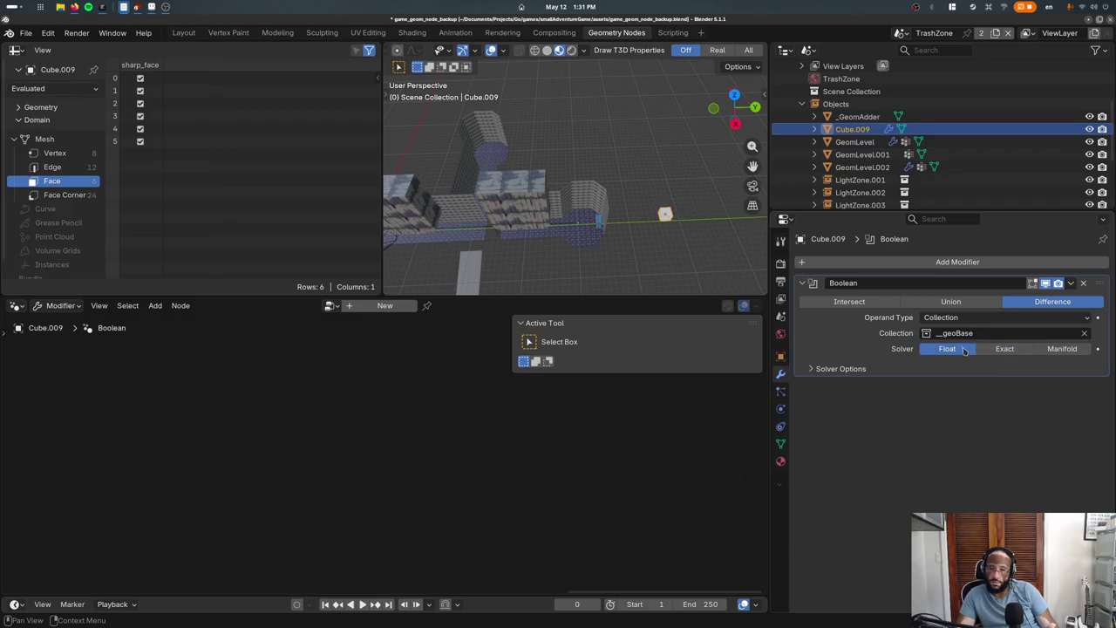
{"action": "left_click", "coordinate": [959, 301]}
{"action": "left_click", "coordinate": [998, 352]}
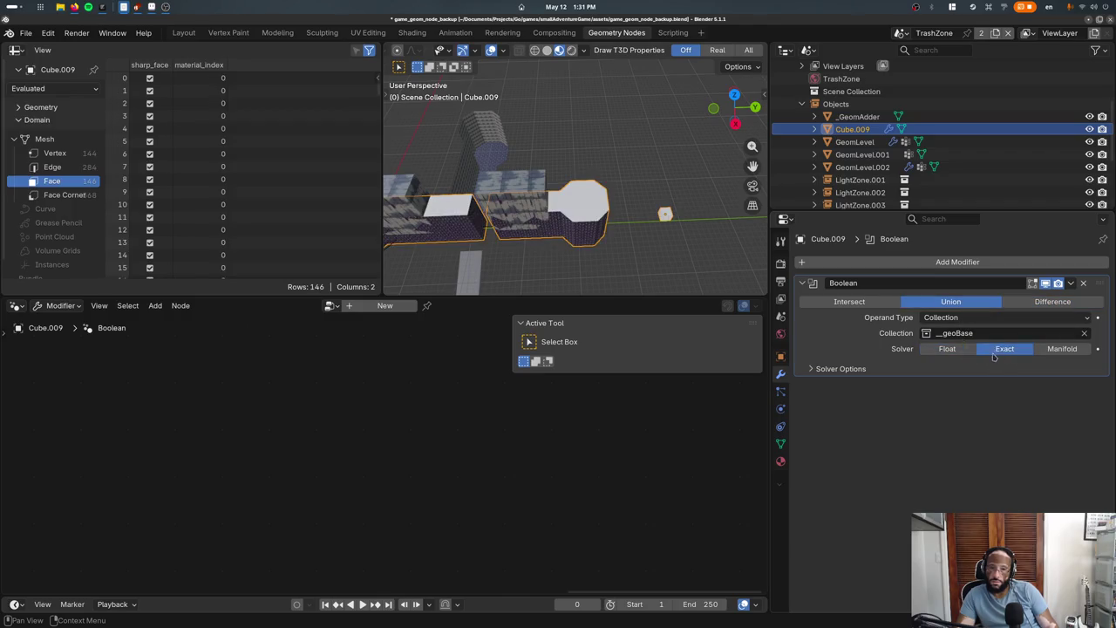
Nudge GeomLevel, check the merged result in wireframe, and reselect Cube.009
{"action": "left_click", "coordinate": [553, 242]}
{"action": "key", "text": "g"}
{"action": "left_click", "coordinate": [566, 231]}
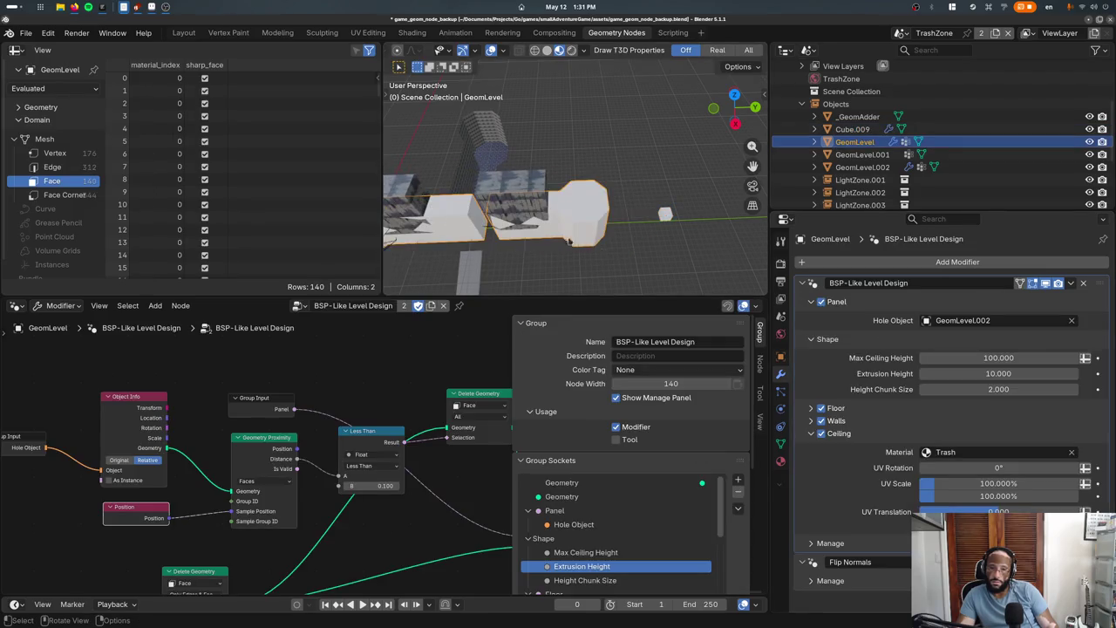
{"action": "mouse_move", "coordinate": [558, 244]}
{"action": "middle_mouse_down"}
{"action": "mouse_move", "coordinate": [526, 280]}
{"action": "mouse_move", "coordinate": [501, 229]}
{"action": "middle_mouse_up"}
{"action": "key", "text": "shift+z"}
{"action": "key", "text": "shift+z"}
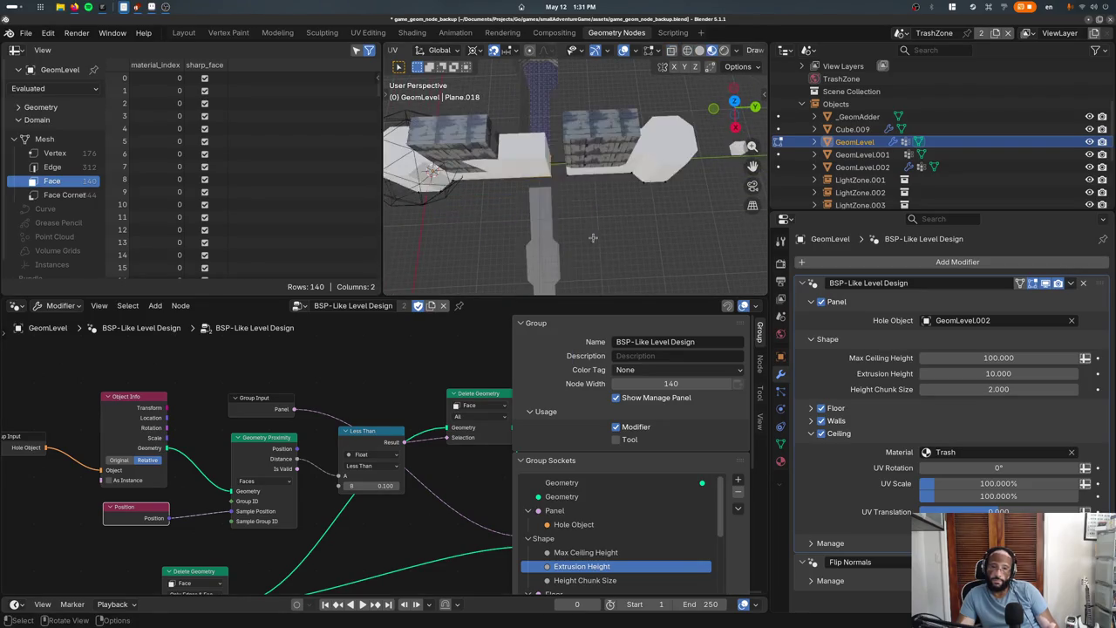
{"action": "left_click", "coordinate": [719, 155]}
{"action": "middle_click_drag", "start_coordinate": [723, 161], "coordinate": [688, 170]}
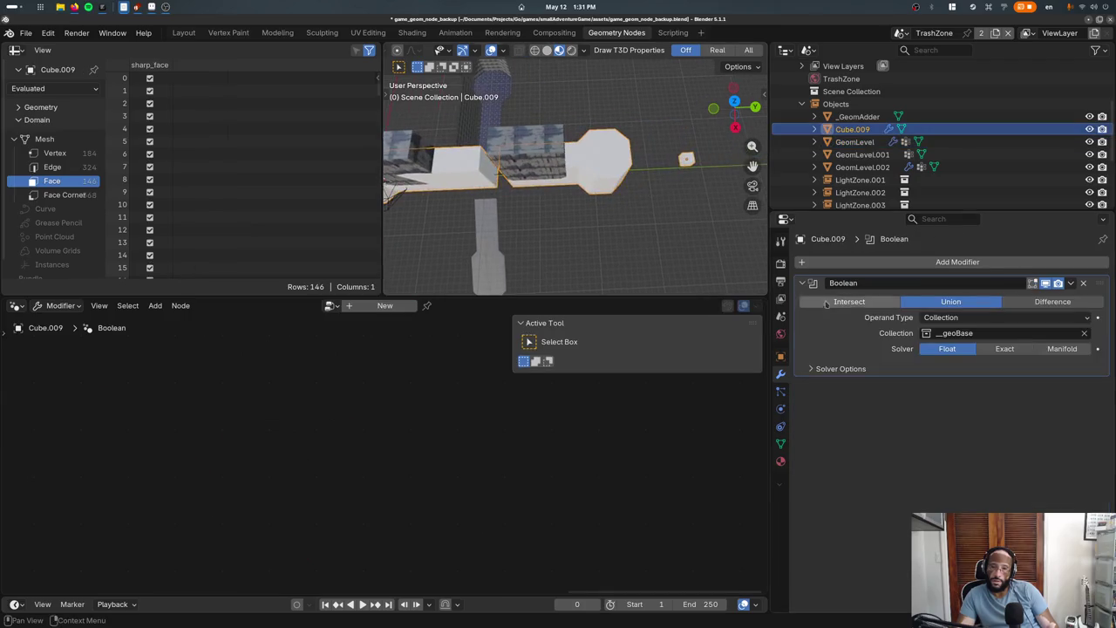
{"action": "left_click", "coordinate": [780, 461]}
Try the Circle and then the Invisible material on Cube.009
{"action": "left_click", "coordinate": [803, 315]}
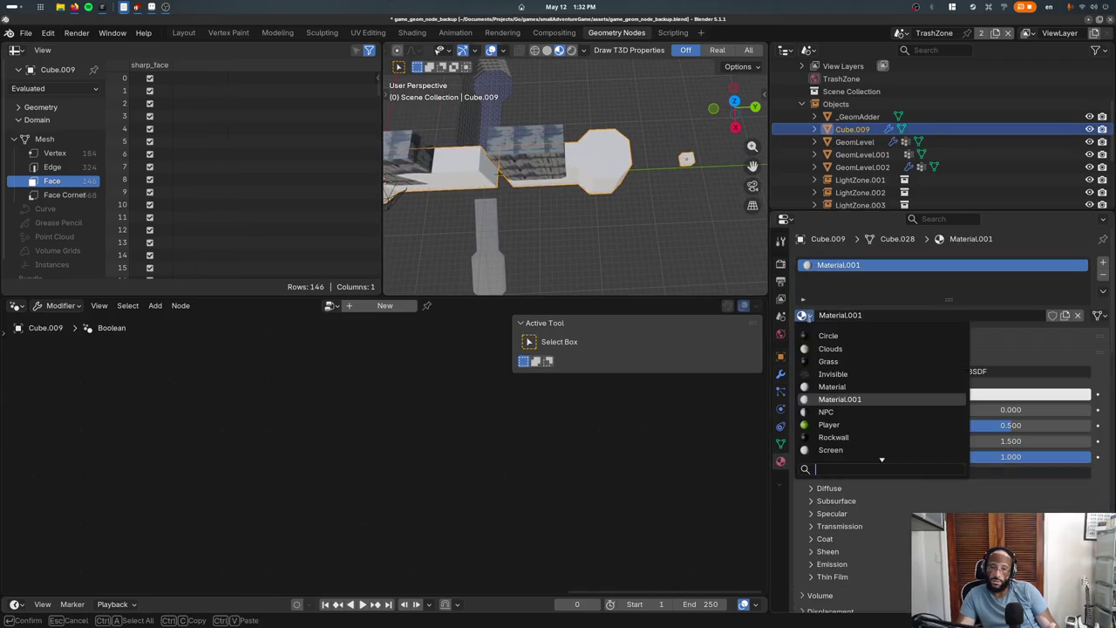
{"action": "left_click", "coordinate": [811, 332]}
{"action": "left_click", "coordinate": [803, 316]}
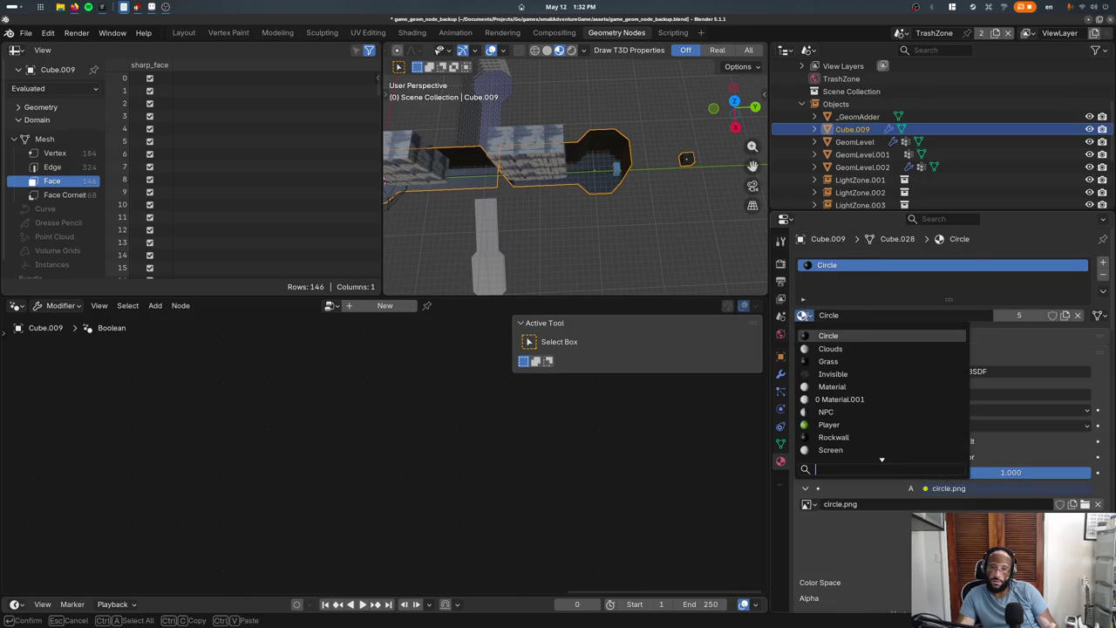
{"action": "left_click", "coordinate": [828, 387]}
{"action": "mouse_move", "coordinate": [610, 179]}
{"action": "middle_mouse_down"}
{"action": "mouse_move", "coordinate": [571, 191]}
{"action": "mouse_move", "coordinate": [549, 171]}
{"action": "middle_mouse_up"}
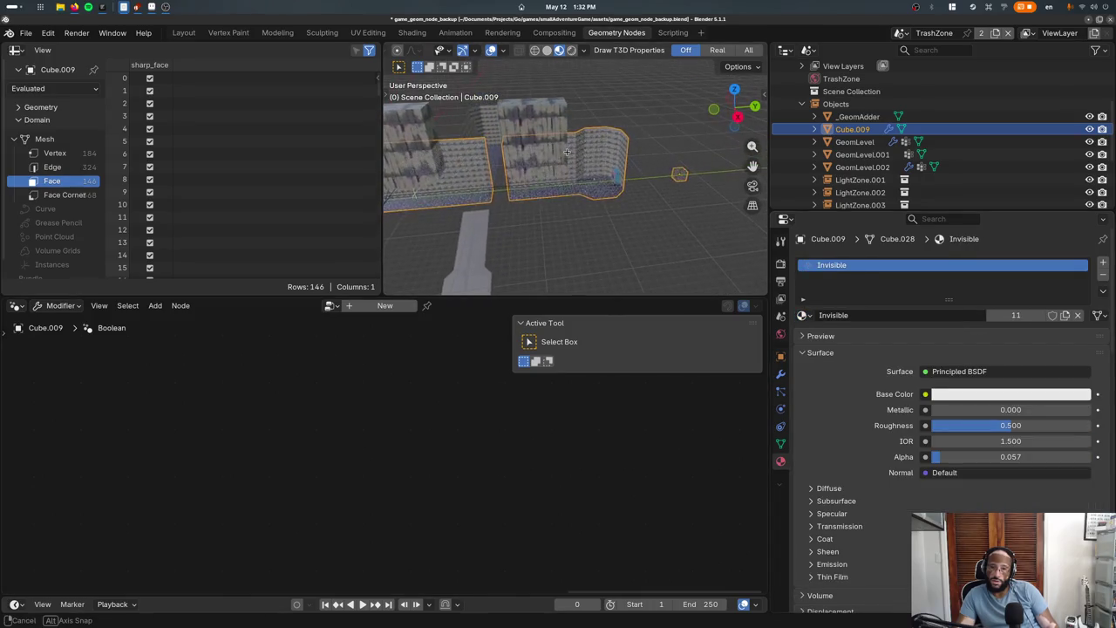
{"action": "scroll", "coordinate": [550, 172], "scroll_direction": "up", "scroll_amount": 3}
Hide GeomLevel, assign the Player material to Cube.009, then remove that material slot
{"action": "left_click", "coordinate": [605, 193]}
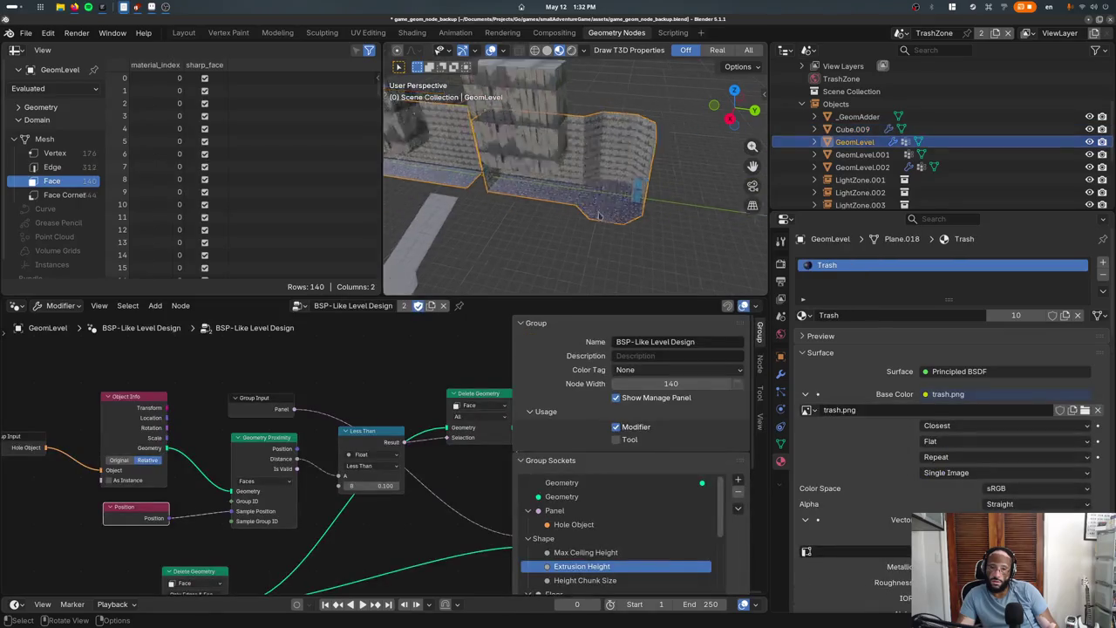
{"action": "key", "text": "h"}
{"action": "scroll", "coordinate": [725, 238], "scroll_direction": "down", "scroll_amount": 2}
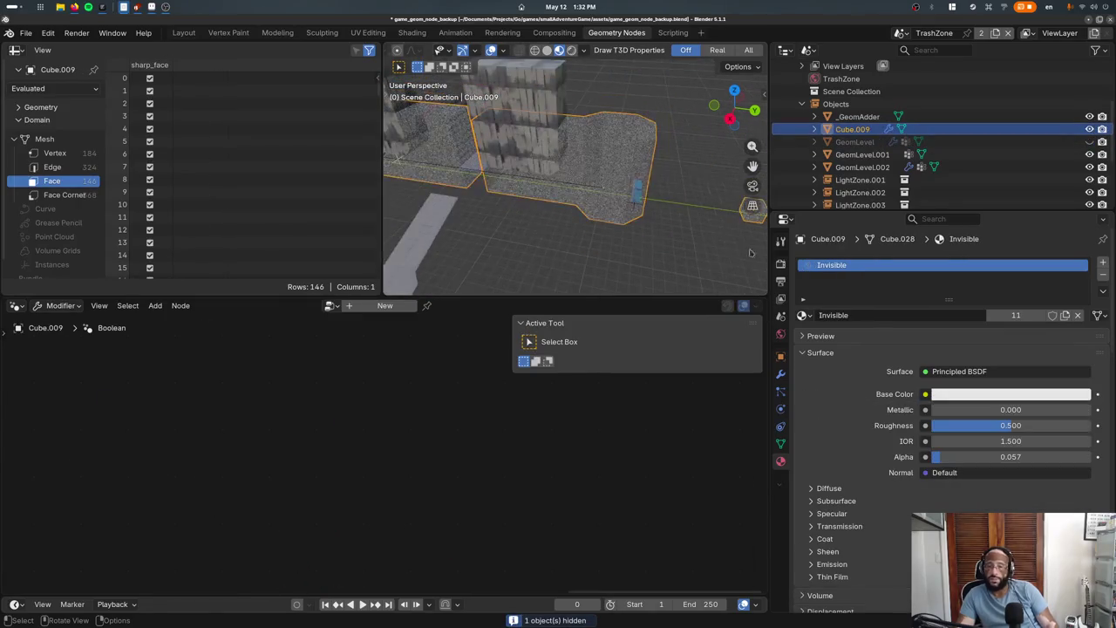
{"action": "left_click", "coordinate": [802, 316]}
{"action": "left_click", "coordinate": [828, 412]}
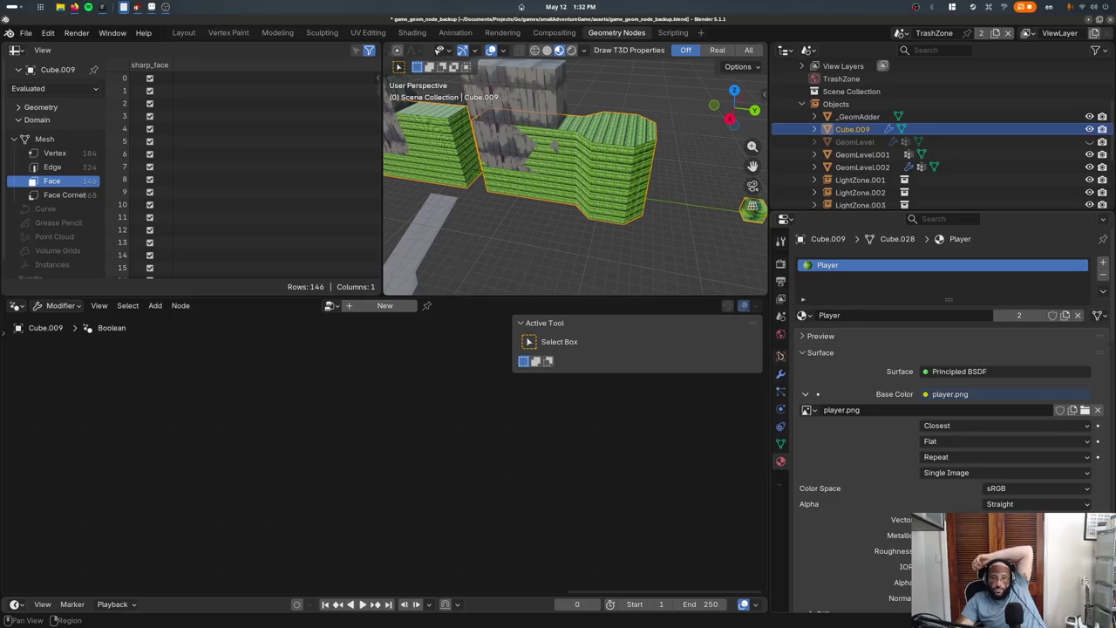
{"action": "left_click", "coordinate": [780, 374]}
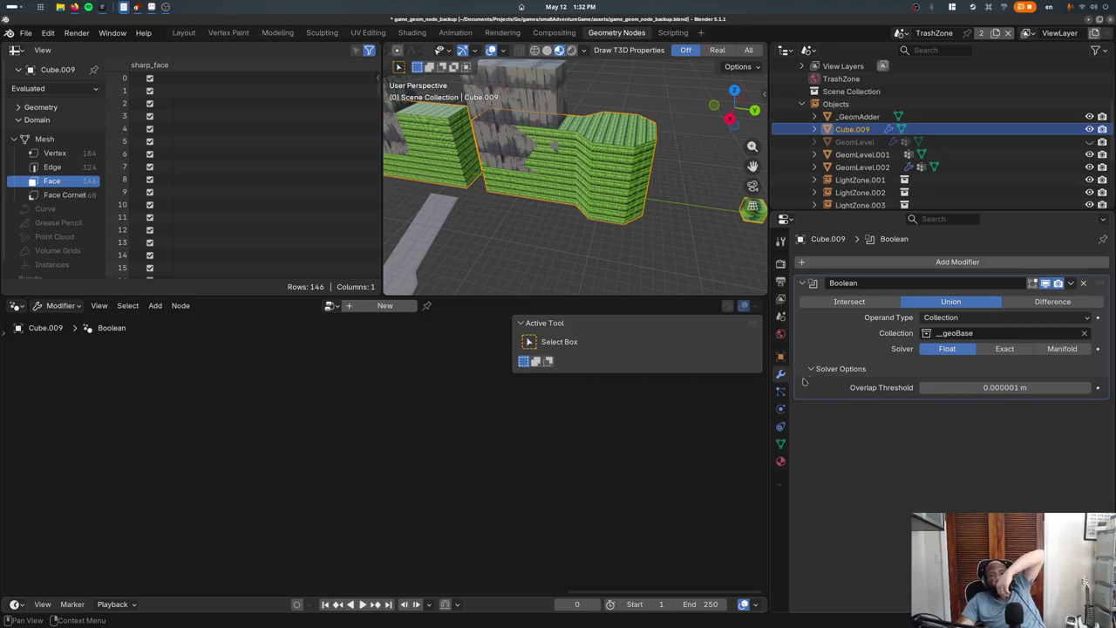
{"action": "left_click", "coordinate": [780, 460]}
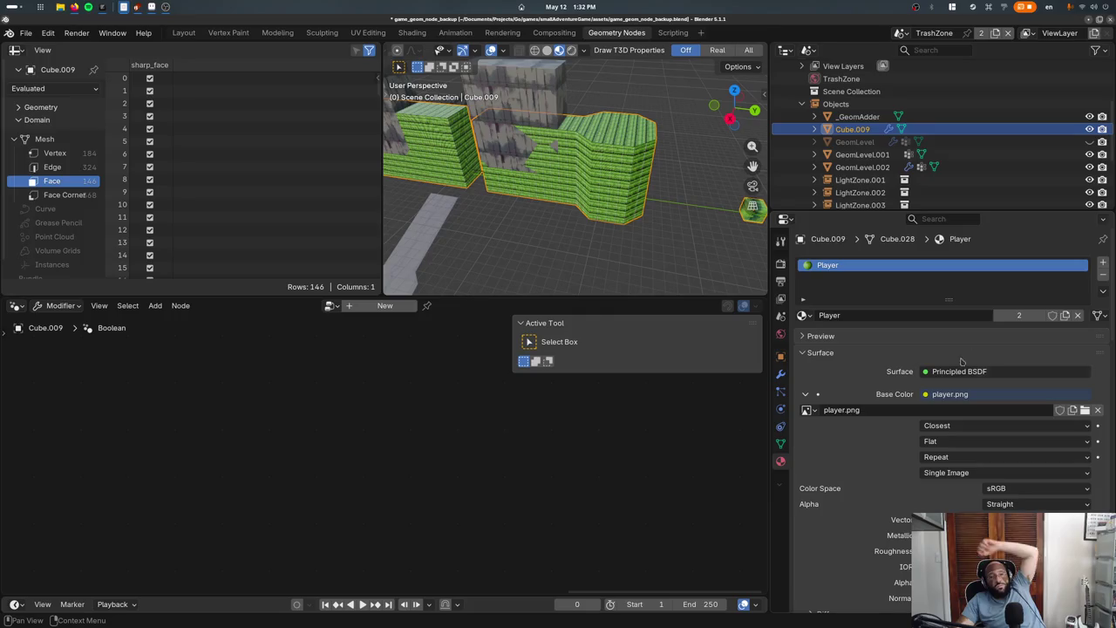
{"action": "left_click", "coordinate": [1103, 281]}
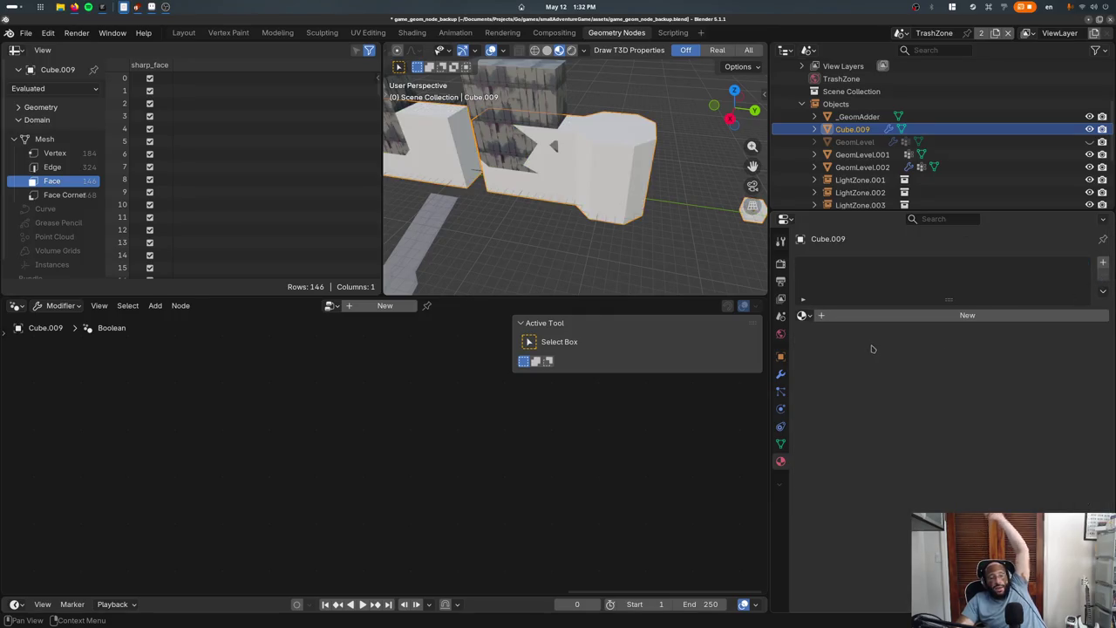
Undo the material removal, unhide all objects and make GeomLevel active
{"action": "key", "text": "ctrl+z"}
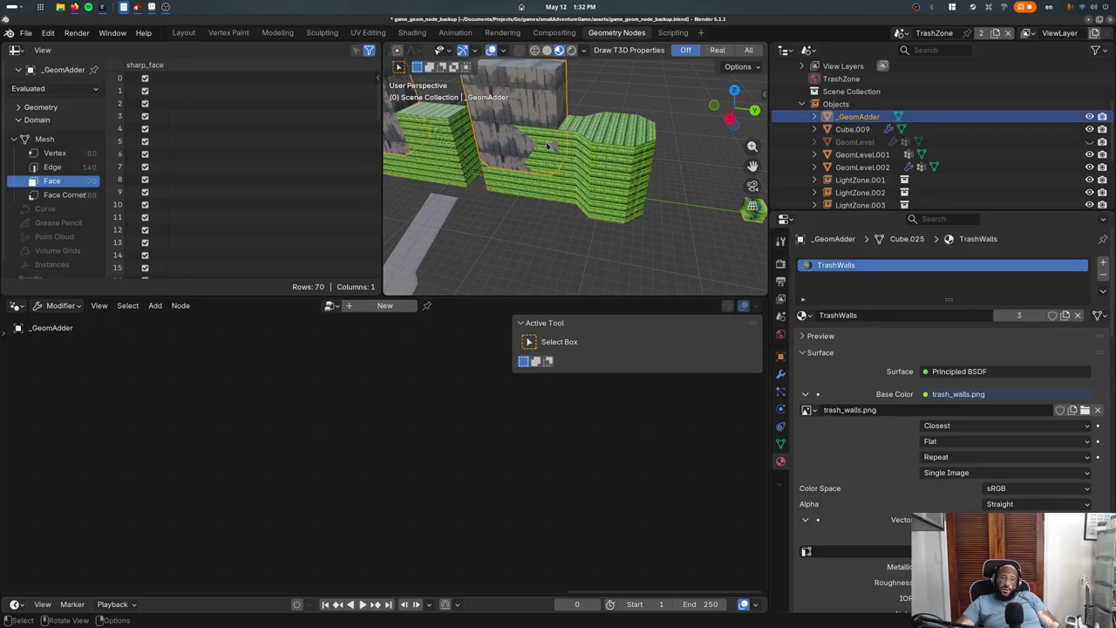
{"action": "key", "text": "alt+h"}
{"action": "left_click", "coordinate": [554, 179]}
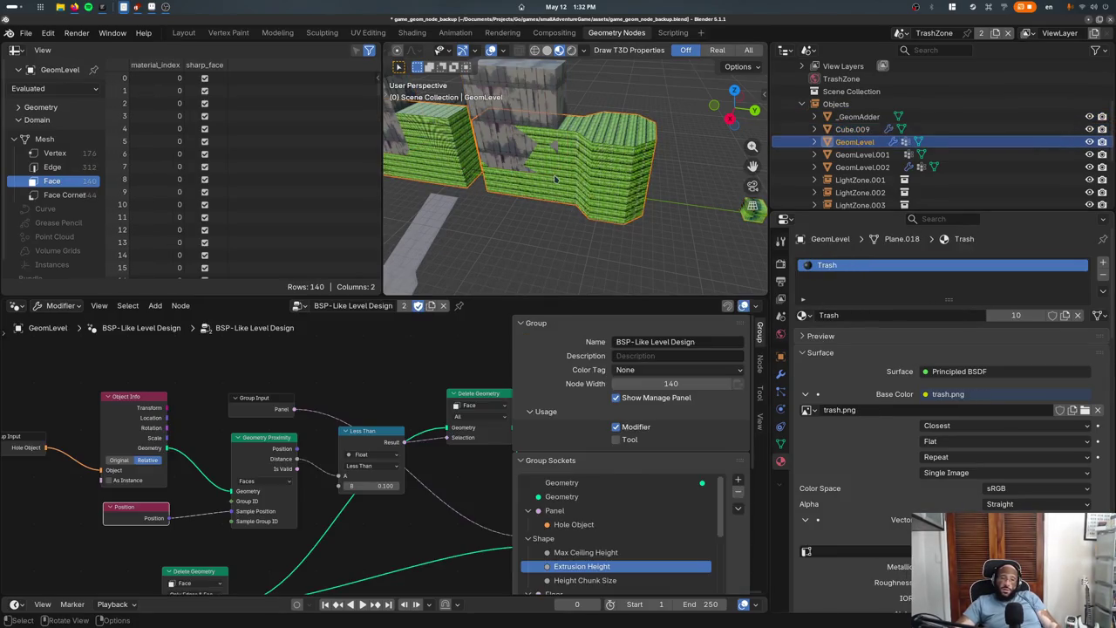
{"action": "middle_click_drag", "start_coordinate": [568, 199], "coordinate": [567, 217]}
In Edit Mode wireframe, add one centred loop cut across GeomLevel's walls
{"action": "key", "text": "Tab"}
{"action": "key", "text": "shift+z"}
{"action": "key", "text": "ctrl+r"}
{"action": "left_click", "coordinate": [567, 199]}
{"action": "right_click", "coordinate": [567, 199]}
{"action": "key", "text": "ctrl+r"}
{"action": "right_click", "coordinate": [567, 199]}
{"action": "middle_click_drag", "start_coordinate": [567, 199], "coordinate": [631, 203]}
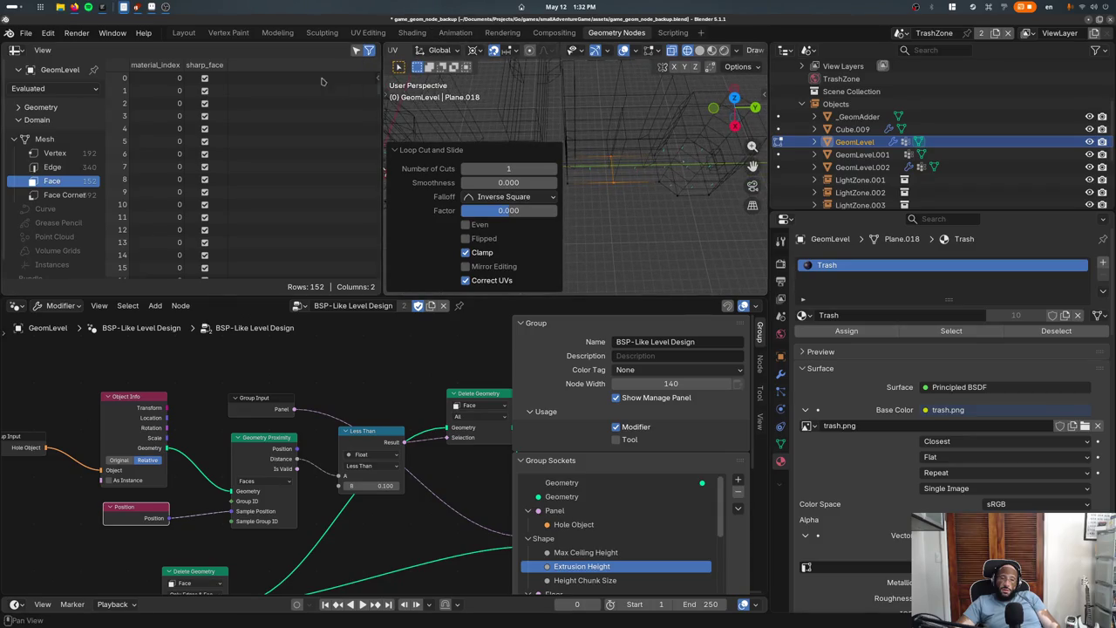
{"action": "left_click", "coordinate": [184, 33]}
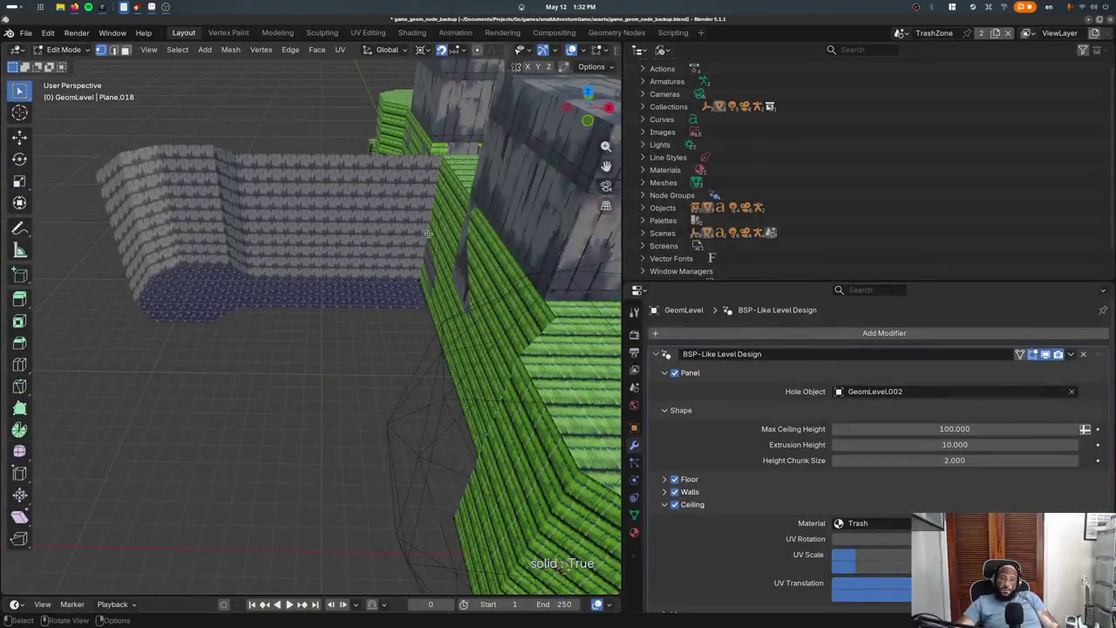
In top wireframe view, add a horizontal edge loop to GeomLevel in edge mode
{"action": "key", "text": "KP_7"}
{"action": "scroll", "coordinate": [361, 282], "scroll_direction": "down", "scroll_amount": 5}
{"action": "key", "text": "z"}
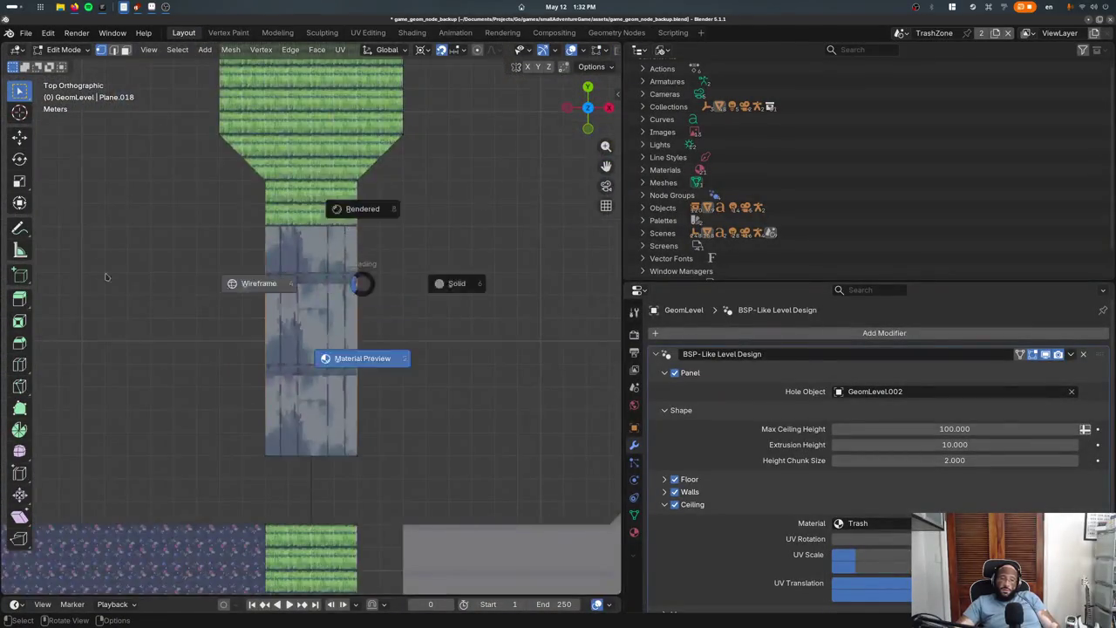
{"action": "left_click", "coordinate": [249, 283]}
{"action": "middle_click_drag", "start_coordinate": [249, 283], "coordinate": [187, 287], "text": "shift"}
{"action": "scroll", "coordinate": [186, 287], "scroll_direction": "up", "scroll_amount": 2}
{"action": "key", "text": "2"}
{"action": "key", "text": "ctrl+r"}
{"action": "left_click", "coordinate": [224, 379]}
Box-select the middle vertical edge, move it right, and return to Object Mode
{"action": "left_click_drag", "start_coordinate": [197, 303], "coordinate": [319, 415]}
{"action": "key", "text": "g"}
{"action": "left_click", "coordinate": [349, 408]}
{"action": "key", "text": "Tab"}
{"action": "key", "text": "shift+z"}
{"action": "mouse_move", "coordinate": [326, 463]}
{"action": "middle_mouse_down"}
{"action": "mouse_move", "coordinate": [294, 360]}
{"action": "mouse_move", "coordinate": [136, 155]}
{"action": "middle_mouse_up"}
Hide the selected object and reselect GeomLevel to check Cube.009's Boolean
{"action": "key", "text": "h"}
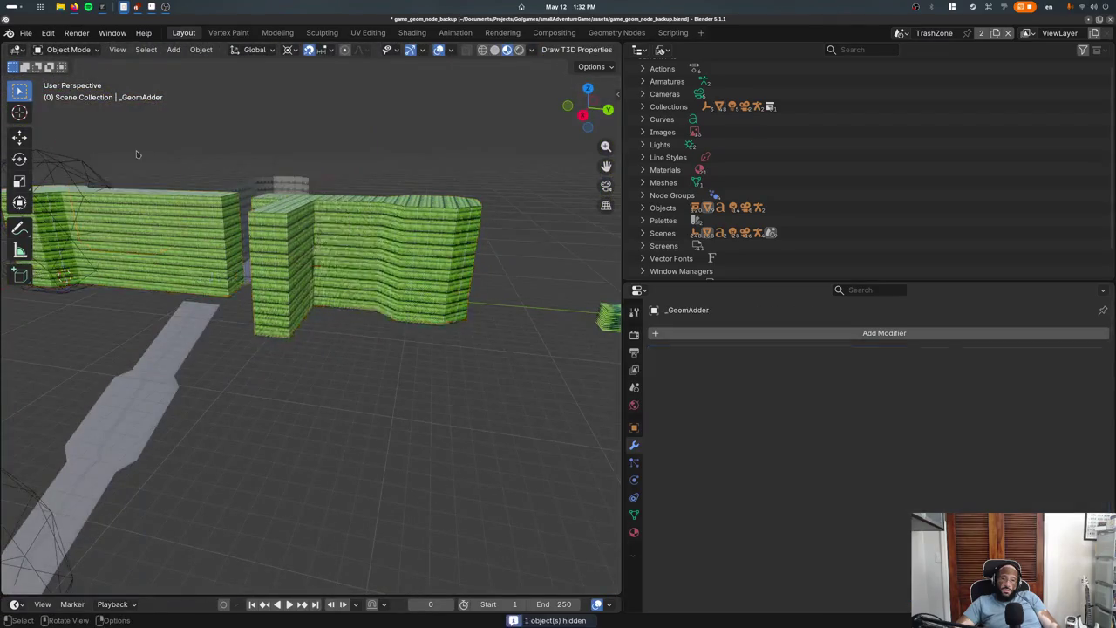
{"action": "left_click", "coordinate": [274, 229]}
{"action": "middle_click_drag", "start_coordinate": [274, 229], "coordinate": [575, 296]}
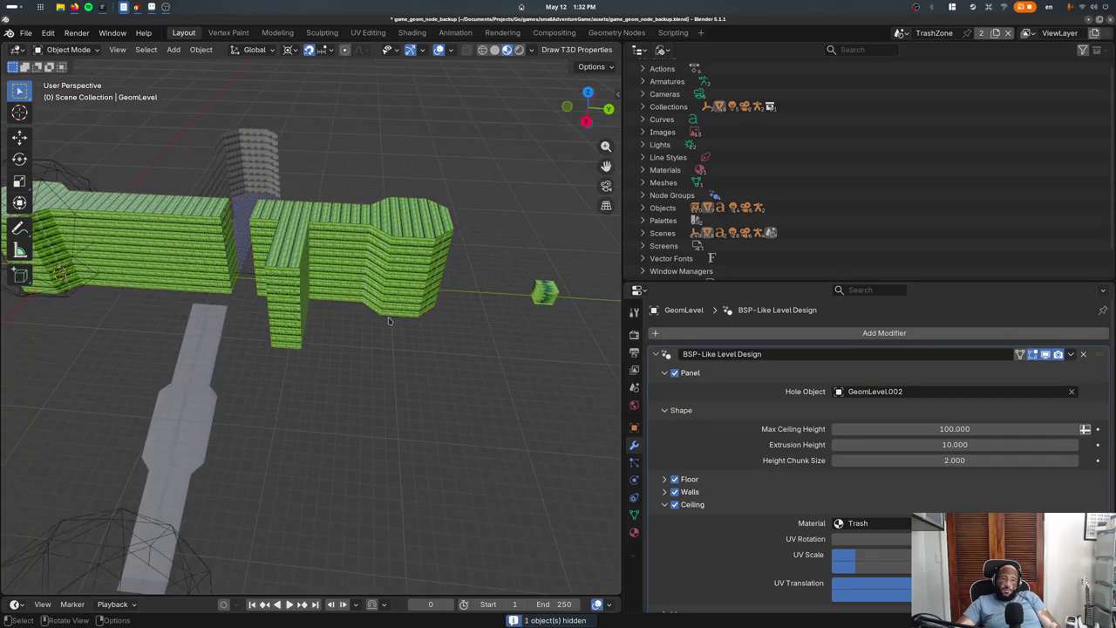
{"action": "left_click", "coordinate": [544, 293]}
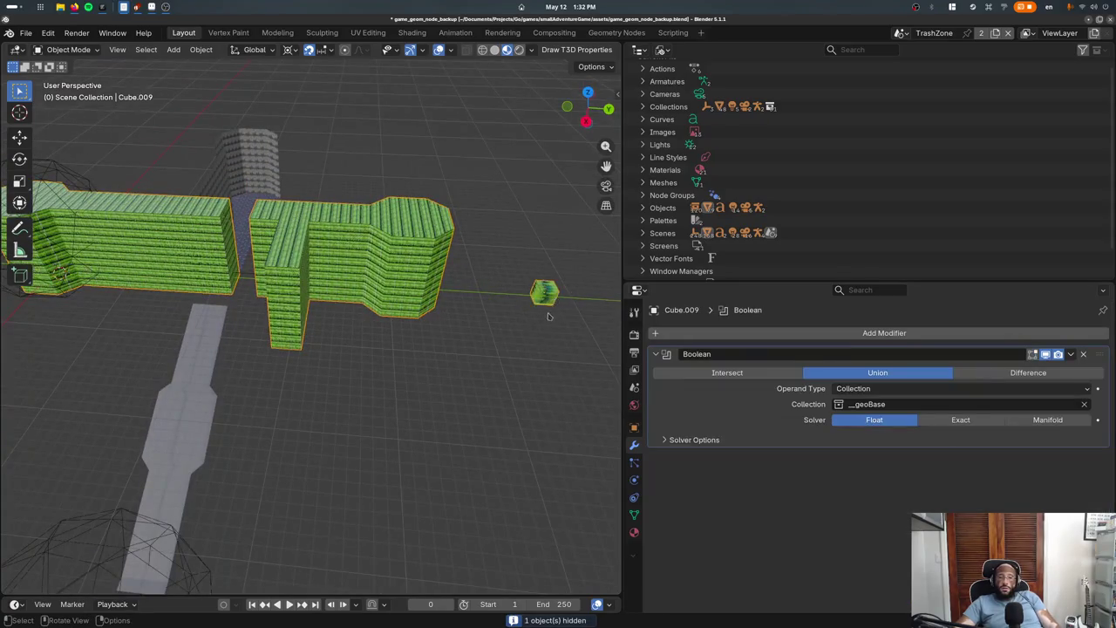
{"action": "left_click", "coordinate": [350, 211]}
{"action": "left_click", "coordinate": [351, 211]}
{"action": "key", "text": "Tab"}
{"action": "key", "text": "Tab"}
{"action": "left_click", "coordinate": [346, 217]}
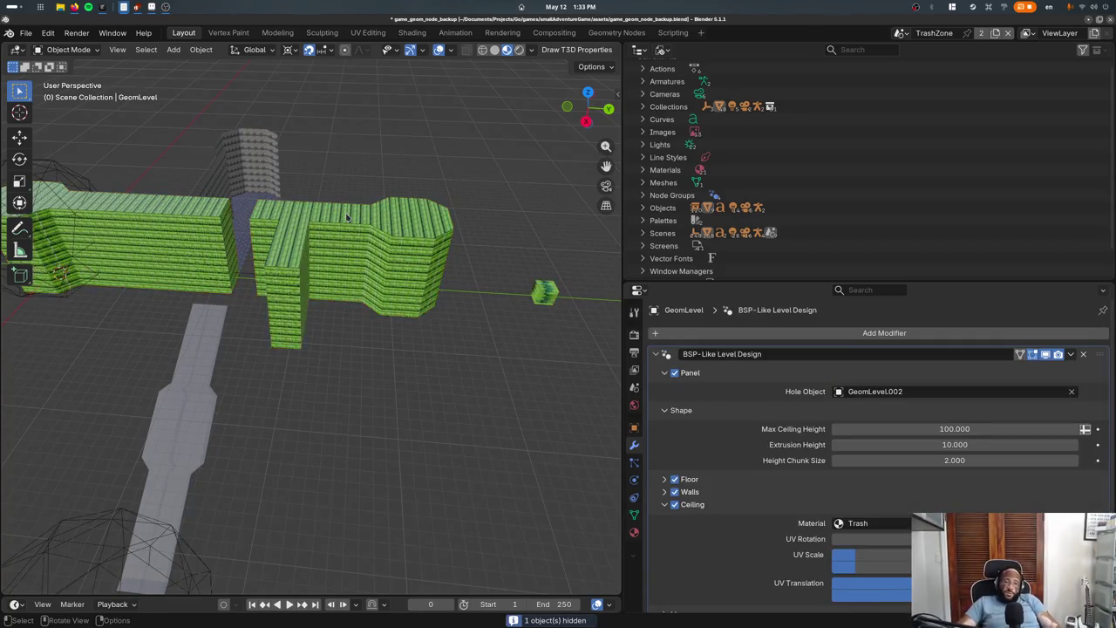
{"action": "left_click", "coordinate": [26, 32]}
{"action": "mouse_move", "coordinate": [57, 73]}
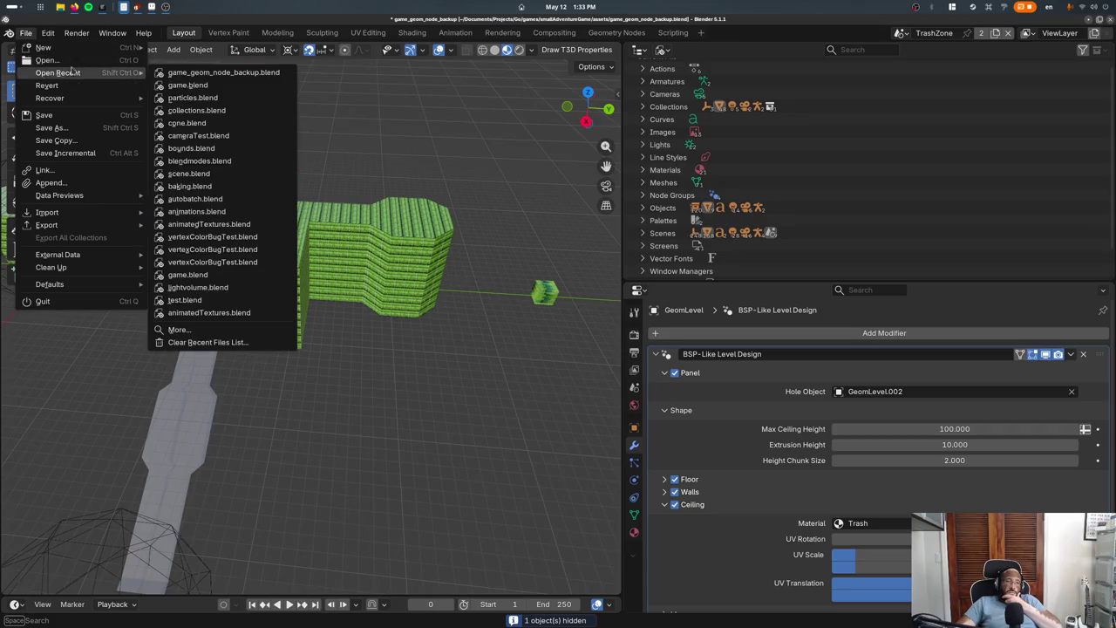
Reopen game_geom_node_backup.blend without saving and look over its Switch/Group Output nodes and buildings
{"action": "key", "text": "Return"}
{"action": "left_click", "coordinate": [475, 341]}
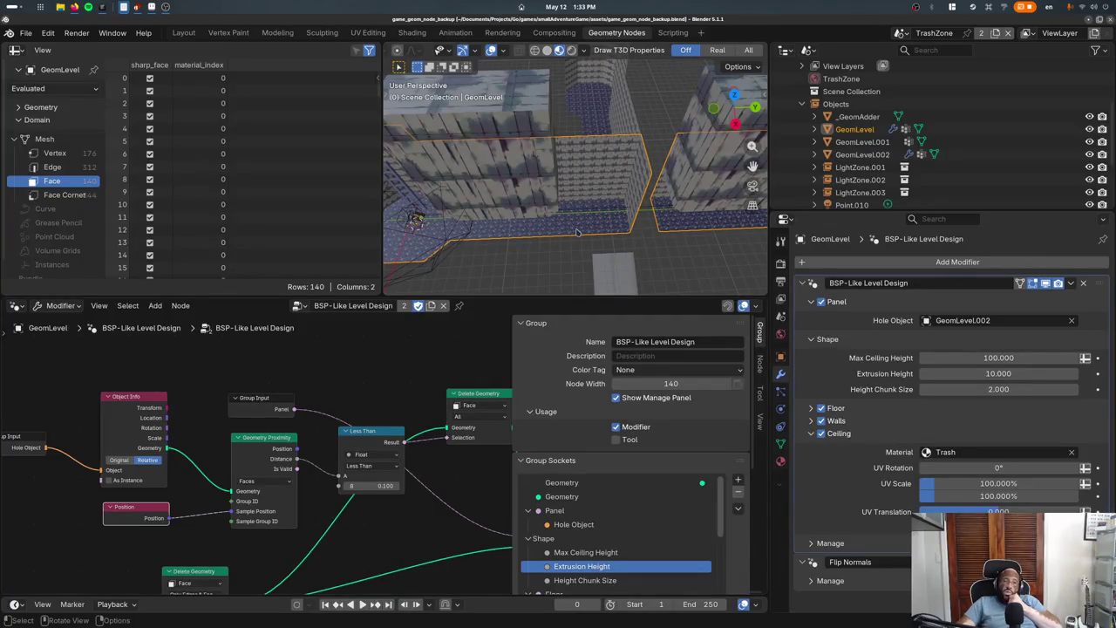
{"action": "middle_click_drag", "start_coordinate": [434, 437], "coordinate": [209, 439]}
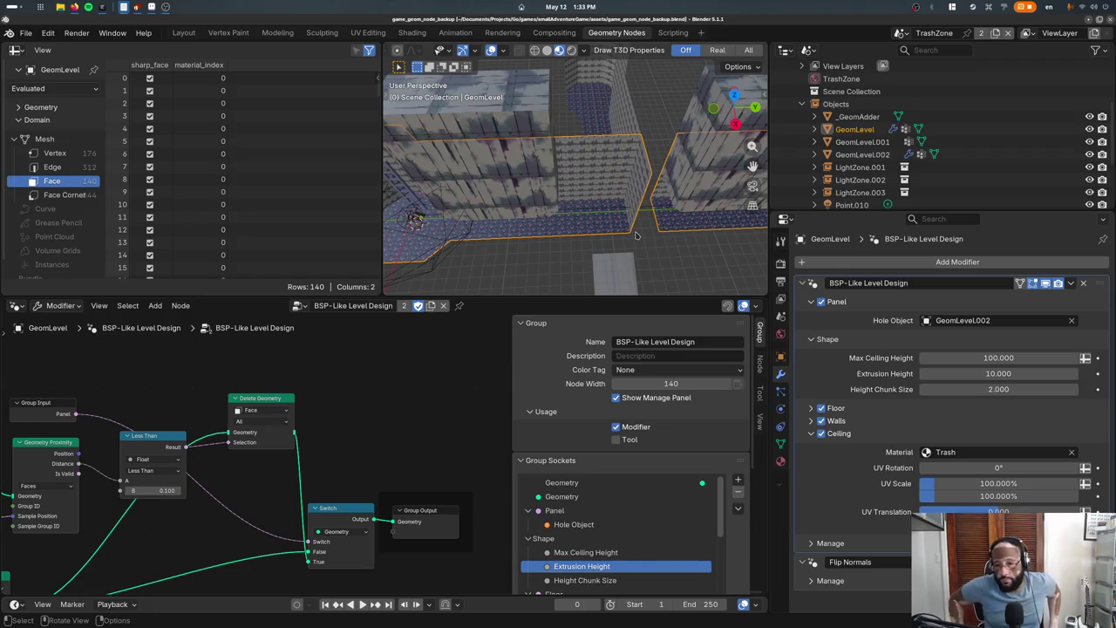
{"action": "middle_click_drag", "start_coordinate": [566, 117], "coordinate": [588, 105]}
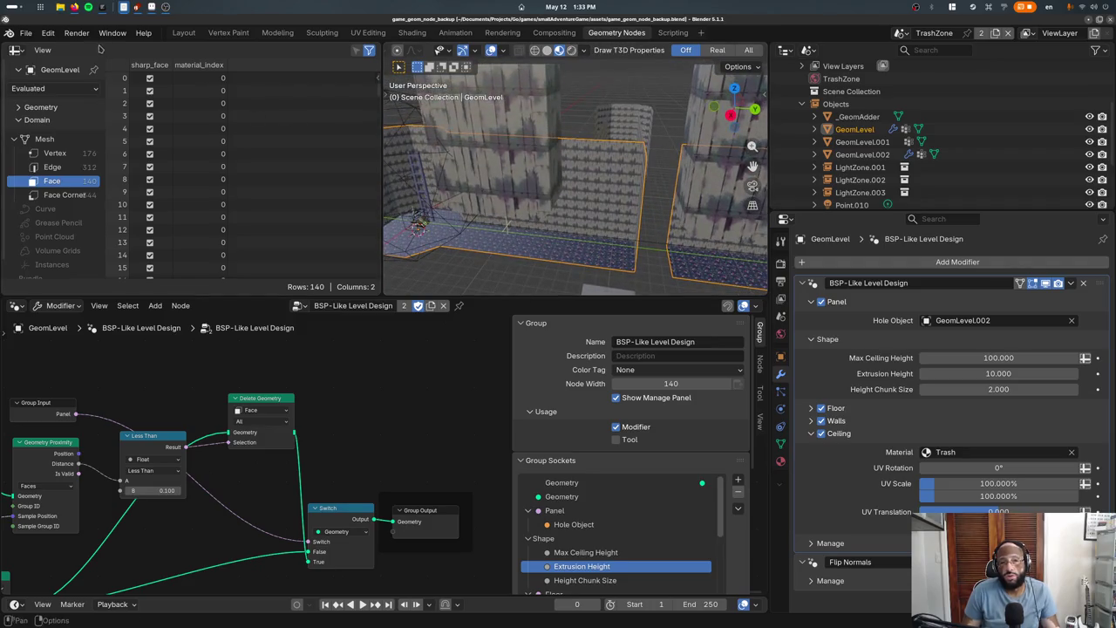
{"action": "left_click", "coordinate": [184, 32]}
Add a cube via 'add cub' search and move it to X -20, Y 2, Z 3
{"action": "scroll", "coordinate": [348, 331], "scroll_direction": "down", "scroll_amount": 5}
{"action": "key", "text": "F3"}
{"action": "type", "text": "add cub"}
{"action": "key", "text": "Return"}
{"action": "key", "text": "g"}
{"action": "left_click", "coordinate": [242, 363]}
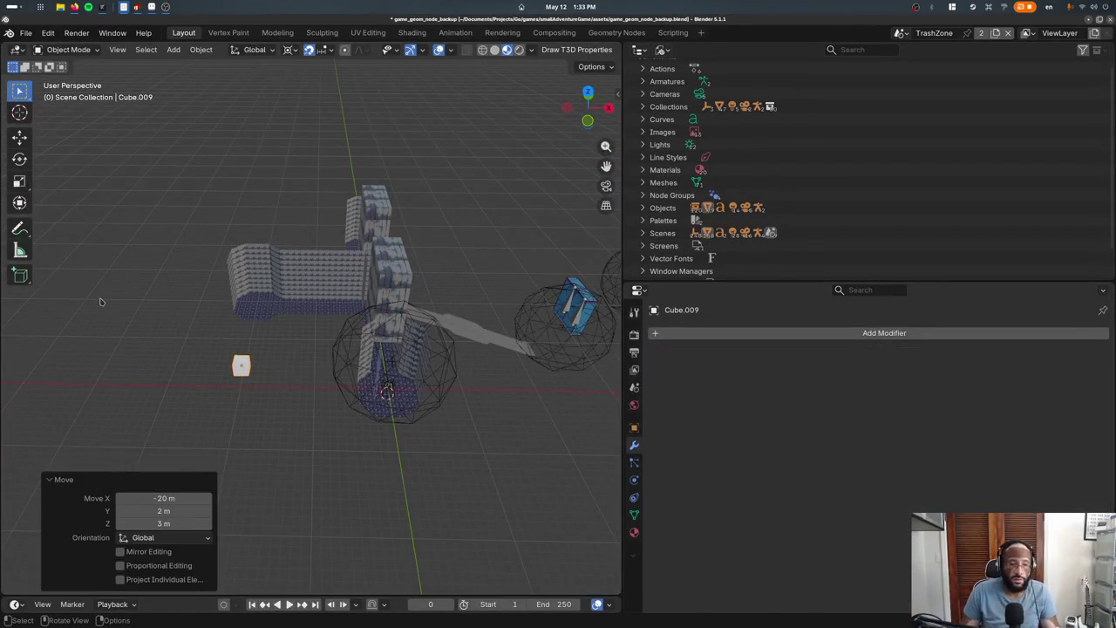
{"action": "key", "text": "KP_Decimal"}
In Edit Mode, duplicate the cube's mesh and offset the copy 1 m along Y
{"action": "key", "text": "Tab"}
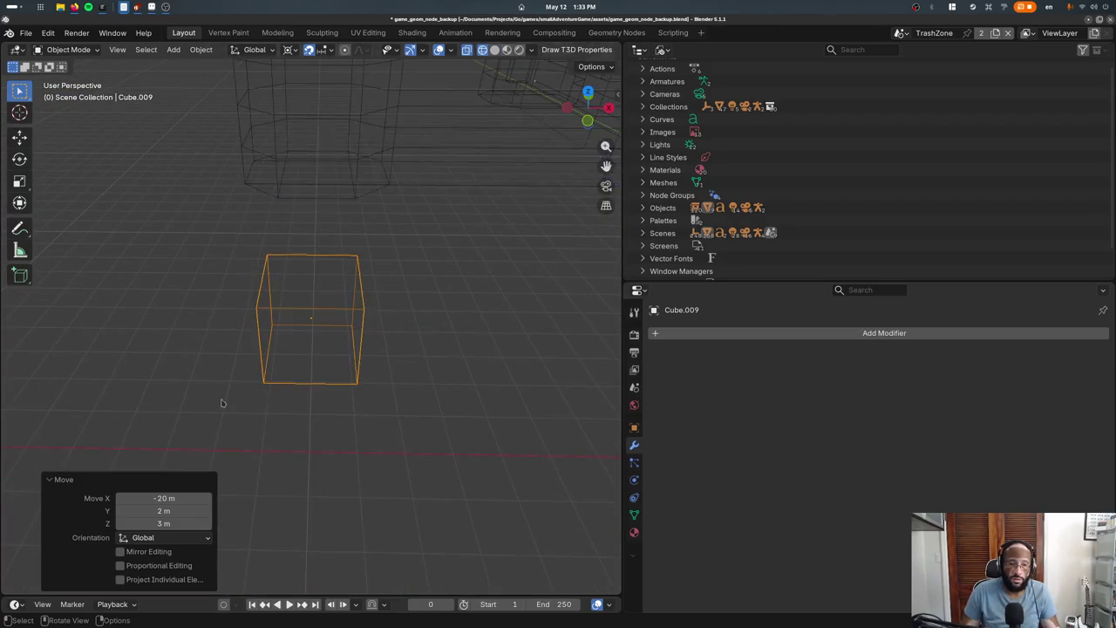
{"action": "key", "text": "shift+d"}
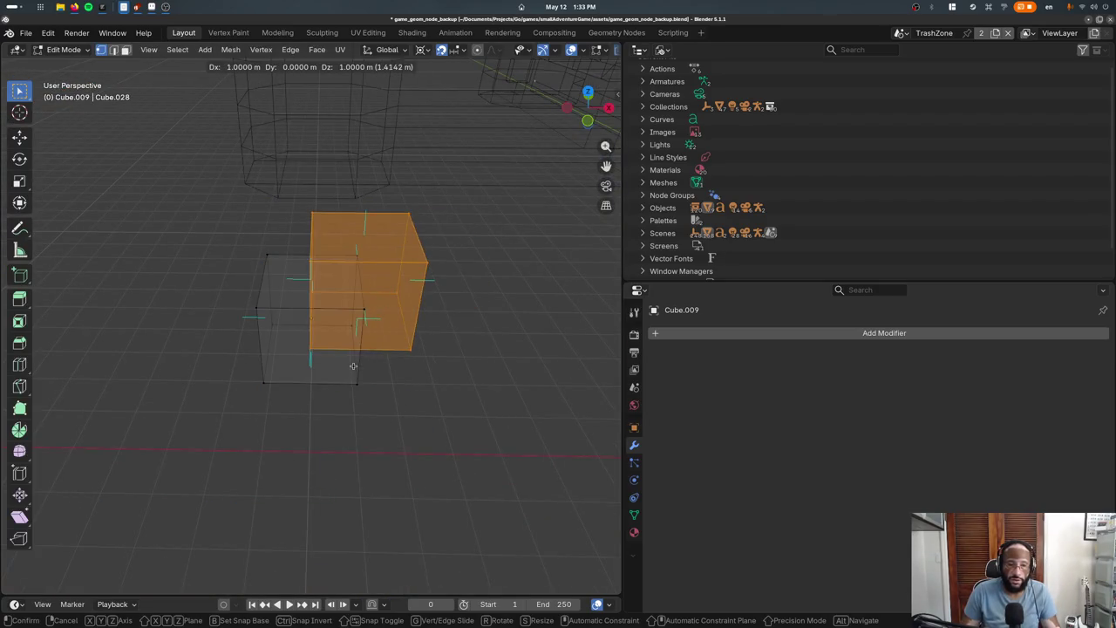
{"action": "left_click", "coordinate": [377, 420]}
{"action": "mouse_move", "coordinate": [378, 421]}
{"action": "middle_mouse_down"}
{"action": "mouse_move", "coordinate": [359, 374]}
{"action": "mouse_move", "coordinate": [444, 379]}
{"action": "middle_mouse_up"}
{"action": "type", "text": "gy1"}
{"action": "key", "text": "Return"}
{"action": "scroll", "coordinate": [371, 391], "scroll_direction": "up", "scroll_amount": 2}
{"action": "scroll", "coordinate": [371, 392], "scroll_direction": "up", "scroll_amount": 3}
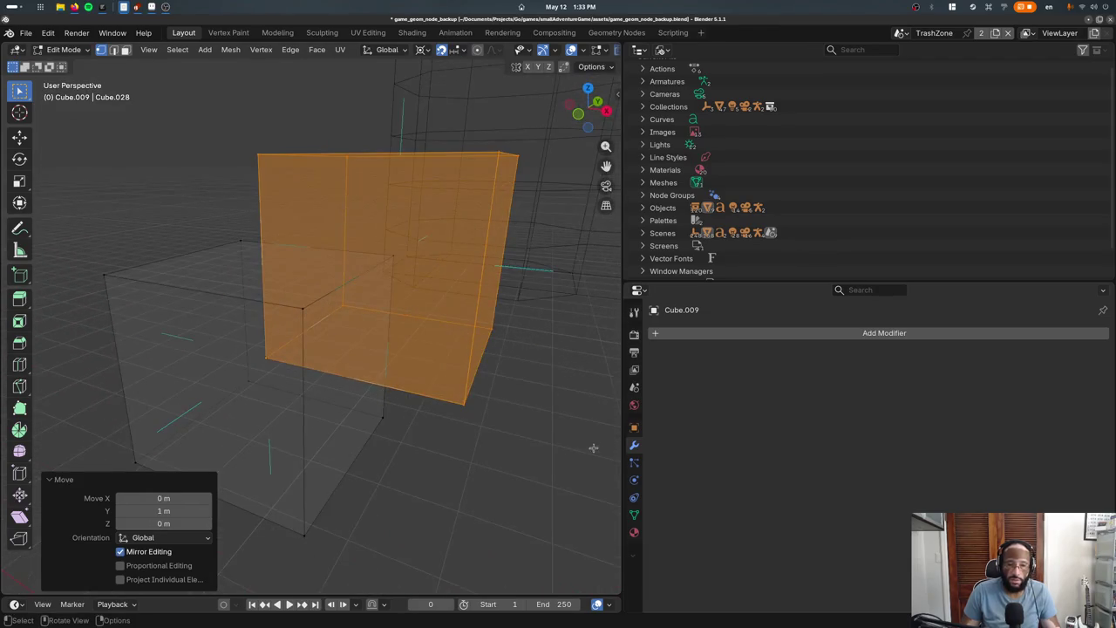
{"action": "left_click", "coordinate": [720, 339]}
Drop the Boolean modifier and run an edit-mode Intersect (Boolean) as Union on the Float solver
{"action": "type", "text": "bo"}
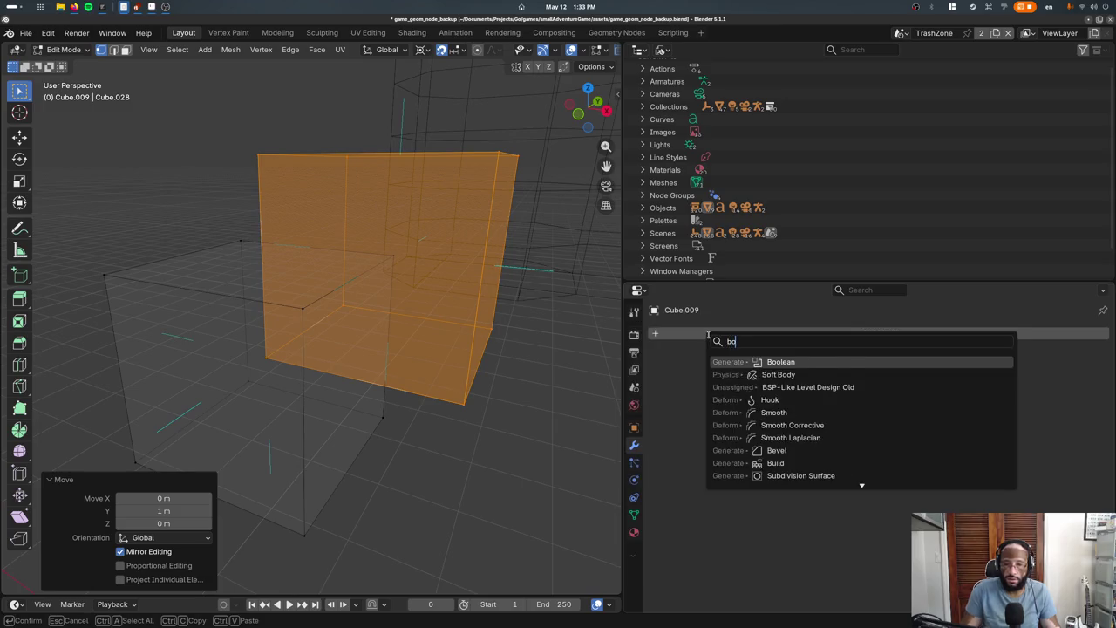
{"action": "type", "text": "ol"}
{"action": "key", "text": "Return"}
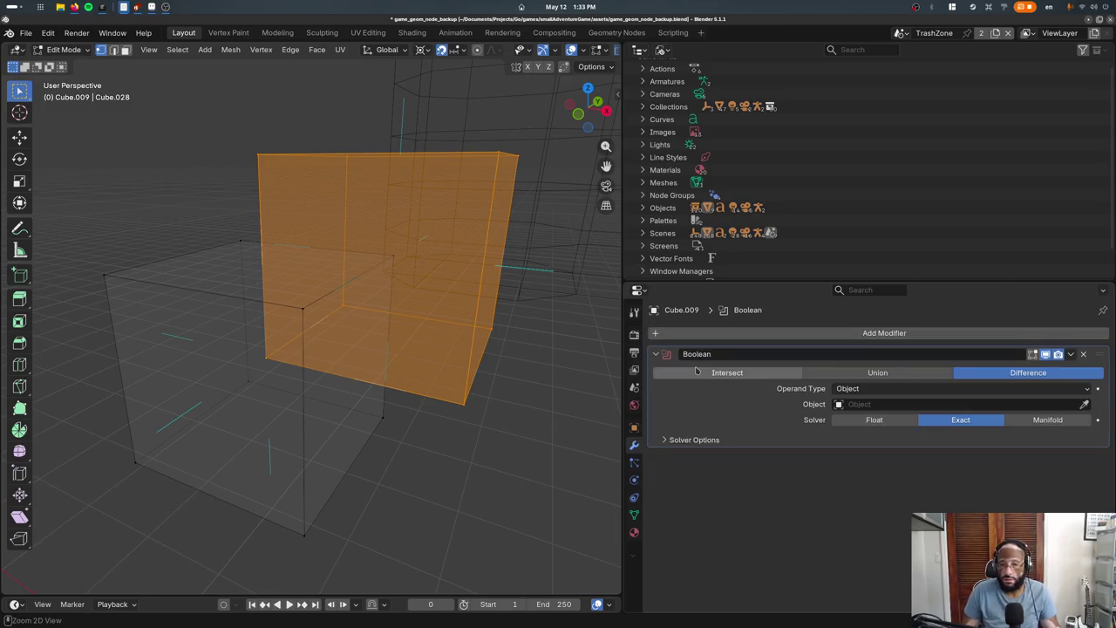
{"action": "left_click", "coordinate": [1083, 353]}
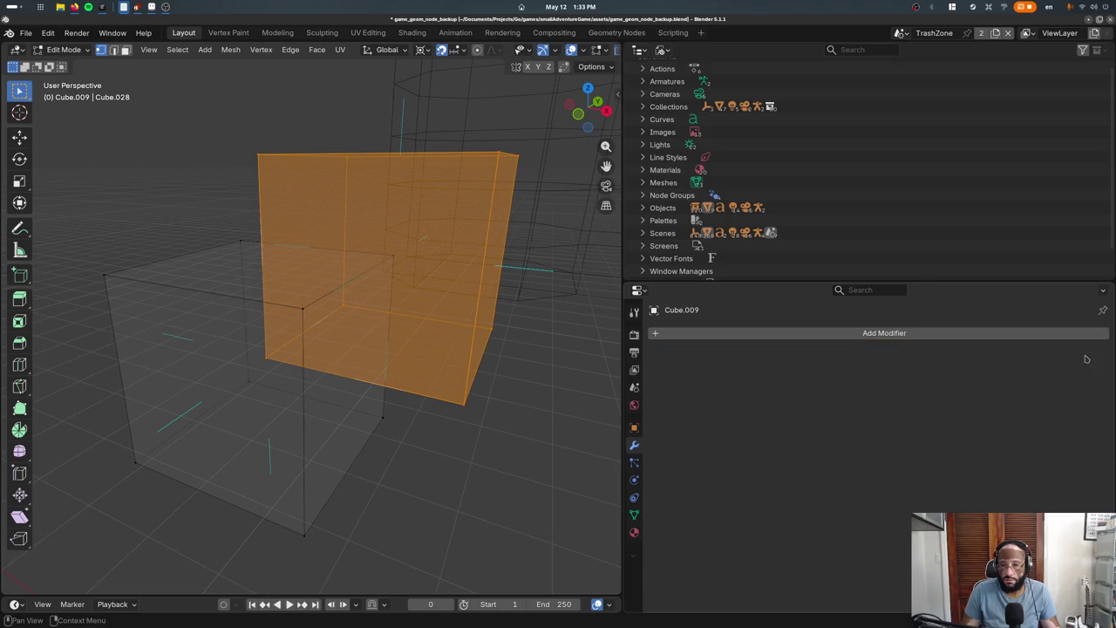
{"action": "key", "text": "shift+a"}
{"action": "type", "text": "intersect"}
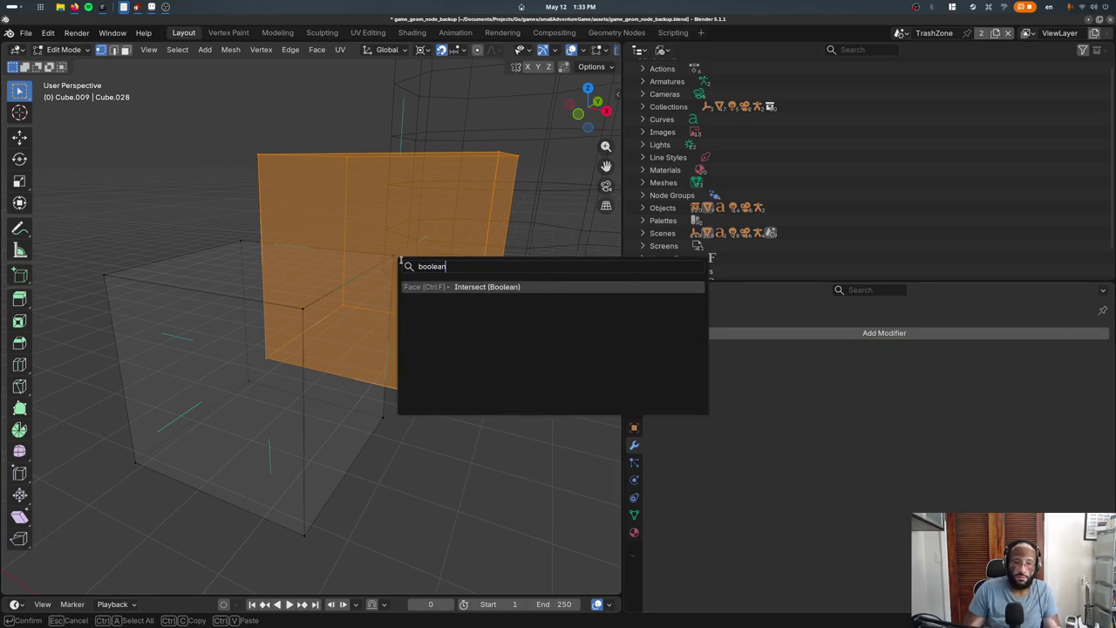
{"action": "key", "text": "Return"}
{"action": "middle_click_drag", "start_coordinate": [401, 258], "coordinate": [294, 301]}
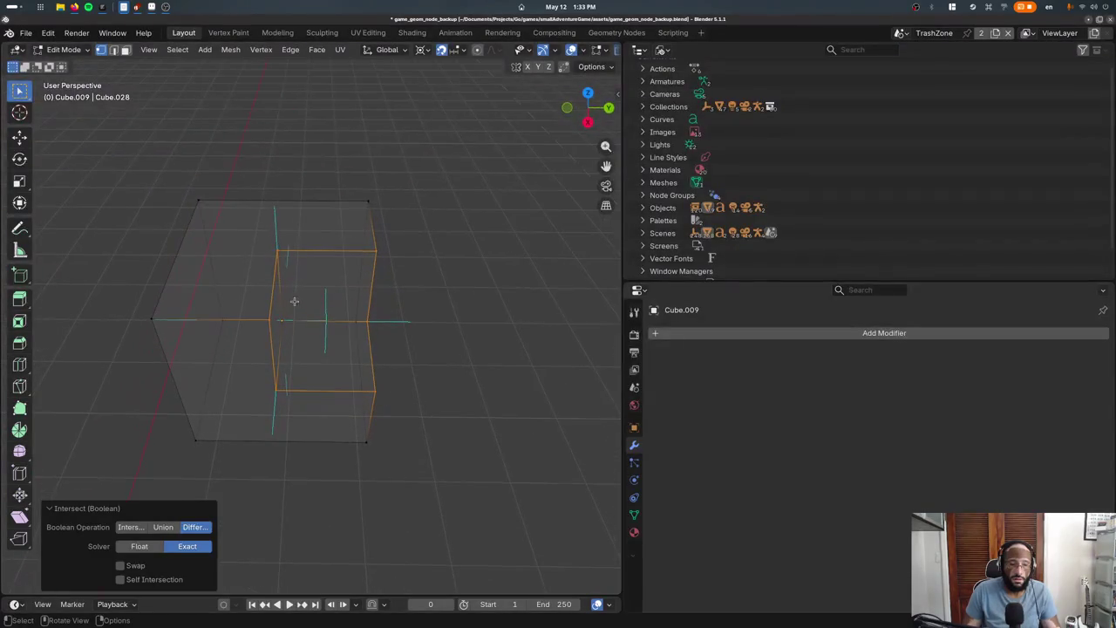
{"action": "left_click", "coordinate": [139, 546]}
{"action": "left_click", "coordinate": [166, 514]}
{"action": "middle_click_drag", "start_coordinate": [218, 435], "coordinate": [428, 253]}
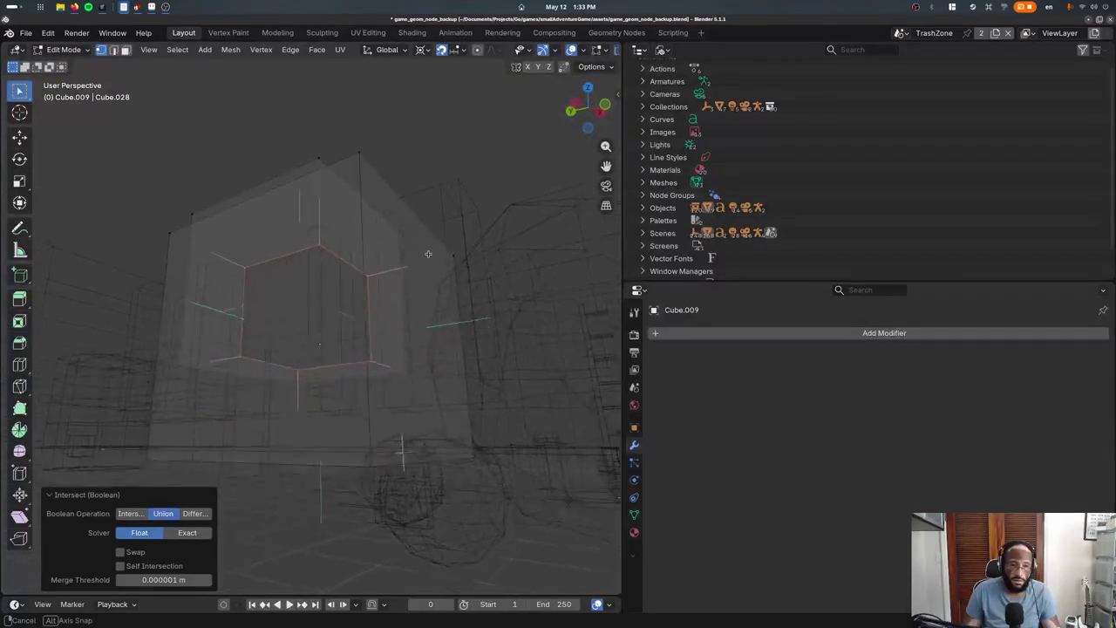
Inspect the merged cube in solid shading, then open the geometry-nodes backup from recent files
{"action": "scroll", "coordinate": [369, 299], "scroll_direction": "up", "scroll_amount": 5}
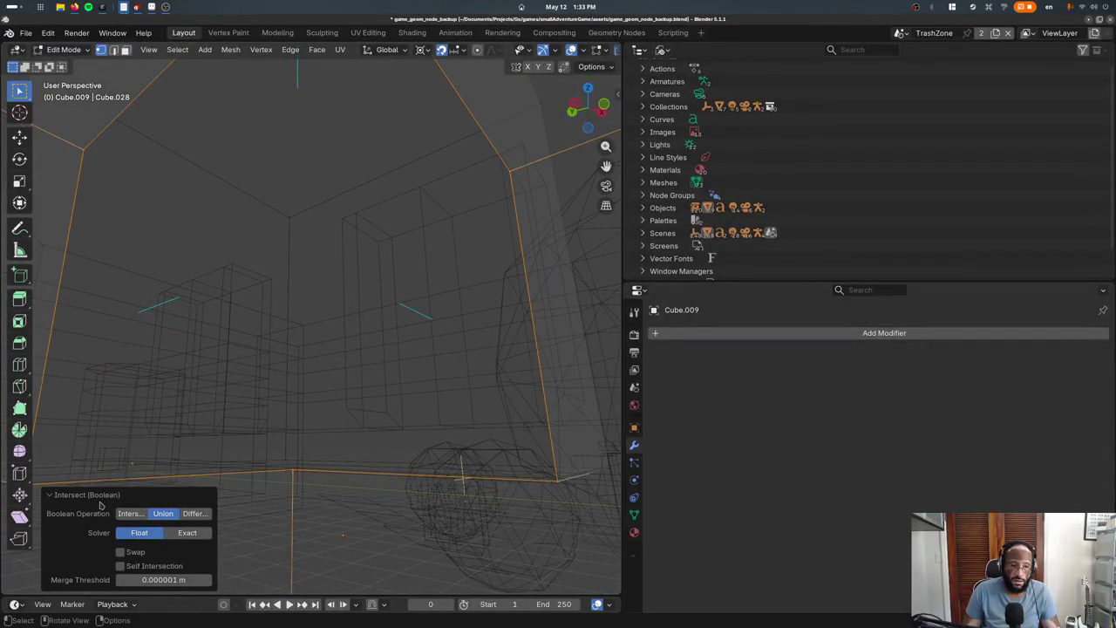
{"action": "key", "text": "z"}
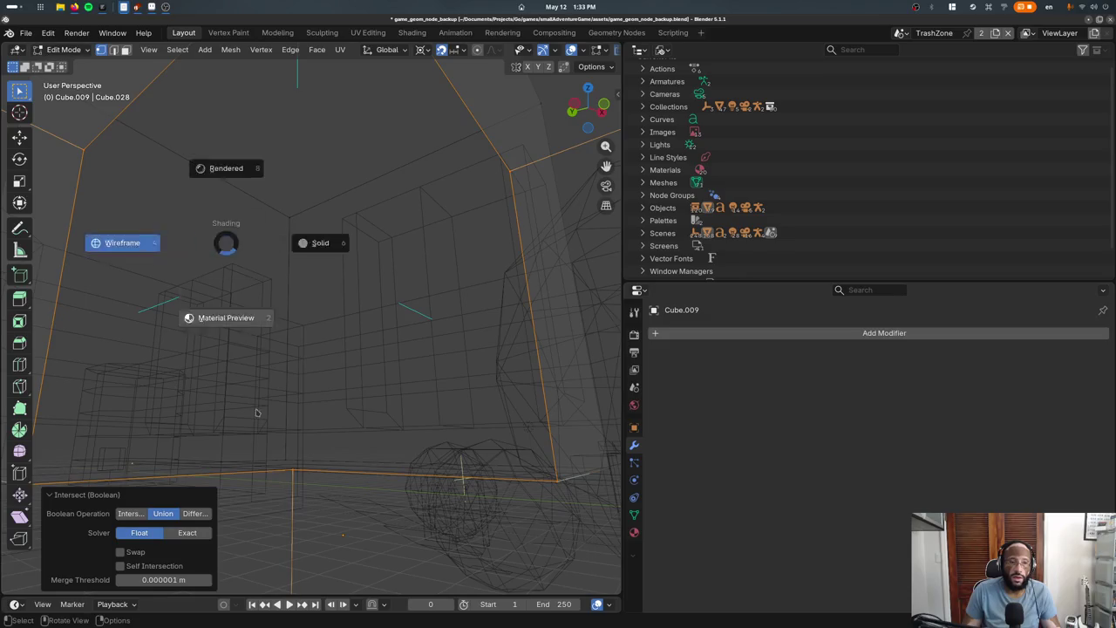
{"action": "left_click", "coordinate": [279, 324]}
{"action": "scroll", "coordinate": [409, 428], "scroll_direction": "down", "scroll_amount": 3}
{"action": "scroll", "coordinate": [521, 410], "scroll_direction": "up", "scroll_amount": 3}
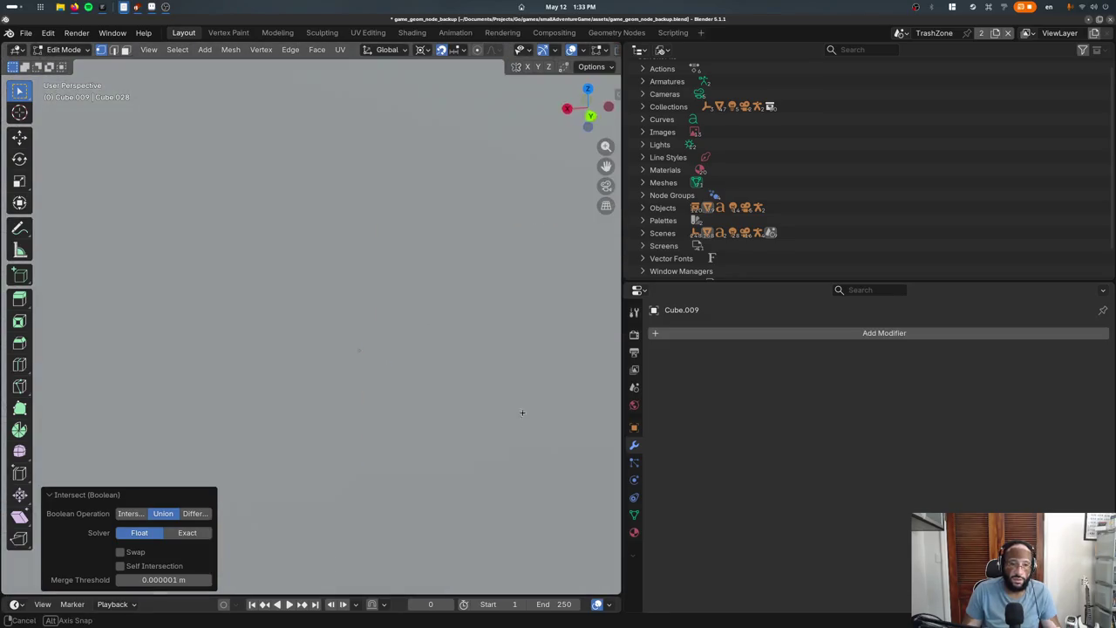
{"action": "middle_click_drag", "start_coordinate": [520, 410], "coordinate": [473, 419]}
{"action": "key", "text": "Tab"}
{"action": "key", "text": "Tab"}
{"action": "key", "text": "KP_Decimal"}
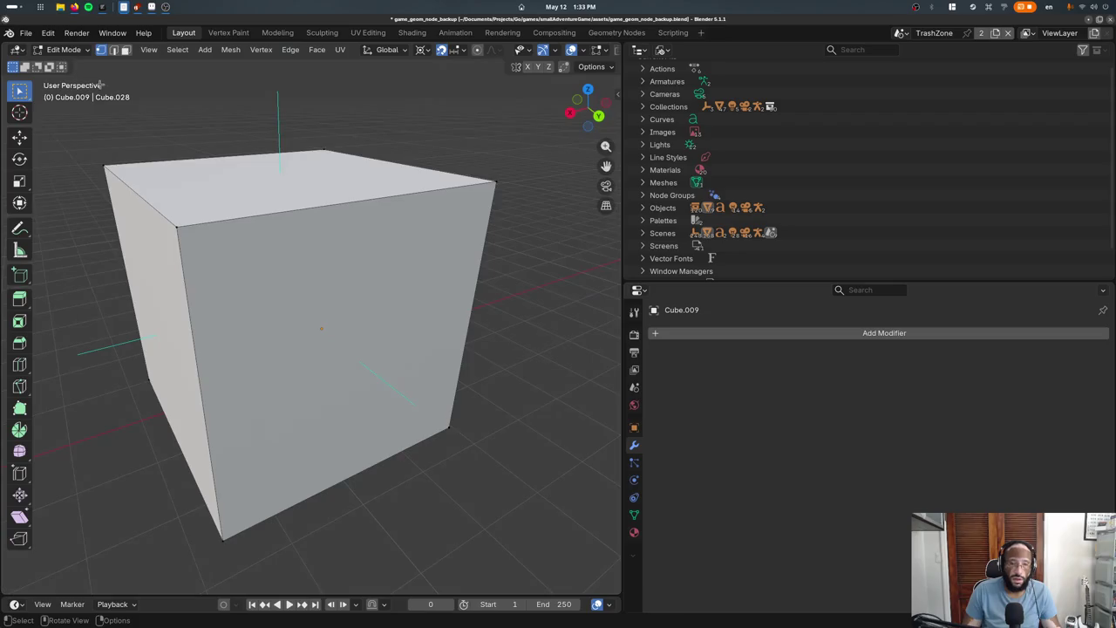
{"action": "left_click", "coordinate": [26, 35]}
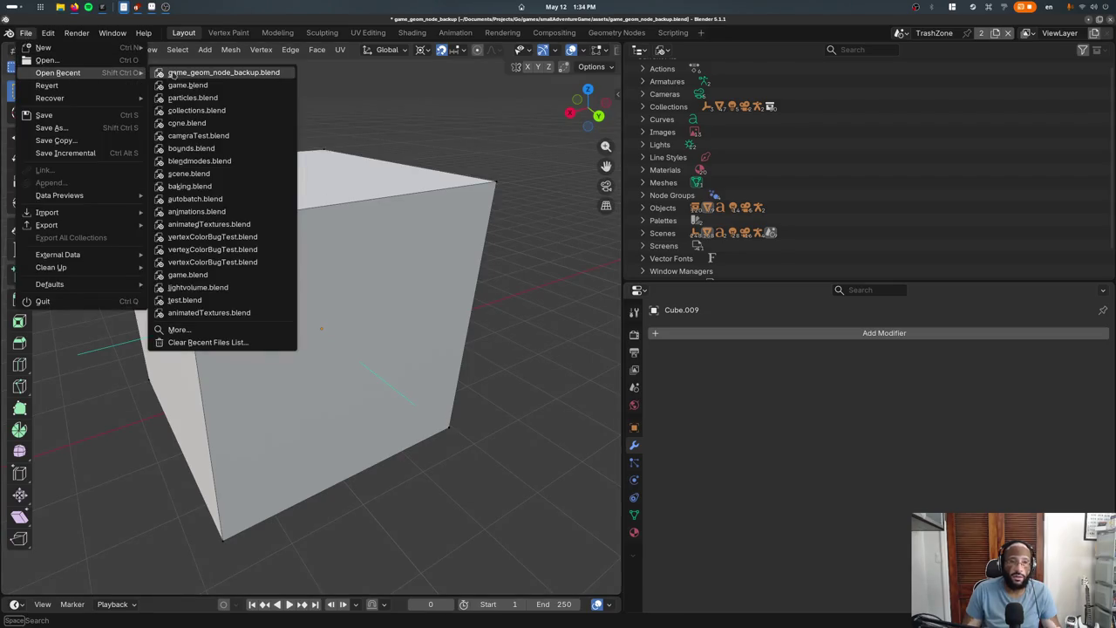
{"action": "left_click", "coordinate": [222, 73]}
Load game_geom_node_backup.blend and browse the 'boolean' node search results without adding one
{"action": "left_click", "coordinate": [491, 340]}
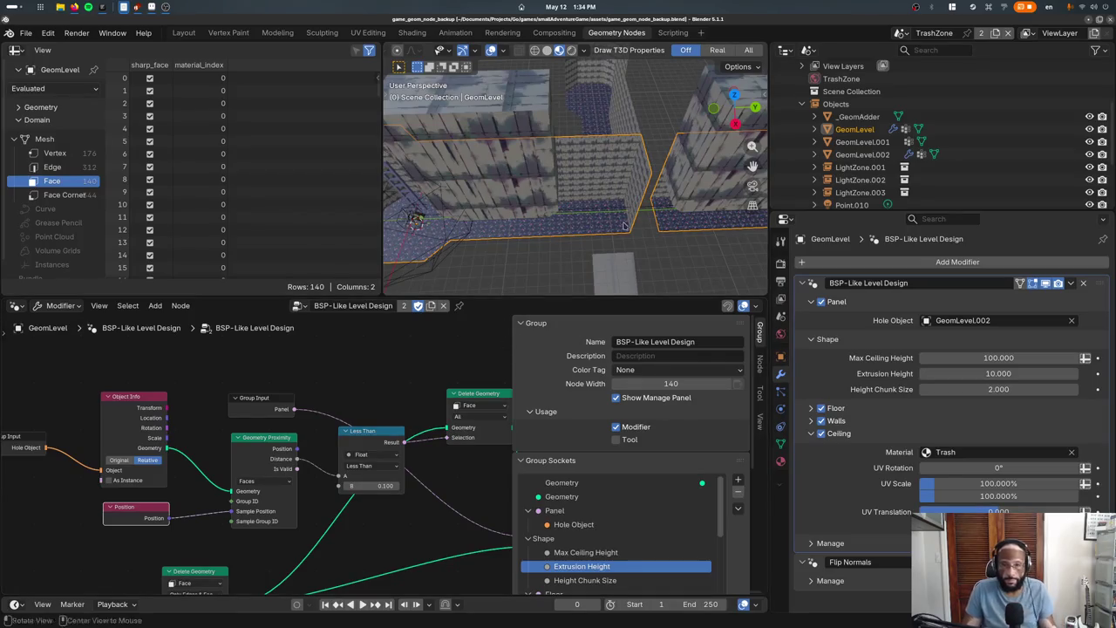
{"action": "scroll", "coordinate": [400, 396], "scroll_direction": "right", "scroll_amount": 5}
{"action": "key", "text": "F3"}
{"action": "type", "text": "boolean"}
{"action": "key", "text": "Down"}
{"action": "key", "text": "Down"}
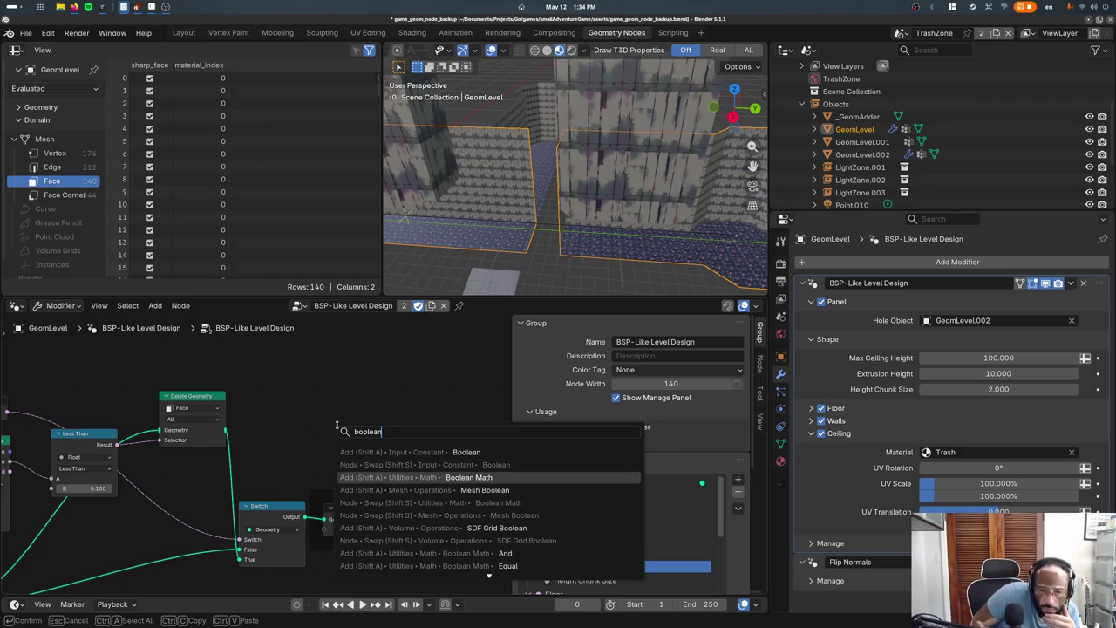
{"action": "key", "text": "Down"}
{"action": "key", "text": "Down"}
{"action": "key", "text": "Down"}
{"action": "key", "text": "Down"}
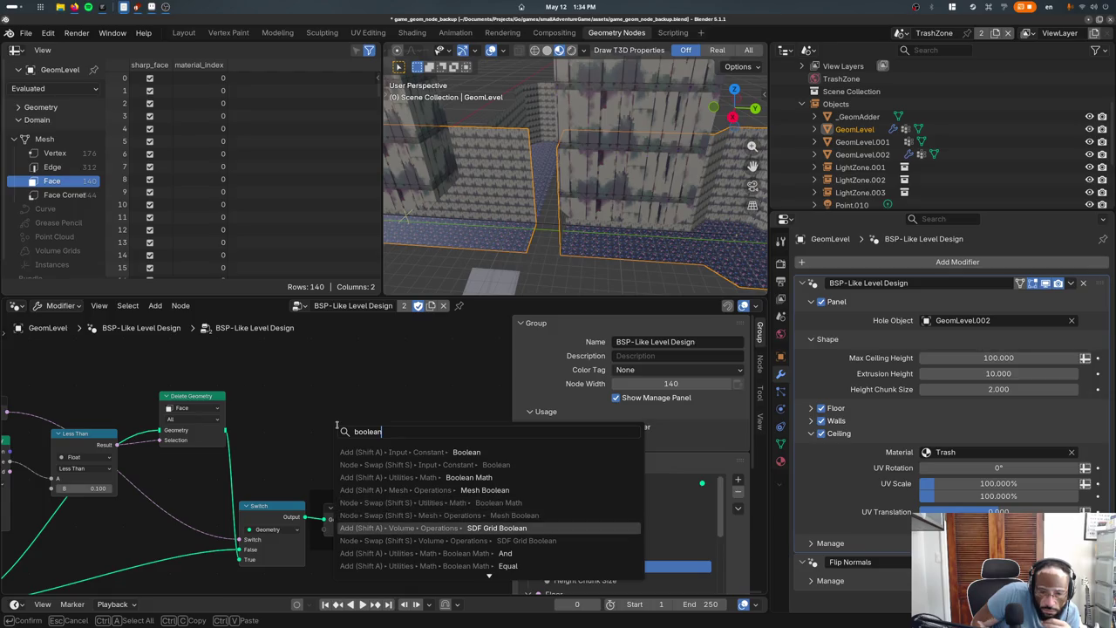
{"action": "key", "text": "Down"}
{"action": "key", "text": "Down"}
{"action": "key", "text": "Down"}
{"action": "key", "text": "Down"}
{"action": "key", "text": "Down"}
{"action": "key", "text": "Down"}
{"action": "key", "text": "Down"}
{"action": "key", "text": "Down"}
{"action": "key", "text": "Down"}
{"action": "key", "text": "Down"}
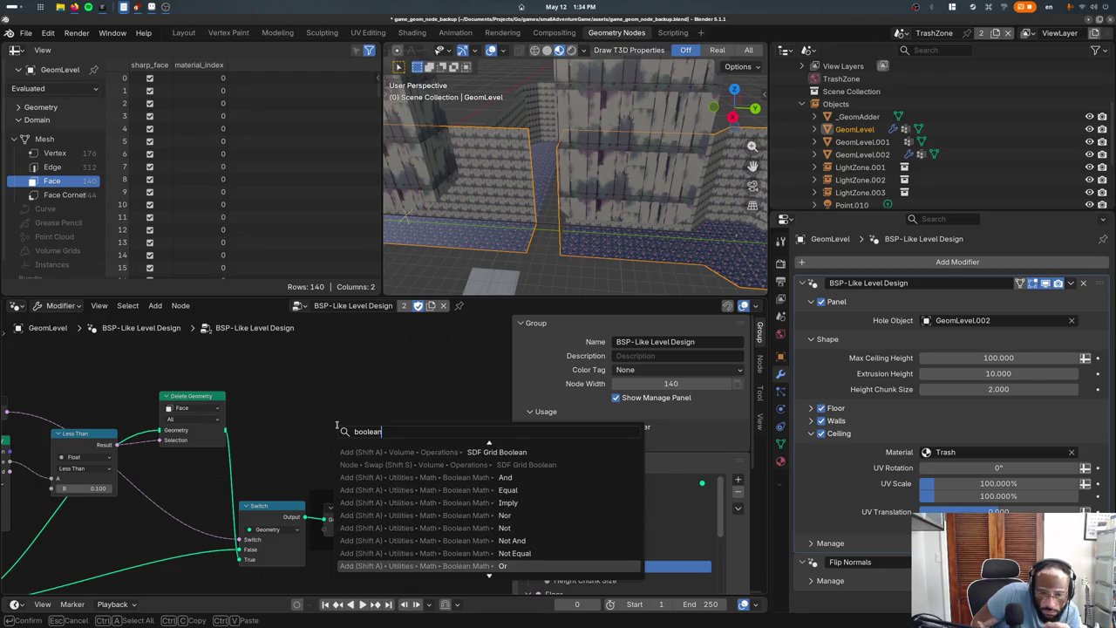
{"action": "key", "text": "Down"}
{"action": "key", "text": "Down"}
{"action": "key", "text": "Down"}
{"action": "key", "text": "Up"}
{"action": "key", "text": "Up"}
{"action": "key", "text": "Up"}
{"action": "key", "text": "Up"}
{"action": "key", "text": "Up"}
{"action": "key", "text": "Up"}
{"action": "key", "text": "Up"}
{"action": "key", "text": "Up"}
{"action": "key", "text": "Up"}
{"action": "key", "text": "Up"}
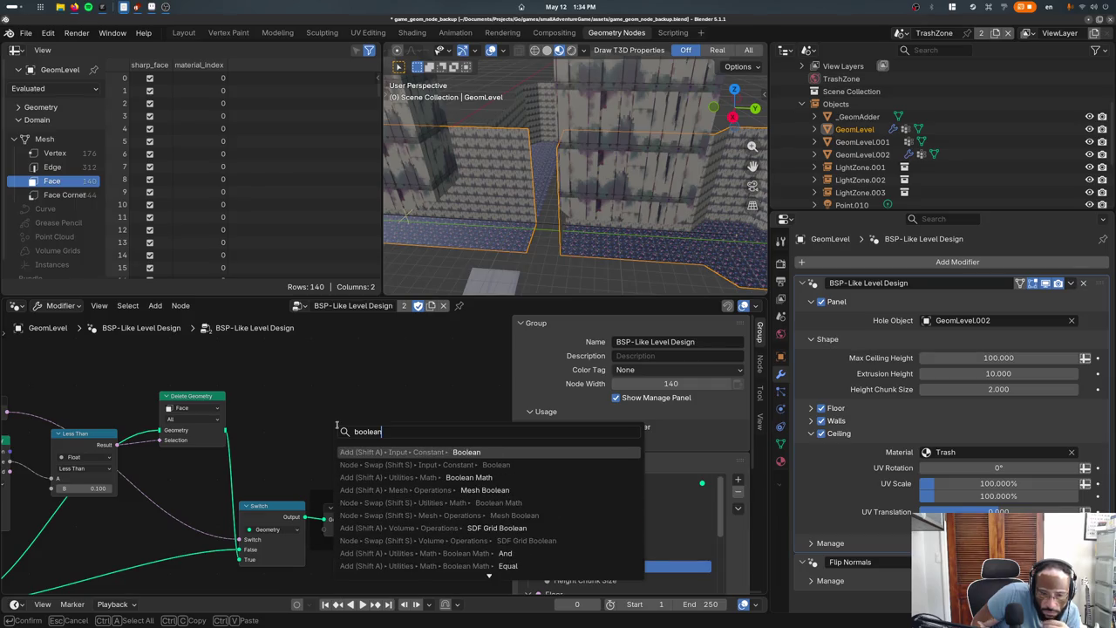
{"action": "key", "text": "Down"}
{"action": "key", "text": "Down"}
{"action": "key", "text": "Down"}
{"action": "key", "text": "Down"}
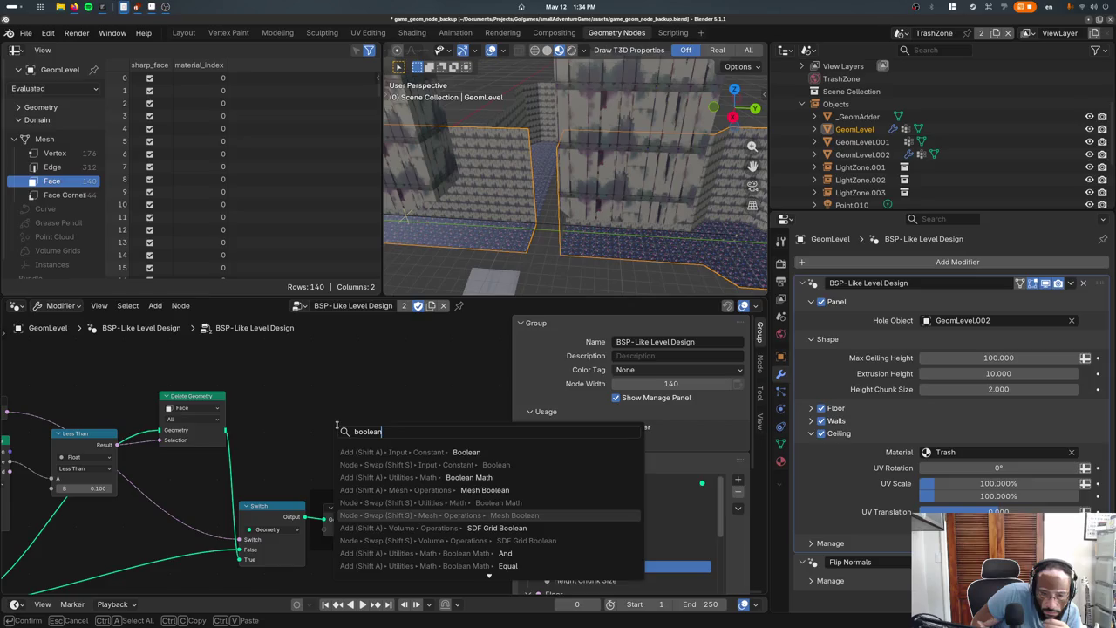
{"action": "key", "text": "Escape"}
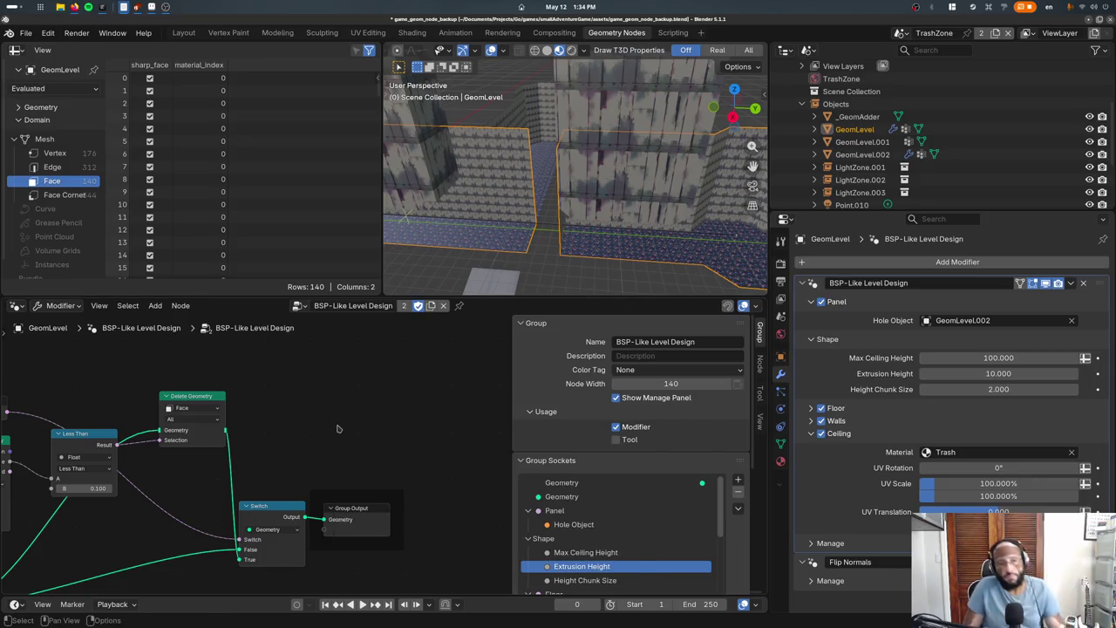
Add a Mesh Boolean node to the tree, then start opening game.blend from recent files
{"action": "key", "text": "F3"}
{"action": "type", "text": "boolean"}
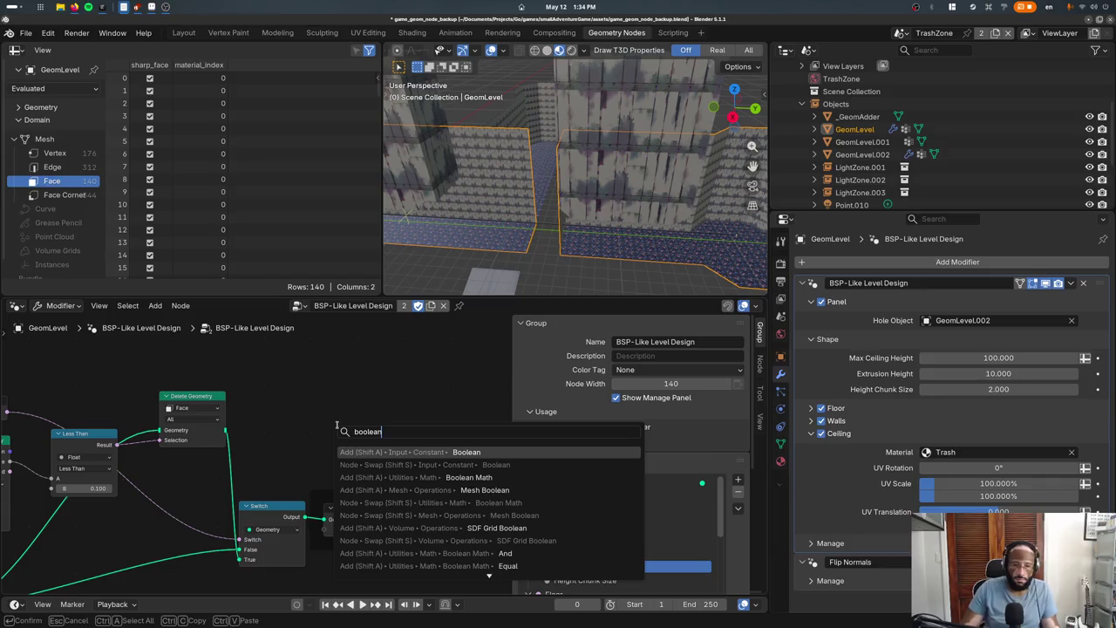
{"action": "key", "text": "Down"}
{"action": "key", "text": "Down"}
{"action": "key", "text": "ctrl+BackSpace"}
{"action": "type", "text": "mesh boolean"}
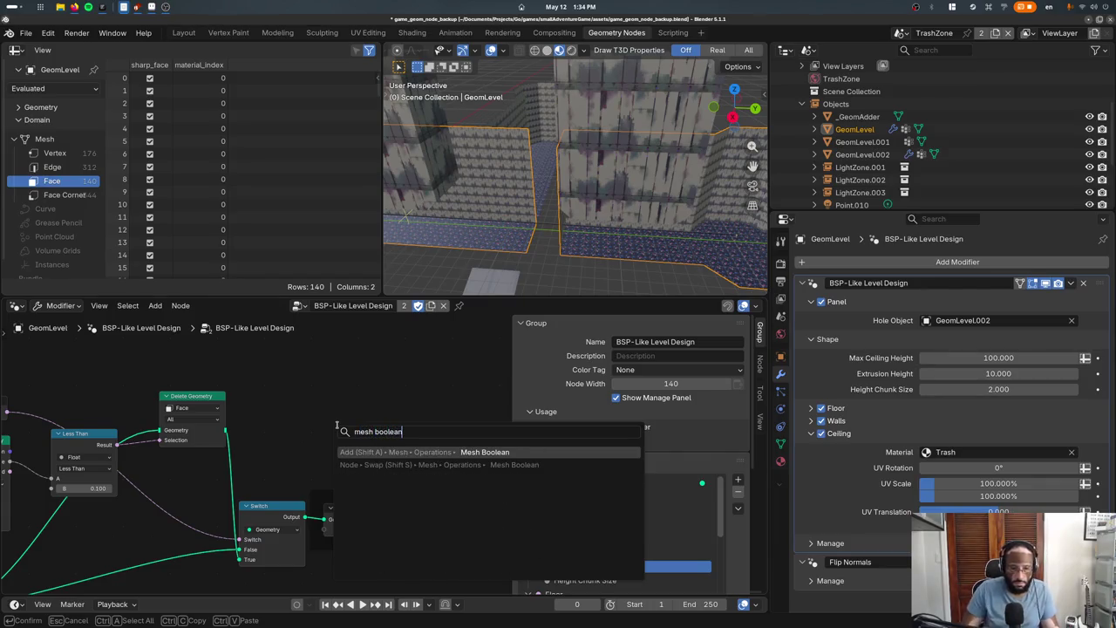
{"action": "key", "text": "Return"}
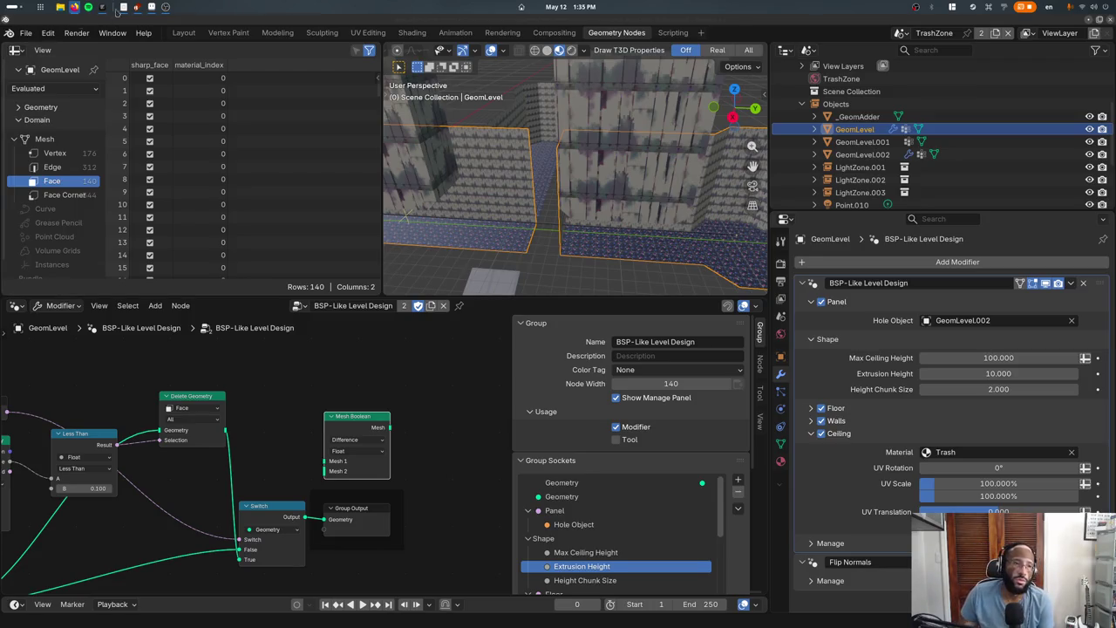
{"action": "left_click", "coordinate": [26, 32]}
{"action": "left_click", "coordinate": [174, 84]}
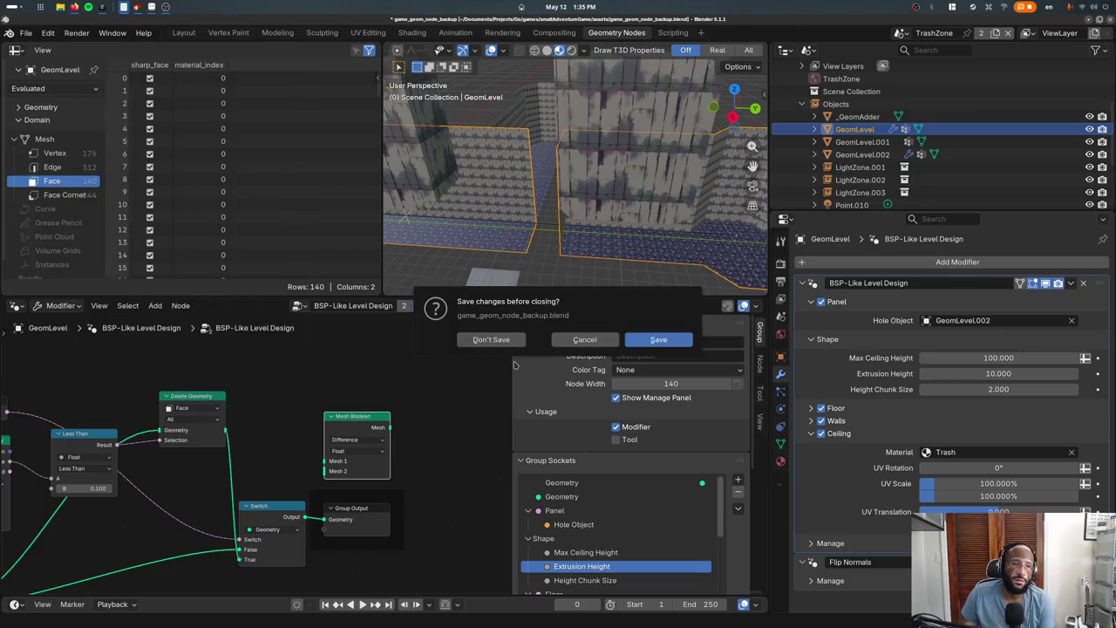
Discard changes to open game.blend and orbit around the platformer level to inspect it
{"action": "left_click", "coordinate": [491, 344]}
{"action": "scroll", "coordinate": [428, 342], "scroll_direction": "down", "scroll_amount": 2}
{"action": "scroll", "coordinate": [428, 342], "scroll_direction": "up", "scroll_amount": 2}
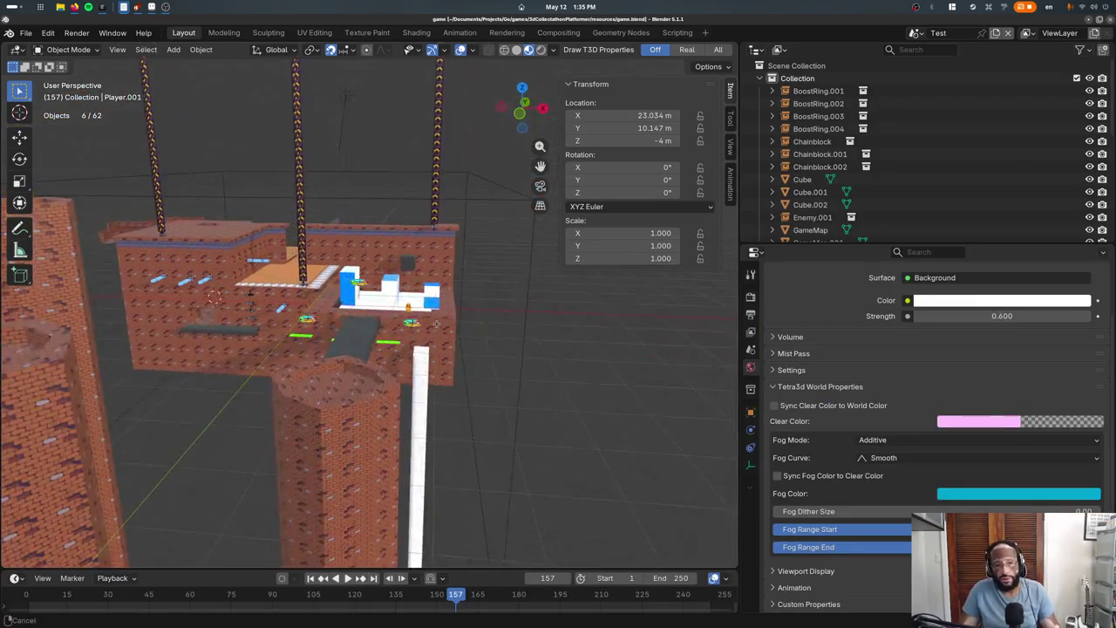
{"action": "scroll", "coordinate": [428, 341], "scroll_direction": "up", "scroll_amount": 2}
{"action": "mouse_move", "coordinate": [428, 342]}
{"action": "middle_mouse_down"}
{"action": "mouse_move", "coordinate": [376, 388]}
{"action": "mouse_move", "coordinate": [414, 411]}
{"action": "middle_mouse_up"}
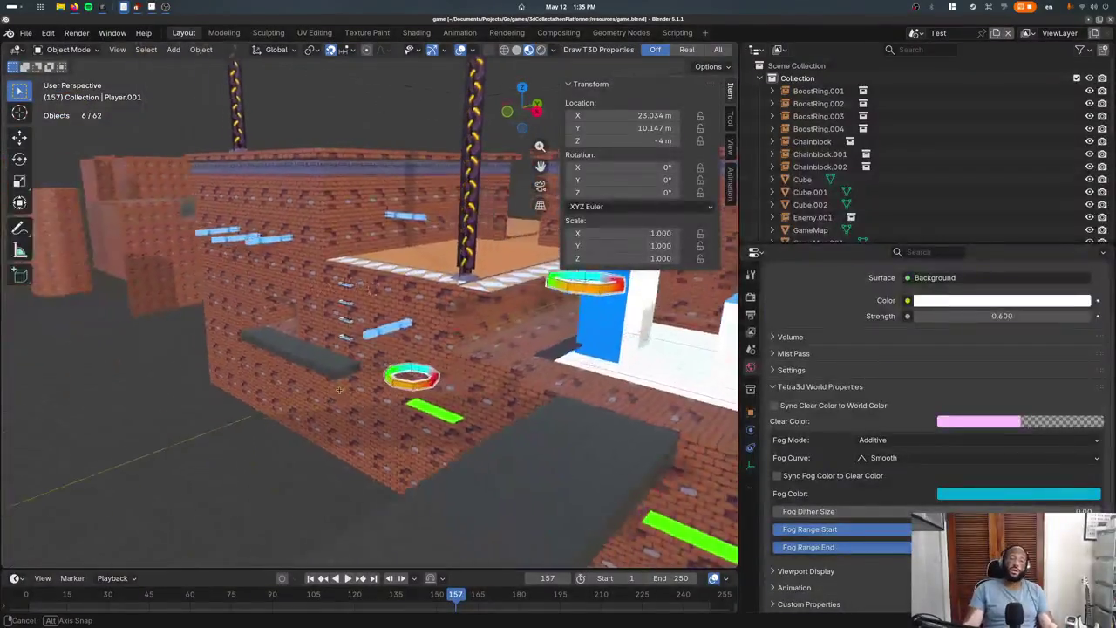
{"action": "scroll", "coordinate": [414, 412], "scroll_direction": "down", "scroll_amount": 3}
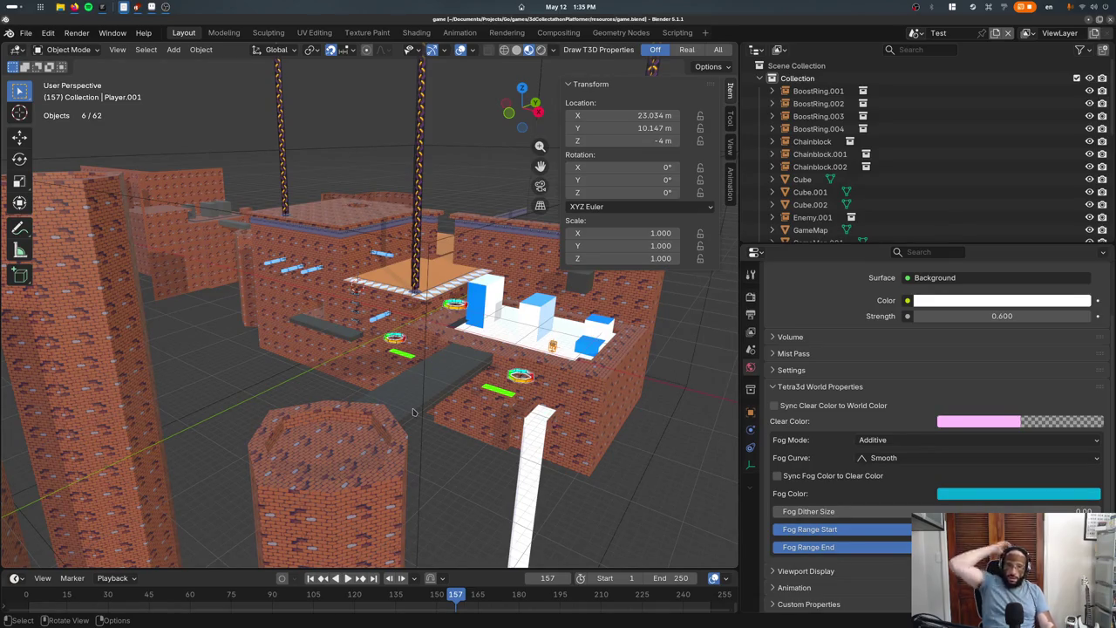
{"action": "scroll", "coordinate": [494, 416], "scroll_direction": "up", "scroll_amount": 3}
{"action": "mouse_move", "coordinate": [493, 415]}
{"action": "middle_mouse_down"}
{"action": "mouse_move", "coordinate": [330, 373]}
{"action": "mouse_move", "coordinate": [404, 373]}
{"action": "mouse_move", "coordinate": [327, 347]}
{"action": "mouse_move", "coordinate": [351, 352]}
{"action": "middle_mouse_up"}
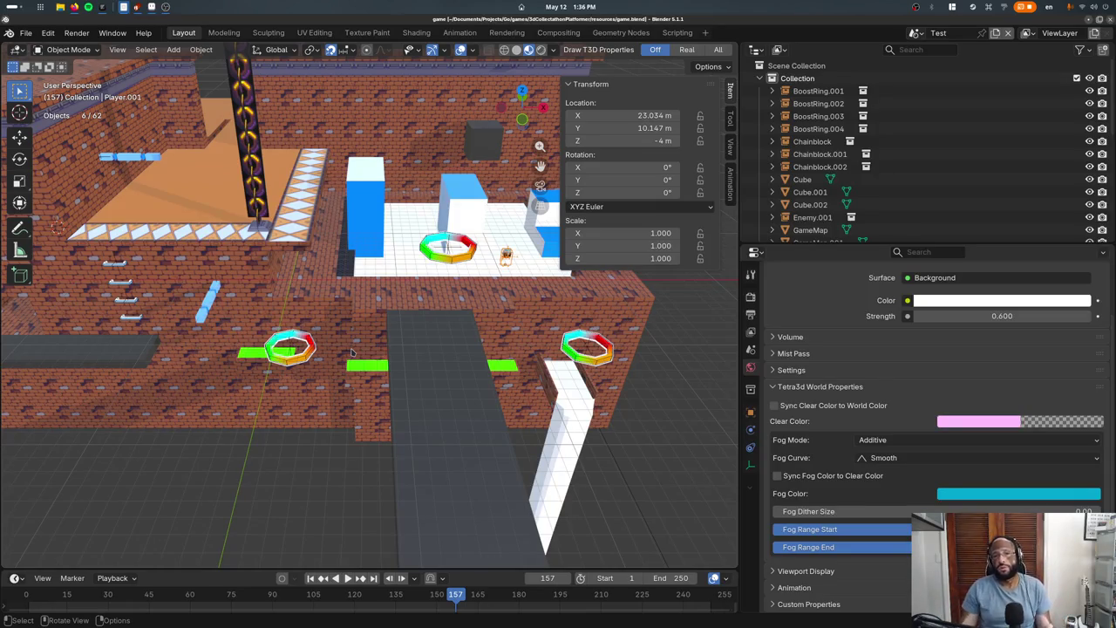
{"action": "scroll", "coordinate": [352, 352], "scroll_direction": "down", "scroll_amount": 4}
{"action": "middle_click_drag", "start_coordinate": [352, 353], "coordinate": [288, 331]}
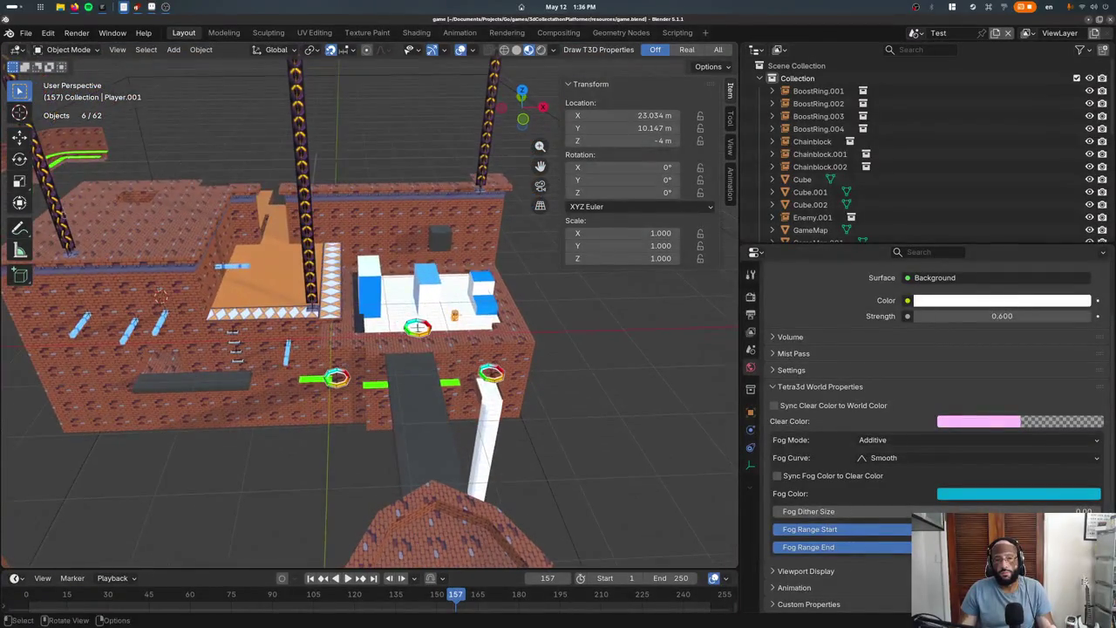
Reopen game_geom_node_backup.blend from the recent files list
{"action": "left_click", "coordinate": [26, 33]}
{"action": "middle_click_drag", "start_coordinate": [218, 105], "coordinate": [247, 131]}
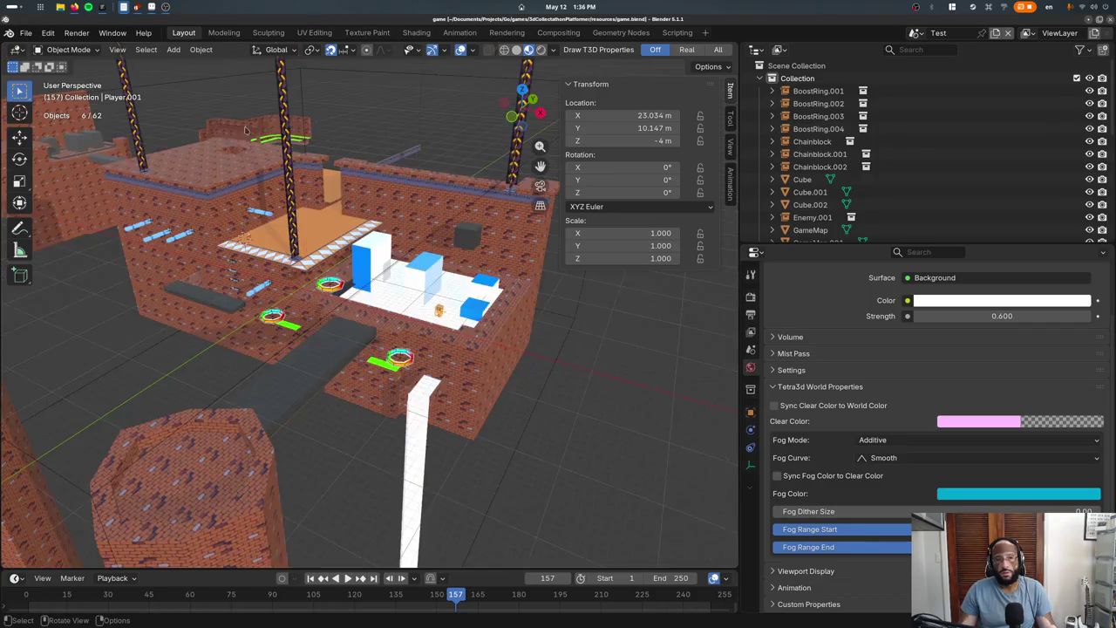
{"action": "left_click", "coordinate": [26, 33]}
{"action": "left_click", "coordinate": [209, 85]}
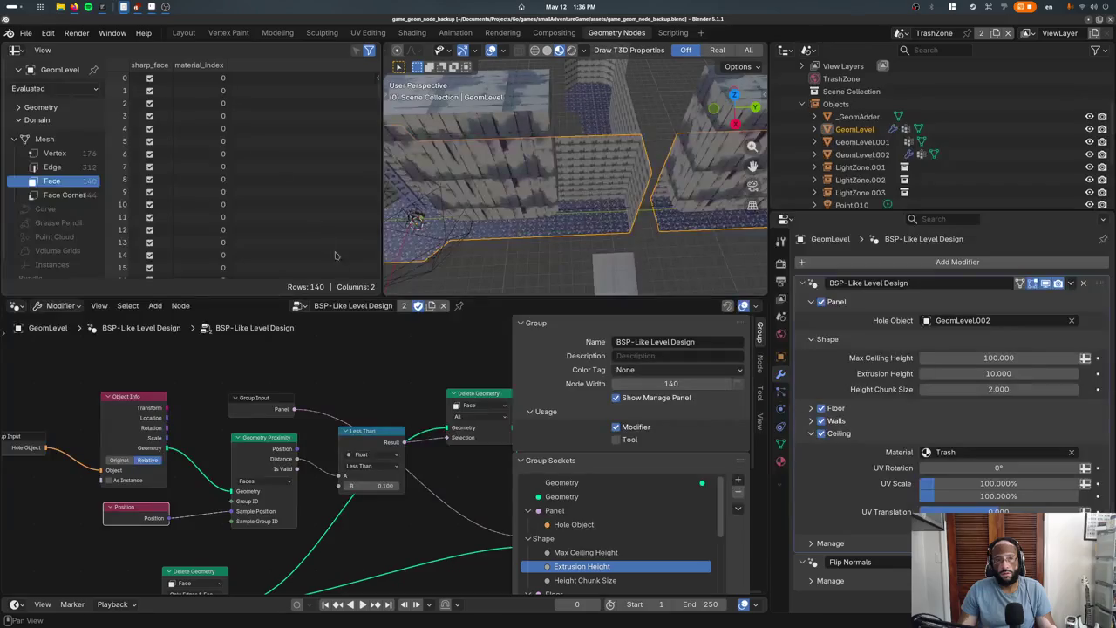
Hide the sidebar, move Delete Geometry beside the Switch, and clear the modifier's Hole Object
{"action": "key", "text": "n"}
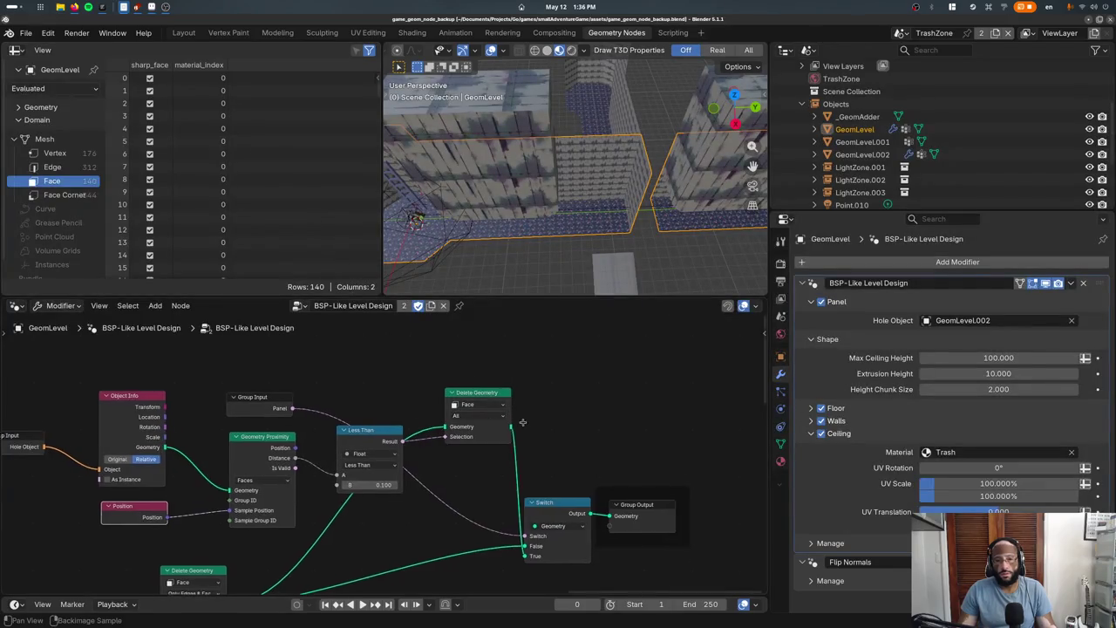
{"action": "scroll", "coordinate": [523, 425], "scroll_direction": "down", "scroll_amount": 2}
{"action": "mouse_move", "coordinate": [474, 354]}
{"action": "left_mouse_down"}
{"action": "mouse_move", "coordinate": [443, 468]}
{"action": "mouse_move", "coordinate": [452, 471]}
{"action": "left_mouse_up"}
{"action": "scroll", "coordinate": [464, 382], "scroll_direction": "down", "scroll_amount": 1}
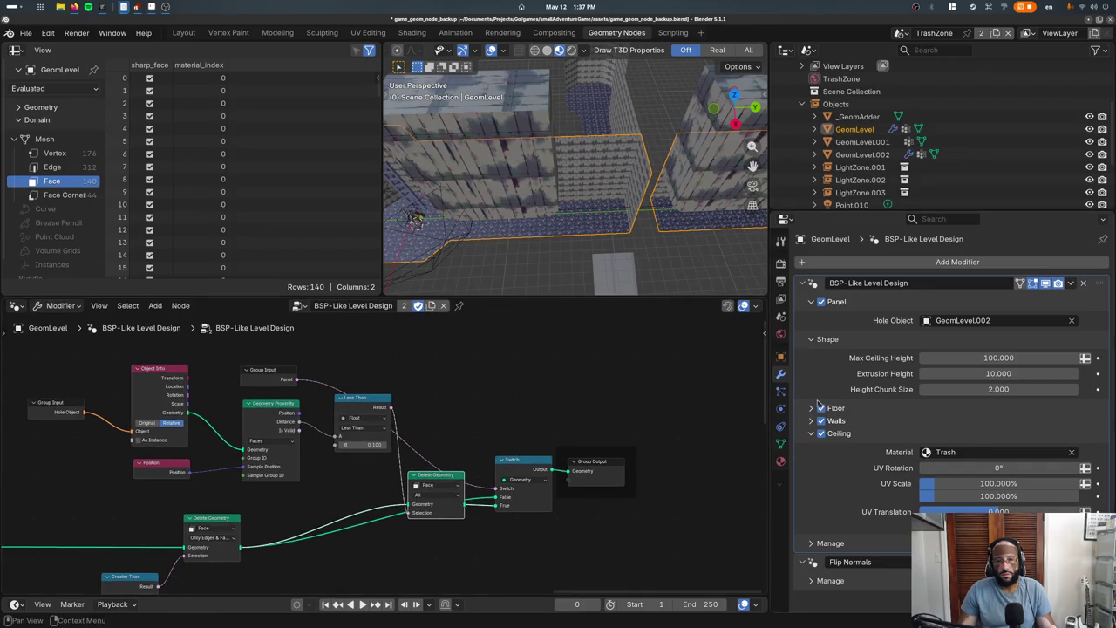
{"action": "left_click", "coordinate": [802, 282]}
{"action": "left_click", "coordinate": [802, 299]}
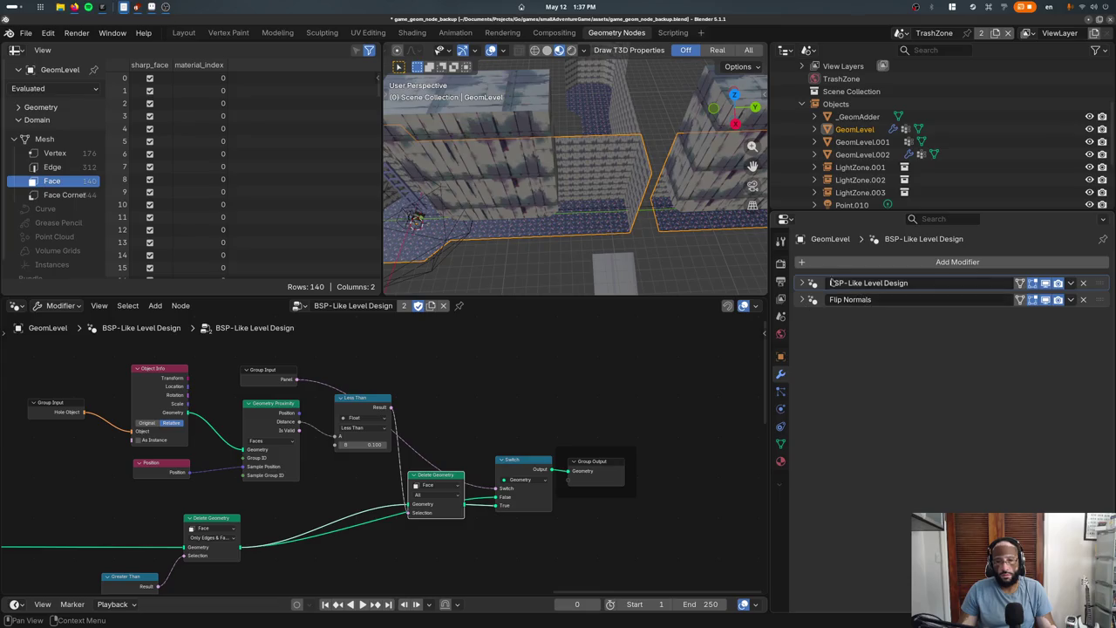
{"action": "left_click", "coordinate": [802, 282]}
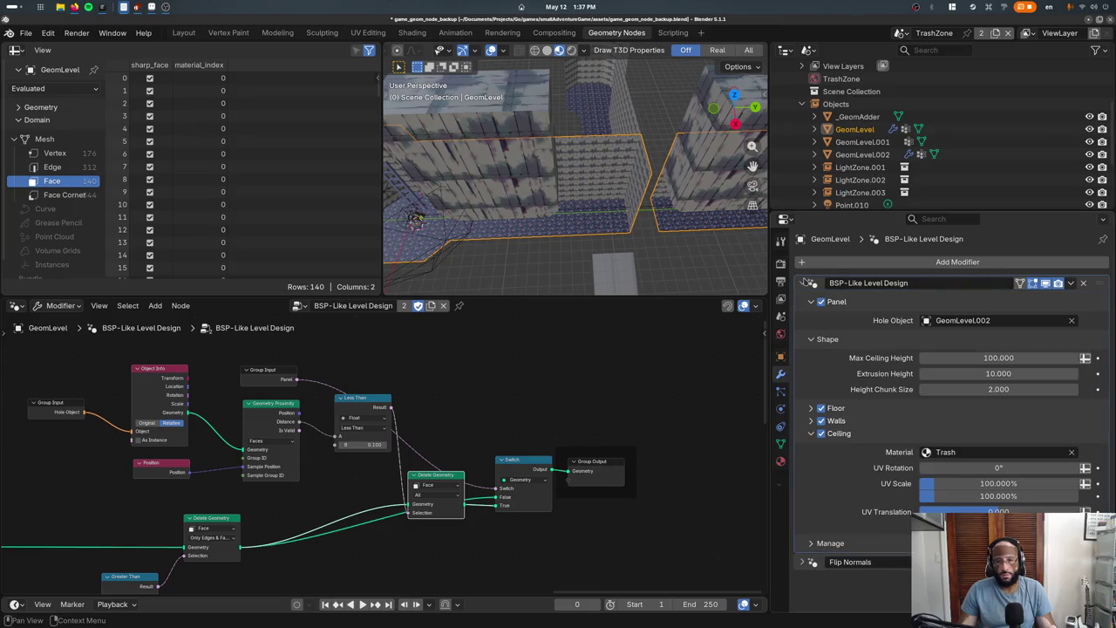
{"action": "left_click", "coordinate": [1071, 320]}
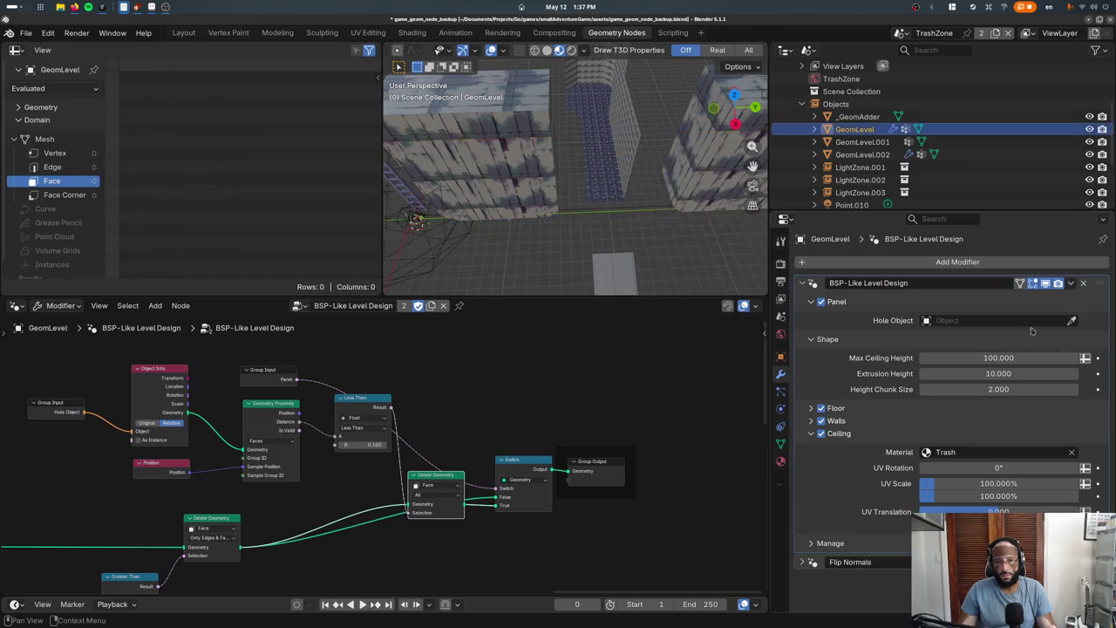
Toggle the Panel option off and on, and place the Delete Geometry node lower and further left
{"action": "scroll", "coordinate": [337, 489], "scroll_direction": "up", "scroll_amount": 2}
{"action": "scroll", "coordinate": [337, 490], "scroll_direction": "up", "scroll_amount": 2}
{"action": "scroll", "coordinate": [337, 490], "scroll_direction": "up", "scroll_amount": 2}
{"action": "scroll", "coordinate": [337, 490], "scroll_direction": "right", "scroll_amount": 2}
{"action": "middle_click_drag", "start_coordinate": [337, 490], "coordinate": [280, 492]}
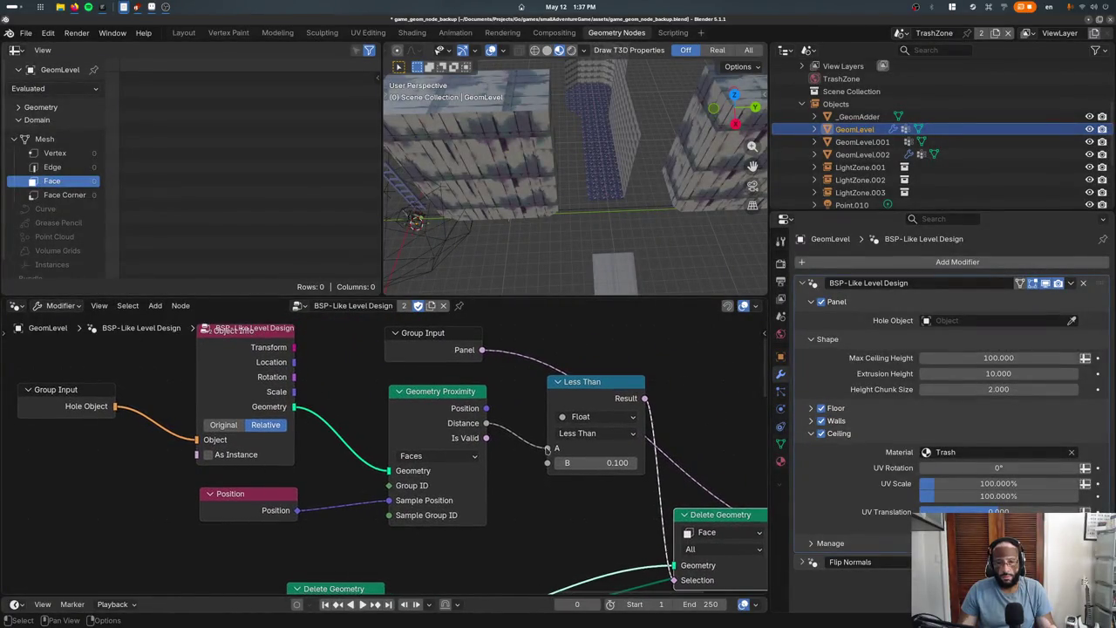
{"action": "scroll", "coordinate": [538, 476], "scroll_direction": "right", "scroll_amount": 5}
{"action": "scroll", "coordinate": [539, 475], "scroll_direction": "down", "scroll_amount": 1}
{"action": "scroll", "coordinate": [539, 476], "scroll_direction": "down", "scroll_amount": 2}
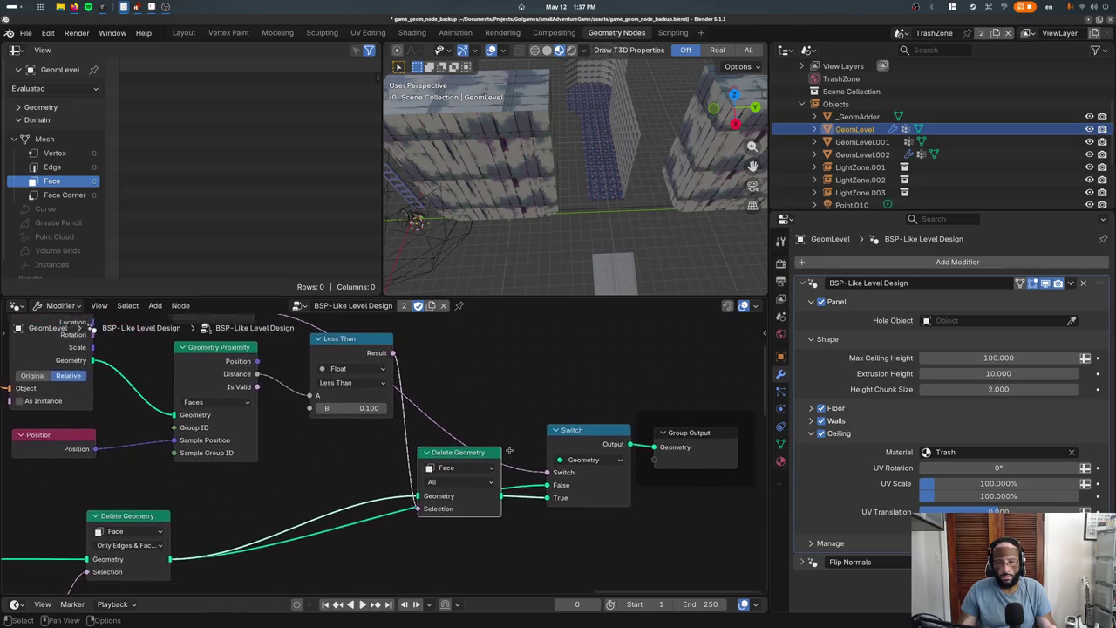
{"action": "left_click", "coordinate": [820, 302]}
{"action": "left_click", "coordinate": [821, 302]}
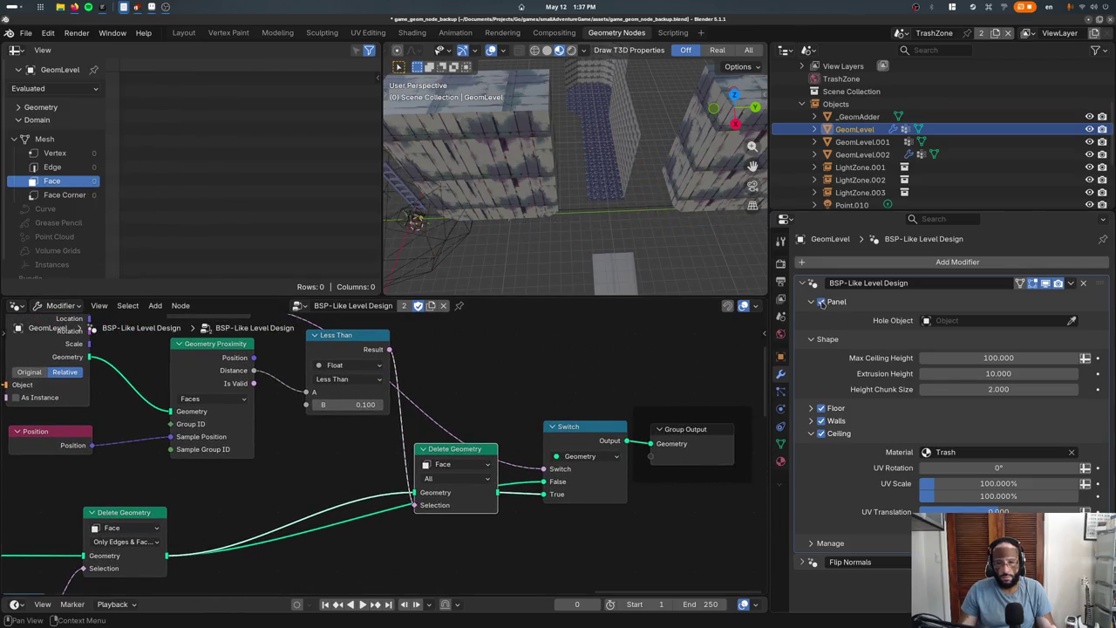
{"action": "left_click_drag", "start_coordinate": [470, 455], "coordinate": [473, 496]}
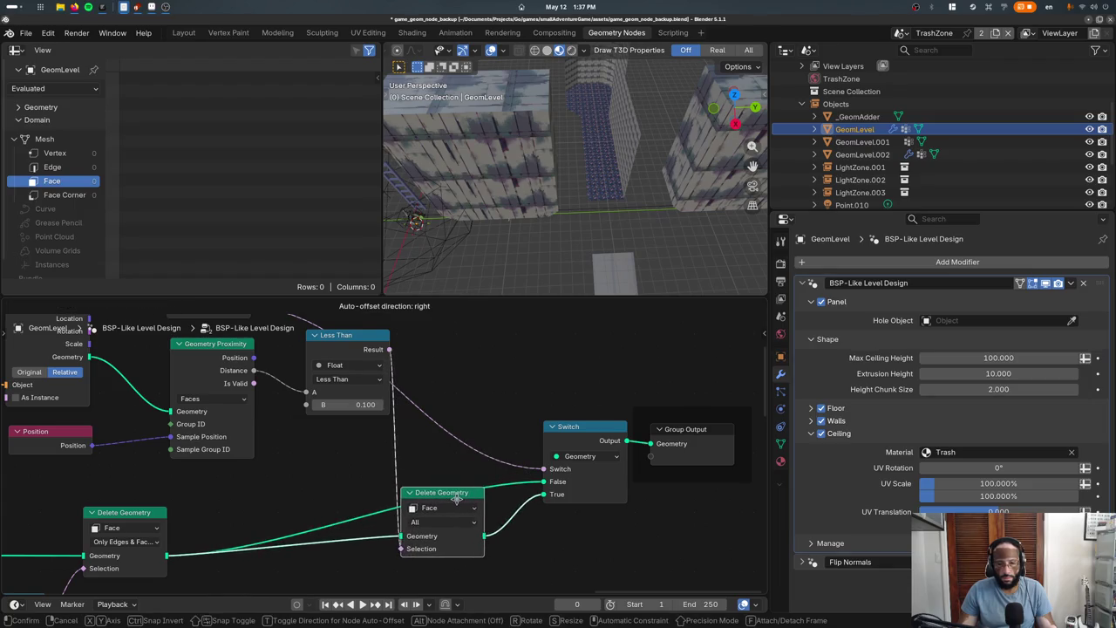
{"action": "left_click_drag", "start_coordinate": [473, 496], "coordinate": [427, 500]}
Try node searches for 'ob' and 'is', cancel them, and show the Add menu's node categories
{"action": "key", "text": "F3"}
{"action": "type", "text": "ob"}
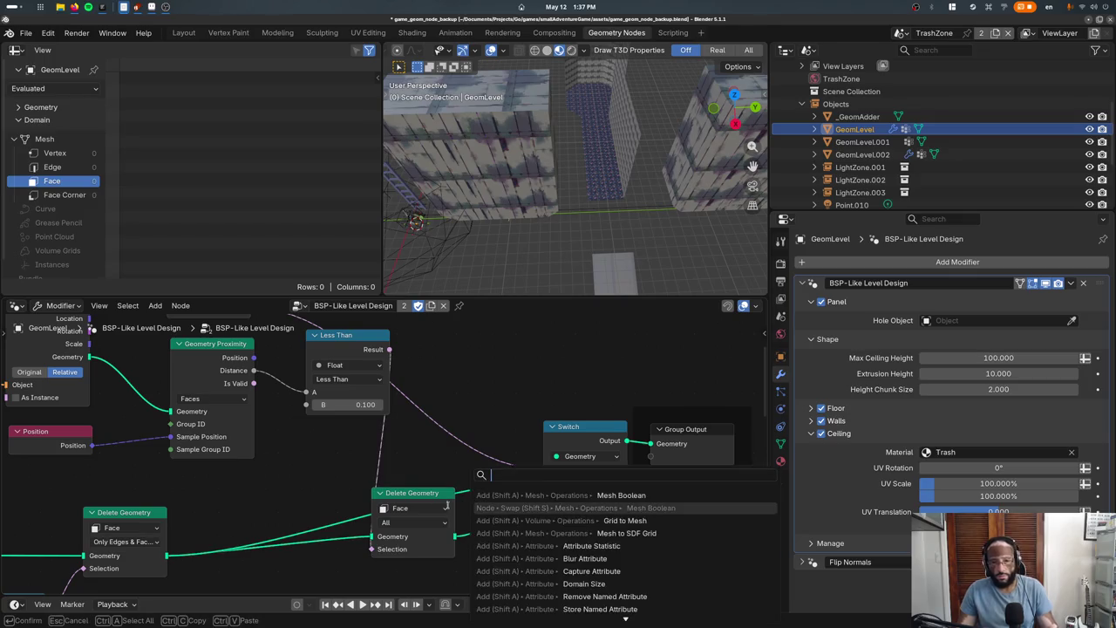
{"action": "key", "text": "BackSpace"}
{"action": "key", "text": "BackSpace"}
{"action": "type", "text": "is"}
{"action": "key", "text": "BackSpace"}
{"action": "key", "text": "BackSpace"}
{"action": "key", "text": "Escape"}
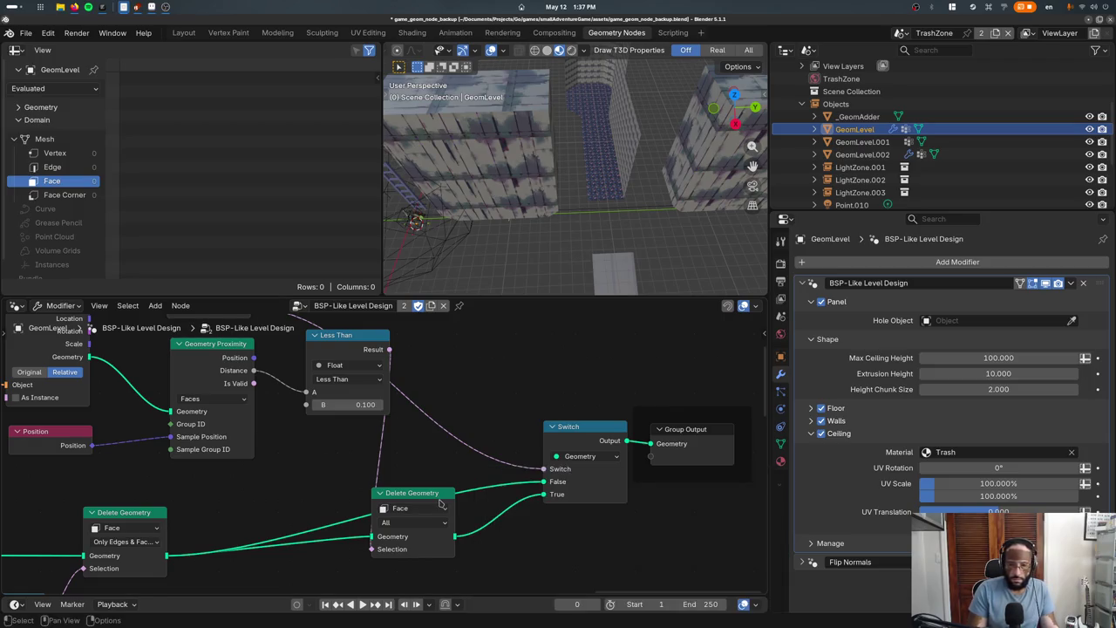
{"action": "left_click", "coordinate": [155, 306]}
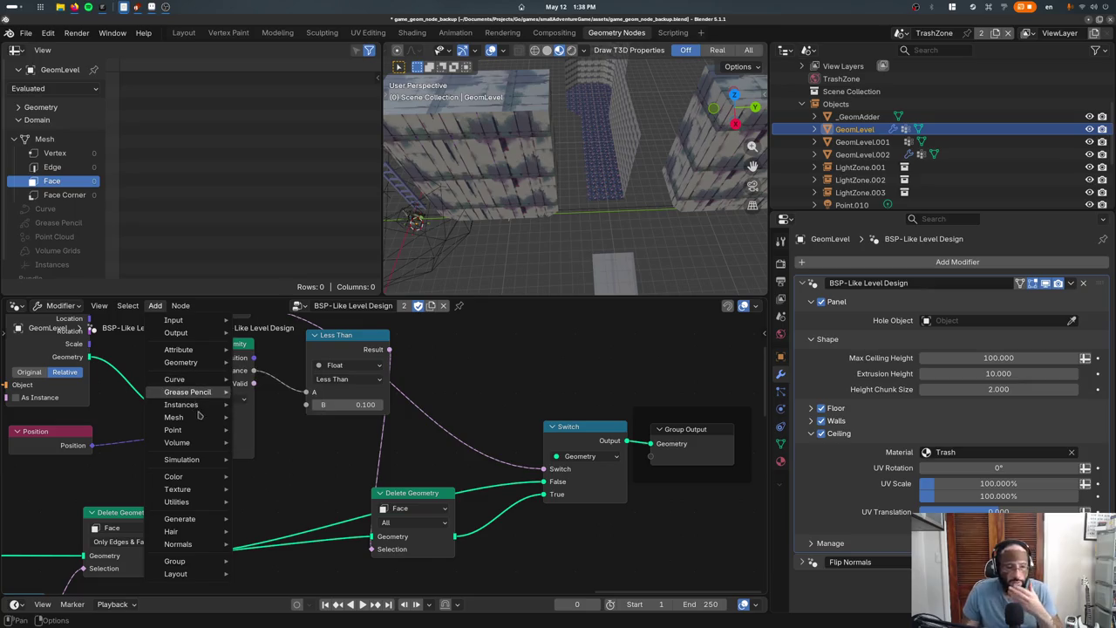
Browse the node categories and the 'boolean' search results without adding a node
{"action": "left_click", "coordinate": [154, 305]}
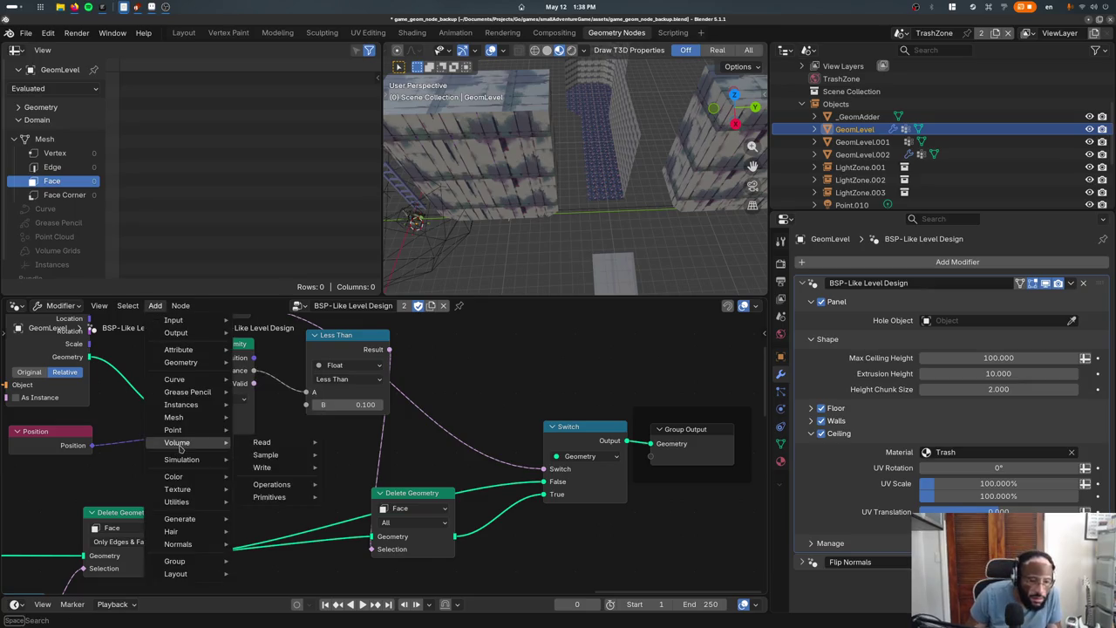
{"action": "mouse_move", "coordinate": [174, 417]}
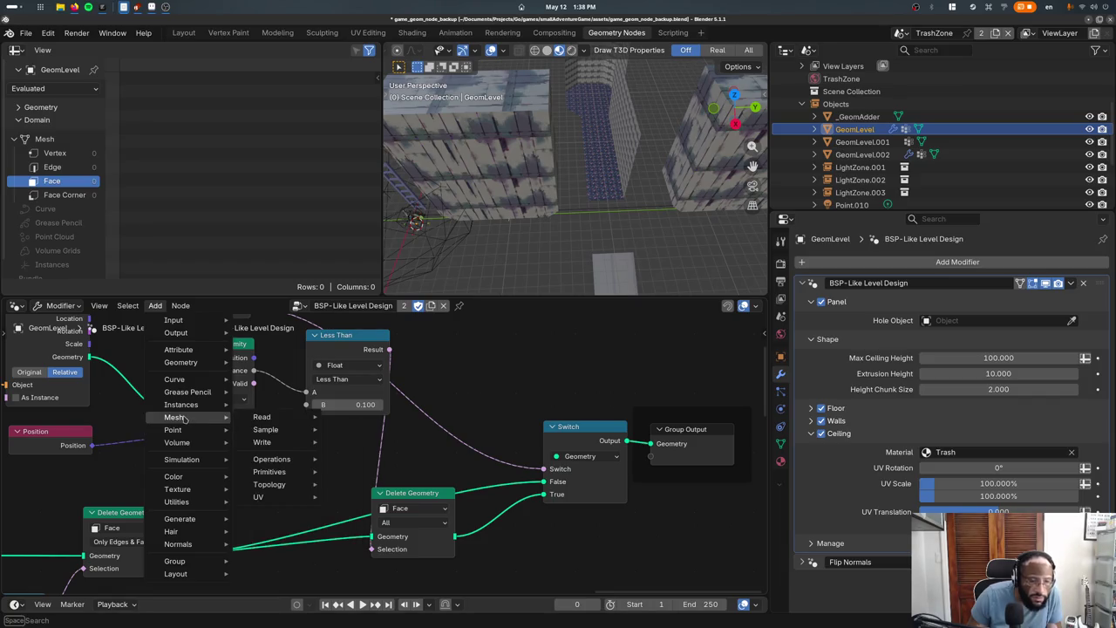
{"action": "key", "text": "shift+a"}
{"action": "type", "text": "boolean"}
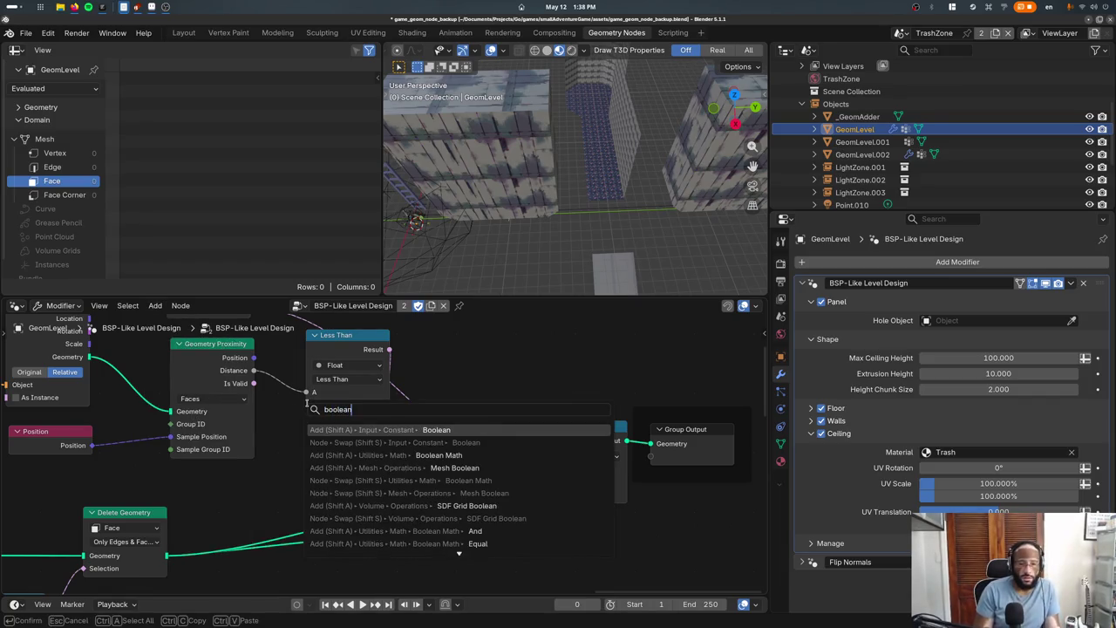
{"action": "key", "text": "Down"}
{"action": "key", "text": "Down"}
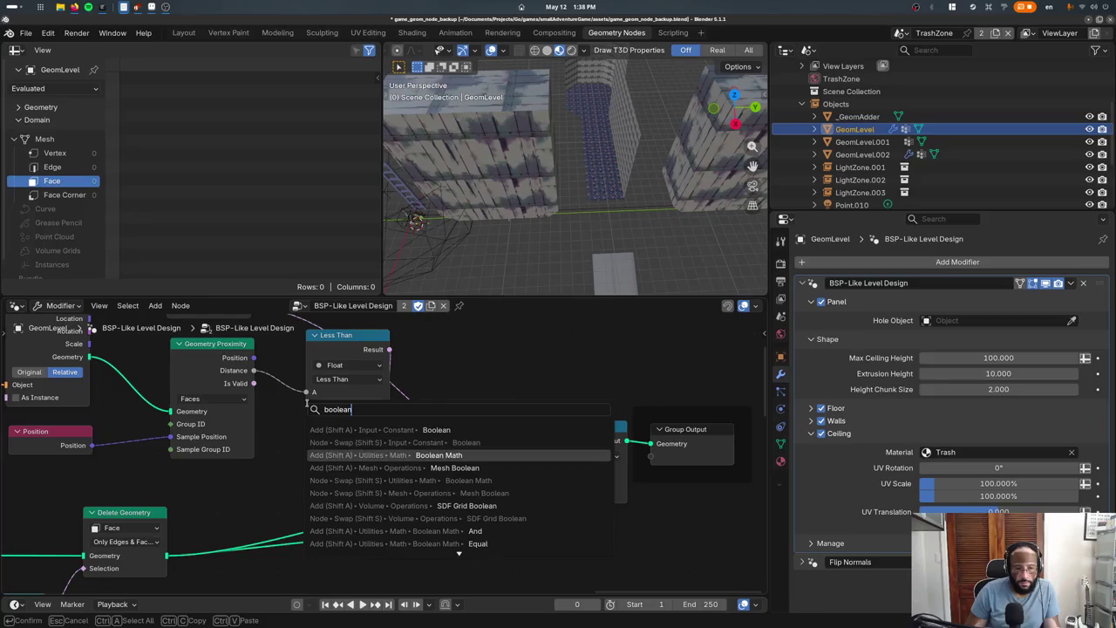
{"action": "key", "text": "Down"}
{"action": "key", "text": "Down"}
{"action": "key", "text": "Down"}
{"action": "key", "text": "Down"}
{"action": "key", "text": "Down"}
{"action": "key", "text": "Down"}
{"action": "key", "text": "Escape"}
Add a Boolean Math node set to And beside Less Than and reroute its link
{"action": "key", "text": "shift+a"}
{"action": "key", "text": "shift+a"}
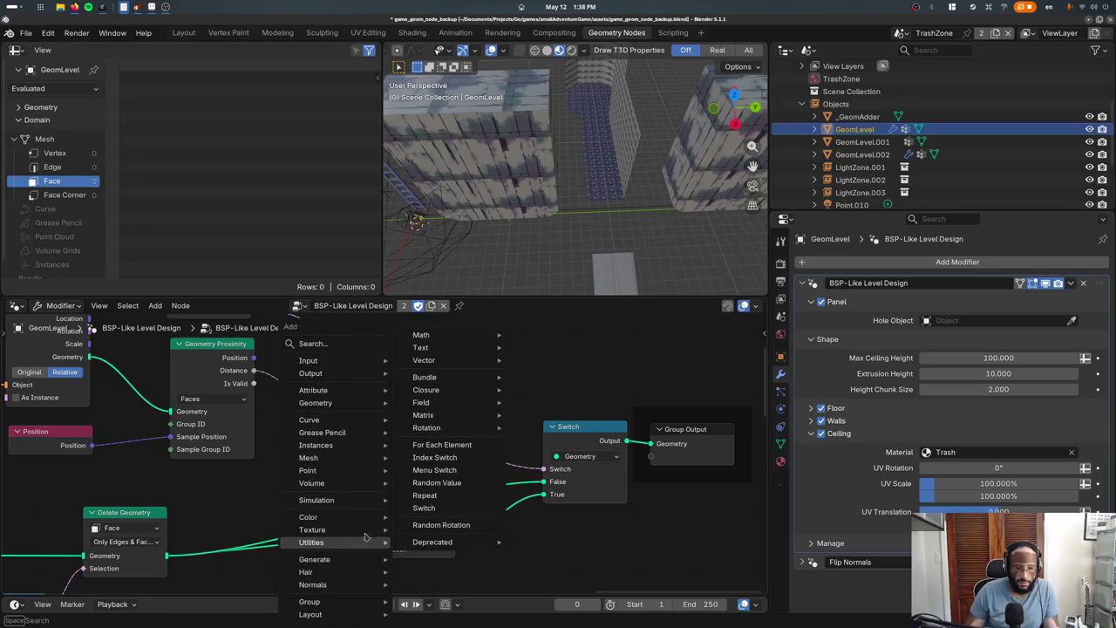
{"action": "mouse_move", "coordinate": [421, 335]}
{"action": "left_click", "coordinate": [541, 348]}
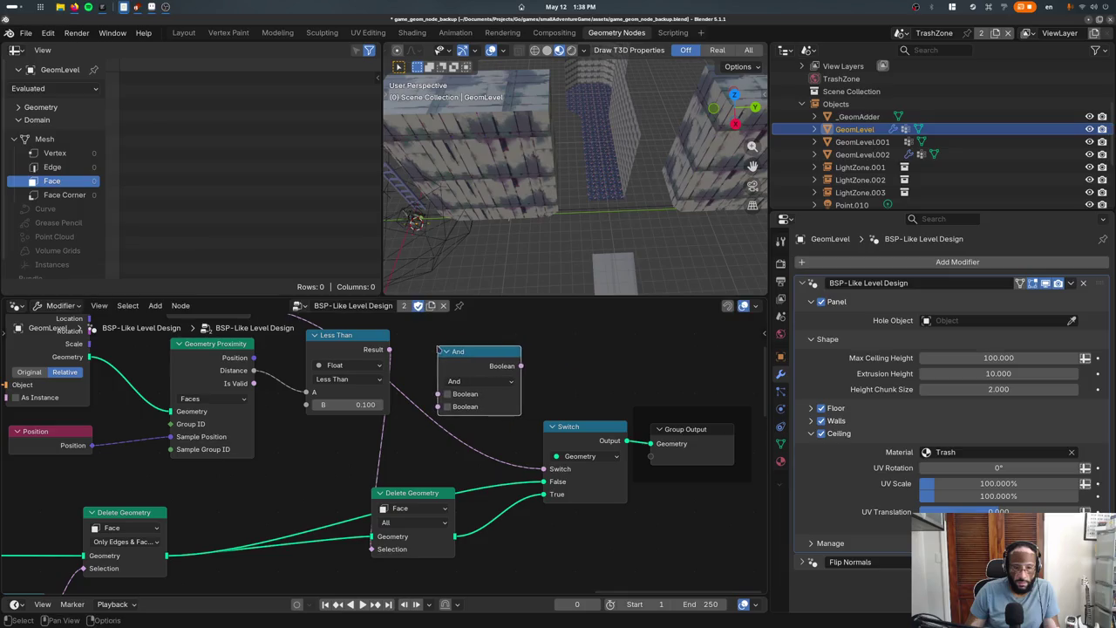
{"action": "left_click", "coordinate": [476, 384]}
{"action": "left_click", "coordinate": [476, 382]}
{"action": "left_click", "coordinate": [455, 391]}
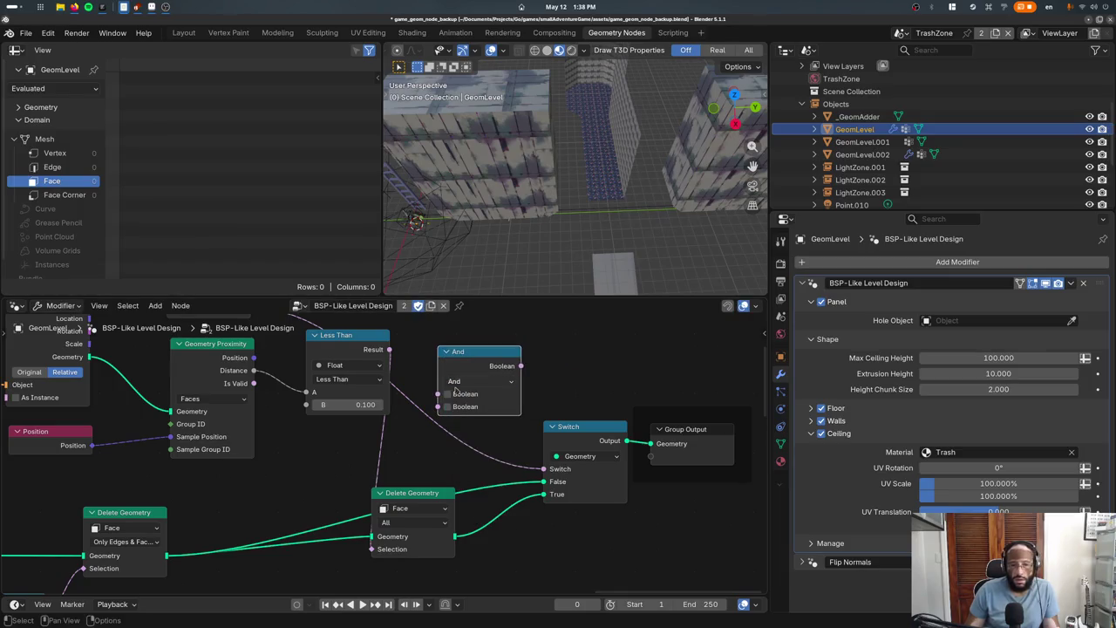
{"action": "mouse_move", "coordinate": [366, 554]}
{"action": "left_mouse_down"}
{"action": "mouse_move", "coordinate": [346, 529]}
{"action": "mouse_move", "coordinate": [358, 547]}
{"action": "left_mouse_up"}
Connect Hole Object into the And node, try the Not operation, then delete the node
{"action": "middle_click_drag", "start_coordinate": [284, 446], "coordinate": [502, 474]}
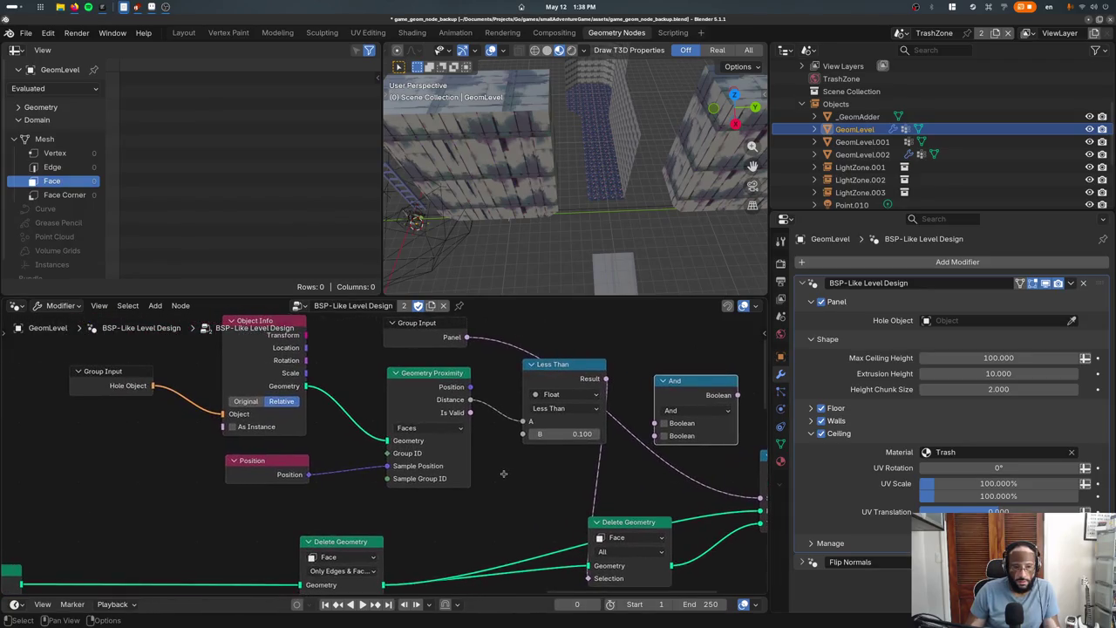
{"action": "left_click_drag", "start_coordinate": [690, 382], "coordinate": [161, 429]}
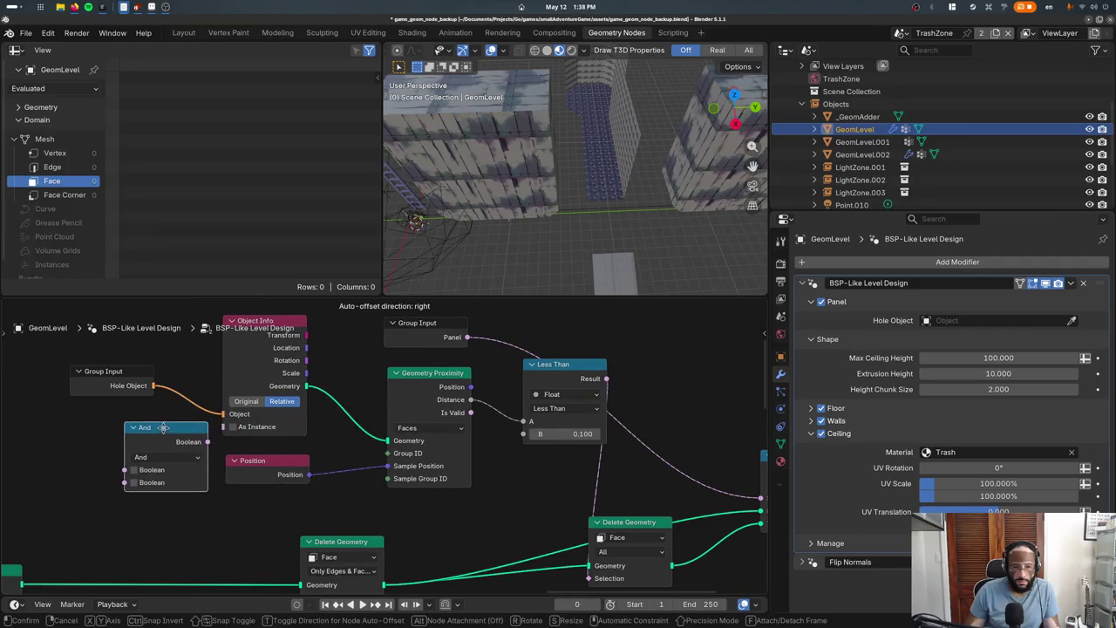
{"action": "left_click_drag", "start_coordinate": [153, 385], "coordinate": [124, 469]}
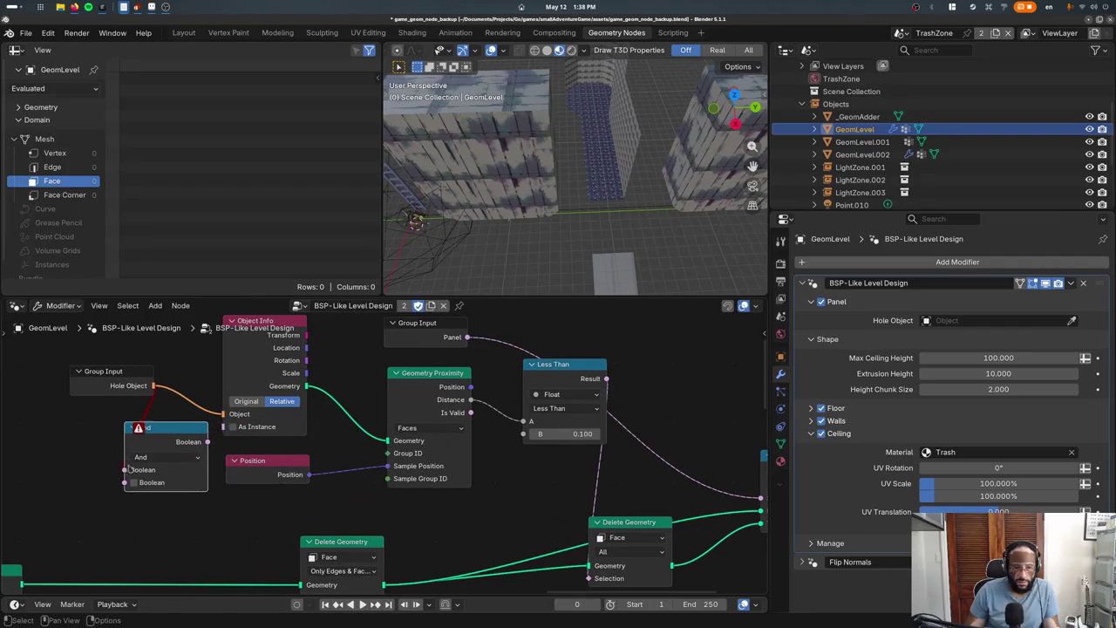
{"action": "left_click", "coordinate": [157, 458]}
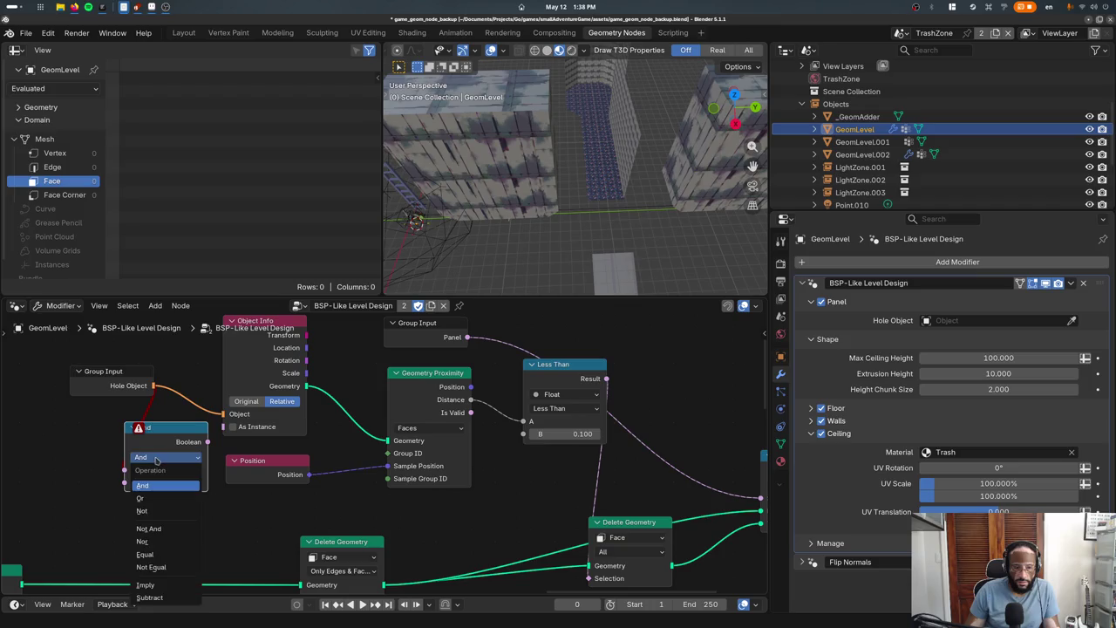
{"action": "left_click", "coordinate": [153, 512]}
{"action": "left_click", "coordinate": [165, 457]}
{"action": "left_click", "coordinate": [157, 484]}
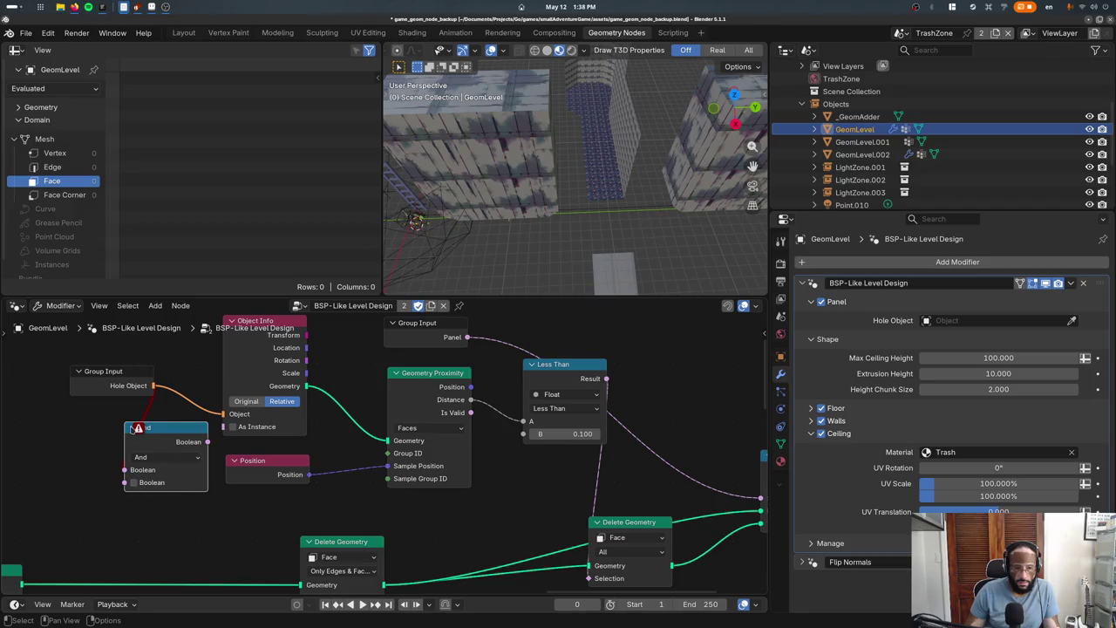
{"action": "key", "text": "Delete"}
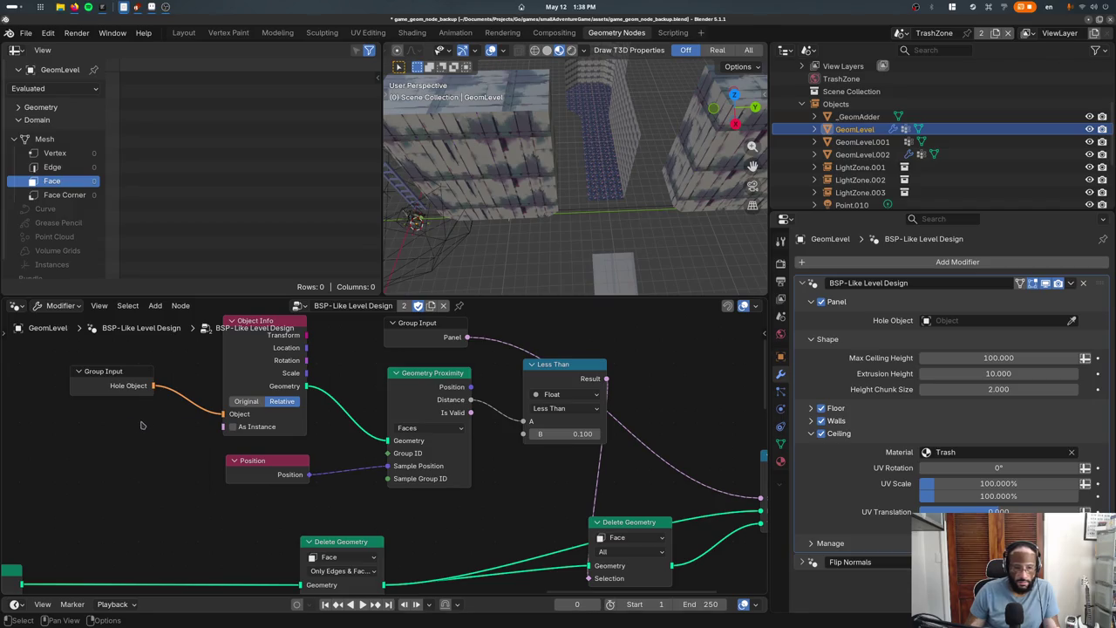
Cancel an 'object' node search, move Delete Geometry up and right, and toggle Panel off and on
{"action": "key", "text": "shift+a"}
{"action": "type", "text": "obr"}
{"action": "key", "text": "BackSpace"}
{"action": "type", "text": "ject"}
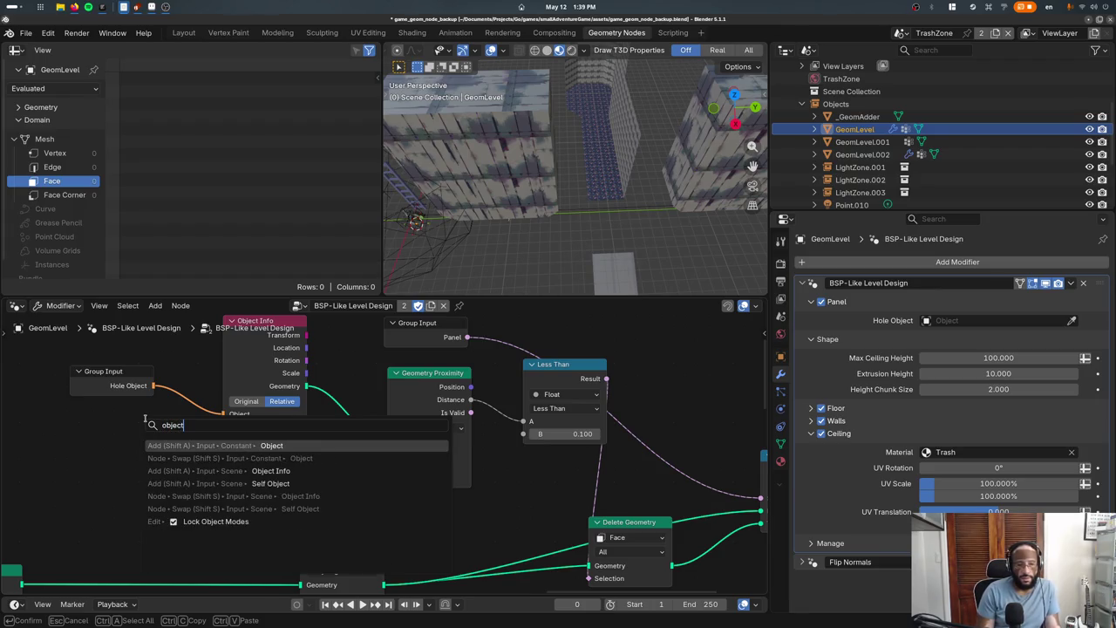
{"action": "key", "text": "Escape"}
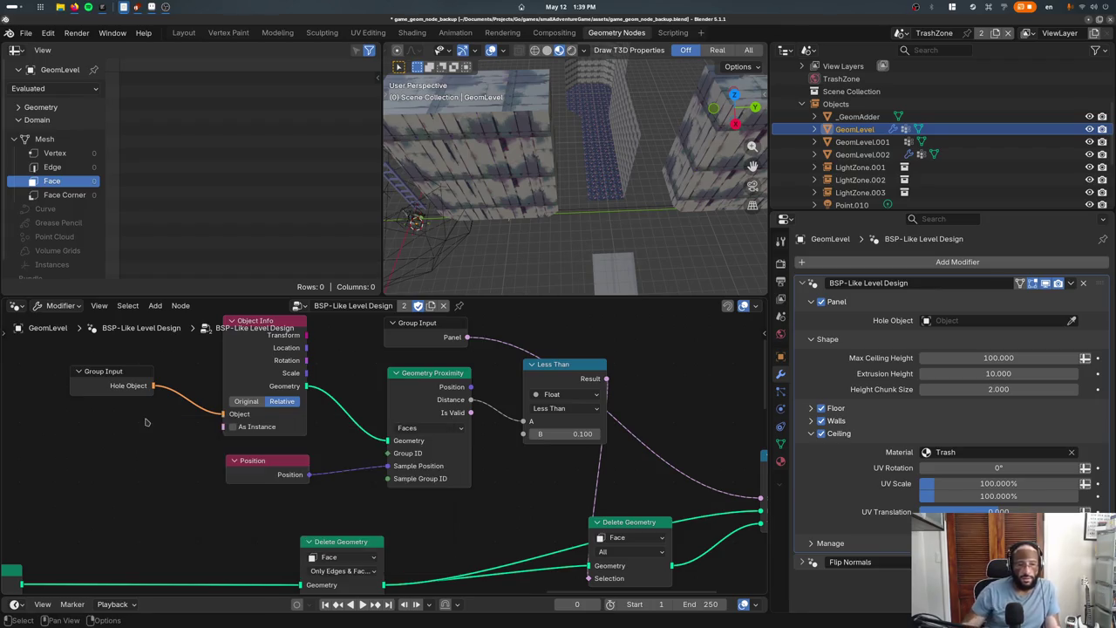
{"action": "middle_click_drag", "start_coordinate": [558, 456], "coordinate": [338, 426]}
{"action": "left_click_drag", "start_coordinate": [417, 506], "coordinate": [464, 493]}
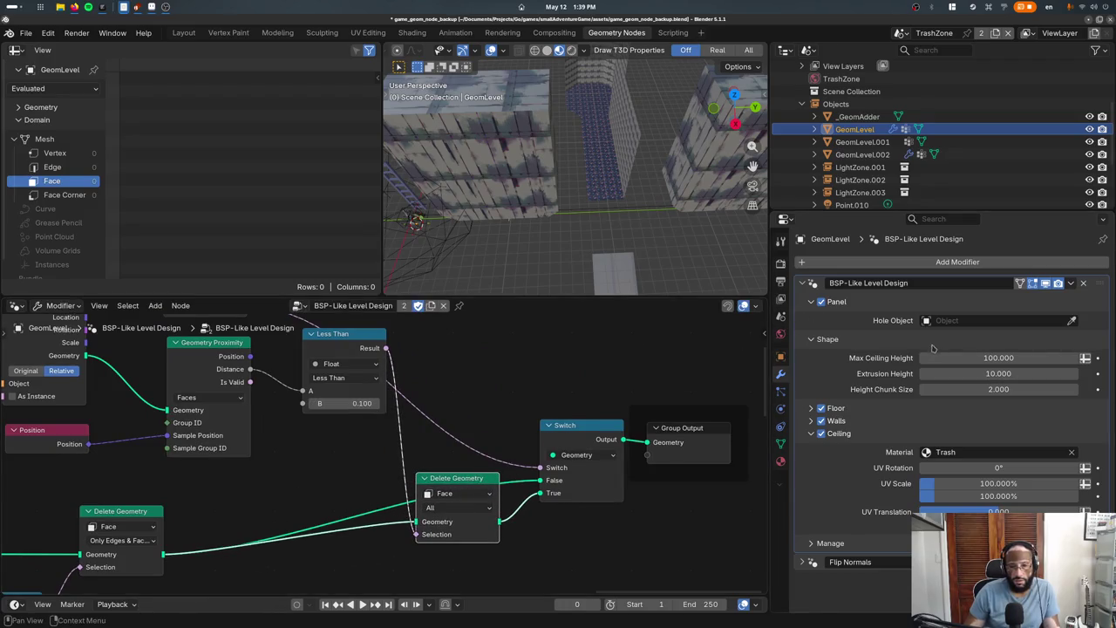
{"action": "left_click", "coordinate": [820, 301]}
{"action": "left_click", "coordinate": [821, 301]}
Show the group sockets, cancel renaming the Panel socket, and reopen game_geom_node_backup.blend from recent files
{"action": "key", "text": "n"}
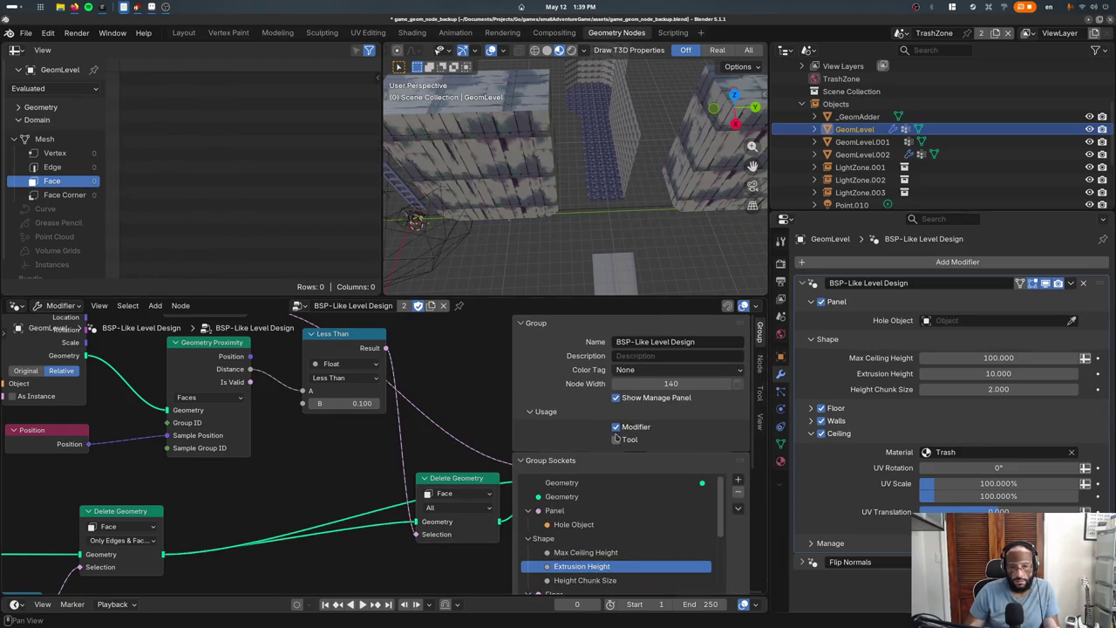
{"action": "double_click", "coordinate": [579, 512]}
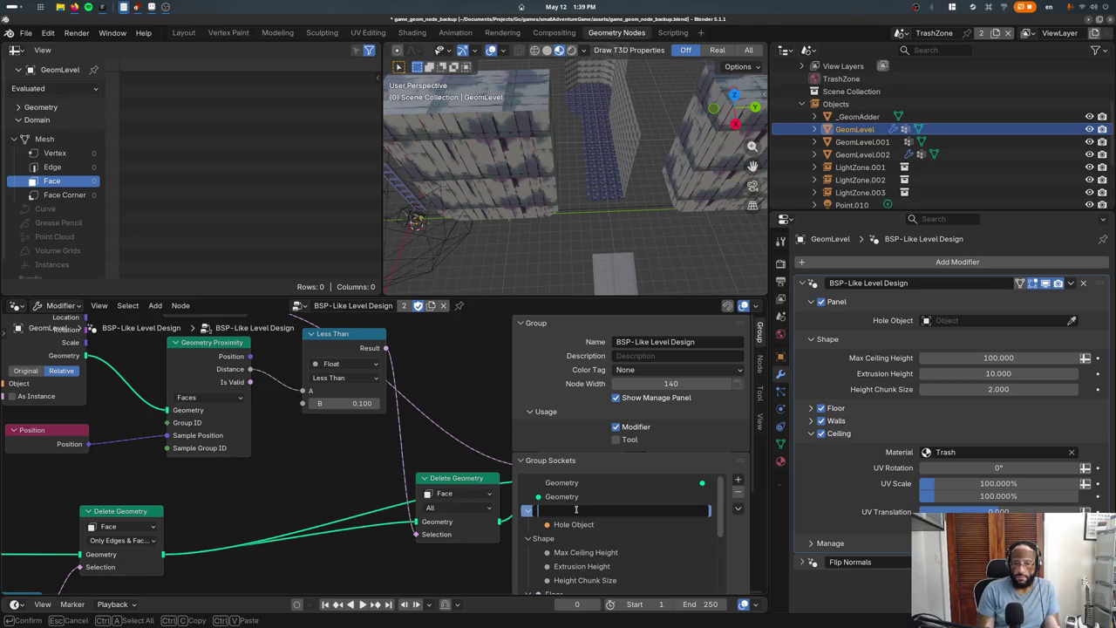
{"action": "key", "text": "Escape"}
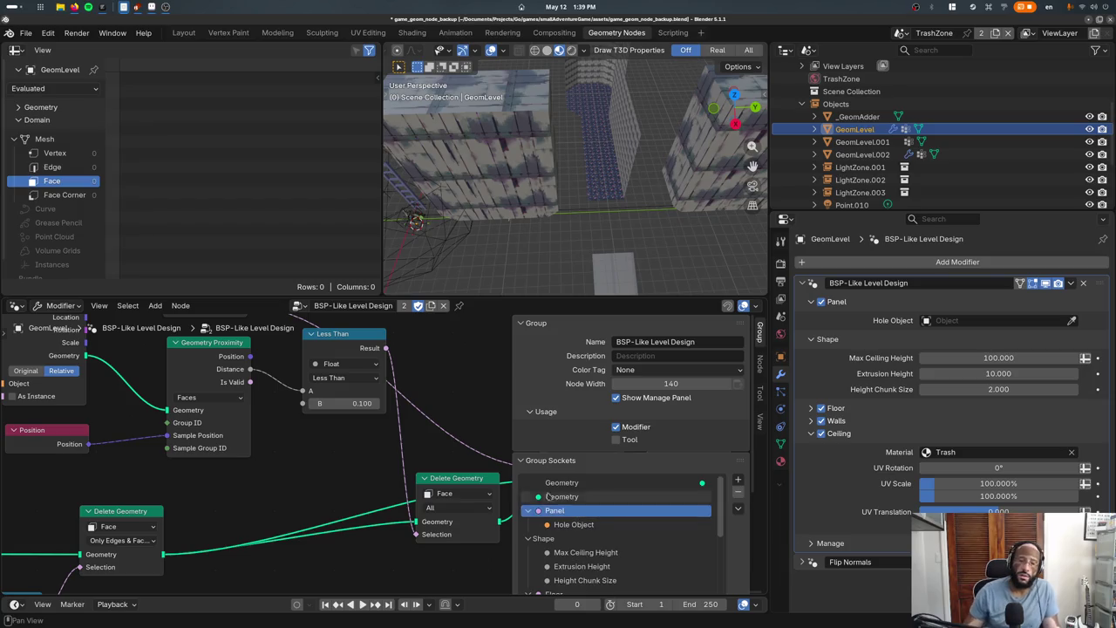
{"action": "left_click", "coordinate": [26, 33]}
{"action": "left_click", "coordinate": [198, 72]}
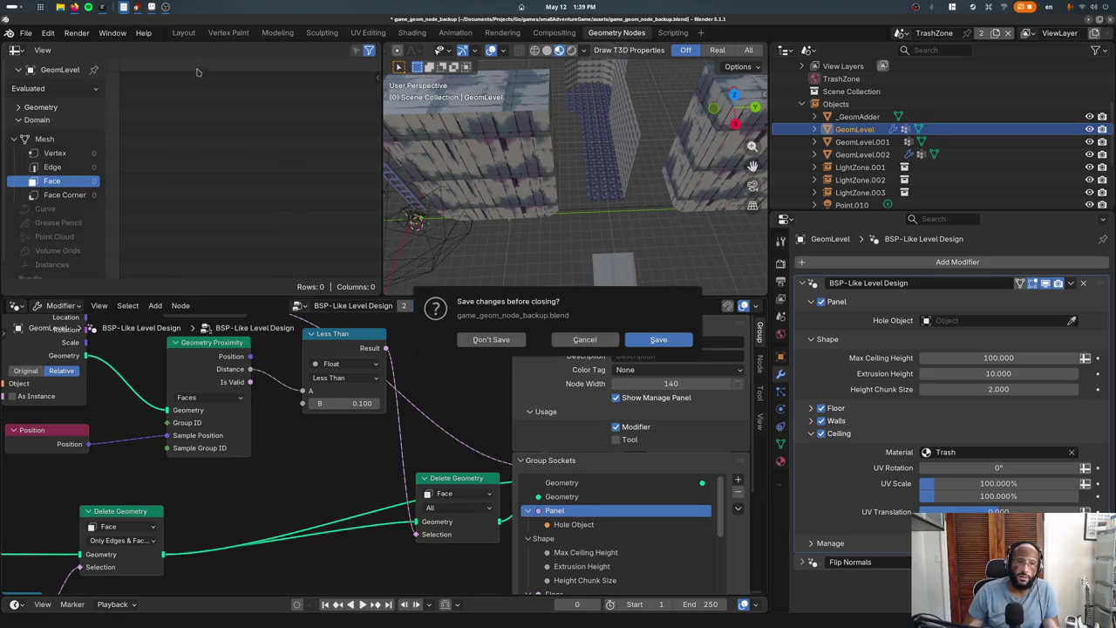
Reload the backup without saving and delete the Hole Object input, Object Info and Geometry Proximity nodes
{"action": "left_click", "coordinate": [484, 339]}
{"action": "scroll", "coordinate": [441, 401], "scroll_direction": "left", "scroll_amount": 5}
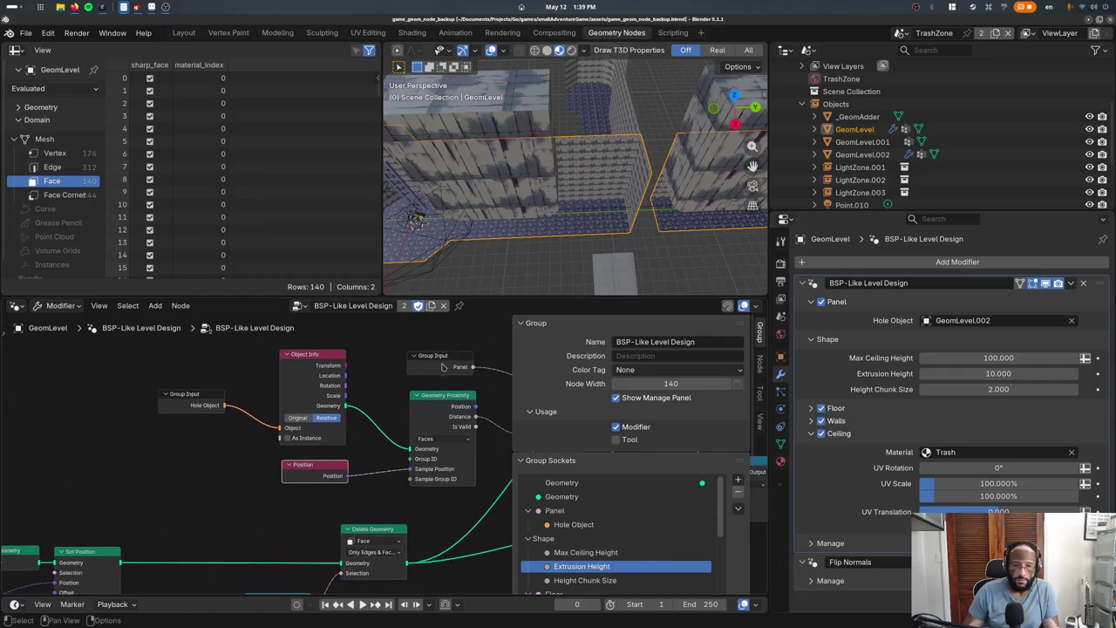
{"action": "key", "text": "n"}
{"action": "left_click", "coordinate": [192, 402]}
{"action": "key", "text": "x"}
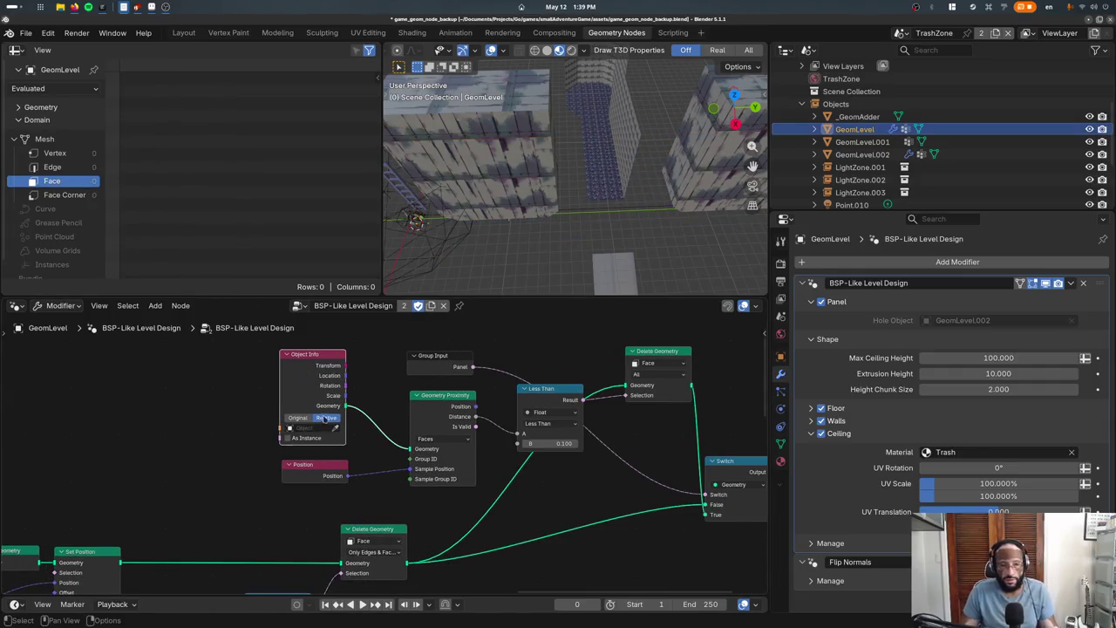
{"action": "left_click", "coordinate": [305, 354]}
{"action": "key", "text": "x"}
{"action": "left_click", "coordinate": [444, 395]}
{"action": "key", "text": "x"}
Delete the Position, Less Than, upper Delete Geometry and Panel group input nodes
{"action": "scroll", "coordinate": [217, 473], "scroll_direction": "right", "scroll_amount": 5}
{"action": "left_click", "coordinate": [216, 473]}
{"action": "key", "text": "x"}
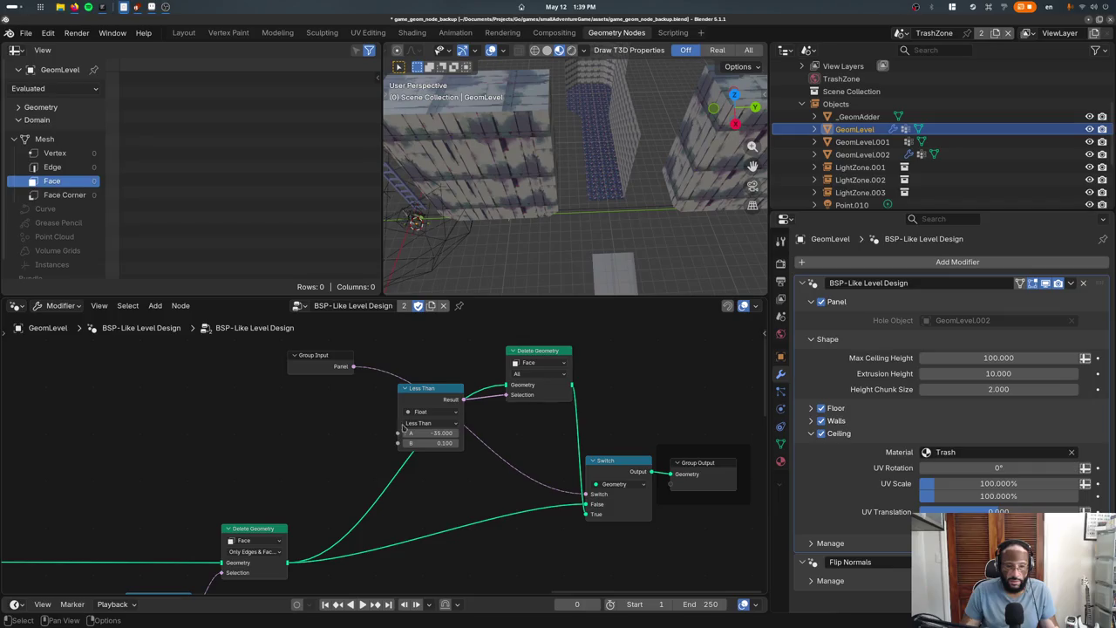
{"action": "left_click_drag", "start_coordinate": [423, 401], "coordinate": [359, 402]}
{"action": "key", "text": "x"}
{"action": "left_click_drag", "start_coordinate": [552, 350], "coordinate": [504, 316]}
{"action": "key", "text": "x"}
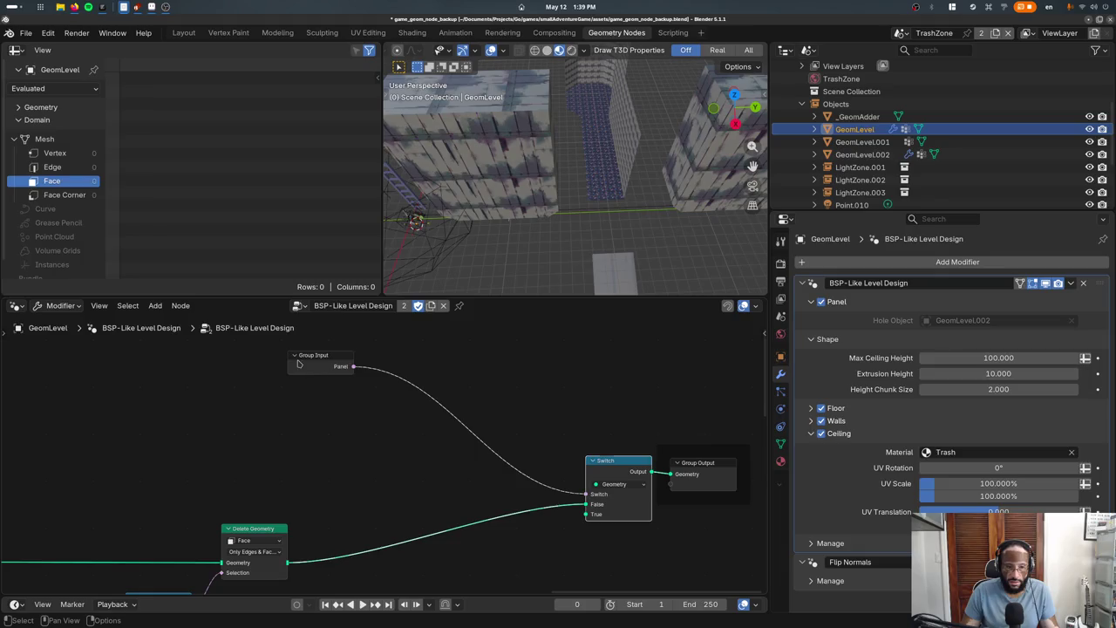
{"action": "left_click", "coordinate": [297, 365]}
{"action": "key", "text": "x"}
Dissolve the Switch node and place Group Output next to the remaining Delete Geometry
{"action": "left_click_drag", "start_coordinate": [606, 471], "coordinate": [429, 471]}
{"action": "middle_click_drag", "start_coordinate": [517, 488], "coordinate": [494, 447]}
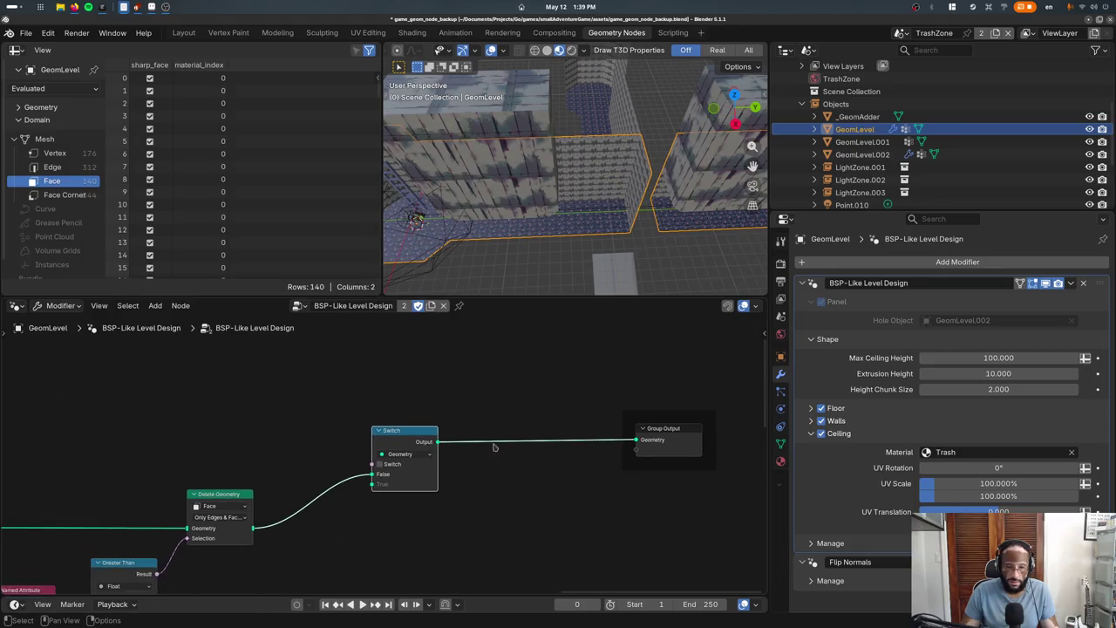
{"action": "left_click_drag", "start_coordinate": [669, 447], "coordinate": [638, 452]}
{"action": "left_click", "coordinate": [410, 447]}
{"action": "right_click", "coordinate": [412, 448]}
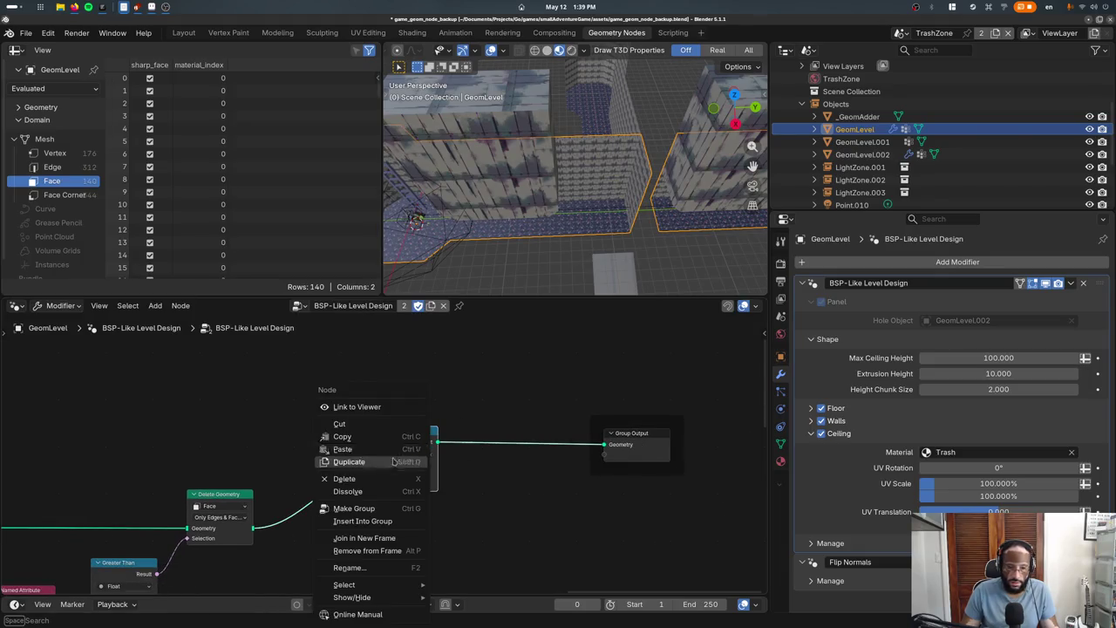
{"action": "left_click", "coordinate": [388, 493]}
{"action": "left_click_drag", "start_coordinate": [632, 441], "coordinate": [381, 516]}
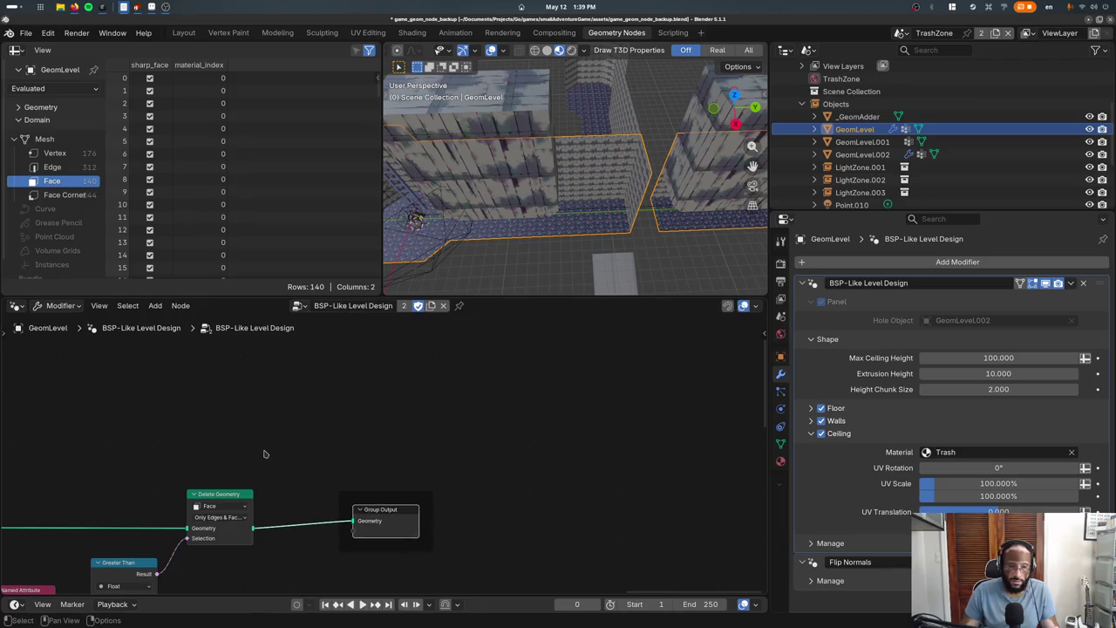
{"action": "middle_click_drag", "start_coordinate": [265, 453], "coordinate": [382, 413]}
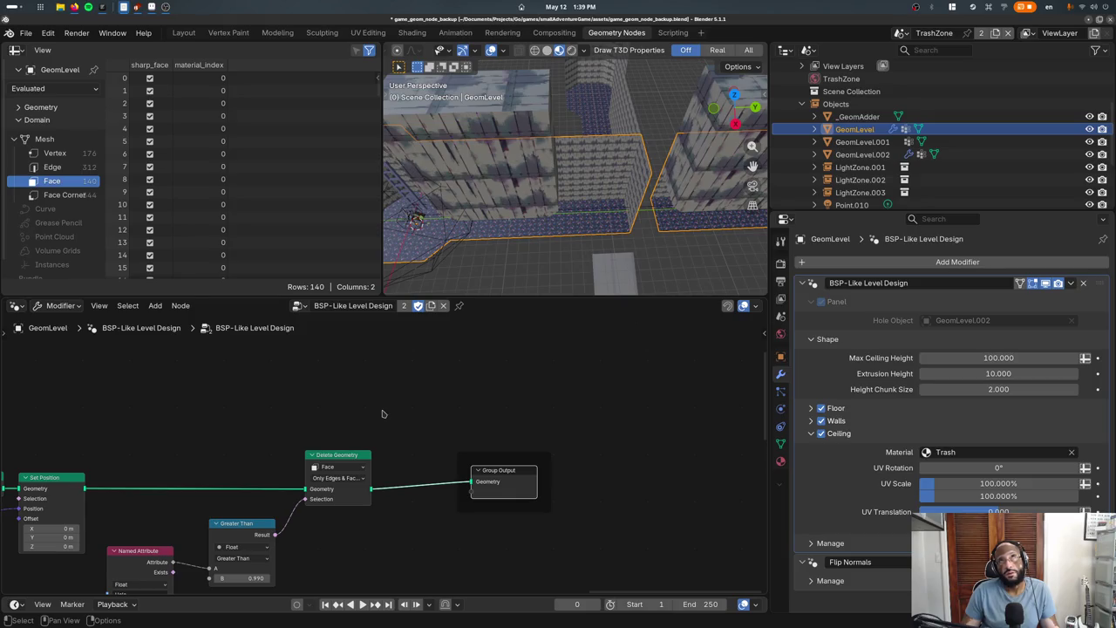
In the Group sidebar, delete the Panel socket together with its Hole Object input
{"action": "key", "text": "n"}
{"action": "key", "text": "n"}
{"action": "key", "text": "n"}
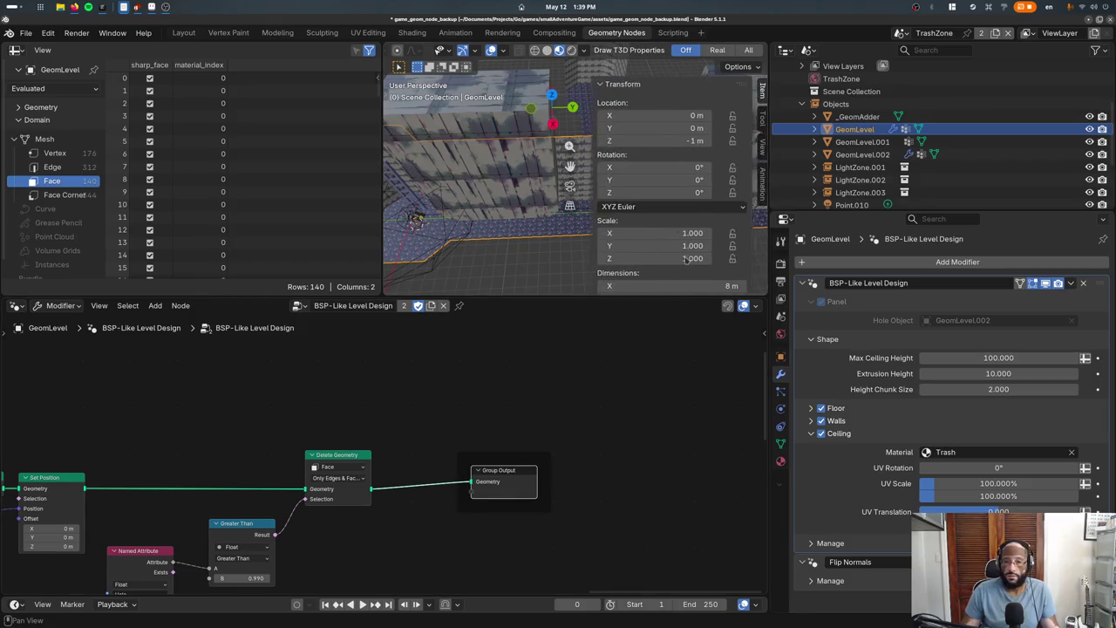
{"action": "key", "text": "n"}
{"action": "key", "text": "n"}
{"action": "key", "text": "n"}
{"action": "key", "text": "n"}
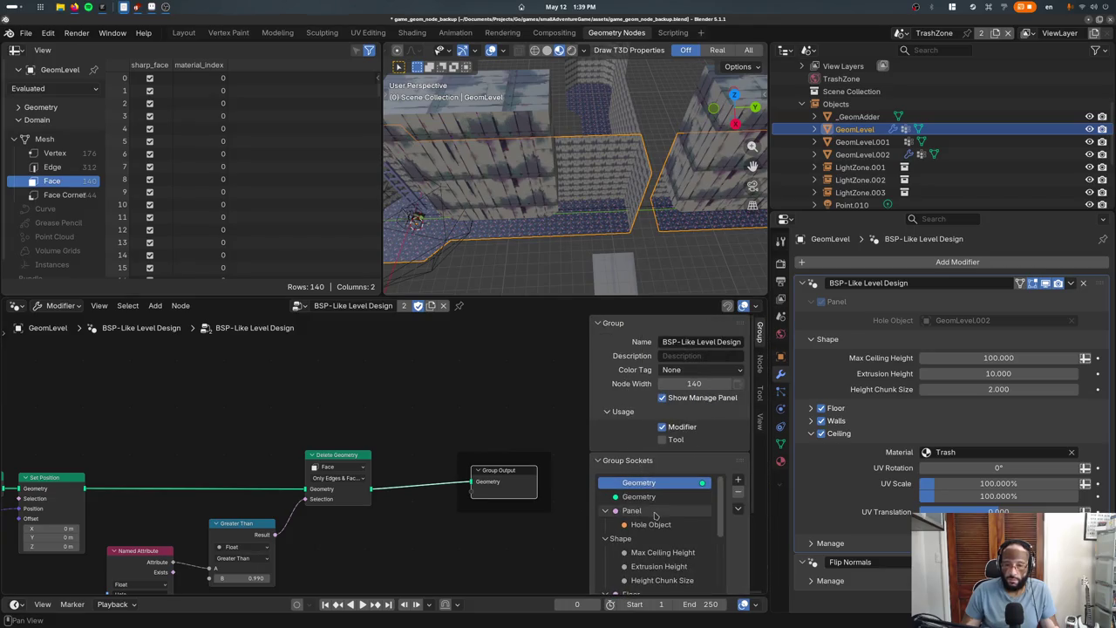
{"action": "left_click", "coordinate": [701, 511]}
{"action": "left_click", "coordinate": [737, 492]}
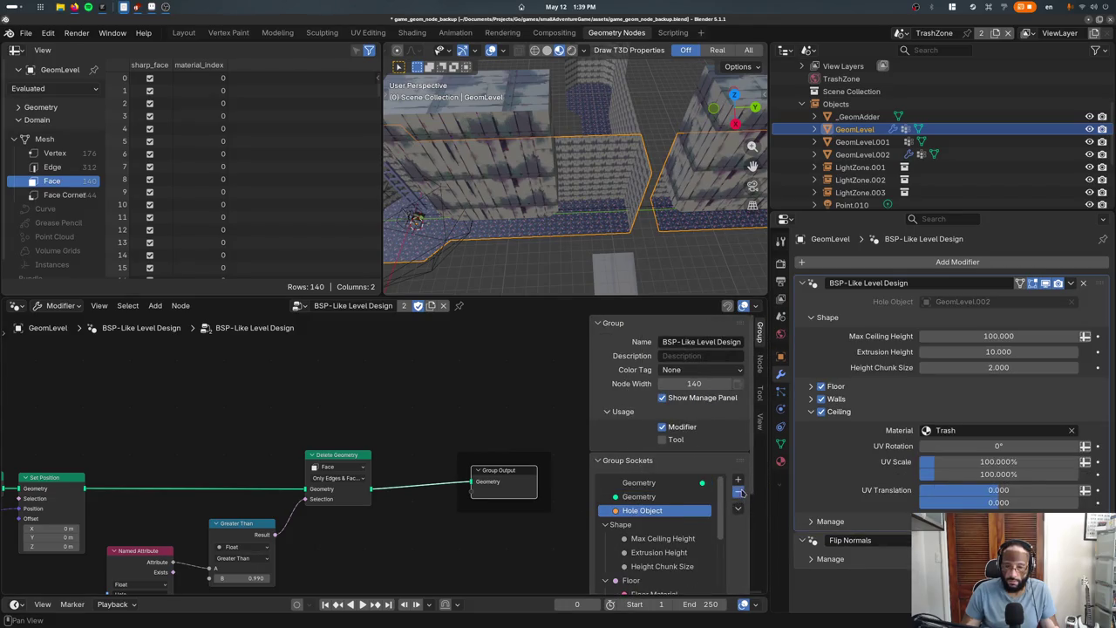
{"action": "left_click", "coordinate": [738, 492]}
{"action": "left_click", "coordinate": [685, 500]}
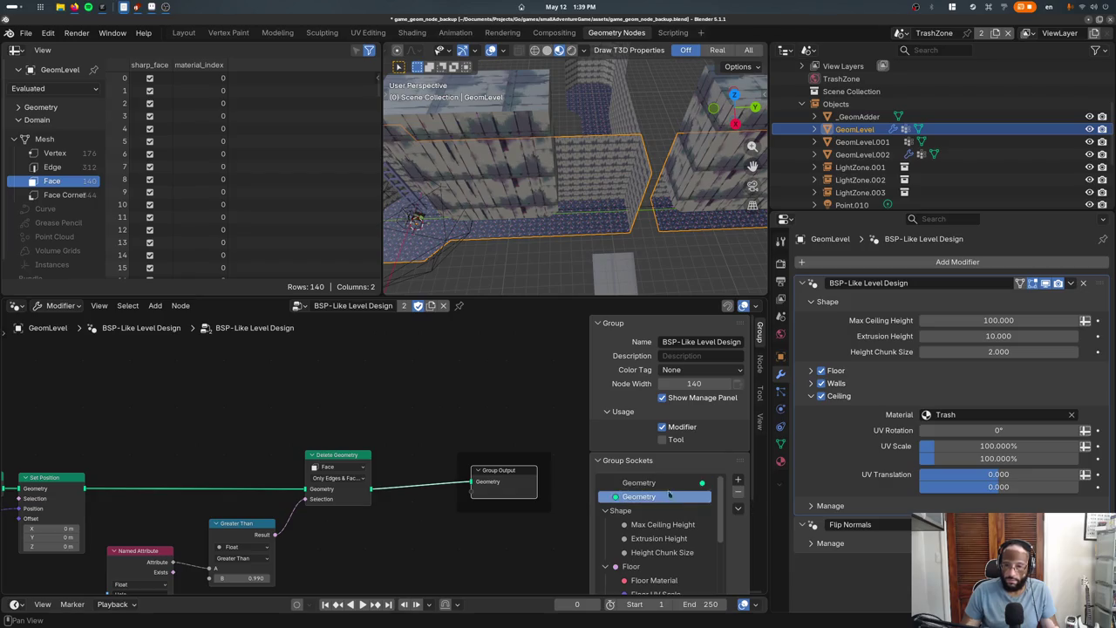
Check the remaining Geometry sockets in the group's interface list
{"action": "key", "text": "n"}
{"action": "key", "text": "n"}
{"action": "key", "text": "Up"}
{"action": "scroll", "coordinate": [654, 499], "scroll_direction": "down", "scroll_amount": 3}
{"action": "scroll", "coordinate": [655, 498], "scroll_direction": "down", "scroll_amount": 2}
{"action": "scroll", "coordinate": [653, 502], "scroll_direction": "up", "scroll_amount": 3}
{"action": "scroll", "coordinate": [652, 504], "scroll_direction": "up", "scroll_amount": 2}
{"action": "key", "text": "n"}
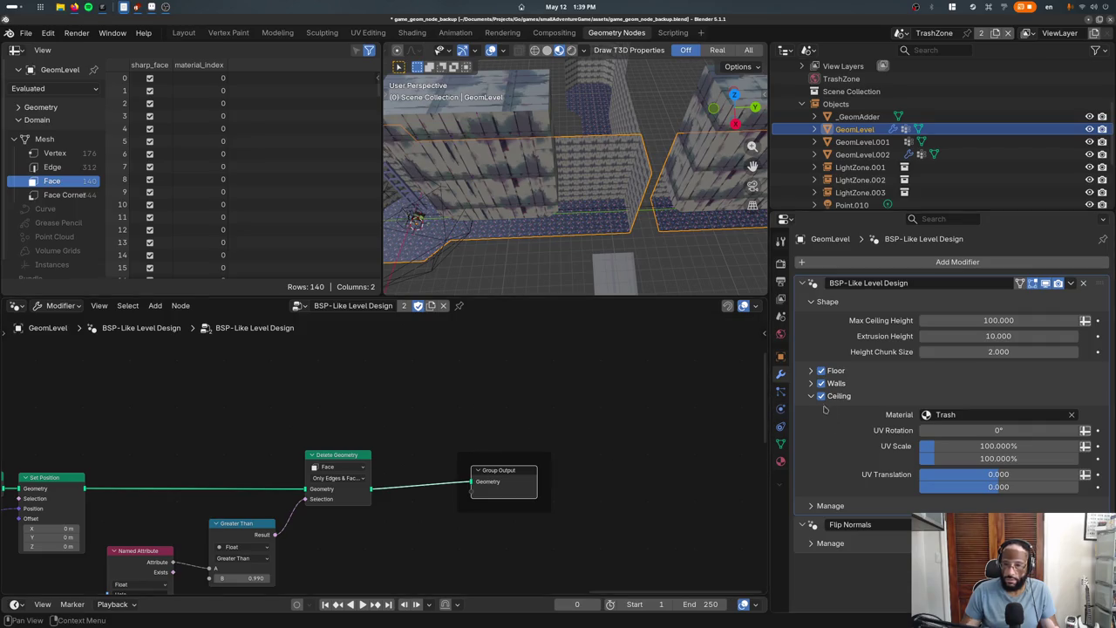
Inspect the Ceiling, Manage and Flip Normals modifier panels, then return to the BSP-Like Level Design tree
{"action": "left_click", "coordinate": [812, 396]}
{"action": "left_click", "coordinate": [812, 409]}
{"action": "left_click", "coordinate": [811, 409]}
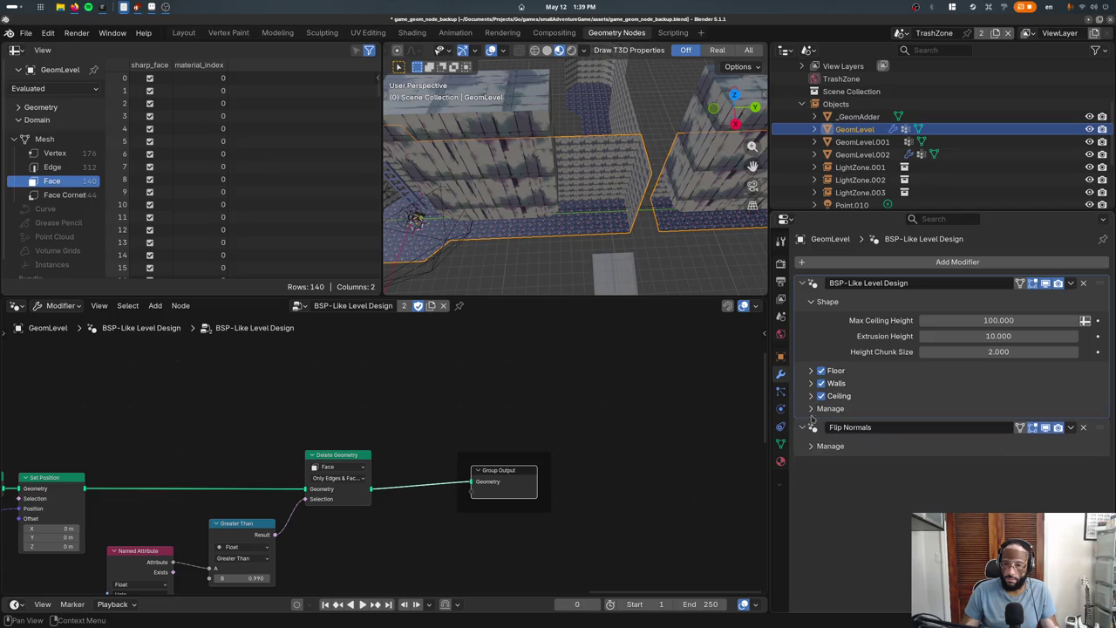
{"action": "left_click", "coordinate": [803, 427]}
{"action": "left_click", "coordinate": [813, 412]}
{"action": "left_click", "coordinate": [804, 430]}
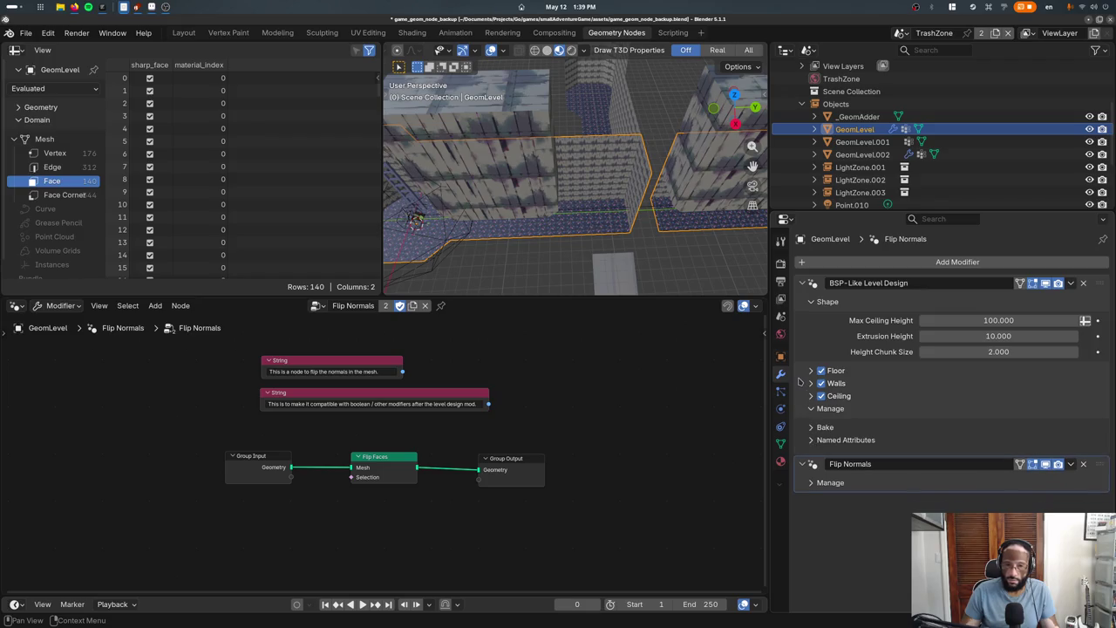
{"action": "left_click", "coordinate": [829, 328]}
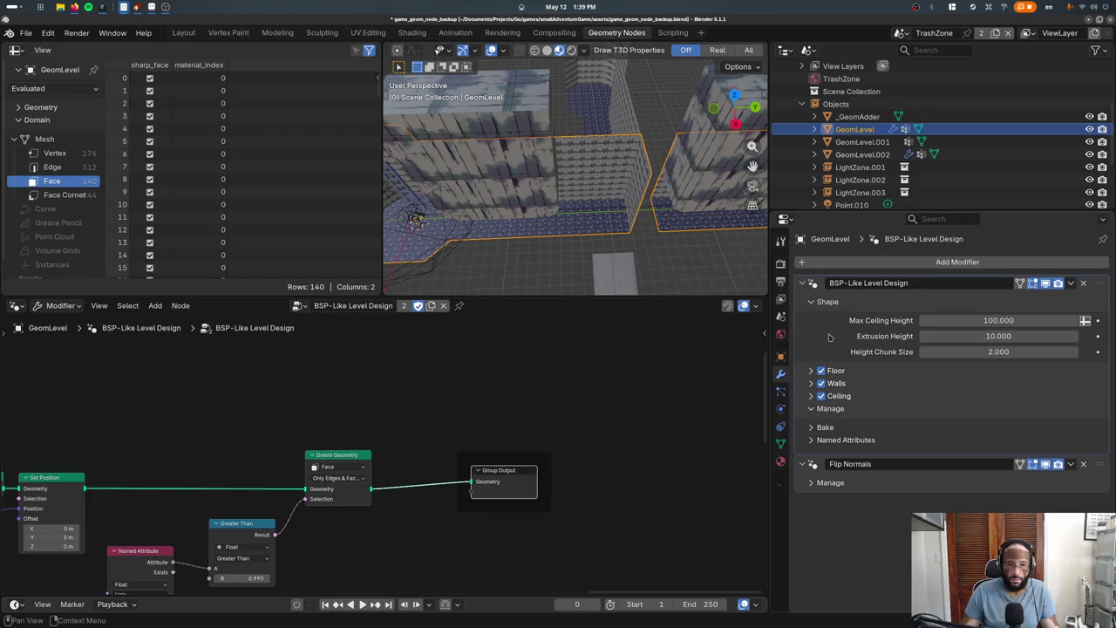
{"action": "left_click", "coordinate": [27, 34]}
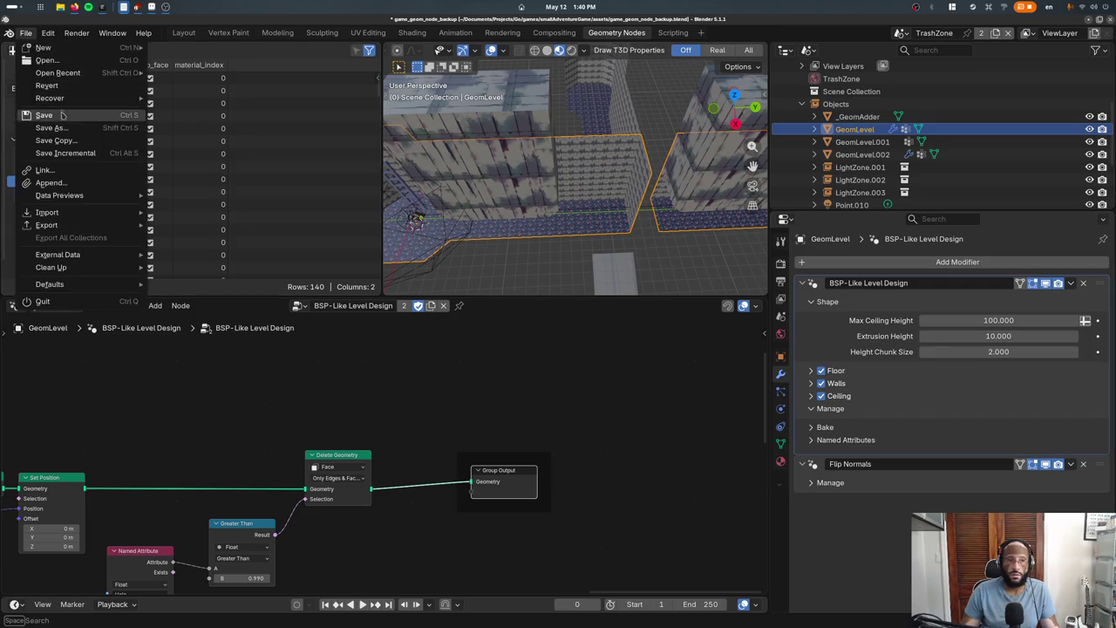
Save the file as game_geom_node_backup3.blend
{"action": "left_click", "coordinate": [48, 129]}
{"action": "left_click", "coordinate": [455, 472]}
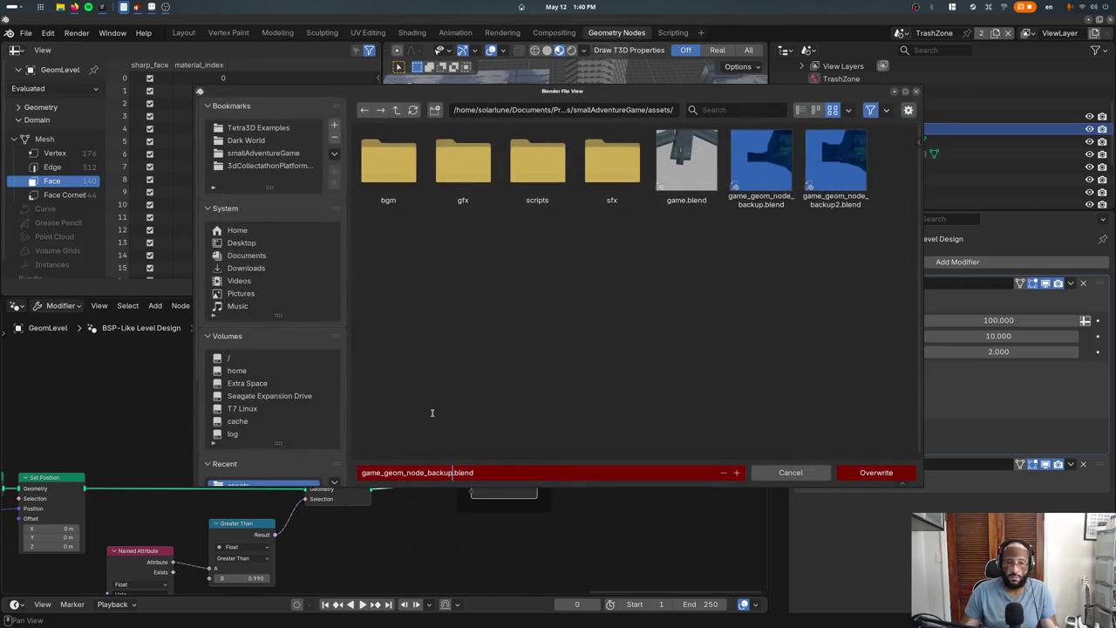
{"action": "left_click", "coordinate": [455, 471]}
{"action": "type", "text": "_"}
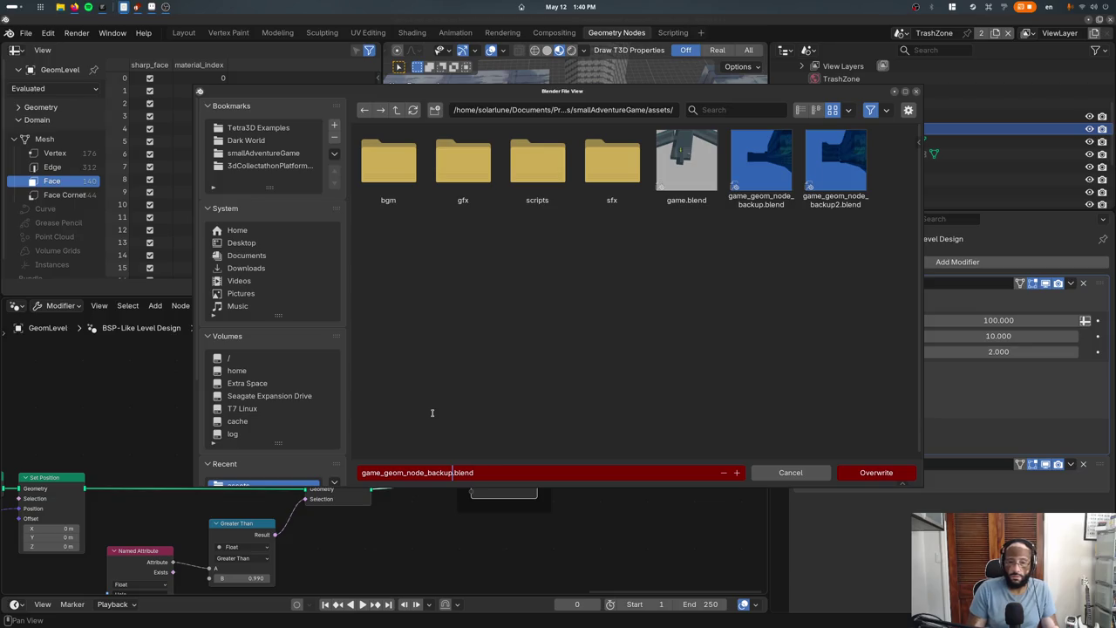
{"action": "type", "text": "3"}
{"action": "key", "text": "Return"}
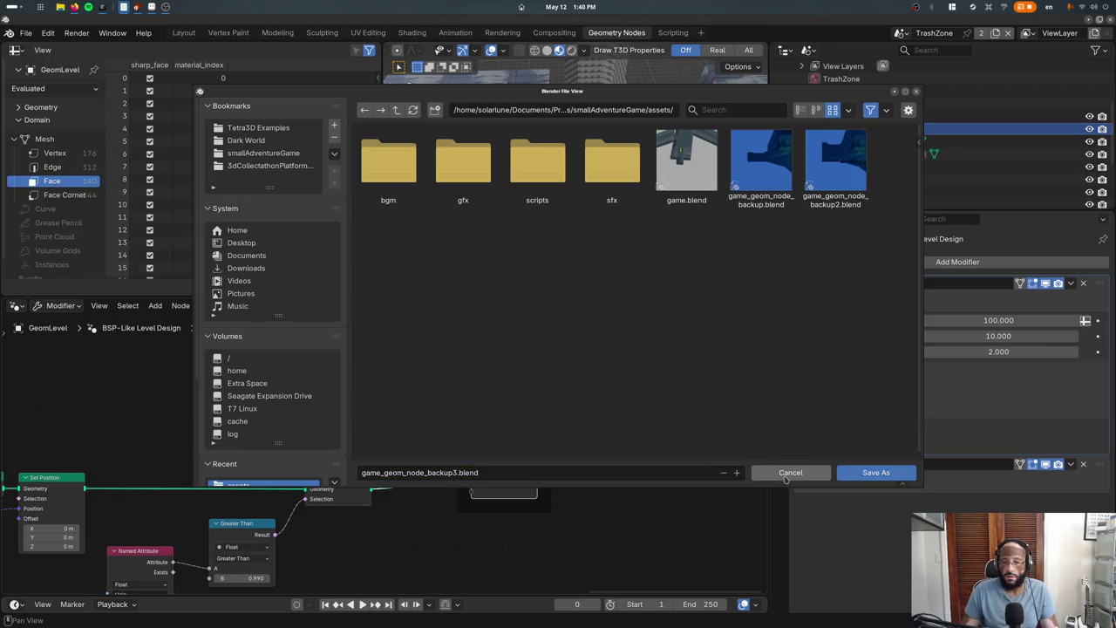
{"action": "left_click", "coordinate": [875, 472]}
Open game_geom_node_backup2.blend from the file browser
{"action": "left_click", "coordinate": [26, 33]}
{"action": "key", "text": "Escape"}
{"action": "left_click", "coordinate": [35, 33]}
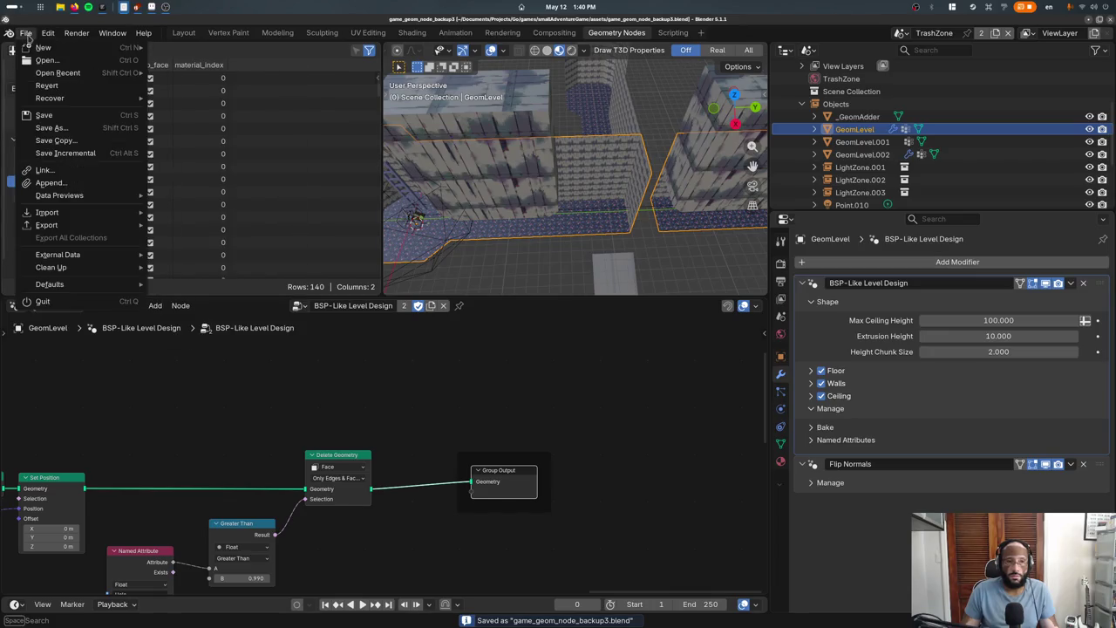
{"action": "left_click", "coordinate": [41, 61]}
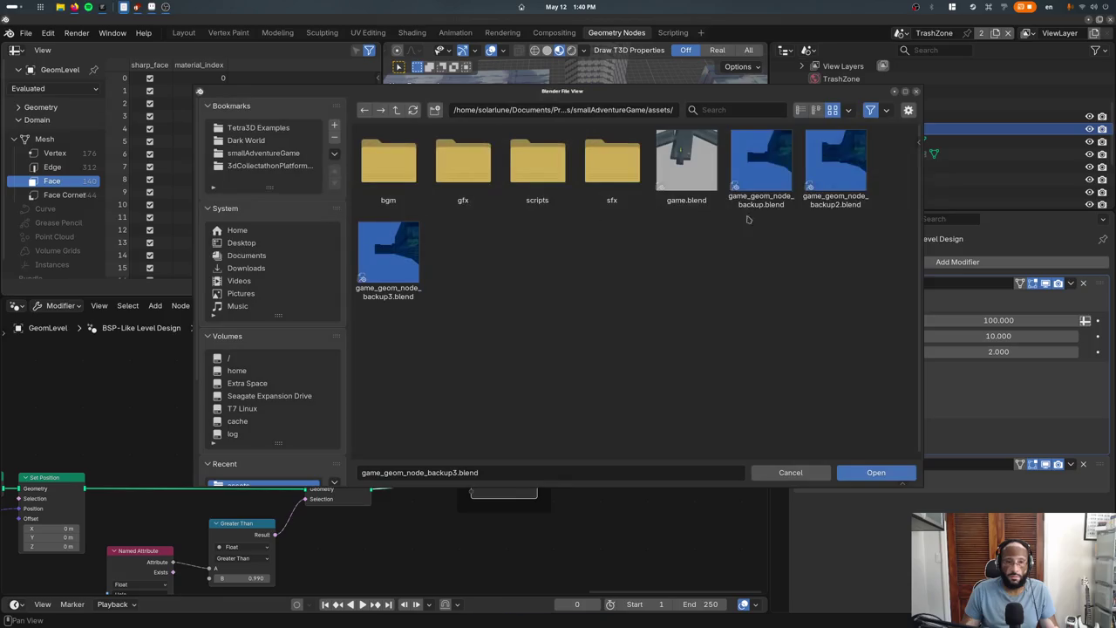
{"action": "double_click", "coordinate": [815, 185]}
{"action": "scroll", "coordinate": [340, 401], "scroll_direction": "left", "scroll_amount": 3}
{"action": "scroll", "coordinate": [327, 399], "scroll_direction": "left", "scroll_amount": 2}
{"action": "scroll", "coordinate": [313, 397], "scroll_direction": "left", "scroll_amount": 3}
{"action": "scroll", "coordinate": [301, 395], "scroll_direction": "left", "scroll_amount": 3}
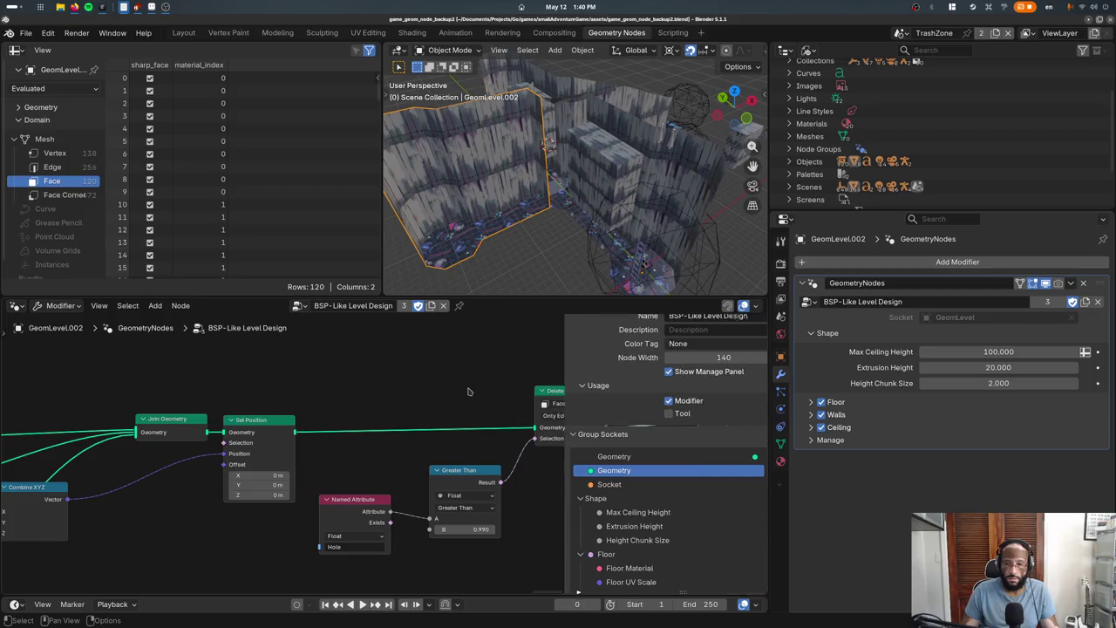
{"action": "key", "text": "n"}
{"action": "scroll", "coordinate": [366, 397], "scroll_direction": "right", "scroll_amount": 3}
{"action": "scroll", "coordinate": [410, 397], "scroll_direction": "right", "scroll_amount": 3}
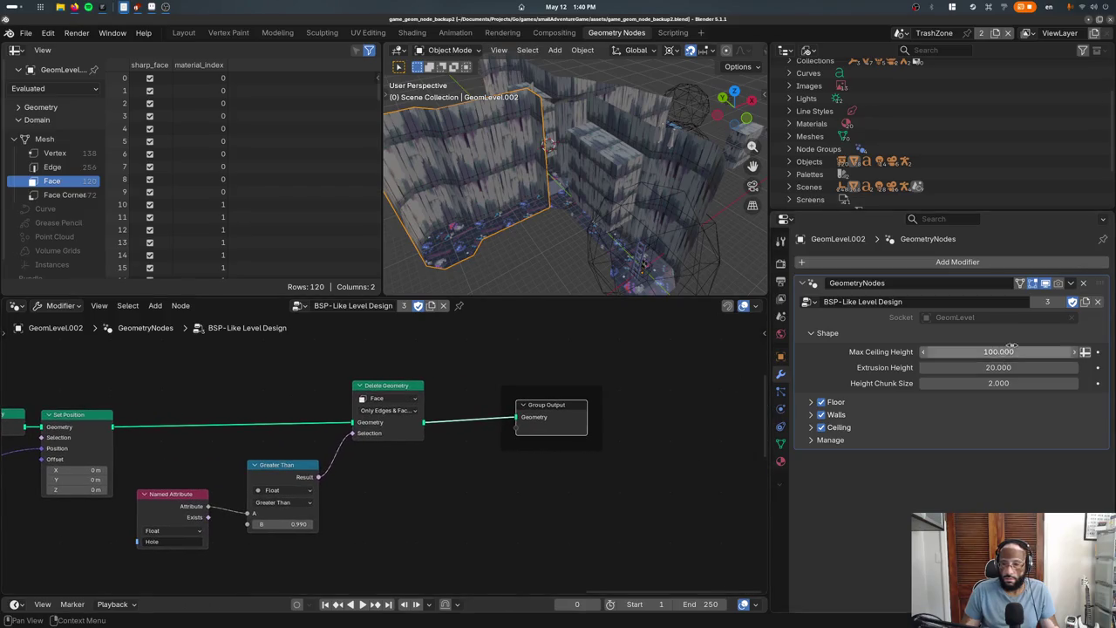
{"action": "left_click", "coordinate": [1006, 317]}
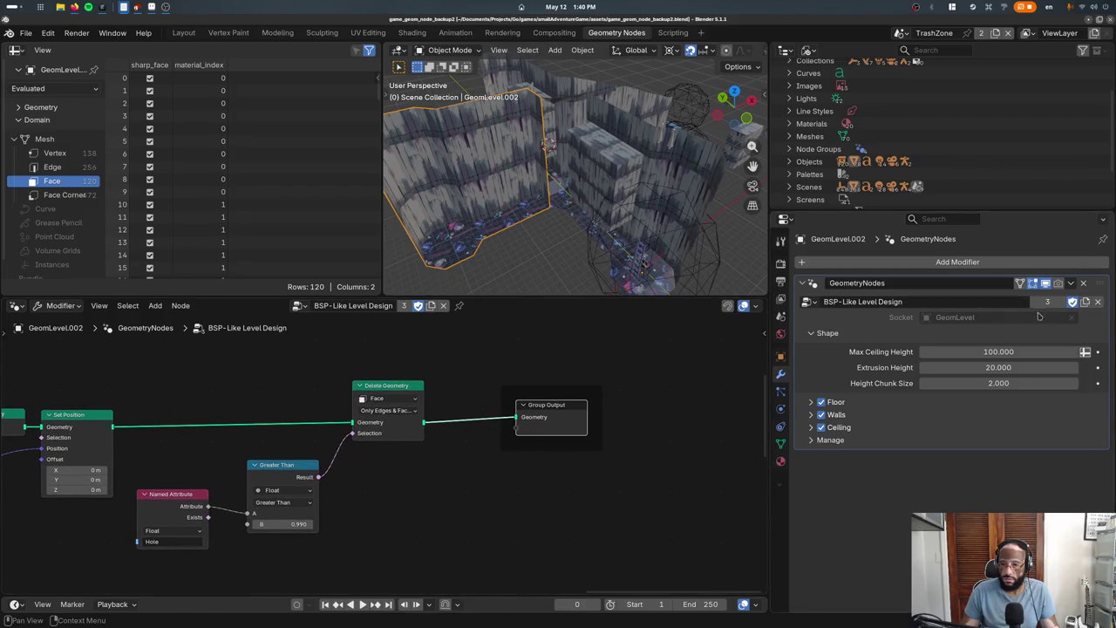
{"action": "left_click", "coordinate": [828, 333]}
{"action": "left_click", "coordinate": [830, 384]}
{"action": "left_click", "coordinate": [824, 402]}
{"action": "left_click", "coordinate": [825, 402]}
{"action": "left_click", "coordinate": [833, 415]}
{"action": "left_click", "coordinate": [833, 415]}
{"action": "left_click", "coordinate": [829, 383]}
{"action": "left_click", "coordinate": [837, 371]}
{"action": "left_click", "coordinate": [836, 373]}
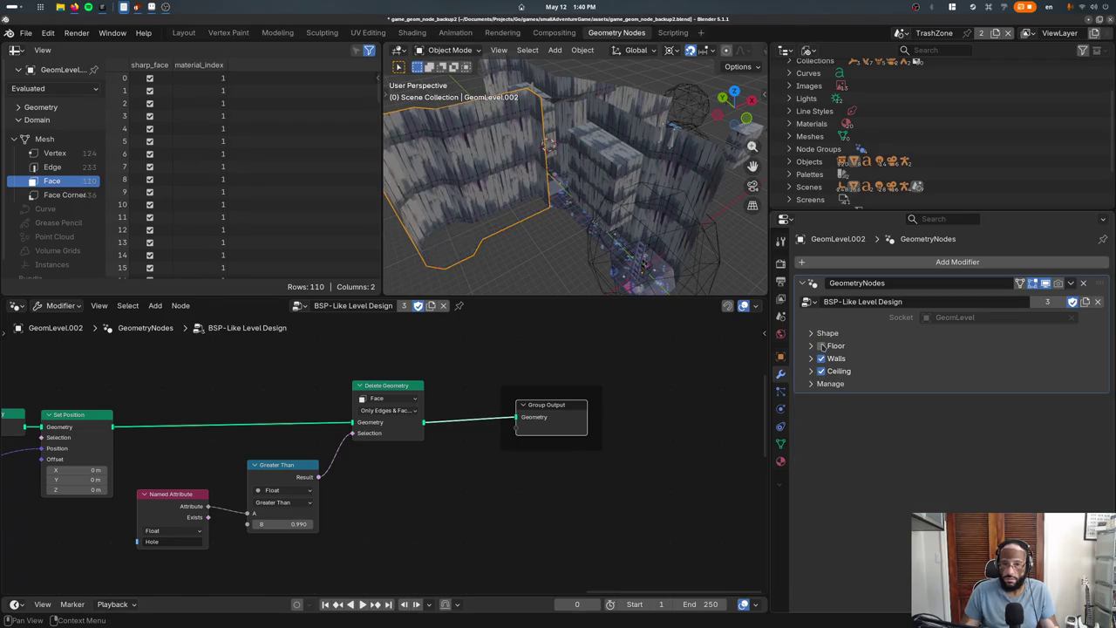
{"action": "left_click", "coordinate": [810, 334]}
{"action": "left_click", "coordinate": [811, 334]}
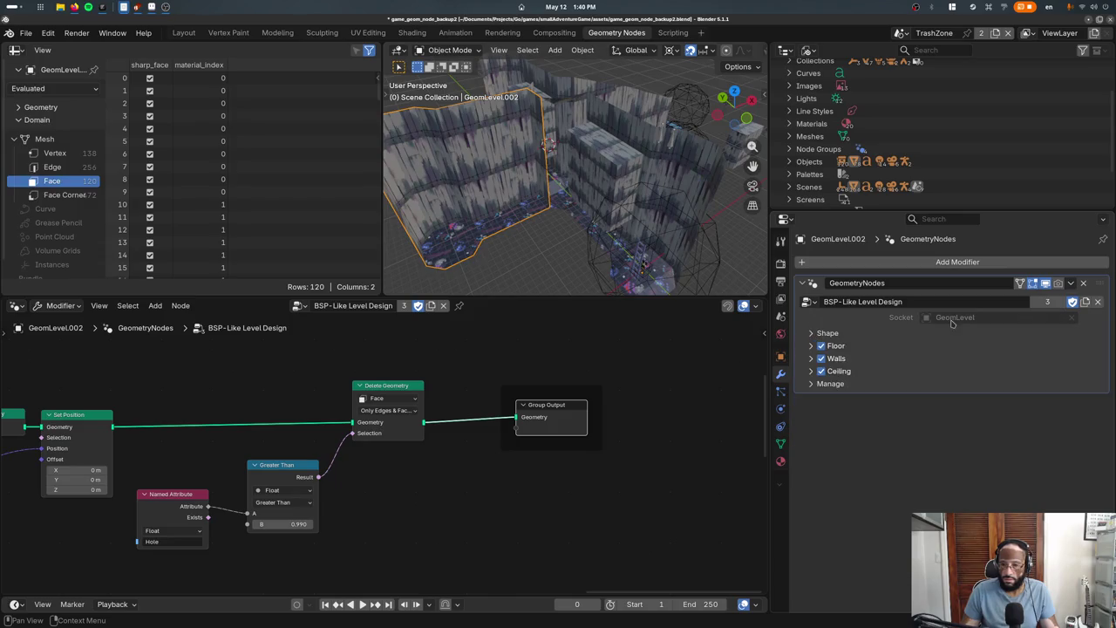
{"action": "left_click", "coordinate": [955, 318]}
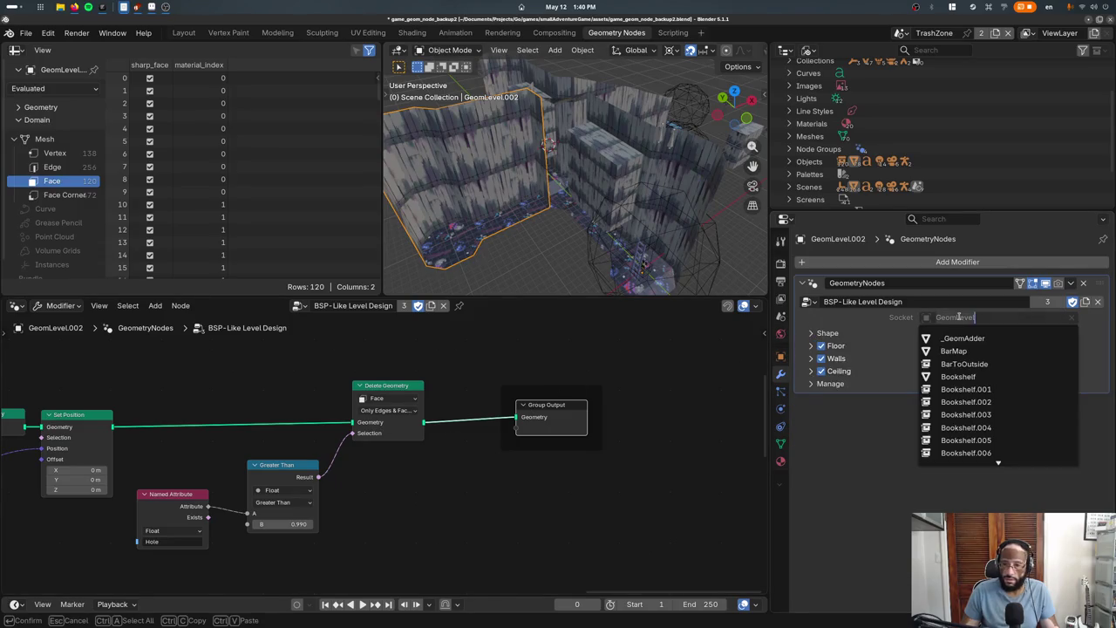
{"action": "left_click", "coordinate": [942, 347]}
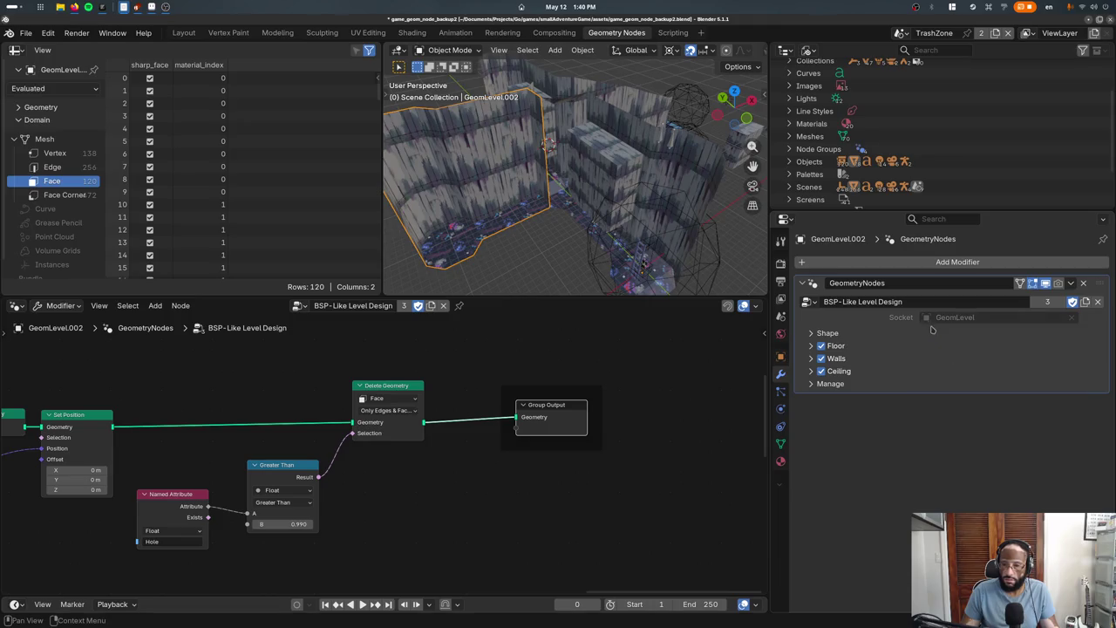
{"action": "middle_click_drag", "start_coordinate": [261, 419], "coordinate": [481, 407]}
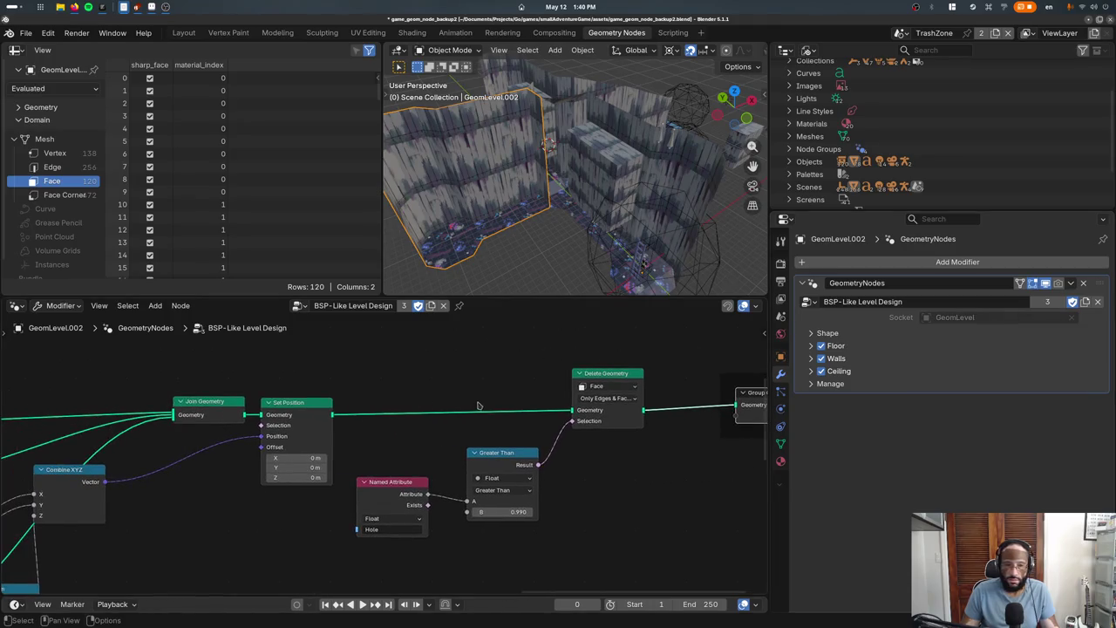
Delete the unused Socket input from the group's interface and view the Group Output node
{"action": "key", "text": "n"}
{"action": "left_click", "coordinate": [566, 483]}
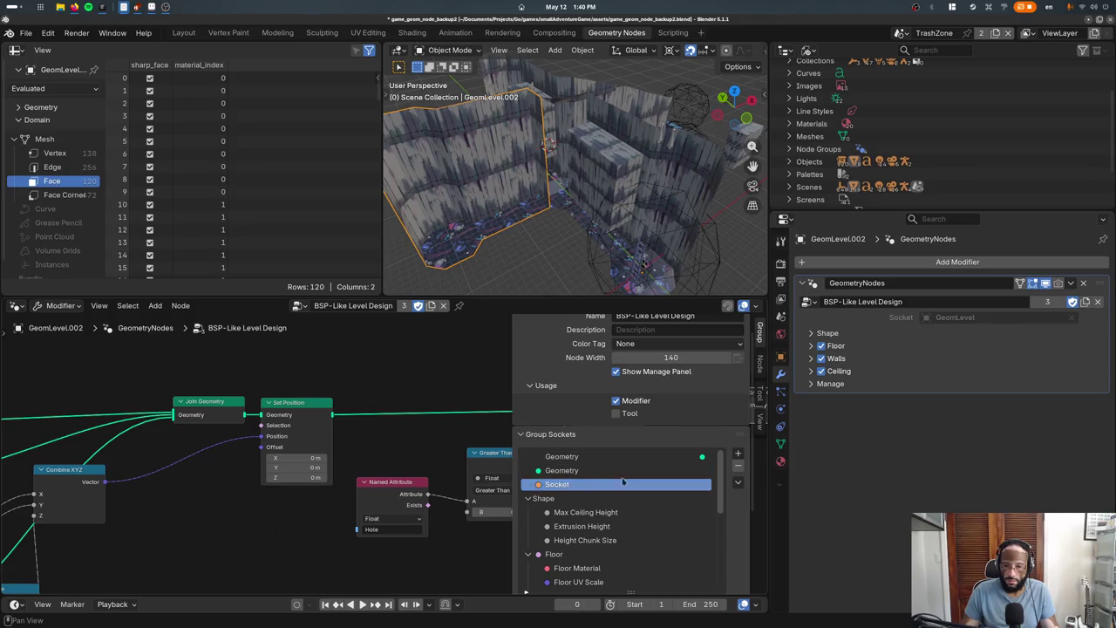
{"action": "left_click", "coordinate": [737, 466]}
{"action": "key", "text": "n"}
{"action": "mouse_move", "coordinate": [418, 418]}
{"action": "middle_mouse_down"}
{"action": "mouse_move", "coordinate": [219, 418]}
{"action": "mouse_move", "coordinate": [527, 419]}
{"action": "mouse_move", "coordinate": [494, 451]}
{"action": "middle_mouse_up"}
{"action": "scroll", "coordinate": [219, 418], "scroll_direction": "down", "scroll_amount": 2}
{"action": "scroll", "coordinate": [493, 452], "scroll_direction": "down", "scroll_amount": 2}
{"action": "scroll", "coordinate": [493, 452], "scroll_direction": "down", "scroll_amount": 2}
{"action": "scroll", "coordinate": [493, 451], "scroll_direction": "up", "scroll_amount": 2}
{"action": "scroll", "coordinate": [493, 451], "scroll_direction": "up", "scroll_amount": 1}
Inspect the level mesh in Edit Mode and wireframe, then return to object mode with textured shading
{"action": "key", "text": "Tab"}
{"action": "scroll", "coordinate": [634, 177], "scroll_direction": "up", "scroll_amount": 5}
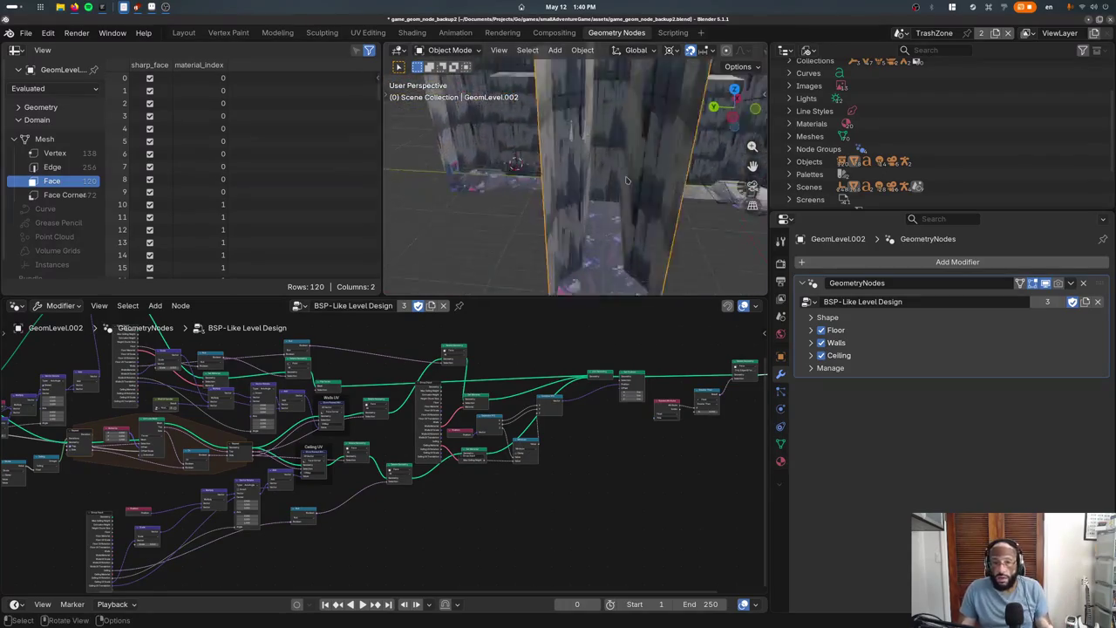
{"action": "middle_click_drag", "start_coordinate": [634, 177], "coordinate": [504, 190]}
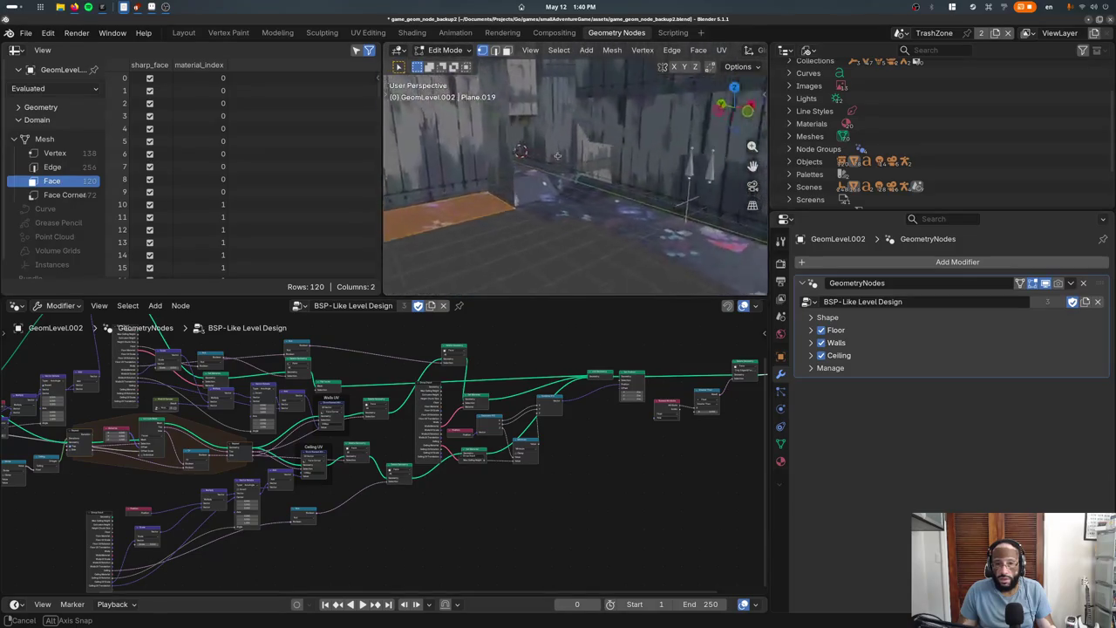
{"action": "middle_click_drag", "start_coordinate": [504, 191], "coordinate": [460, 227]}
{"action": "left_click", "coordinate": [460, 228]}
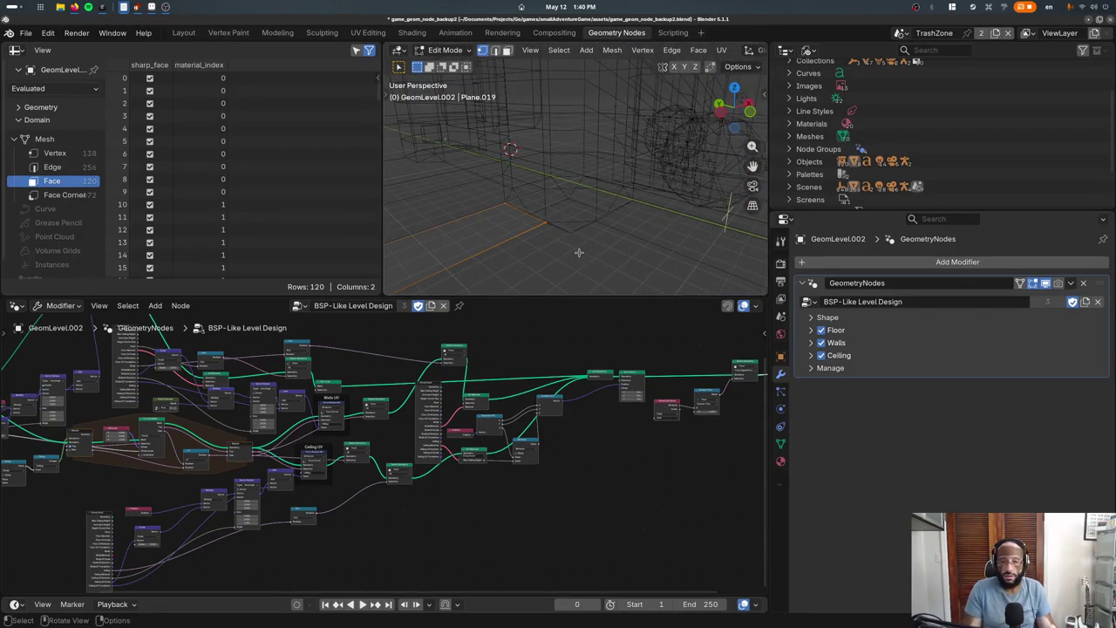
{"action": "key", "text": "Tab"}
{"action": "mouse_move", "coordinate": [578, 252]}
{"action": "middle_mouse_down"}
{"action": "mouse_move", "coordinate": [602, 214]}
{"action": "mouse_move", "coordinate": [558, 262]}
{"action": "middle_mouse_up"}
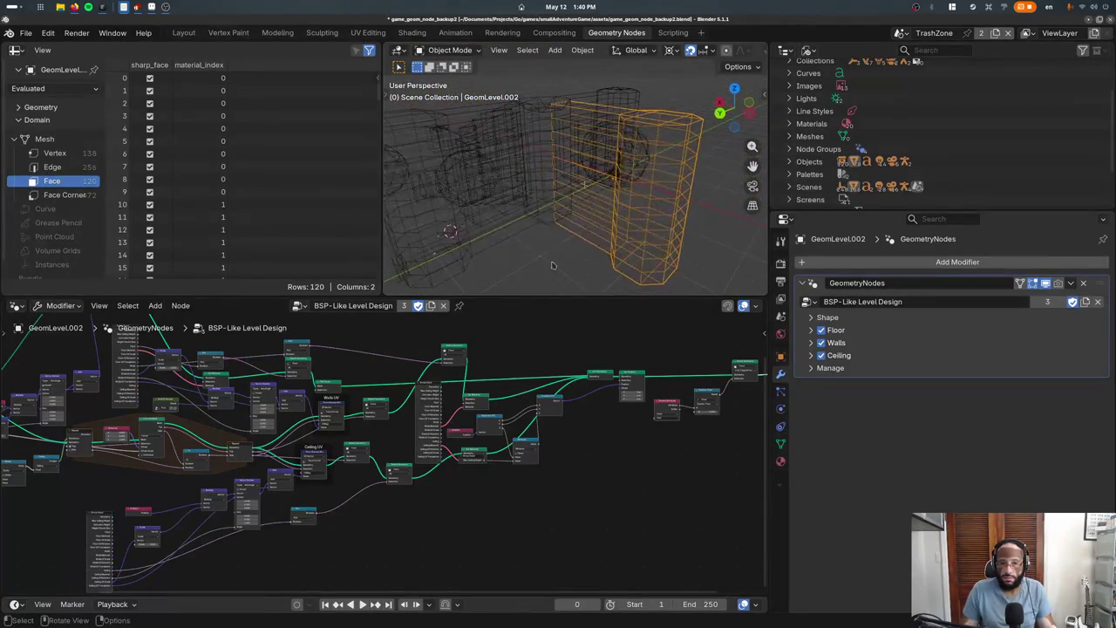
{"action": "key", "text": "shift+z"}
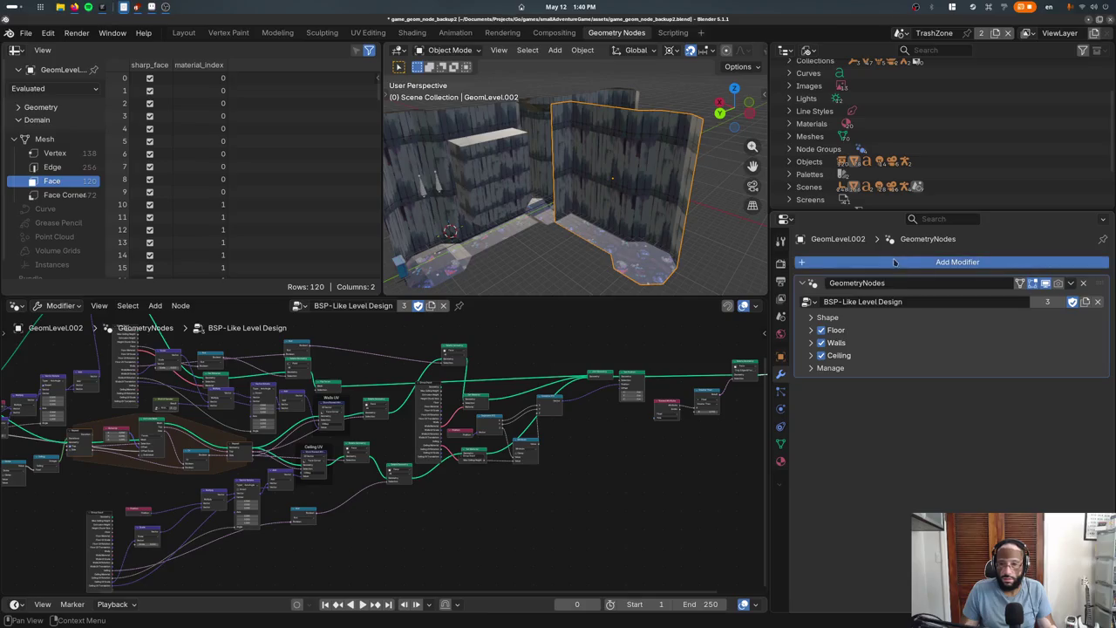
Add a Boolean modifier to the level with its operand type set to Collection
{"action": "left_click", "coordinate": [898, 261]}
{"action": "key", "text": "Return"}
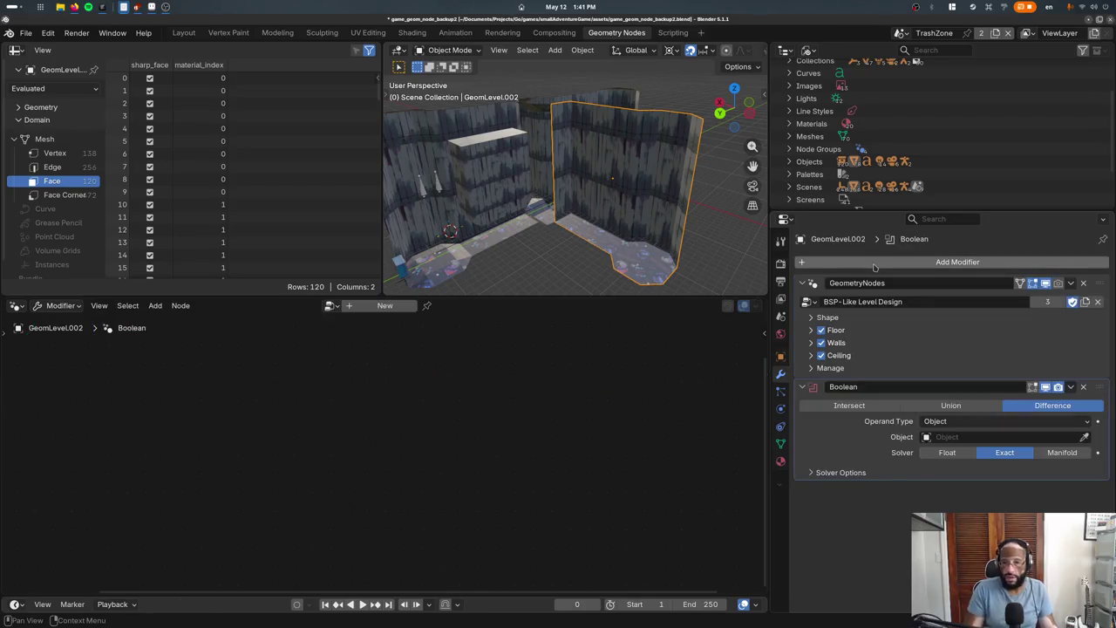
{"action": "left_click", "coordinate": [965, 426]}
{"action": "left_click", "coordinate": [959, 449]}
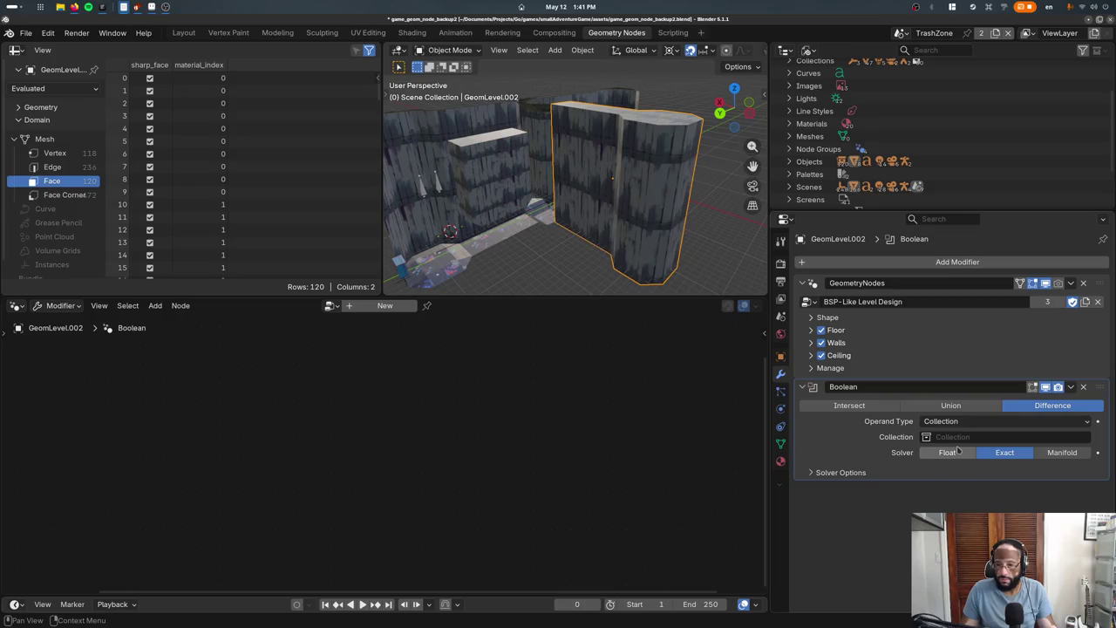
Add a Flip Normals modifier, then undo both the Boolean and Flip Normals additions
{"action": "left_click", "coordinate": [928, 261]}
{"action": "type", "text": "flip"}
{"action": "key", "text": "Return"}
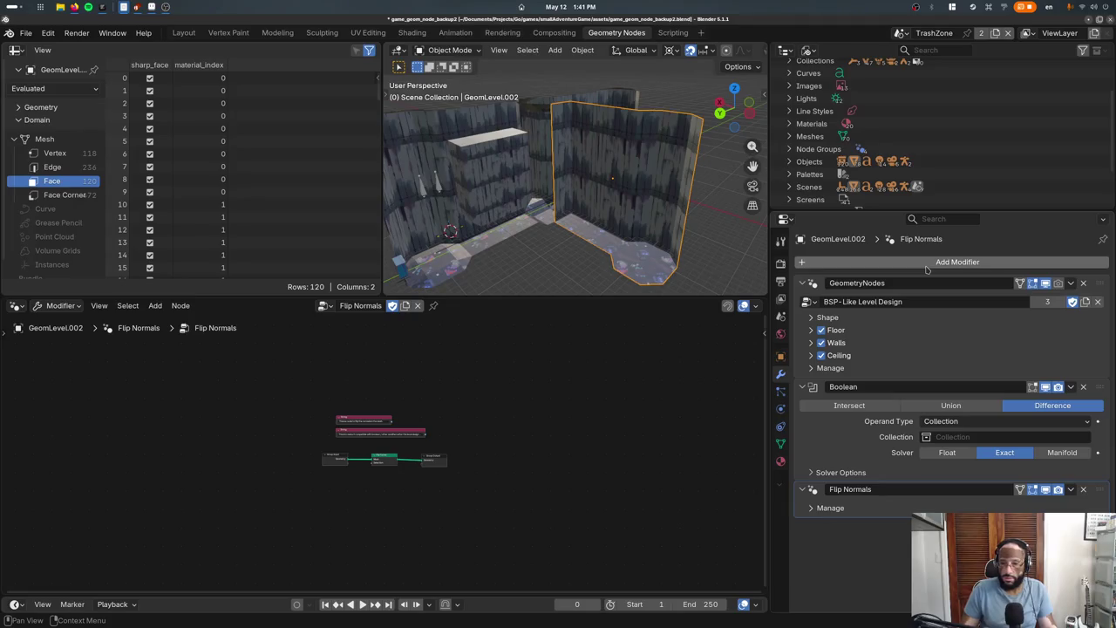
{"action": "left_click", "coordinate": [970, 438]}
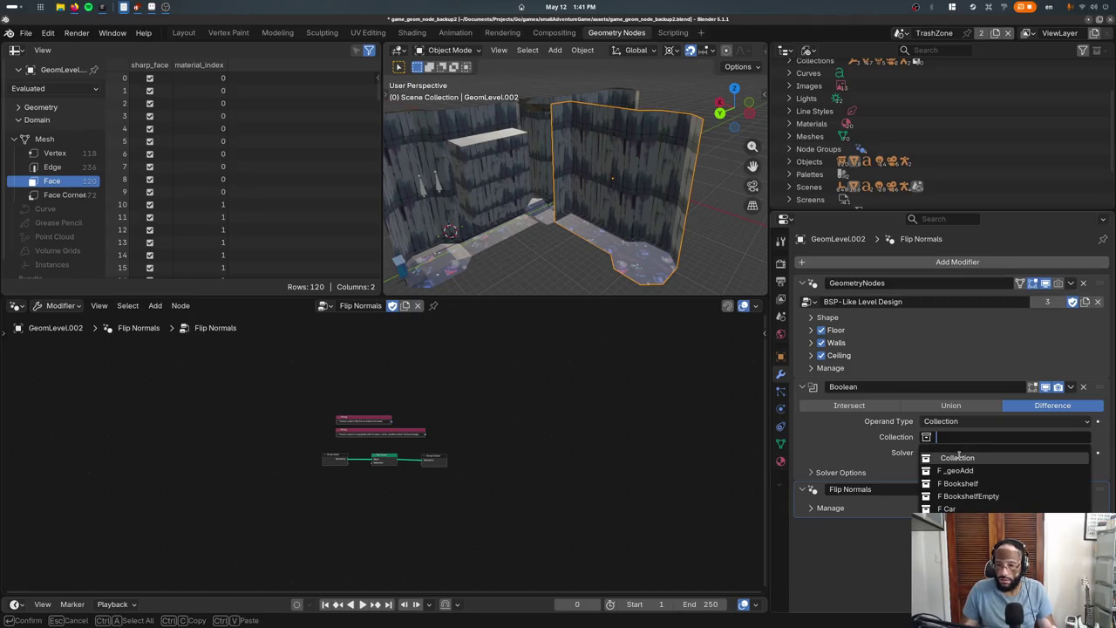
{"action": "key", "text": "Escape"}
{"action": "key", "text": "ctrl+z"}
{"action": "key", "text": "ctrl+z"}
{"action": "key", "text": "ctrl+z"}
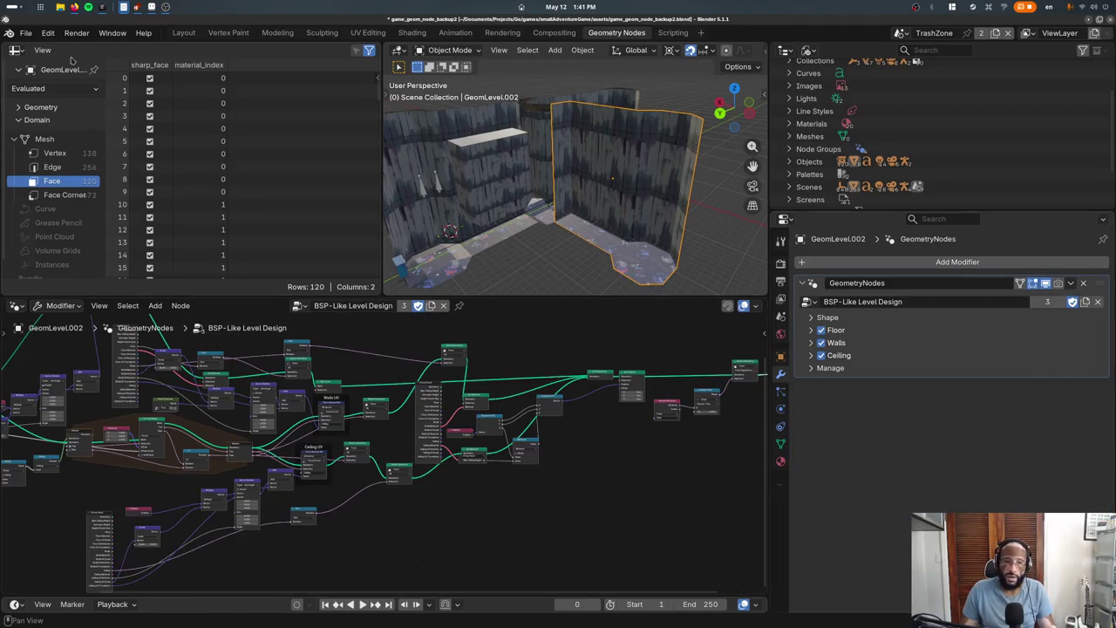
{"action": "left_click", "coordinate": [23, 33]}
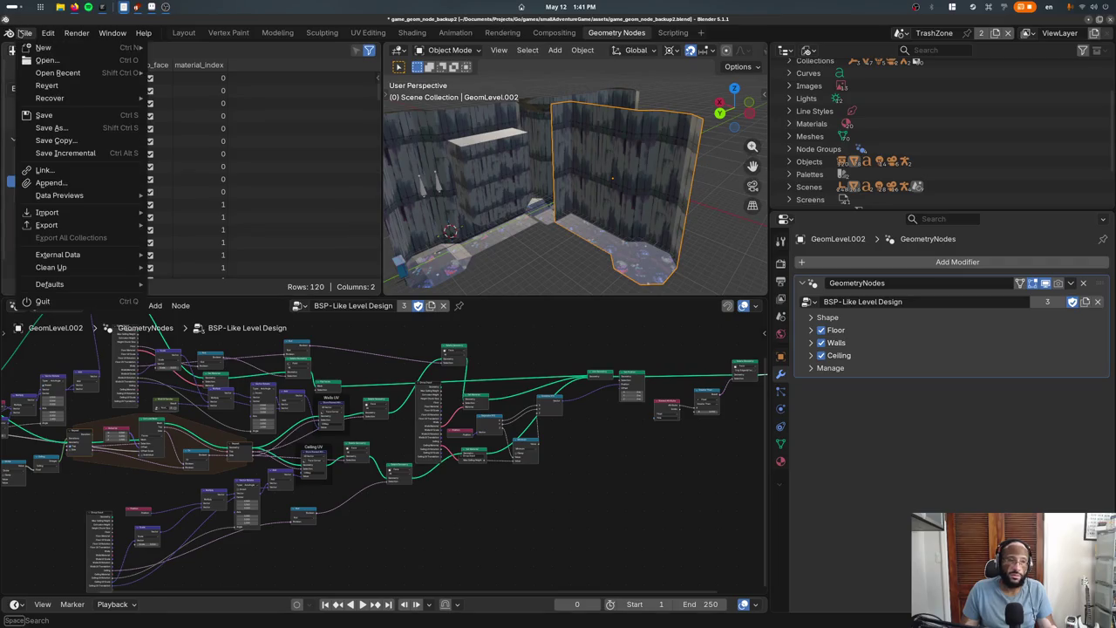
Save game_geom_node_backup2.blend and load game.blend from the recent files list
{"action": "left_click", "coordinate": [50, 116]}
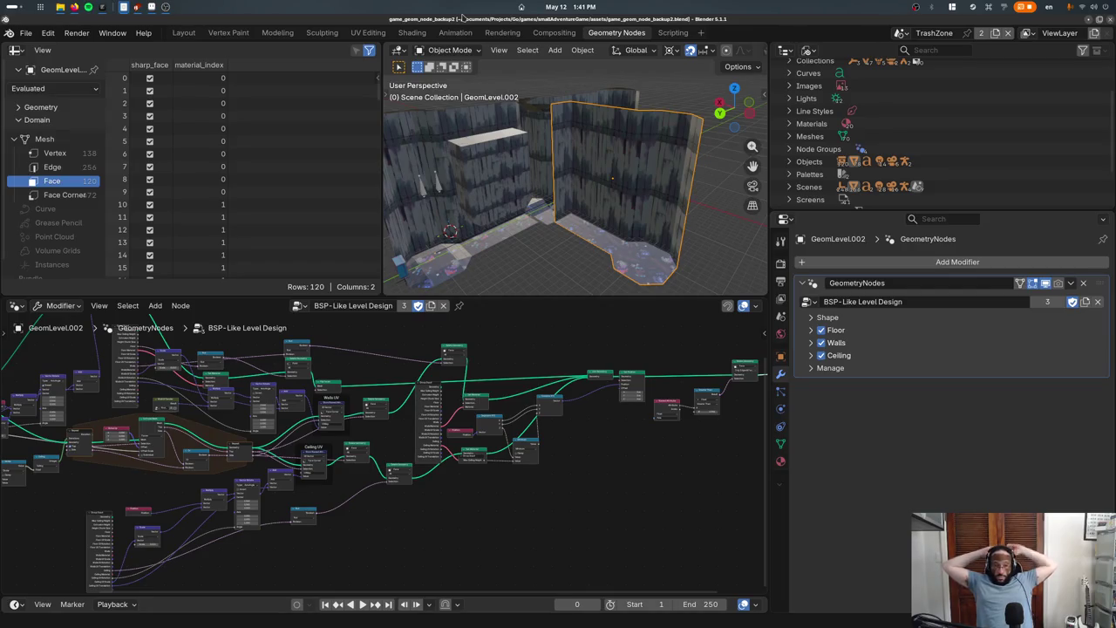
{"action": "left_click", "coordinate": [26, 32]}
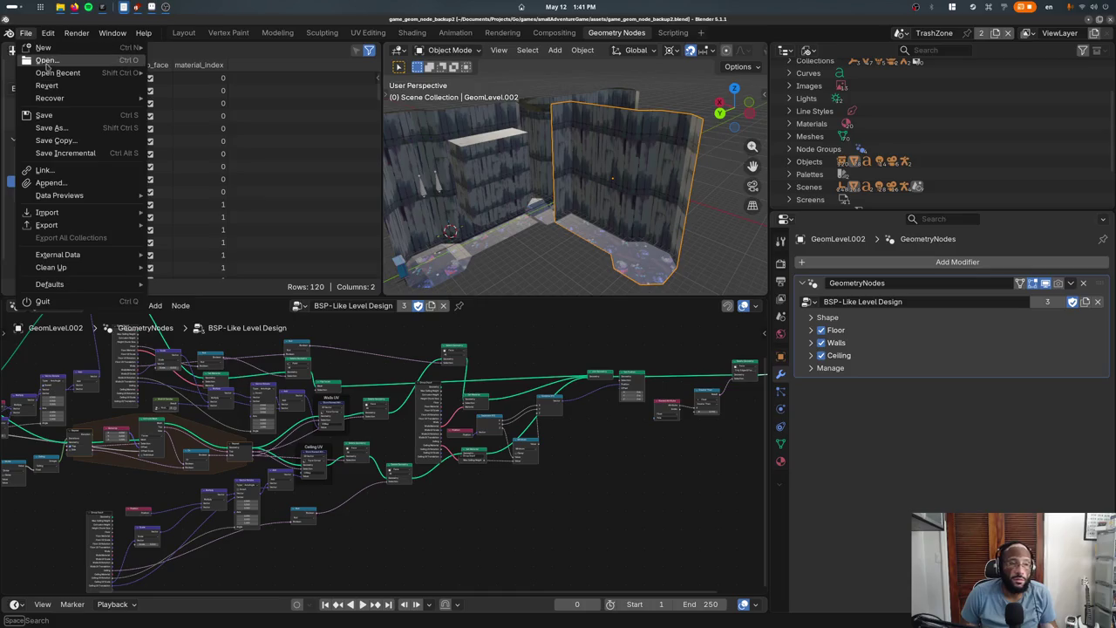
{"action": "mouse_move", "coordinate": [57, 72]}
{"action": "left_click", "coordinate": [187, 108]}
{"action": "mouse_move", "coordinate": [343, 292]}
{"action": "middle_mouse_down"}
{"action": "mouse_move", "coordinate": [402, 354]}
{"action": "mouse_move", "coordinate": [404, 234]}
{"action": "middle_mouse_up"}
Move Chainblock.002 to a new spot in top view and save game.blend
{"action": "left_click", "coordinate": [402, 354]}
{"action": "scroll", "coordinate": [414, 348], "scroll_direction": "down", "scroll_amount": 3}
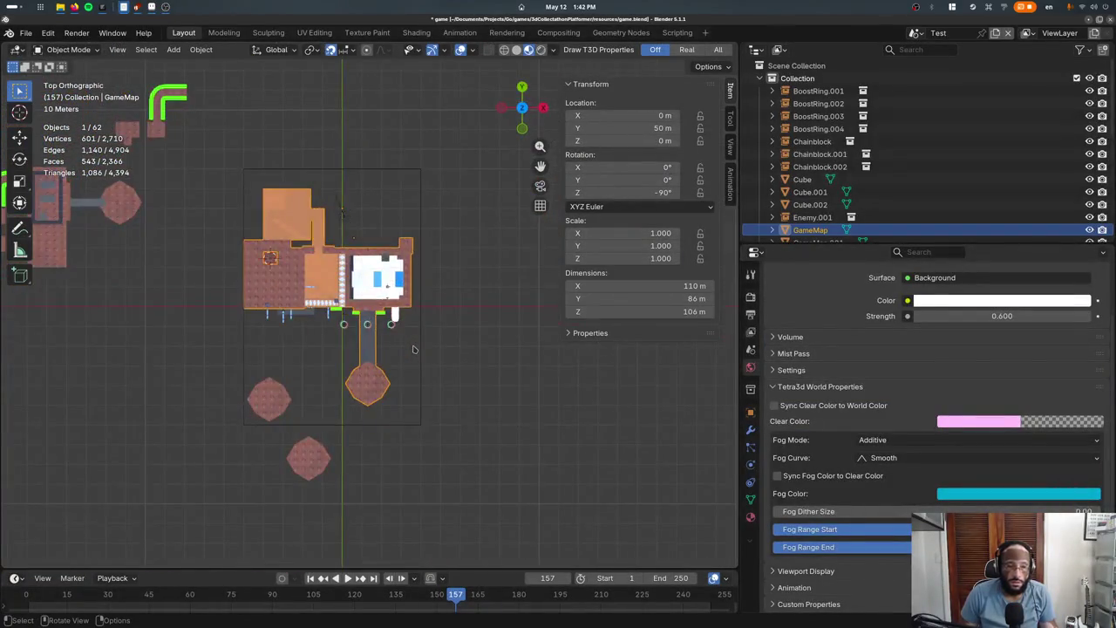
{"action": "scroll", "coordinate": [403, 234], "scroll_direction": "up", "scroll_amount": 3}
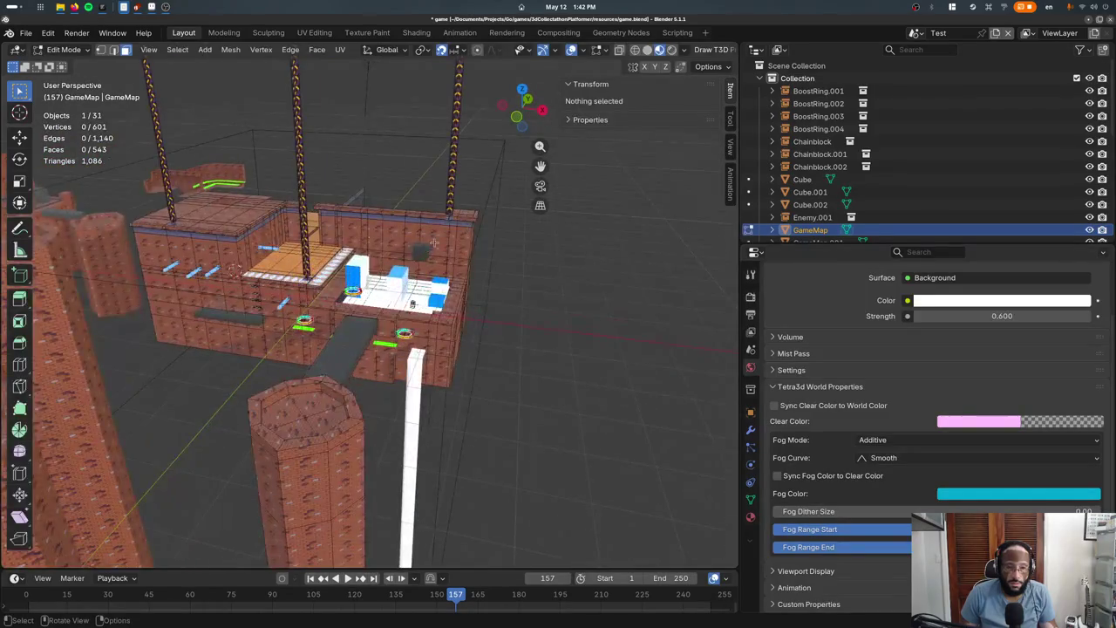
{"action": "left_click", "coordinate": [404, 233]}
{"action": "key", "text": "KP_7"}
{"action": "key", "text": "g"}
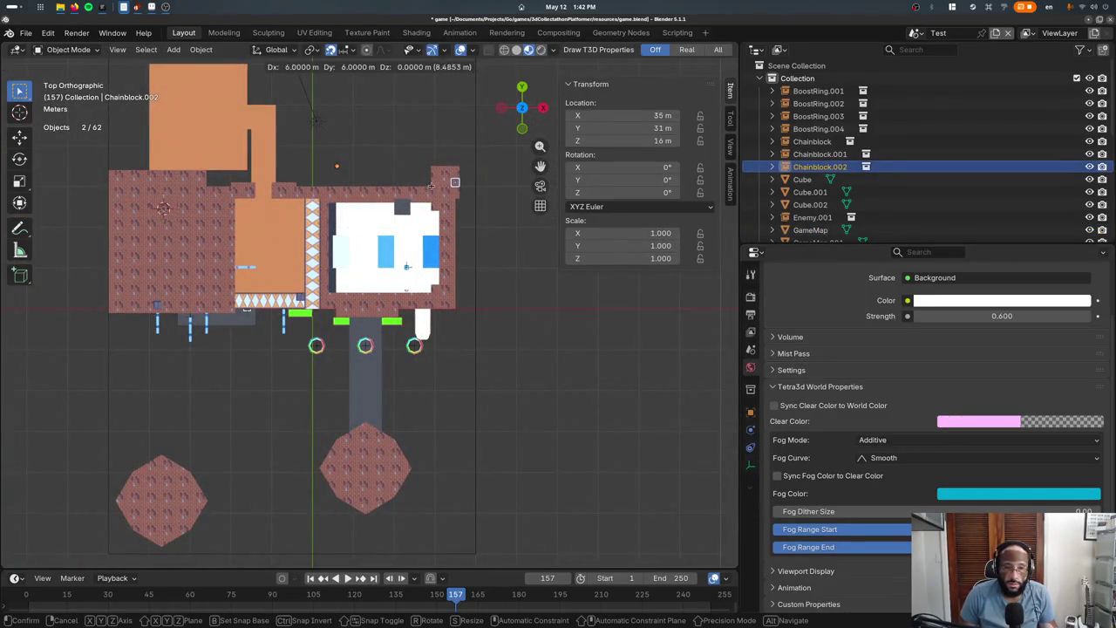
{"action": "left_click", "coordinate": [416, 185]}
{"action": "mouse_move", "coordinate": [417, 185]}
{"action": "middle_mouse_down"}
{"action": "mouse_move", "coordinate": [402, 234]}
{"action": "mouse_move", "coordinate": [359, 266]}
{"action": "middle_mouse_up"}
{"action": "key", "text": "ctrl+s"}
Select GameMap, the chain poles, Chainblocks, wall pieces, ladder rungs and boost rings together
{"action": "middle_click_drag", "start_coordinate": [70, 15], "coordinate": [123, 236]}
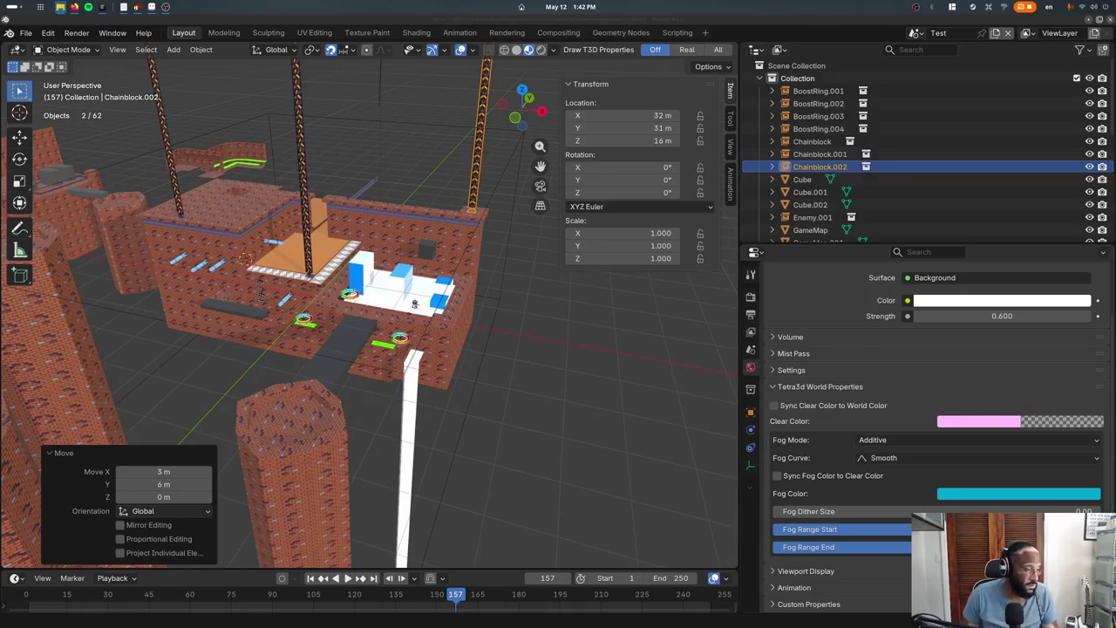
{"action": "left_click", "coordinate": [334, 231]}
{"action": "middle_click_drag", "start_coordinate": [334, 230], "coordinate": [343, 326]}
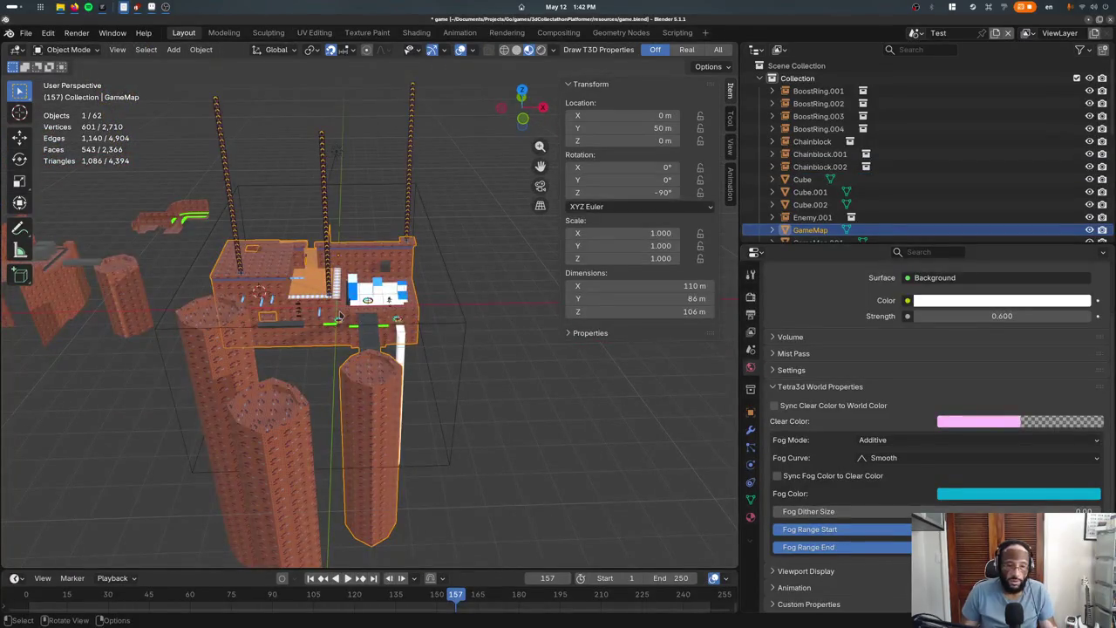
{"action": "left_click", "coordinate": [224, 162], "text": "shift"}
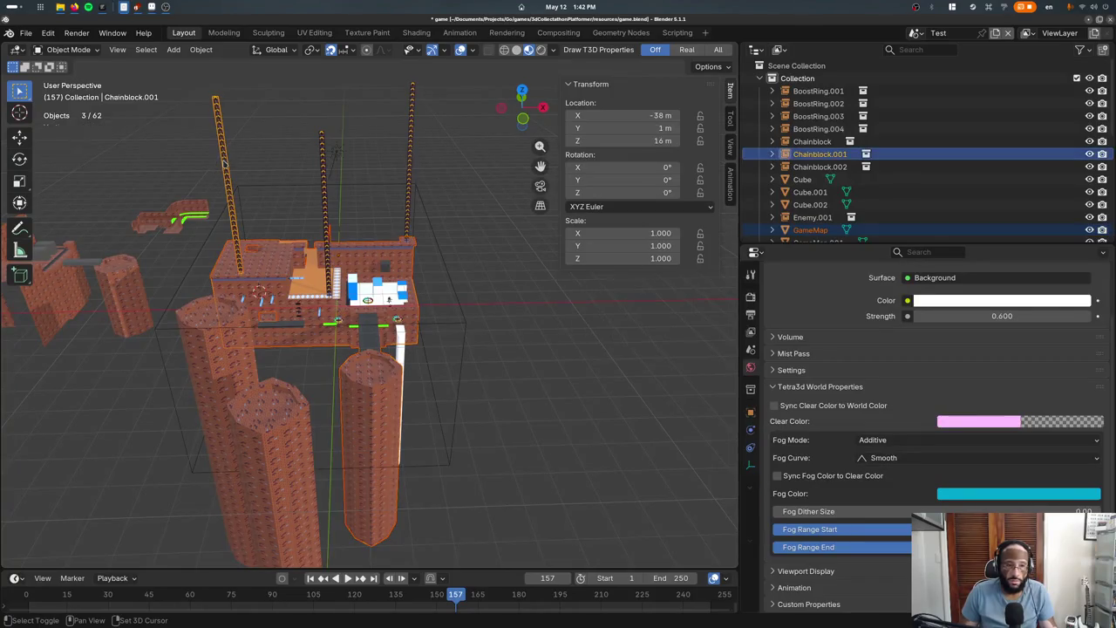
{"action": "left_click", "coordinate": [327, 211], "text": "shift"}
{"action": "left_click", "coordinate": [334, 152], "text": "shift"}
{"action": "scroll", "coordinate": [334, 150], "scroll_direction": "up", "scroll_amount": 5}
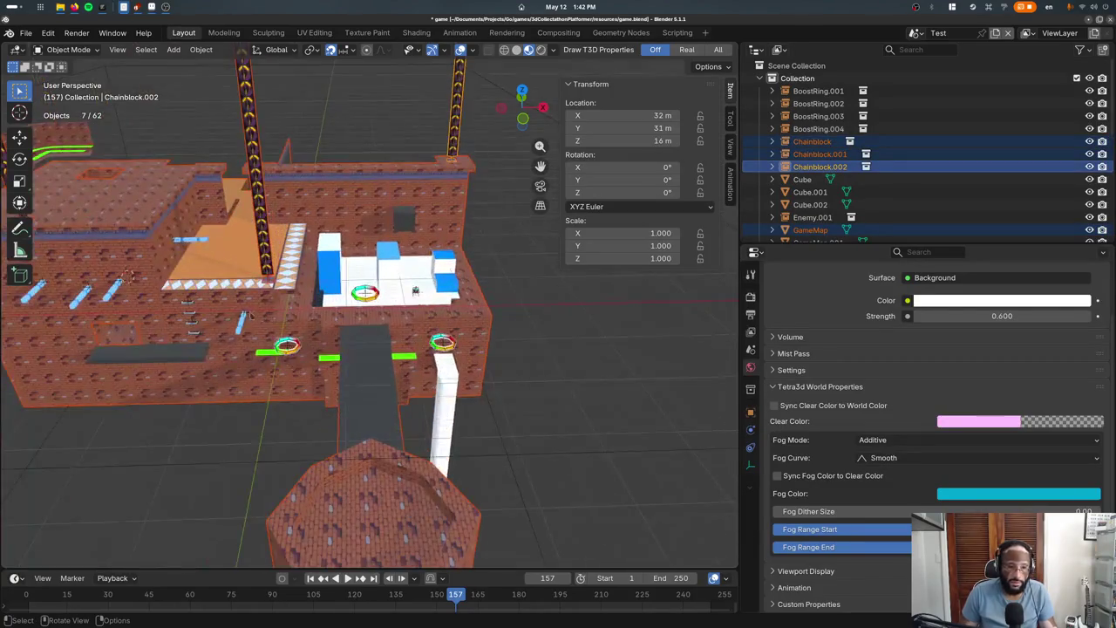
{"action": "left_click", "coordinate": [109, 309], "text": "shift"}
{"action": "left_click", "coordinate": [103, 318], "text": "shift"}
{"action": "left_click_drag", "start_coordinate": [155, 306], "coordinate": [261, 367], "text": "shift"}
{"action": "left_click_drag", "start_coordinate": [304, 298], "coordinate": [425, 366], "text": "shift"}
{"action": "mouse_move", "coordinate": [462, 410]}
{"action": "middle_mouse_down"}
{"action": "mouse_move", "coordinate": [445, 387]}
{"action": "mouse_move", "coordinate": [468, 374]}
{"action": "middle_mouse_up"}
{"action": "key", "text": "KP_7"}
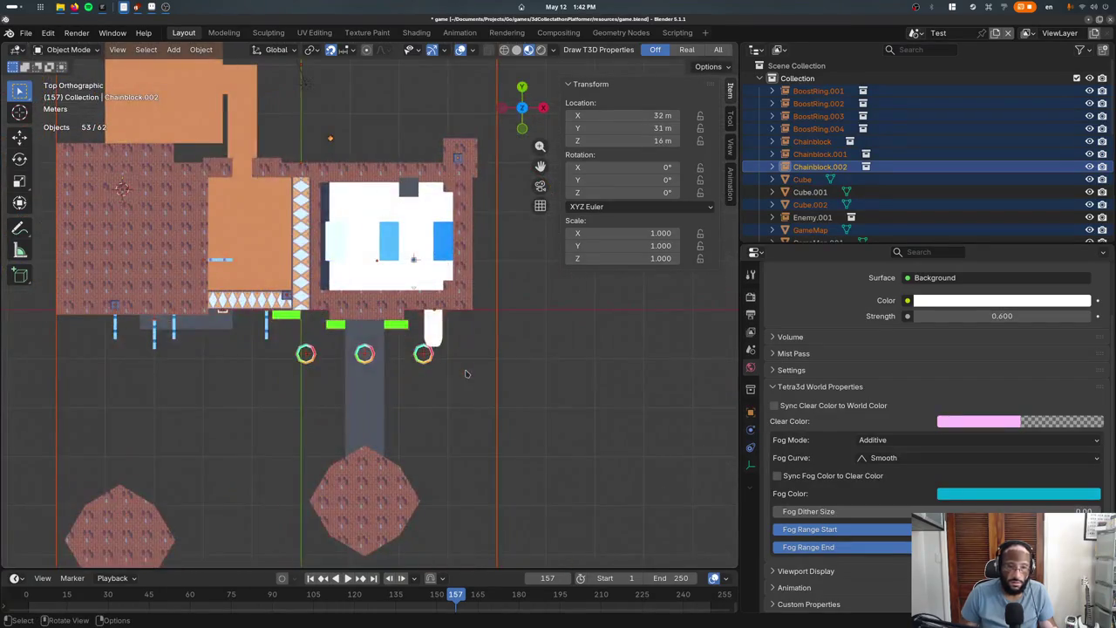
Add the pink circle to the selection and move the whole level far to the upper left
{"action": "scroll", "coordinate": [458, 301], "scroll_direction": "down", "scroll_amount": 3}
{"action": "scroll", "coordinate": [458, 301], "scroll_direction": "down", "scroll_amount": 1}
{"action": "key", "text": "g"}
{"action": "key", "text": "Escape"}
{"action": "left_click", "coordinate": [340, 375], "text": "shift"}
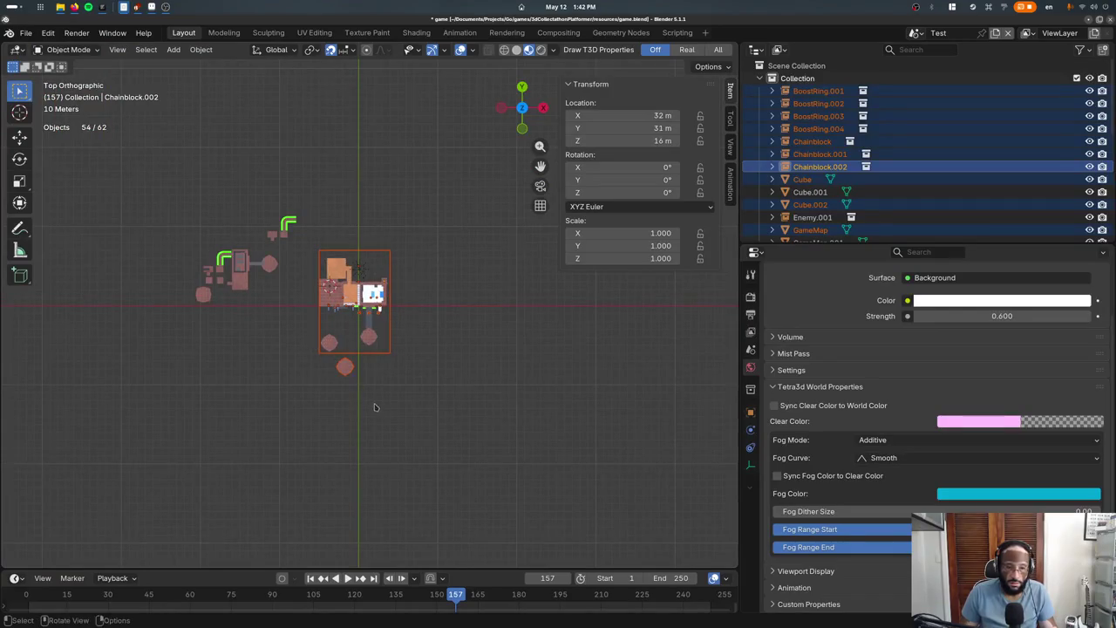
{"action": "key", "text": "g"}
{"action": "key", "text": "x"}
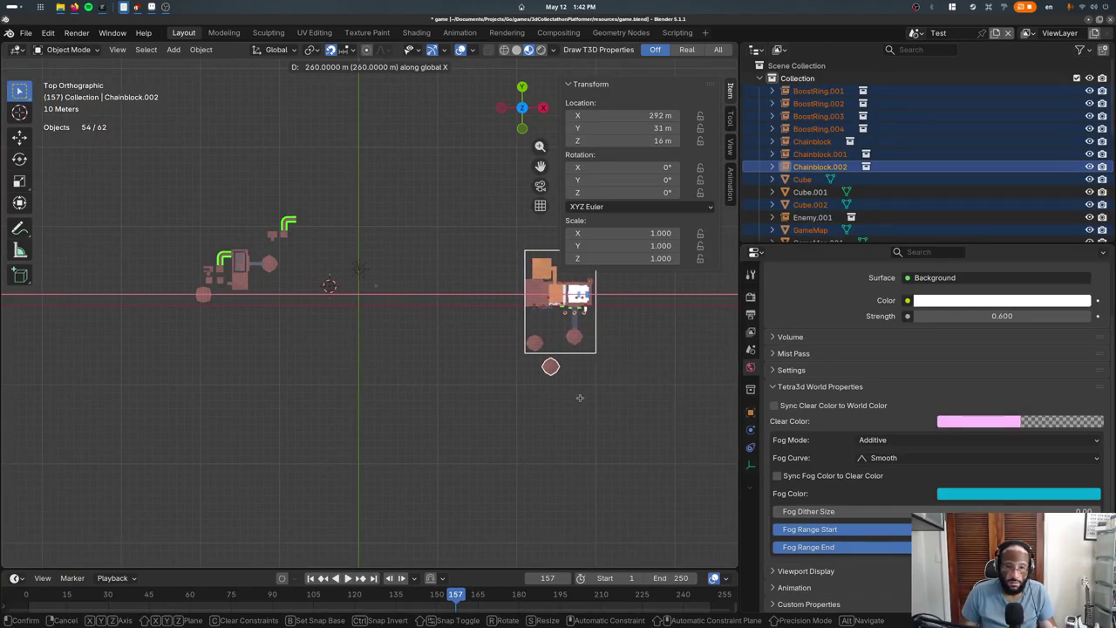
{"action": "key", "text": "x"}
{"action": "key", "text": "x"}
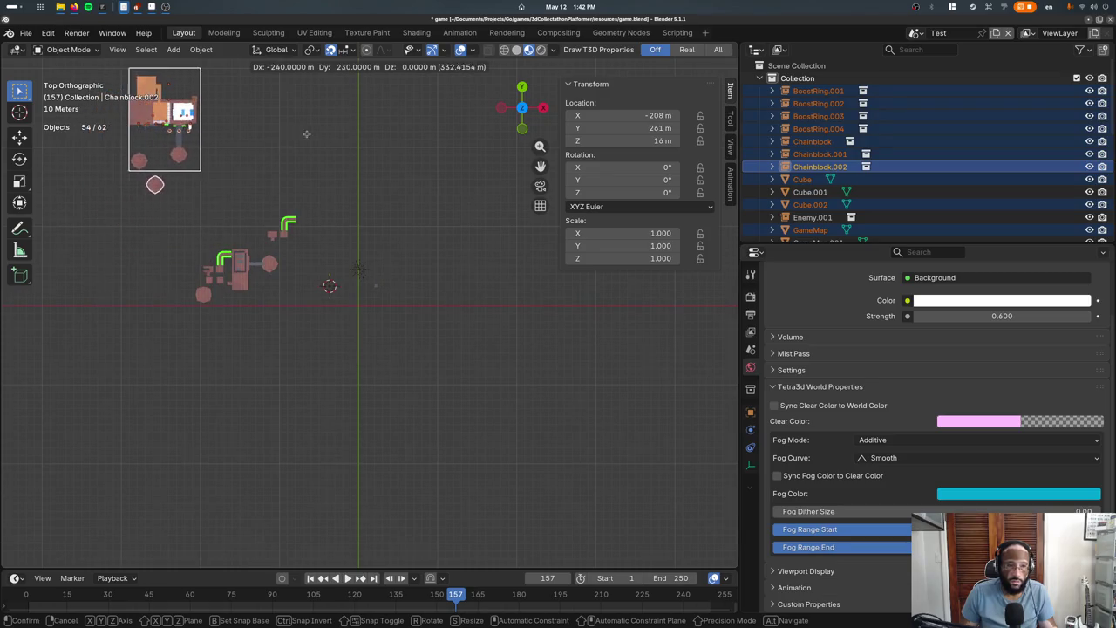
{"action": "left_click", "coordinate": [212, 207]}
{"action": "middle_click_drag", "start_coordinate": [212, 208], "coordinate": [259, 243], "text": "shift"}
Place the LightVolume box near the origin and shift its mesh 20 m along Y
{"action": "left_click", "coordinate": [259, 242]}
{"action": "left_click", "coordinate": [247, 195]}
{"action": "key", "text": "g"}
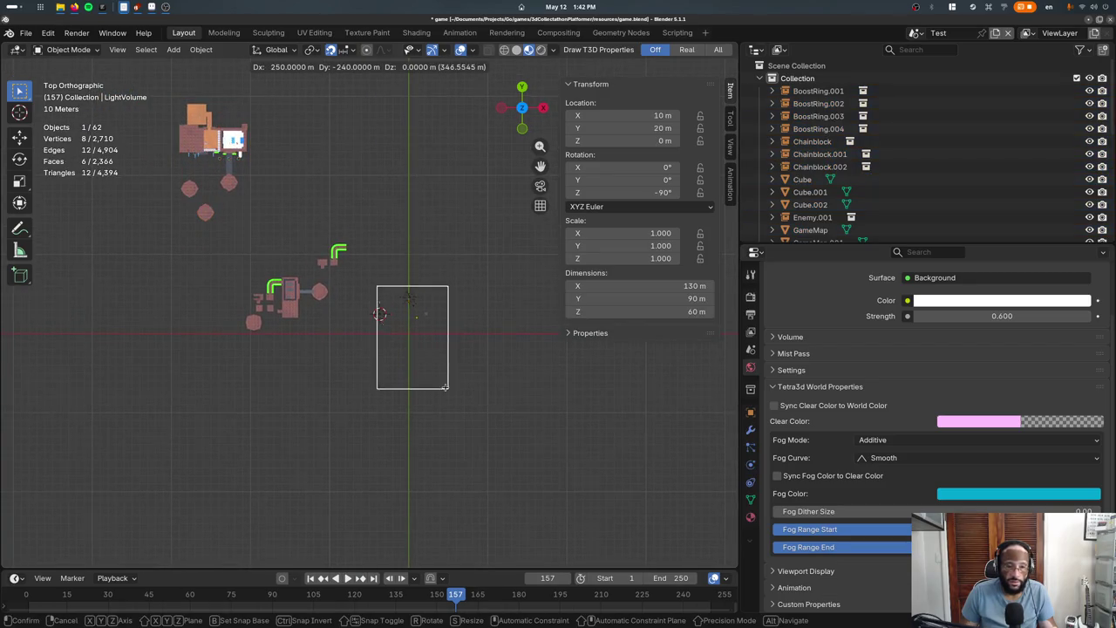
{"action": "left_click", "coordinate": [438, 402]}
{"action": "key", "text": "Tab"}
{"action": "key", "text": "a"}
{"action": "key", "text": "g"}
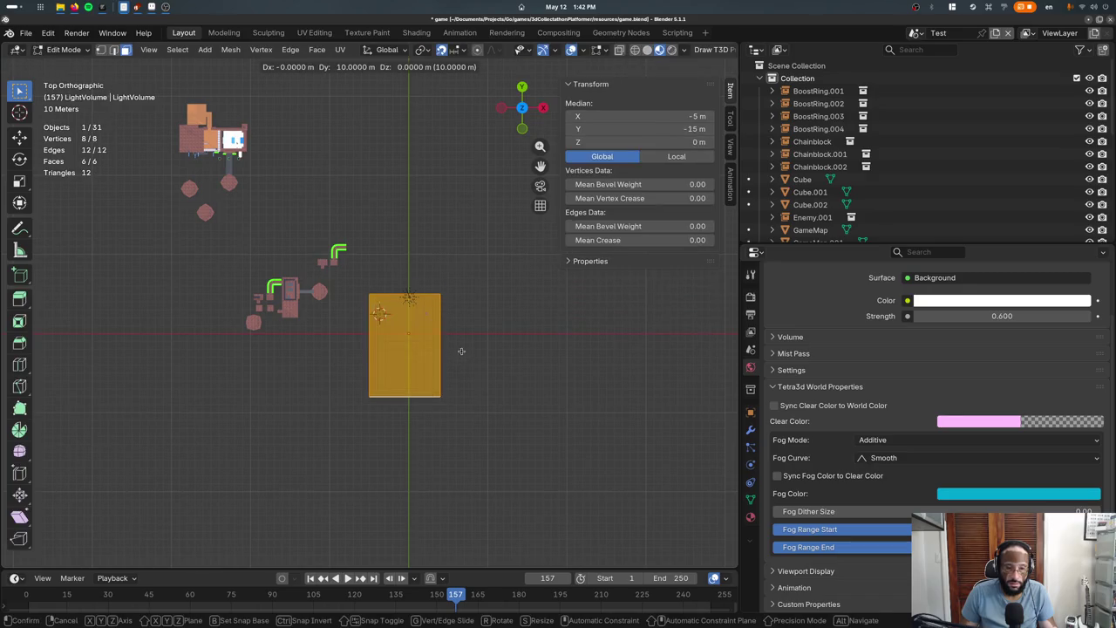
{"action": "key", "text": "y"}
{"action": "key", "text": "2"}
{"action": "key", "text": "0"}
{"action": "key", "text": "Return"}
In wireframe, push the box's left face outward and move its bottom edge down
{"action": "left_click", "coordinate": [363, 287]}
{"action": "key", "text": "g"}
{"action": "key", "text": "Escape"}
{"action": "key", "text": "shift+z"}
{"action": "mouse_move", "coordinate": [344, 301]}
{"action": "left_mouse_down"}
{"action": "mouse_move", "coordinate": [385, 370]}
{"action": "mouse_move", "coordinate": [458, 393]}
{"action": "left_mouse_up"}
{"action": "key", "text": "g"}
{"action": "left_click", "coordinate": [382, 362]}
{"action": "key", "text": "g"}
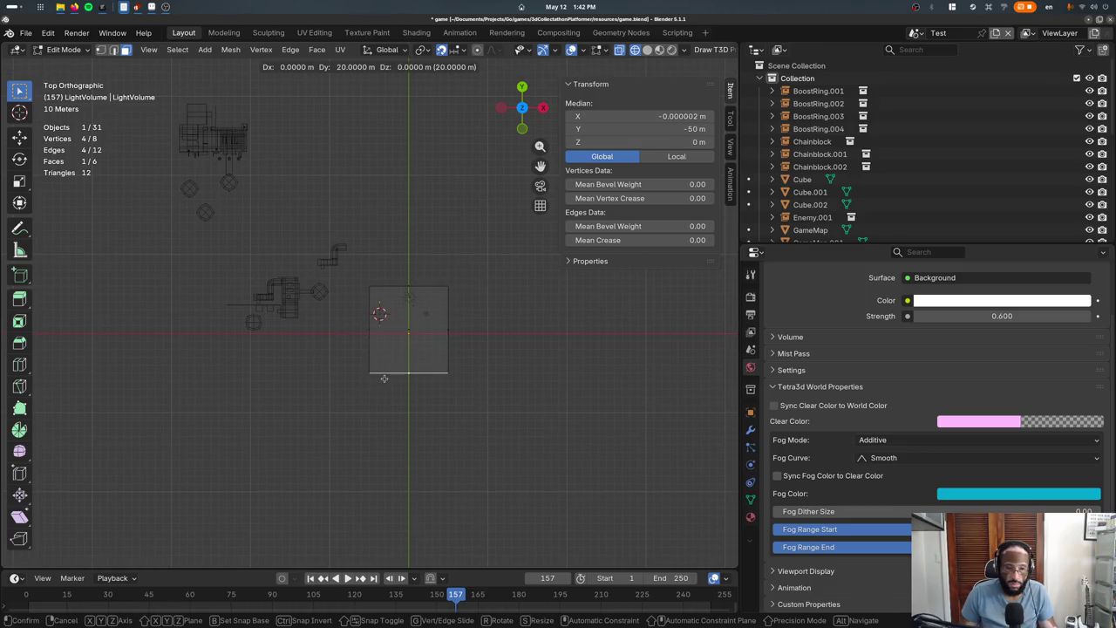
{"action": "left_click", "coordinate": [383, 376]}
Move the box's top edge to finish sizing it, then leave Edit Mode
{"action": "key", "text": "a"}
{"action": "scroll", "coordinate": [441, 349], "scroll_direction": "up", "scroll_amount": 2}
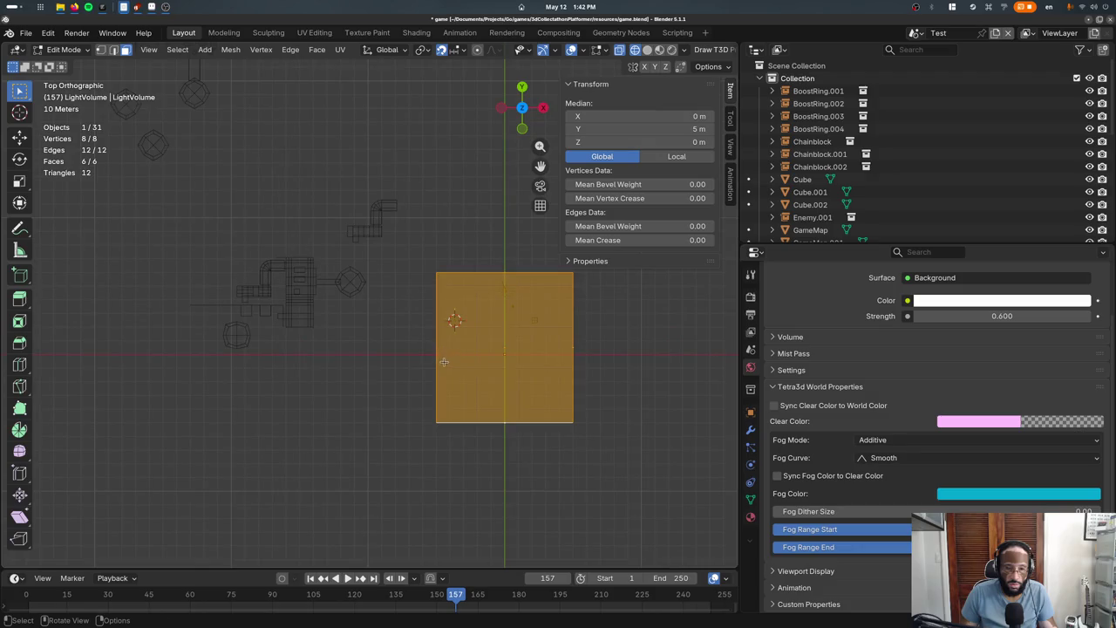
{"action": "middle_click_drag", "start_coordinate": [444, 361], "coordinate": [349, 355], "text": "shift"}
{"action": "scroll", "coordinate": [366, 331], "scroll_direction": "up", "scroll_amount": 1}
{"action": "left_click", "coordinate": [389, 252]}
{"action": "left_click", "coordinate": [393, 270]}
{"action": "key", "text": "g"}
{"action": "left_click", "coordinate": [391, 288]}
{"action": "key", "text": "Tab"}
Switch the viewport to Material Preview and select the Enemy.001 object
{"action": "middle_click_drag", "start_coordinate": [498, 367], "coordinate": [432, 335]}
{"action": "key", "text": "z"}
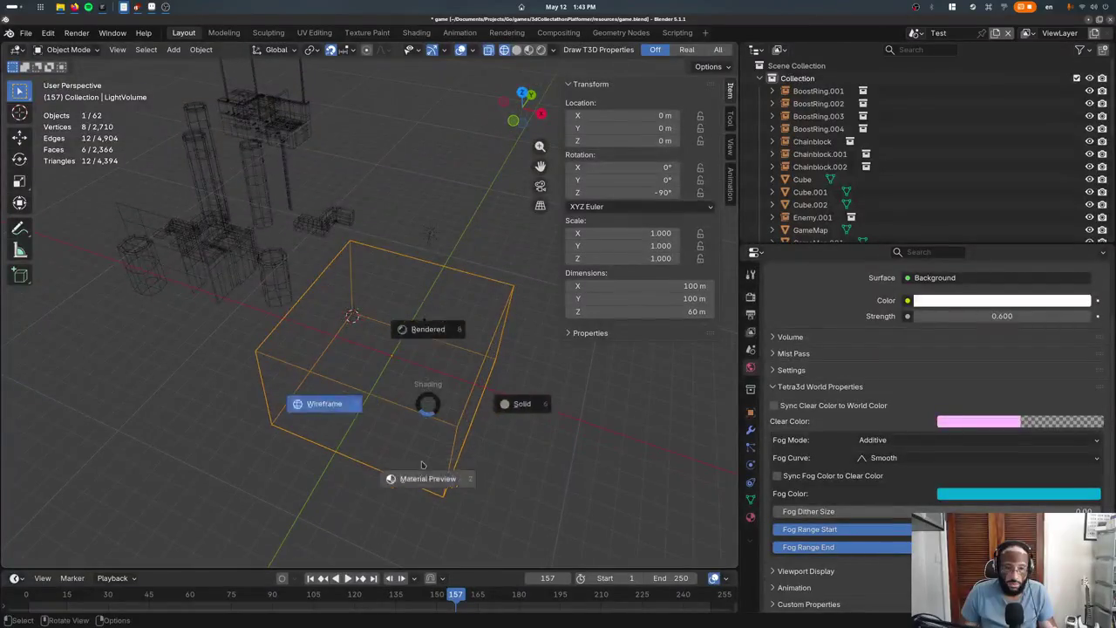
{"action": "left_click", "coordinate": [436, 474]}
{"action": "mouse_move", "coordinate": [436, 473]}
{"action": "middle_mouse_down"}
{"action": "mouse_move", "coordinate": [409, 416]}
{"action": "mouse_move", "coordinate": [474, 332]}
{"action": "mouse_move", "coordinate": [492, 333]}
{"action": "middle_mouse_up"}
{"action": "left_click", "coordinate": [473, 332]}
{"action": "scroll", "coordinate": [467, 339], "scroll_direction": "up", "scroll_amount": 1}
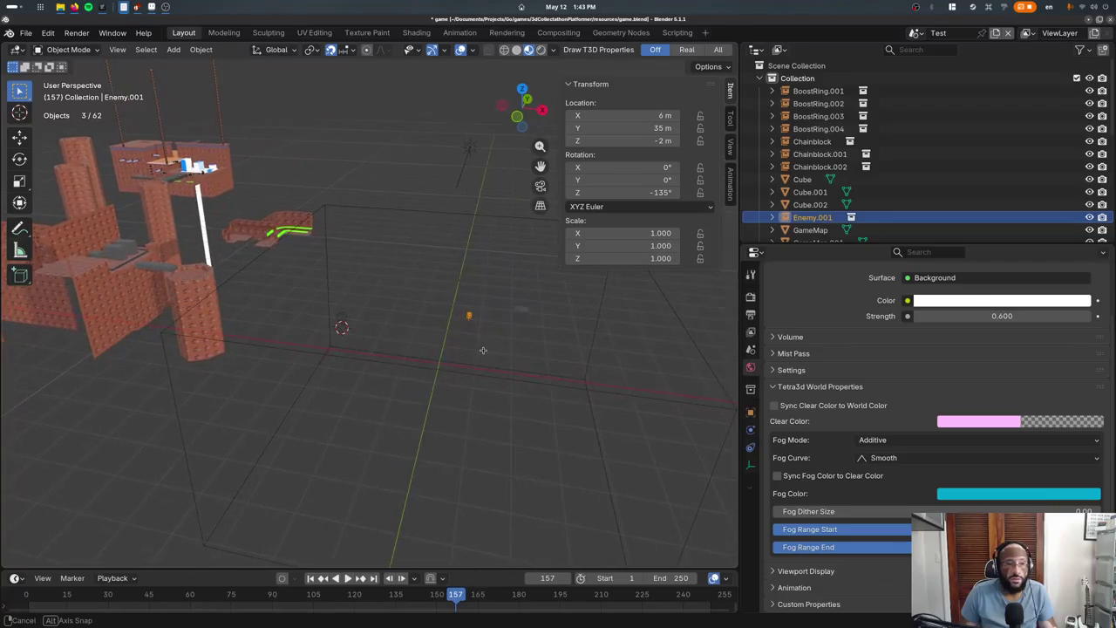
Delete Enemy.001, then delete MovingPlatform and undo that deletion
{"action": "key", "text": "Delete"}
{"action": "left_click", "coordinate": [522, 319]}
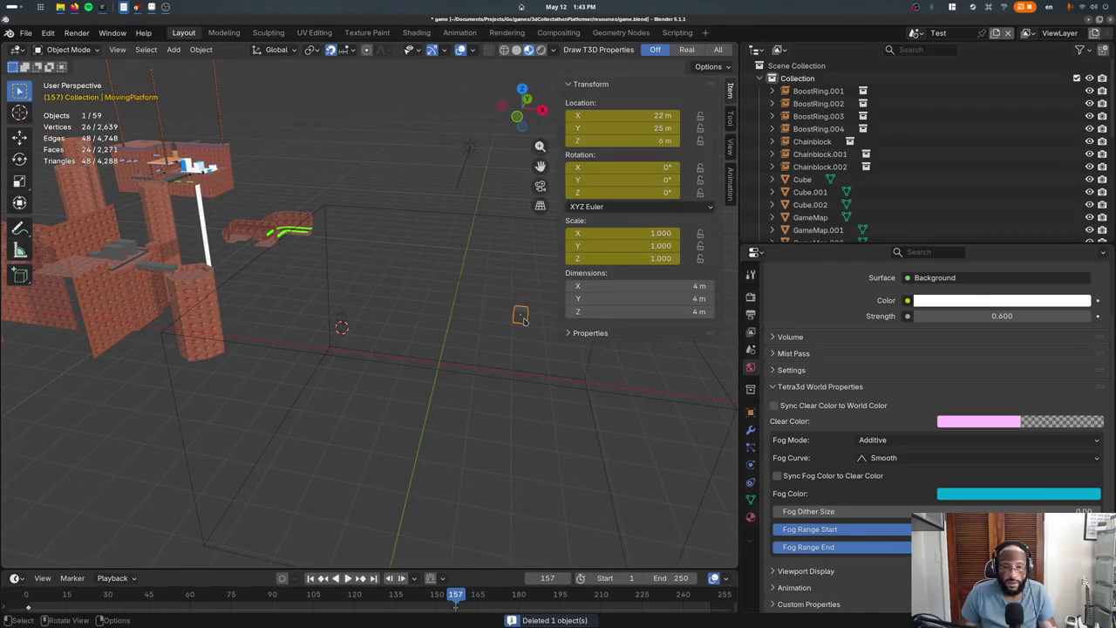
{"action": "key", "text": "x"}
{"action": "left_click", "coordinate": [457, 328]}
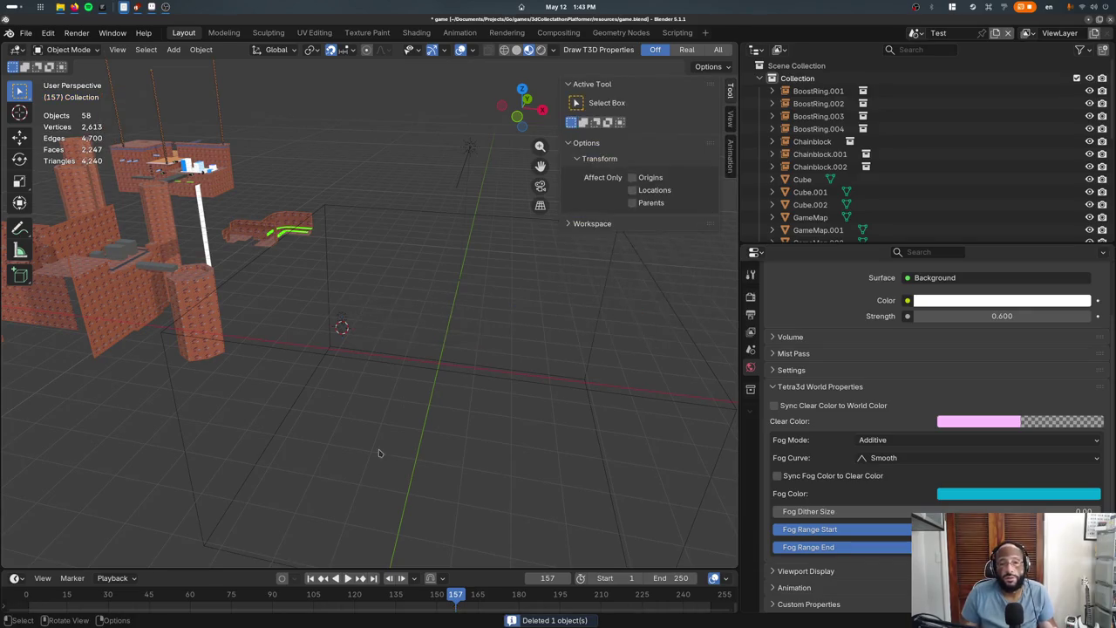
{"action": "key", "text": "ctrl+z"}
Unlink MovingPlatform's animation action in the Animation workspace, then delete the platform
{"action": "left_click", "coordinate": [459, 33]}
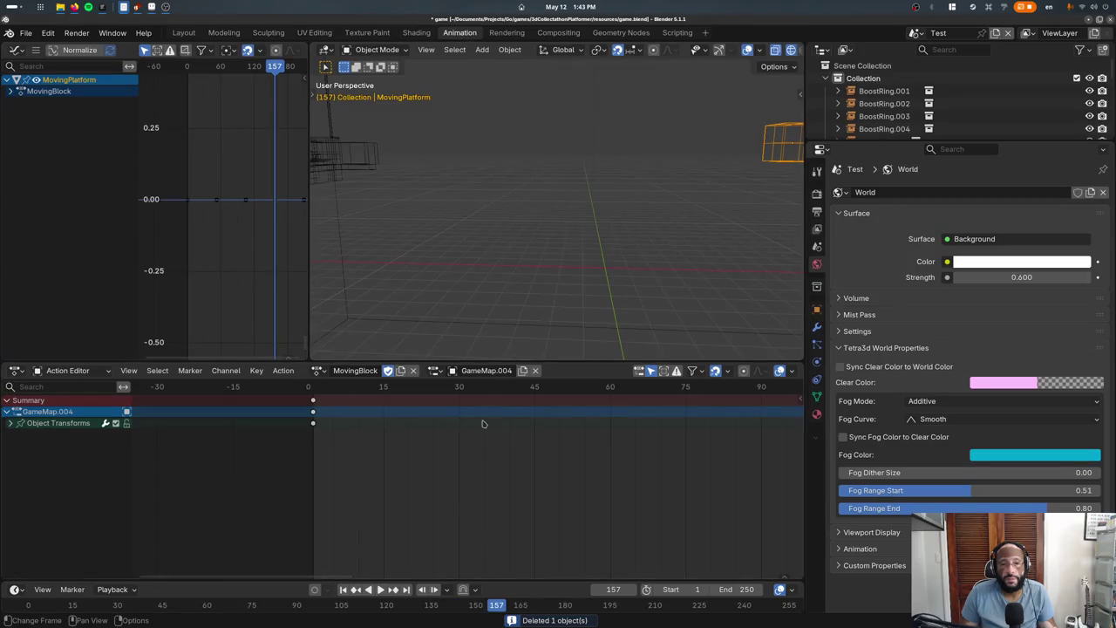
{"action": "left_click", "coordinate": [414, 371]}
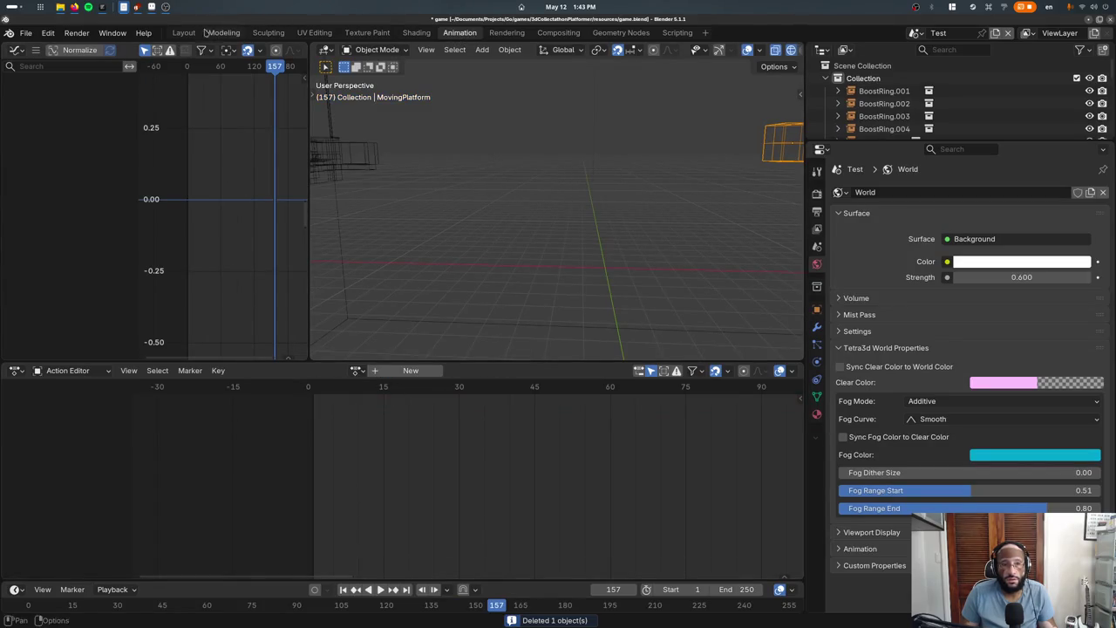
{"action": "left_click", "coordinate": [183, 32]}
{"action": "key", "text": "x"}
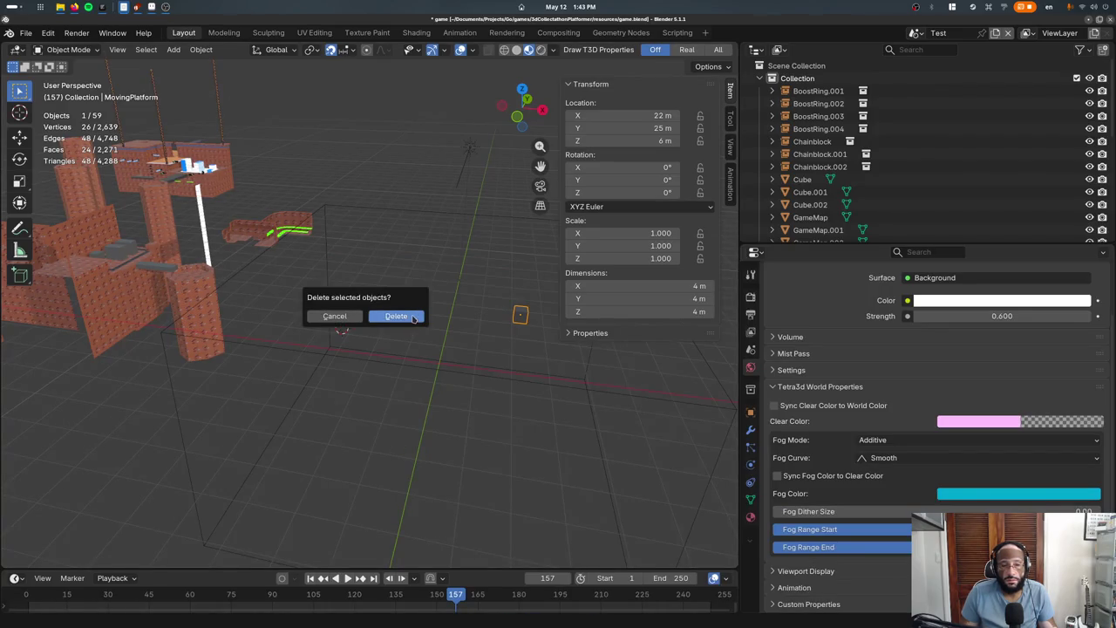
{"action": "key", "text": "Return"}
{"action": "middle_click_drag", "start_coordinate": [402, 388], "coordinate": [475, 168]}
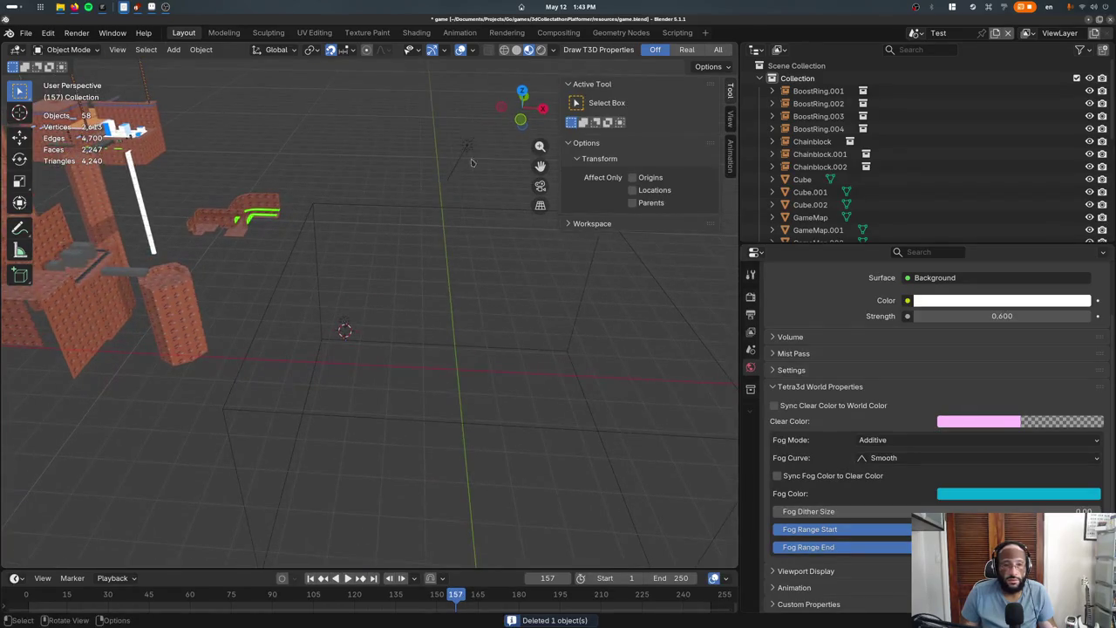
{"action": "left_click", "coordinate": [475, 167]}
Save game.blend with 58 objects remaining
{"action": "scroll", "coordinate": [450, 241], "scroll_direction": "down", "scroll_amount": 2}
{"action": "key", "text": "ctrl+s"}
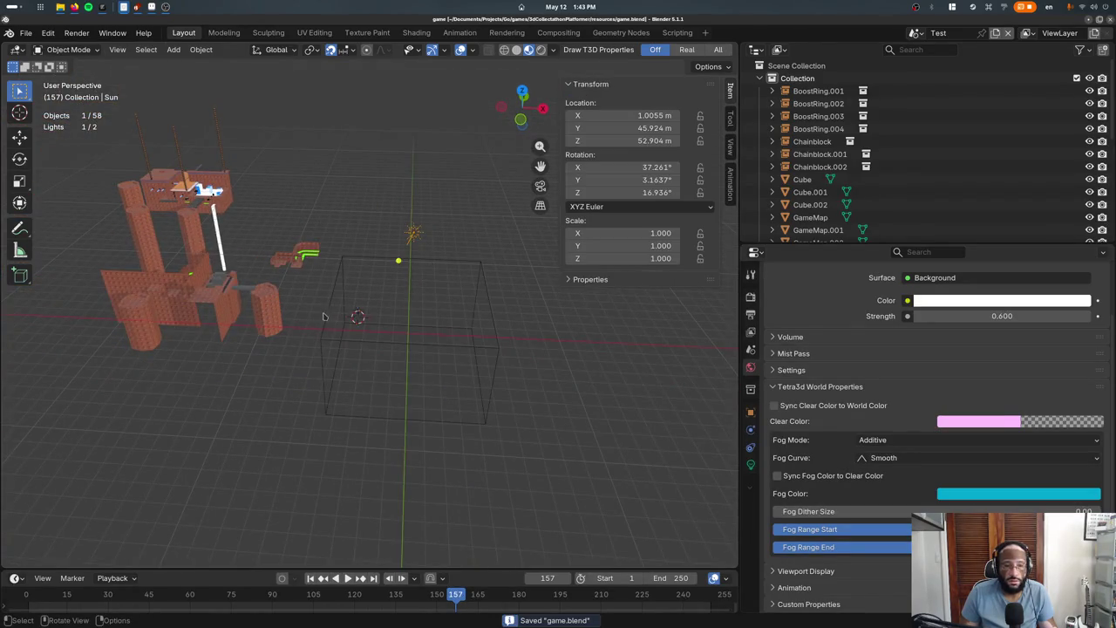
{"action": "scroll", "coordinate": [401, 341], "scroll_direction": "up", "scroll_amount": 2}
{"action": "scroll", "coordinate": [427, 347], "scroll_direction": "up", "scroll_amount": 2}
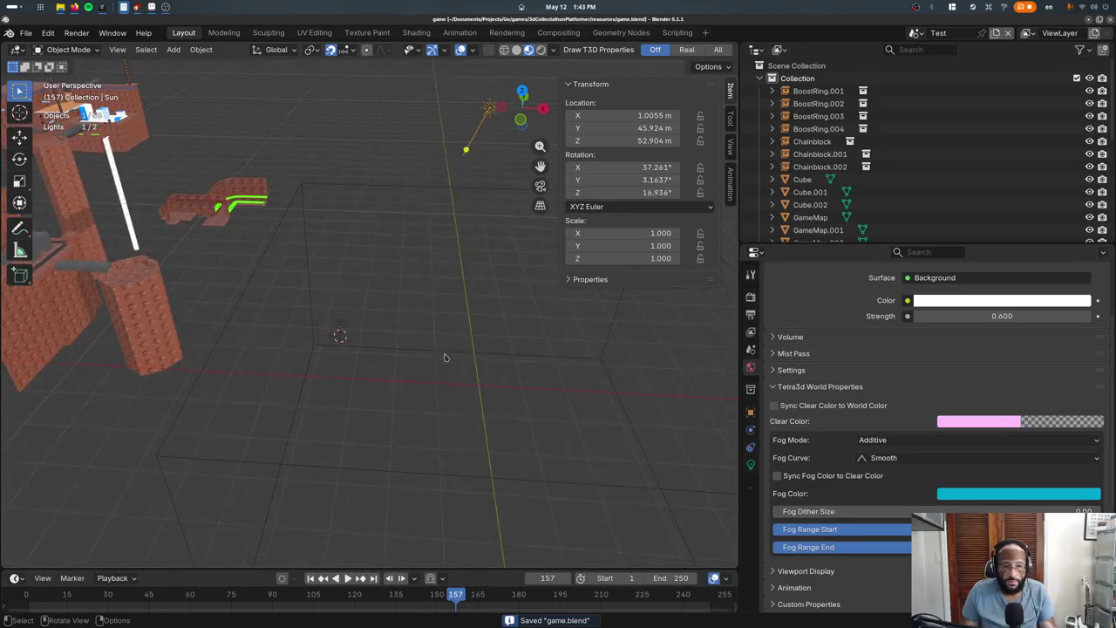
Add a new cube with F3 'add cube' and reset it to the world origin
{"action": "key", "text": "F3"}
{"action": "type", "text": "add cube"}
{"action": "key", "text": "Return"}
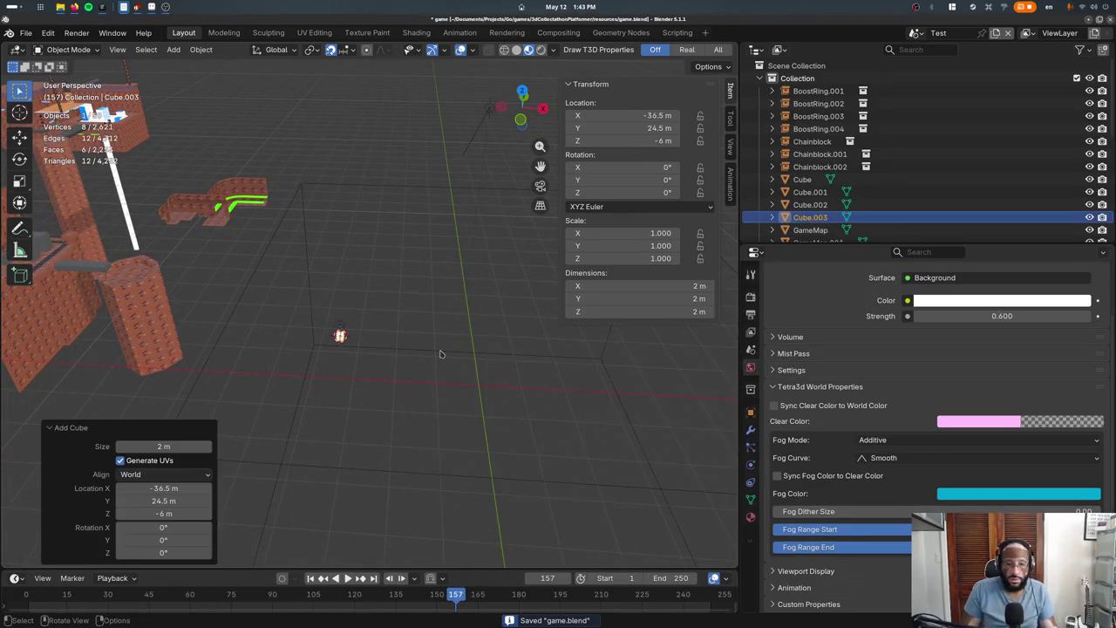
{"action": "key", "text": "Delete"}
{"action": "key", "text": "ctrl+z"}
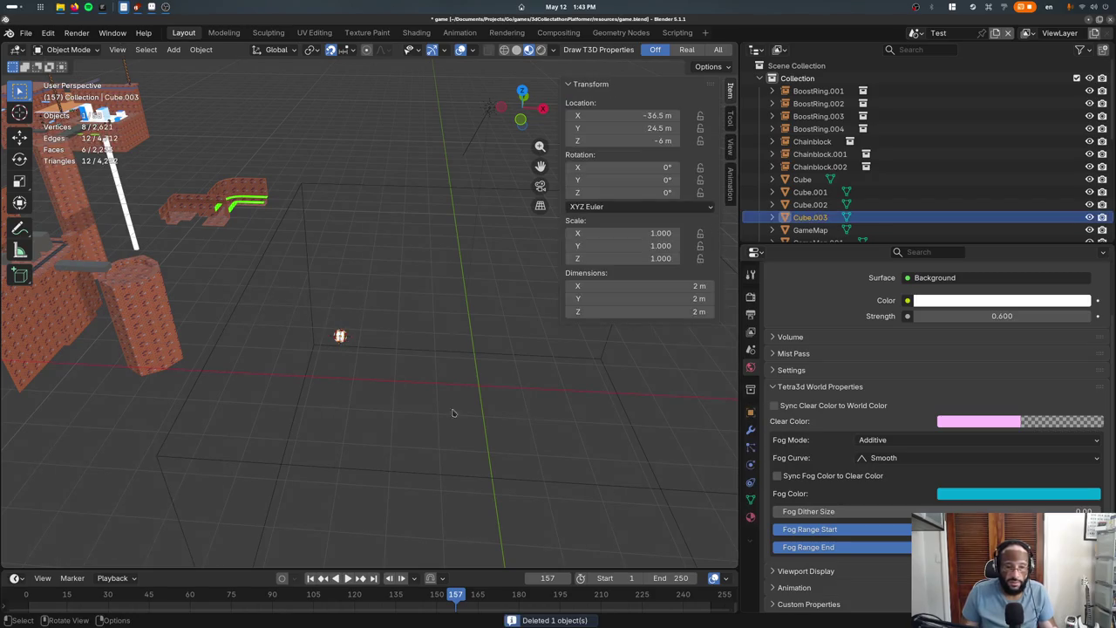
{"action": "key", "text": "BackSpace"}
{"action": "key", "text": "BackSpace"}
{"action": "key", "text": "BackSpace"}
Scale the cube's mesh 4× in X and Y to form an 8 m × 8 m floor
{"action": "key", "text": "Tab"}
{"action": "key", "text": "Tab"}
{"action": "key", "text": "Tab"}
{"action": "type", "text": "sx4"}
{"action": "key", "text": "Return"}
{"action": "type", "text": "sy4"}
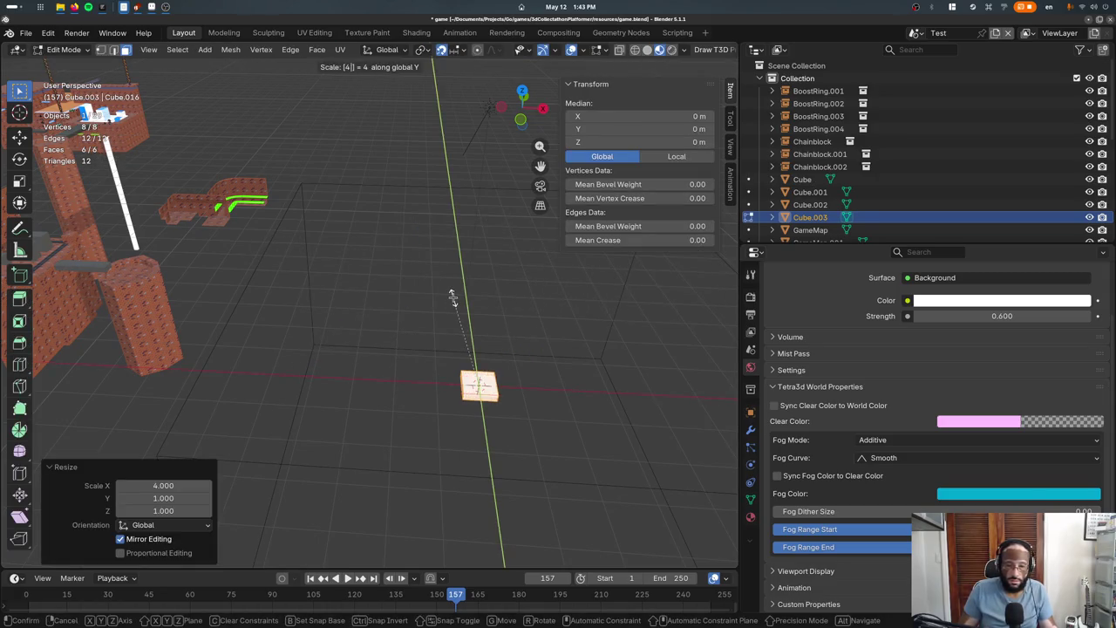
{"action": "key", "text": "Return"}
{"action": "key", "text": "Tab"}
Select Player.001 and frame it in a top-down view
{"action": "scroll", "coordinate": [291, 285], "scroll_direction": "down", "scroll_amount": 6}
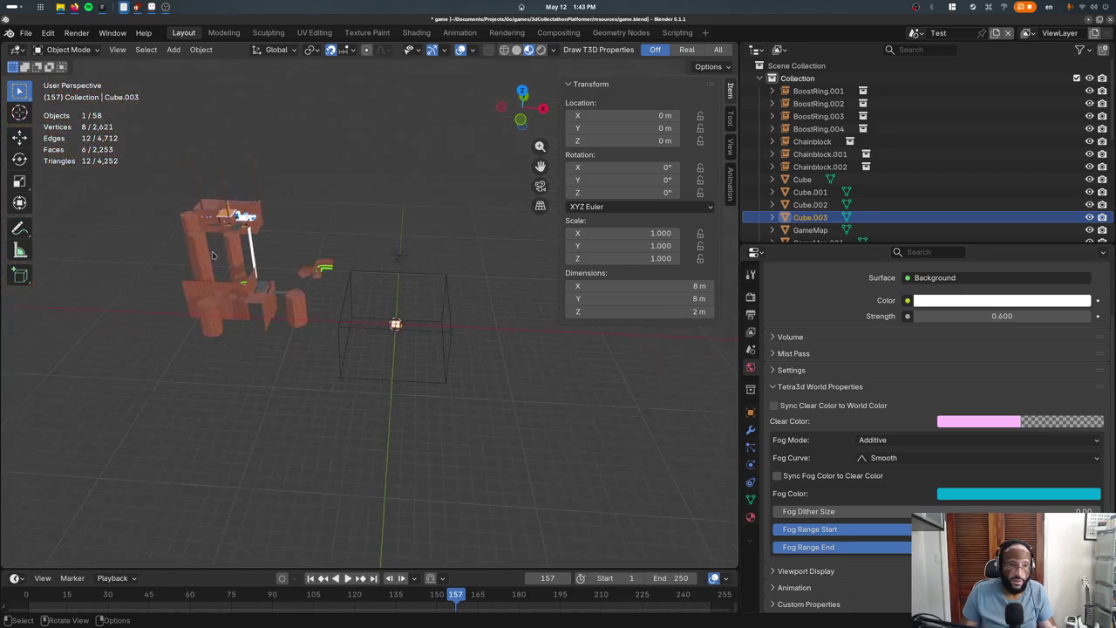
{"action": "left_click", "coordinate": [233, 229]}
{"action": "middle_click_drag", "start_coordinate": [233, 228], "coordinate": [174, 175]}
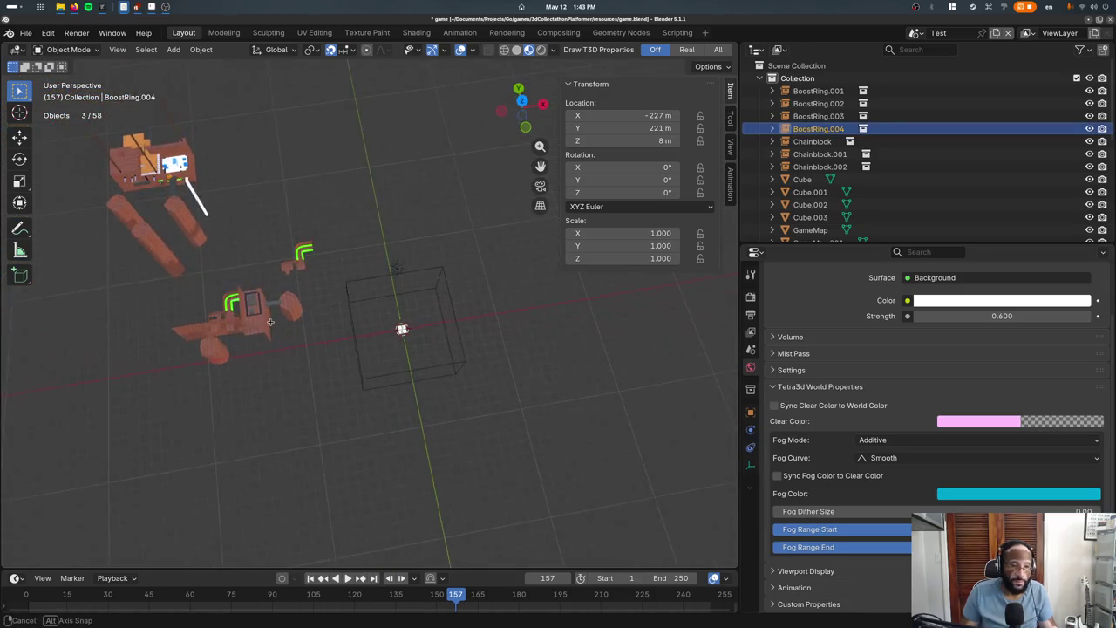
{"action": "left_click", "coordinate": [402, 328]}
{"action": "key", "text": "KP_Decimal"}
{"action": "key", "text": "KP_7"}
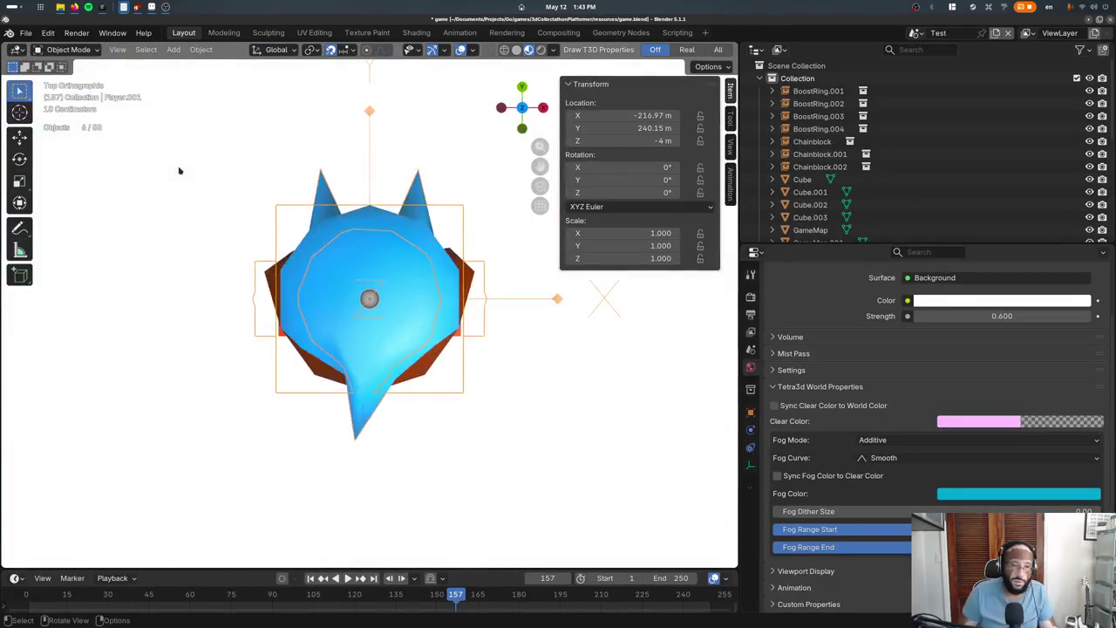
Try moving the player over the new floor, then undo back to the origin
{"action": "key", "text": "g"}
{"action": "scroll", "coordinate": [412, 336], "scroll_direction": "down", "scroll_amount": 5}
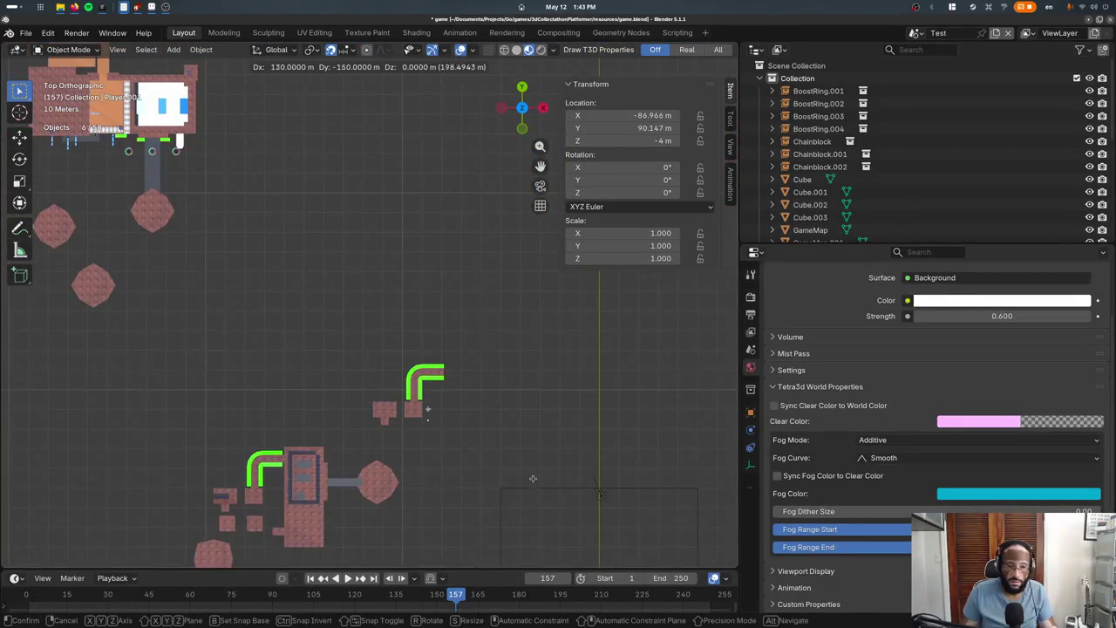
{"action": "left_click", "coordinate": [474, 422]}
{"action": "middle_click_drag", "start_coordinate": [474, 422], "coordinate": [437, 373], "text": "shift"}
{"action": "scroll", "coordinate": [437, 373], "scroll_direction": "down", "scroll_amount": 3}
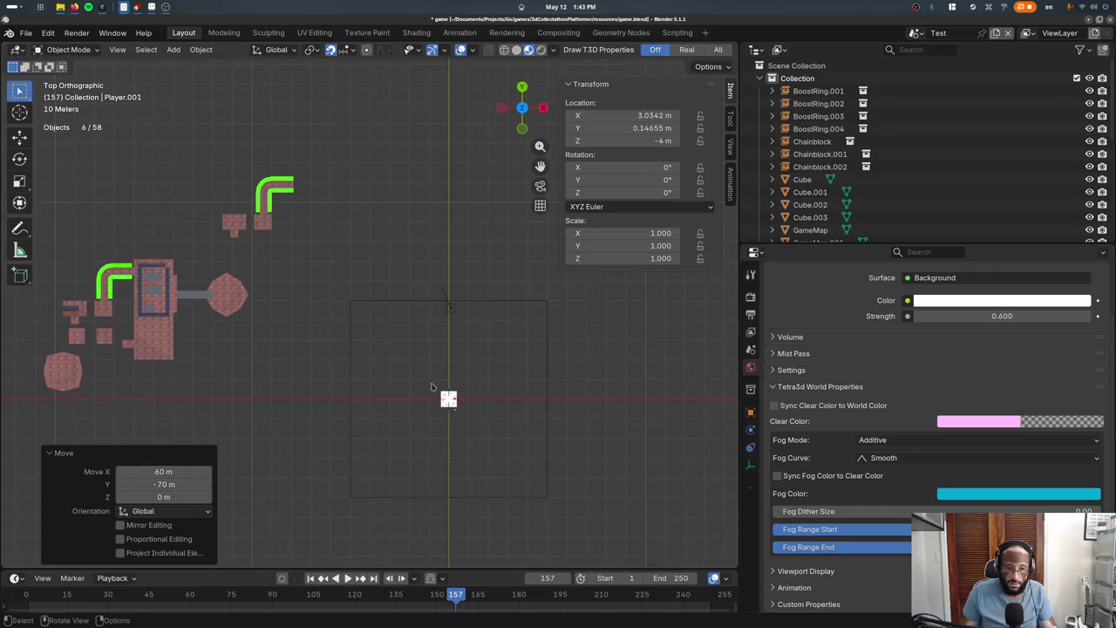
{"action": "key", "text": "KP_Decimal"}
{"action": "scroll", "coordinate": [431, 386], "scroll_direction": "down", "scroll_amount": 3}
{"action": "scroll", "coordinate": [368, 332], "scroll_direction": "down", "scroll_amount": 2}
{"action": "key", "text": "ctrl+z"}
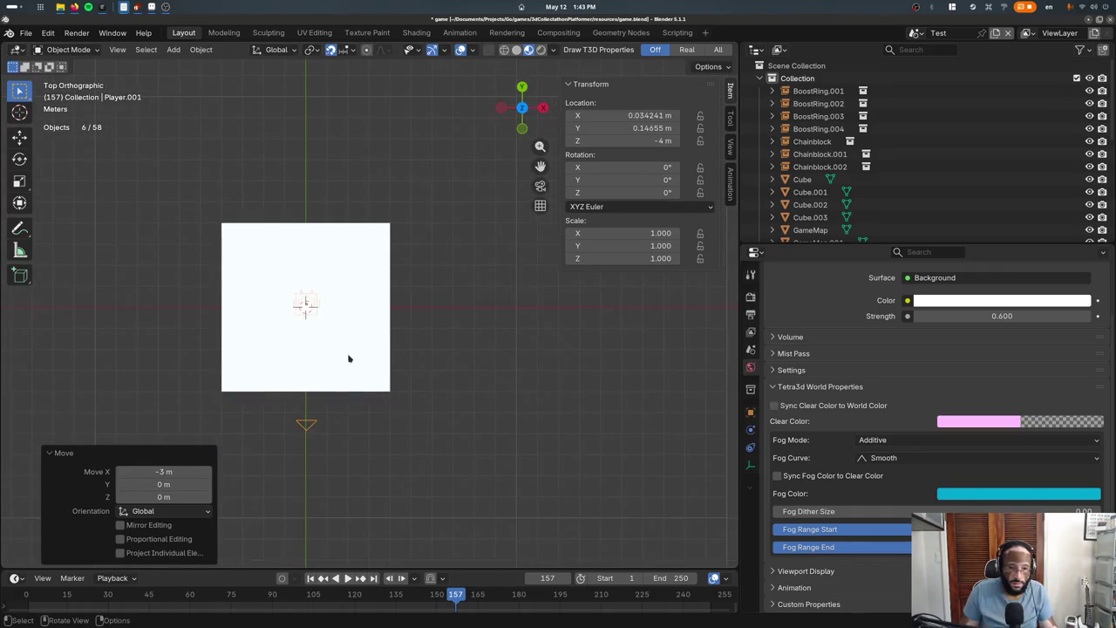
Raise the player 4 m above the origin in front view
{"action": "key", "text": "KP_1"}
{"action": "key", "text": "g"}
{"action": "key", "text": "z"}
Lower the floor cube's mesh 1 m along Z in Edit Mode
{"action": "left_click", "coordinate": [342, 262]}
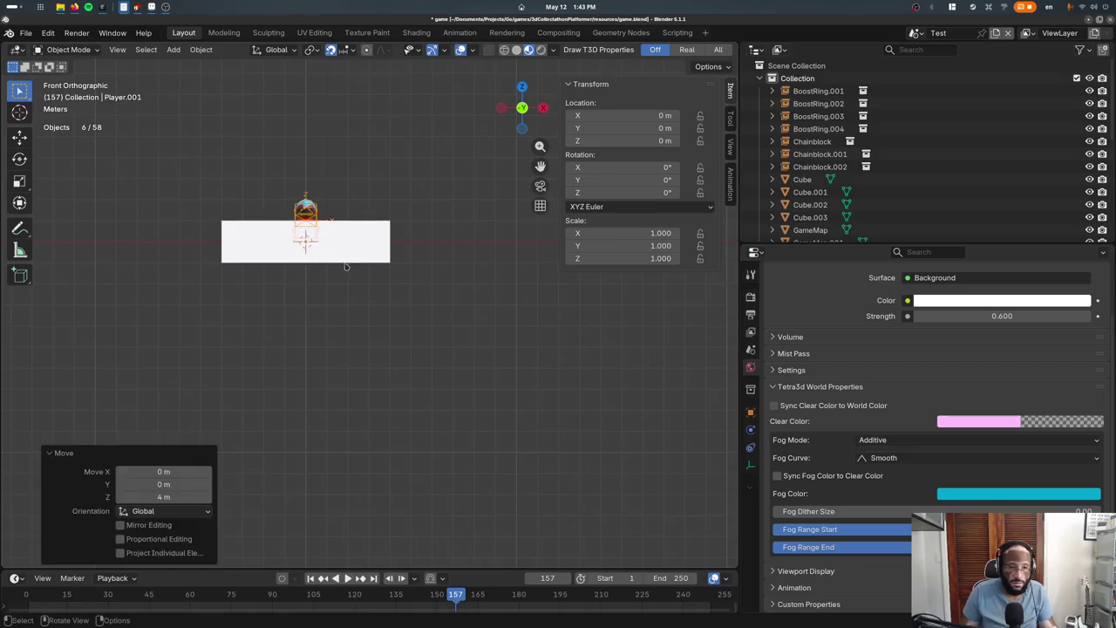
{"action": "left_click", "coordinate": [342, 260]}
{"action": "key", "text": "Tab"}
{"action": "key", "text": "Tab"}
{"action": "key", "text": "Tab"}
{"action": "type", "text": "gz-1"}
{"action": "key", "text": "Return"}
{"action": "key", "text": "Tab"}
{"action": "mouse_move", "coordinate": [327, 269]}
{"action": "middle_mouse_down"}
{"action": "mouse_move", "coordinate": [319, 302]}
{"action": "mouse_move", "coordinate": [323, 274]}
{"action": "middle_mouse_up"}
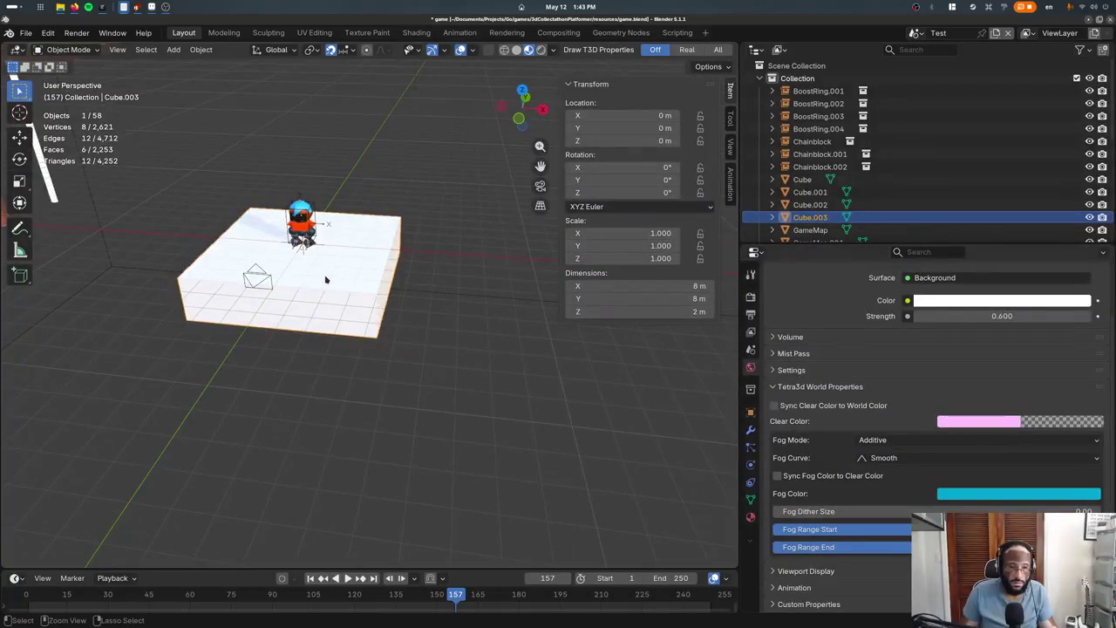
Save, run ./runDesktop.sh from the code editor to test, and return to Blender
{"action": "key", "text": "ctrl+s"}
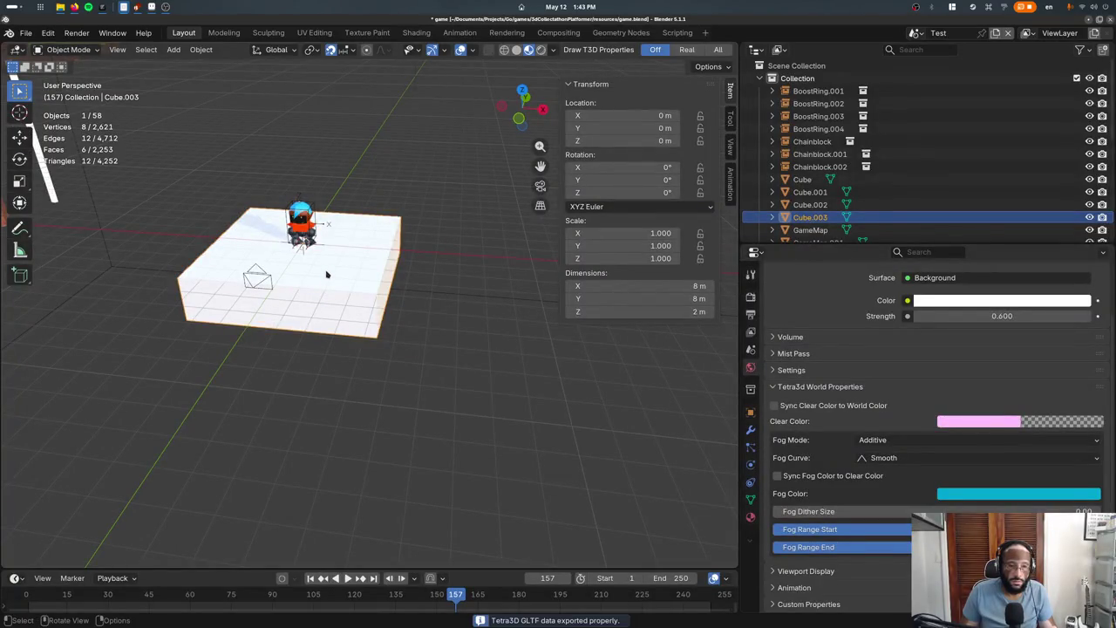
{"action": "key", "text": "super"}
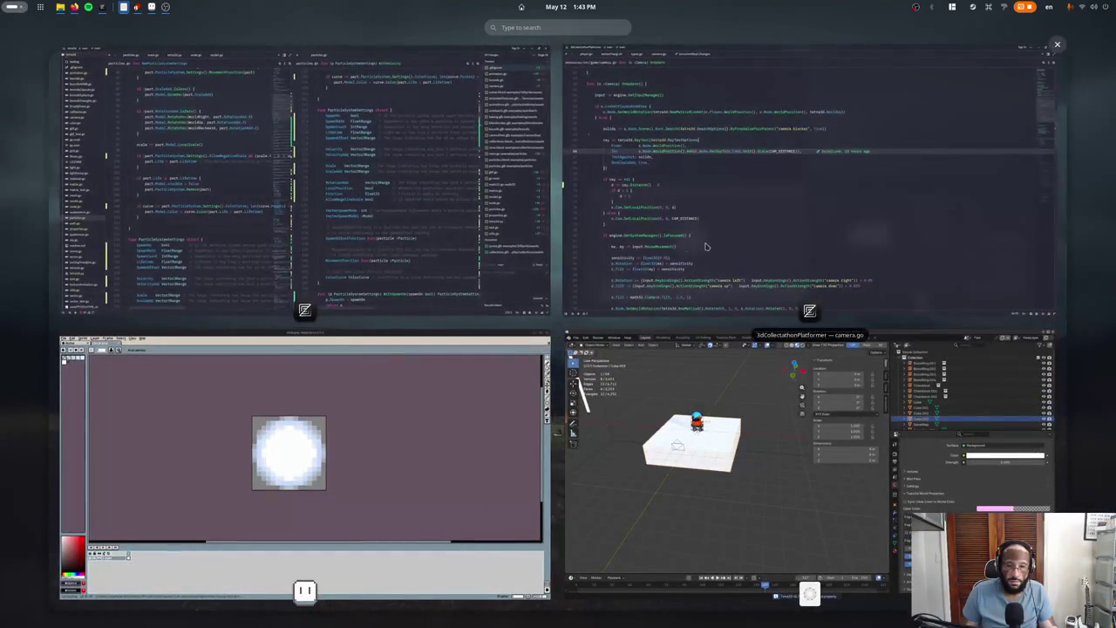
{"action": "left_click", "coordinate": [699, 246]}
{"action": "key", "text": "Up"}
{"action": "key", "text": "Return"}
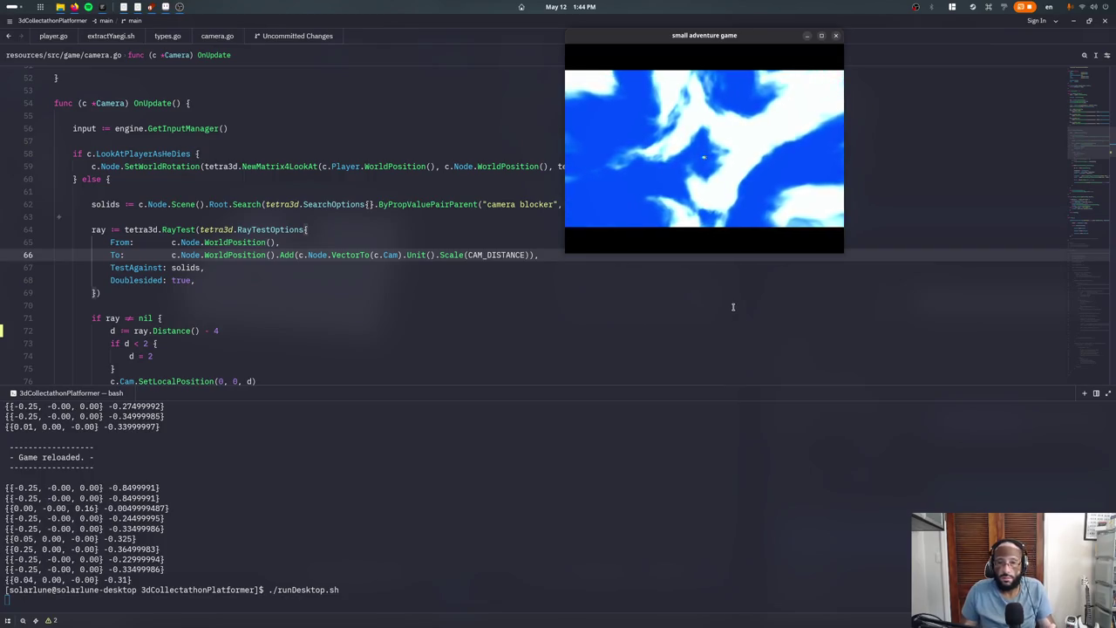
{"action": "key", "text": "super"}
{"action": "left_click", "coordinate": [697, 436]}
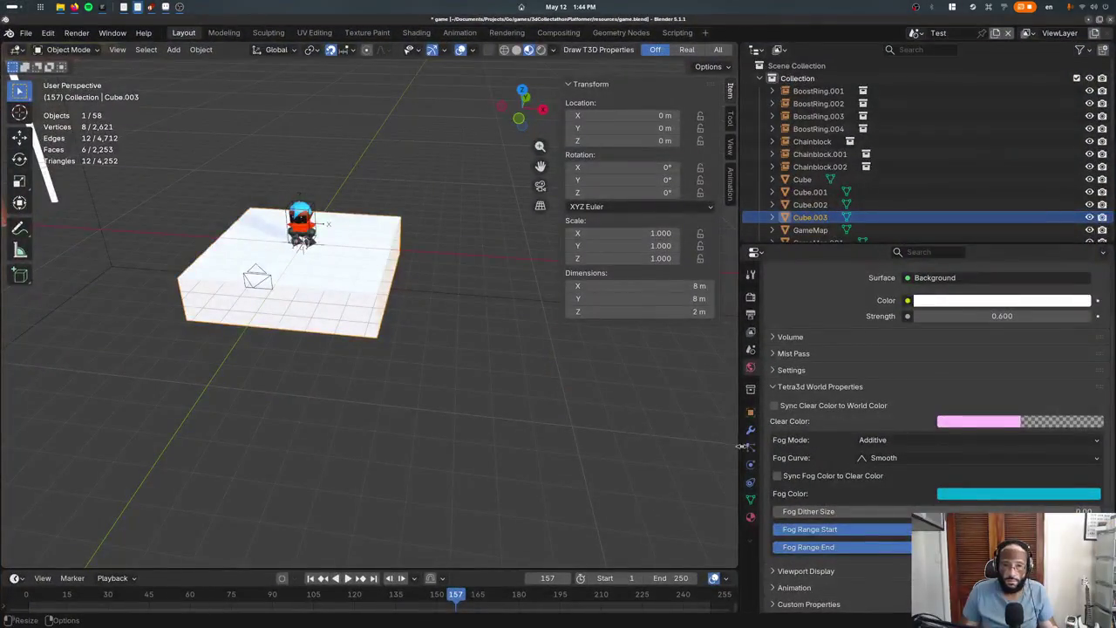
Set the floor cube's collision bounds to Triangle Mesh
{"action": "left_click", "coordinate": [750, 410]}
{"action": "scroll", "coordinate": [871, 436], "scroll_direction": "down", "scroll_amount": 5}
{"action": "scroll", "coordinate": [871, 436], "scroll_direction": "down", "scroll_amount": 3}
{"action": "left_click", "coordinate": [885, 450]}
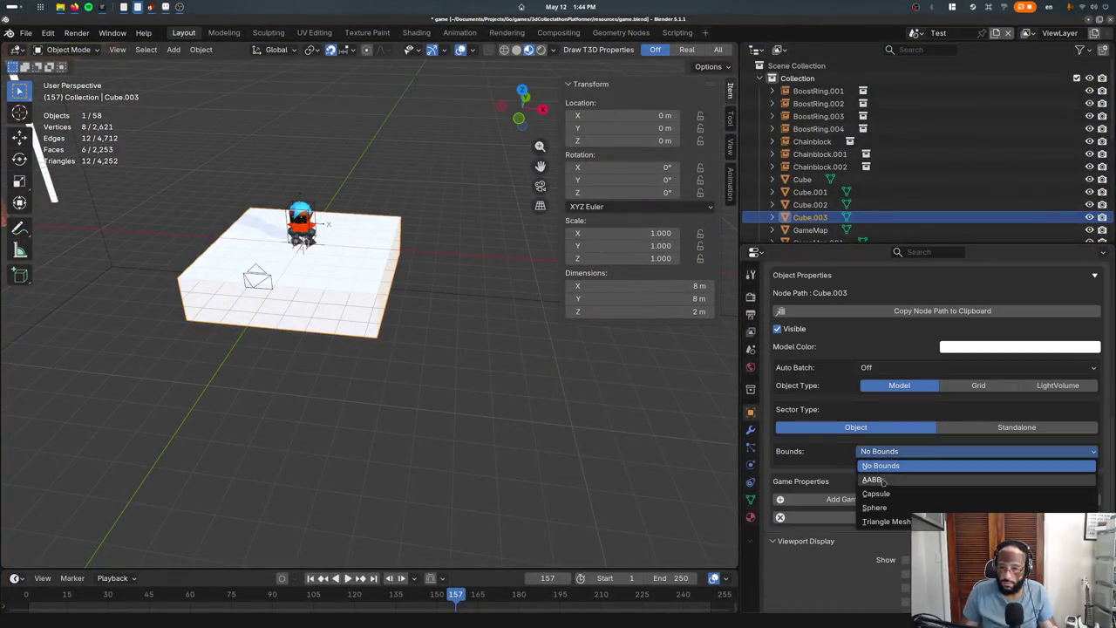
{"action": "left_click", "coordinate": [887, 521]}
Add a game property named propset to the floor cube
{"action": "left_click", "coordinate": [858, 512]}
{"action": "left_click", "coordinate": [880, 550]}
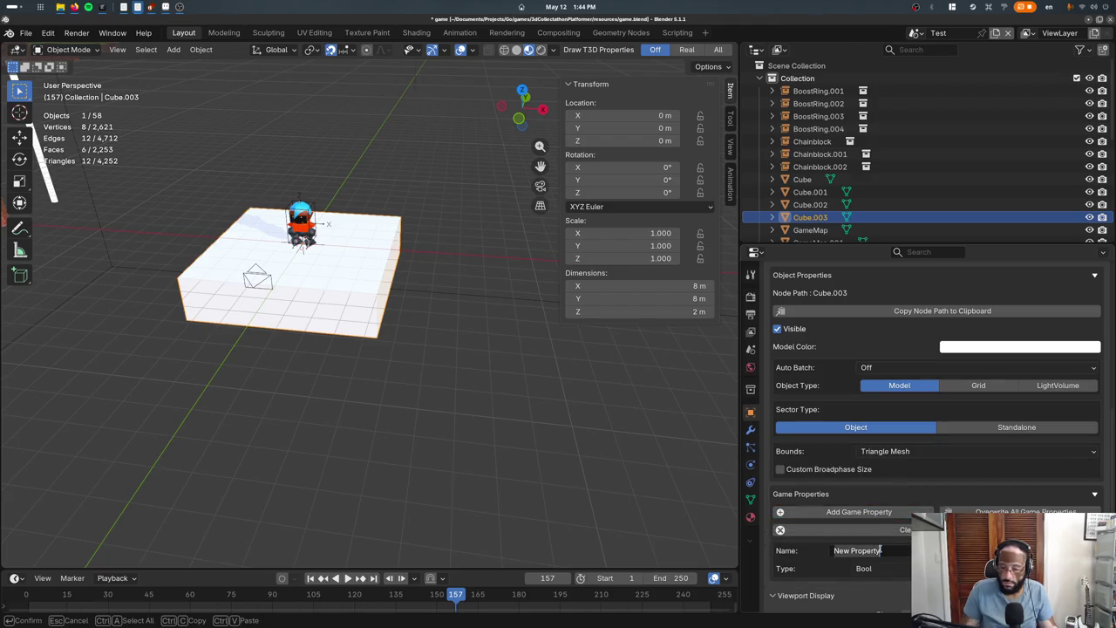
{"action": "key", "text": "Return"}
{"action": "left_click", "coordinate": [1003, 550]}
{"action": "type", "text": "po"}
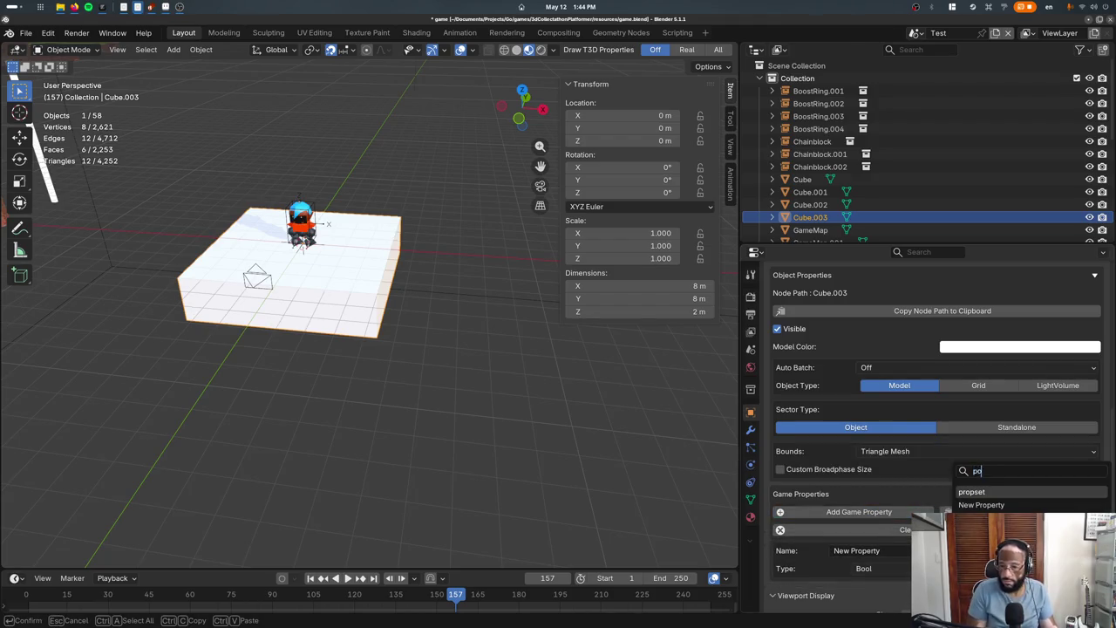
{"action": "key", "text": "Return"}
Set propset's type to Object with no reference, then save and launch the game with F5
{"action": "left_click", "coordinate": [863, 567]}
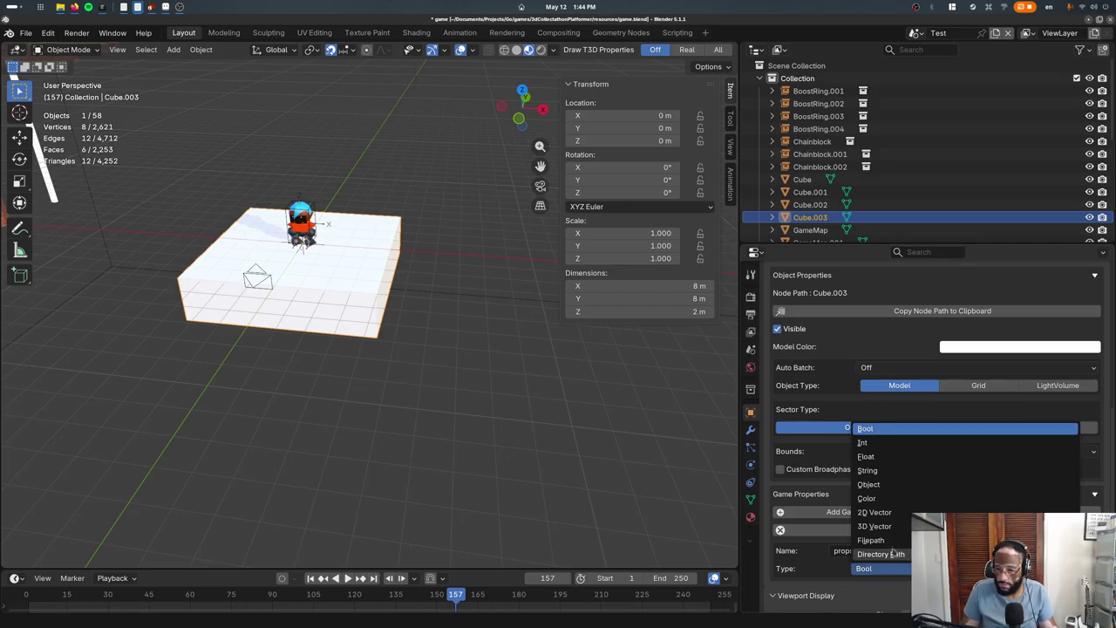
{"action": "left_click", "coordinate": [869, 497]}
{"action": "left_click", "coordinate": [862, 568]}
{"action": "left_click", "coordinate": [863, 485]}
{"action": "left_click", "coordinate": [1003, 567]}
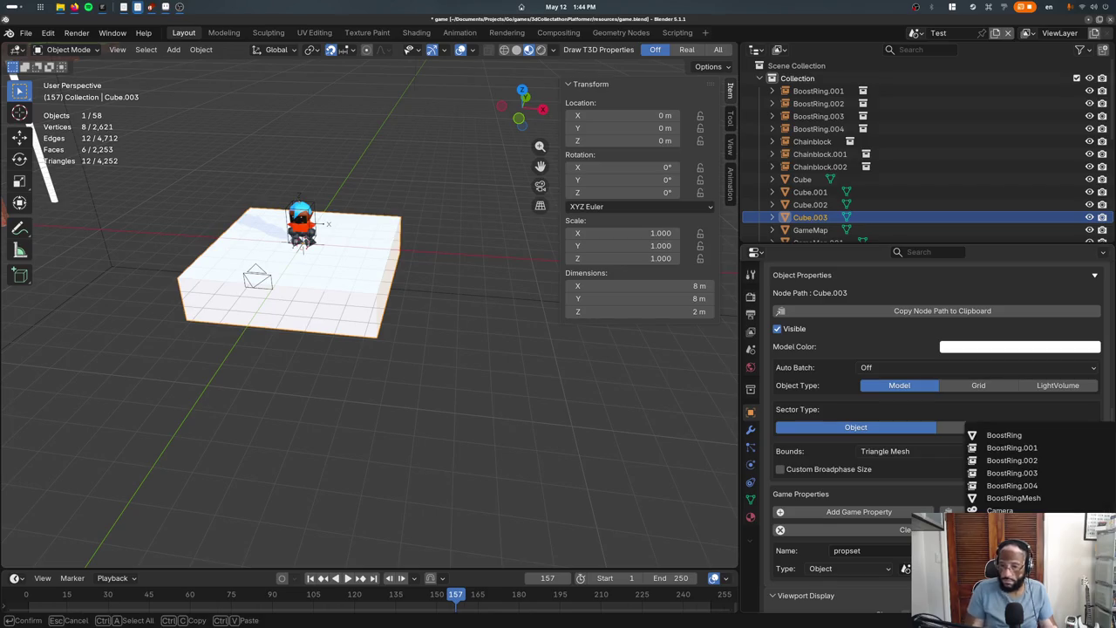
{"action": "left_click", "coordinate": [1037, 435]}
{"action": "key", "text": "ctrl+s"}
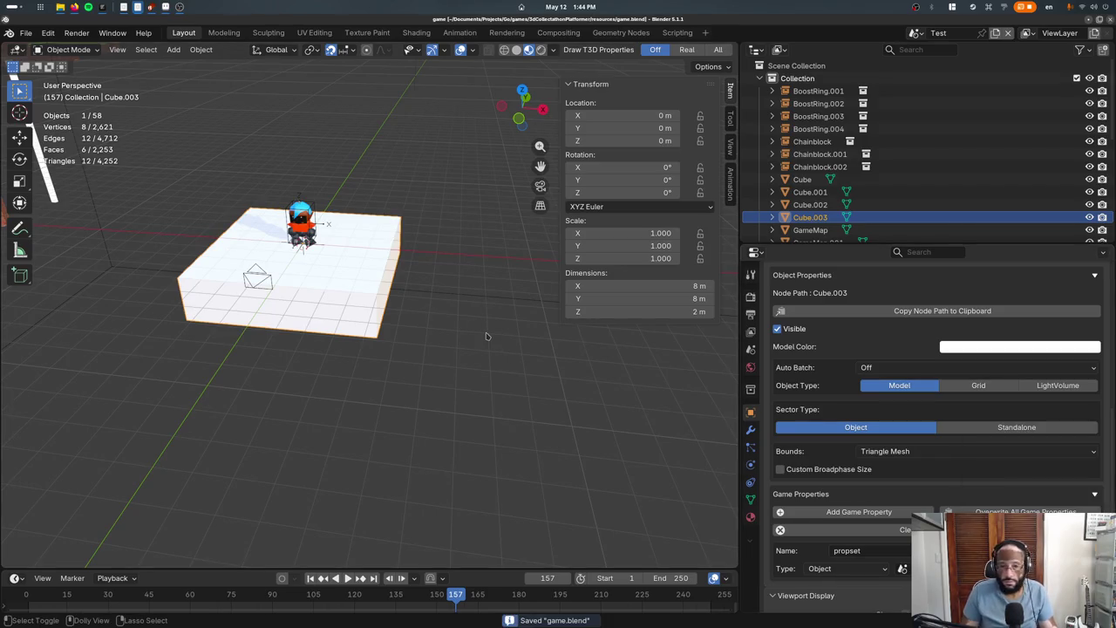
{"action": "key", "text": "F5"}
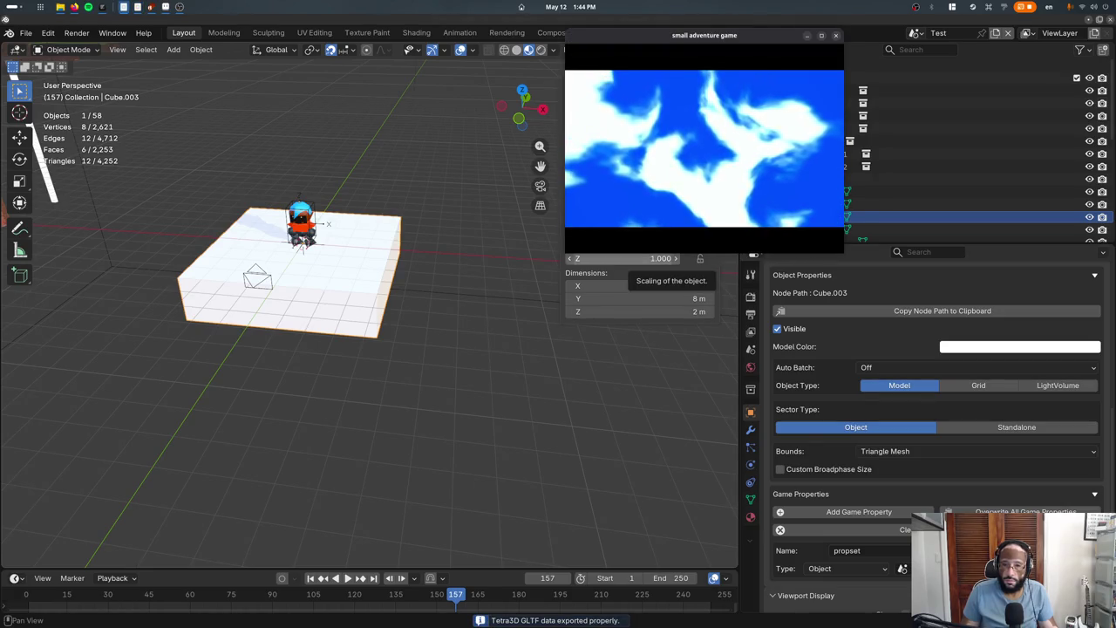
Relaunch and close the game several times, check the code editor, and return to Blender
{"action": "key", "text": "Escape"}
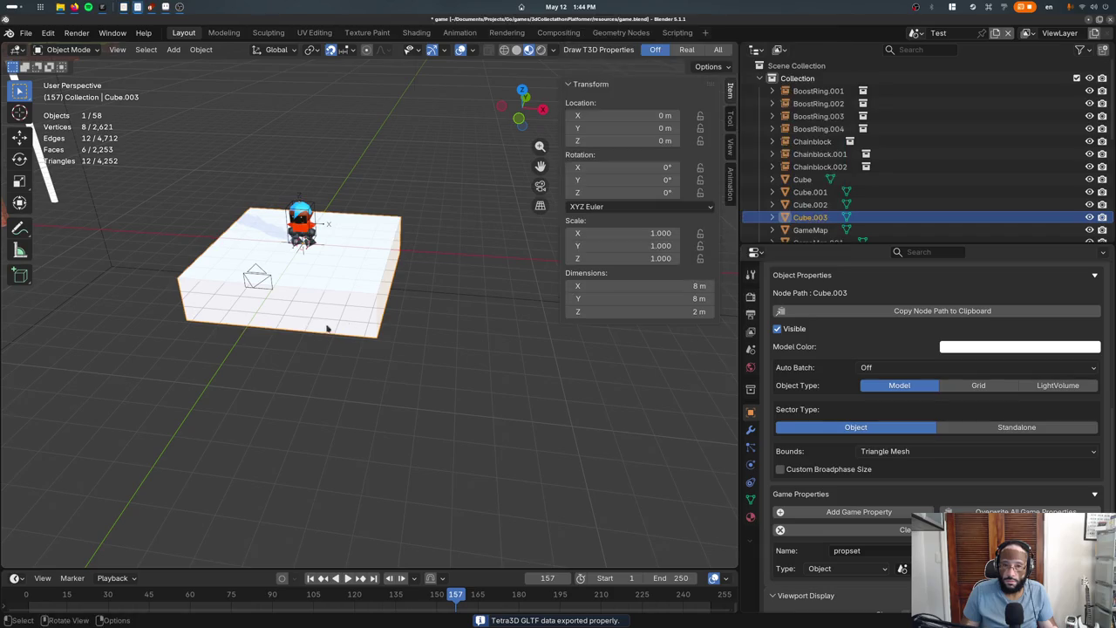
{"action": "key", "text": "F5"}
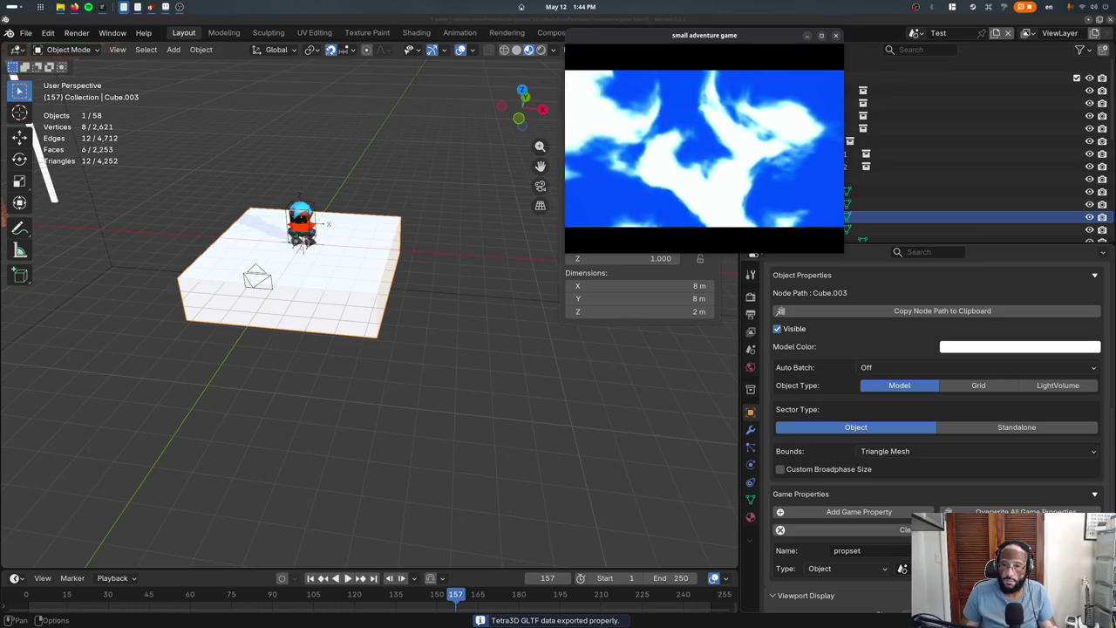
{"action": "key", "text": "Escape"}
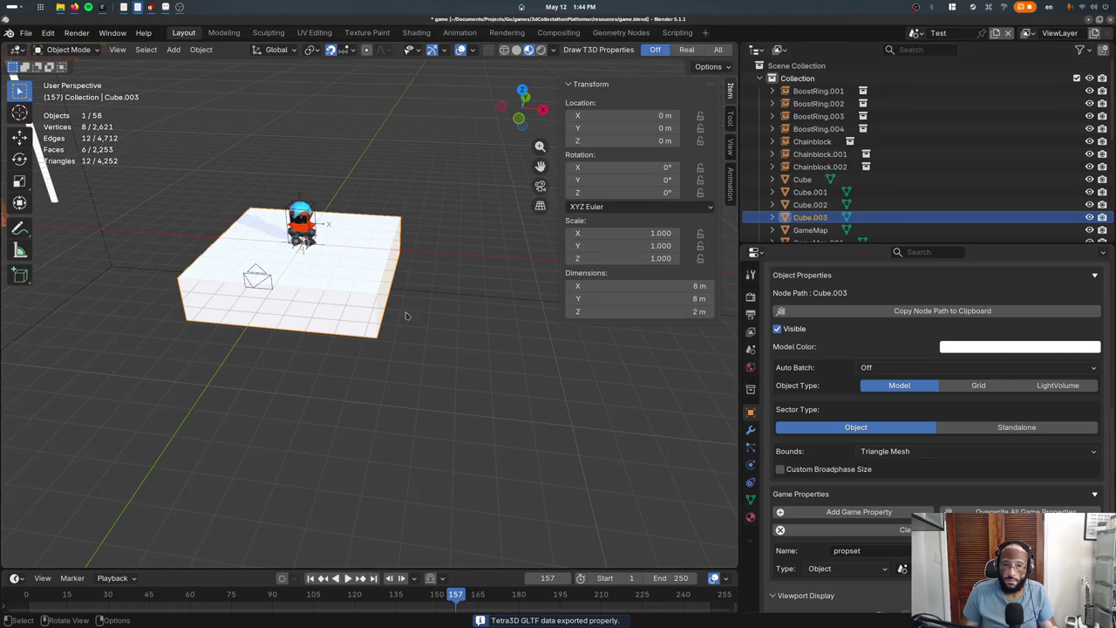
{"action": "scroll", "coordinate": [405, 316], "scroll_direction": "down", "scroll_amount": 4}
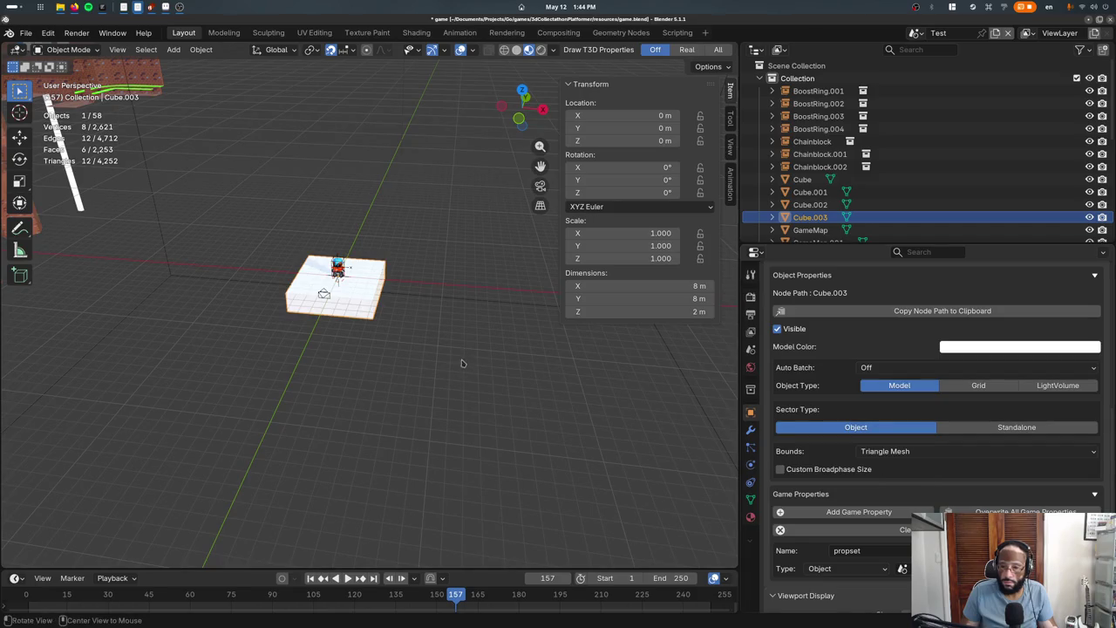
{"action": "middle_click_drag", "start_coordinate": [462, 362], "coordinate": [418, 348]}
{"action": "key", "text": "p"}
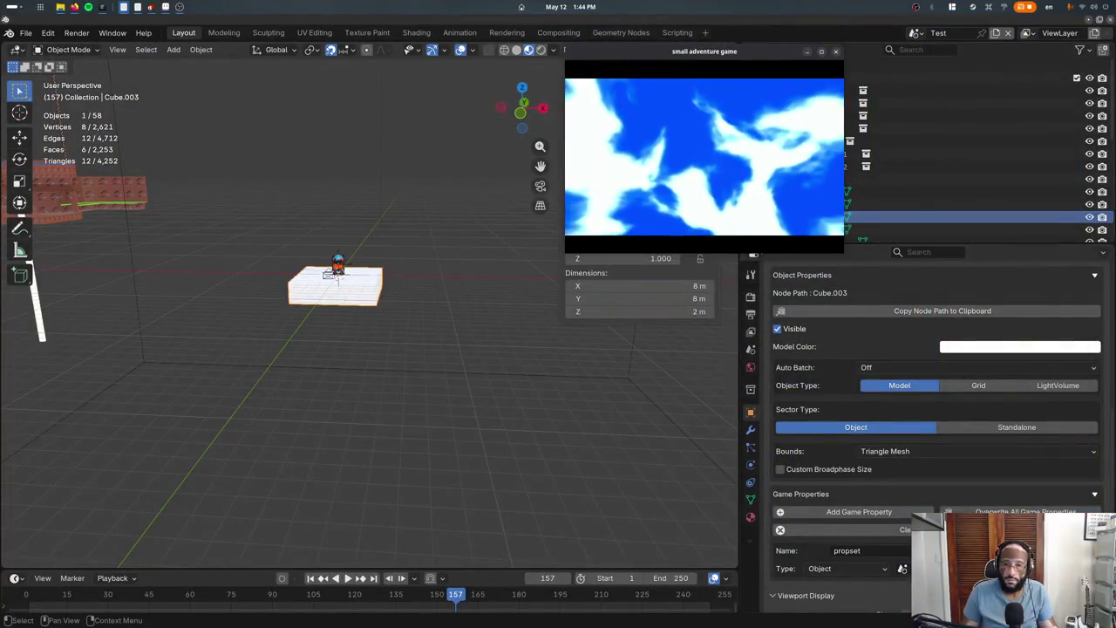
{"action": "key", "text": "Escape"}
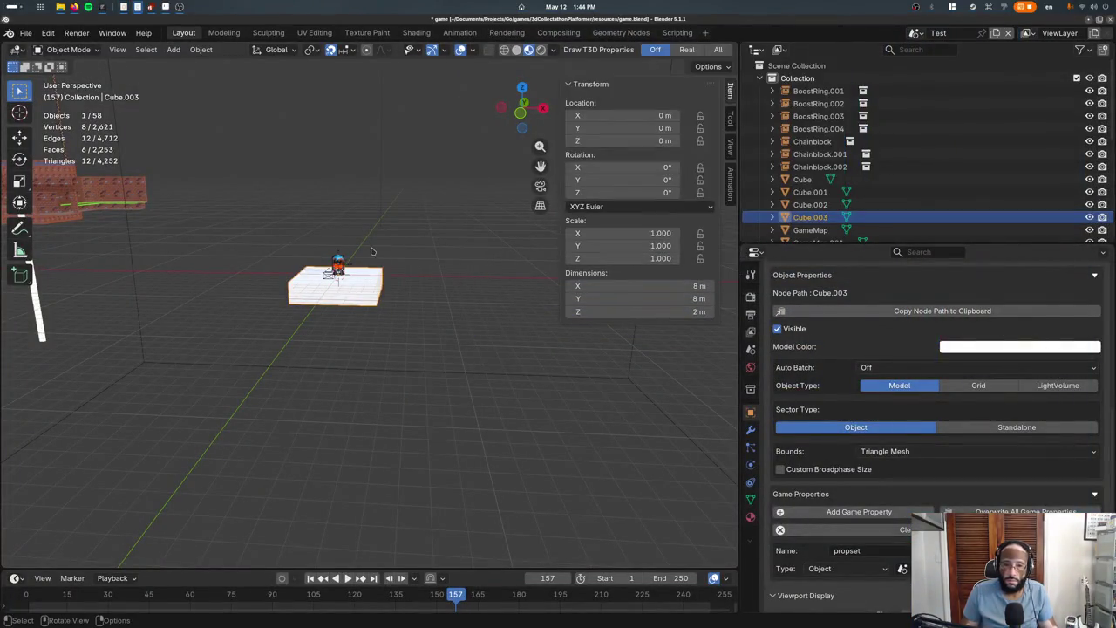
{"action": "key", "text": "super"}
{"action": "left_click", "coordinate": [697, 187]}
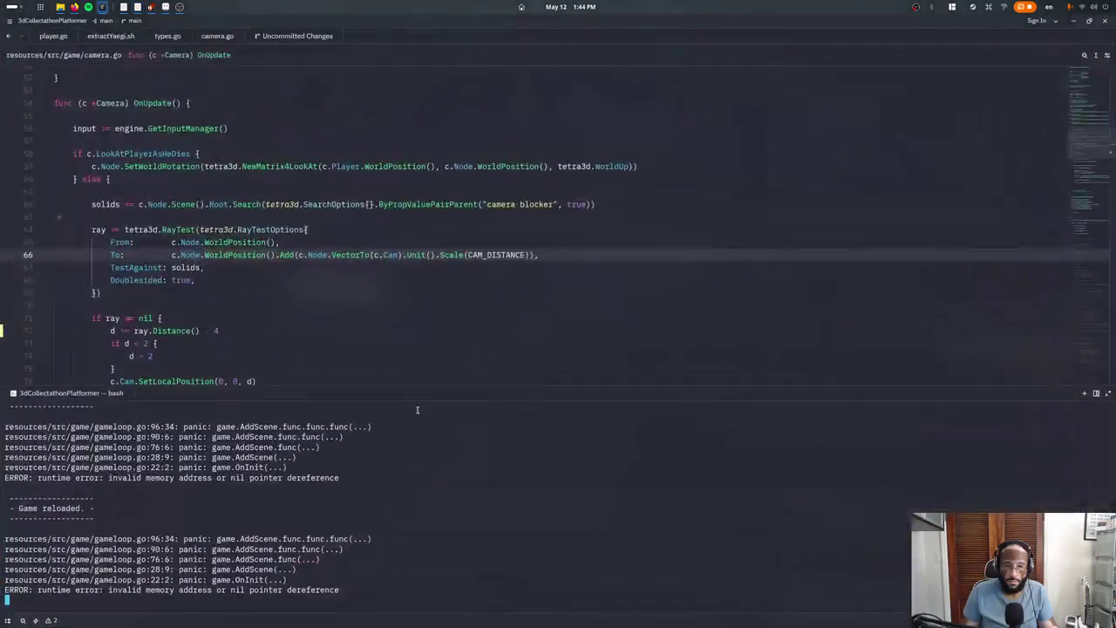
{"action": "key", "text": "alt+Tab"}
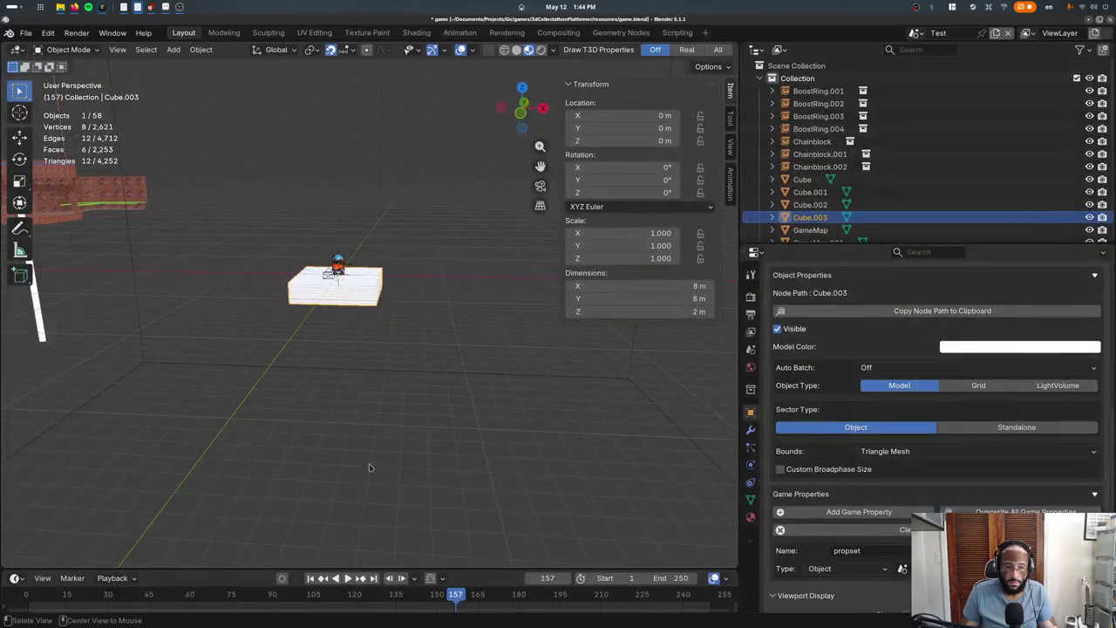
Double the floor cube's mesh to 16 m across and save to re-export
{"action": "key", "text": "Tab"}
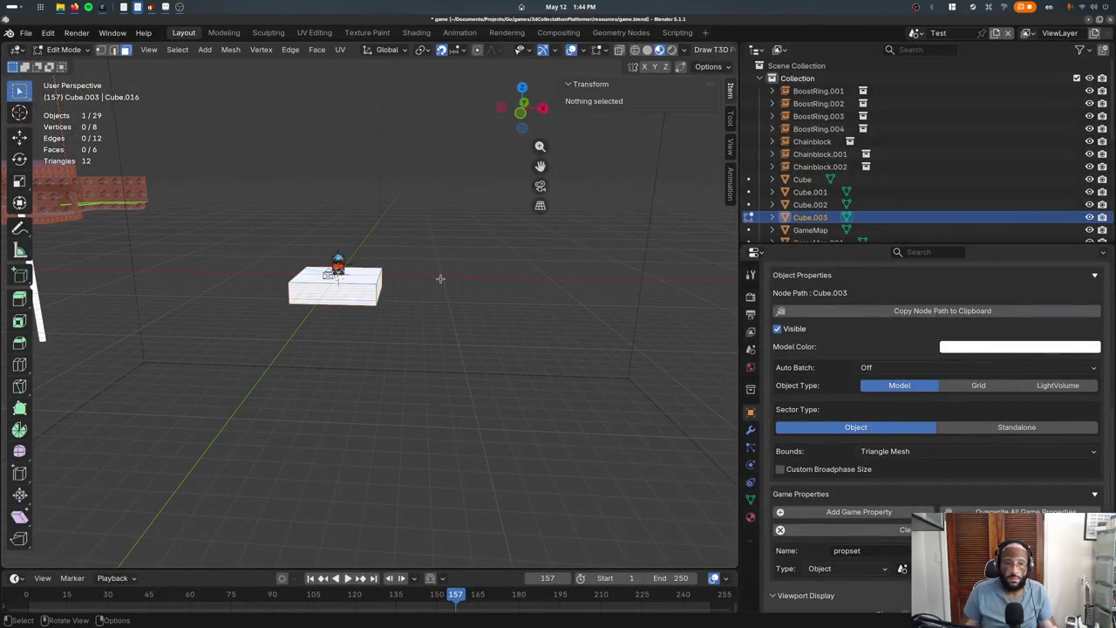
{"action": "key", "text": "s"}
{"action": "key", "text": "y"}
{"action": "key", "text": "2"}
{"action": "key", "text": "Return"}
{"action": "key", "text": "Tab"}
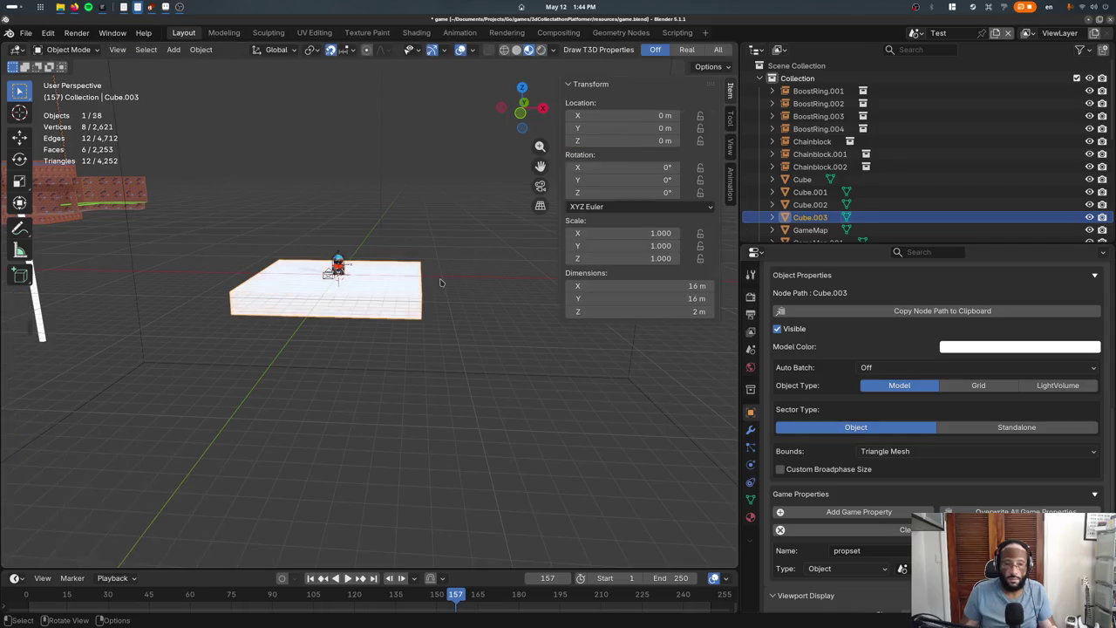
{"action": "key", "text": "ctrl+s"}
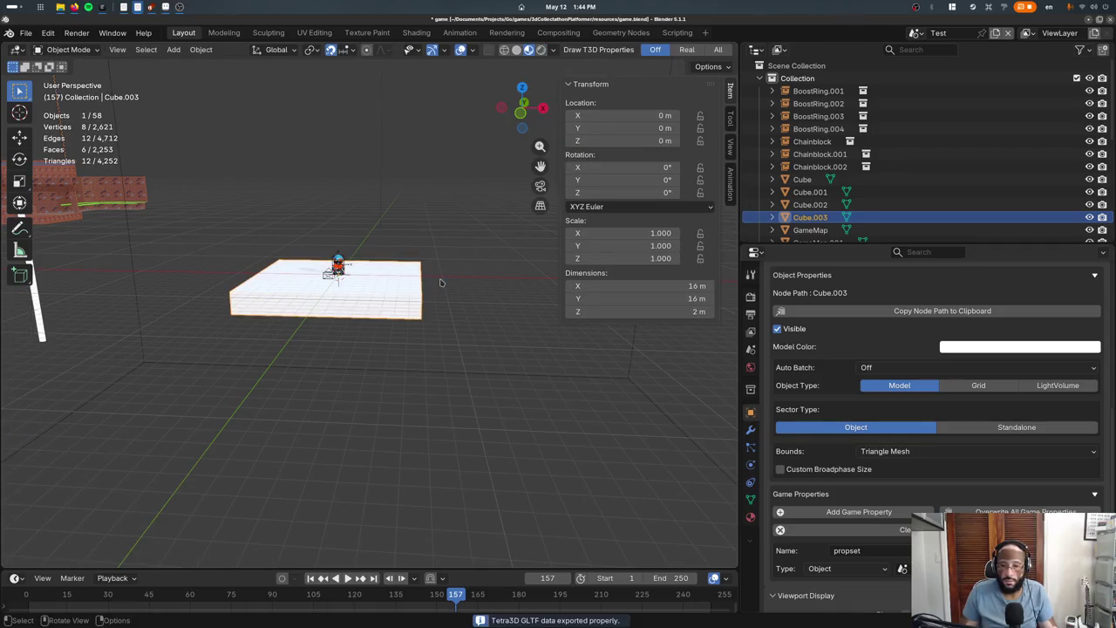
Inspect the nil pointer error near line 98 of gameloop.go, then show the cube's materials
{"action": "key", "text": "alt+Tab"}
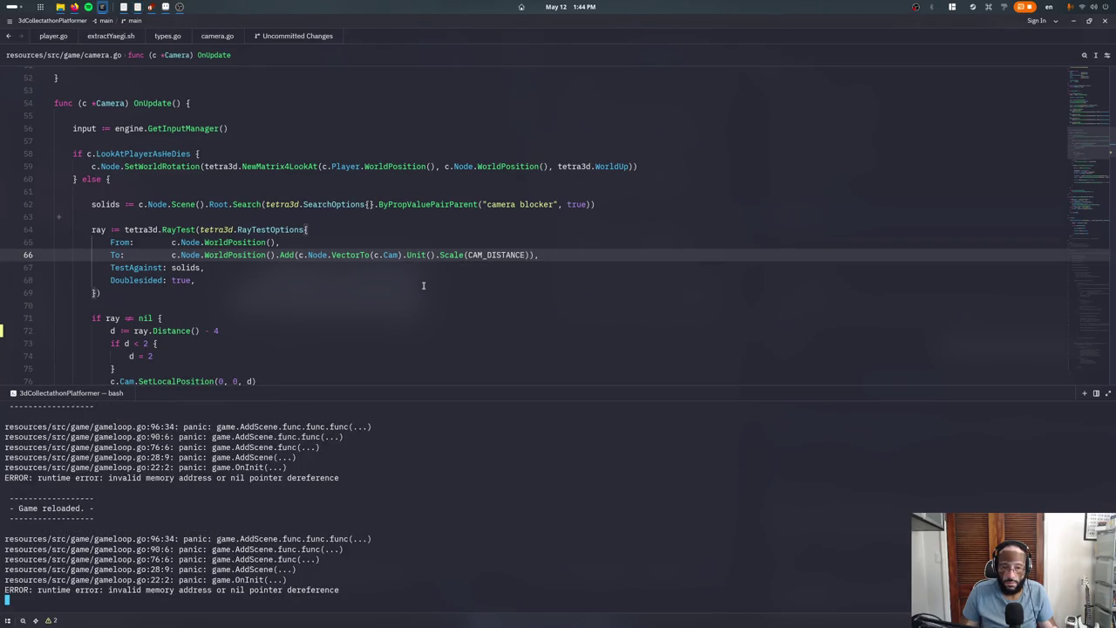
{"action": "left_click", "coordinate": [161, 538], "text": "ctrl"}
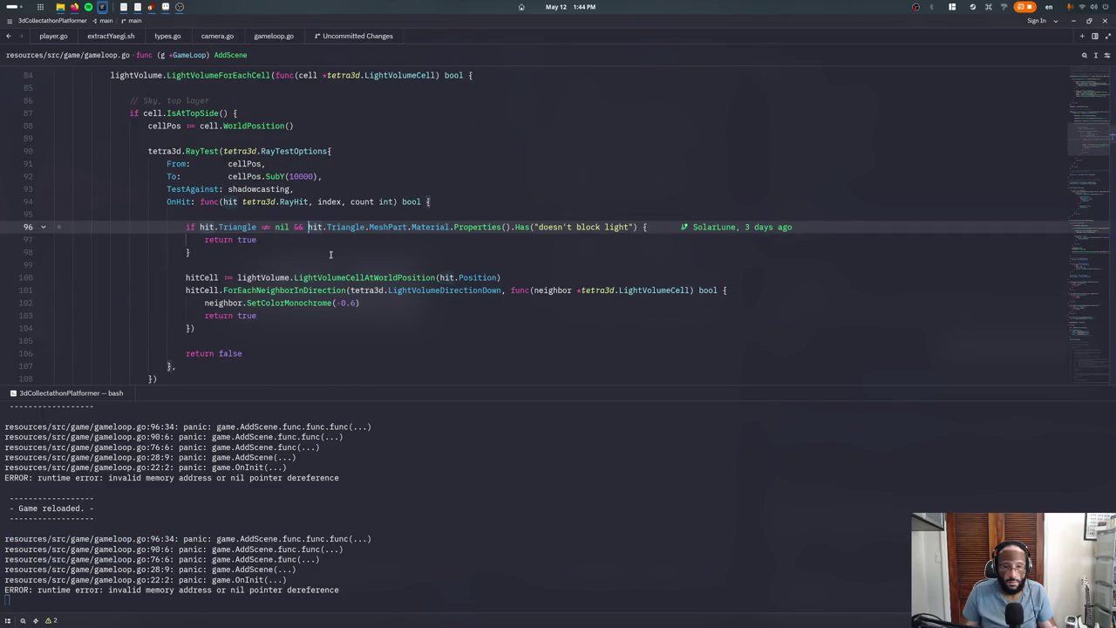
{"action": "left_click", "coordinate": [331, 254]}
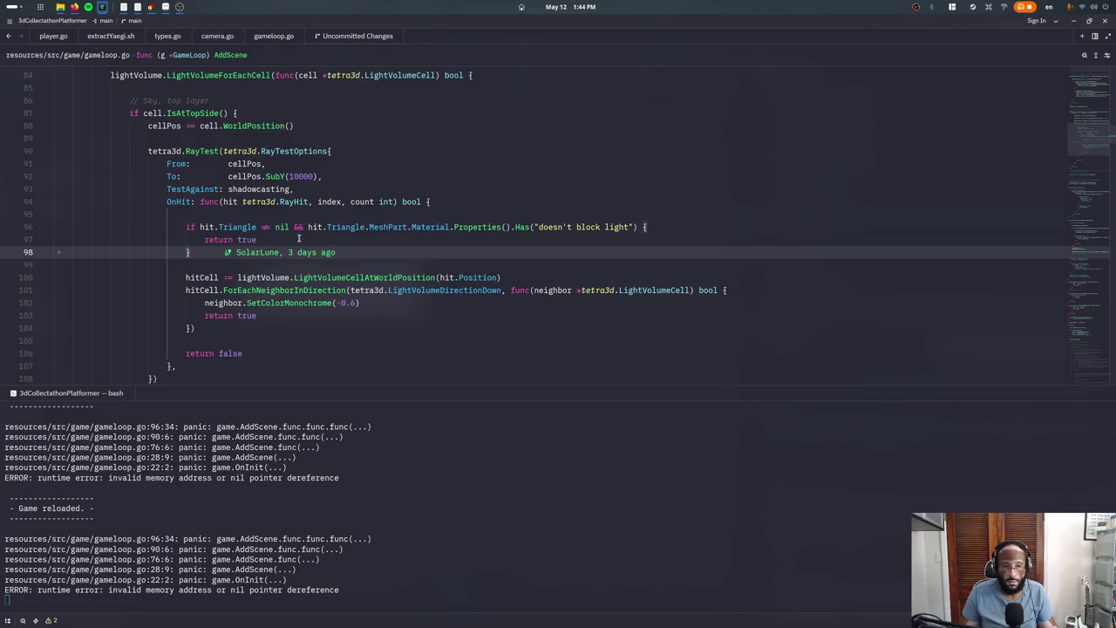
{"action": "key", "text": "alt+Tab"}
{"action": "left_click", "coordinate": [749, 516]}
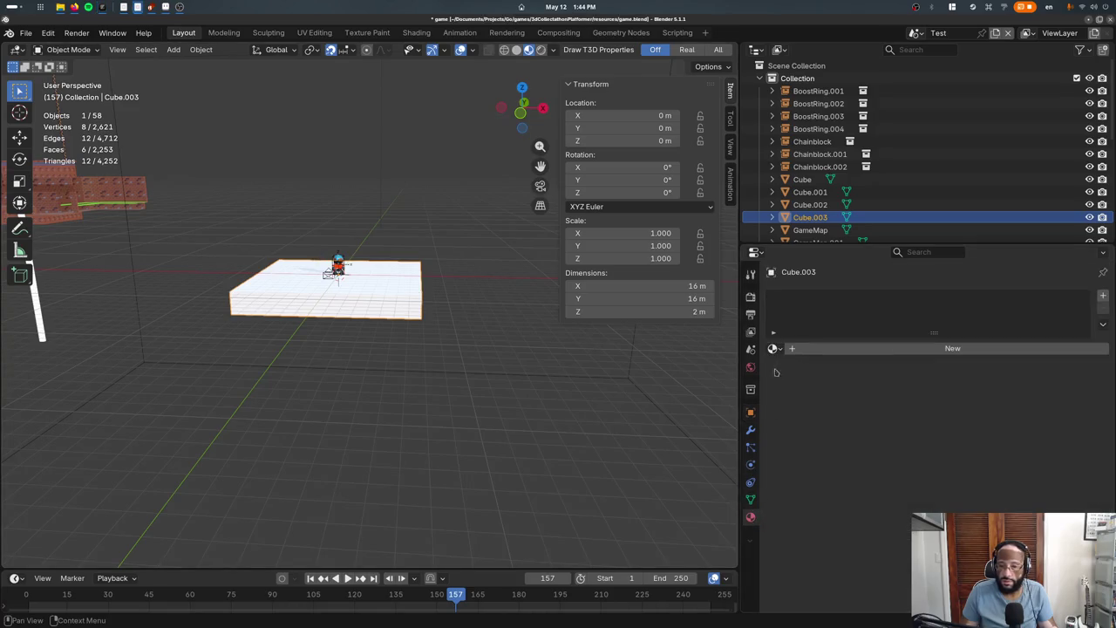
Assign VertexColor (after briefly trying VertexColorShadeless) to the floor cube and save
{"action": "left_click", "coordinate": [775, 348]}
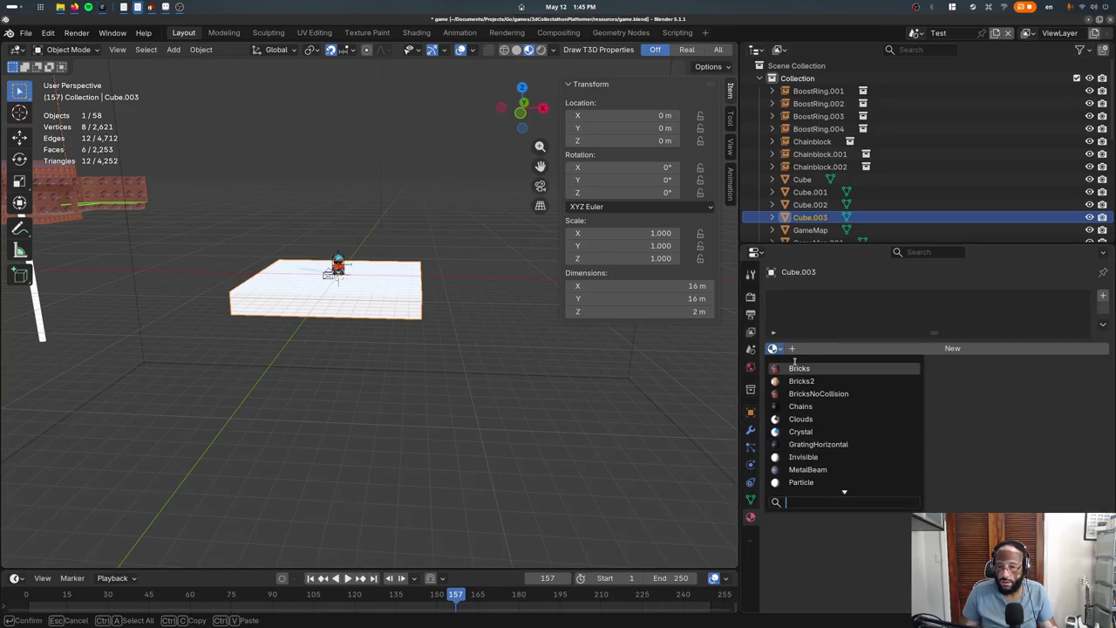
{"action": "type", "text": "ve"}
{"action": "left_click", "coordinate": [815, 377]}
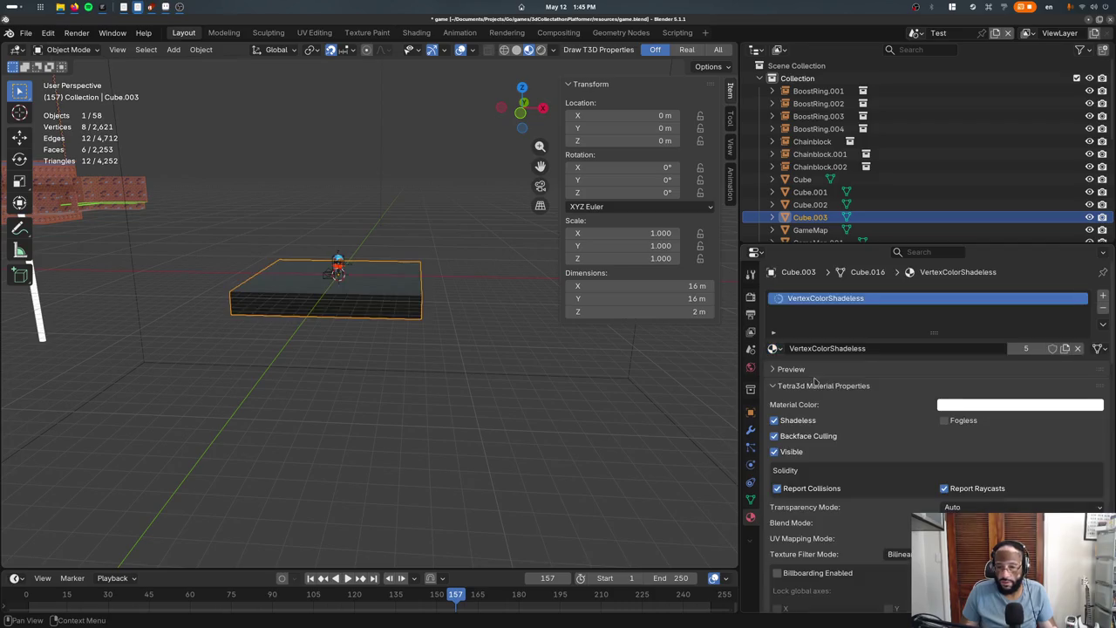
{"action": "left_click", "coordinate": [780, 349]}
{"action": "type", "text": "ve"}
{"action": "left_click", "coordinate": [790, 366]}
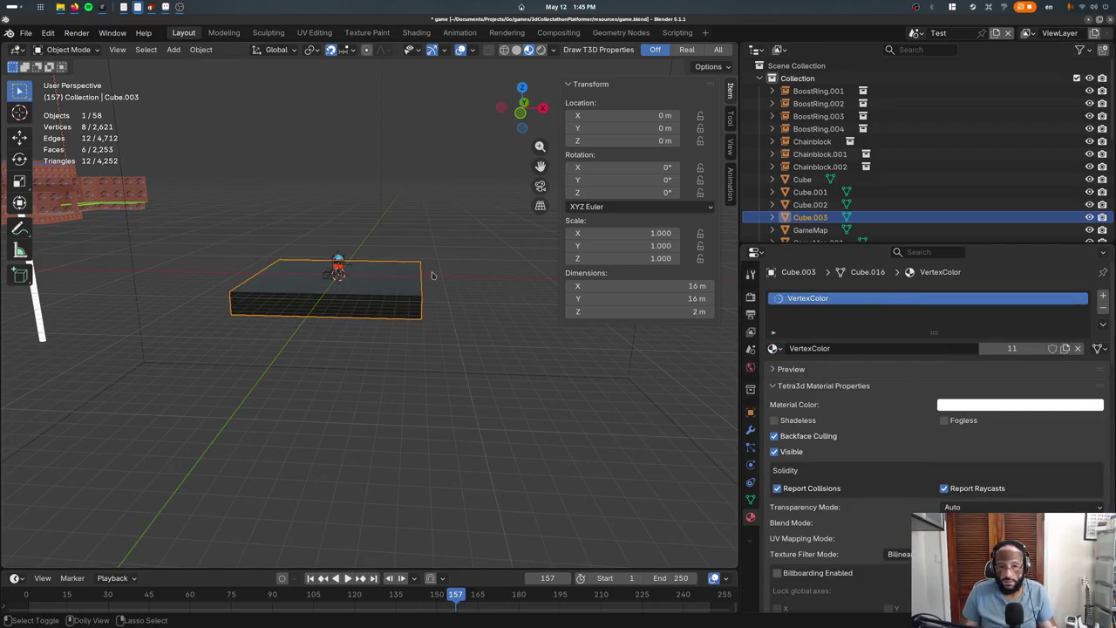
{"action": "key", "text": "ctrl+s"}
Check and close the running game, then view Blender's scene from the front
{"action": "key", "text": "alt+Tab"}
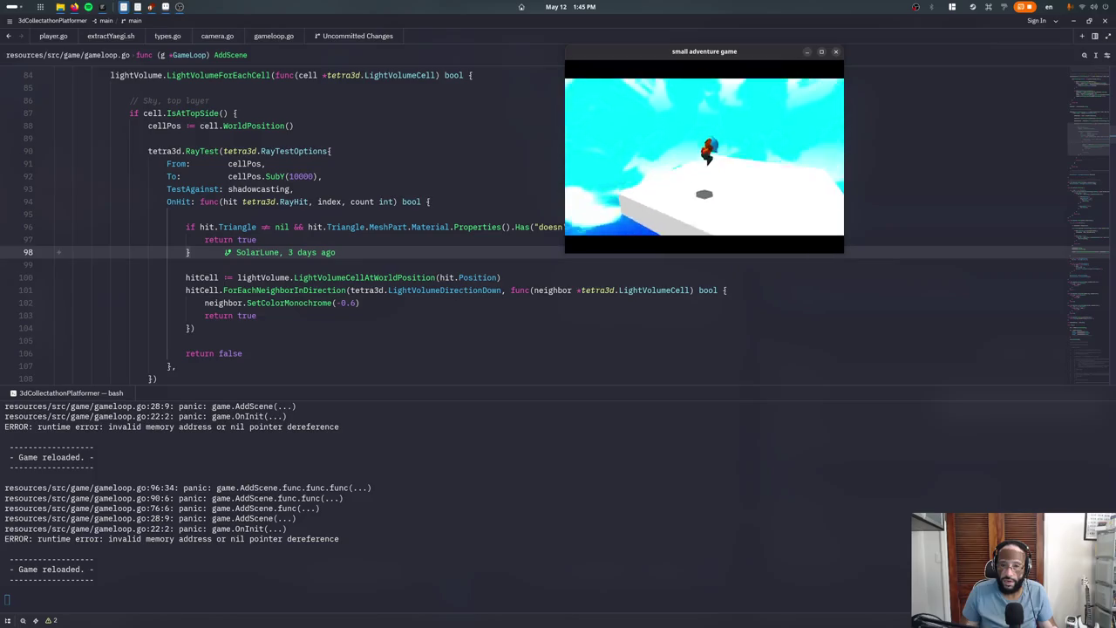
{"action": "key", "text": "Escape"}
{"action": "key", "text": "alt+Tab"}
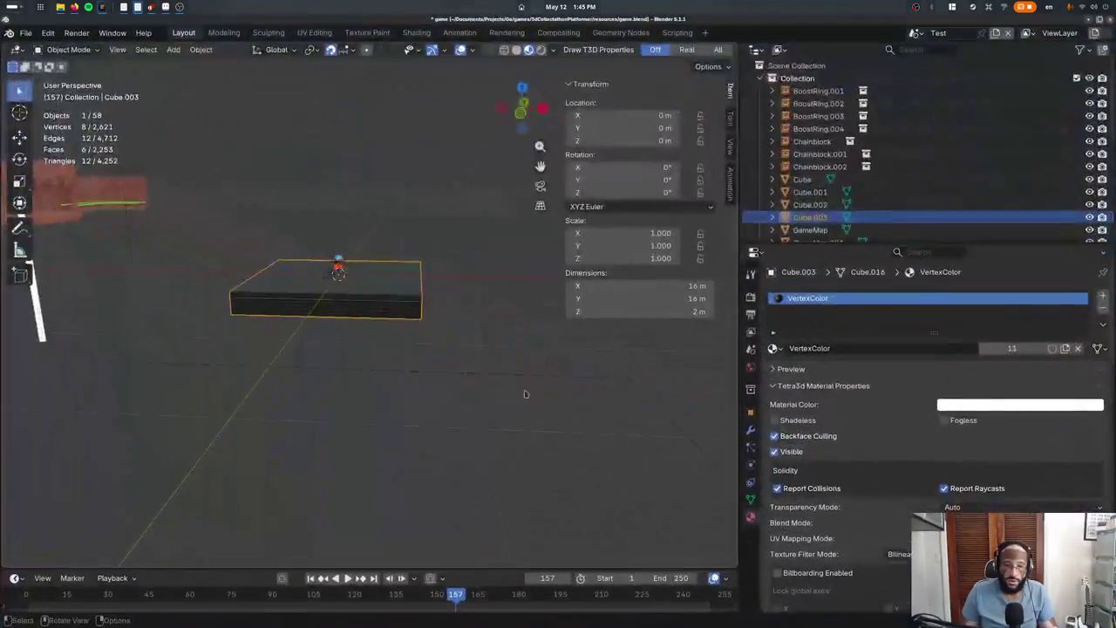
{"action": "key", "text": "KP_1"}
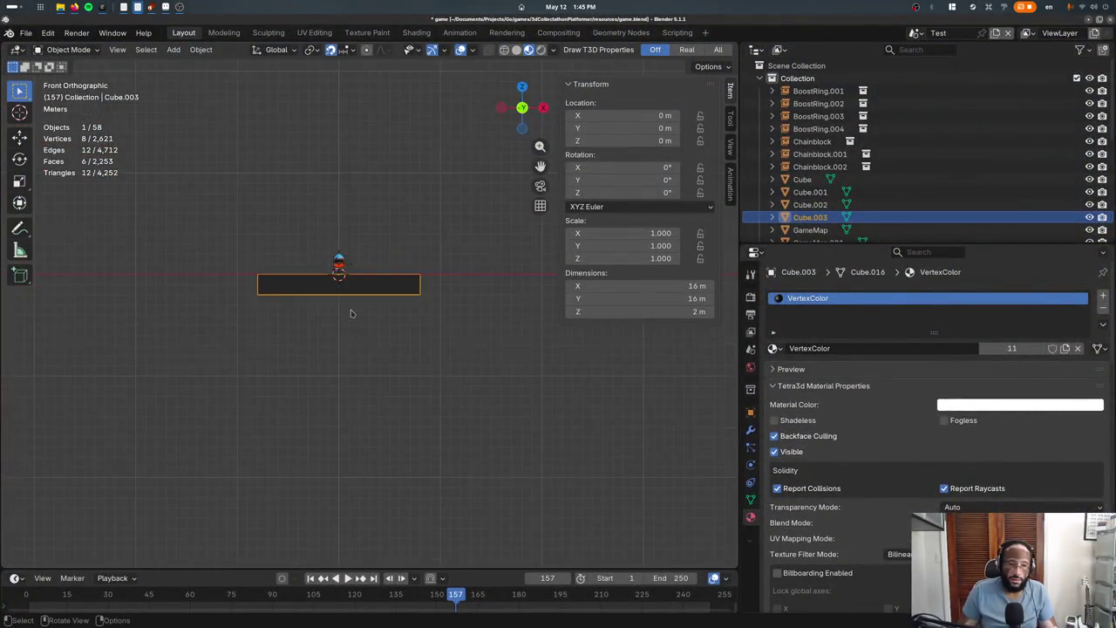
Add a 2 m plane at the origin with F3 'add plane'
{"action": "key", "text": "KP_7"}
{"action": "key", "text": "KP_8"}
{"action": "key", "text": "KP_8"}
{"action": "key", "text": "KP_8"}
{"action": "middle_click_drag", "start_coordinate": [352, 311], "coordinate": [352, 339]}
{"action": "key", "text": "F3"}
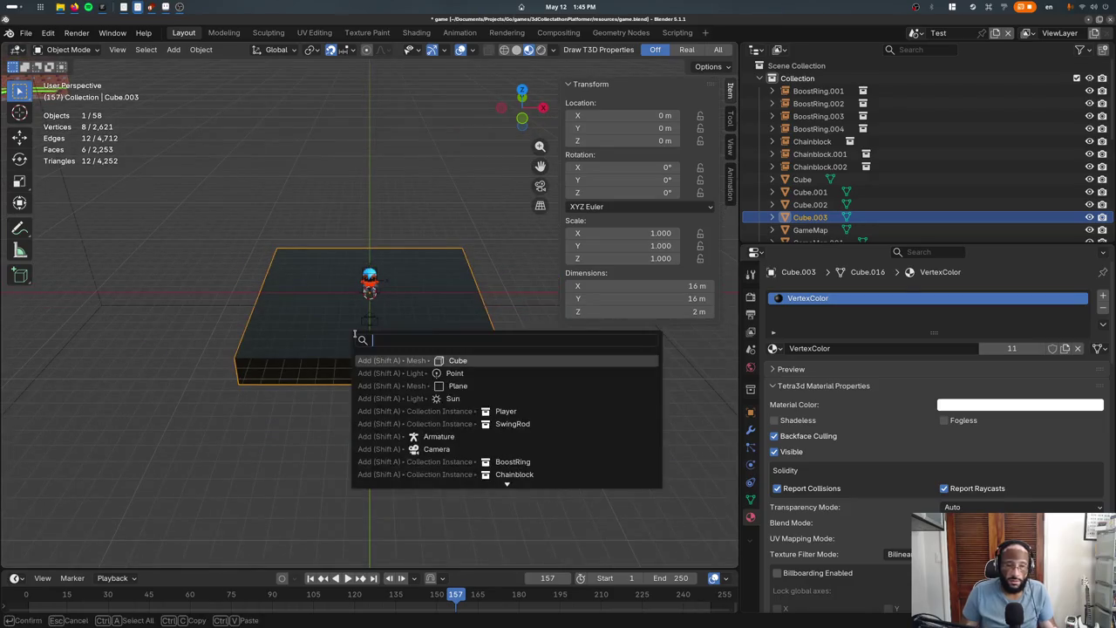
{"action": "type", "text": "add lae"}
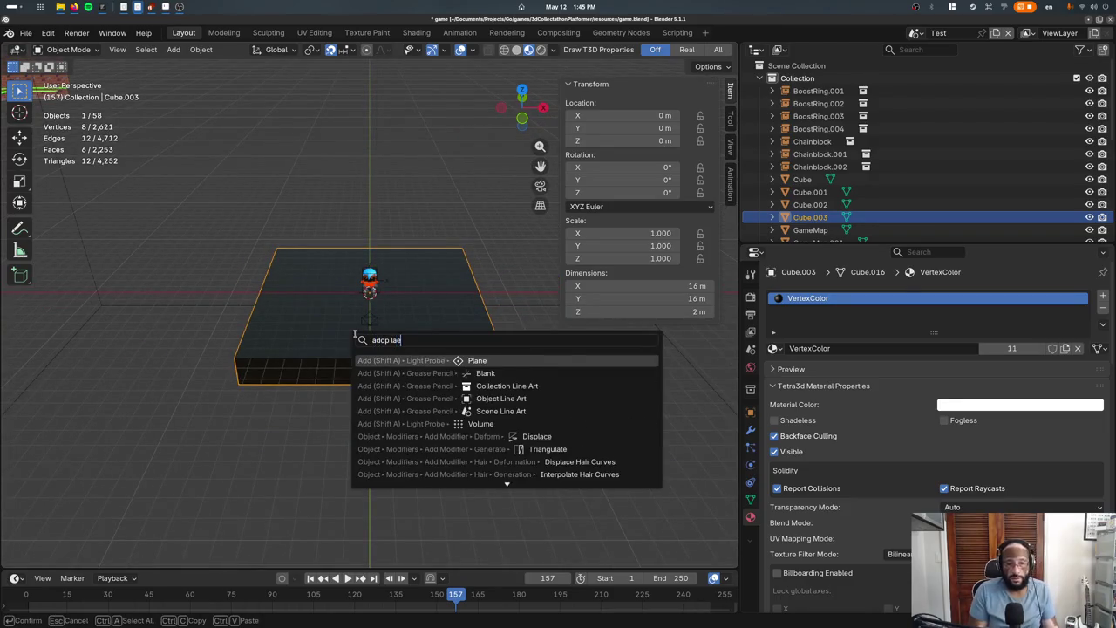
{"action": "key", "text": "BackSpace"}
{"action": "key", "text": "BackSpace"}
{"action": "key", "text": "BackSpace"}
{"action": "type", "text": "plane"}
{"action": "key", "text": "Return"}
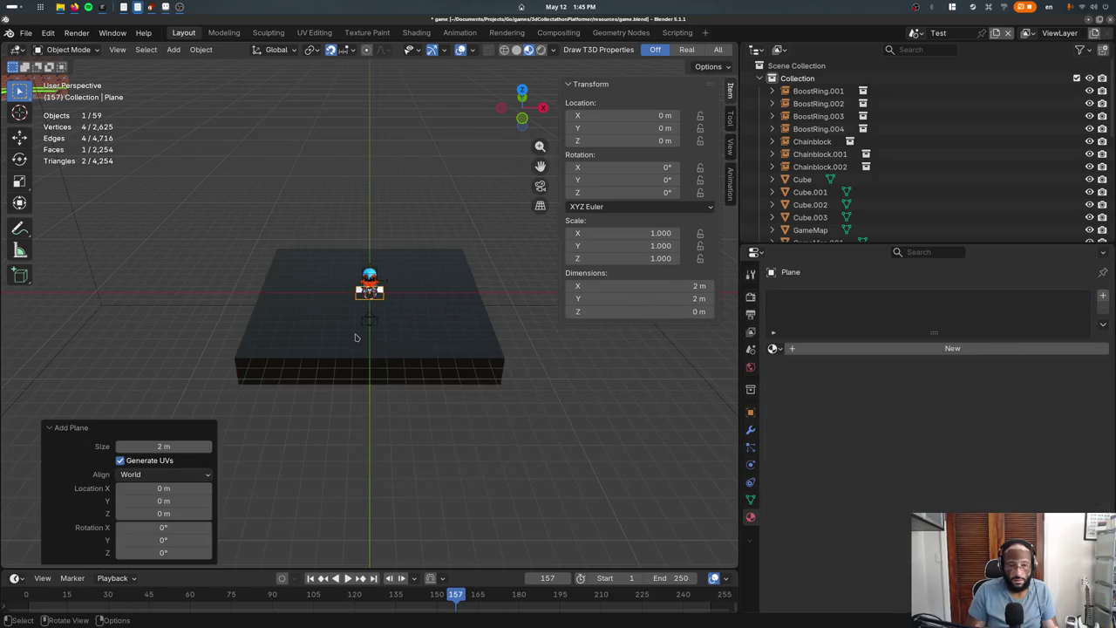
Review the new plane's modifier and object properties
{"action": "scroll", "coordinate": [354, 338], "scroll_direction": "up", "scroll_amount": 4}
{"action": "key", "text": "z"}
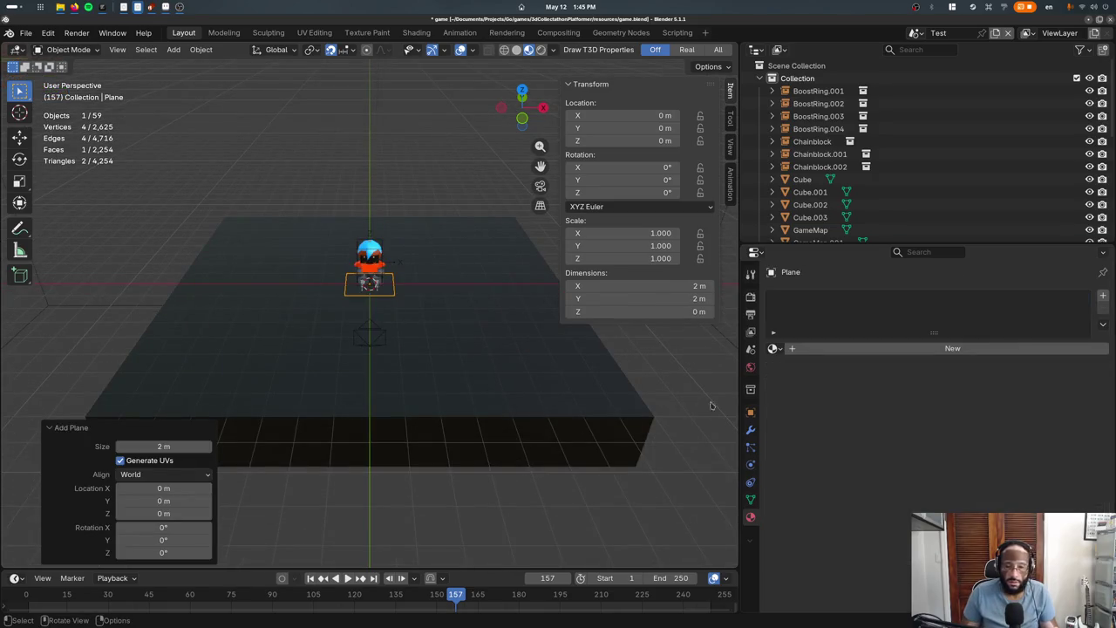
{"action": "left_click", "coordinate": [749, 430]}
{"action": "left_click", "coordinate": [749, 411]}
{"action": "scroll", "coordinate": [841, 488], "scroll_direction": "down", "scroll_amount": 5}
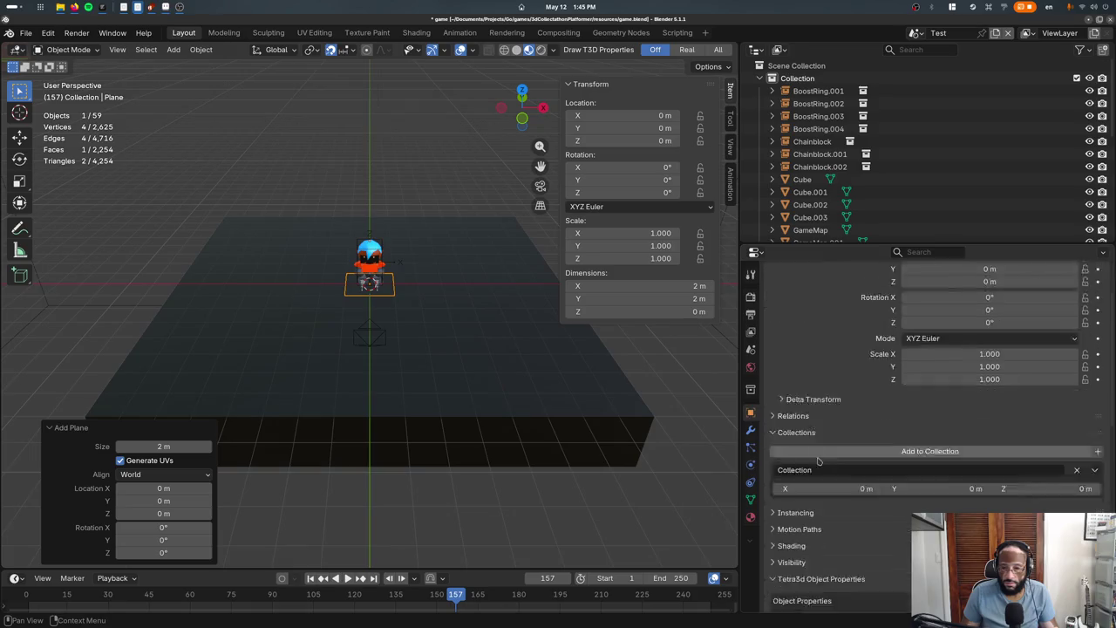
{"action": "scroll", "coordinate": [841, 513], "scroll_direction": "down", "scroll_amount": 5}
{"action": "scroll", "coordinate": [841, 513], "scroll_direction": "down", "scroll_amount": 4}
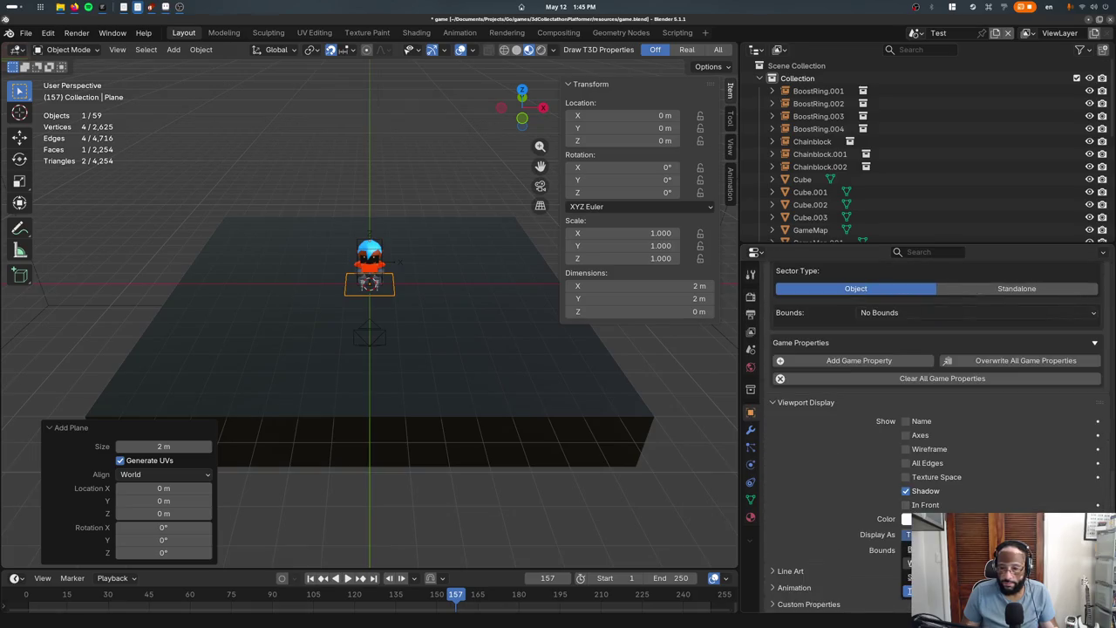
Delete the Cube.003 floor and reselect the new plane
{"action": "left_click", "coordinate": [436, 377]}
{"action": "key", "text": "x"}
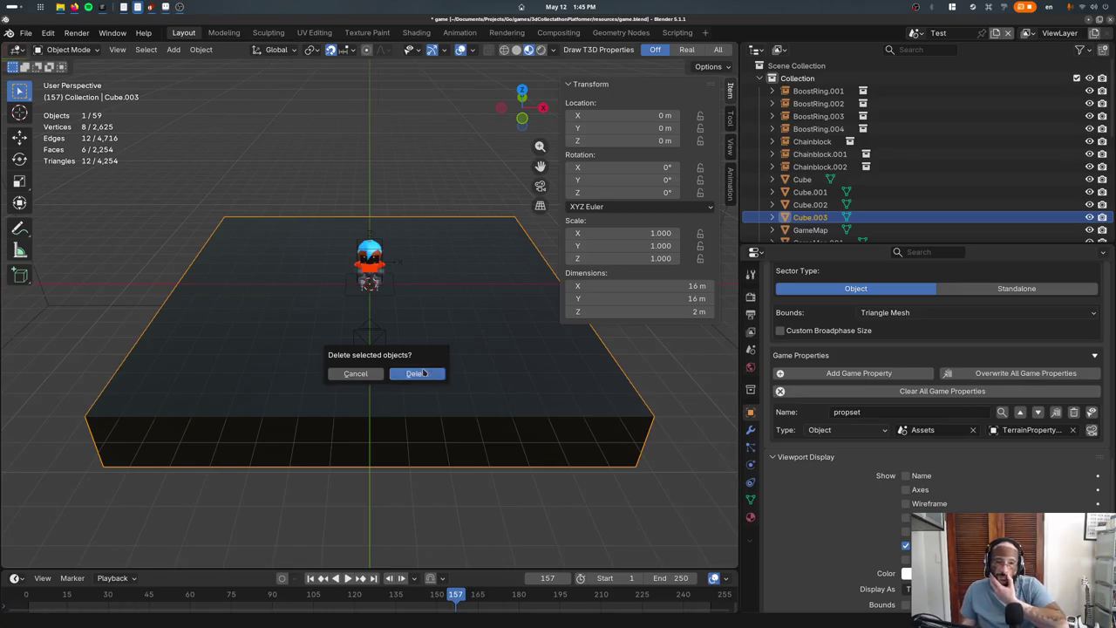
{"action": "left_click", "coordinate": [431, 376]}
{"action": "left_click", "coordinate": [392, 293]}
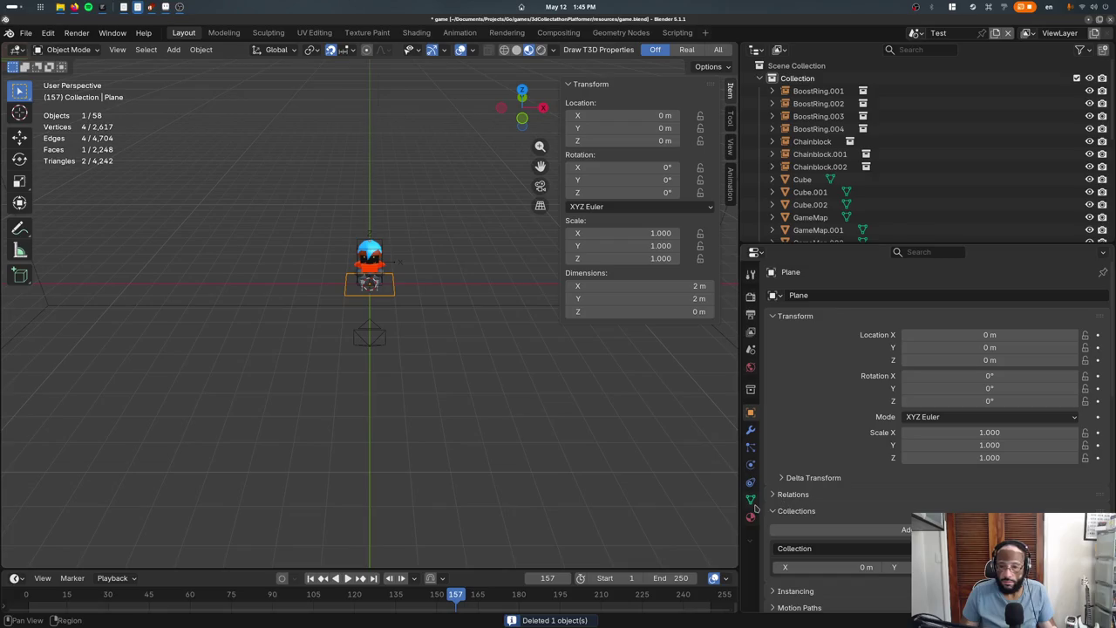
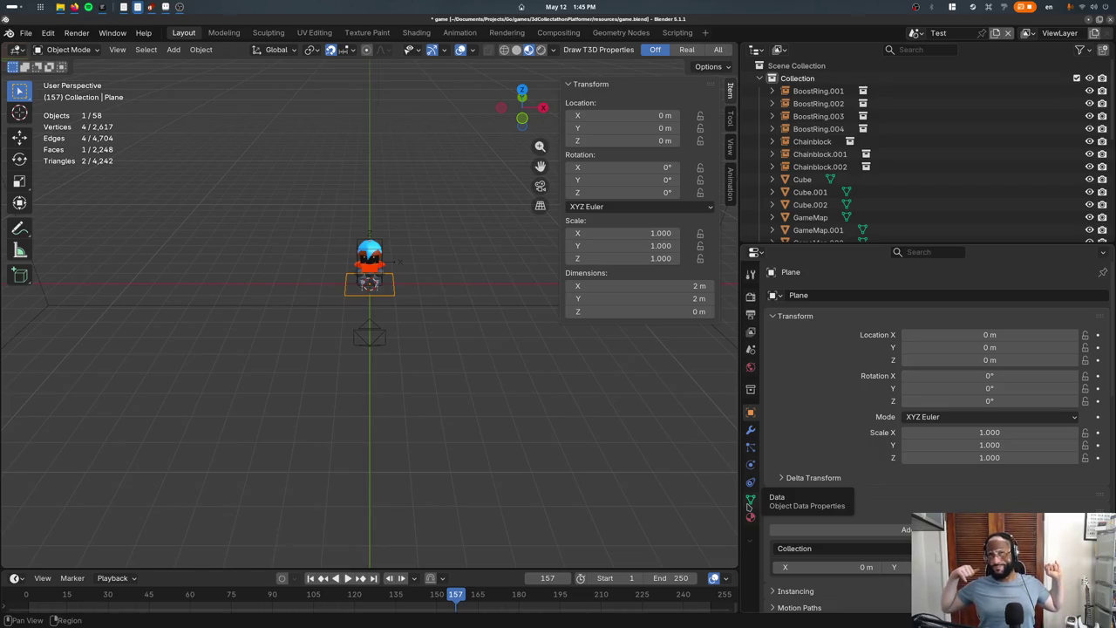
Undo the deletion to restore the 16 × 16 × 2 m box Cube.003 and view its material settings
{"action": "scroll", "coordinate": [775, 387], "scroll_direction": "down", "scroll_amount": 5}
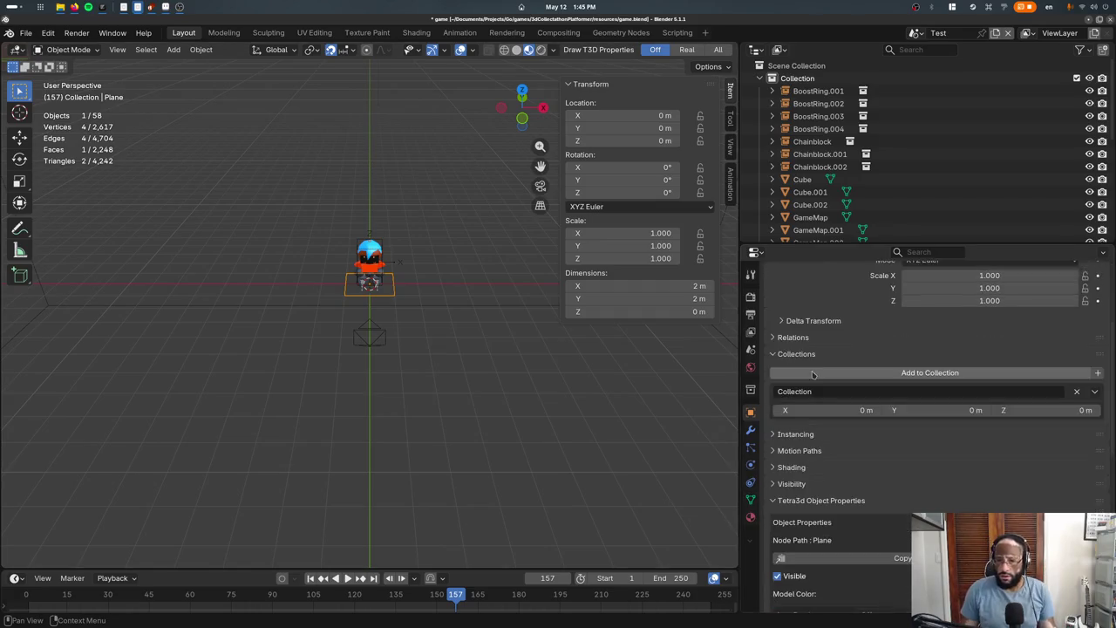
{"action": "scroll", "coordinate": [775, 387], "scroll_direction": "down", "scroll_amount": 4}
{"action": "scroll", "coordinate": [898, 504], "scroll_direction": "down", "scroll_amount": 2}
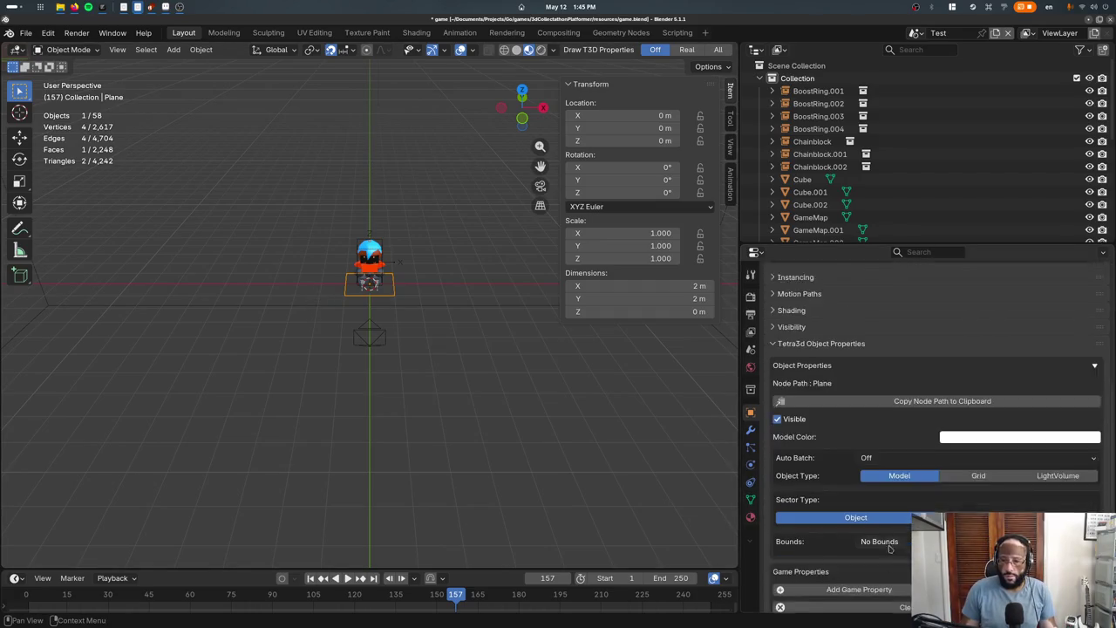
{"action": "key", "text": "ctrl+z"}
{"action": "key", "text": "ctrl+z"}
{"action": "key", "text": "ctrl+z"}
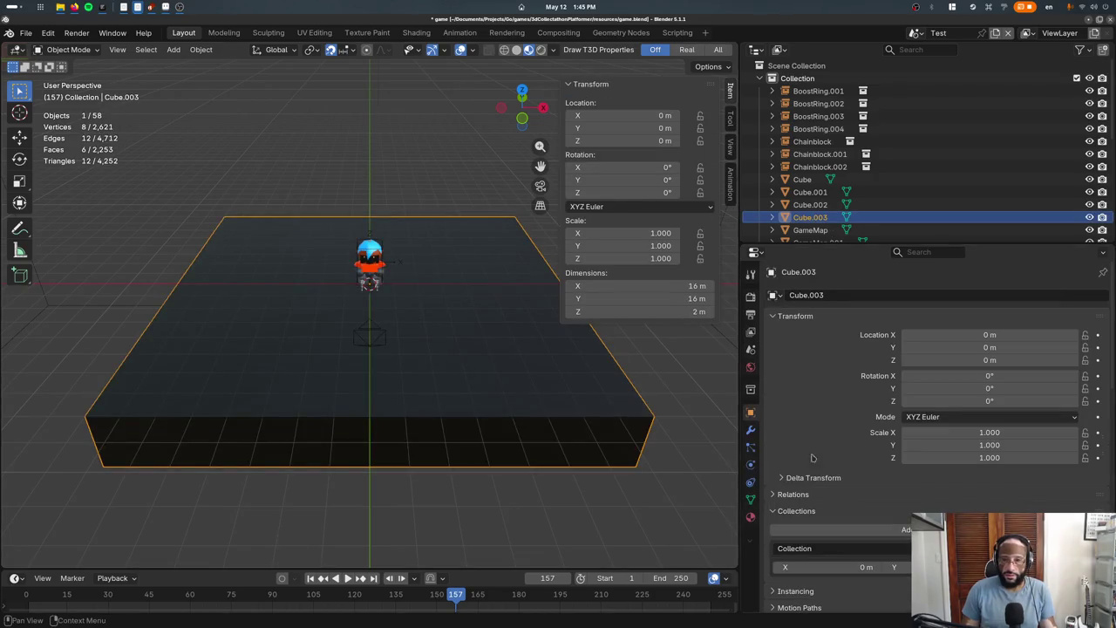
{"action": "left_click", "coordinate": [750, 517]}
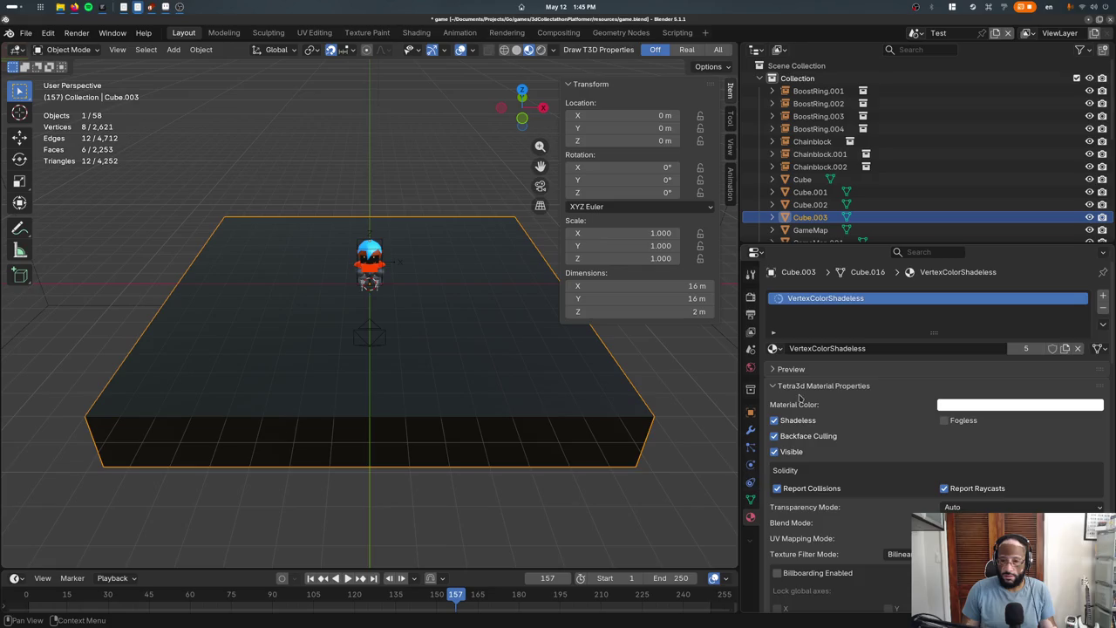
Assign the VertexColor material to Cube.003
{"action": "left_click", "coordinate": [774, 347]}
{"action": "type", "text": "vert"}
{"action": "key", "text": "Return"}
In wireframe front view, delete the box's lower vertices to leave a flat 16 m plane
{"action": "key", "text": "Tab"}
{"action": "key", "text": "z"}
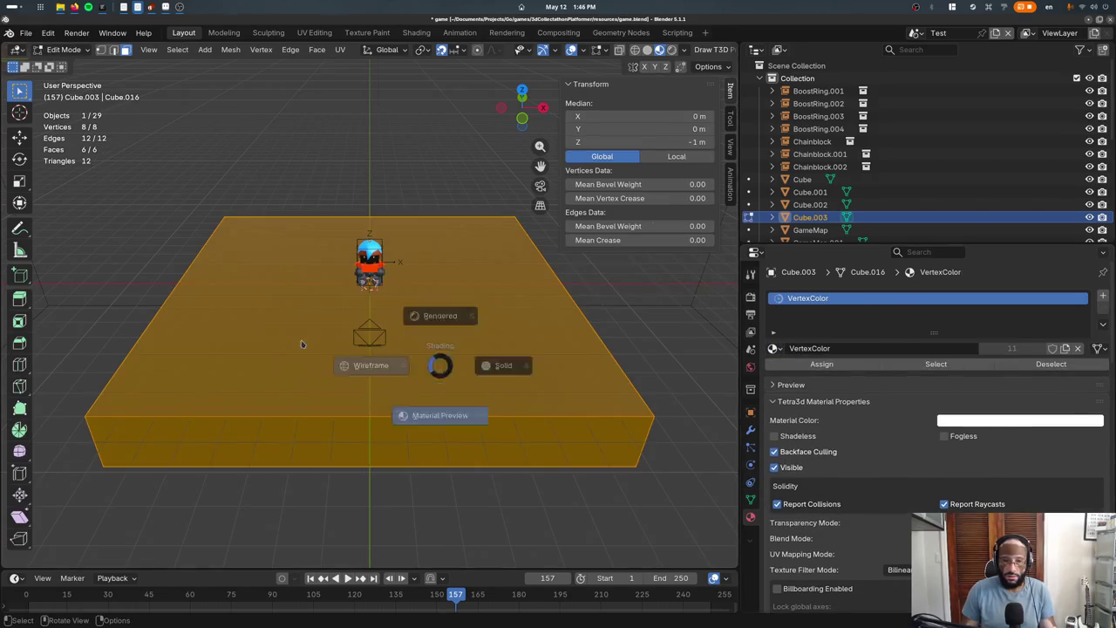
{"action": "left_click", "coordinate": [302, 343]}
{"action": "key", "text": "KP_1"}
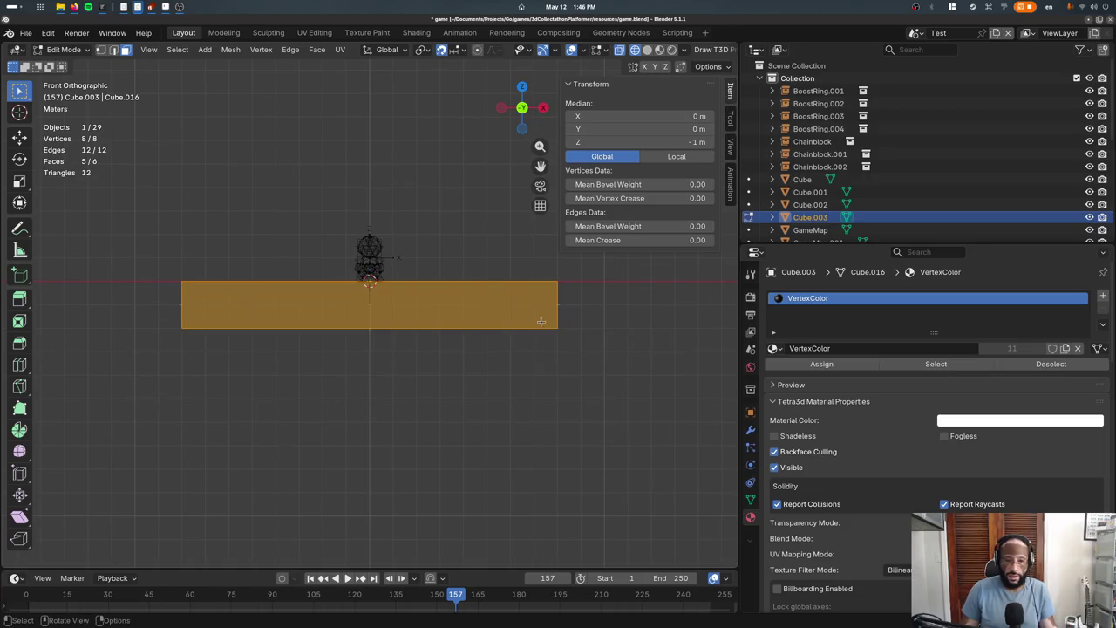
{"action": "key", "text": "alt+a"}
{"action": "key", "text": "a"}
{"action": "key", "text": "x"}
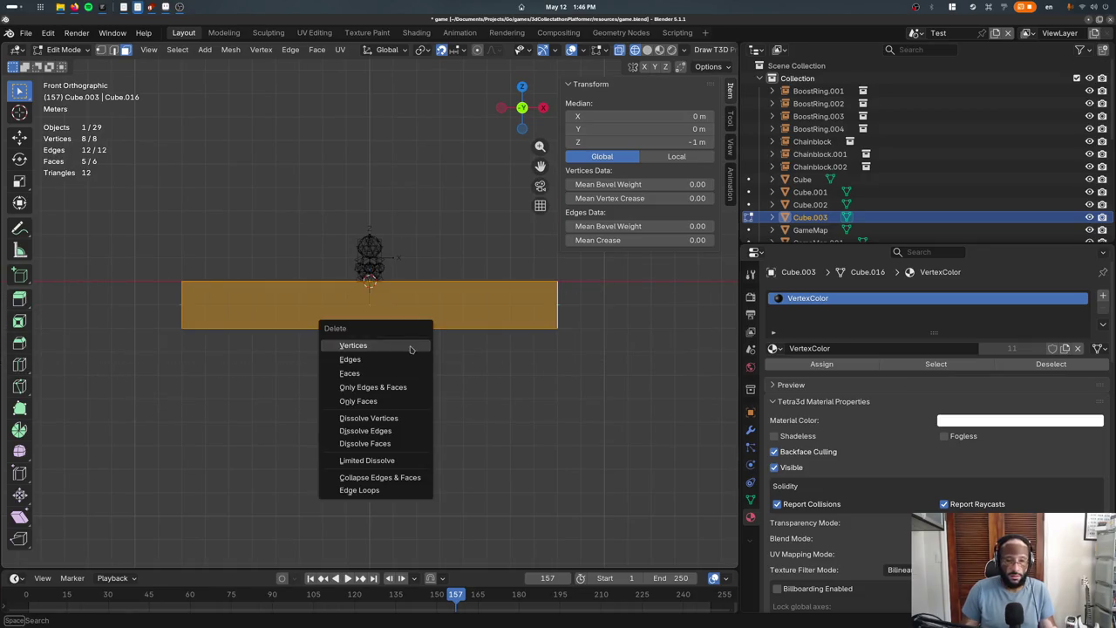
{"action": "left_click", "coordinate": [408, 342]}
{"action": "middle_click_drag", "start_coordinate": [406, 331], "coordinate": [411, 326]}
{"action": "key", "text": "Tab"}
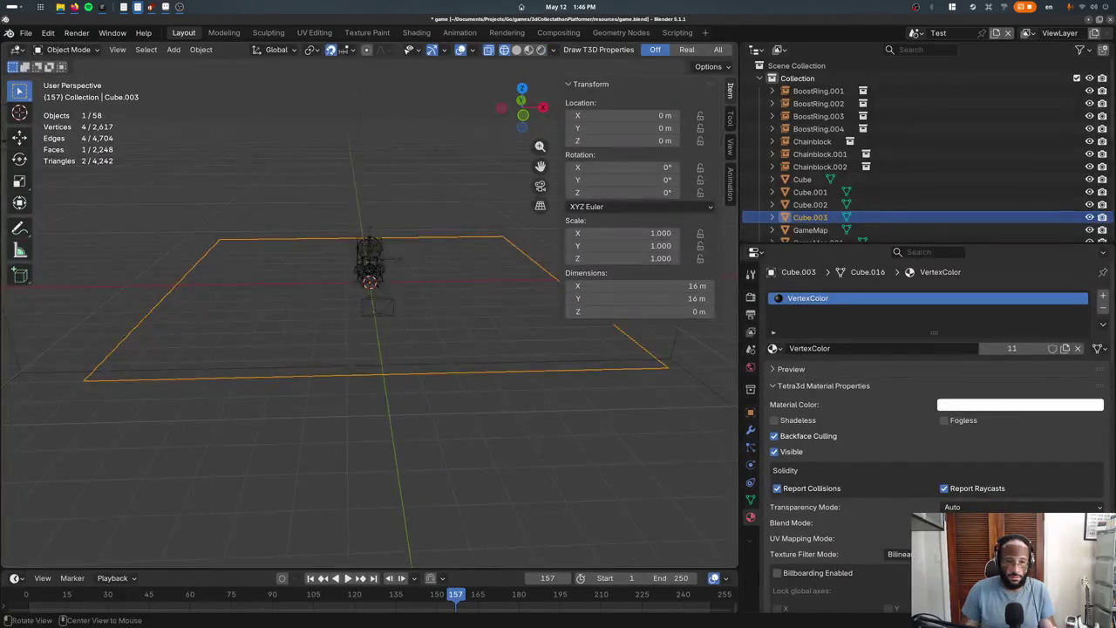
Save the blend file, export the level and play-test it in the game
{"action": "key", "text": "ctrl+s"}
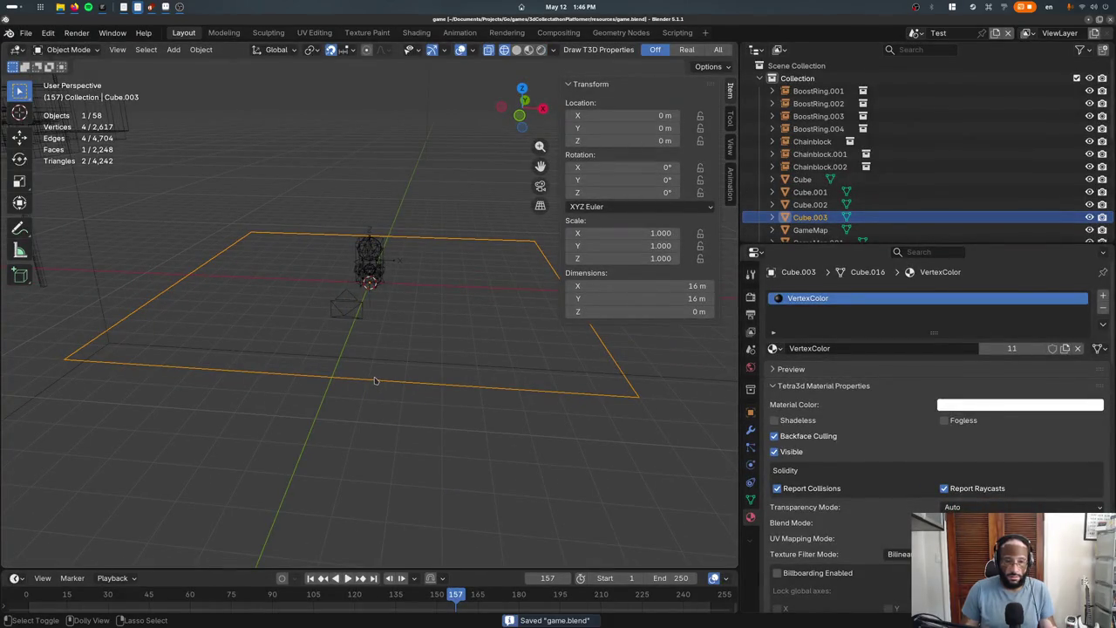
{"action": "key", "text": "alt+Tab"}
{"action": "key", "text": "alt+Tab"}
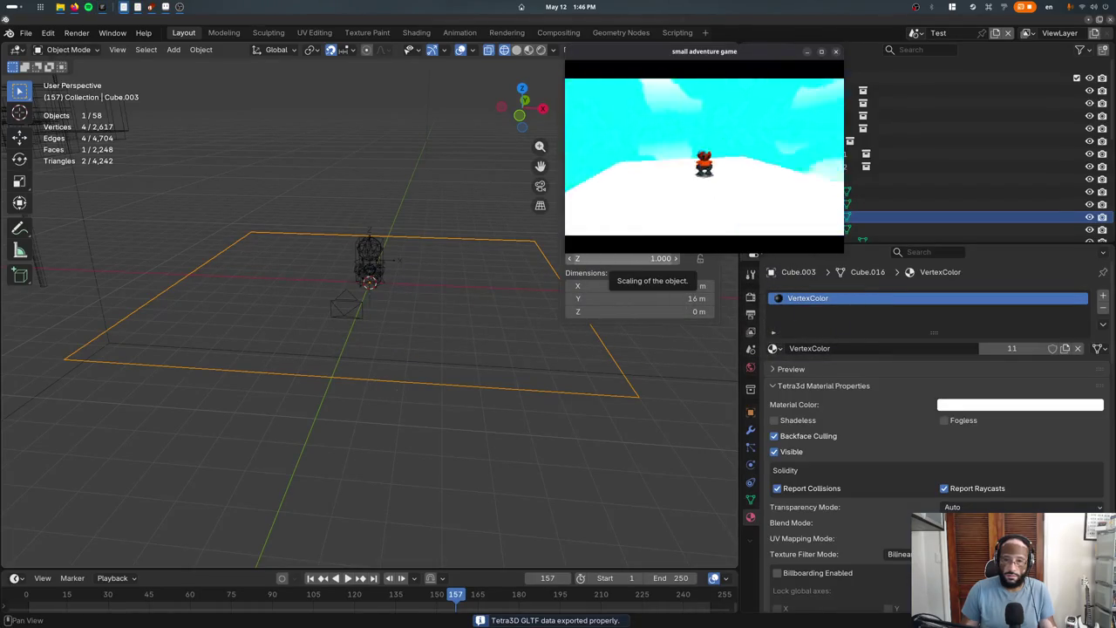
{"action": "key", "text": "alt+Tab"}
Scale the floor plane's mesh by 0.5 so it measures 8 × 8 m
{"action": "left_click", "coordinate": [397, 373]}
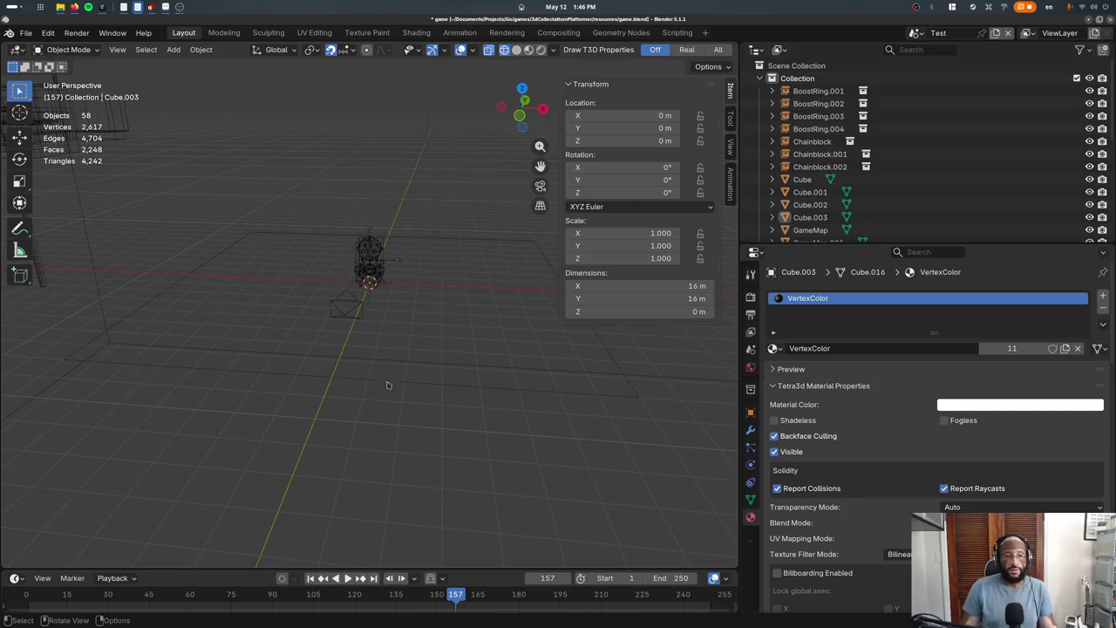
{"action": "left_click", "coordinate": [379, 358]}
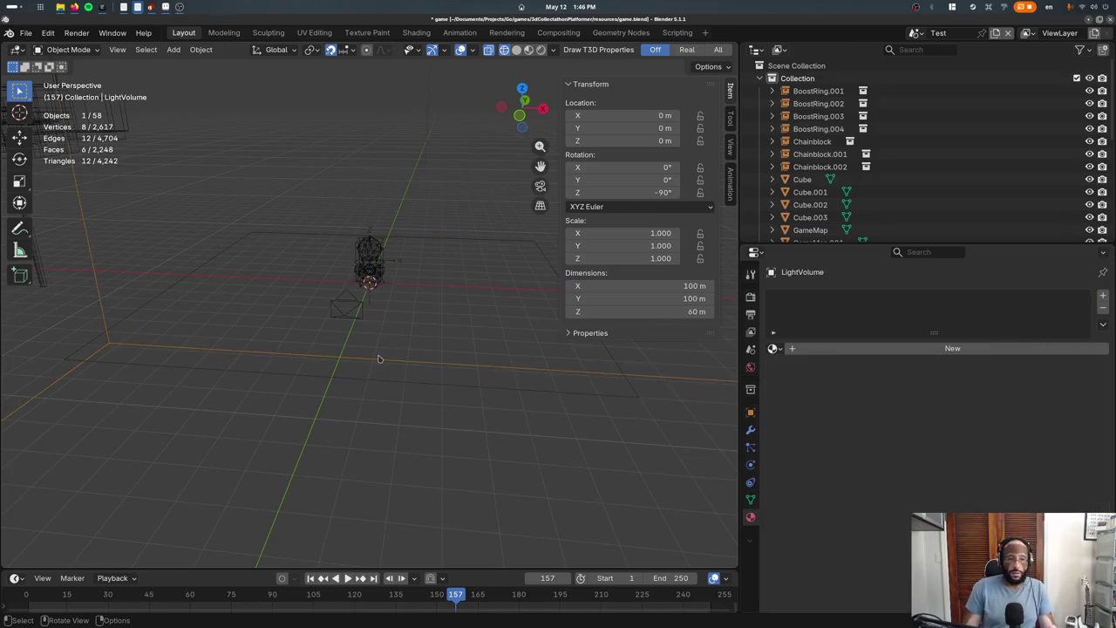
{"action": "left_click", "coordinate": [364, 378]}
{"action": "key", "text": "Tab"}
{"action": "key", "text": "KP_7"}
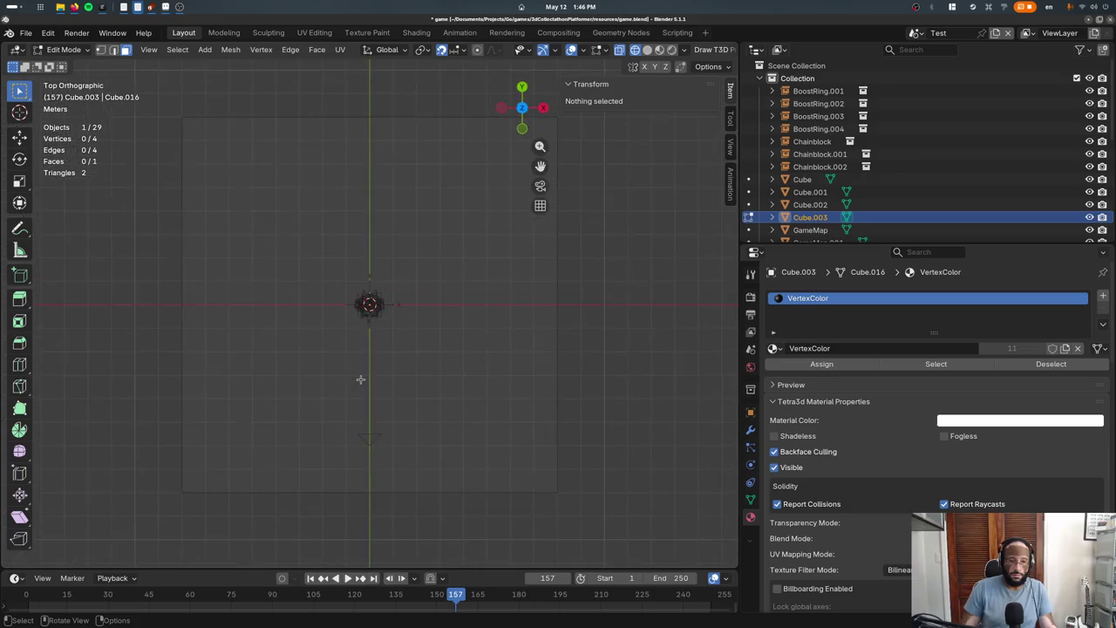
{"action": "type", "text": "as0.5"}
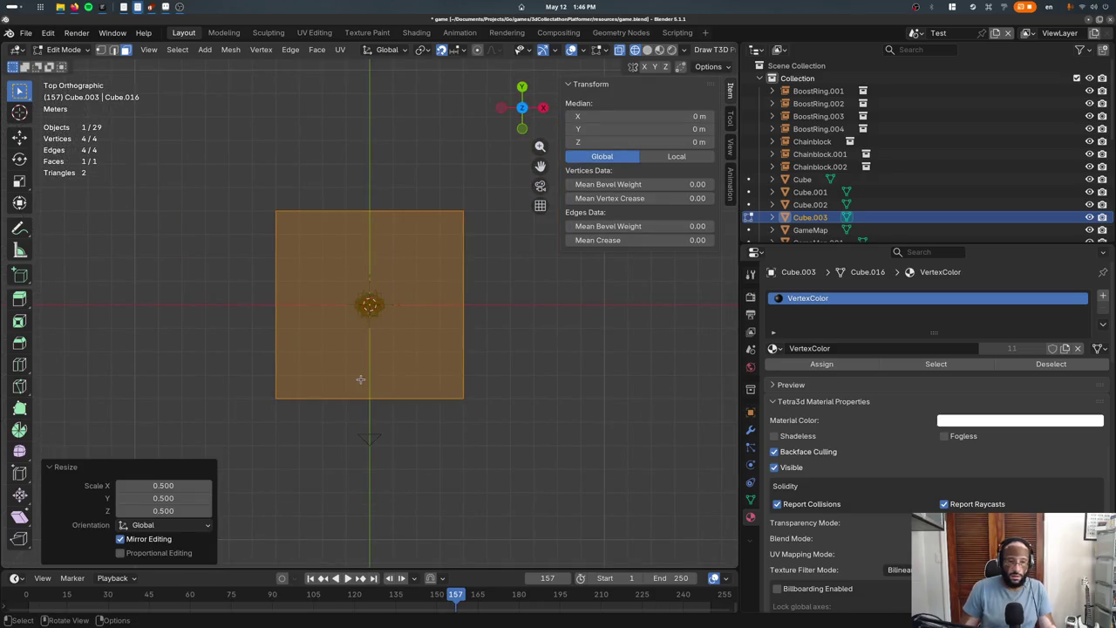
{"action": "key", "text": "Tab"}
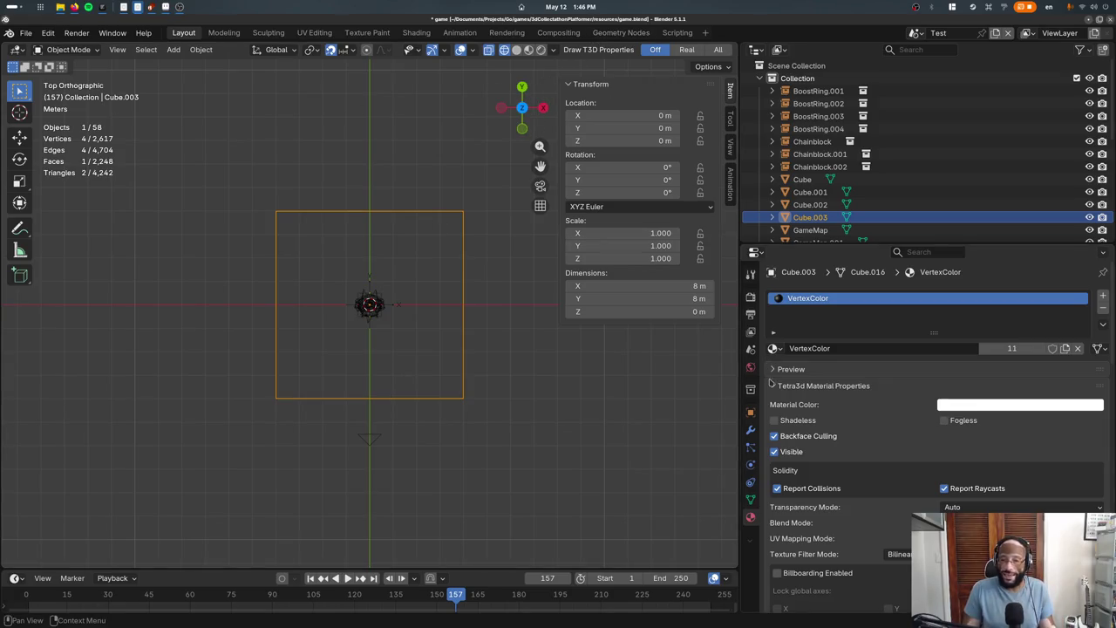
{"action": "left_click", "coordinate": [751, 430]}
Append from smallAdventureGame/assets/game_geom_node_backup2.blend
{"action": "left_click", "coordinate": [27, 32]}
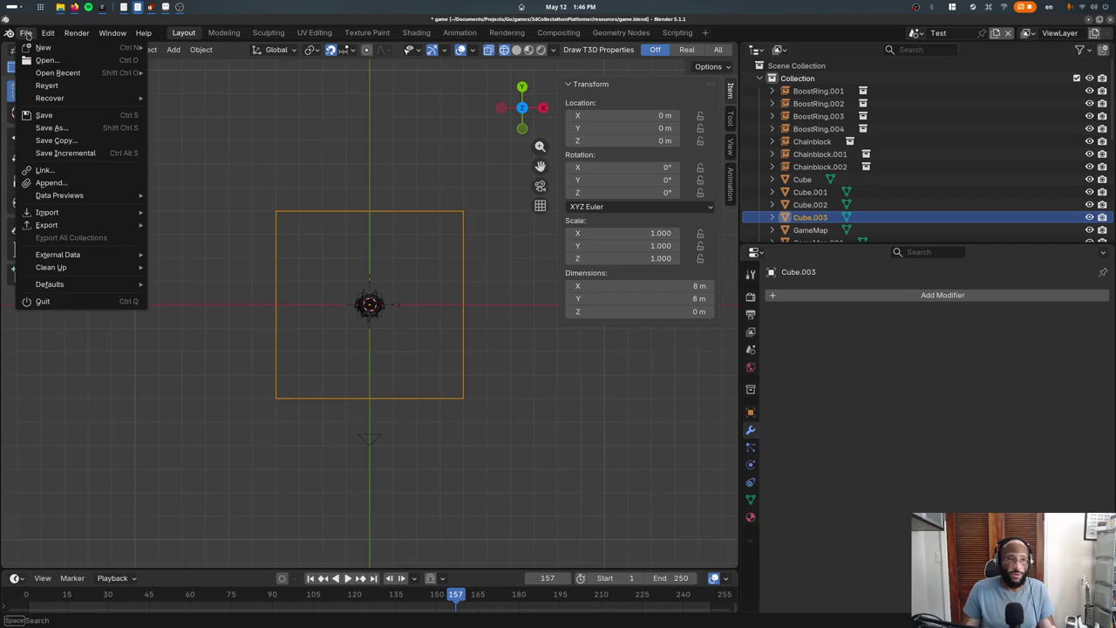
{"action": "left_click", "coordinate": [39, 185]}
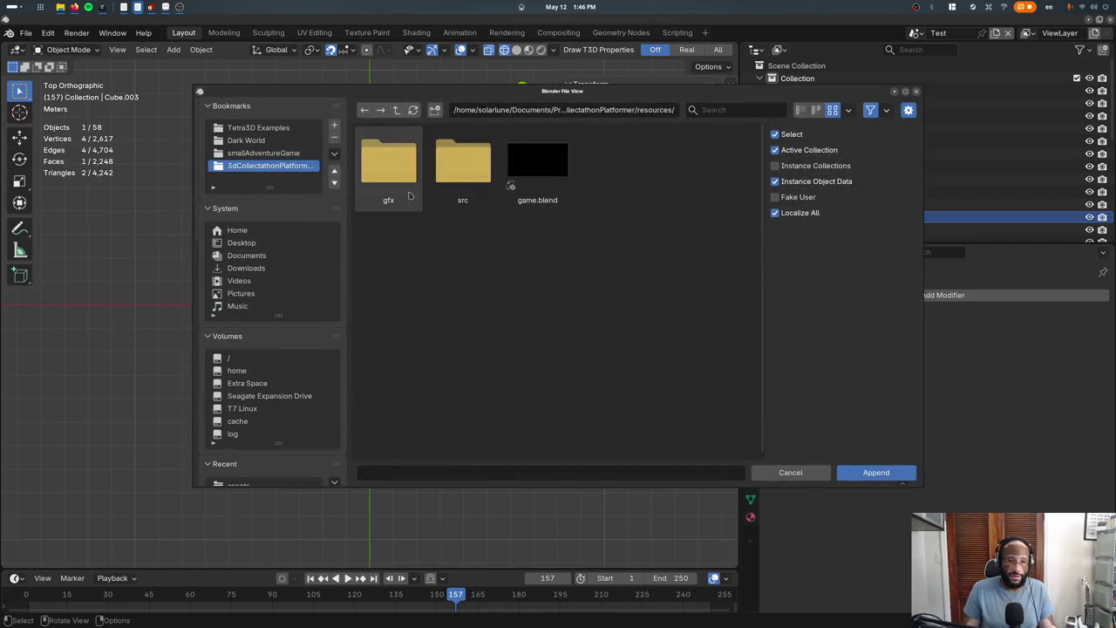
{"action": "left_click", "coordinate": [397, 111]}
{"action": "left_click", "coordinate": [397, 111]}
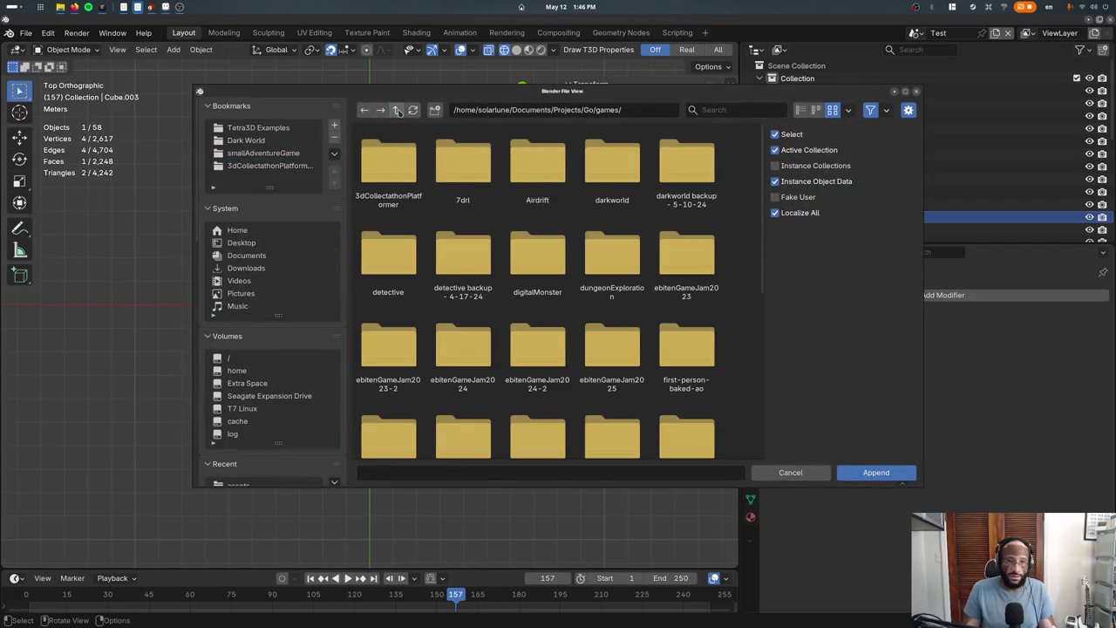
{"action": "left_click", "coordinate": [259, 153]}
{"action": "double_click", "coordinate": [611, 161]}
{"action": "left_click", "coordinate": [396, 111]}
{"action": "double_click", "coordinate": [463, 161]}
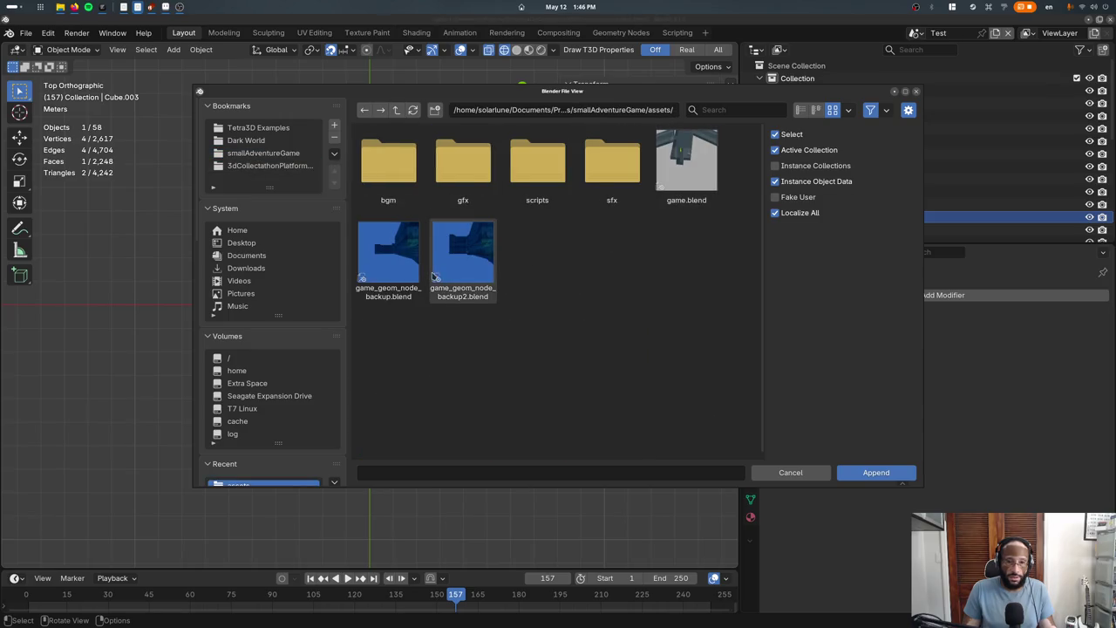
{"action": "double_click", "coordinate": [471, 266]}
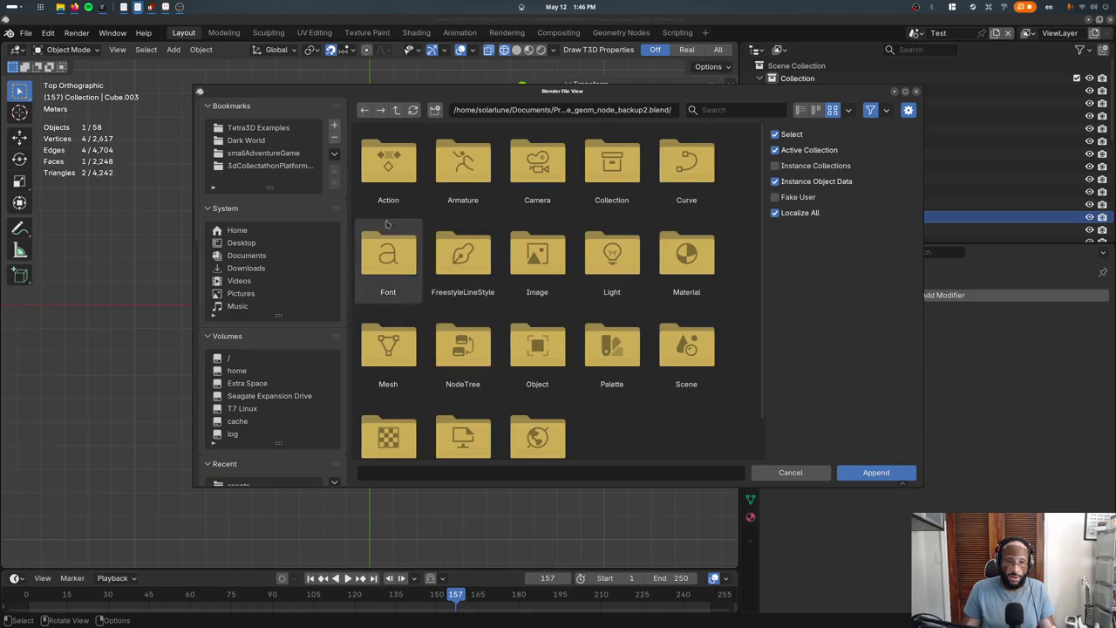
Append the BSP-Like Level Design and Flip Normals node groups from its NodeTree data
{"action": "scroll", "coordinate": [516, 183], "scroll_direction": "down", "scroll_amount": 1}
{"action": "double_click", "coordinate": [467, 324]}
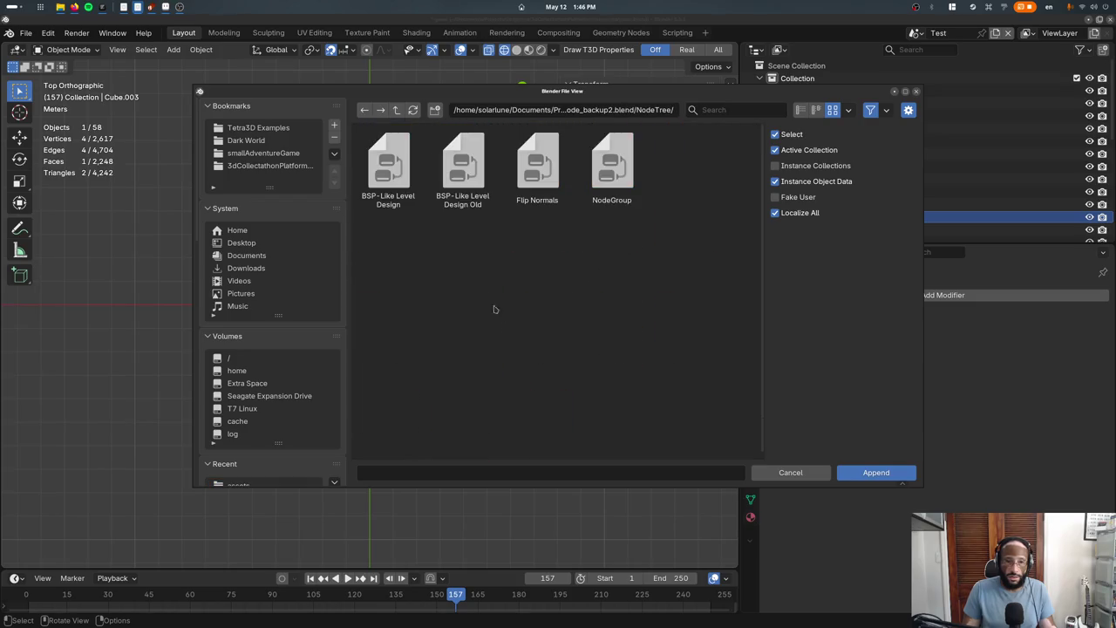
{"action": "left_click", "coordinate": [388, 164]}
{"action": "left_click", "coordinate": [537, 163], "text": "ctrl"}
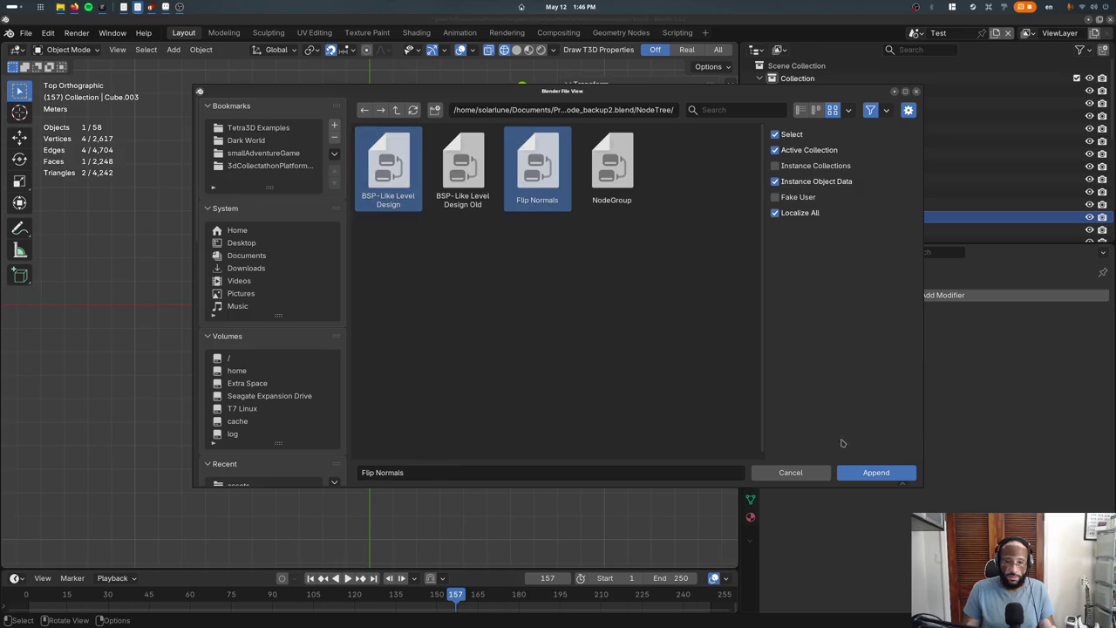
{"action": "left_click", "coordinate": [871, 472]}
{"action": "left_click", "coordinate": [780, 296]}
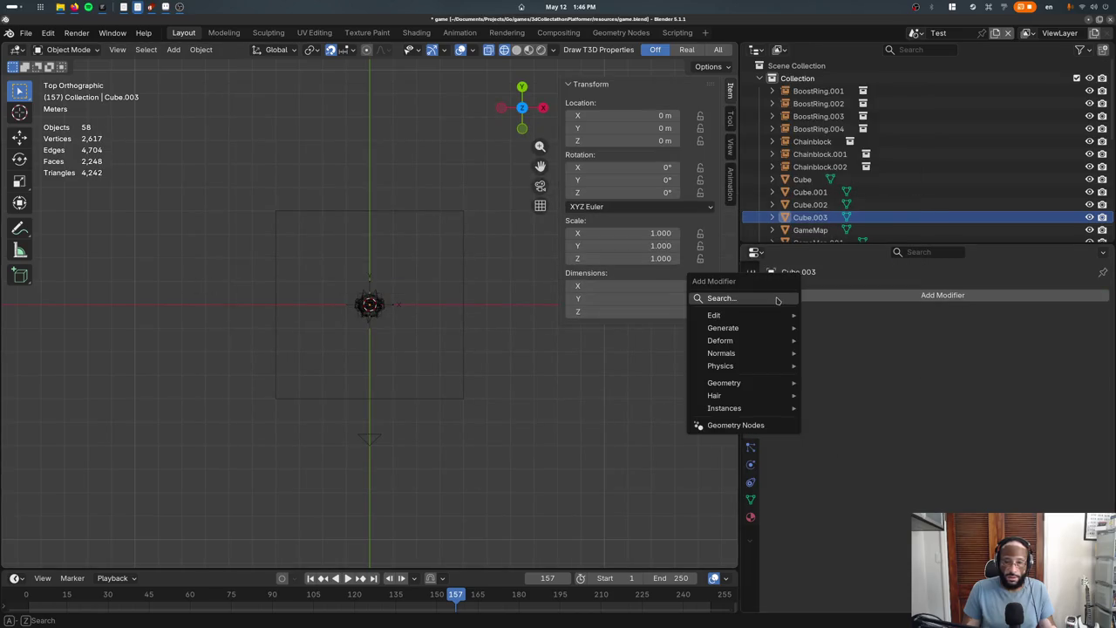
Add a Geometry Nodes modifier to the floor plane using the BSP-Like Level Design group
{"action": "type", "text": "g"}
{"action": "key", "text": "BackSpace"}
{"action": "type", "text": "b"}
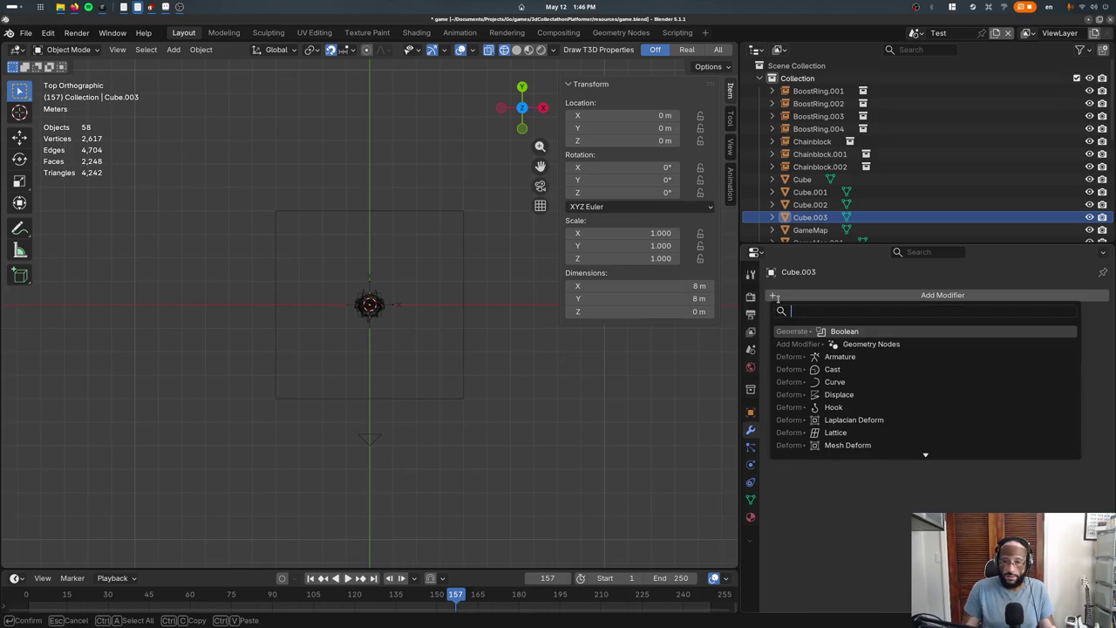
{"action": "type", "text": "s"}
{"action": "key", "text": "Escape"}
{"action": "left_click", "coordinate": [775, 296]}
{"action": "left_click", "coordinate": [727, 427]}
{"action": "left_click", "coordinate": [778, 335]}
{"action": "left_click", "coordinate": [797, 355]}
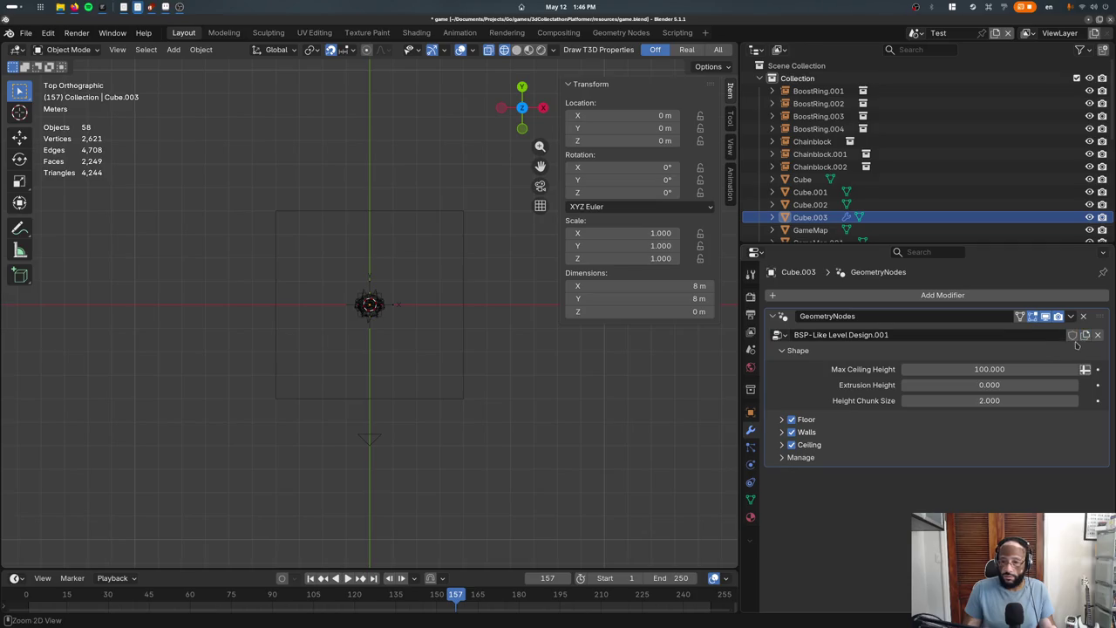
{"action": "key", "text": "ctrl+z"}
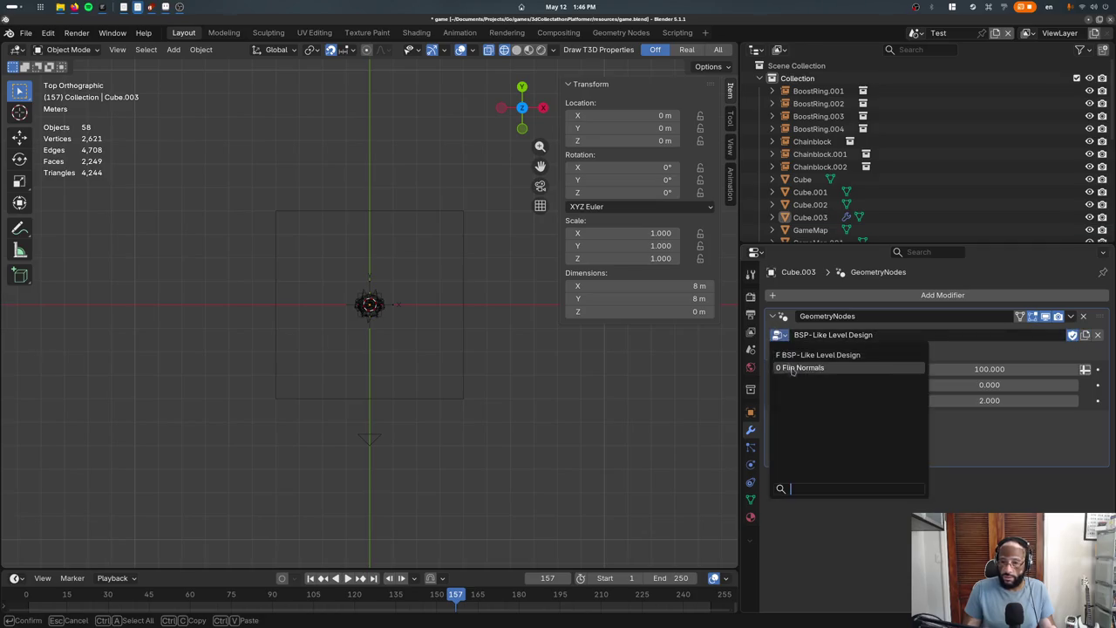
{"action": "key", "text": "ctrl+z"}
{"action": "left_click", "coordinate": [778, 335]}
{"action": "left_click", "coordinate": [802, 339]}
Try different Extrusion Height values in solid shading, ending at -21.880
{"action": "mouse_move", "coordinate": [518, 336]}
{"action": "middle_mouse_down"}
{"action": "mouse_move", "coordinate": [461, 249]}
{"action": "mouse_move", "coordinate": [481, 318]}
{"action": "middle_mouse_up"}
{"action": "left_click", "coordinate": [453, 310]}
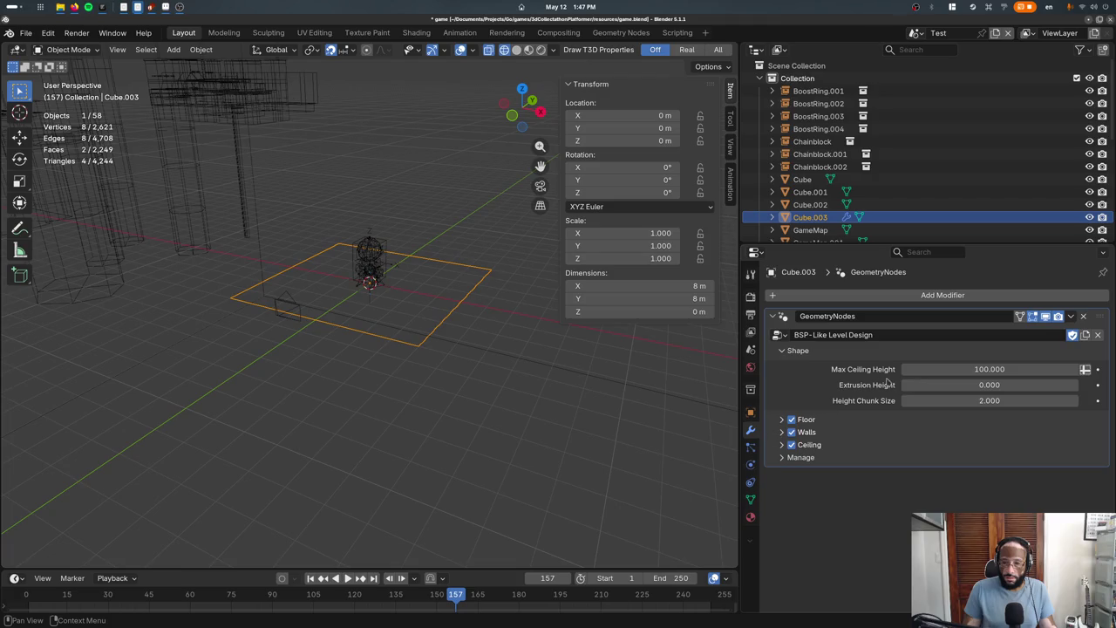
{"action": "scroll", "coordinate": [473, 318], "scroll_direction": "down", "scroll_amount": 3}
{"action": "scroll", "coordinate": [457, 319], "scroll_direction": "up", "scroll_amount": 2}
{"action": "scroll", "coordinate": [454, 316], "scroll_direction": "up", "scroll_amount": 2}
{"action": "mouse_move", "coordinate": [989, 384]}
{"action": "left_mouse_down"}
{"action": "mouse_move", "coordinate": [1003, 384]}
{"action": "mouse_move", "coordinate": [977, 385]}
{"action": "mouse_move", "coordinate": [1002, 384]}
{"action": "left_mouse_up"}
{"action": "key", "text": "shift+z"}
{"action": "middle_click_drag", "start_coordinate": [375, 383], "coordinate": [401, 380]}
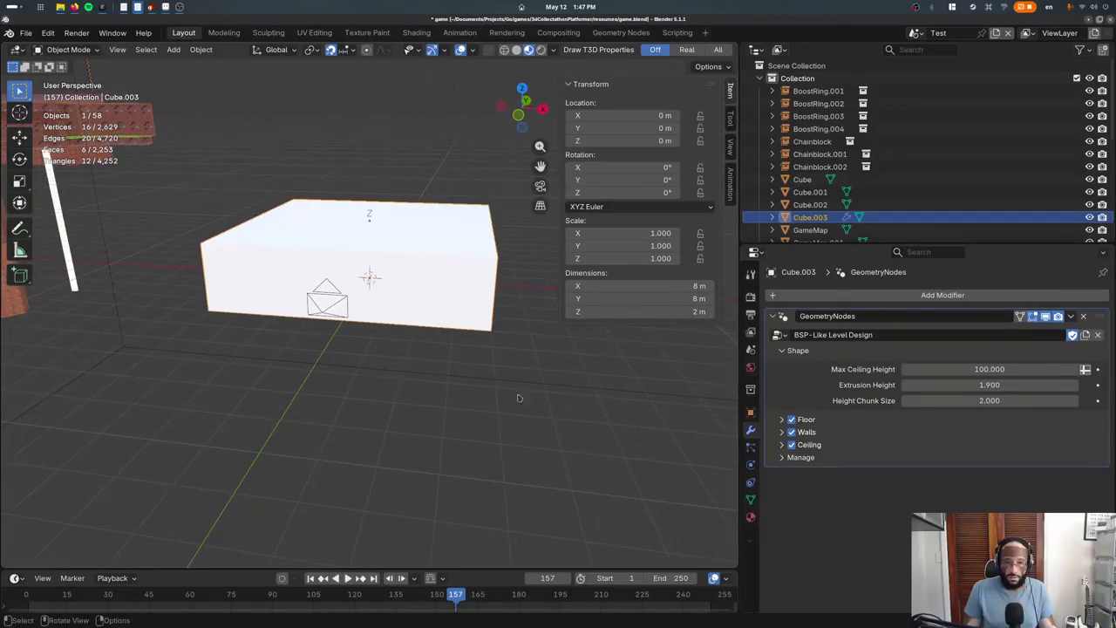
{"action": "left_click_drag", "start_coordinate": [988, 384], "coordinate": [975, 385]}
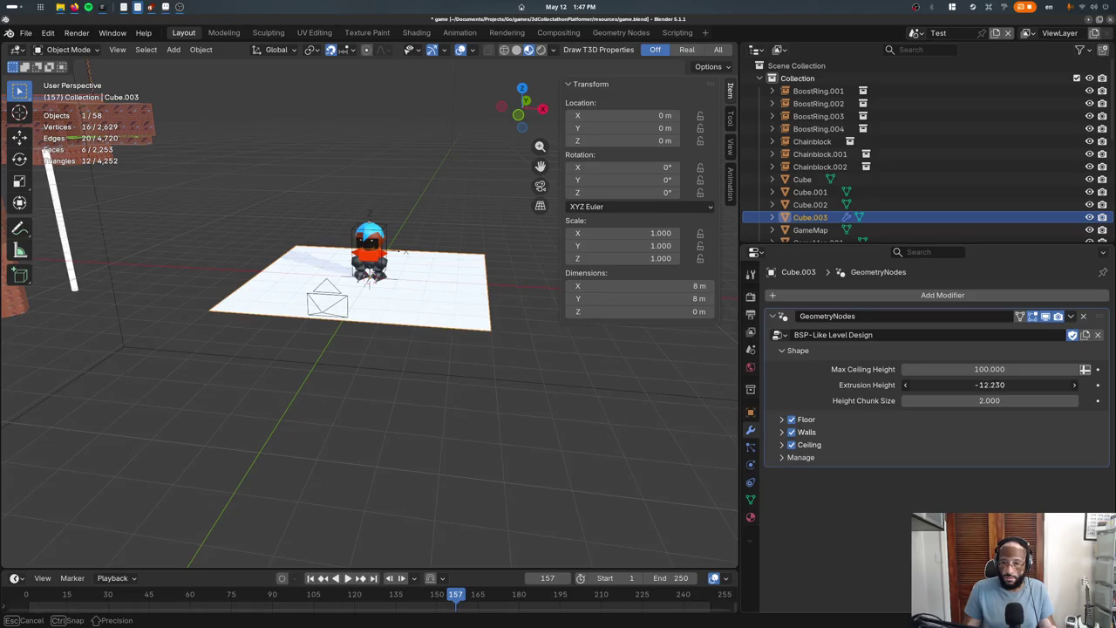
{"action": "mouse_move", "coordinate": [988, 385]}
{"action": "left_mouse_down"}
{"action": "mouse_move", "coordinate": [976, 385]}
{"action": "mouse_move", "coordinate": [993, 384]}
{"action": "left_mouse_up"}
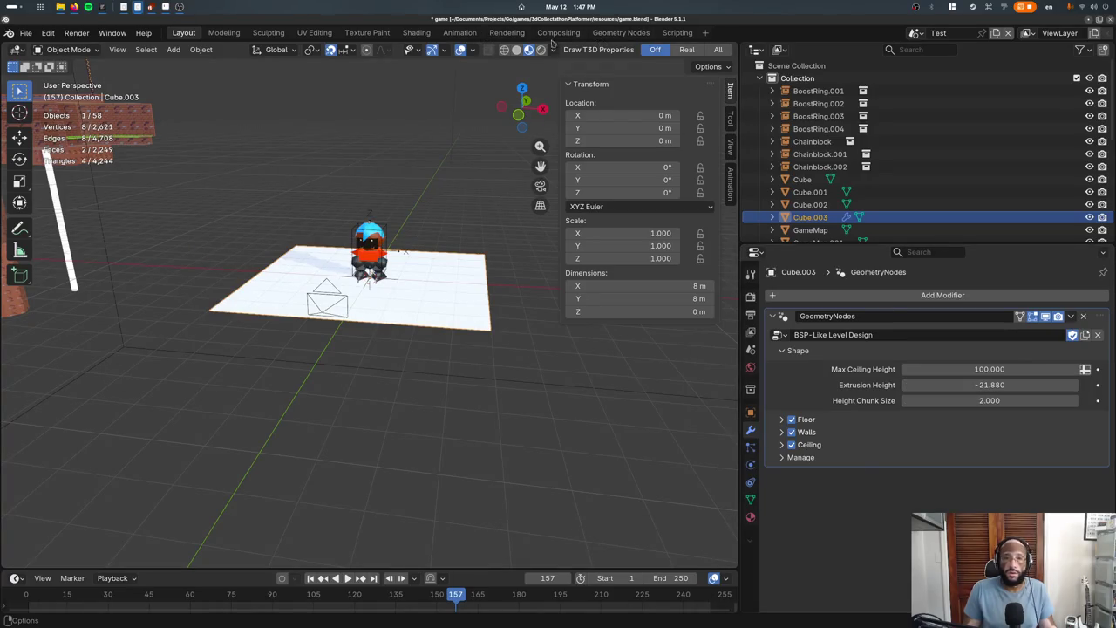
In the Geometry Nodes workspace, inspect the Repeat, Extrude Mesh and Group Input nodes full-screen
{"action": "left_click", "coordinate": [615, 34]}
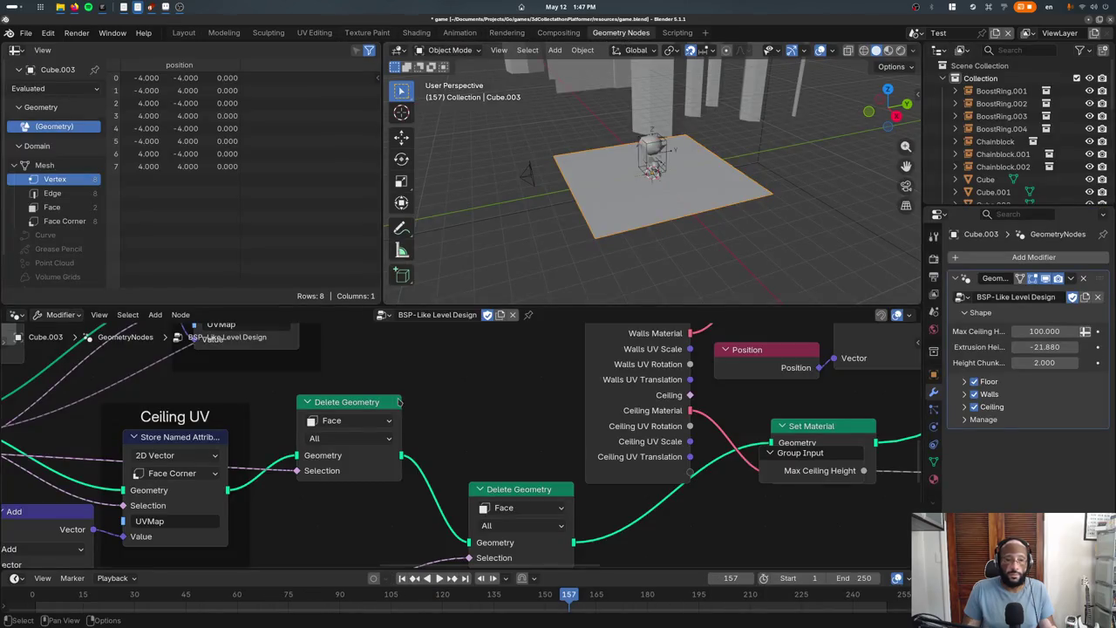
{"action": "scroll", "coordinate": [399, 401], "scroll_direction": "down", "scroll_amount": 5}
{"action": "scroll", "coordinate": [434, 443], "scroll_direction": "up", "scroll_amount": 5}
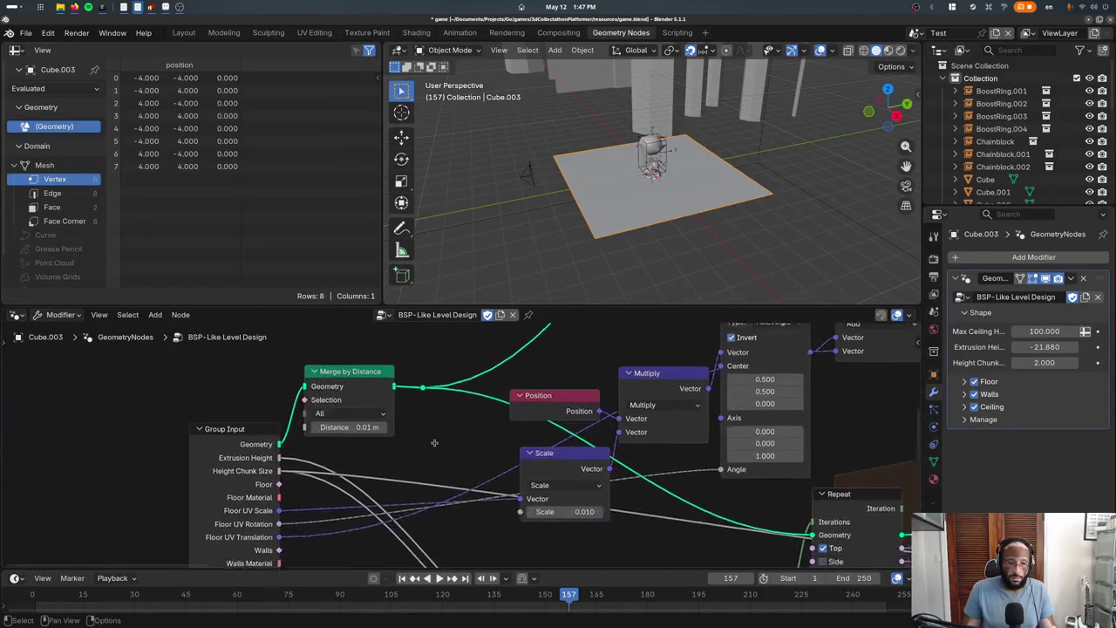
{"action": "middle_click_drag", "start_coordinate": [434, 443], "coordinate": [513, 351]}
{"action": "key", "text": "ctrl+space"}
{"action": "middle_click_drag", "start_coordinate": [668, 495], "coordinate": [320, 495]}
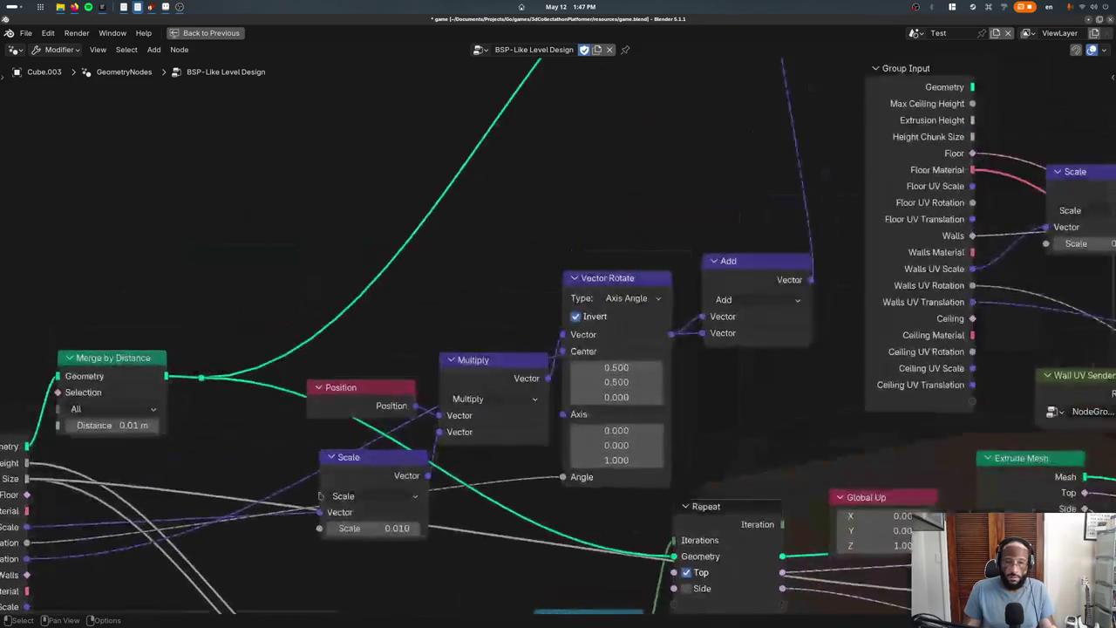
{"action": "scroll", "coordinate": [320, 495], "scroll_direction": "down", "scroll_amount": 3}
{"action": "scroll", "coordinate": [511, 249], "scroll_direction": "up", "scroll_amount": 3}
{"action": "middle_click_drag", "start_coordinate": [510, 250], "coordinate": [486, 309]}
{"action": "scroll", "coordinate": [515, 369], "scroll_direction": "down", "scroll_amount": 2}
{"action": "middle_click_drag", "start_coordinate": [515, 368], "coordinate": [456, 238]}
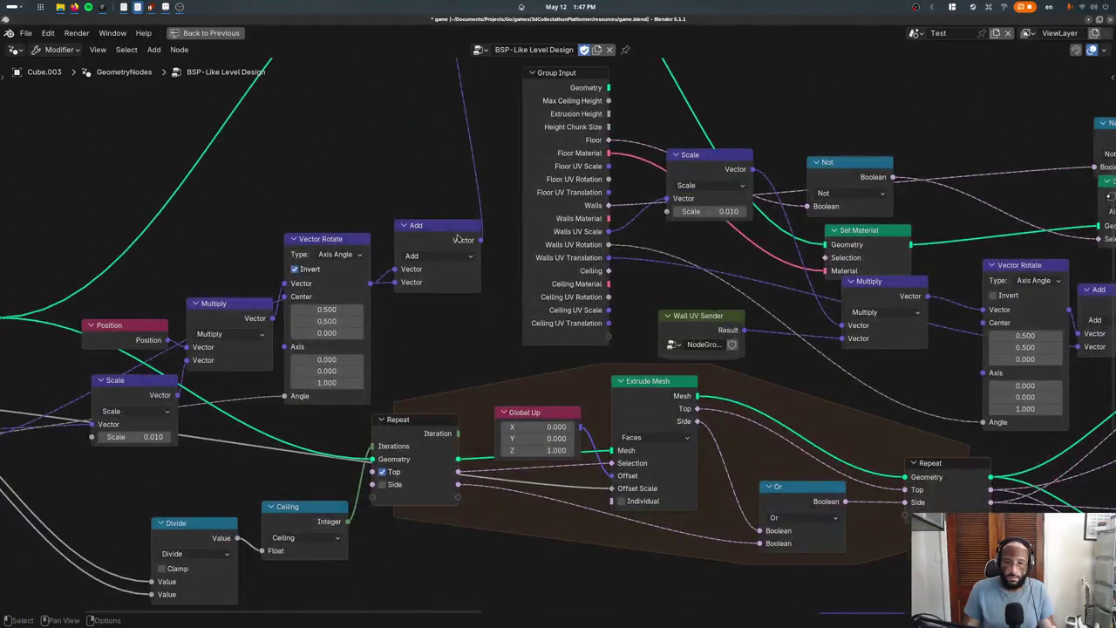
{"action": "mouse_move", "coordinate": [556, 230]}
{"action": "middle_mouse_down"}
{"action": "mouse_move", "coordinate": [476, 192]}
{"action": "mouse_move", "coordinate": [331, 200]}
{"action": "middle_mouse_up"}
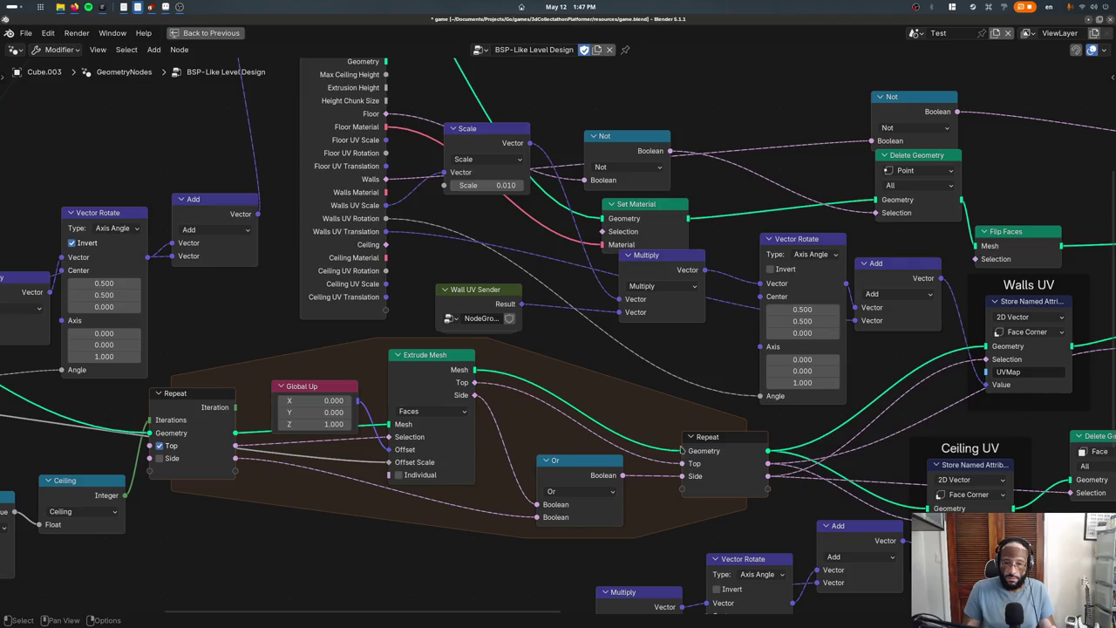
{"action": "middle_click_drag", "start_coordinate": [486, 385], "coordinate": [922, 350]}
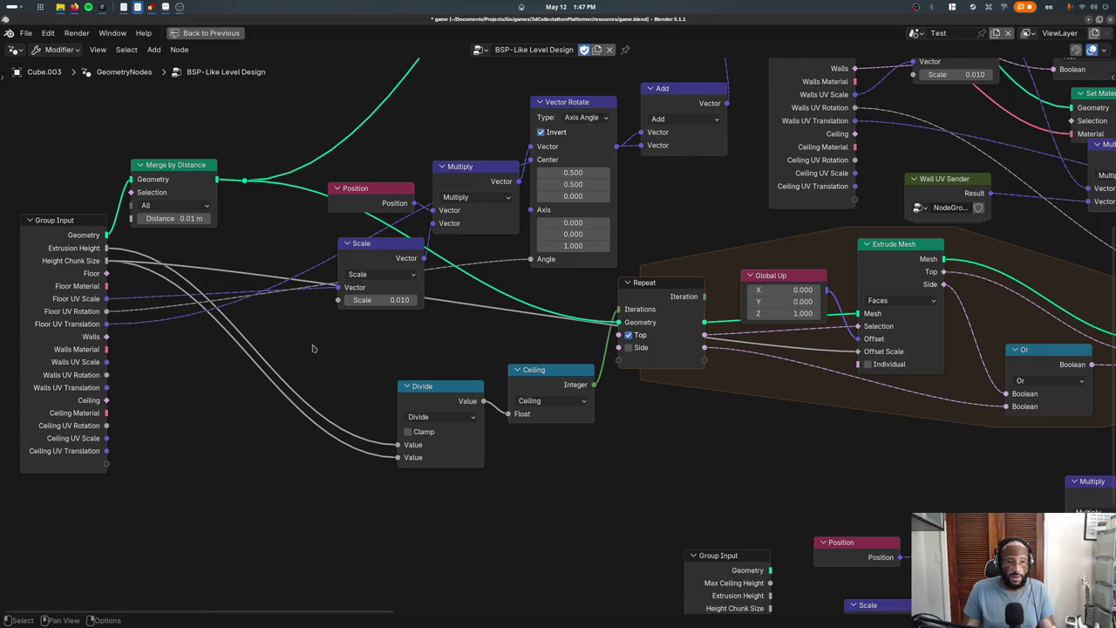
{"action": "key", "text": "ctrl+space"}
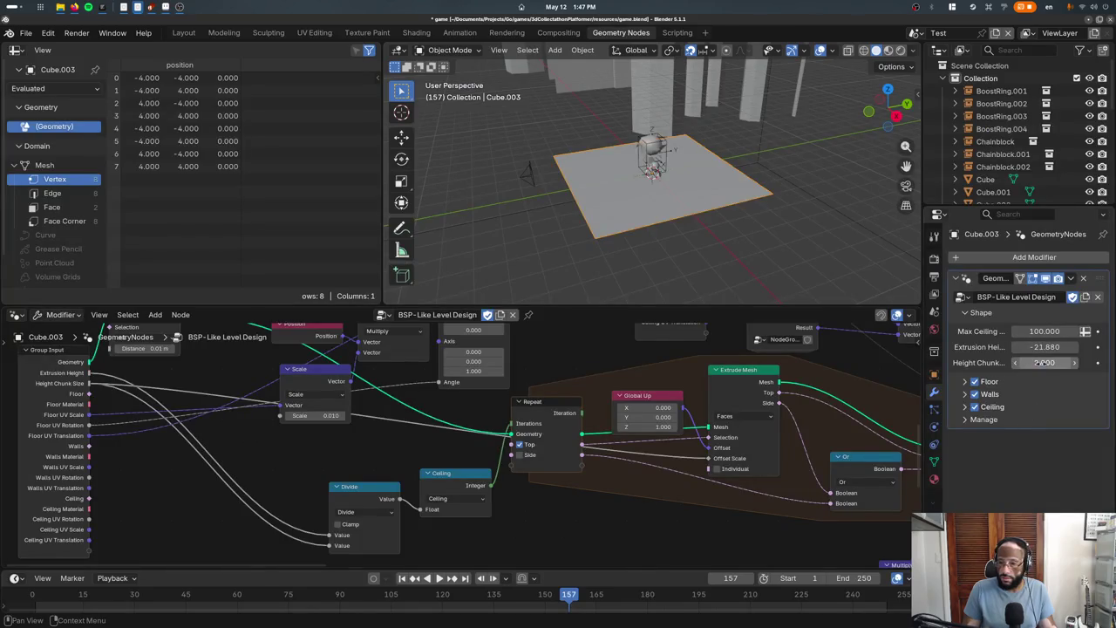
Examine the Group Input, Merge by Distance and Repeat nodes in the maximized editor
{"action": "key", "text": "ctrl+space"}
{"action": "mouse_move", "coordinate": [374, 429]}
{"action": "middle_mouse_down"}
{"action": "mouse_move", "coordinate": [440, 430]}
{"action": "mouse_move", "coordinate": [253, 439]}
{"action": "middle_mouse_up"}
{"action": "middle_click_drag", "start_coordinate": [532, 429], "coordinate": [338, 436]}
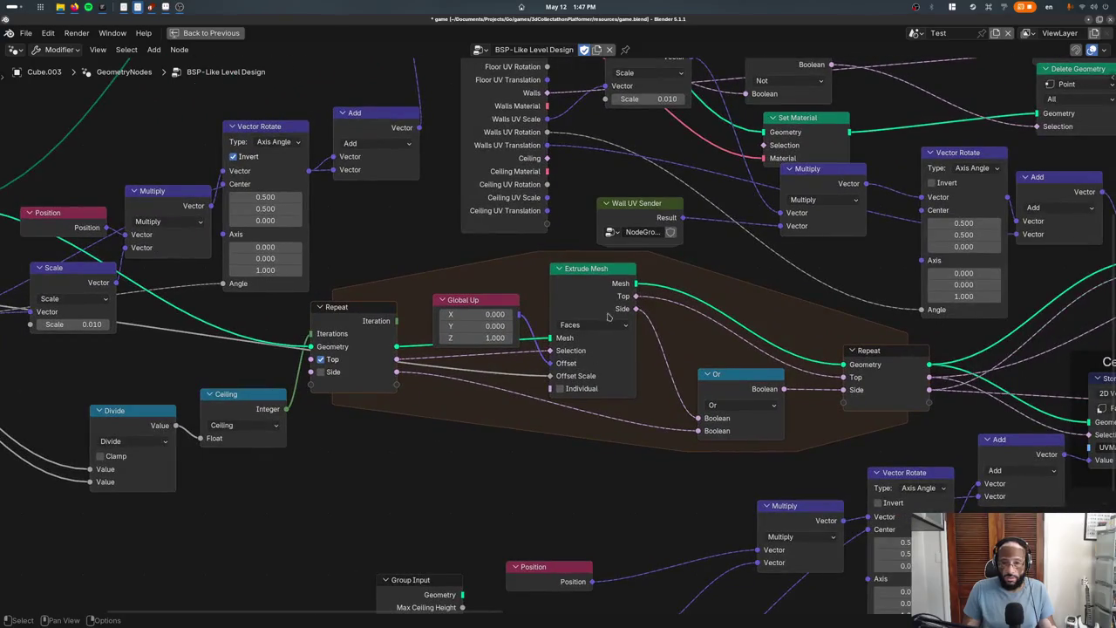
{"action": "mouse_move", "coordinate": [541, 375]}
{"action": "middle_mouse_down"}
{"action": "mouse_move", "coordinate": [793, 394]}
{"action": "mouse_move", "coordinate": [719, 392]}
{"action": "mouse_move", "coordinate": [731, 374]}
{"action": "middle_mouse_up"}
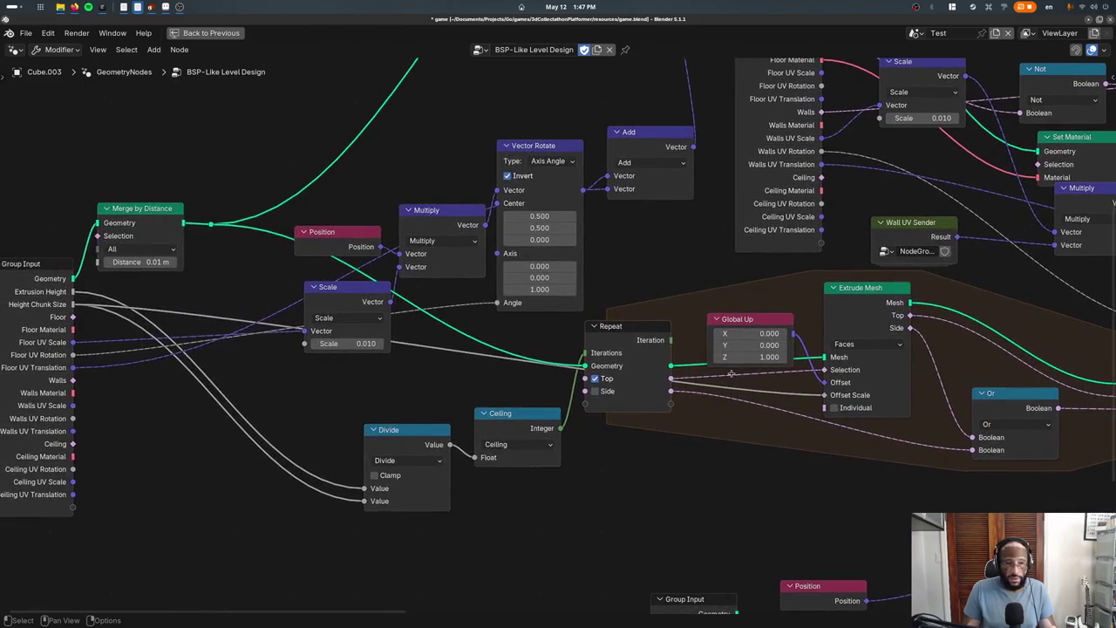
{"action": "mouse_move", "coordinate": [640, 334]}
{"action": "left_mouse_down"}
{"action": "mouse_move", "coordinate": [645, 349]}
{"action": "mouse_move", "coordinate": [642, 335]}
{"action": "left_mouse_up"}
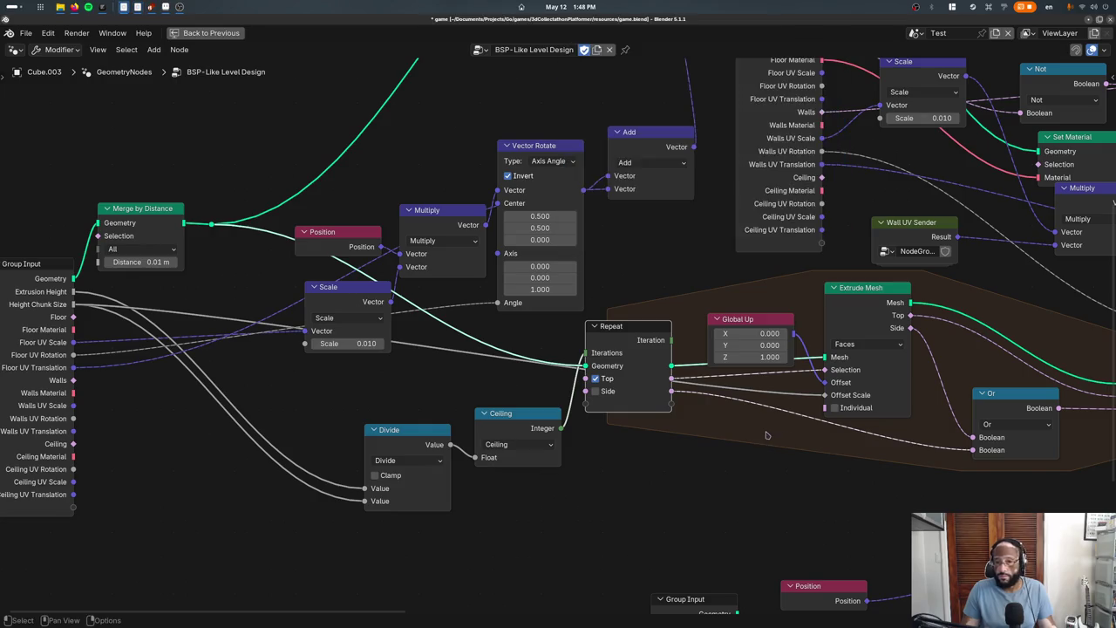
{"action": "key", "text": "ctrl+space"}
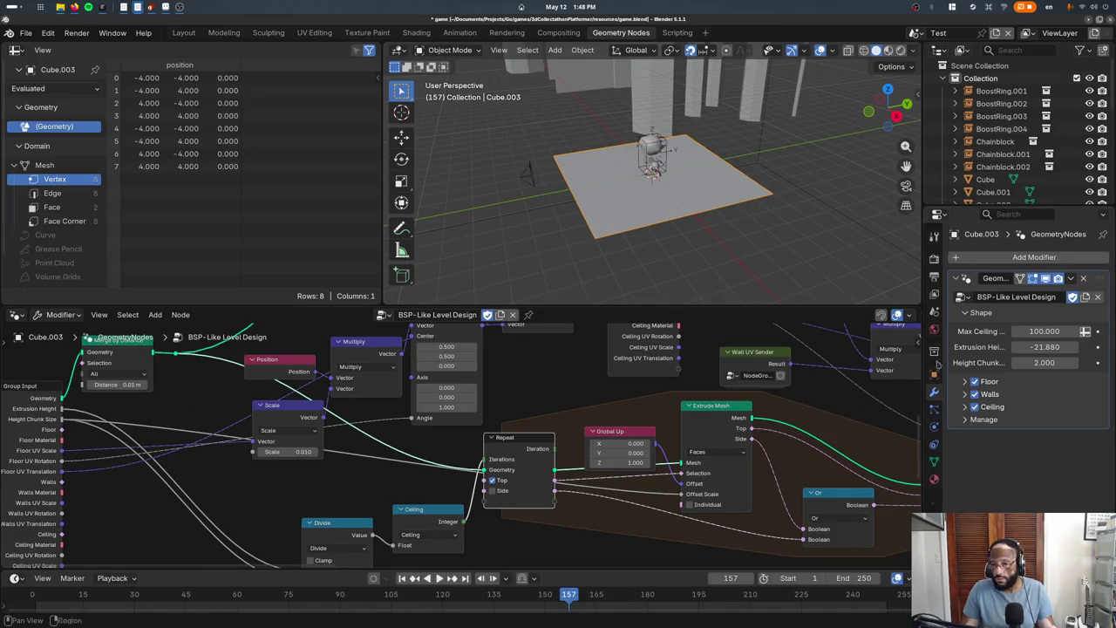
Set the modifier's Extrusion Height to 2
{"action": "mouse_move", "coordinate": [1033, 347]}
{"action": "left_mouse_down"}
{"action": "mouse_move", "coordinate": [1046, 347]}
{"action": "mouse_move", "coordinate": [1011, 363]}
{"action": "mouse_move", "coordinate": [1044, 363]}
{"action": "left_mouse_up"}
{"action": "left_click", "coordinate": [1045, 346]}
{"action": "type", "text": "2"}
{"action": "key", "text": "Return"}
{"action": "key", "text": "ctrl+space"}
{"action": "key", "text": "ctrl+space"}
{"action": "key", "text": "ctrl+space"}
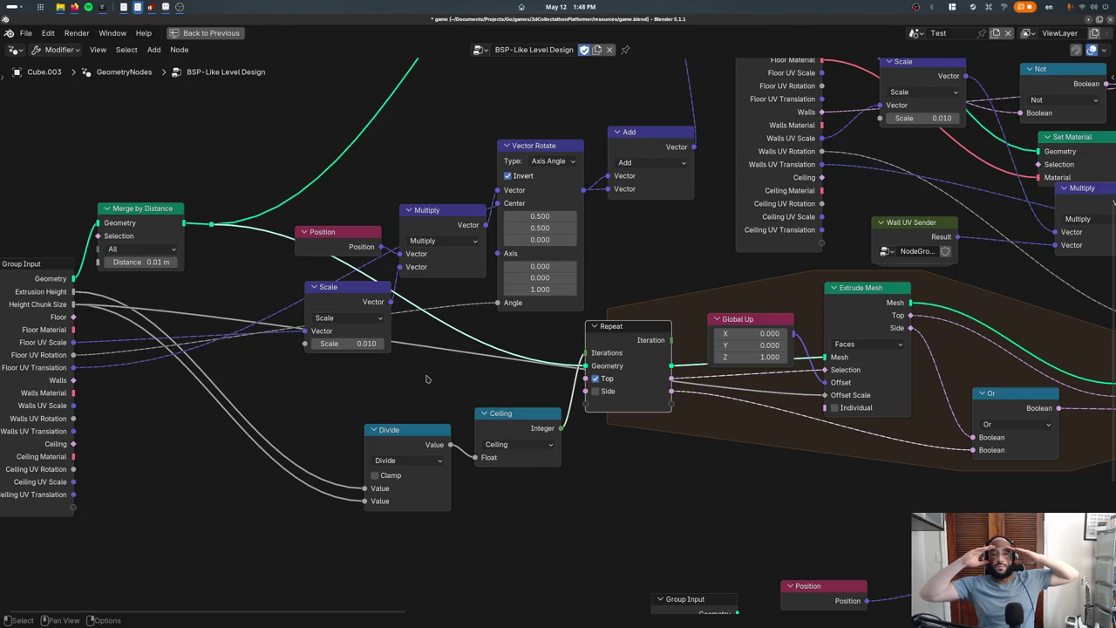
Review the node group's sockets and settings in the sidebar
{"action": "key", "text": "n"}
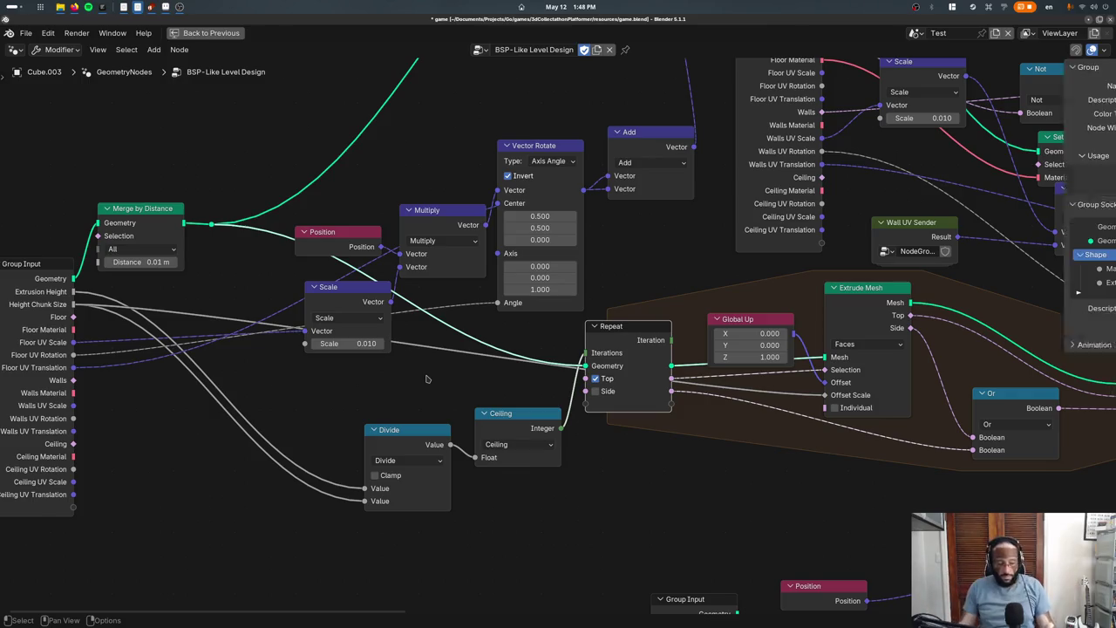
{"action": "scroll", "coordinate": [1011, 258], "scroll_direction": "down", "scroll_amount": 3}
{"action": "scroll", "coordinate": [1016, 258], "scroll_direction": "down", "scroll_amount": 4}
{"action": "scroll", "coordinate": [1020, 259], "scroll_direction": "down", "scroll_amount": 4}
{"action": "scroll", "coordinate": [1022, 259], "scroll_direction": "down", "scroll_amount": 4}
{"action": "scroll", "coordinate": [1022, 260], "scroll_direction": "up", "scroll_amount": 8}
{"action": "scroll", "coordinate": [1021, 260], "scroll_direction": "up", "scroll_amount": 7}
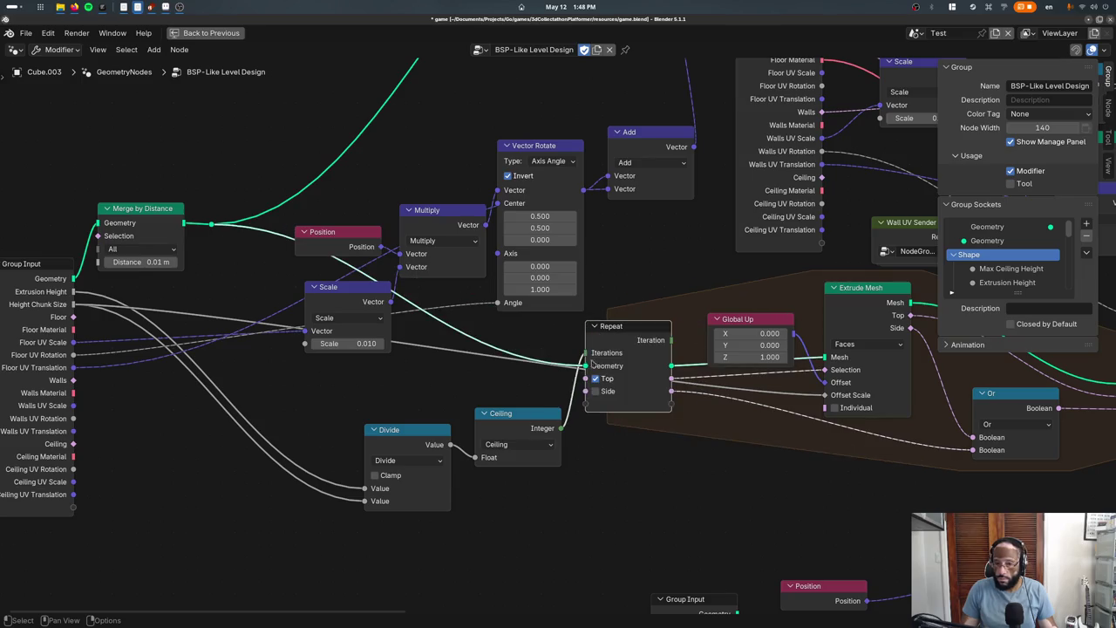
{"action": "key", "text": "n"}
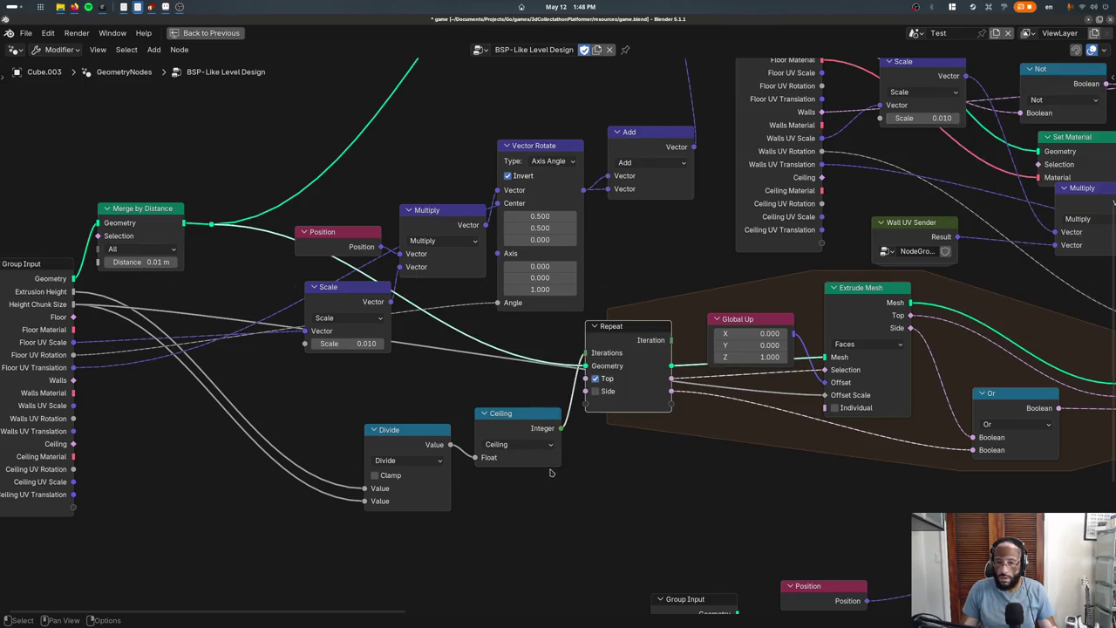
{"action": "middle_click_drag", "start_coordinate": [553, 463], "coordinate": [680, 463]}
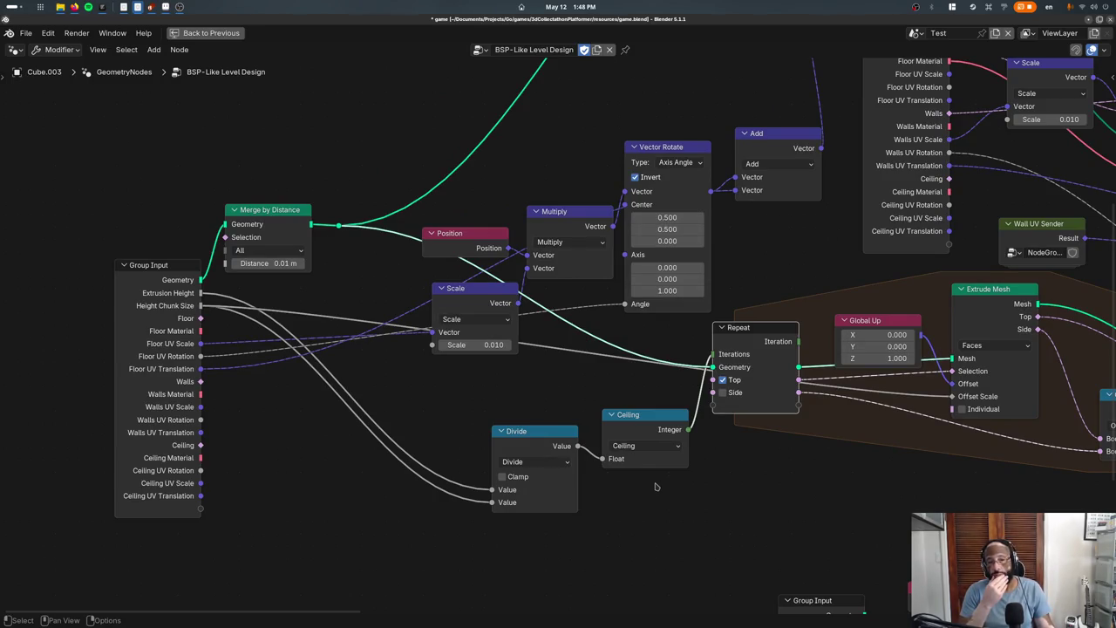
{"action": "key", "text": "n"}
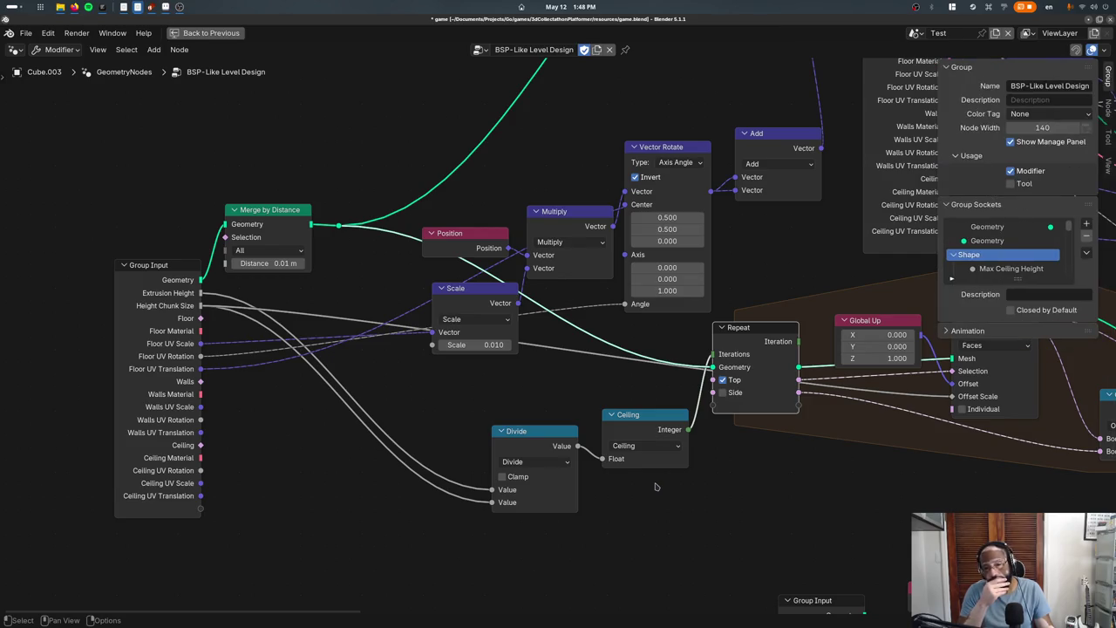
{"action": "key", "text": "n"}
{"action": "key", "text": "ctrl+space"}
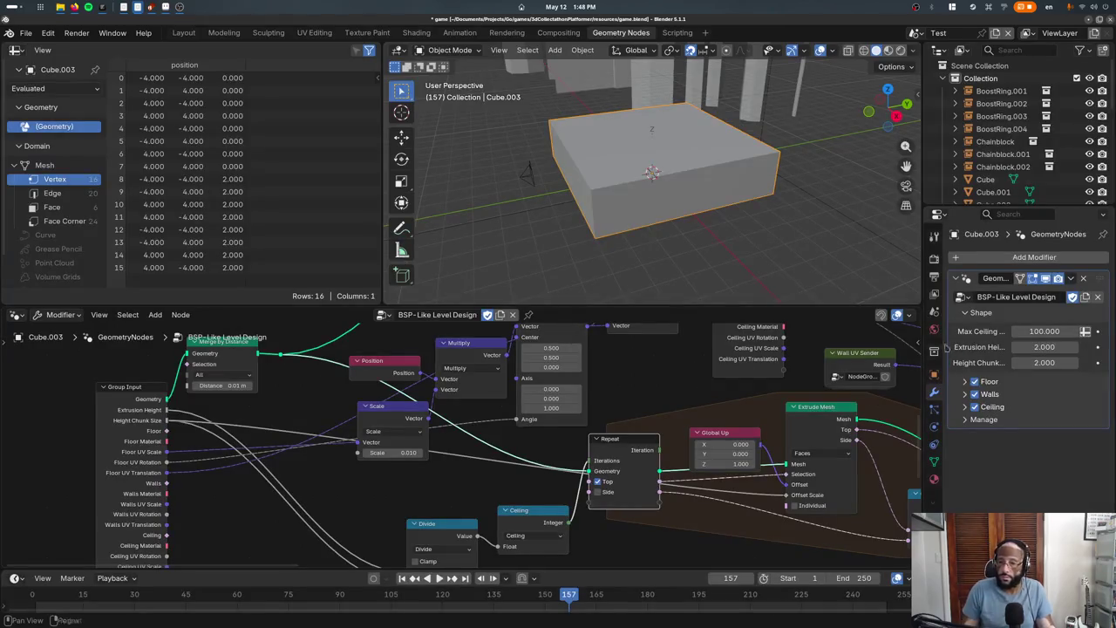
Lower Extrusion Height to -2.470 and return to the maximized node tree
{"action": "mouse_move", "coordinate": [1076, 347]}
{"action": "left_mouse_down"}
{"action": "mouse_move", "coordinate": [1020, 347]}
{"action": "mouse_move", "coordinate": [1044, 347]}
{"action": "left_mouse_up"}
{"action": "key", "text": "ctrl+space"}
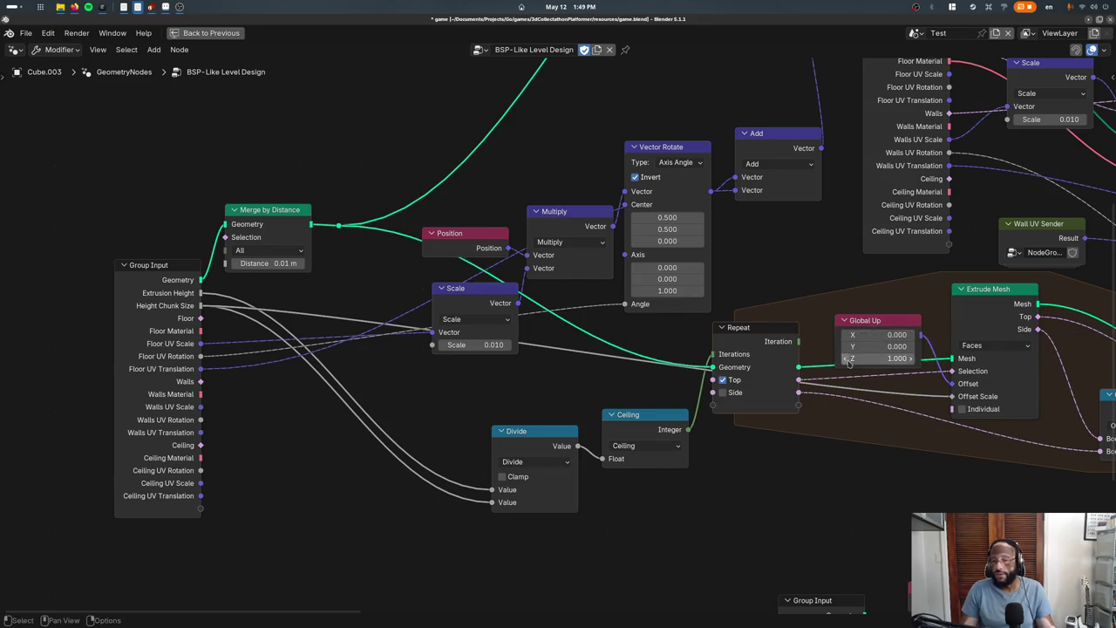
{"action": "middle_click_drag", "start_coordinate": [882, 321], "coordinate": [781, 313]}
{"action": "key", "text": "ctrl+space"}
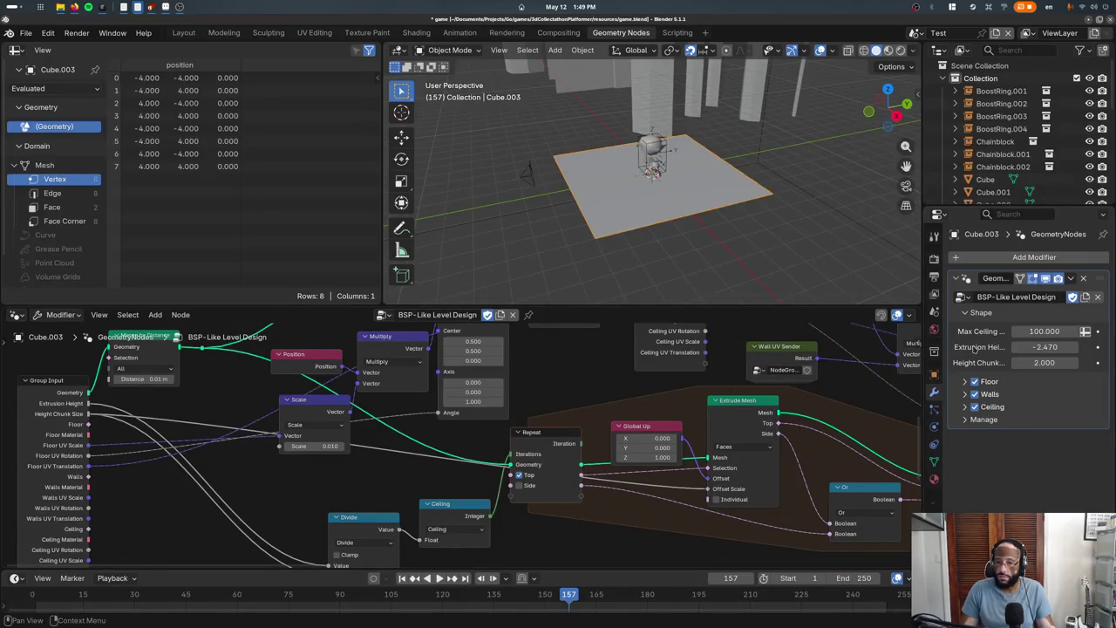
{"action": "key", "text": "ctrl+space"}
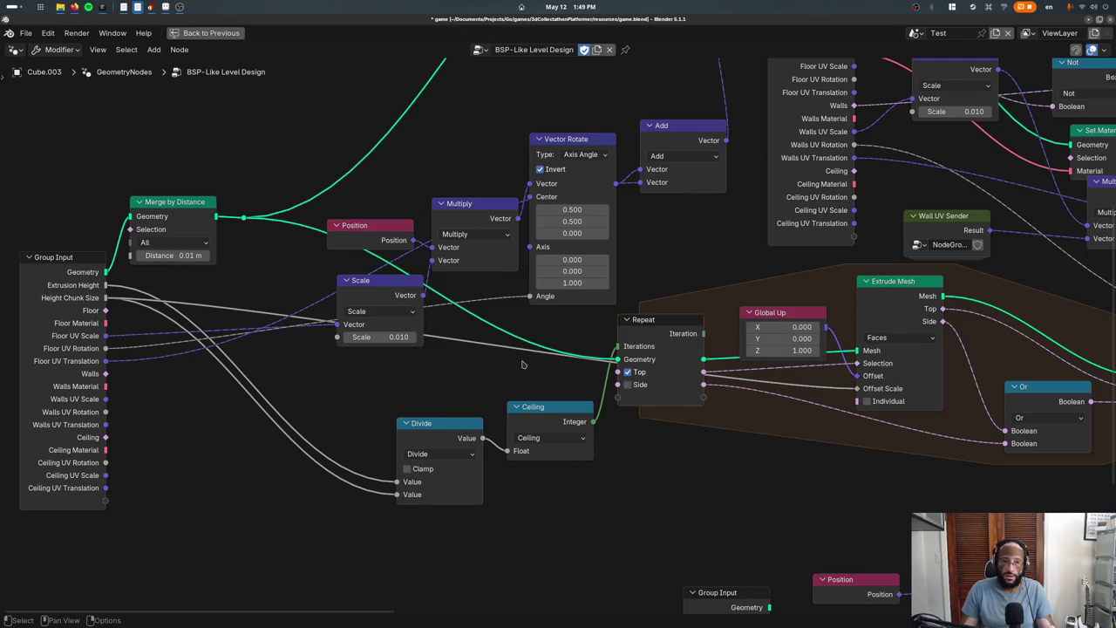
Connect a new Group Input socket to the Extrude Mesh Offset
{"action": "middle_click_drag", "start_coordinate": [779, 286], "coordinate": [646, 366]}
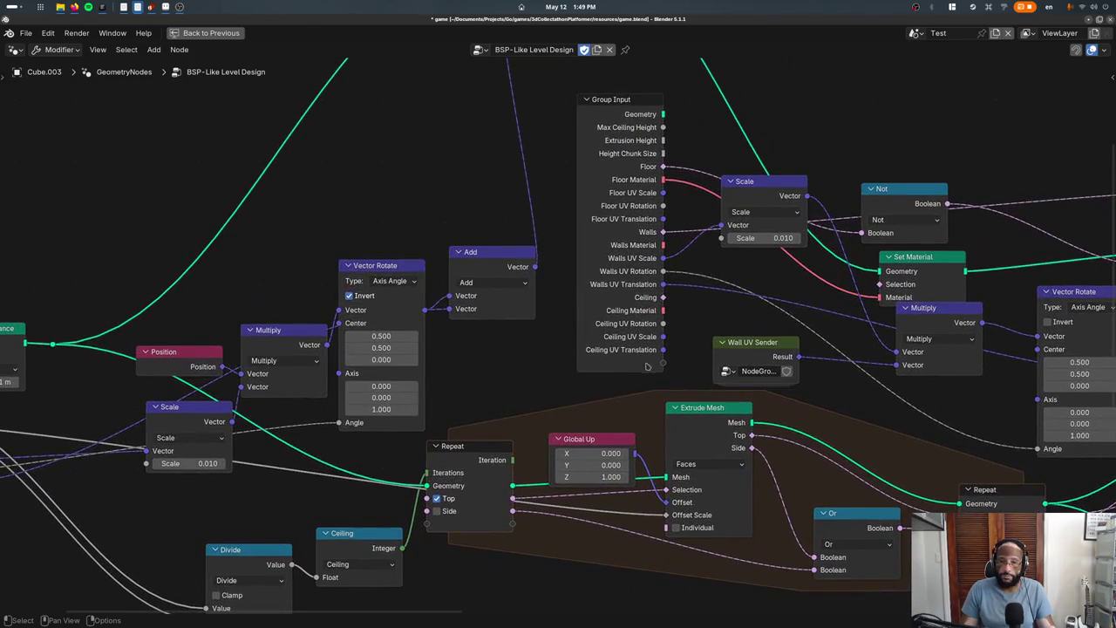
{"action": "left_click_drag", "start_coordinate": [662, 363], "coordinate": [668, 503]}
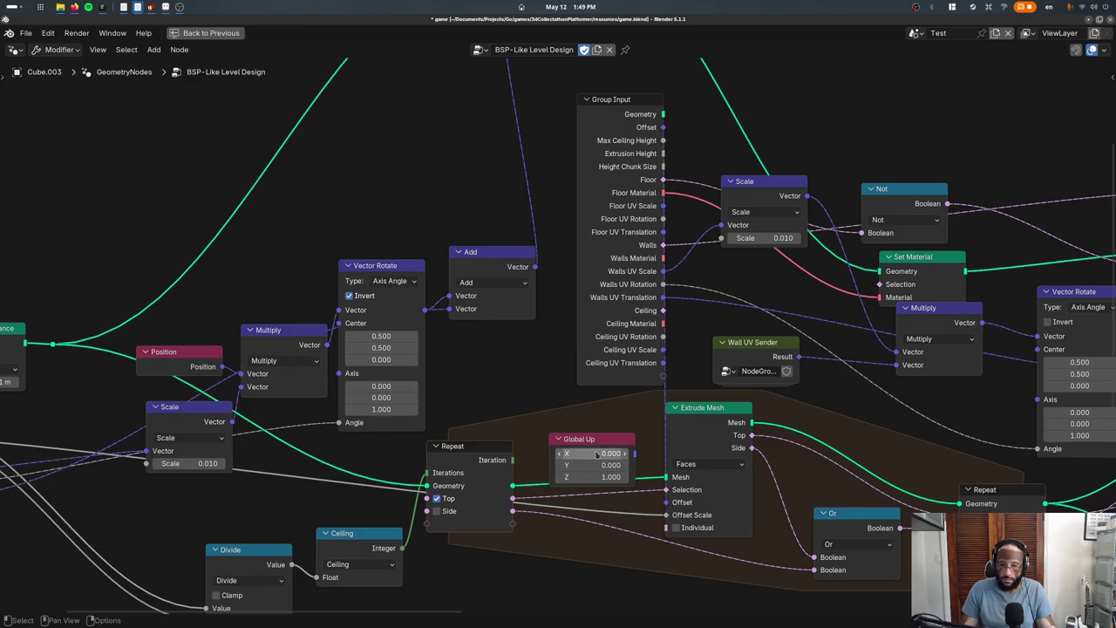
{"action": "left_click_drag", "start_coordinate": [602, 364], "coordinate": [530, 375]}
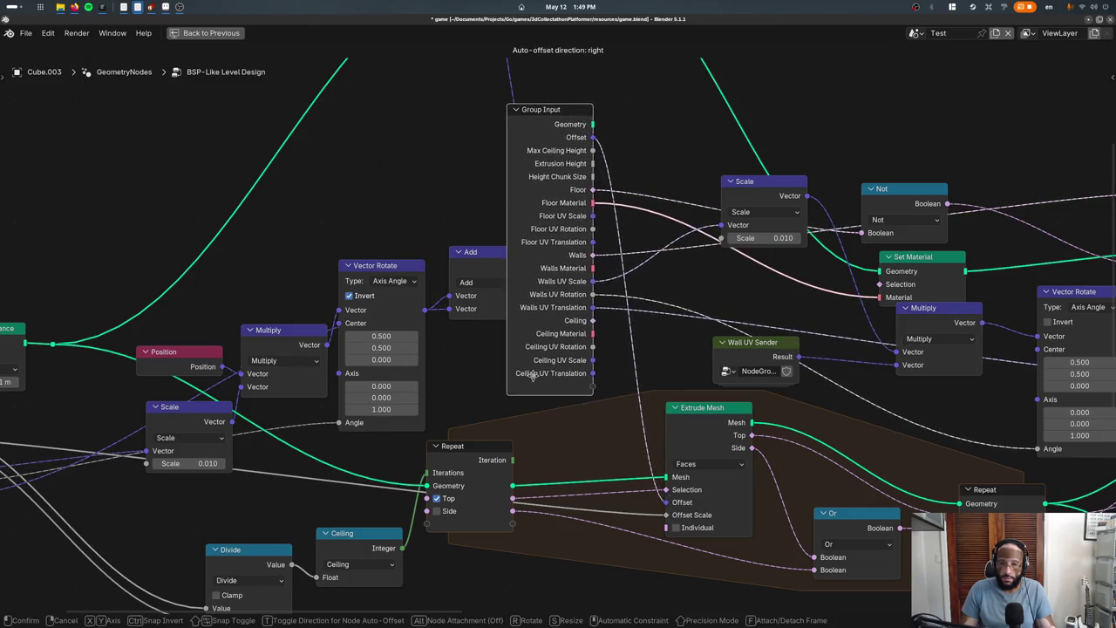
{"action": "right_click", "coordinate": [571, 139]}
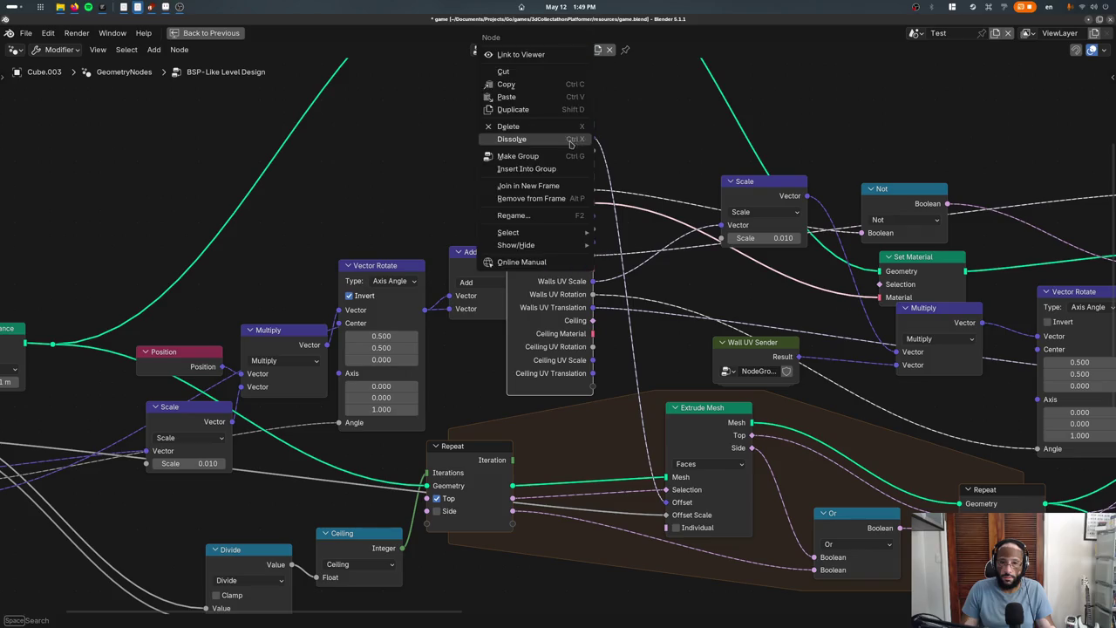
Rename the new input 'Extrusion Direction' and move it into the Shape panel
{"action": "key", "text": "n"}
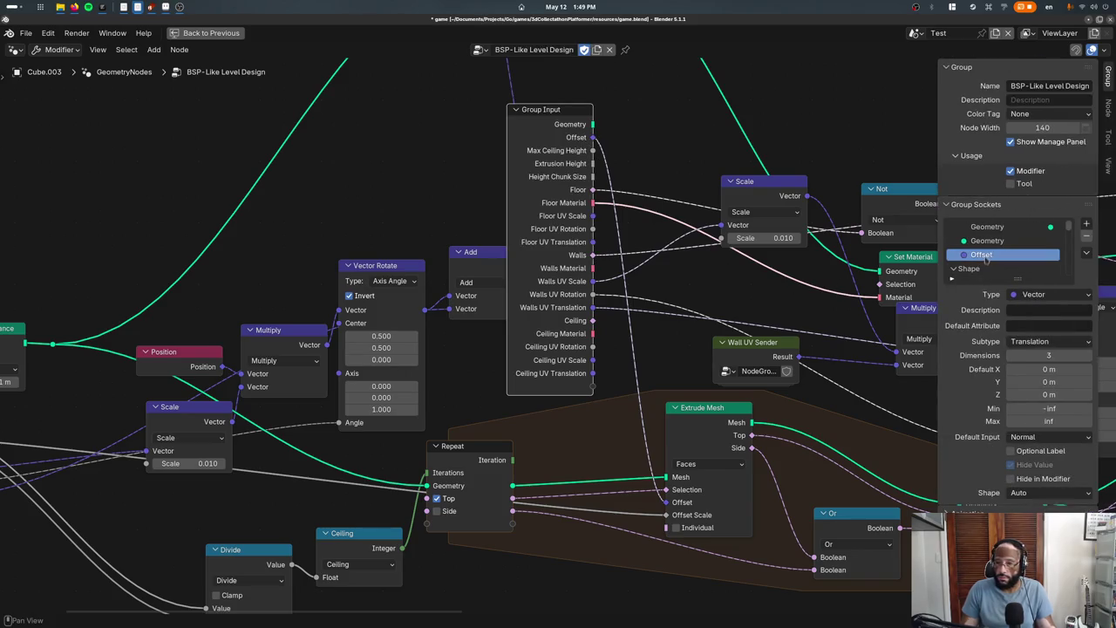
{"action": "double_click", "coordinate": [985, 256]}
{"action": "type", "text": "Extrusion "}
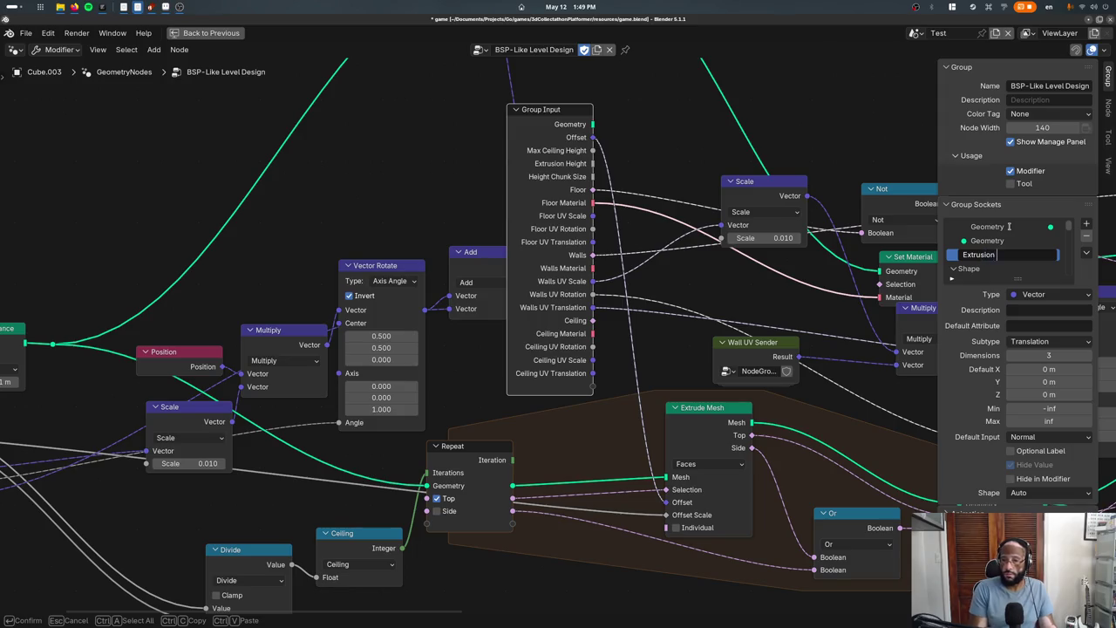
{"action": "type", "text": "Direction"}
{"action": "key", "text": "Return"}
{"action": "left_click_drag", "start_coordinate": [1002, 255], "coordinate": [981, 279]}
{"action": "key", "text": "ctrl+space"}
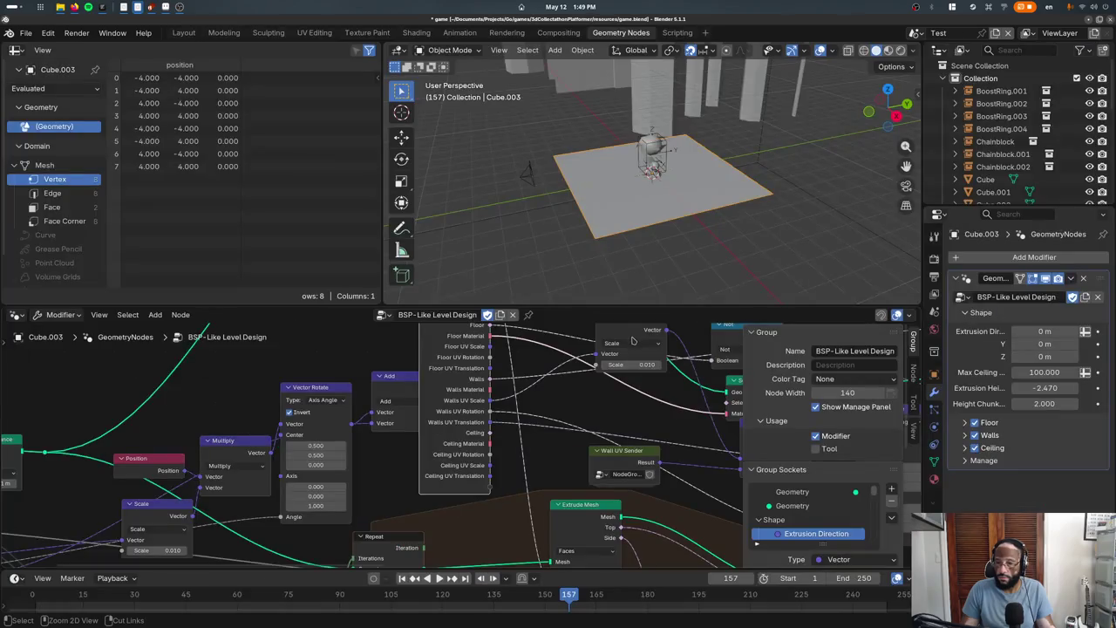
Set the modifier's Extrusion Height to 2
{"action": "left_click_drag", "start_coordinate": [924, 383], "coordinate": [858, 383]}
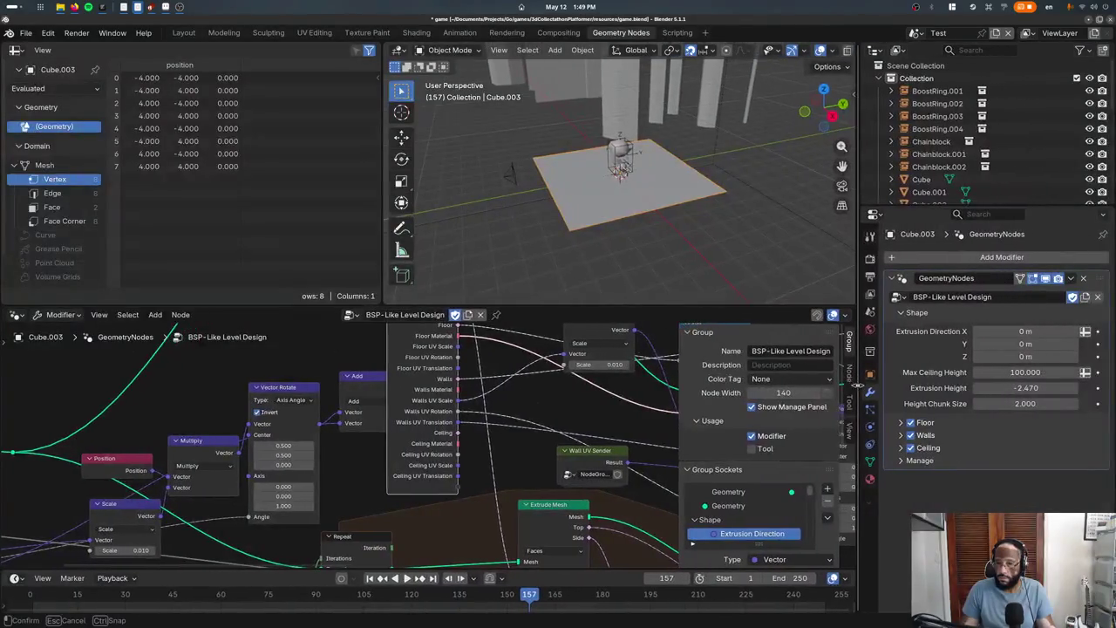
{"action": "mouse_move", "coordinate": [1020, 356]}
{"action": "left_mouse_down"}
{"action": "mouse_move", "coordinate": [1046, 356]}
{"action": "mouse_move", "coordinate": [1020, 356]}
{"action": "left_mouse_up"}
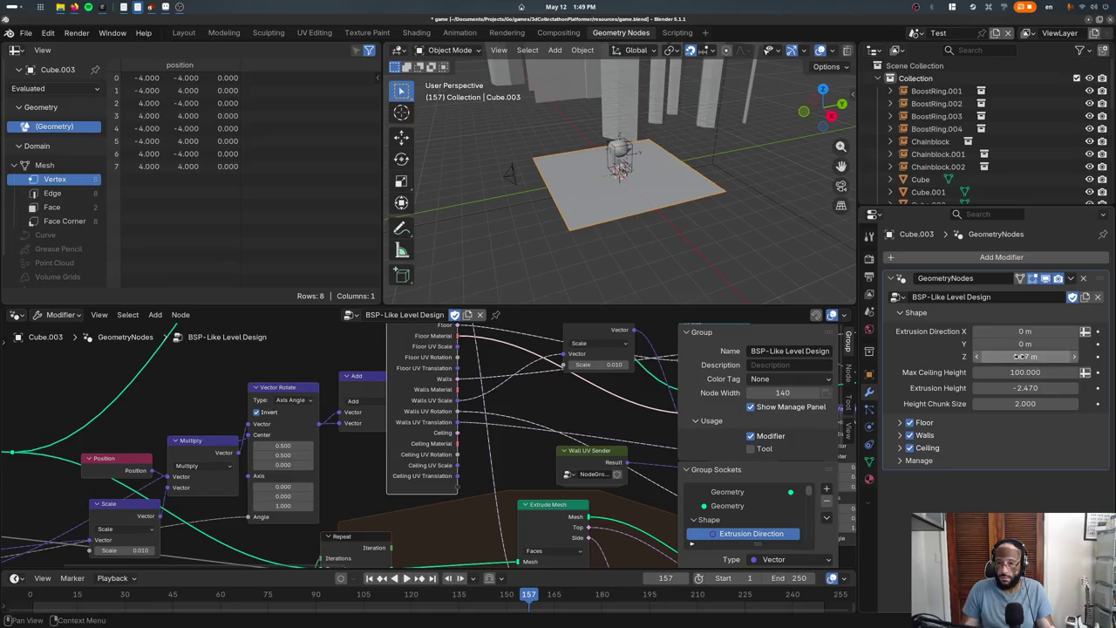
{"action": "left_click", "coordinate": [1017, 388]}
{"action": "type", "text": "2"}
{"action": "key", "text": "Return"}
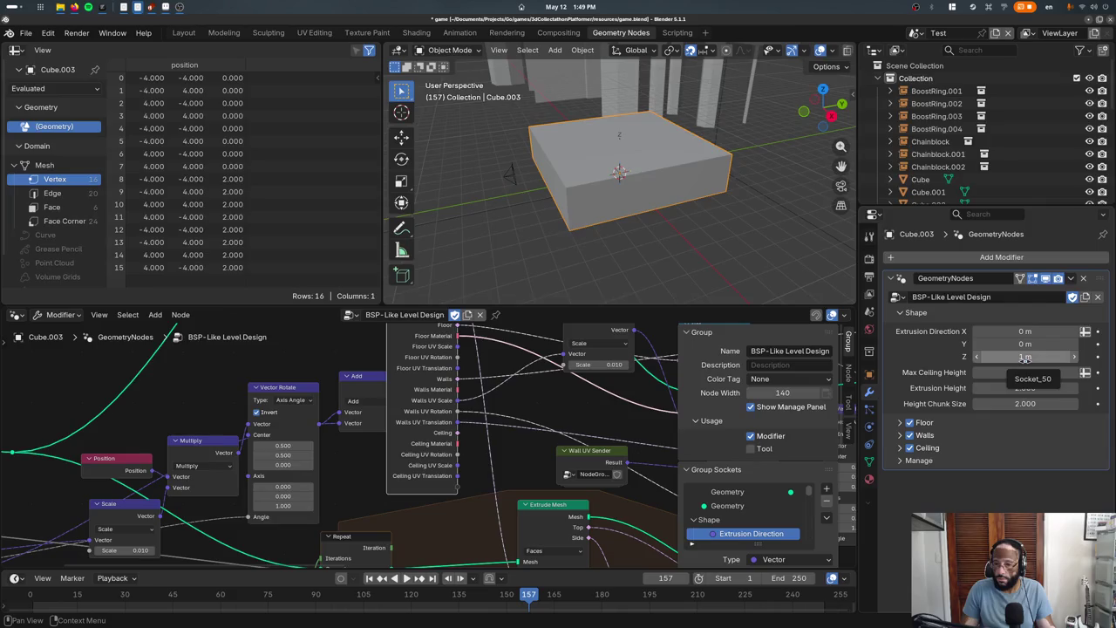
Set Extrusion Direction Z to -1 so the floor extrudes downward
{"action": "scroll", "coordinate": [732, 488], "scroll_direction": "down", "scroll_amount": 1}
{"action": "scroll", "coordinate": [730, 506], "scroll_direction": "down", "scroll_amount": 1}
{"action": "scroll", "coordinate": [731, 506], "scroll_direction": "down", "scroll_amount": 3}
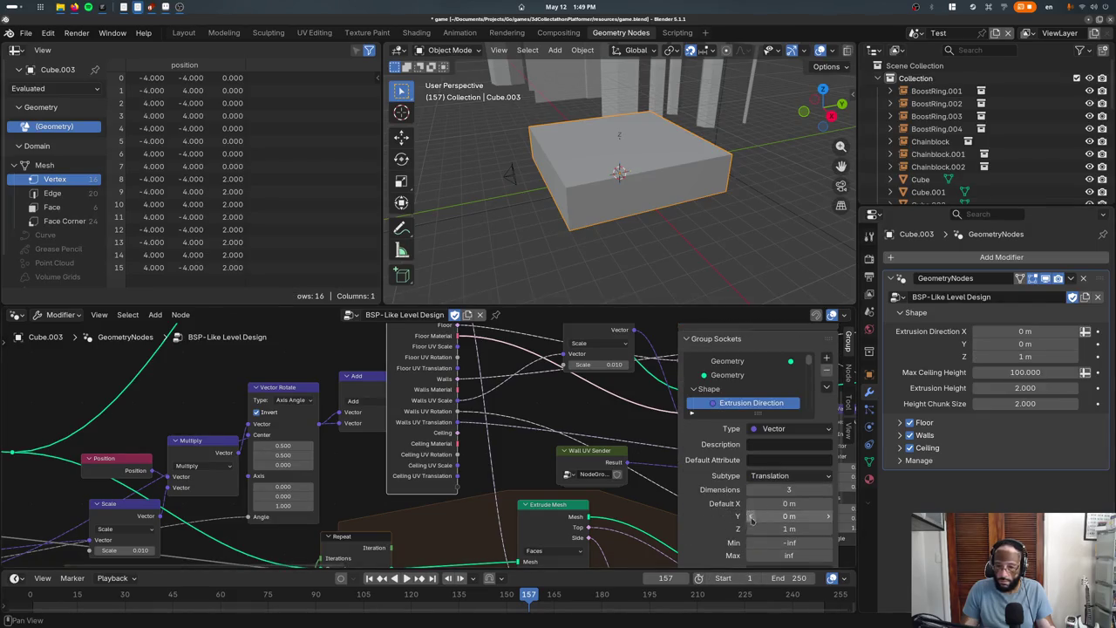
{"action": "left_click", "coordinate": [1024, 357]}
{"action": "type", "text": "1"}
{"action": "key", "text": "Return"}
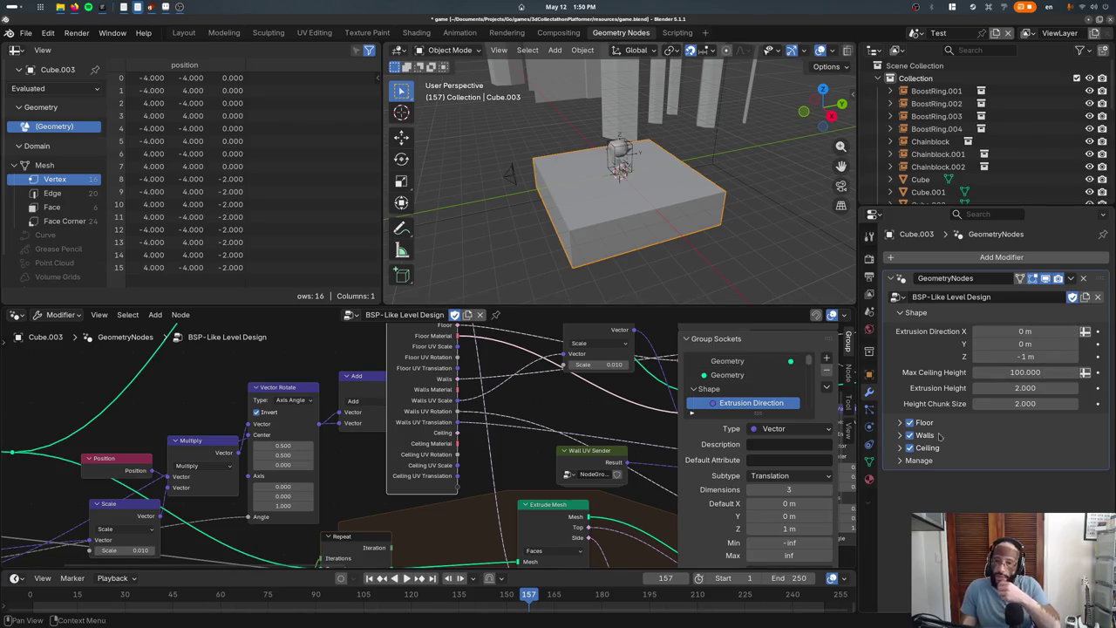
{"action": "left_click", "coordinate": [755, 431]}
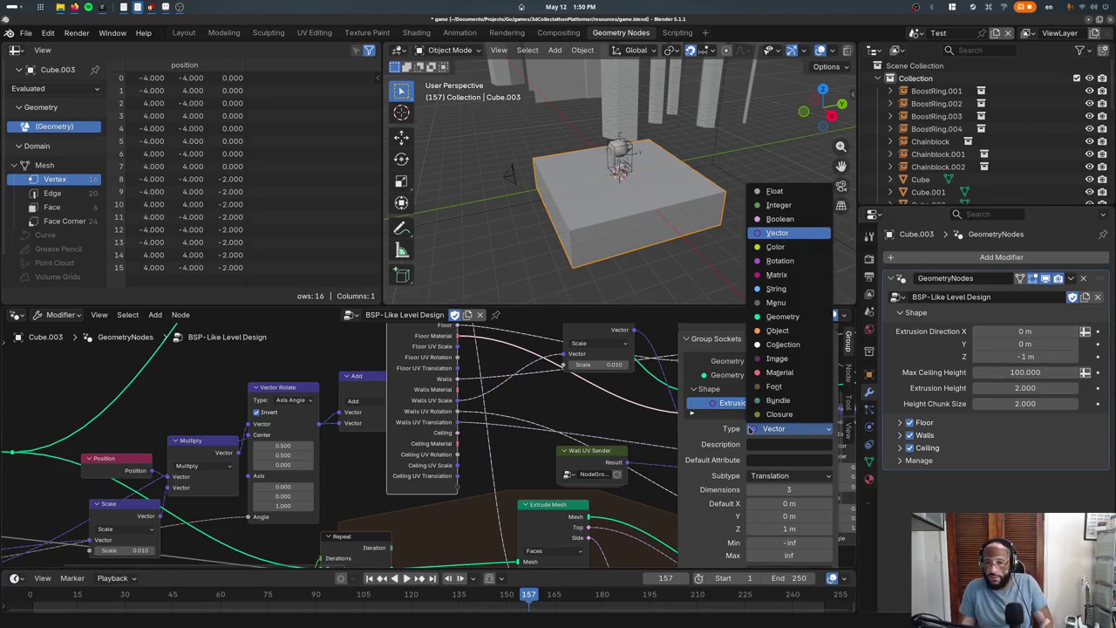
Make Extrusion Direction a Direction-subtype input and aim the extrusion straight down
{"action": "left_click", "coordinate": [788, 475]}
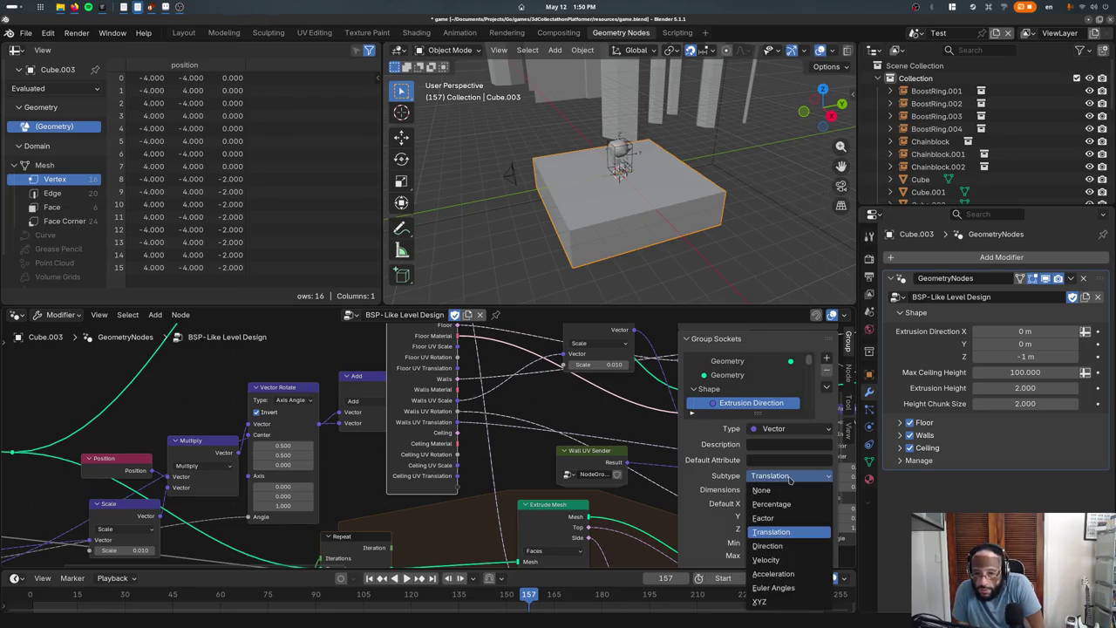
{"action": "left_click", "coordinate": [767, 544]}
{"action": "mouse_move", "coordinate": [1024, 340]}
{"action": "left_mouse_down"}
{"action": "mouse_move", "coordinate": [1035, 328]}
{"action": "mouse_move", "coordinate": [1024, 347]}
{"action": "left_mouse_up"}
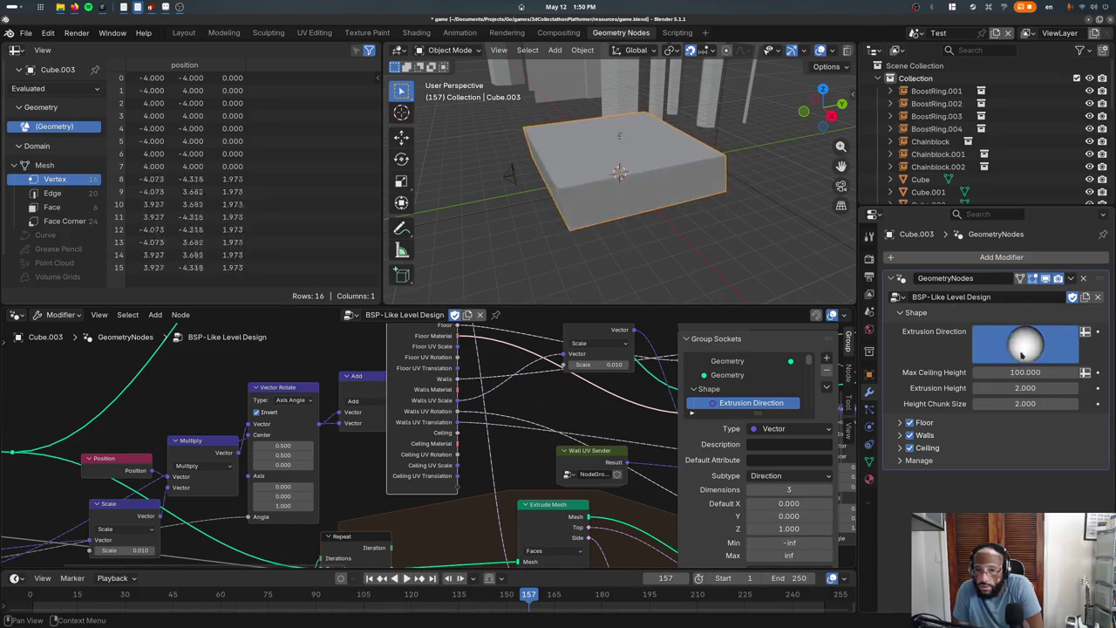
{"action": "left_click_drag", "start_coordinate": [1025, 347], "coordinate": [1027, 361]}
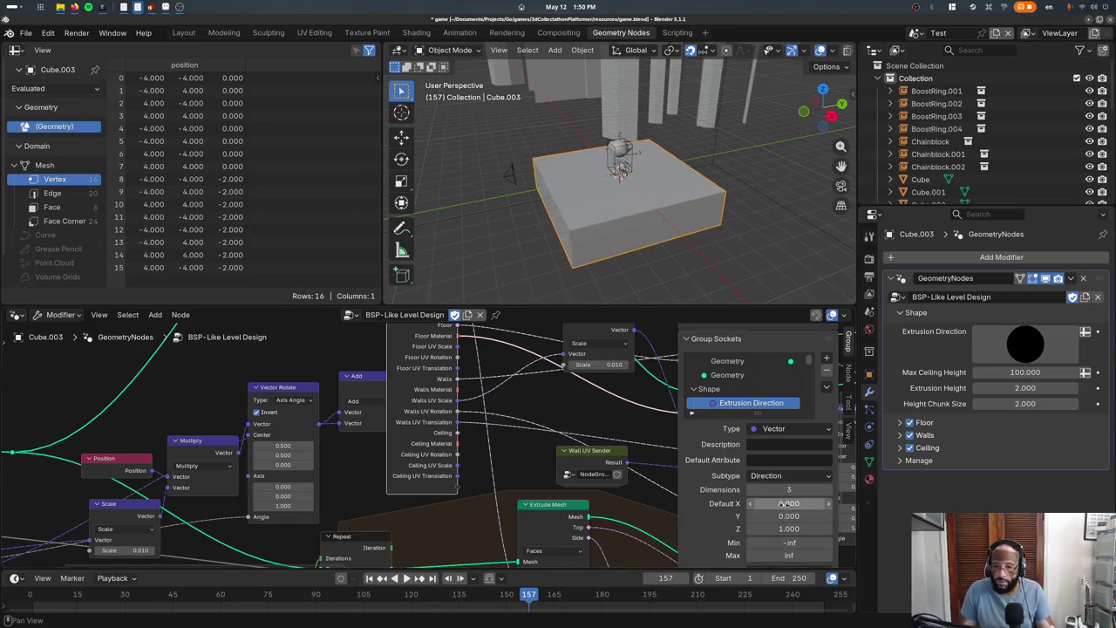
Try the Velocity, XYZ, Factor, Translation and Direction subtypes for Extrusion Direction
{"action": "left_click", "coordinate": [789, 476]}
{"action": "left_click", "coordinate": [776, 468]}
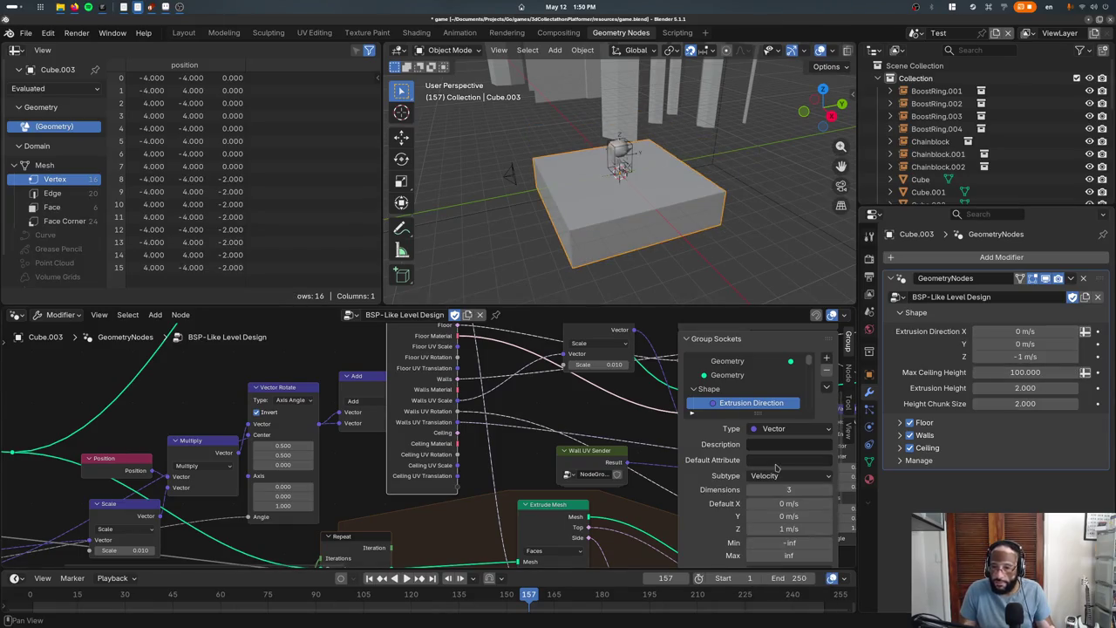
{"action": "left_click", "coordinate": [780, 475]}
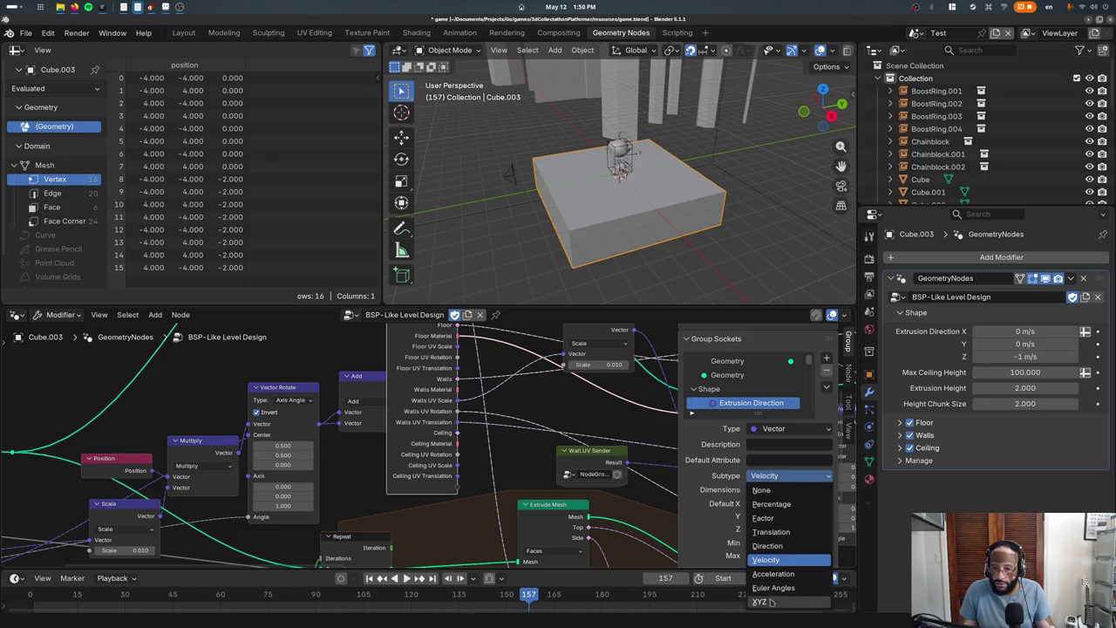
{"action": "left_click", "coordinate": [767, 558]}
{"action": "left_click", "coordinate": [769, 475]}
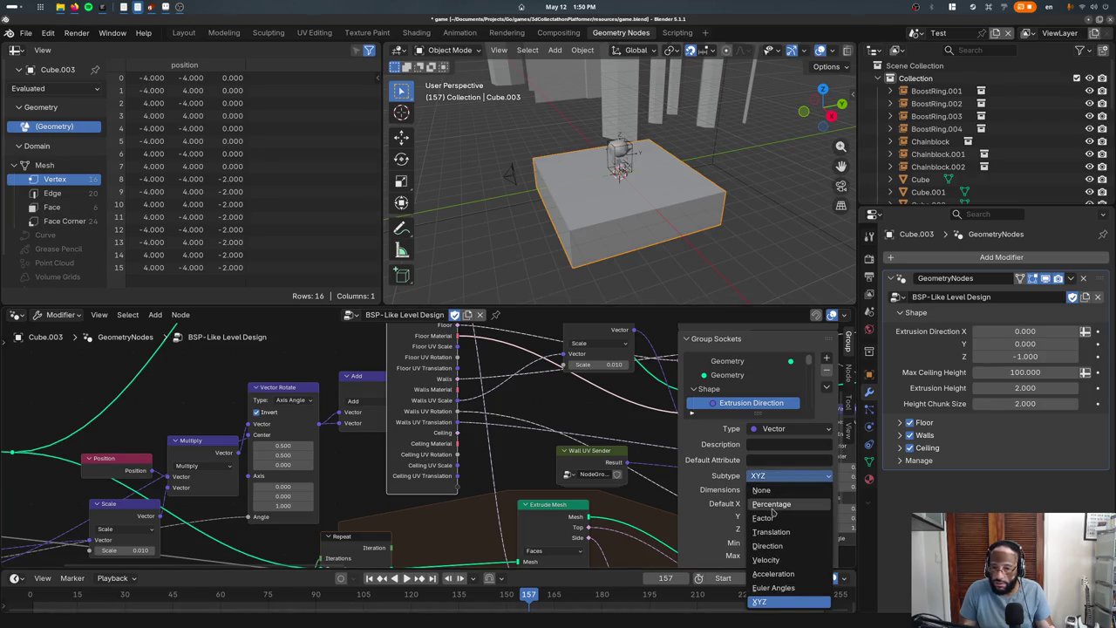
{"action": "left_click", "coordinate": [764, 519]}
{"action": "left_click", "coordinate": [784, 476]}
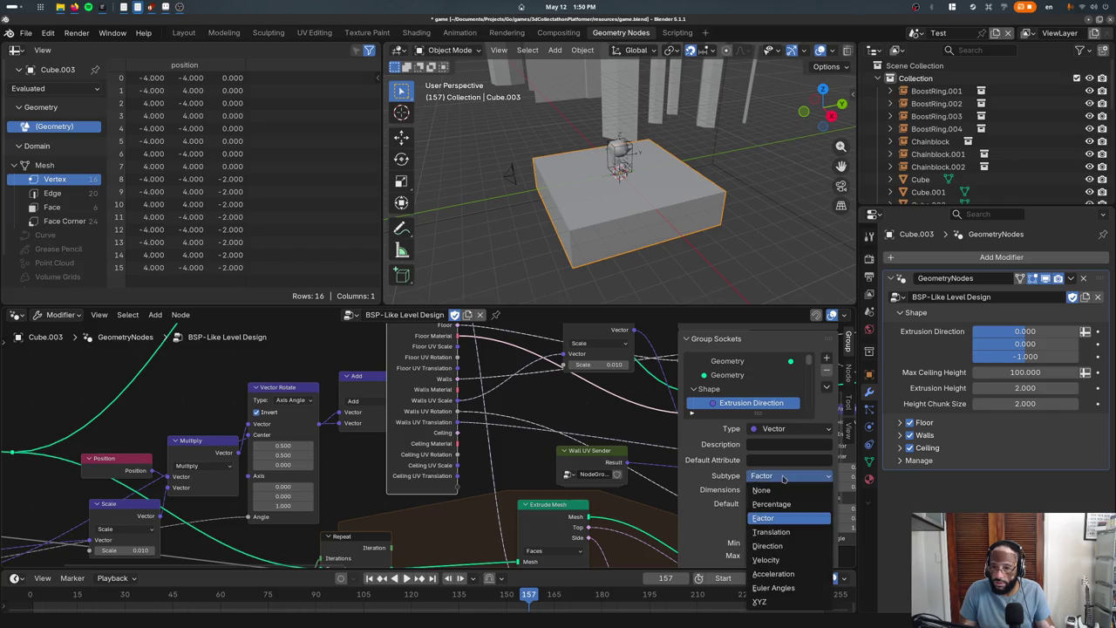
{"action": "left_click", "coordinate": [771, 532]}
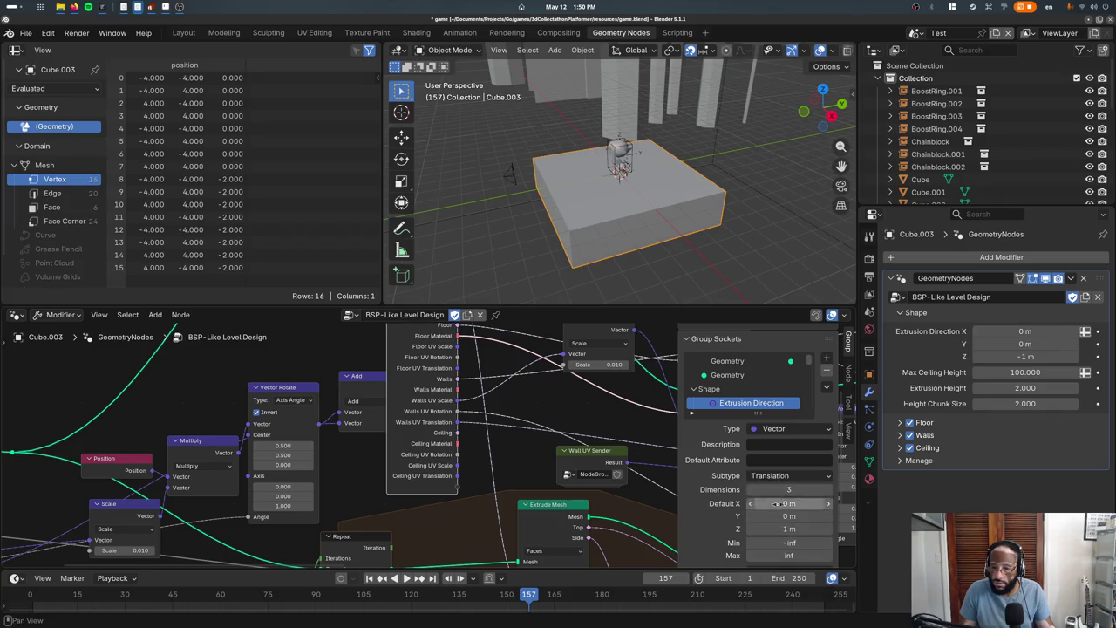
{"action": "left_click", "coordinate": [771, 475]}
{"action": "left_click", "coordinate": [767, 545]}
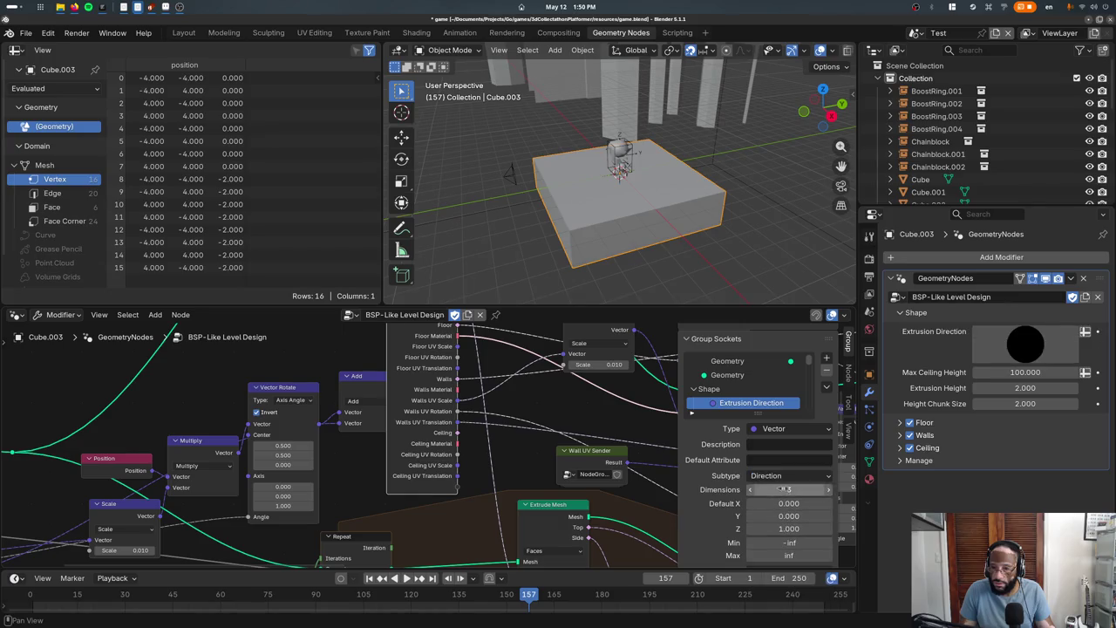
{"action": "left_click", "coordinate": [782, 476]}
{"action": "left_click", "coordinate": [780, 532]}
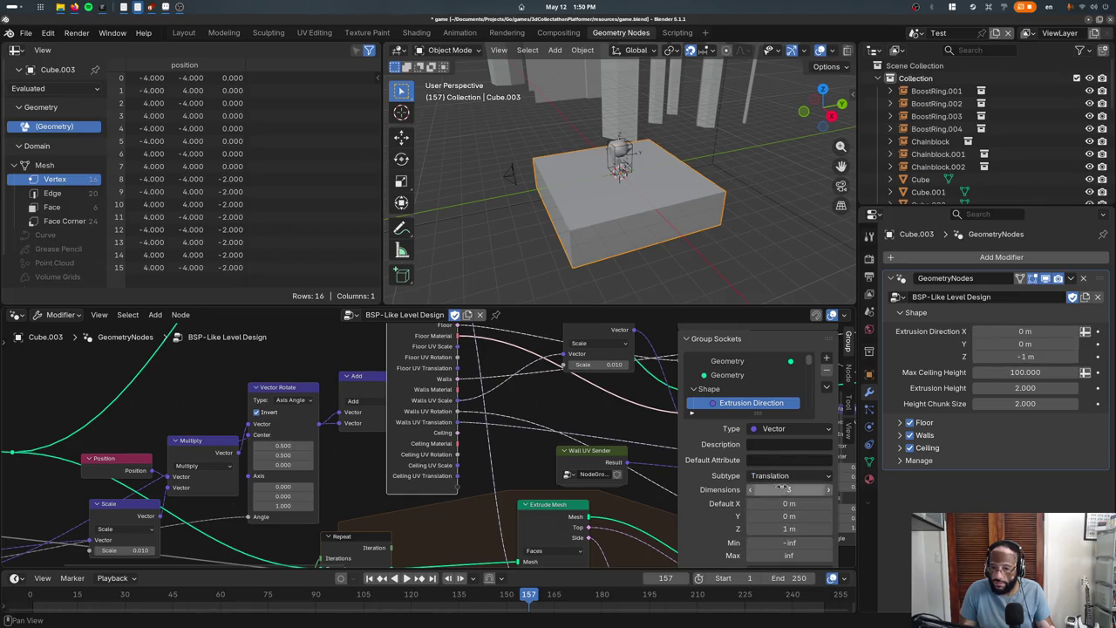
Switch Extrusion Direction to Factor and set its Z value to -1
{"action": "left_click_drag", "start_coordinate": [1025, 356], "coordinate": [968, 356]}
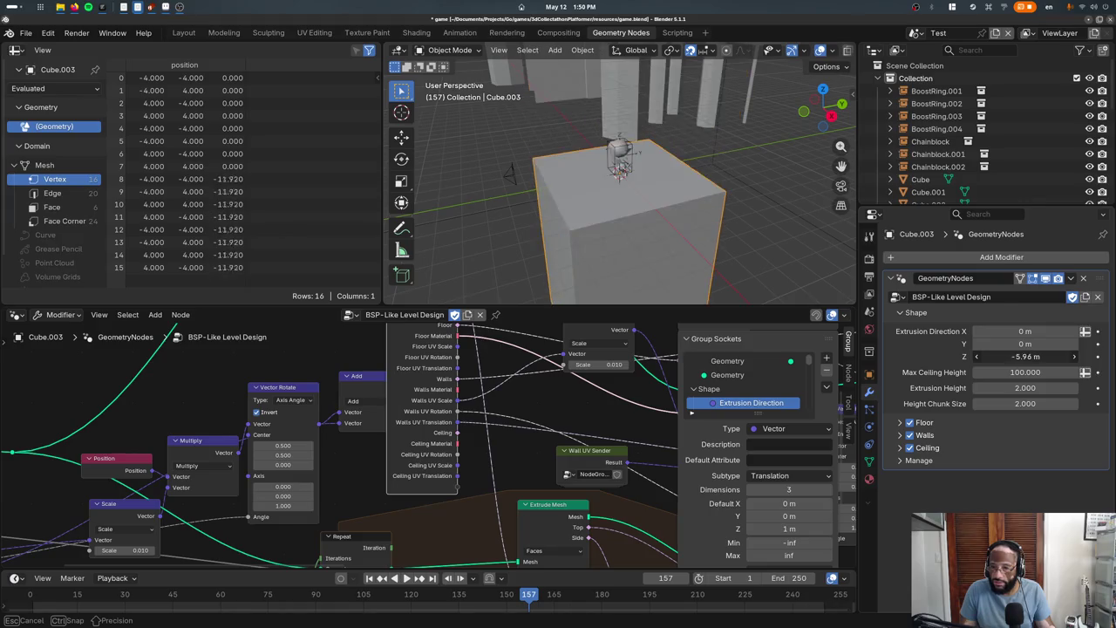
{"action": "left_click", "coordinate": [783, 476]}
{"action": "left_click", "coordinate": [763, 518]}
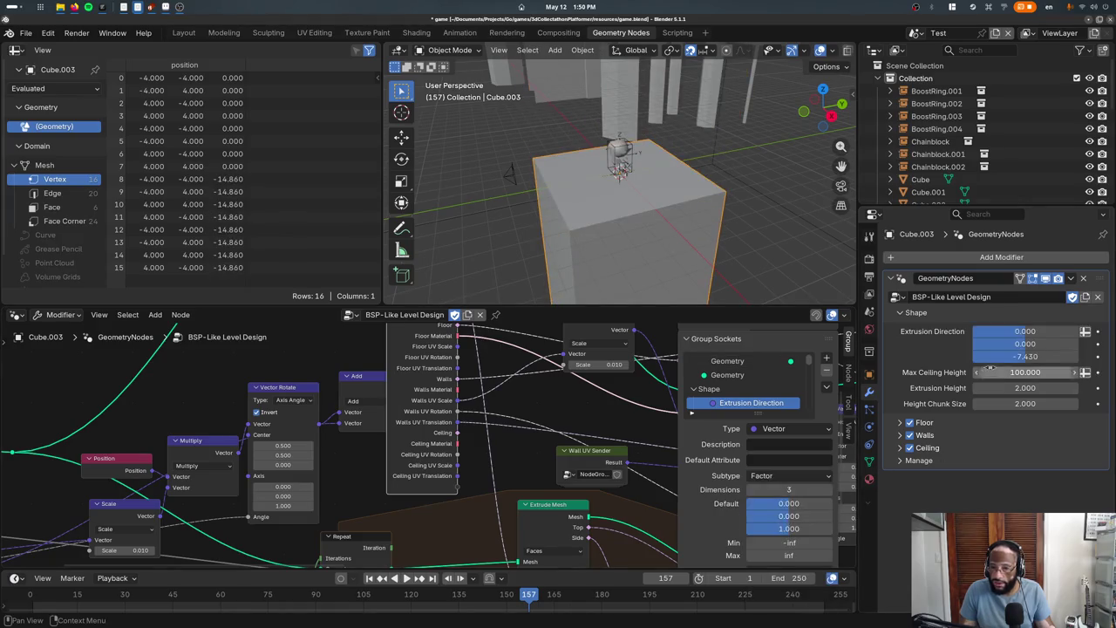
{"action": "left_click", "coordinate": [1022, 357]}
{"action": "type", "text": "-10000.000"}
{"action": "key", "text": "Return"}
{"action": "left_click", "coordinate": [1029, 352]}
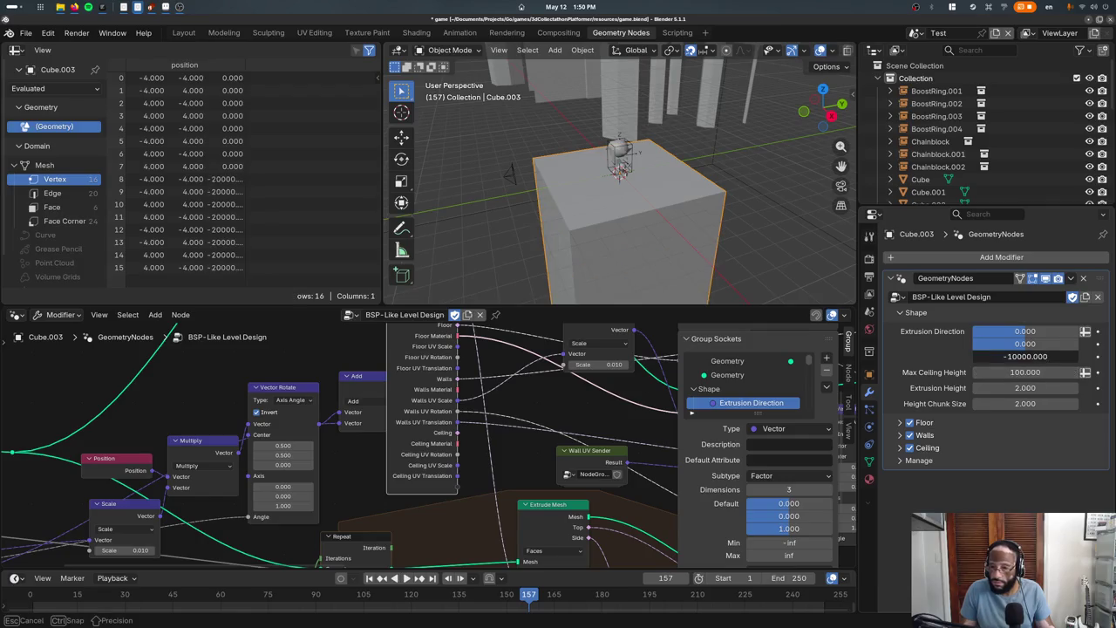
{"action": "type", "text": "1"}
{"action": "key", "text": "Return"}
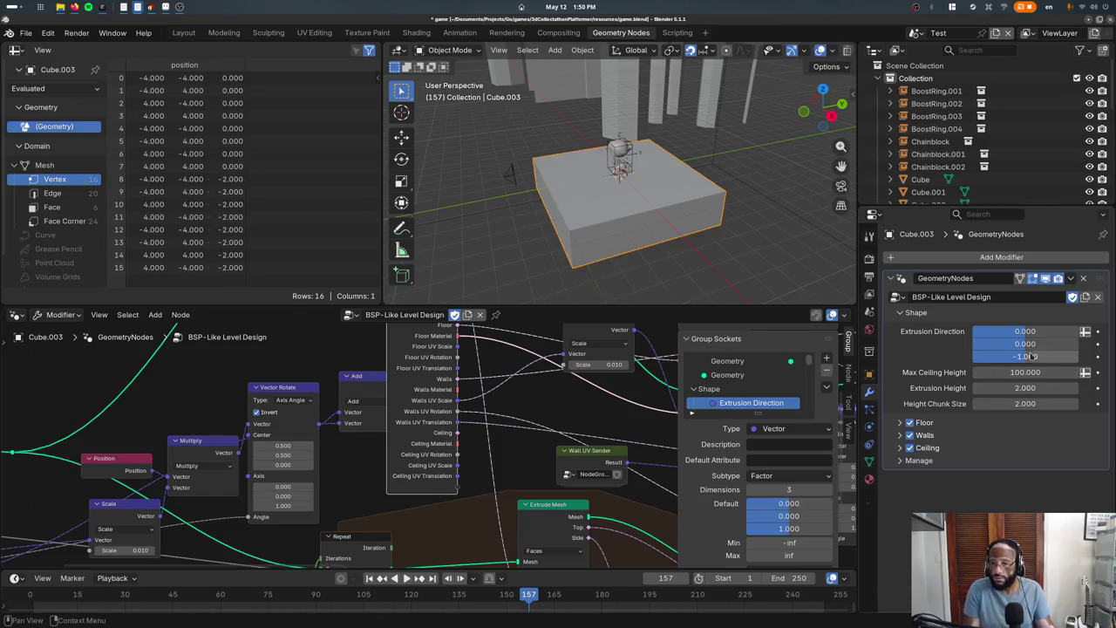
Try the XYZ subtype, then settle on Factor for Extrusion Direction
{"action": "left_click", "coordinate": [791, 475]}
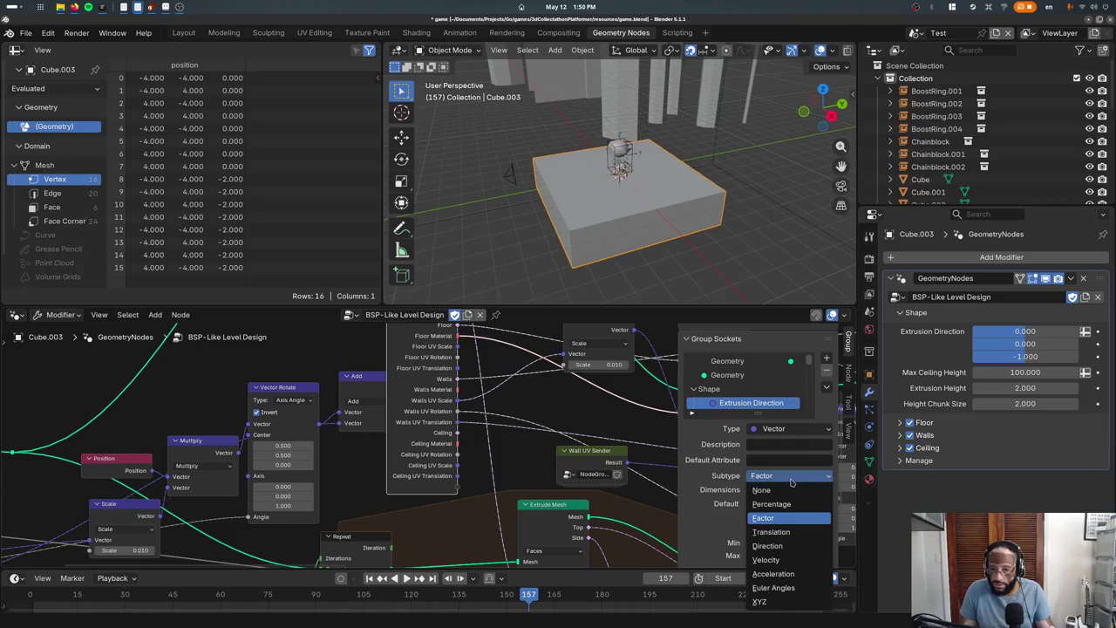
{"action": "scroll", "coordinate": [763, 436], "scroll_direction": "down", "scroll_amount": 3}
{"action": "left_click", "coordinate": [765, 398]}
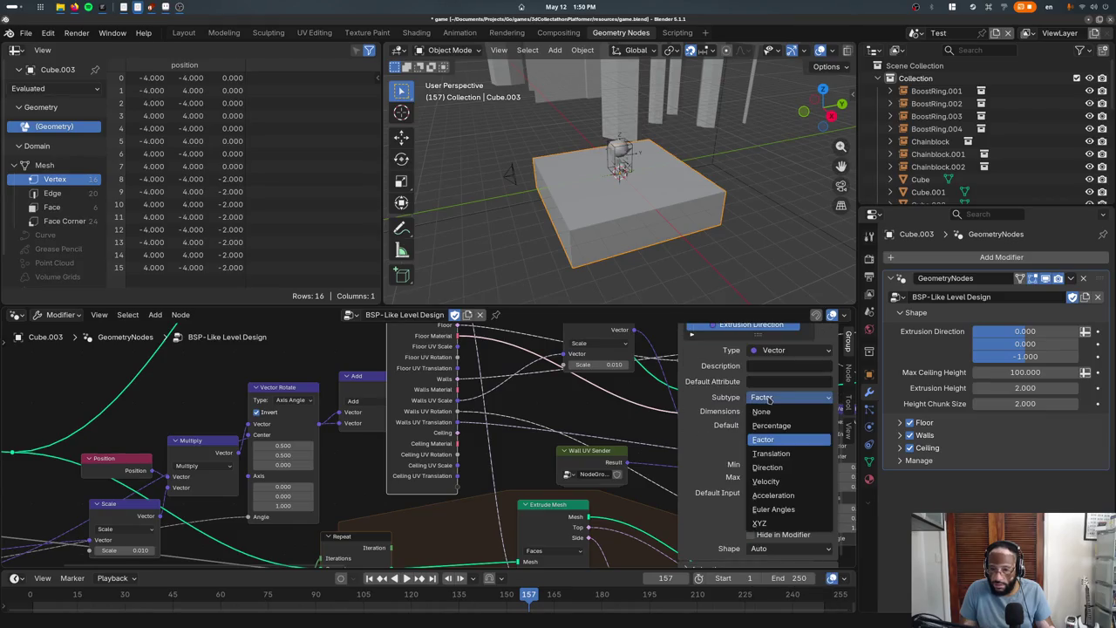
{"action": "left_click", "coordinate": [767, 523]}
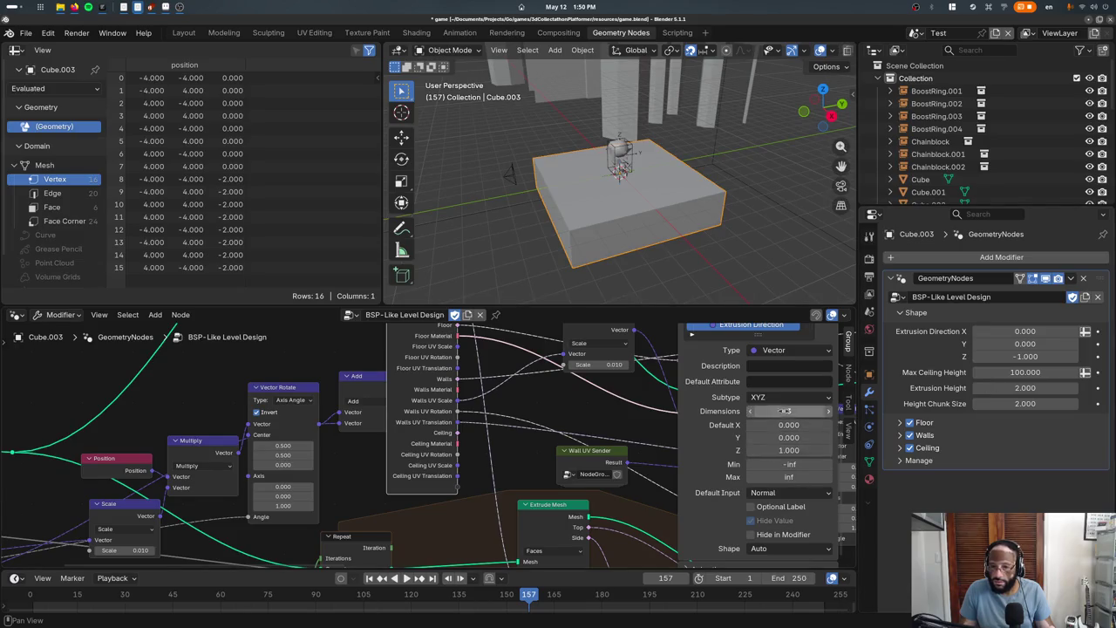
{"action": "left_click", "coordinate": [787, 399]}
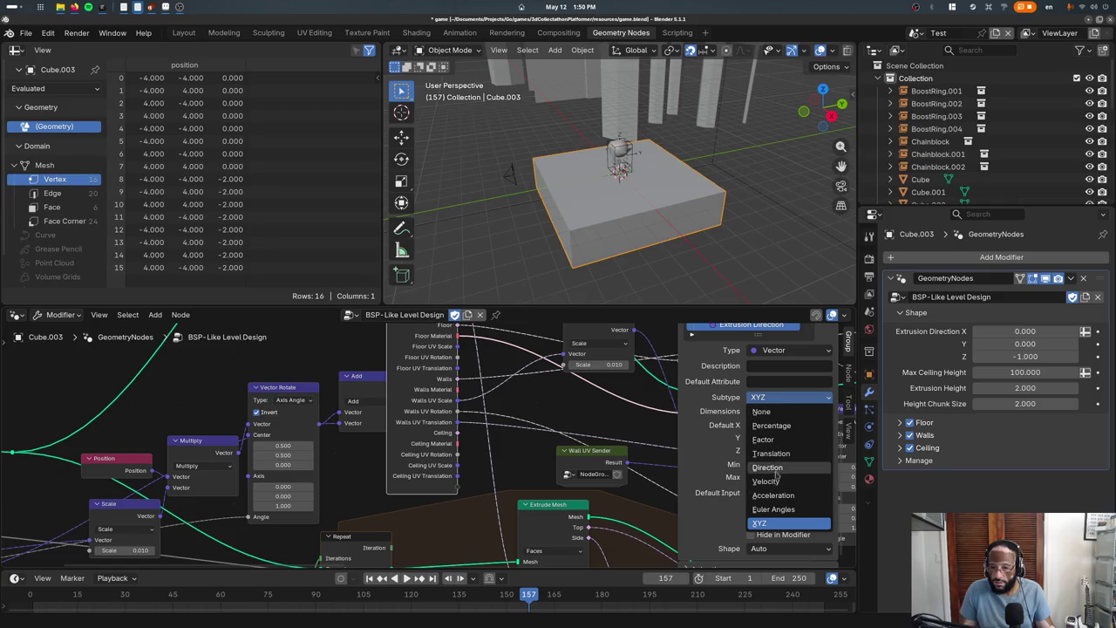
{"action": "left_click", "coordinate": [763, 439]}
Limit Extrusion Direction to a minimum of -1 and a maximum of 1
{"action": "left_click", "coordinate": [784, 464]}
{"action": "type", "text": "-1"}
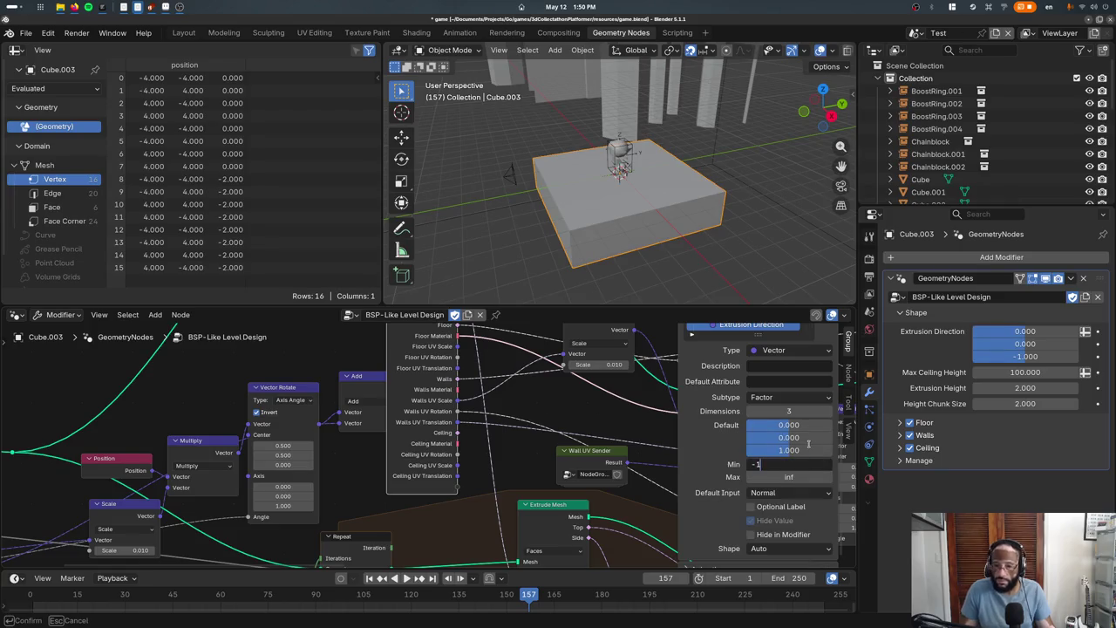
{"action": "key", "text": "Tab"}
{"action": "type", "text": "1"}
{"action": "key", "text": "Tab"}
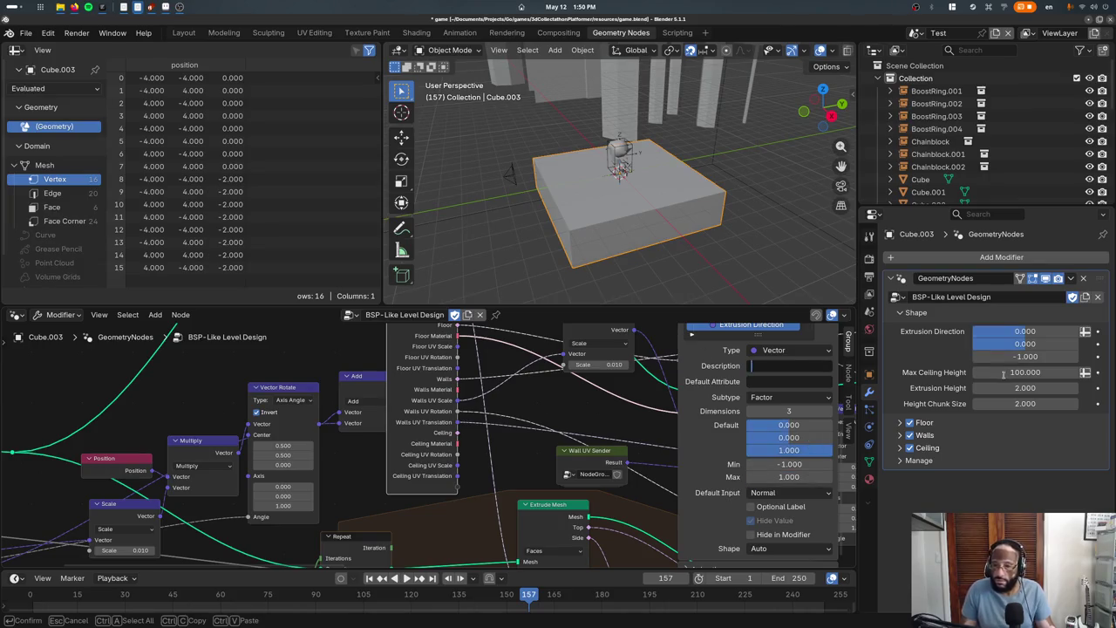
{"action": "mouse_move", "coordinate": [977, 356]}
{"action": "left_mouse_down"}
{"action": "mouse_move", "coordinate": [1077, 356]}
{"action": "mouse_move", "coordinate": [974, 359]}
{"action": "left_mouse_up"}
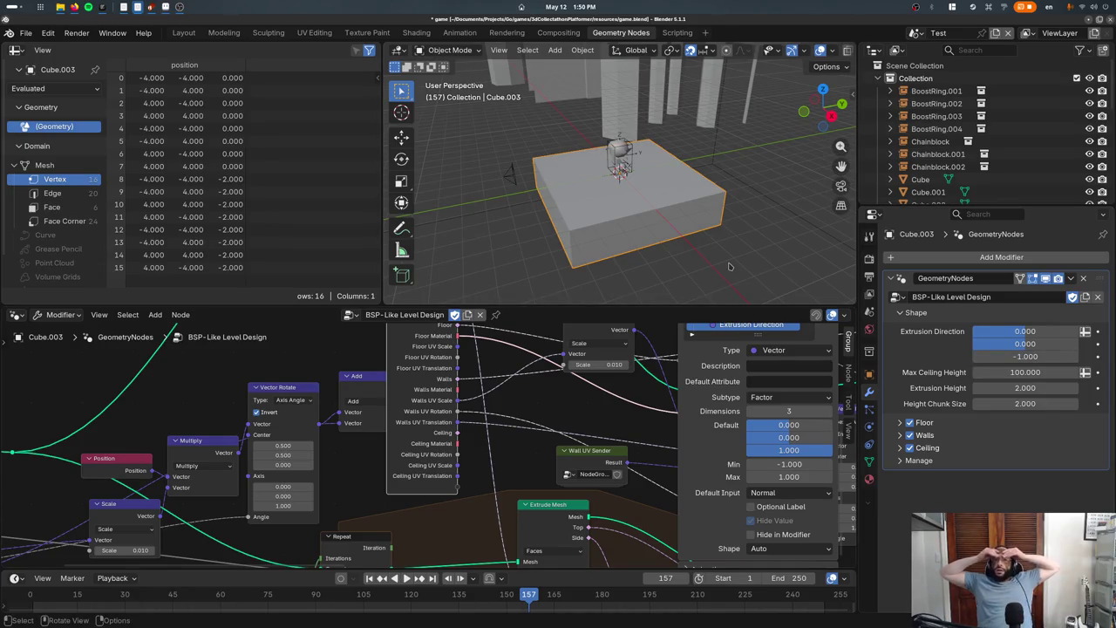
Review the Extrusion Direction default input options, leaving them unchanged
{"action": "left_click", "coordinate": [806, 494]}
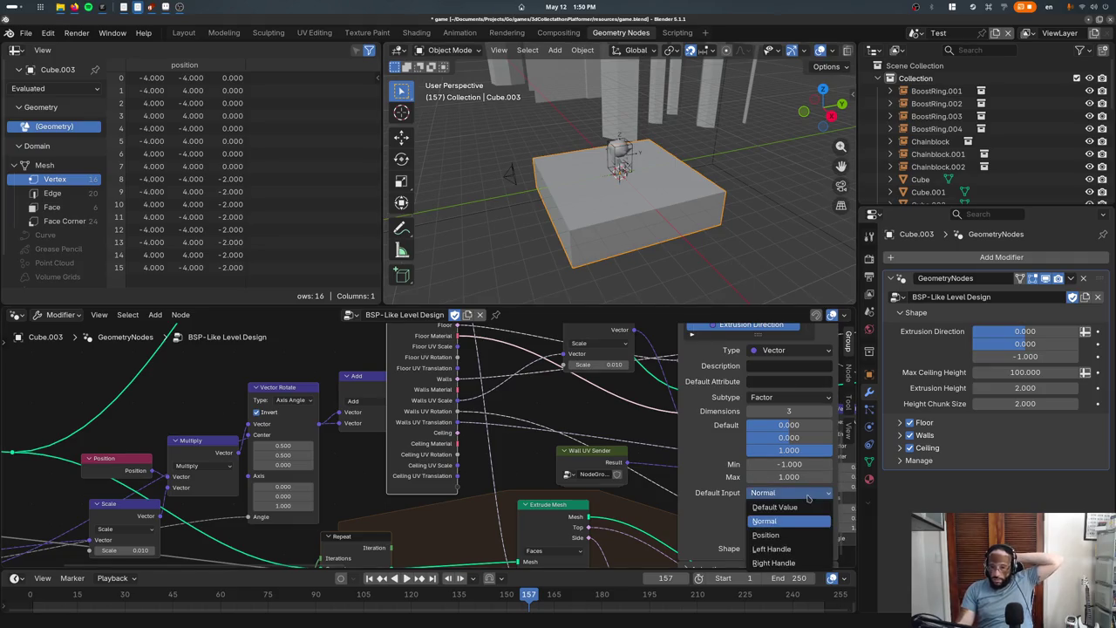
{"action": "left_click", "coordinate": [808, 494]}
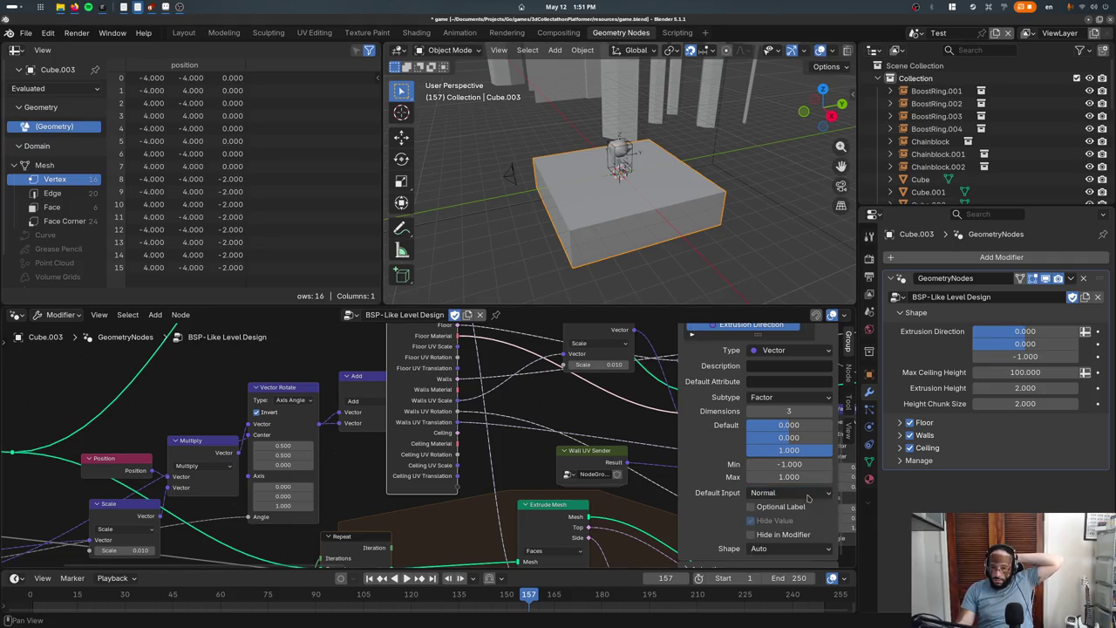
{"action": "left_click", "coordinate": [807, 494]}
{"action": "left_click", "coordinate": [807, 494]}
{"action": "left_click", "coordinate": [807, 494]}
{"action": "left_click", "coordinate": [788, 506]}
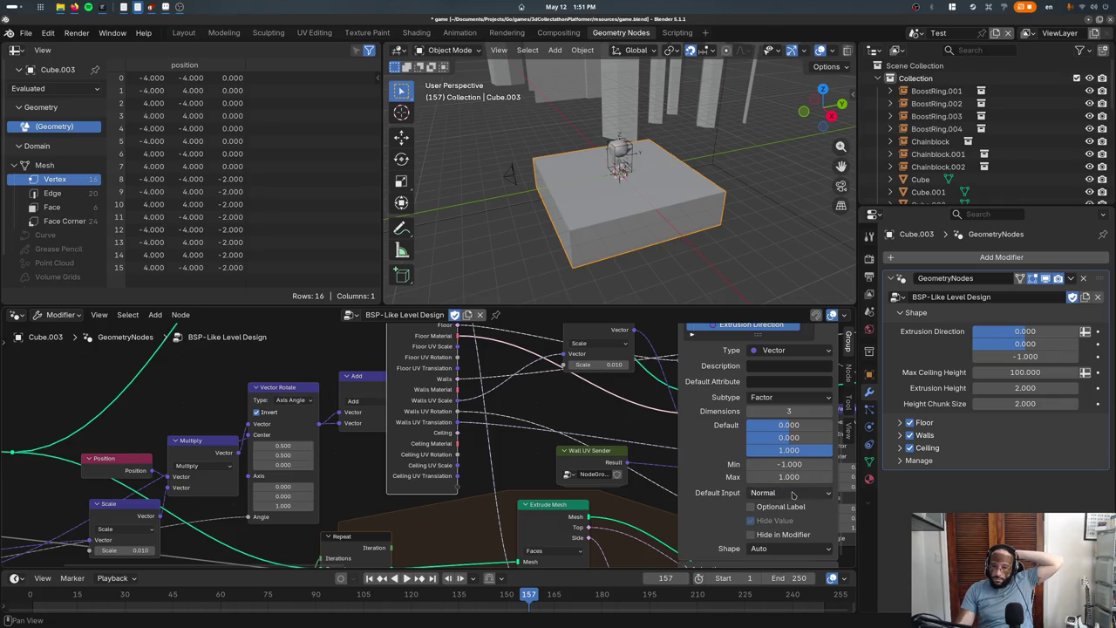
Toggle Extrusion Direction's modifier visibility and shape options, then hide the node sidebar
{"action": "left_click", "coordinate": [777, 538]}
{"action": "left_click", "coordinate": [777, 537]}
{"action": "left_click", "coordinate": [778, 538]}
{"action": "left_click", "coordinate": [778, 538]}
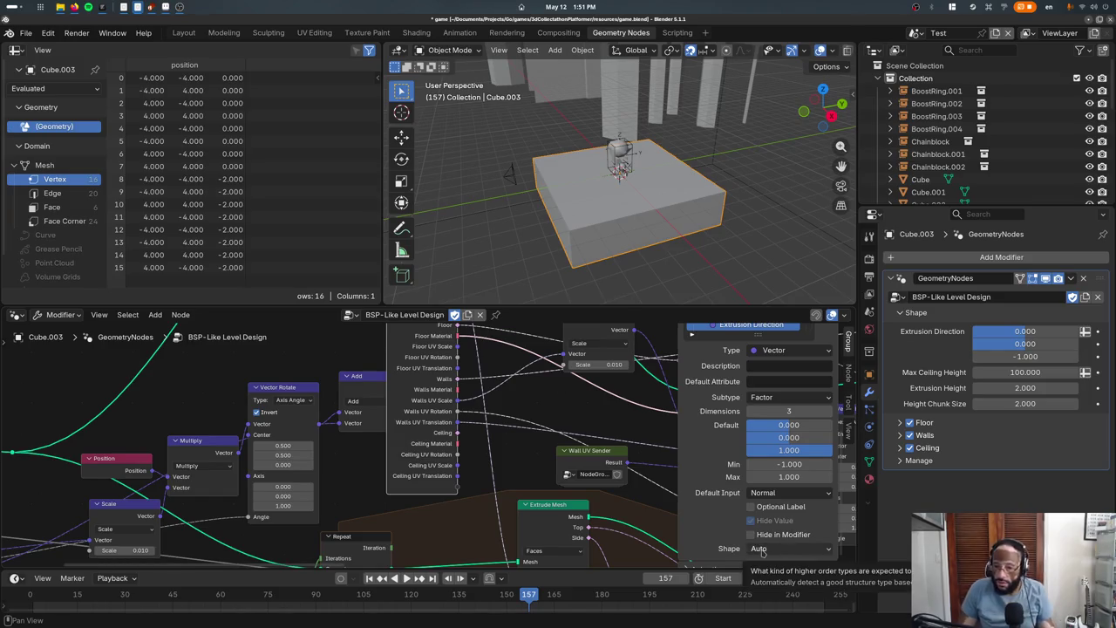
{"action": "left_click", "coordinate": [760, 549]}
{"action": "left_click", "coordinate": [760, 550]}
{"action": "left_click", "coordinate": [758, 551]}
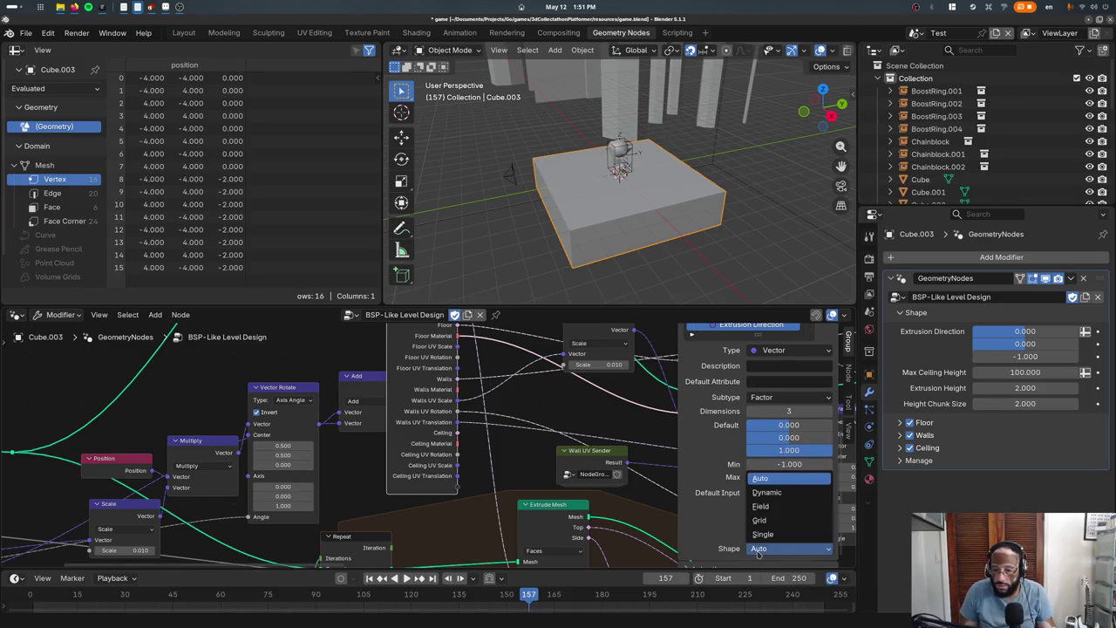
{"action": "key", "text": "n"}
{"action": "scroll", "coordinate": [619, 175], "scroll_direction": "down", "scroll_amount": 2}
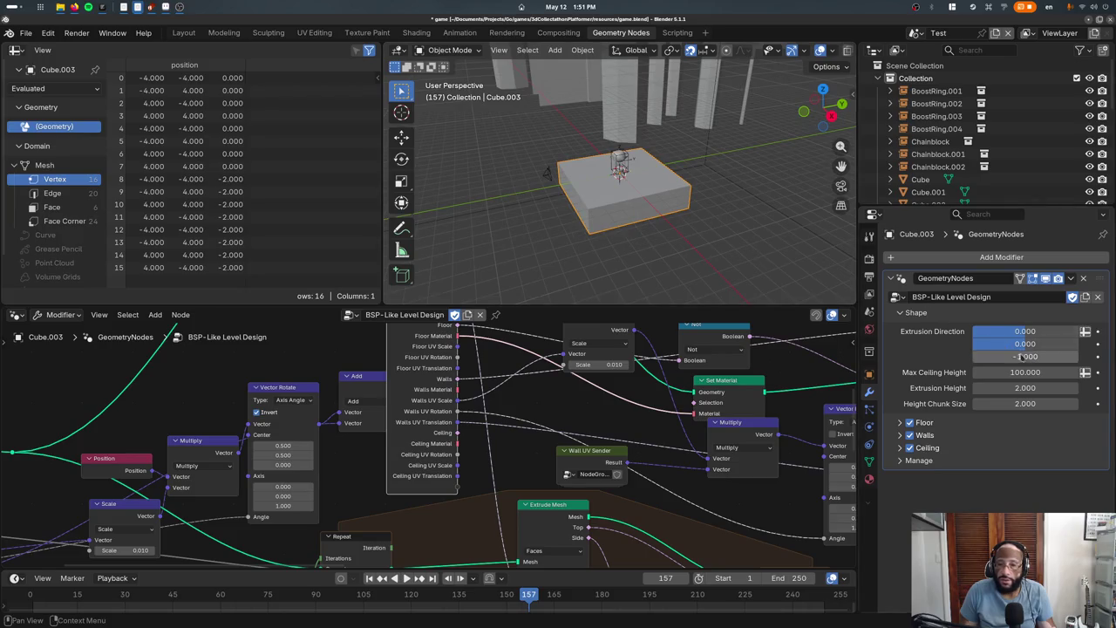
{"action": "mouse_move", "coordinate": [1025, 387]}
{"action": "left_mouse_down"}
{"action": "mouse_move", "coordinate": [1003, 388]}
{"action": "mouse_move", "coordinate": [1050, 388]}
{"action": "mouse_move", "coordinate": [1030, 372]}
{"action": "mouse_move", "coordinate": [1055, 388]}
{"action": "left_mouse_up"}
{"action": "key", "text": "Escape"}
{"action": "key", "text": "Escape"}
{"action": "mouse_move", "coordinate": [610, 218]}
{"action": "middle_mouse_down", "text": "shift"}
{"action": "mouse_move", "coordinate": [630, 235]}
{"action": "mouse_move", "coordinate": [590, 199]}
{"action": "mouse_move", "coordinate": [607, 257]}
{"action": "middle_mouse_up", "text": "shift"}
{"action": "key", "text": "ctrl+z"}
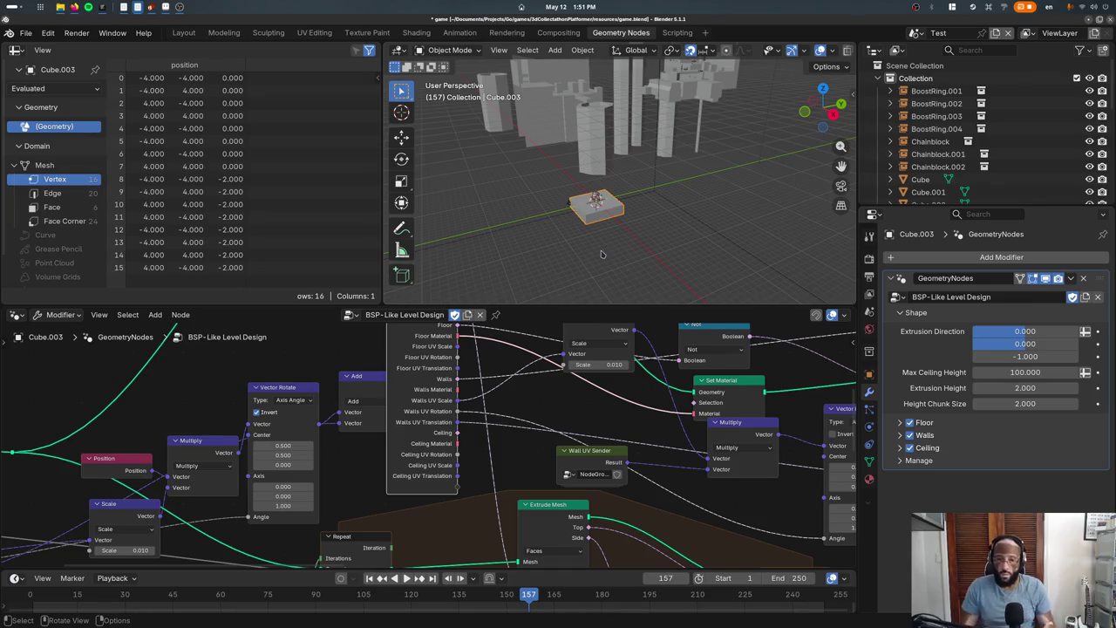
{"action": "mouse_move", "coordinate": [357, 560]}
{"action": "middle_mouse_down"}
{"action": "mouse_move", "coordinate": [501, 477]}
{"action": "mouse_move", "coordinate": [440, 456]}
{"action": "middle_mouse_up"}
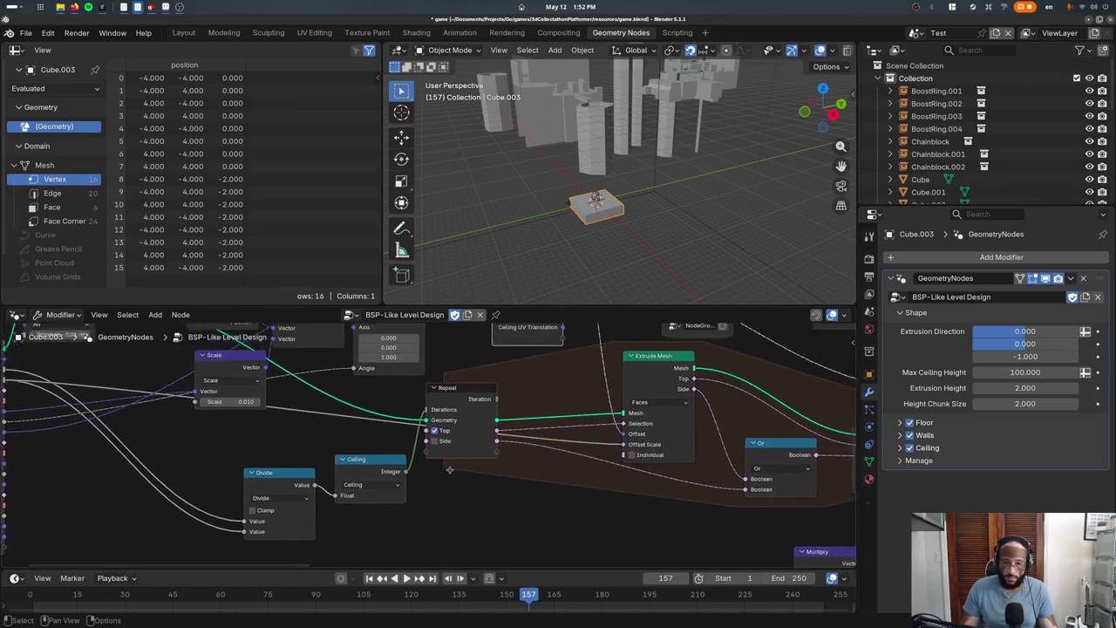
Rename the Max Ceiling Height group socket to Max Height and drag it below Extrusion Height
{"action": "key", "text": "n"}
{"action": "scroll", "coordinate": [736, 458], "scroll_direction": "up", "scroll_amount": 3}
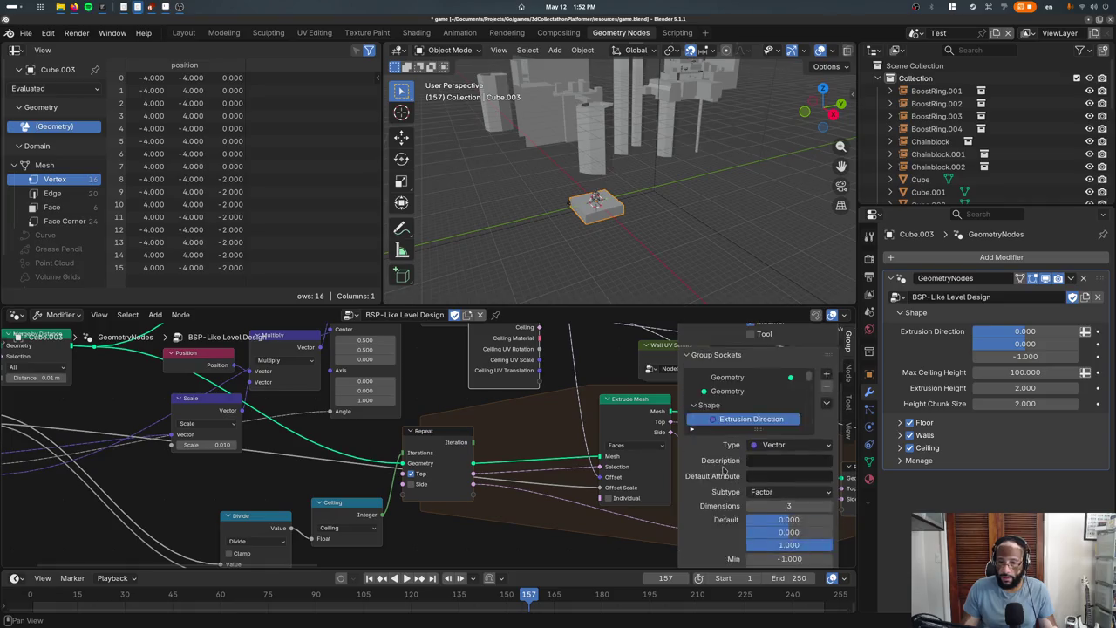
{"action": "scroll", "coordinate": [725, 469], "scroll_direction": "up", "scroll_amount": 2}
{"action": "scroll", "coordinate": [739, 472], "scroll_direction": "down", "scroll_amount": 1}
{"action": "scroll", "coordinate": [741, 454], "scroll_direction": "down", "scroll_amount": 2}
{"action": "double_click", "coordinate": [746, 428]}
{"action": "key", "text": "BackSpace"}
{"action": "key", "text": "BackSpace"}
{"action": "key", "text": "Return"}
{"action": "left_click_drag", "start_coordinate": [741, 429], "coordinate": [745, 450]}
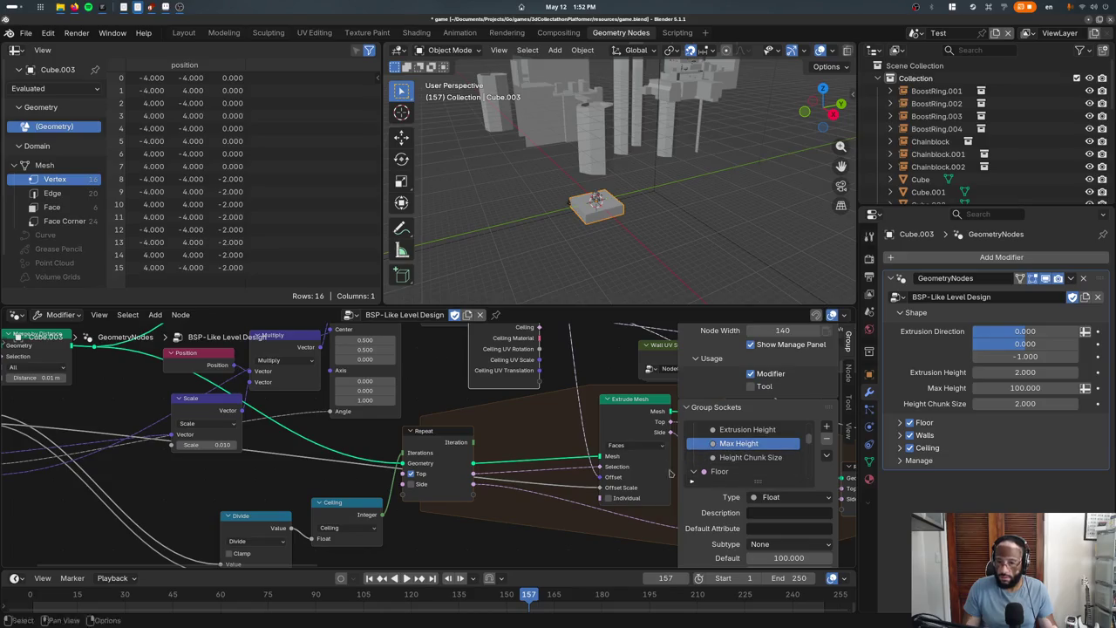
{"action": "key", "text": "alt+Tab"}
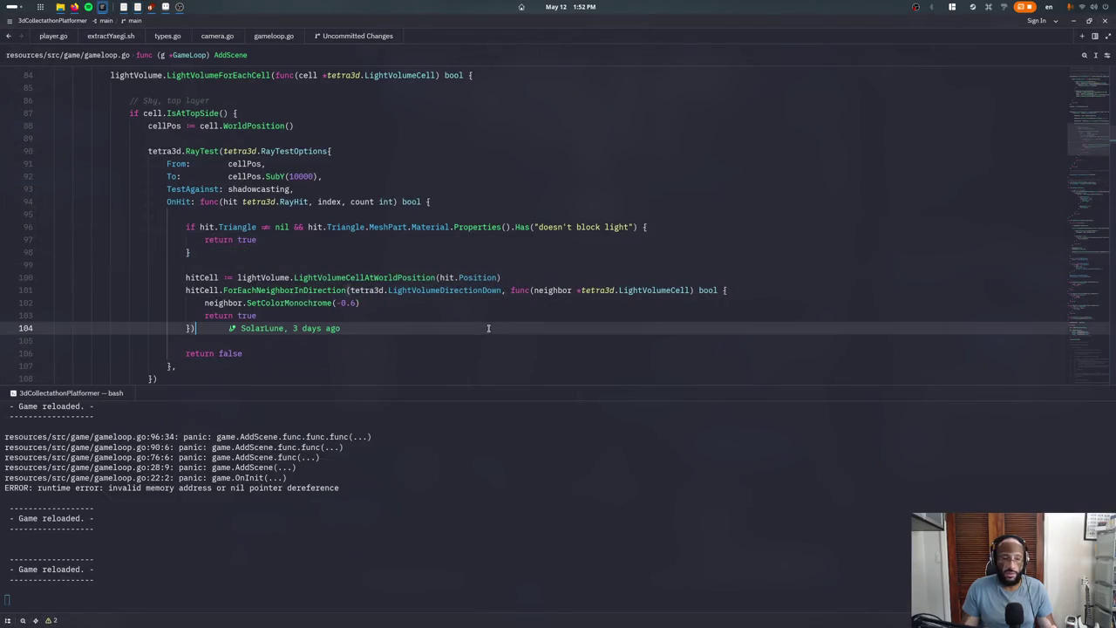
Review the uncommitted diffs for extractYaegi.sh, the tetra3d bindings and camera.go
{"action": "key", "text": "ctrl+shift+g"}
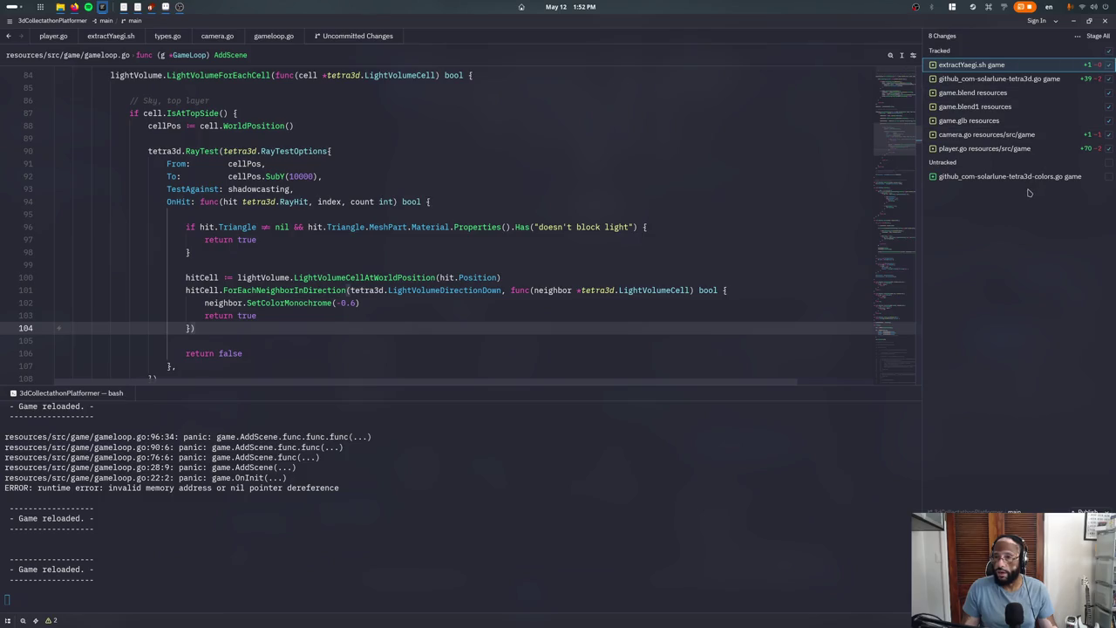
{"action": "left_click", "coordinate": [975, 68]}
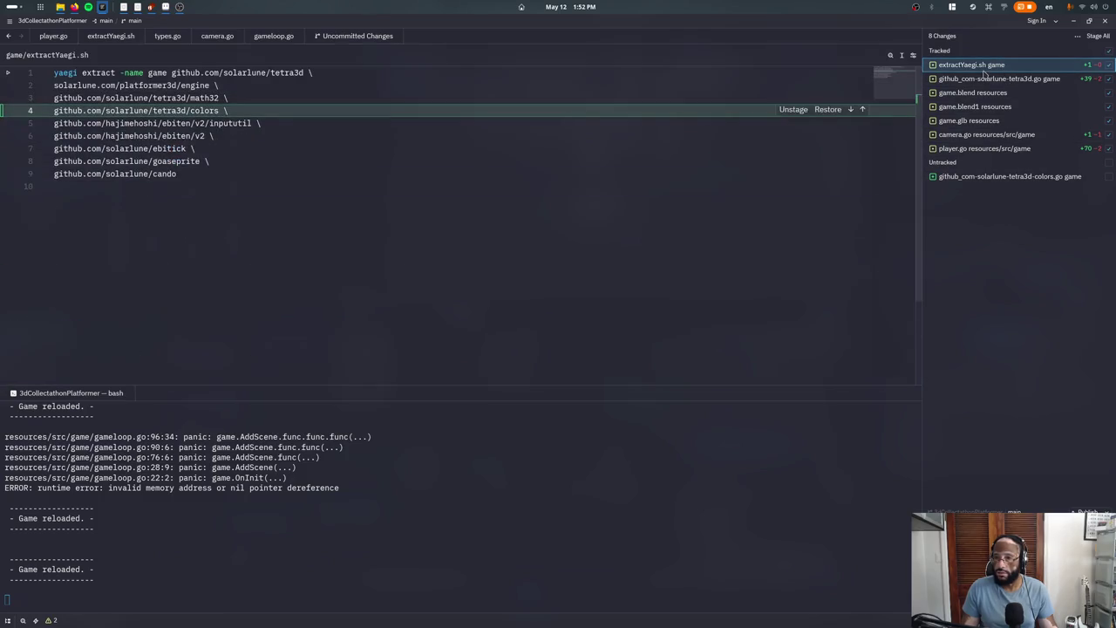
{"action": "left_click", "coordinate": [974, 78]}
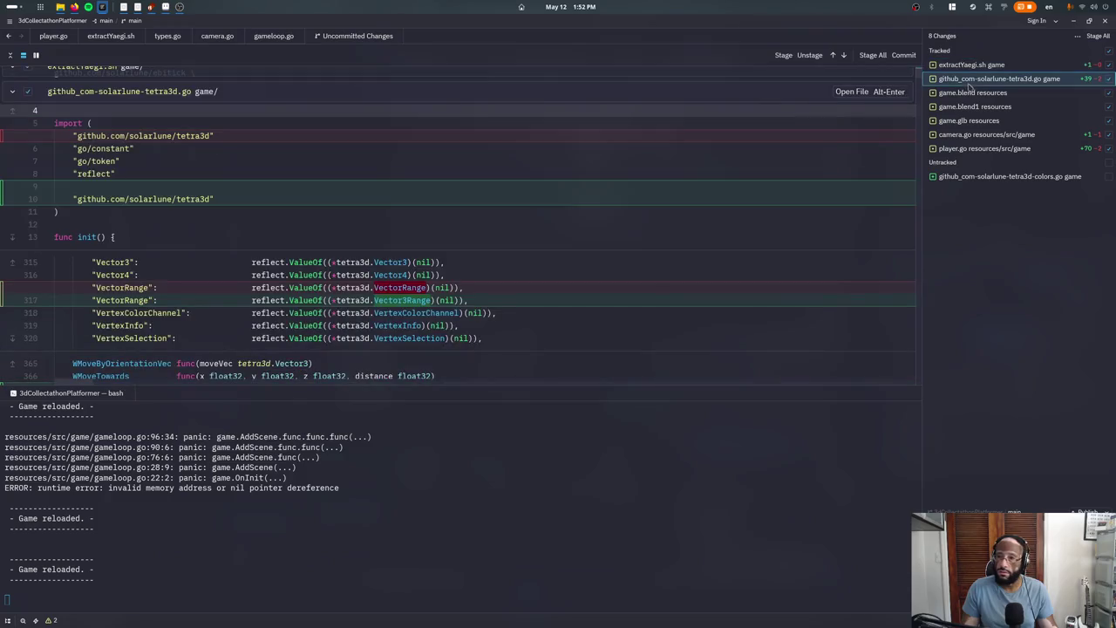
{"action": "left_click", "coordinate": [969, 121]}
{"action": "left_click", "coordinate": [977, 134]}
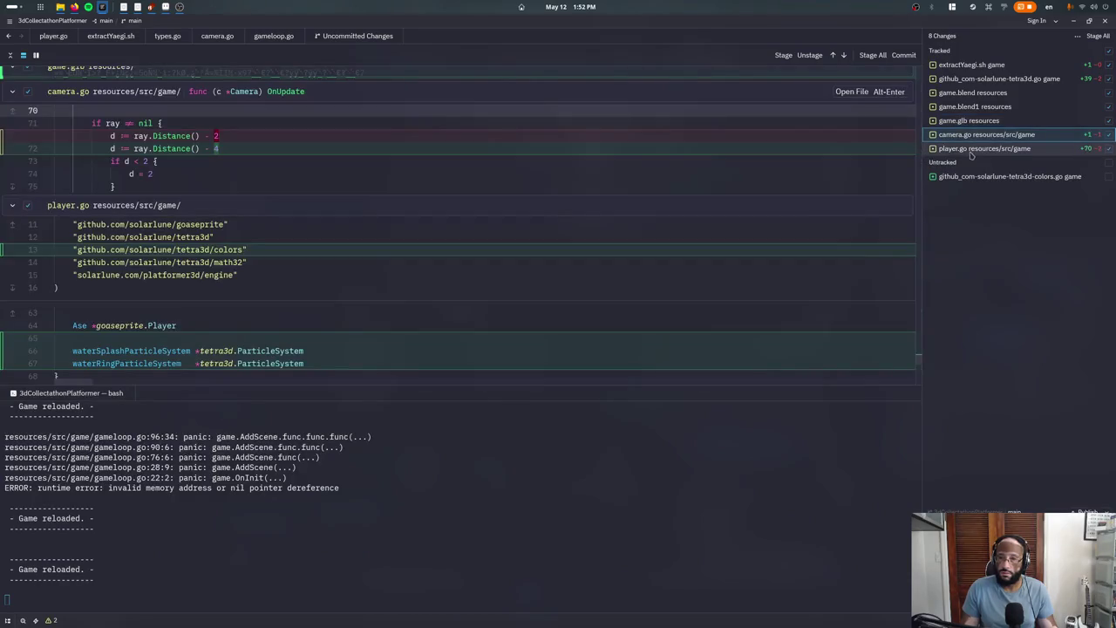
{"action": "scroll", "coordinate": [615, 225], "scroll_direction": "down", "scroll_amount": 5}
{"action": "scroll", "coordinate": [615, 225], "scroll_direction": "down", "scroll_amount": 5}
{"action": "scroll", "coordinate": [616, 225], "scroll_direction": "down", "scroll_amount": 2}
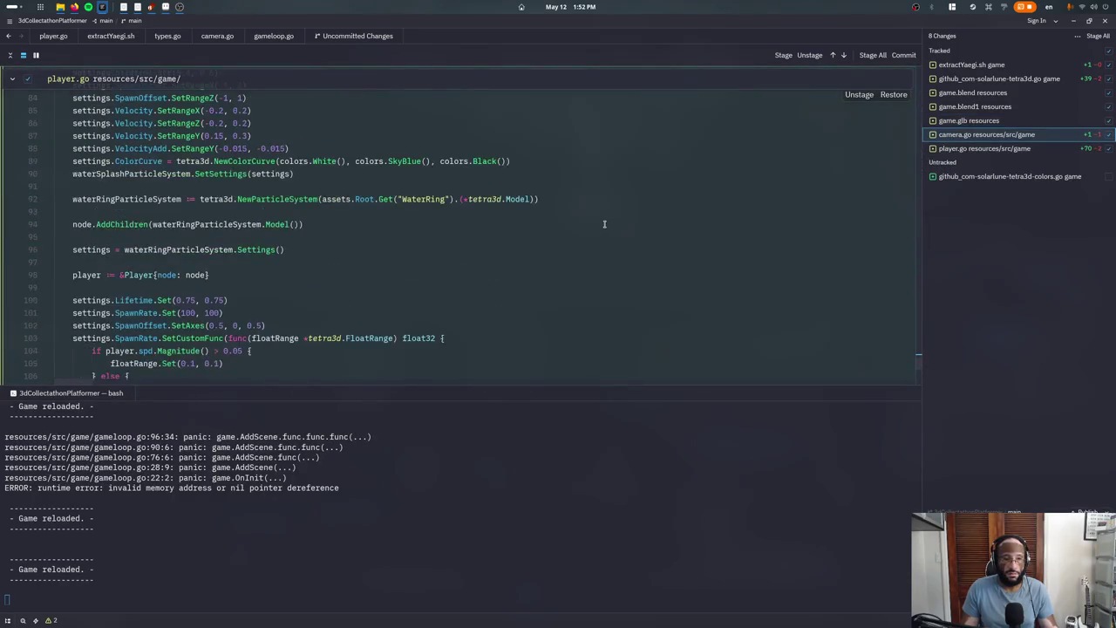
{"action": "scroll", "coordinate": [617, 214], "scroll_direction": "up", "scroll_amount": 6}
{"action": "scroll", "coordinate": [618, 204], "scroll_direction": "up", "scroll_amount": 3}
{"action": "scroll", "coordinate": [618, 204], "scroll_direction": "up", "scroll_amount": 3}
{"action": "scroll", "coordinate": [601, 202], "scroll_direction": "up", "scroll_amount": 2}
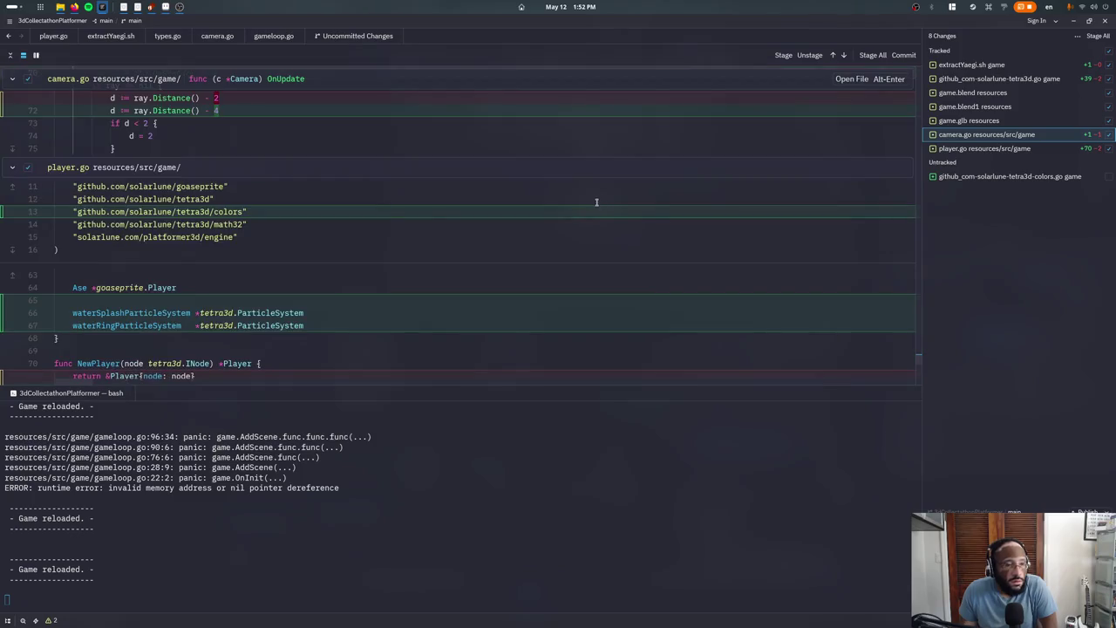
{"action": "scroll", "coordinate": [595, 204], "scroll_direction": "up", "scroll_amount": 3}
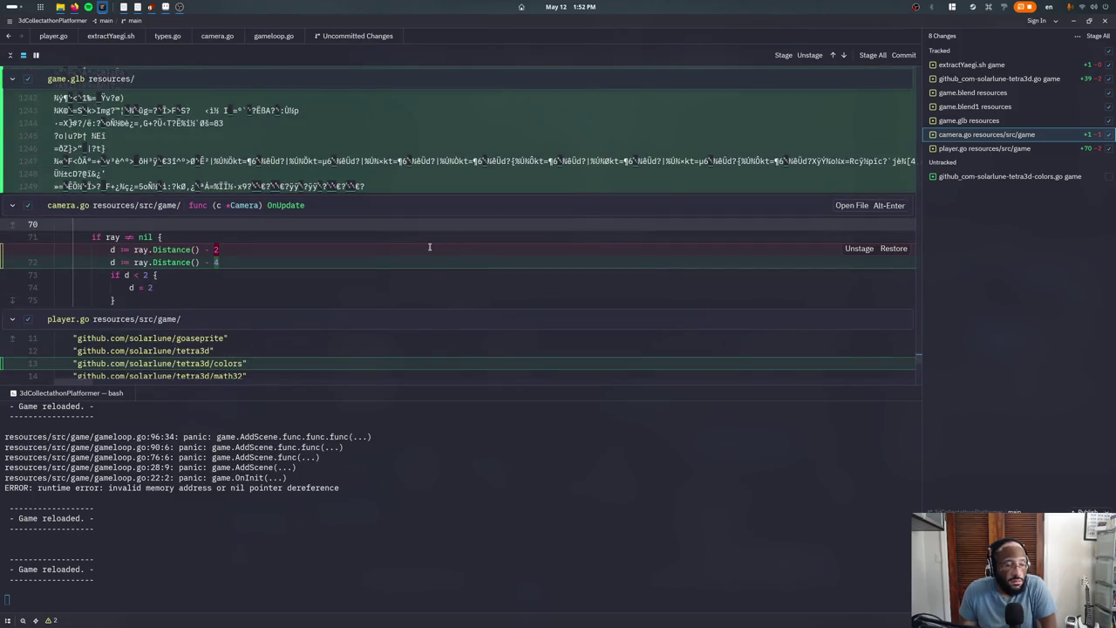
{"action": "scroll", "coordinate": [428, 247], "scroll_direction": "down", "scroll_amount": 2}
Discard the camera.go changes and stage the new untracked colors.go file
{"action": "right_click", "coordinate": [1053, 138]}
{"action": "left_click", "coordinate": [975, 157]}
{"action": "left_click", "coordinate": [611, 329]}
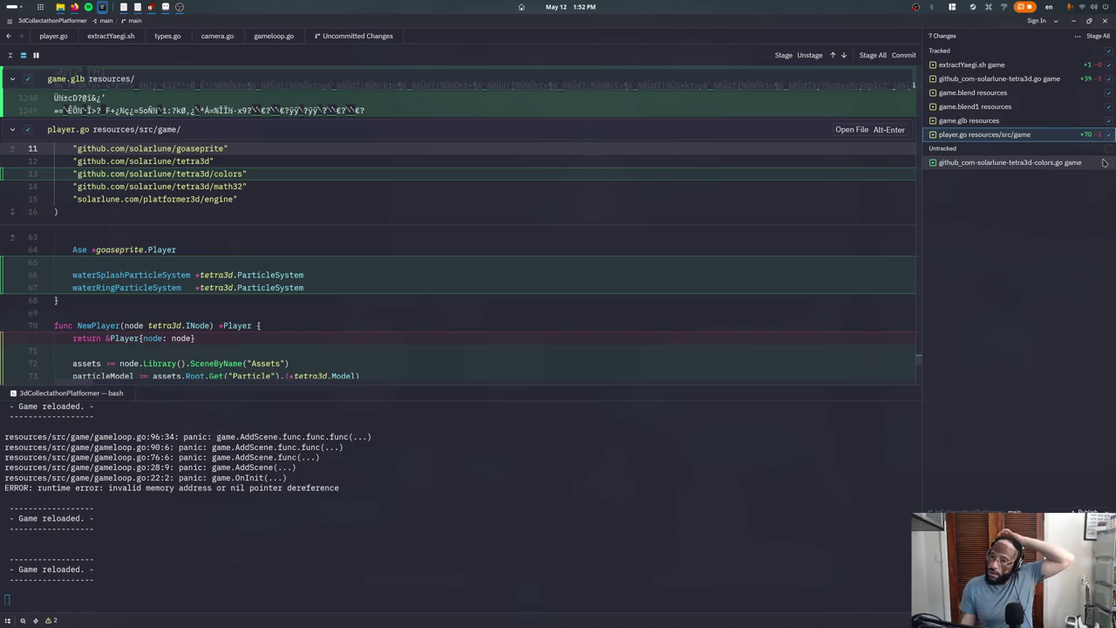
{"action": "left_click", "coordinate": [1104, 162]}
{"action": "scroll", "coordinate": [346, 268], "scroll_direction": "down", "scroll_amount": 5}
{"action": "scroll", "coordinate": [313, 262], "scroll_direction": "up", "scroll_amount": 5}
{"action": "scroll", "coordinate": [243, 251], "scroll_direction": "up", "scroll_amount": 2}
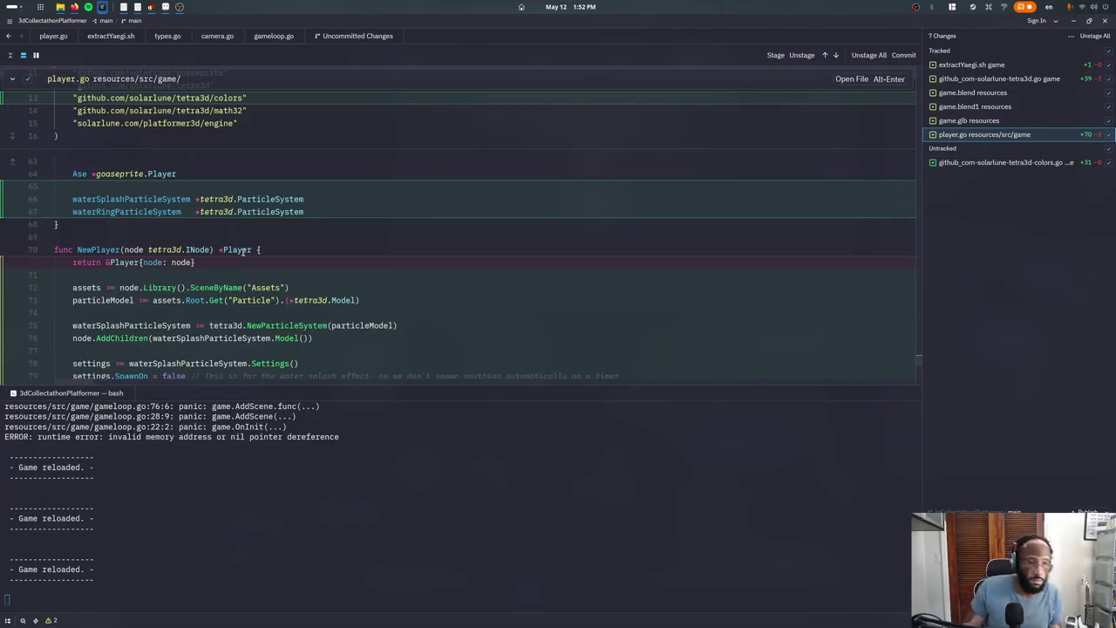
{"action": "scroll", "coordinate": [235, 255], "scroll_direction": "down", "scroll_amount": 2}
{"action": "scroll", "coordinate": [232, 259], "scroll_direction": "down", "scroll_amount": 2}
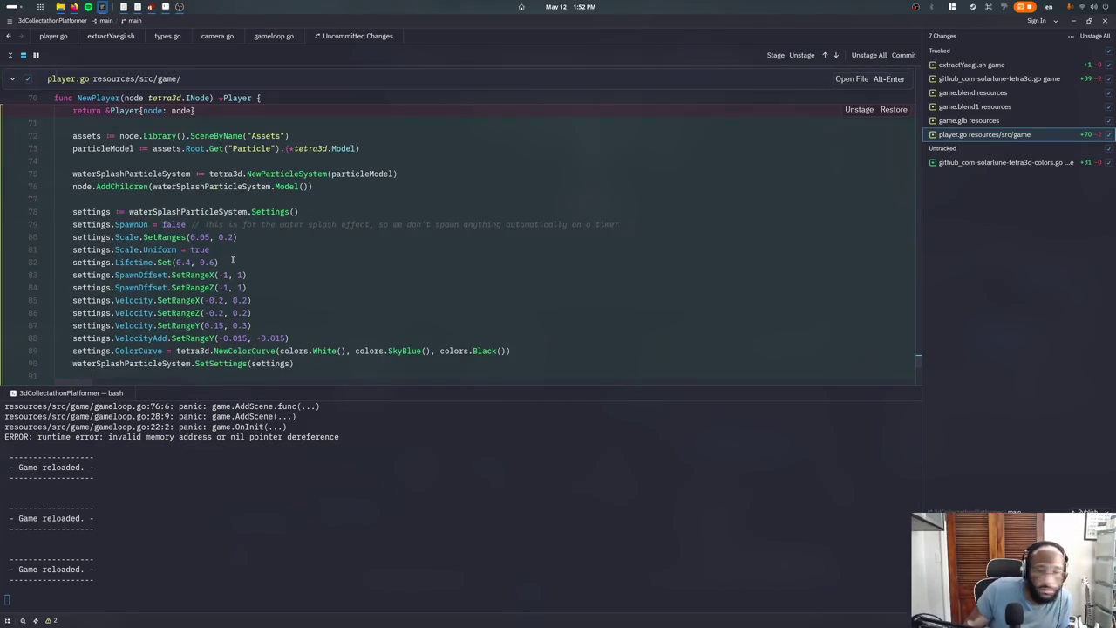
{"action": "scroll", "coordinate": [222, 252], "scroll_direction": "down", "scroll_amount": 1}
{"action": "scroll", "coordinate": [209, 255], "scroll_direction": "down", "scroll_amount": 4}
{"action": "scroll", "coordinate": [201, 245], "scroll_direction": "down", "scroll_amount": 6}
{"action": "scroll", "coordinate": [190, 220], "scroll_direction": "down", "scroll_amount": 4}
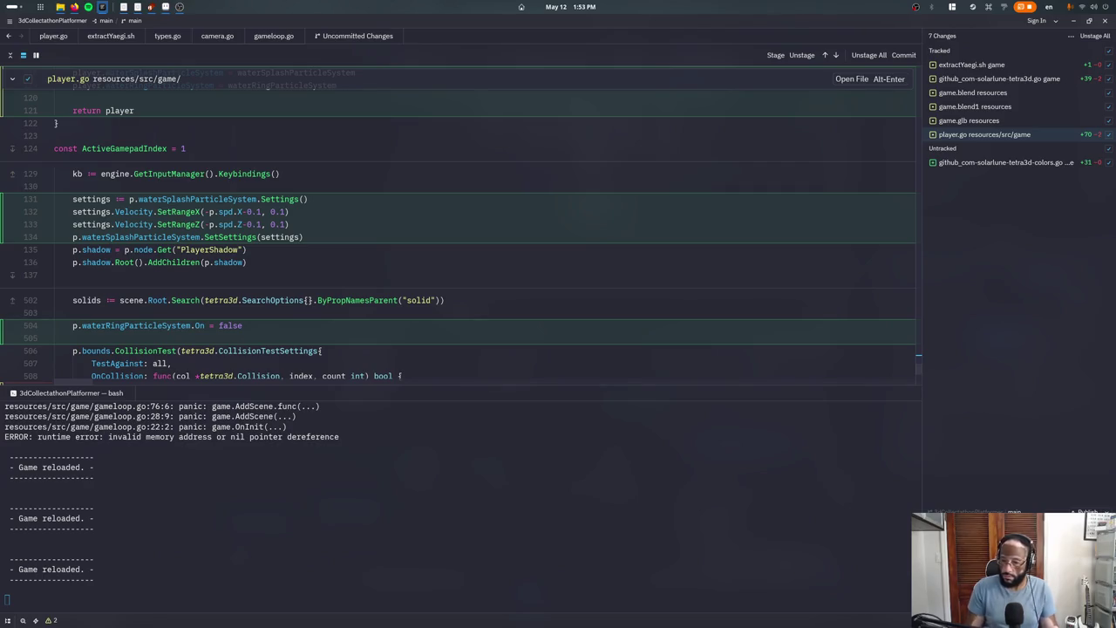
Commit all the pending changes and close every open file
{"action": "key", "text": "ctrl+Return"}
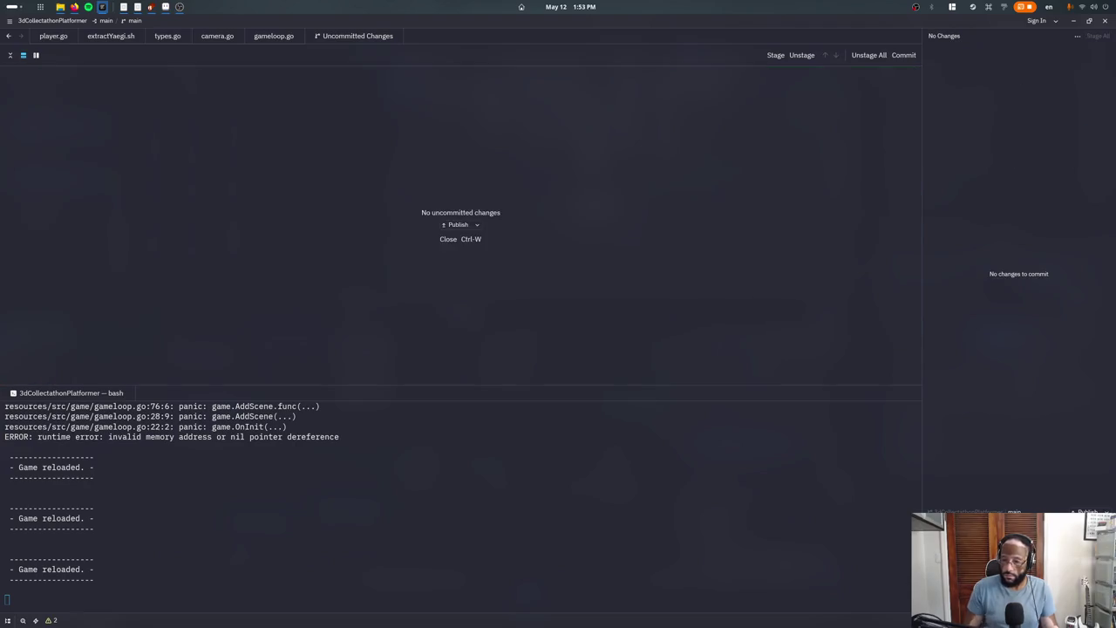
{"action": "key", "text": "ctrl+w"}
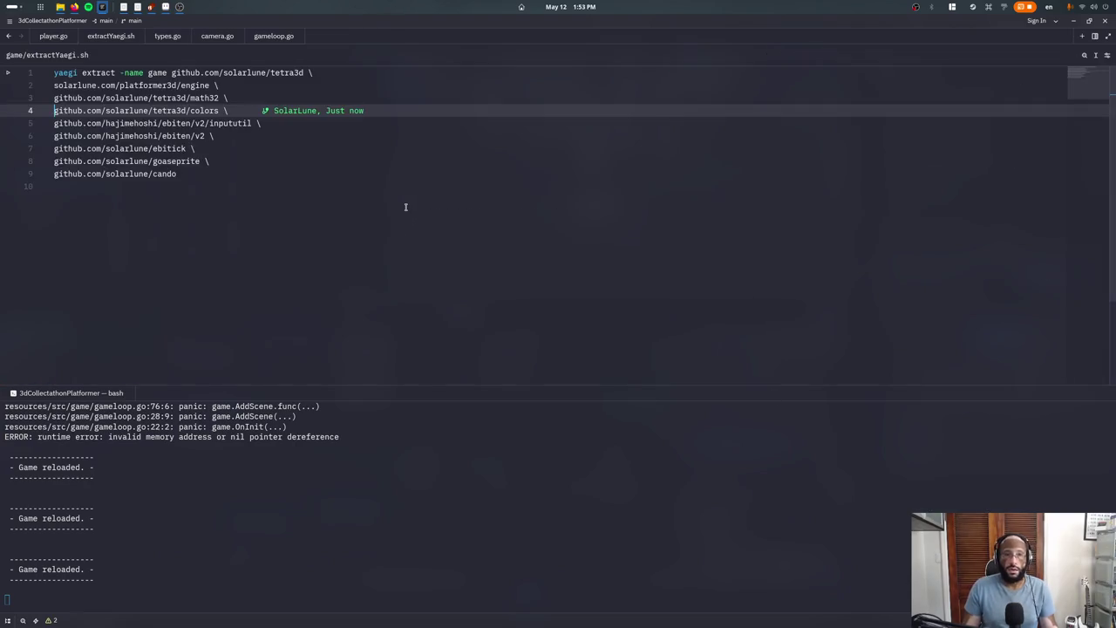
{"action": "key", "text": "ctrl+w"}
{"action": "key", "text": "ctrl+w"}
{"action": "key", "text": "ctrl+w"}
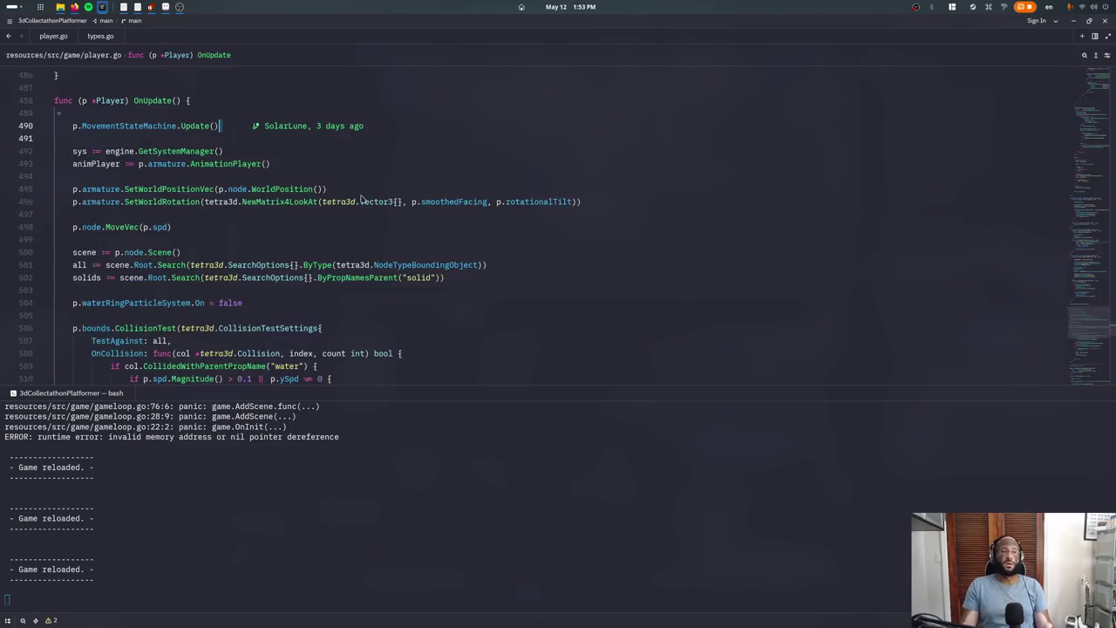
{"action": "key", "text": "ctrl+w"}
{"action": "key", "text": "ctrl+w"}
{"action": "key", "text": "alt+Tab"}
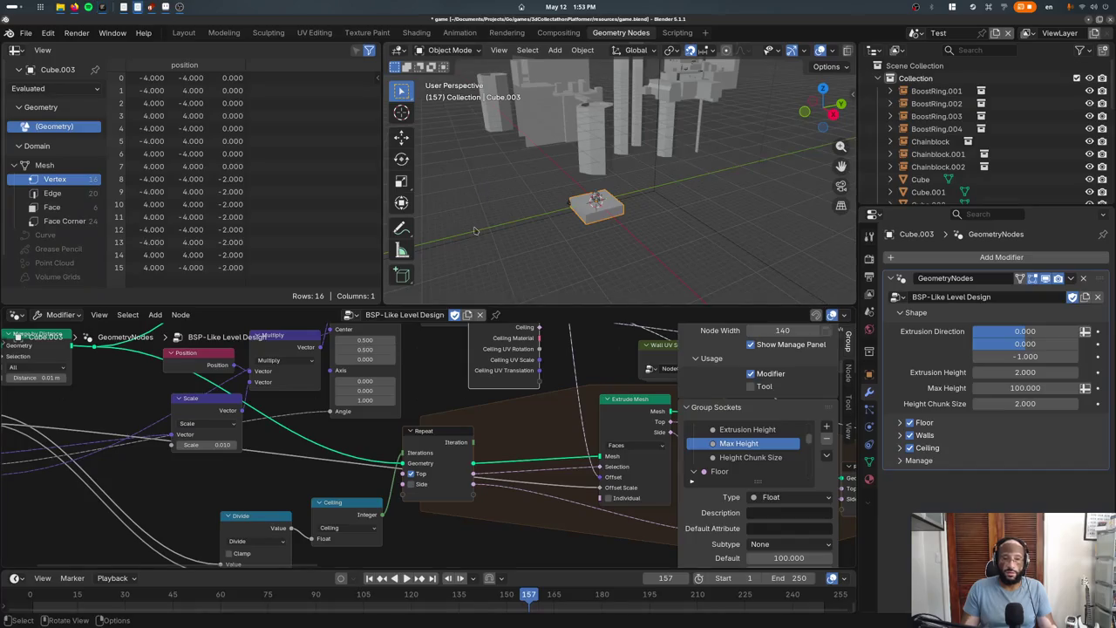
Switch to the Layout workspace and orbit around the brick level buildings
{"action": "middle_click_drag", "start_coordinate": [595, 230], "coordinate": [592, 224]}
{"action": "left_click", "coordinate": [183, 33]}
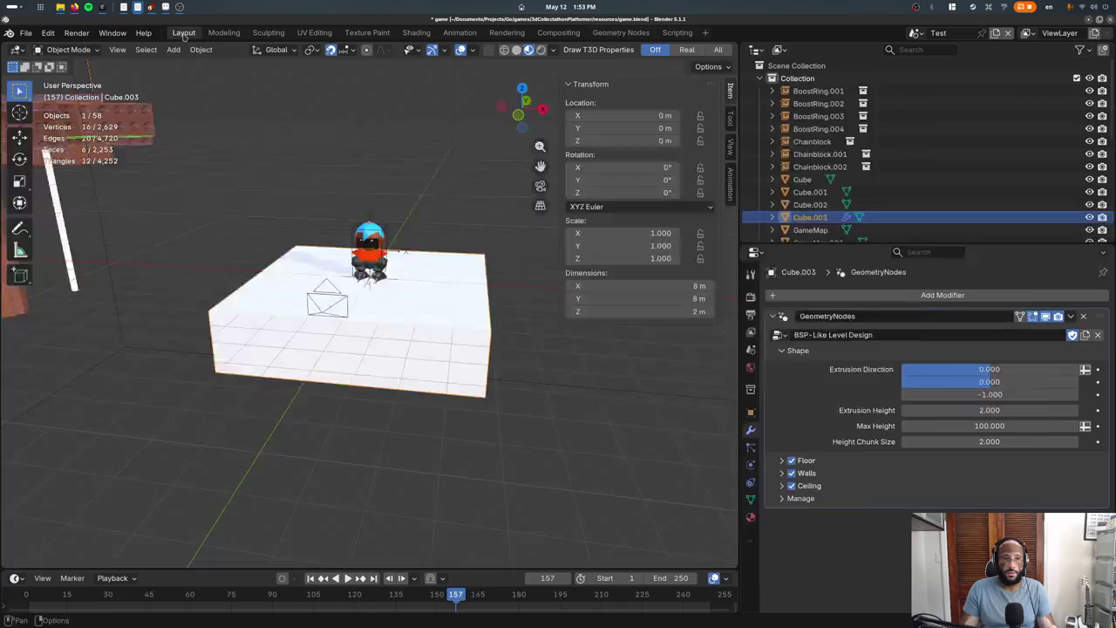
{"action": "mouse_move", "coordinate": [409, 277]}
{"action": "middle_mouse_down"}
{"action": "mouse_move", "coordinate": [166, 279]}
{"action": "mouse_move", "coordinate": [265, 337]}
{"action": "middle_mouse_up"}
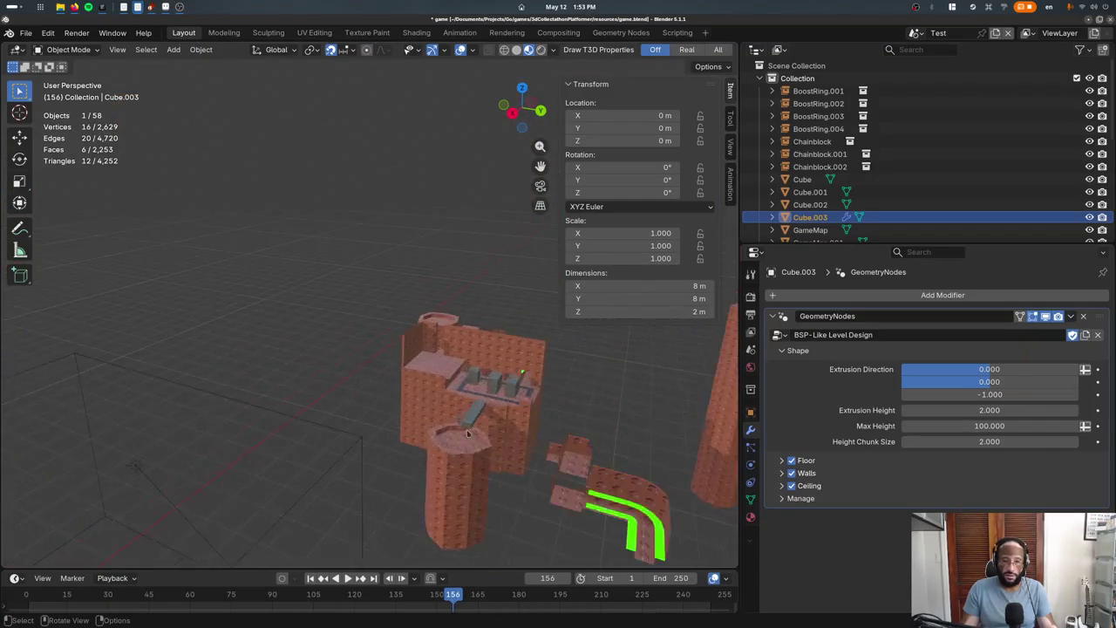
{"action": "middle_click_drag", "start_coordinate": [264, 336], "coordinate": [403, 391]}
{"action": "scroll", "coordinate": [403, 391], "scroll_direction": "up", "scroll_amount": 6}
{"action": "scroll", "coordinate": [437, 448], "scroll_direction": "down", "scroll_amount": 2}
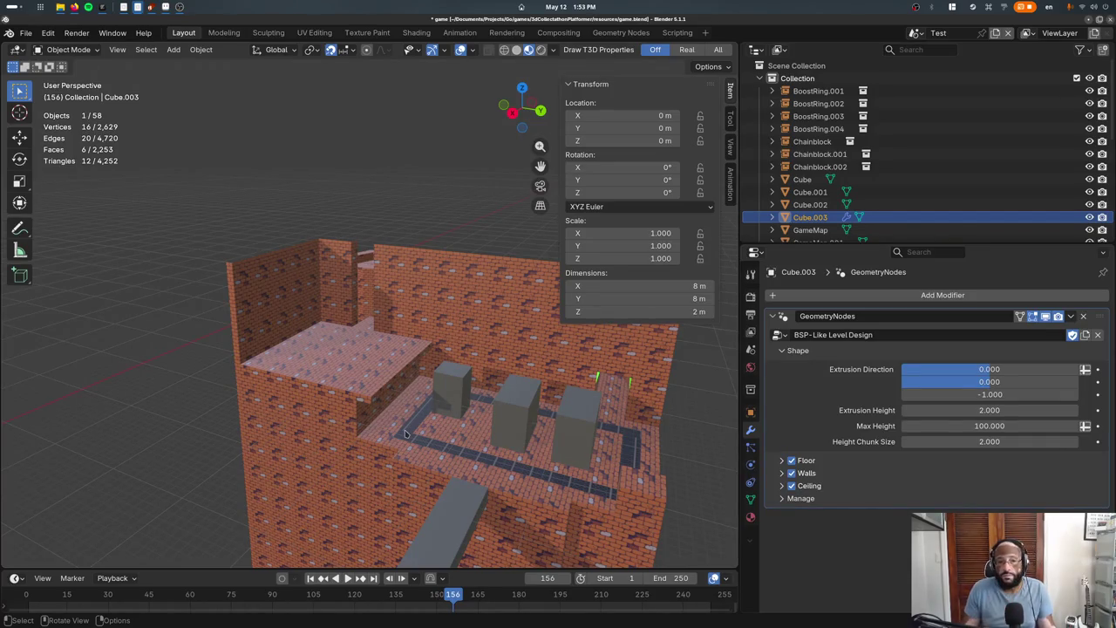
{"action": "scroll", "coordinate": [401, 427], "scroll_direction": "down", "scroll_amount": 2}
{"action": "mouse_move", "coordinate": [444, 392]}
{"action": "middle_mouse_down"}
{"action": "mouse_move", "coordinate": [456, 407]}
{"action": "mouse_move", "coordinate": [423, 326]}
{"action": "mouse_move", "coordinate": [409, 367]}
{"action": "middle_mouse_up"}
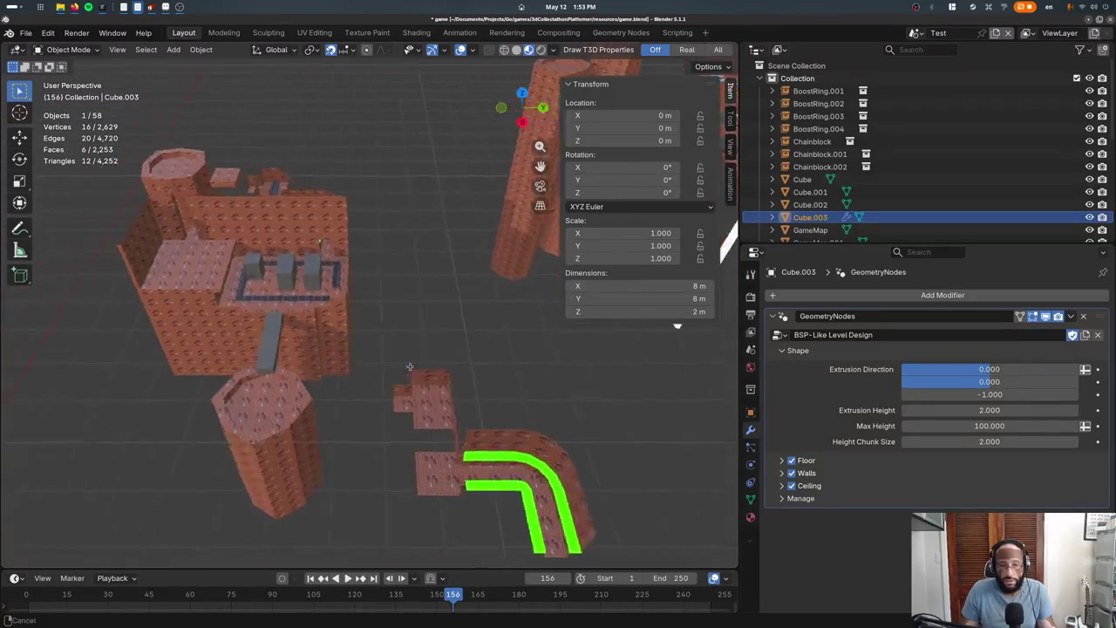
{"action": "middle_click_drag", "start_coordinate": [409, 367], "coordinate": [341, 319]}
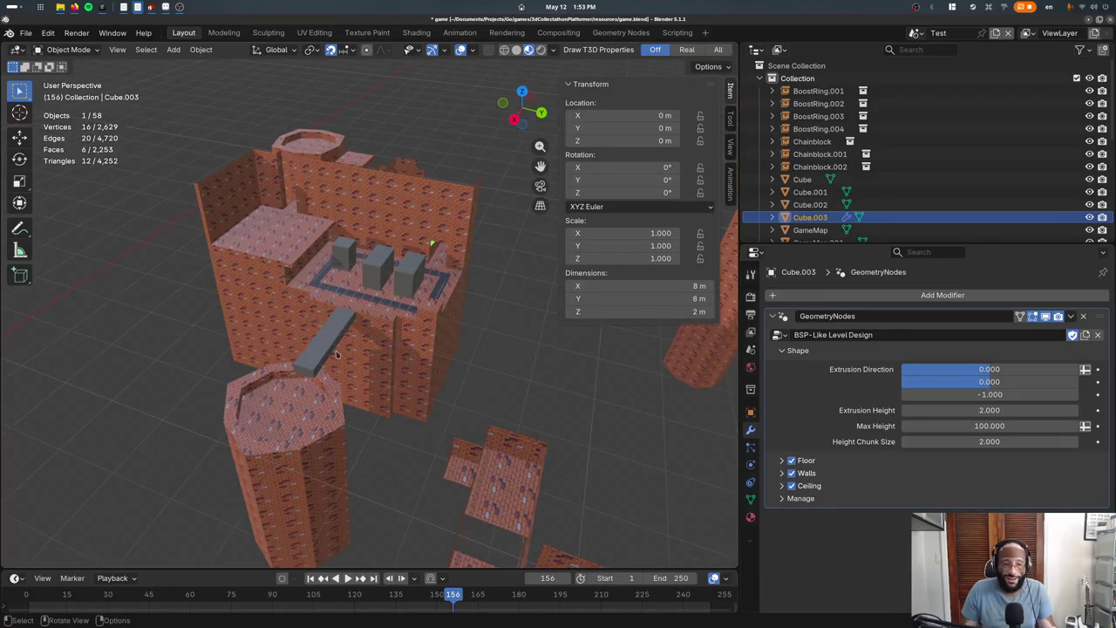
{"action": "scroll", "coordinate": [336, 353], "scroll_direction": "down", "scroll_amount": 2}
{"action": "scroll", "coordinate": [366, 348], "scroll_direction": "down", "scroll_amount": 3}
{"action": "scroll", "coordinate": [436, 342], "scroll_direction": "down", "scroll_amount": 2}
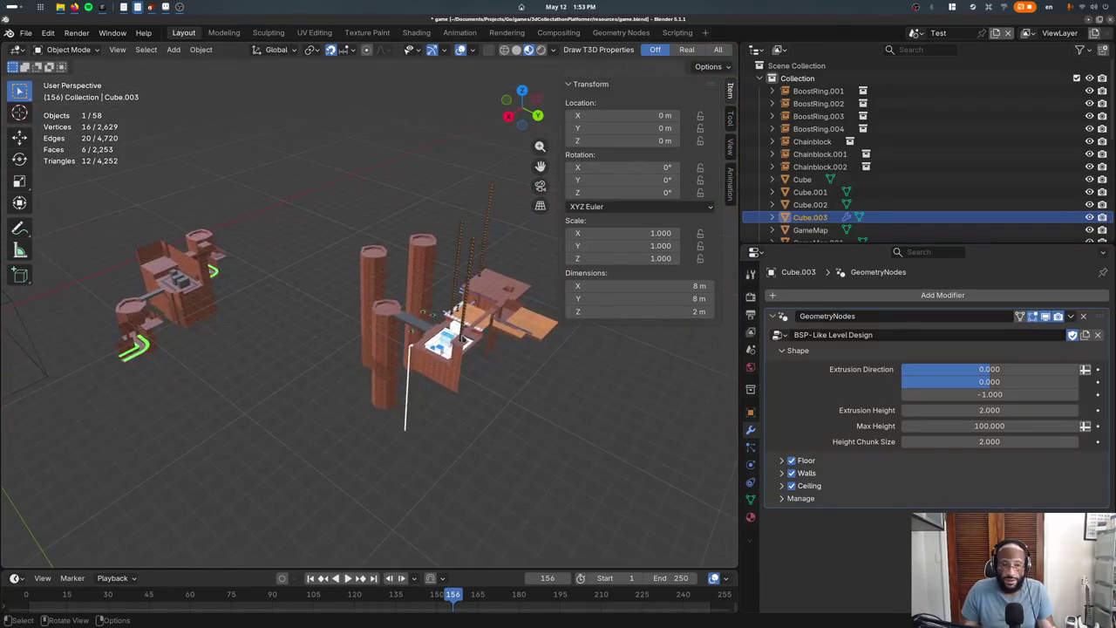
Select the box Cube.003 and frame it in the 3D view
{"action": "left_click", "coordinate": [462, 338]}
{"action": "mouse_move", "coordinate": [462, 338]}
{"action": "middle_mouse_down"}
{"action": "mouse_move", "coordinate": [282, 330]}
{"action": "mouse_move", "coordinate": [410, 347]}
{"action": "middle_mouse_up"}
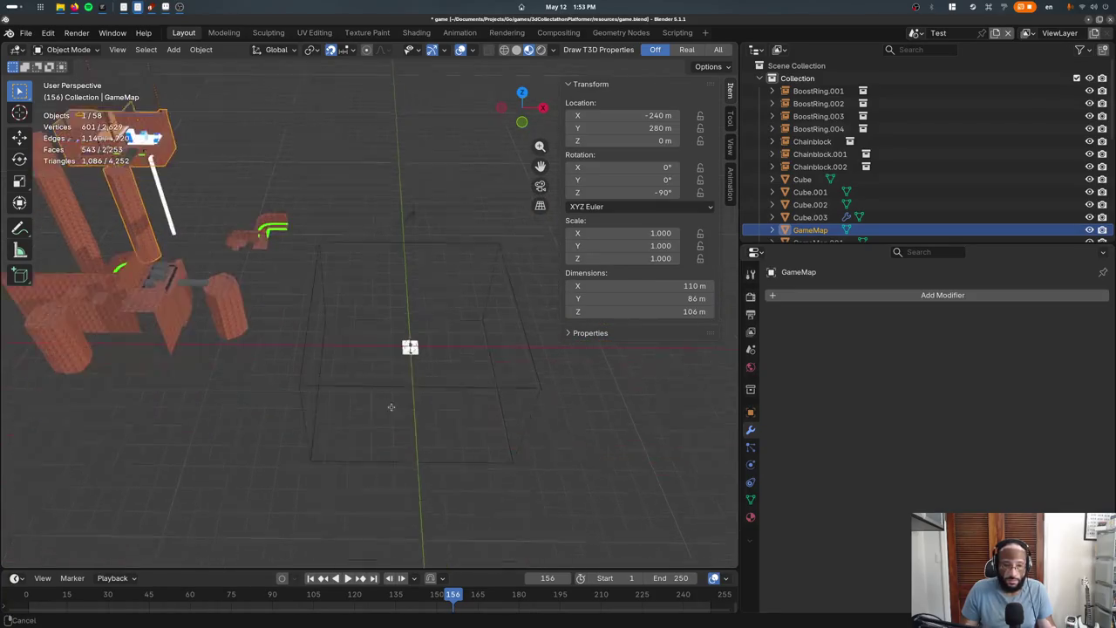
{"action": "scroll", "coordinate": [391, 407], "scroll_direction": "up", "scroll_amount": 5}
{"action": "left_click", "coordinate": [501, 440]}
{"action": "key", "text": "KP_Decimal"}
{"action": "scroll", "coordinate": [413, 415], "scroll_direction": "up", "scroll_amount": 3}
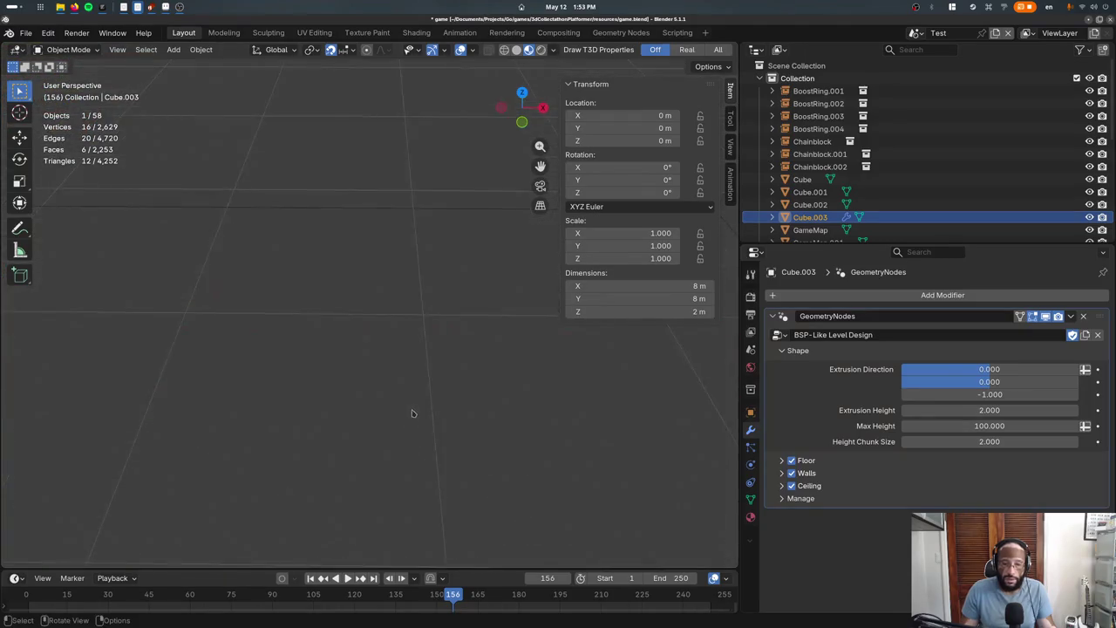
Set the BSP-Like Level Design modifier's Floor material to Bricks
{"action": "scroll", "coordinate": [414, 413], "scroll_direction": "down", "scroll_amount": 5}
{"action": "key", "text": "Tab"}
{"action": "scroll", "coordinate": [349, 433], "scroll_direction": "up", "scroll_amount": 4}
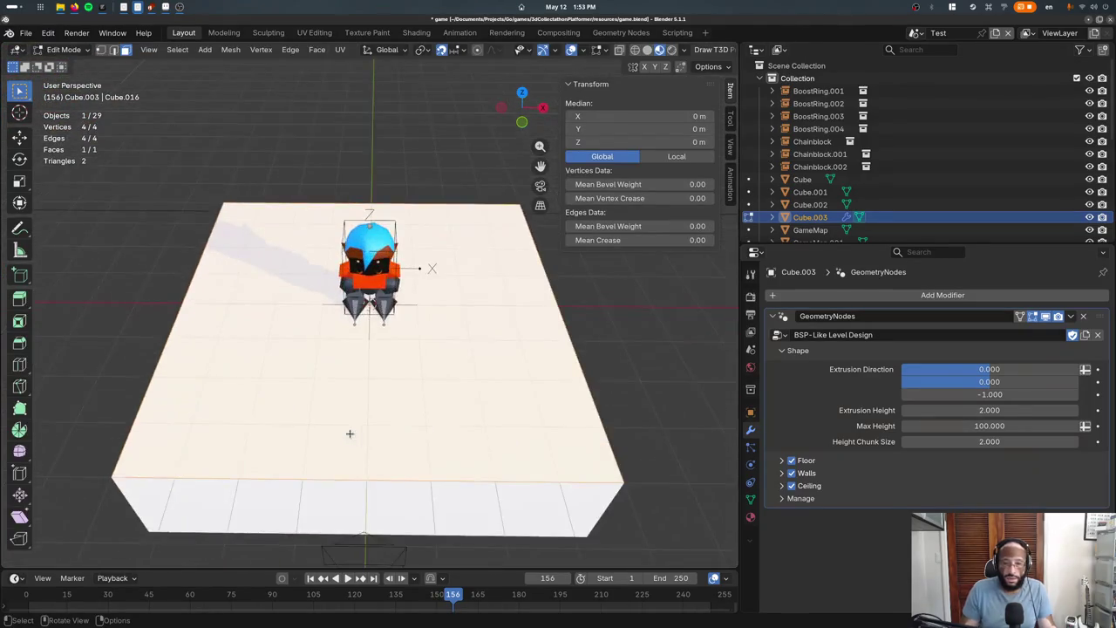
{"action": "key", "text": "Tab"}
{"action": "scroll", "coordinate": [349, 434], "scroll_direction": "down", "scroll_amount": 4}
{"action": "left_click", "coordinate": [782, 461]}
{"action": "left_click", "coordinate": [922, 481]}
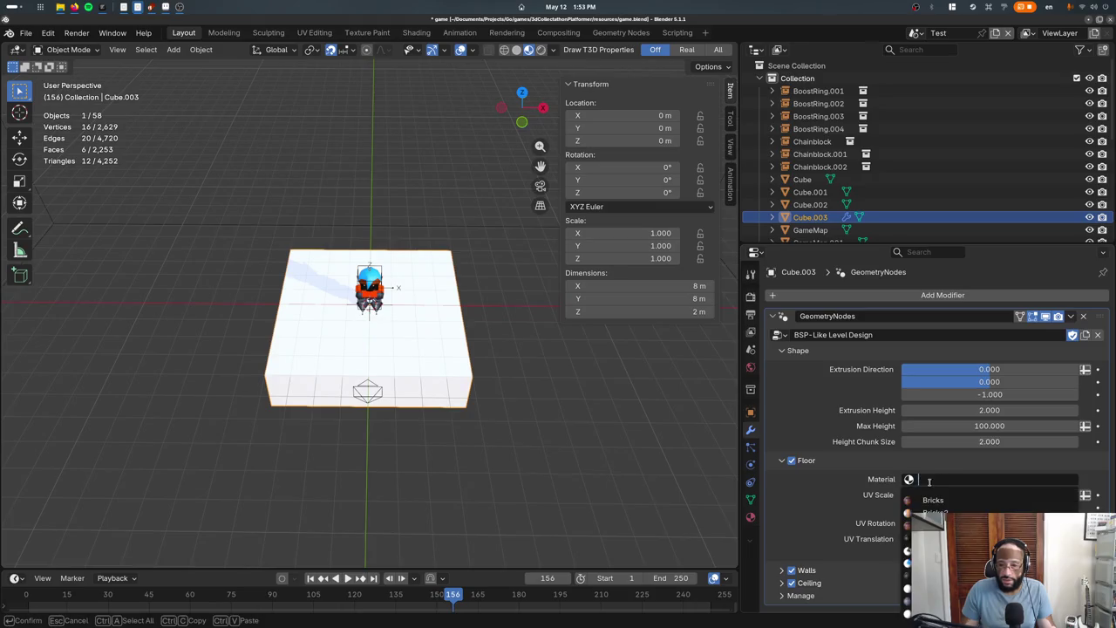
{"action": "left_click", "coordinate": [931, 500]}
{"action": "left_click", "coordinate": [780, 461]}
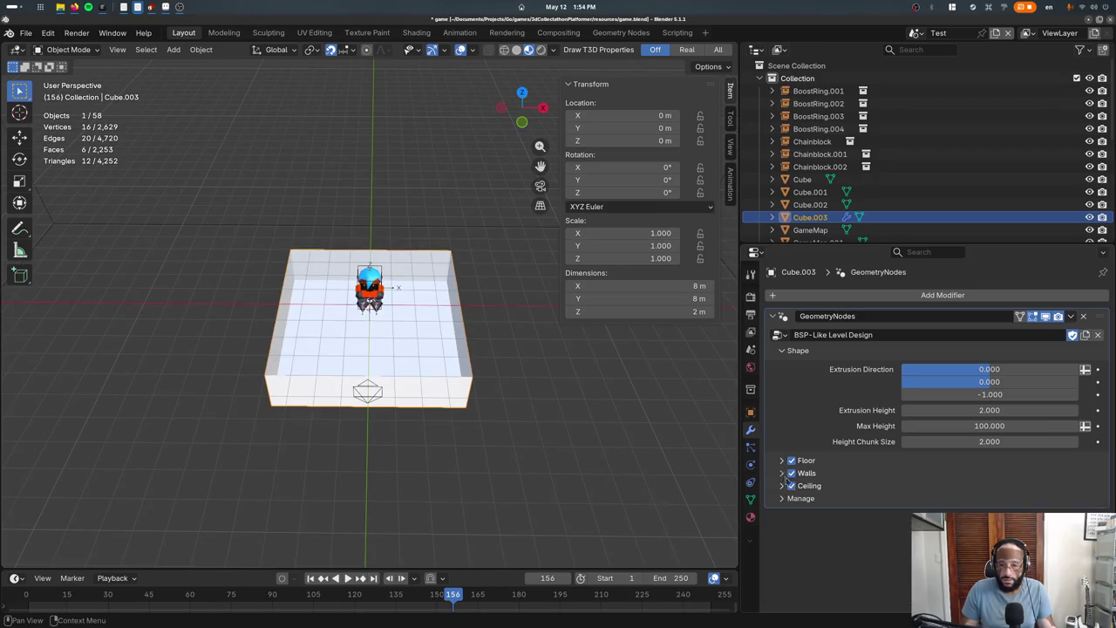
Set the Walls and Ceiling materials to Bricks as well
{"action": "left_click", "coordinate": [782, 473]}
{"action": "left_click", "coordinate": [924, 491]}
{"action": "left_click", "coordinate": [941, 372]}
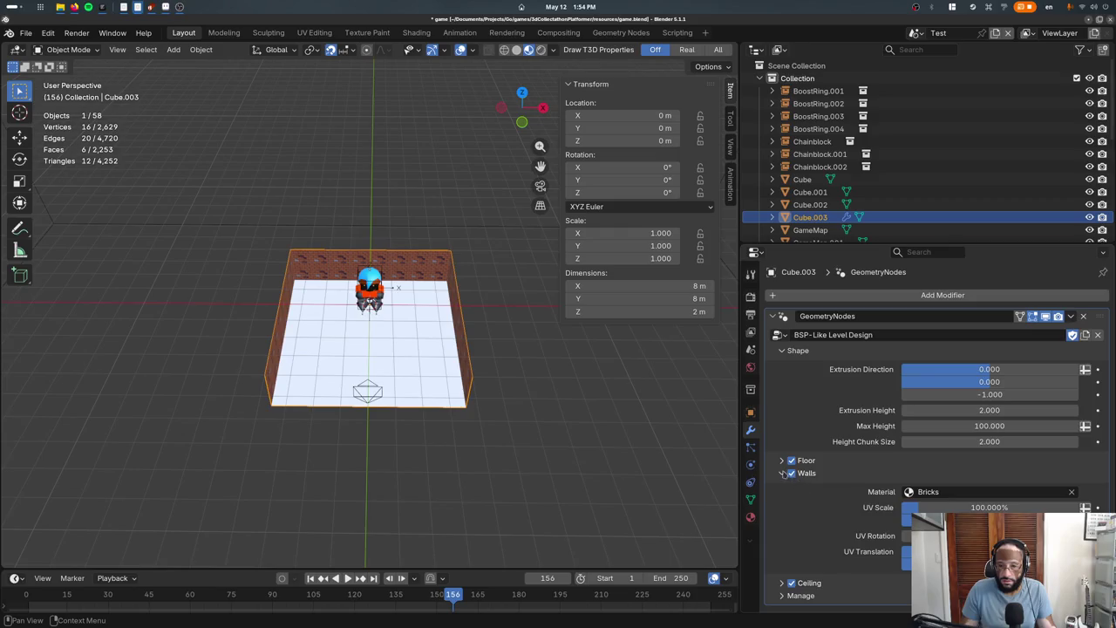
{"action": "left_click", "coordinate": [781, 473]}
{"action": "left_click", "coordinate": [782, 486]}
{"action": "left_click", "coordinate": [924, 504]}
{"action": "left_click", "coordinate": [942, 371]}
{"action": "mouse_move", "coordinate": [466, 415]}
{"action": "middle_mouse_down"}
{"action": "mouse_move", "coordinate": [432, 377]}
{"action": "mouse_move", "coordinate": [445, 383]}
{"action": "middle_mouse_up"}
{"action": "left_click", "coordinate": [782, 485]}
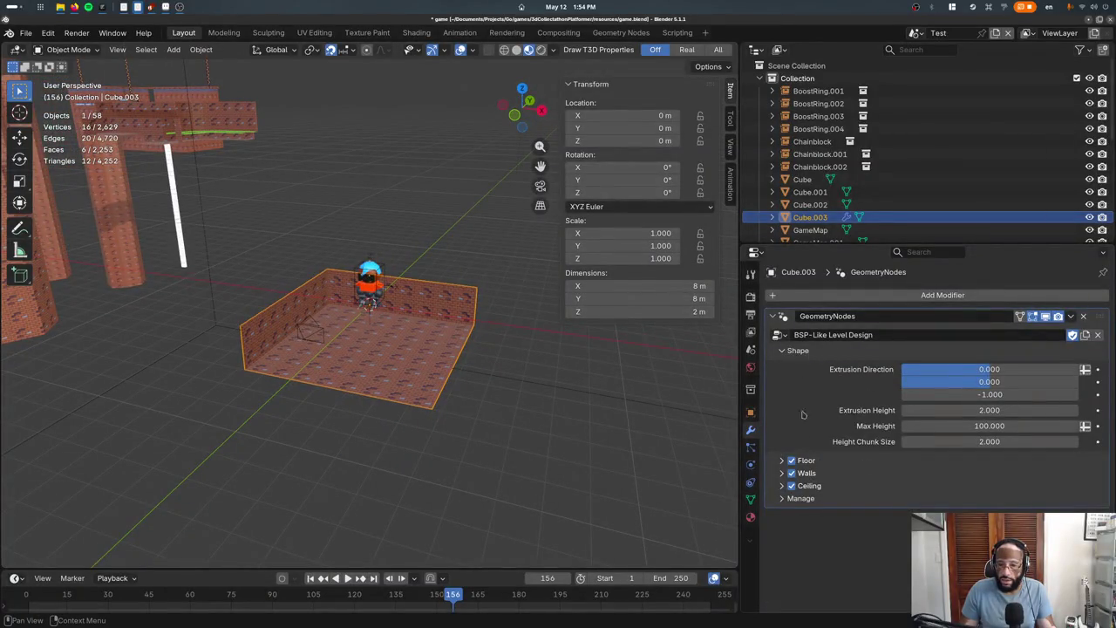
{"action": "left_click", "coordinate": [783, 299]}
{"action": "type", "text": "f"}
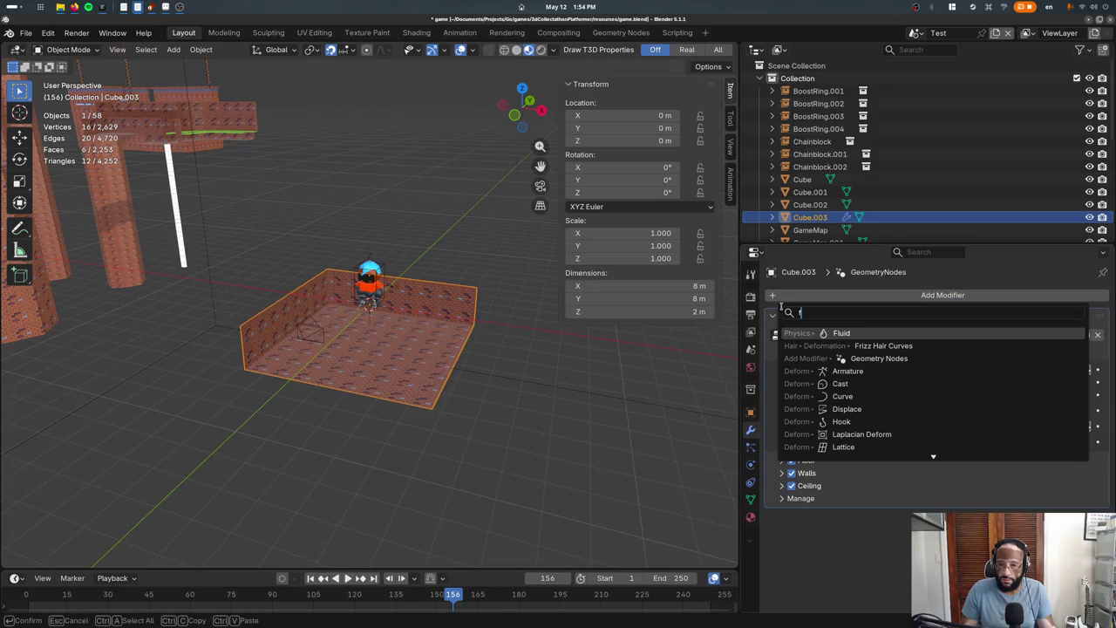
{"action": "type", "text": "lu"}
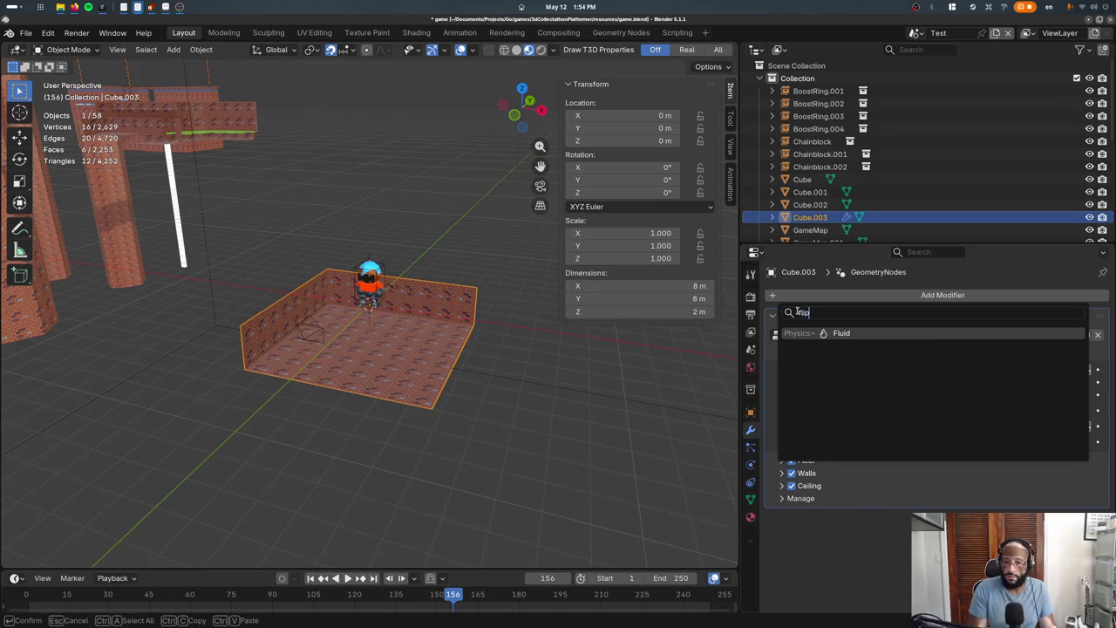
Add a second Geometry Nodes modifier running Flip Normals and save game.blend
{"action": "key", "text": "Escape"}
{"action": "left_click", "coordinate": [811, 296]}
{"action": "left_click", "coordinate": [751, 290]}
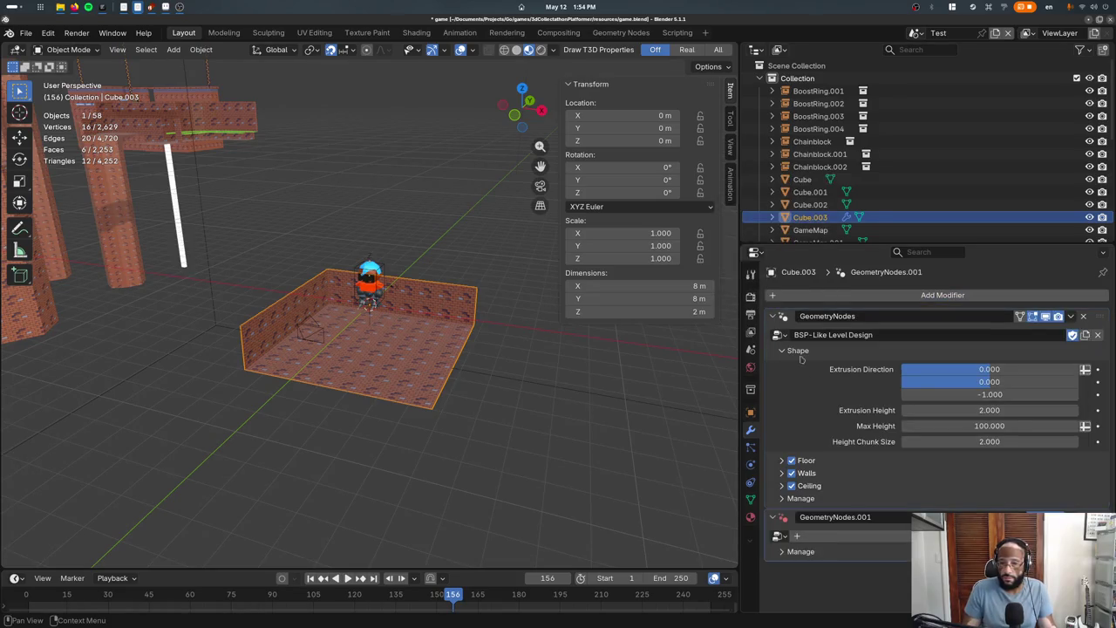
{"action": "left_click", "coordinate": [777, 535]}
{"action": "left_click", "coordinate": [809, 384]}
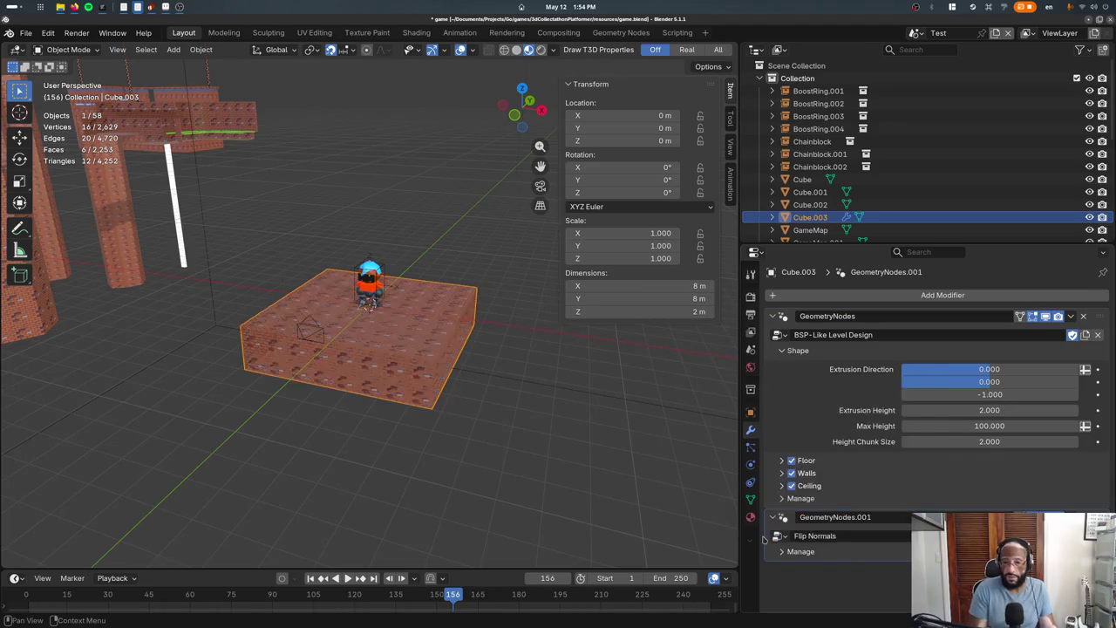
{"action": "mouse_move", "coordinate": [515, 261]}
{"action": "middle_mouse_down"}
{"action": "mouse_move", "coordinate": [536, 232]}
{"action": "mouse_move", "coordinate": [469, 264]}
{"action": "middle_mouse_up"}
{"action": "key", "text": "ctrl+s"}
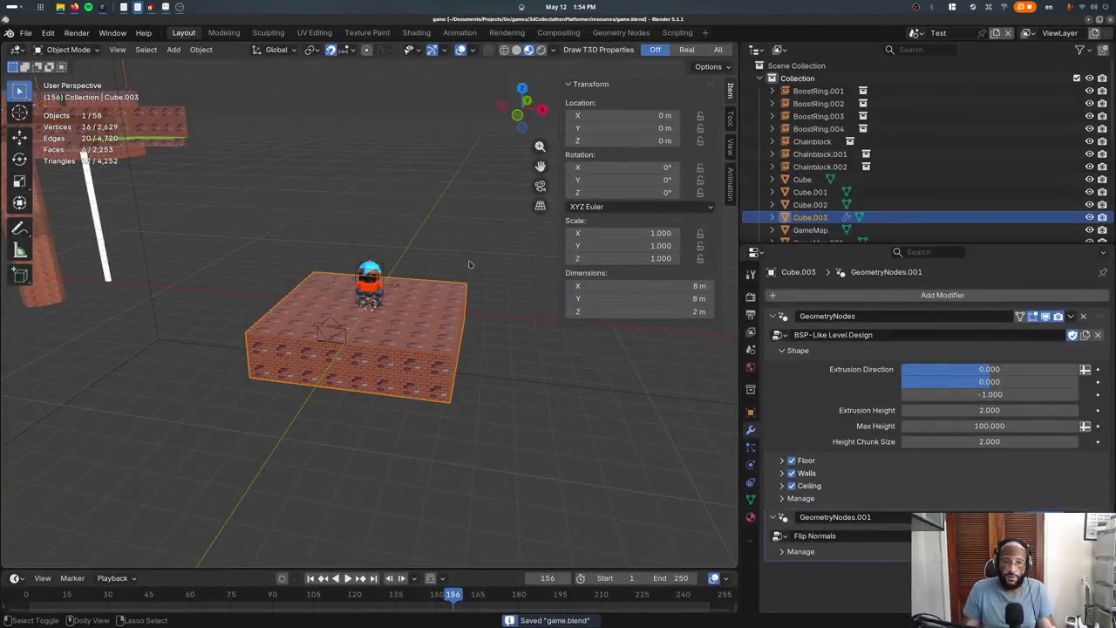
Export the Tetra3D GLTF data and view the brick block in the running game
{"action": "key", "text": "super"}
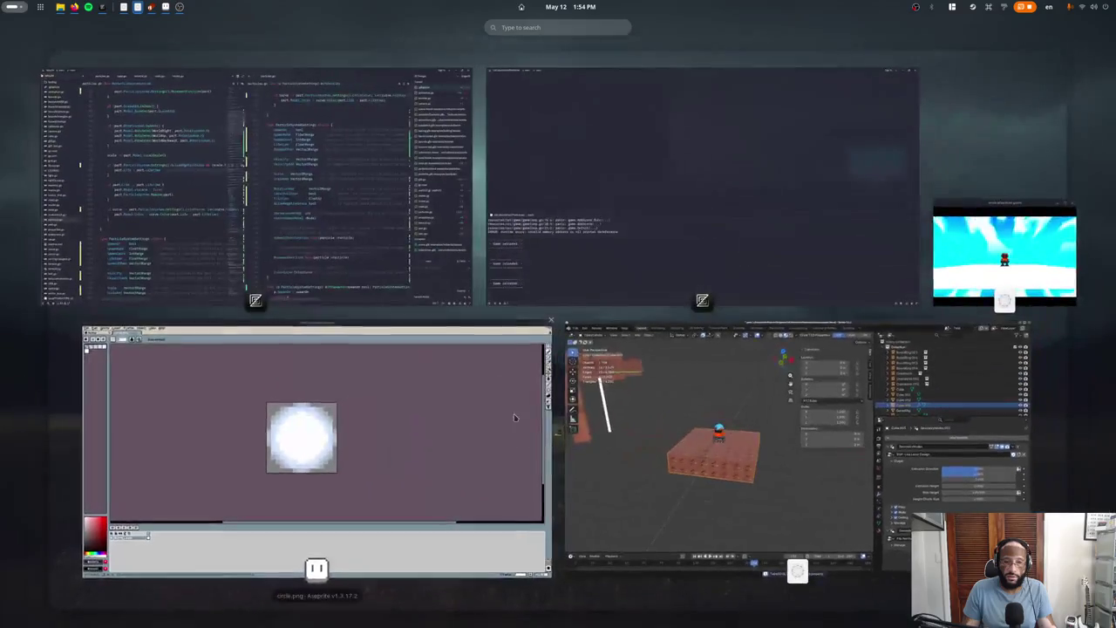
{"action": "left_click", "coordinate": [957, 299]}
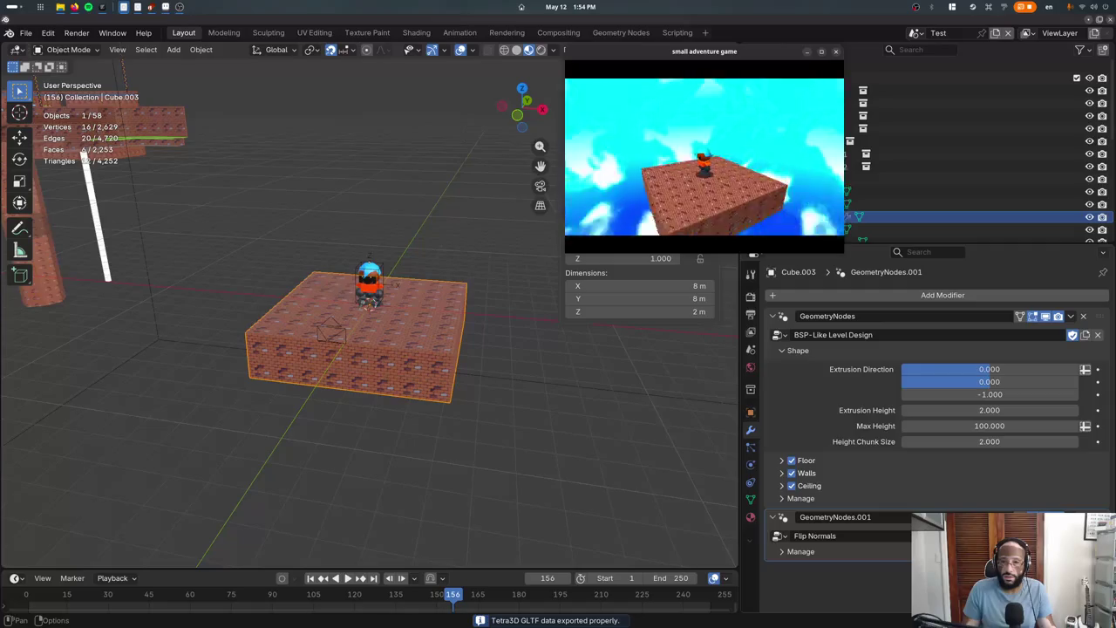
{"action": "key", "text": "alt+Tab"}
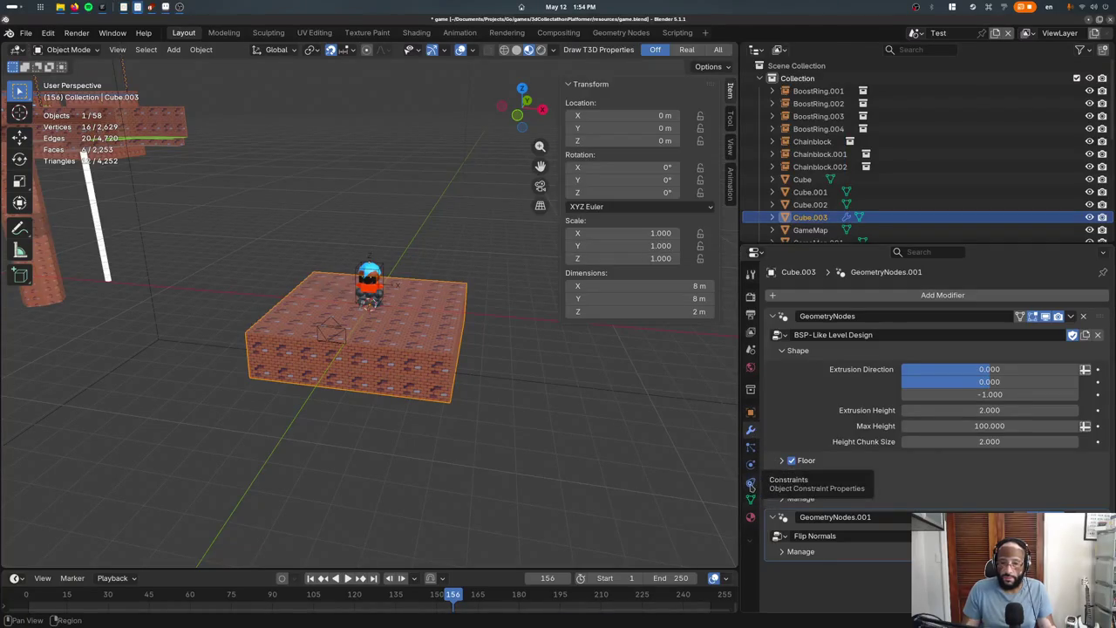
In the box's Tetra3D mesh properties, enable Auto-Subdivide Faces and add a subdivision level
{"action": "left_click", "coordinate": [751, 498]}
{"action": "left_click", "coordinate": [750, 447]}
{"action": "left_click", "coordinate": [751, 499]}
{"action": "scroll", "coordinate": [802, 485], "scroll_direction": "down", "scroll_amount": 6}
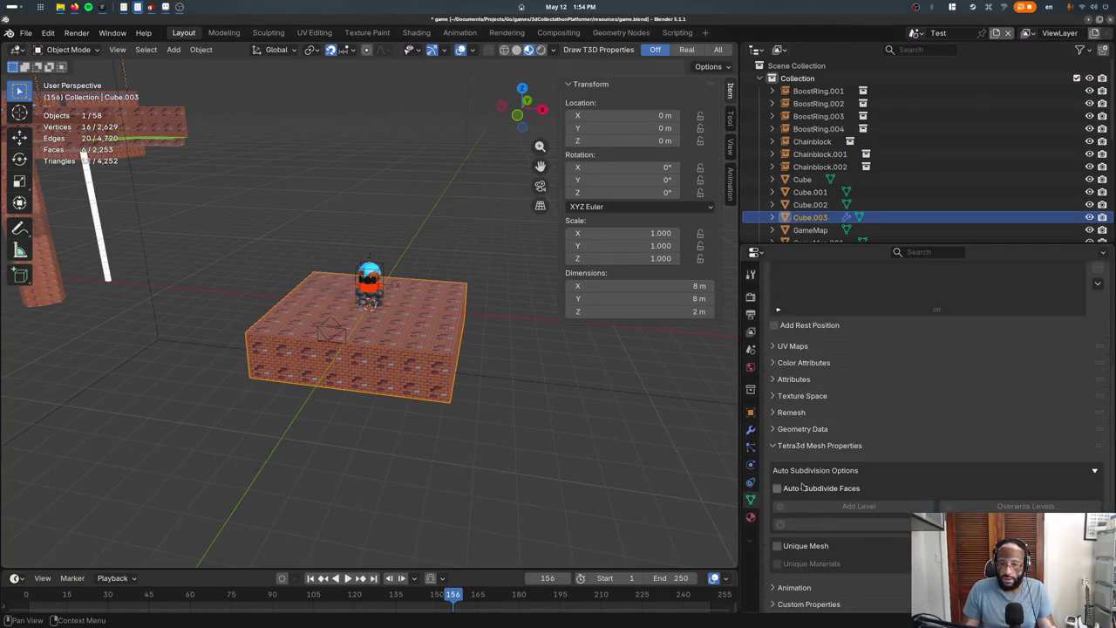
{"action": "left_click", "coordinate": [858, 505]}
{"action": "left_click", "coordinate": [858, 506]}
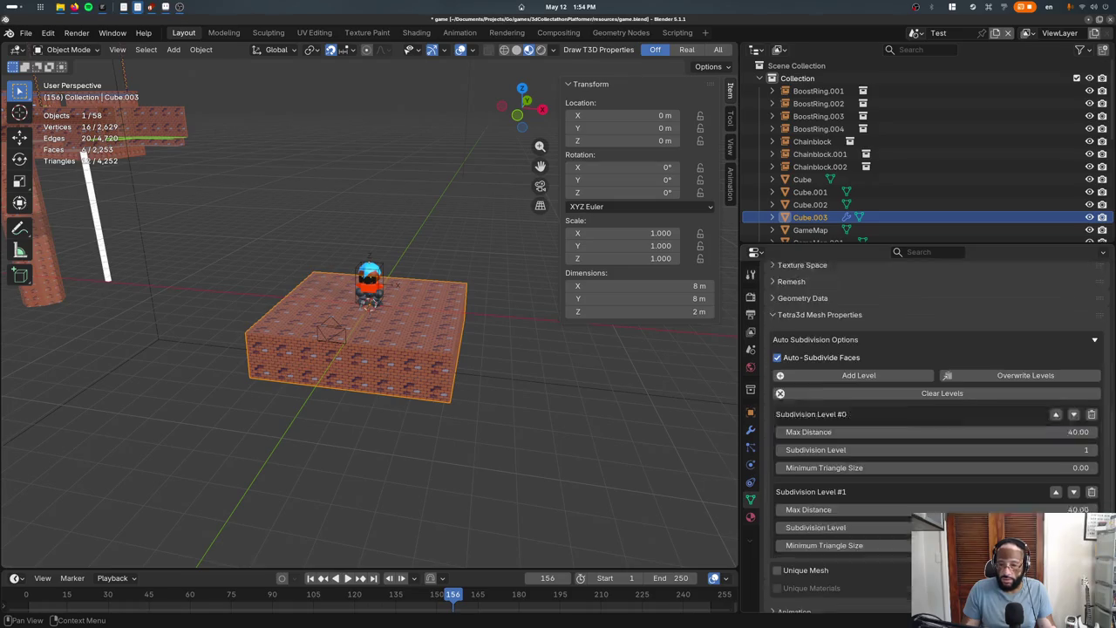
{"action": "scroll", "coordinate": [858, 505], "scroll_direction": "down", "scroll_amount": 5}
Set level #1 to subdivision level 2 with Max Distance 20, and save the file
{"action": "left_click", "coordinate": [858, 503]}
{"action": "type", "text": "2"}
{"action": "key", "text": "Return"}
{"action": "left_click", "coordinate": [1043, 487]}
{"action": "type", "text": "20"}
{"action": "key", "text": "Return"}
{"action": "key", "text": "ctrl+s"}
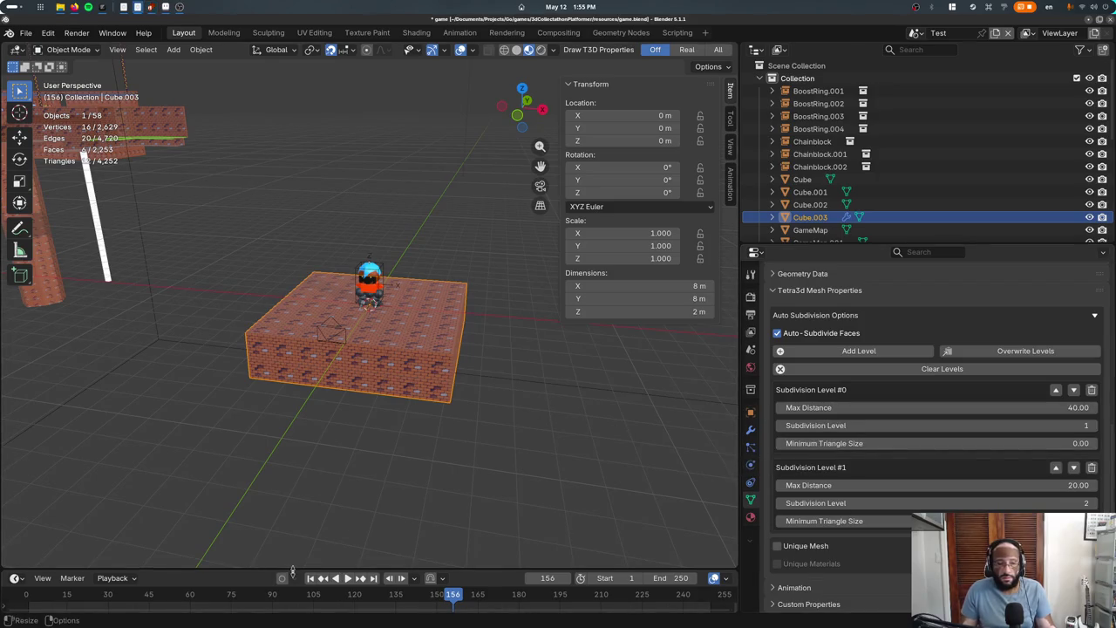
Rewind the timeline to the start and save the blend file
{"action": "key", "text": "Up"}
{"action": "key", "text": "shift+Left"}
{"action": "key", "text": "space"}
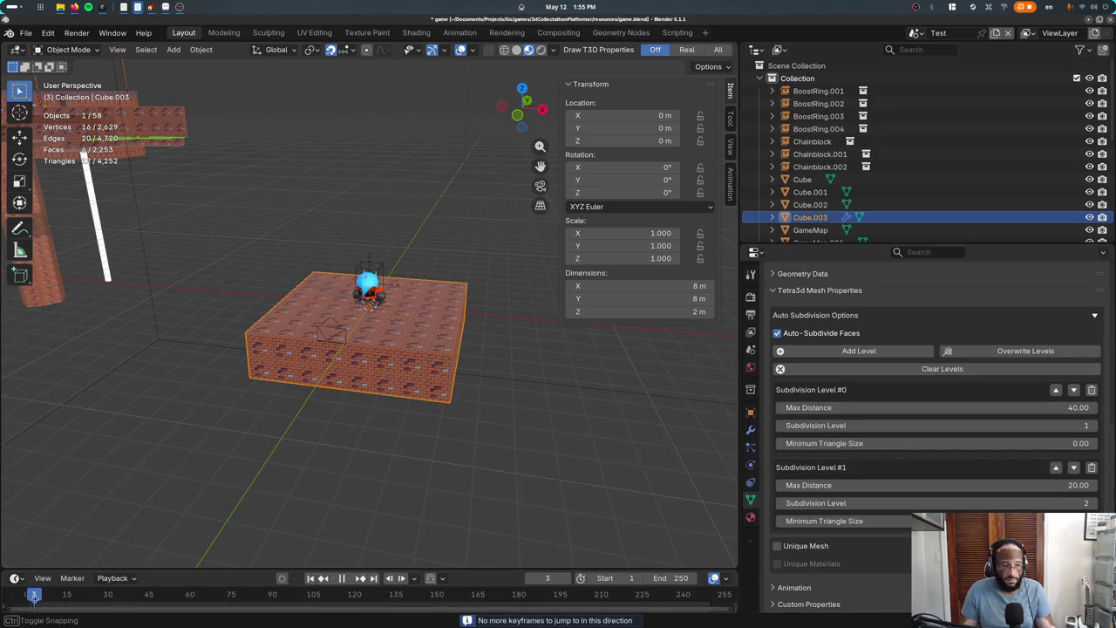
{"action": "key", "text": "space"}
{"action": "key", "text": "ctrl+s"}
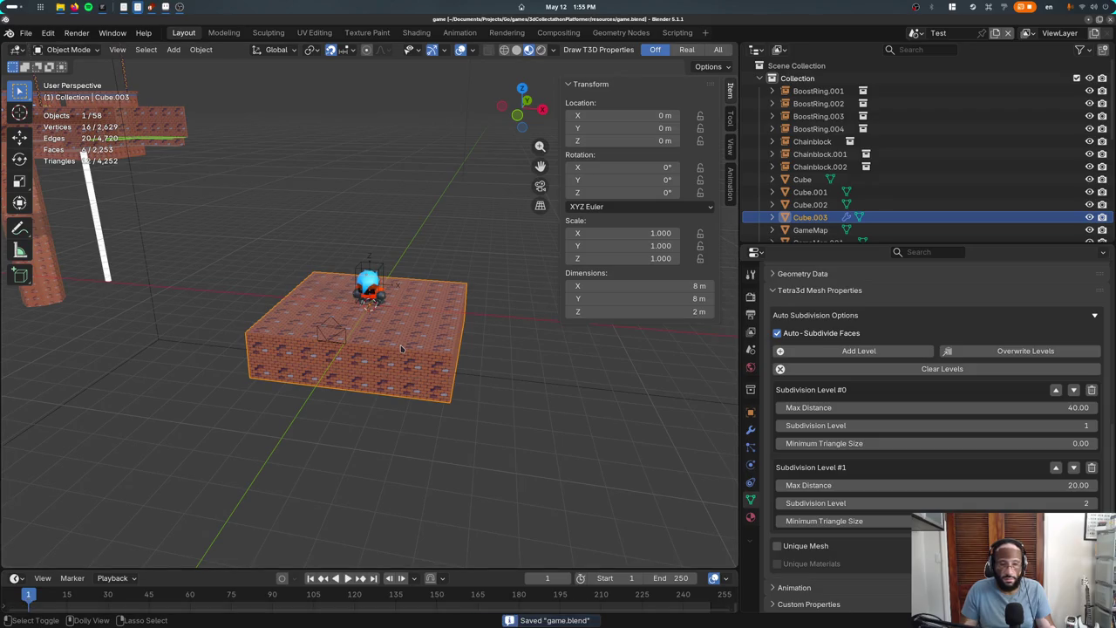
Launch the game and look around the subdivided brick block
{"action": "key", "text": "ctrl+r"}
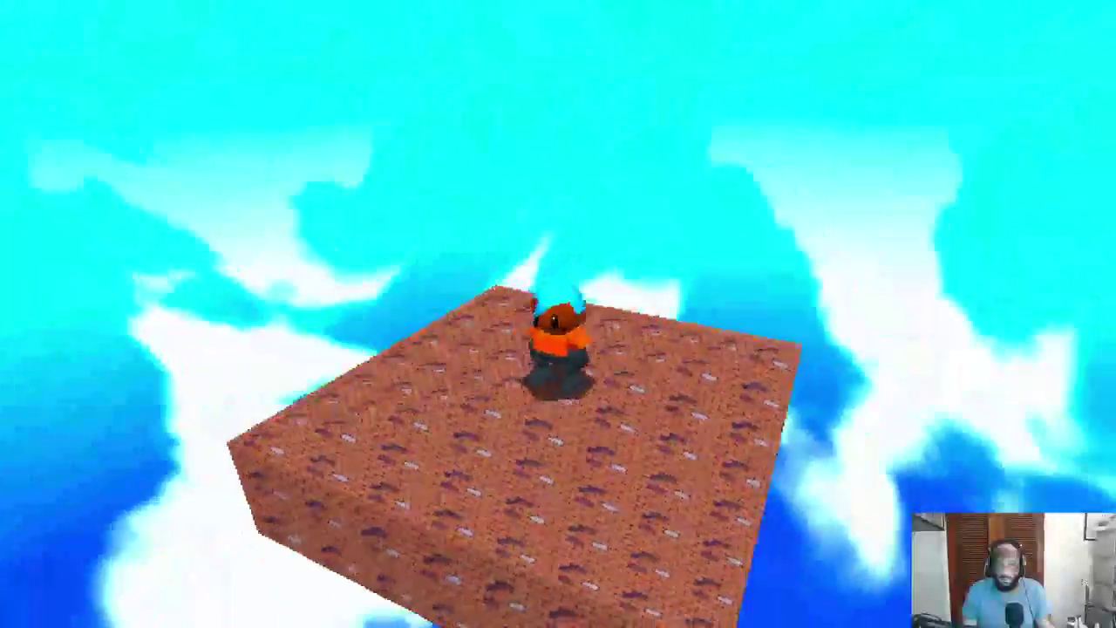
{"action": "key", "text": "Escape"}
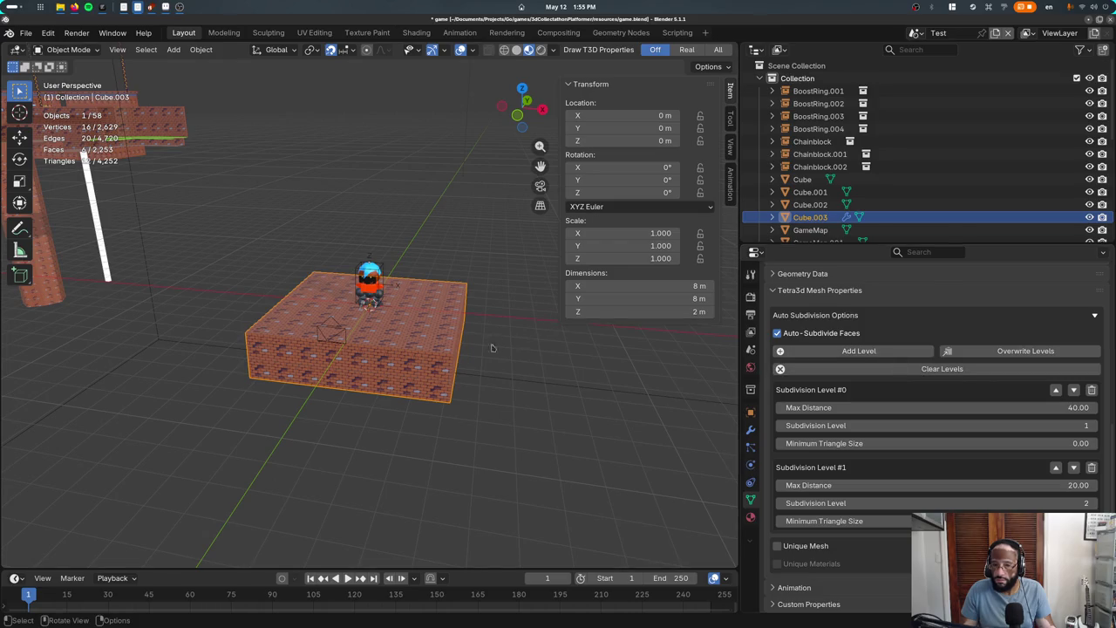
{"action": "left_click", "coordinate": [362, 268]}
{"action": "left_click", "coordinate": [392, 357]}
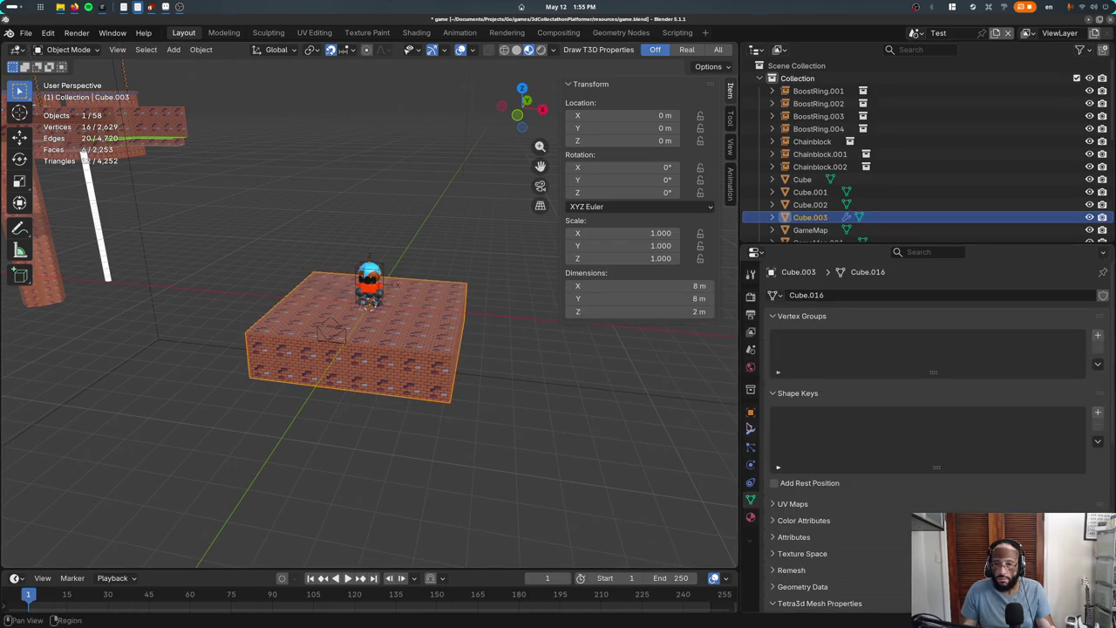
{"action": "scroll", "coordinate": [822, 444], "scroll_direction": "down", "scroll_amount": 5}
{"action": "scroll", "coordinate": [822, 444], "scroll_direction": "down", "scroll_amount": 3}
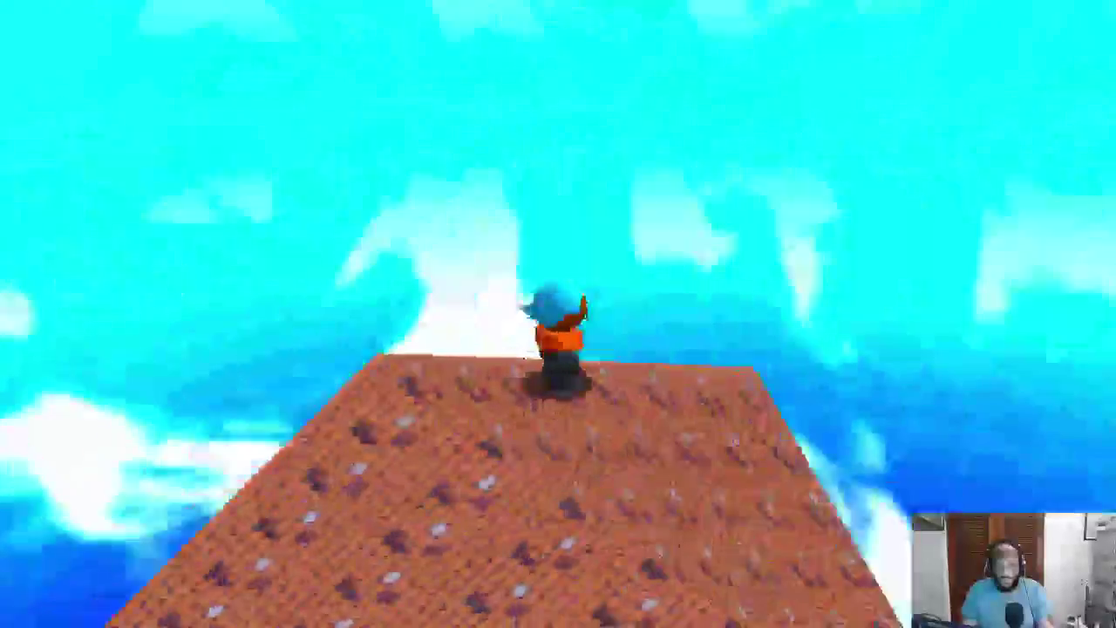
Close and relaunch the game, then dismiss the remote desktop sharing request
{"action": "key", "text": "Escape"}
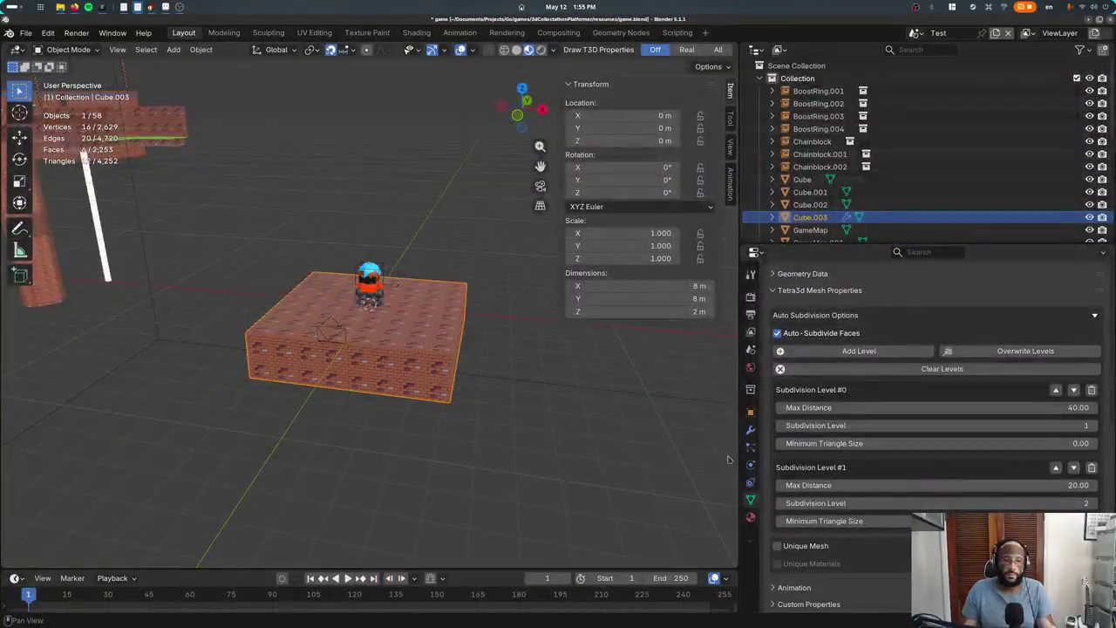
{"action": "key", "text": "alt+Tab"}
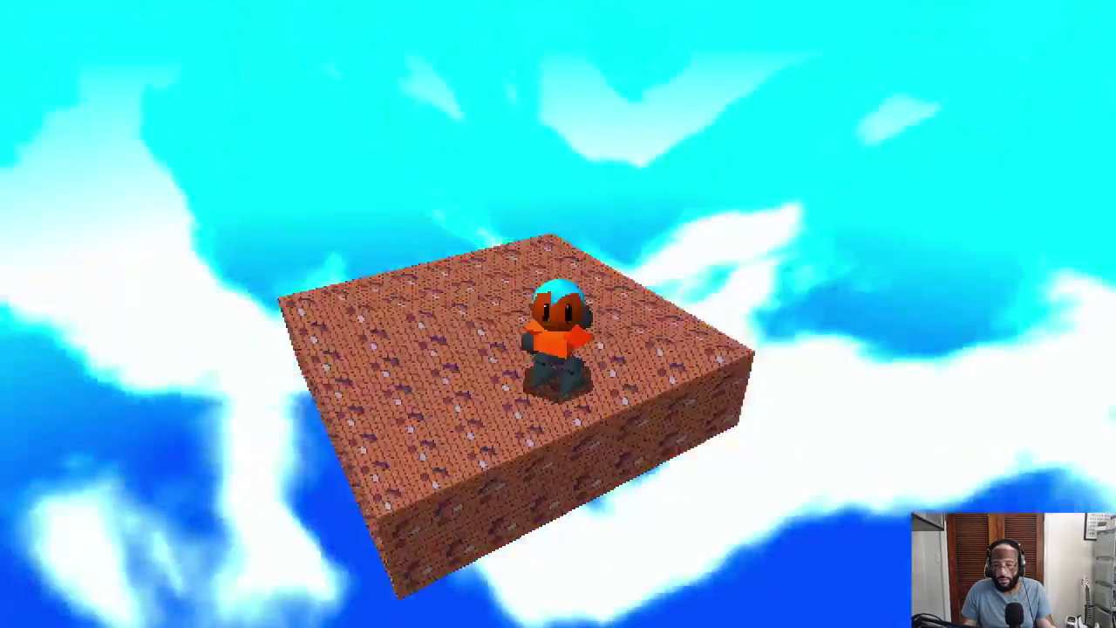
{"action": "key", "text": "alt+Tab"}
{"action": "key", "text": "alt+Tab"}
{"action": "key", "text": "alt+Tab"}
{"action": "key", "text": "alt+Tab"}
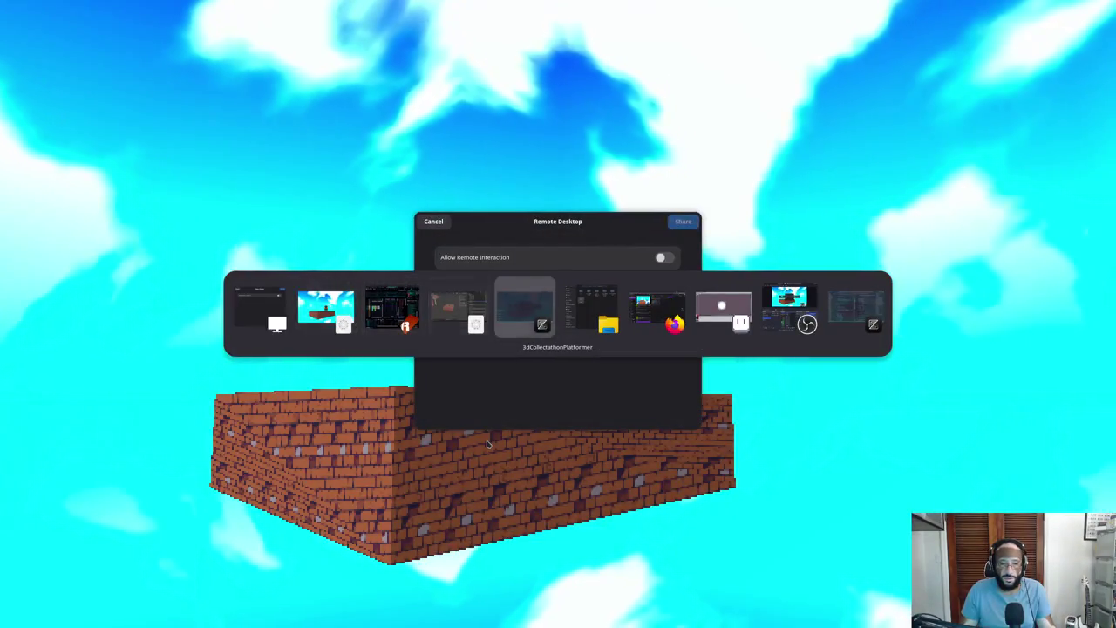
{"action": "left_click", "coordinate": [682, 222]}
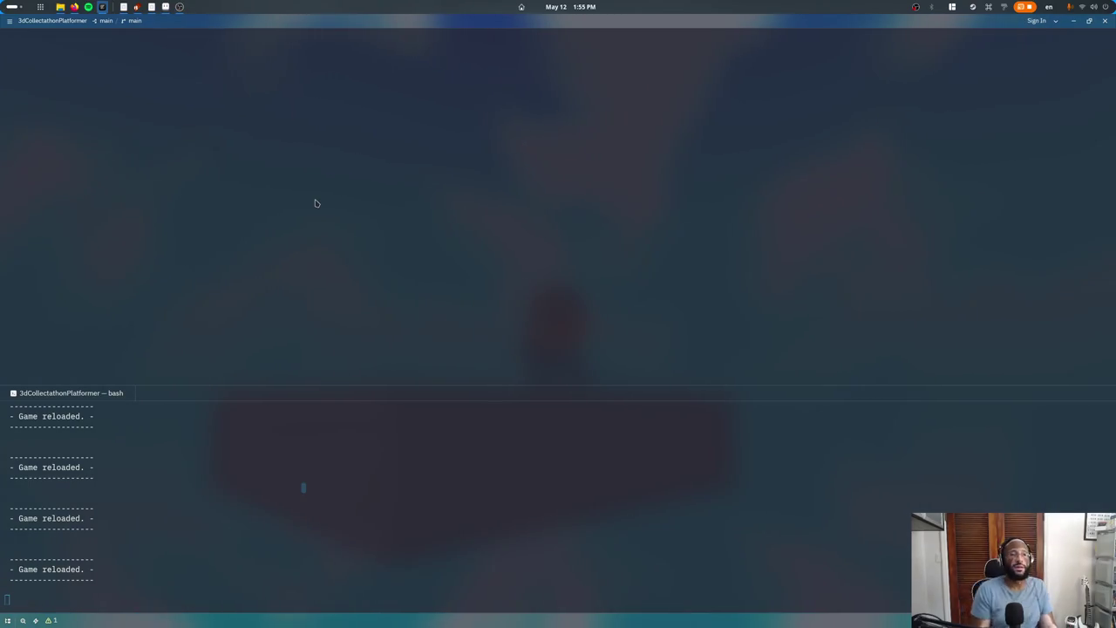
Switch to Zed and open mesh.go
{"action": "key", "text": "super"}
{"action": "left_click", "coordinate": [621, 139]}
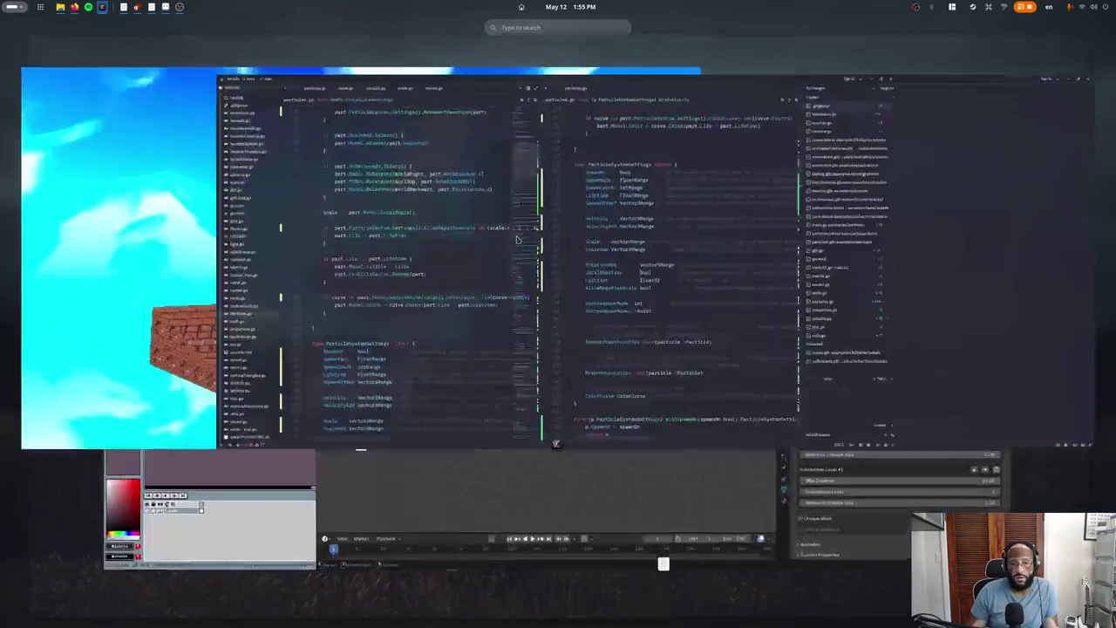
{"action": "key", "text": "ctrl+p"}
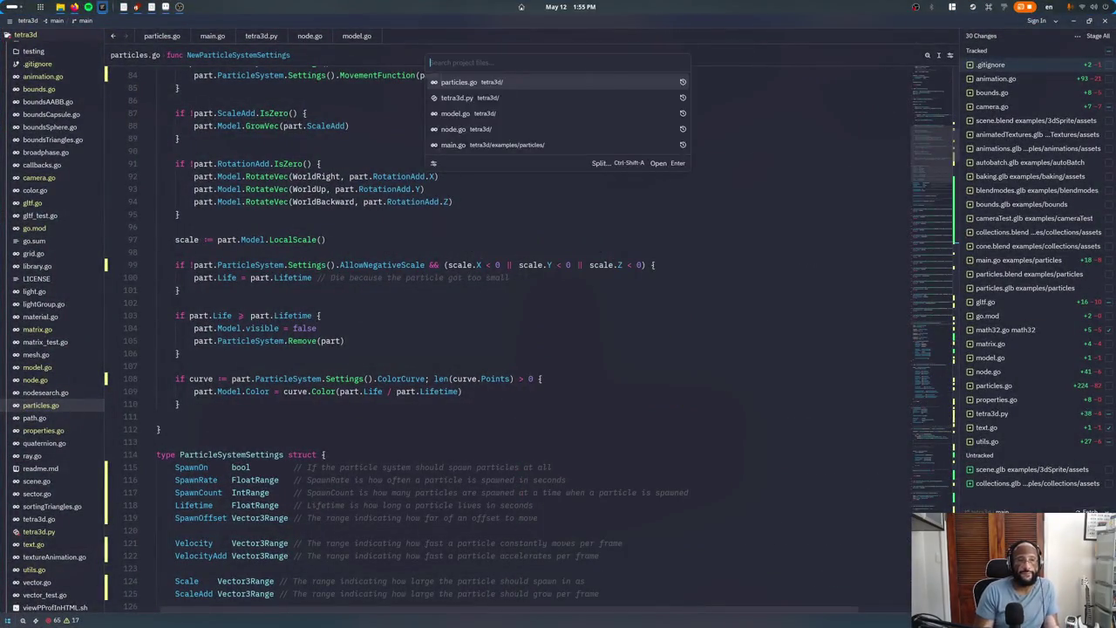
{"action": "type", "text": "mesh"}
{"action": "key", "text": "Return"}
Search mesh.go for 'subdivide' and step through every match
{"action": "key", "text": "ctrl+f"}
{"action": "type", "text": "auto"}
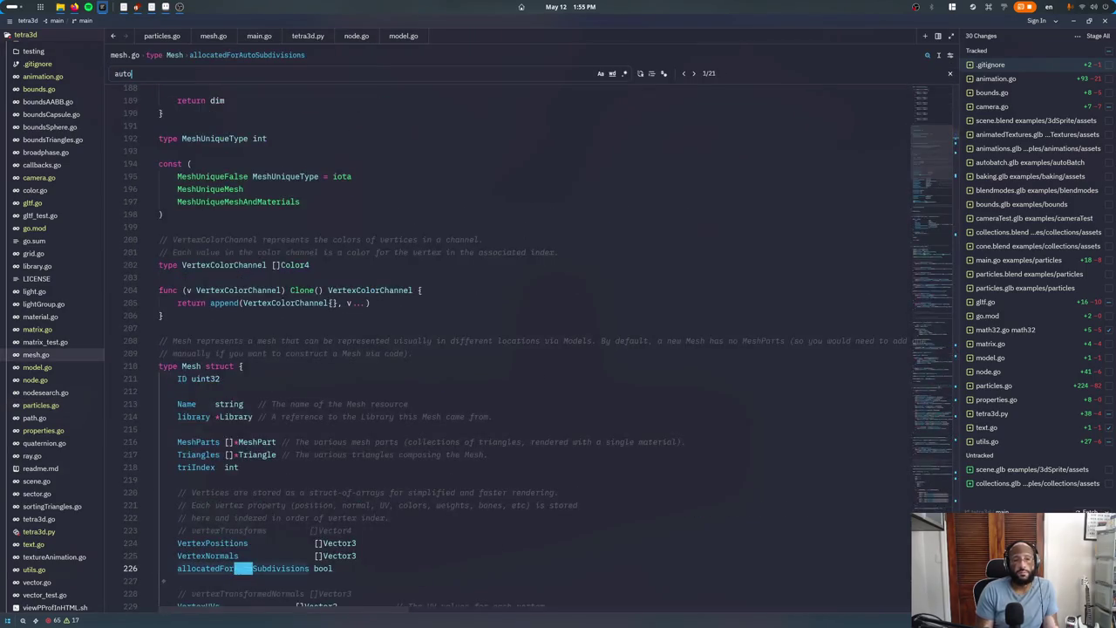
{"action": "key", "text": "ctrl+BackSpace"}
{"action": "type", "text": "subdivis"}
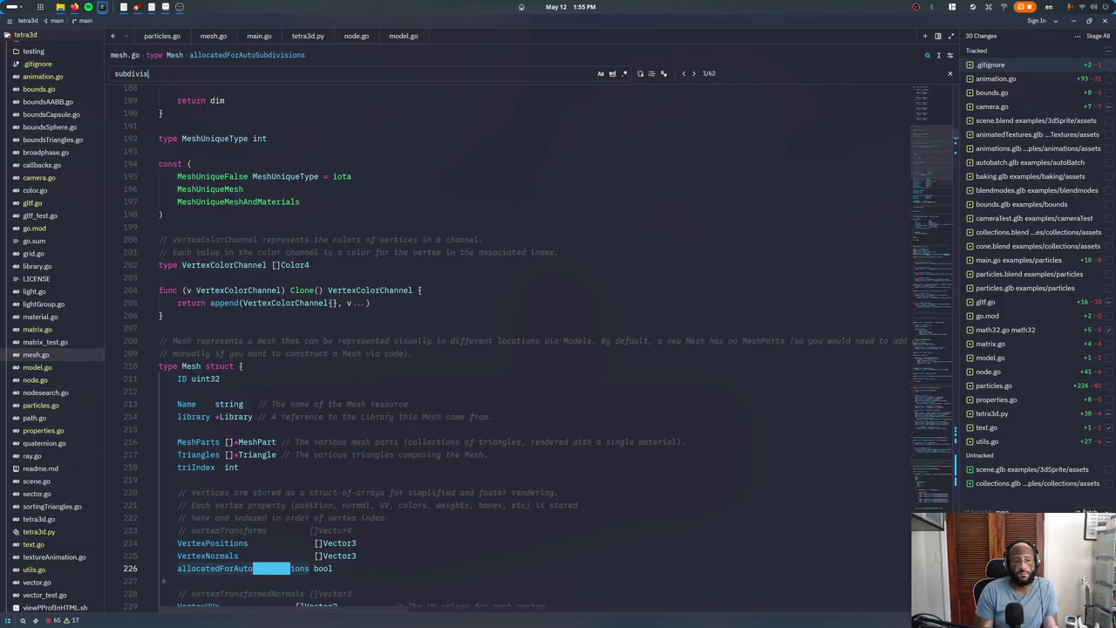
{"action": "key", "text": "BackSpace"}
{"action": "type", "text": "de"}
{"action": "key", "text": "Return"}
{"action": "key", "text": "Return"}
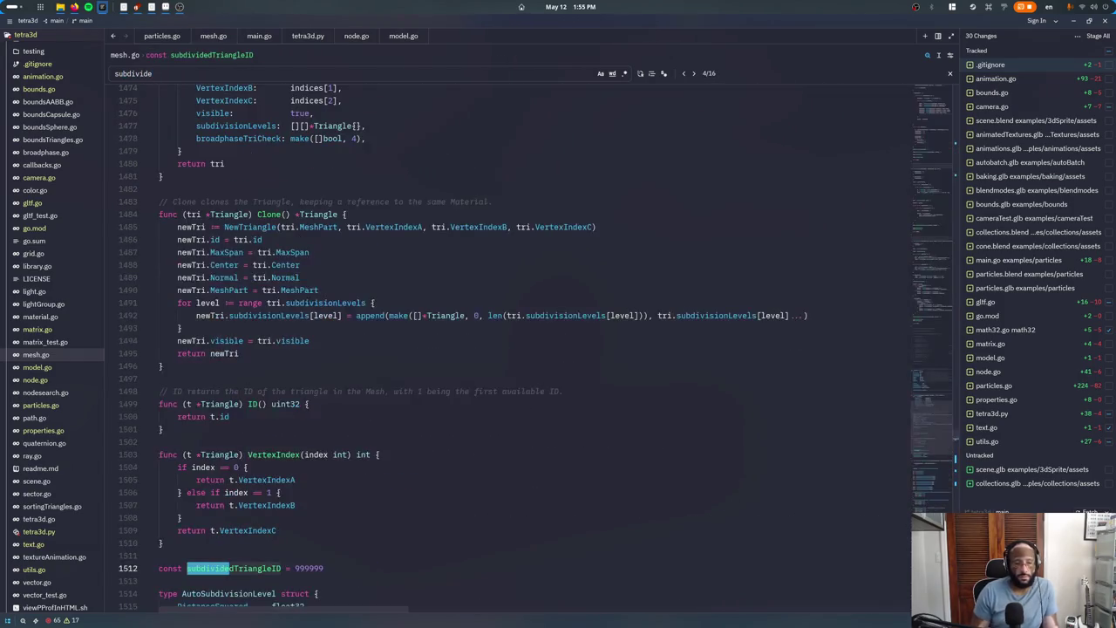
{"action": "key", "text": "Return"}
{"action": "key", "text": "Return"}
{"action": "key", "text": "Return"}
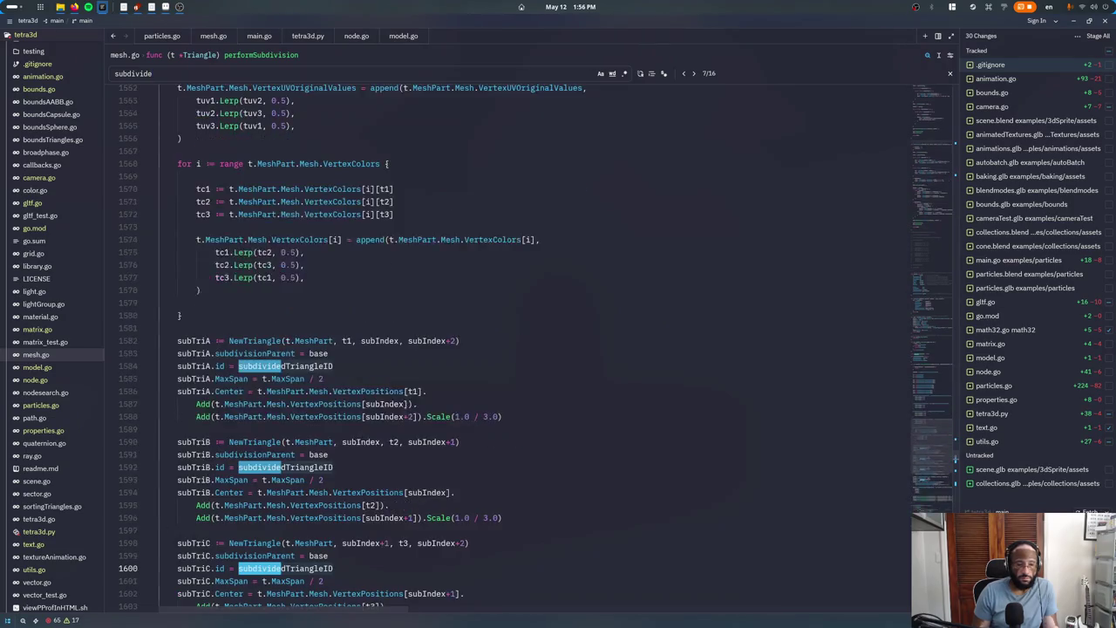
{"action": "key", "text": "Return"}
{"action": "key", "text": "Return"}
{"action": "key", "text": "Return"}
{"action": "key", "text": "Return"}
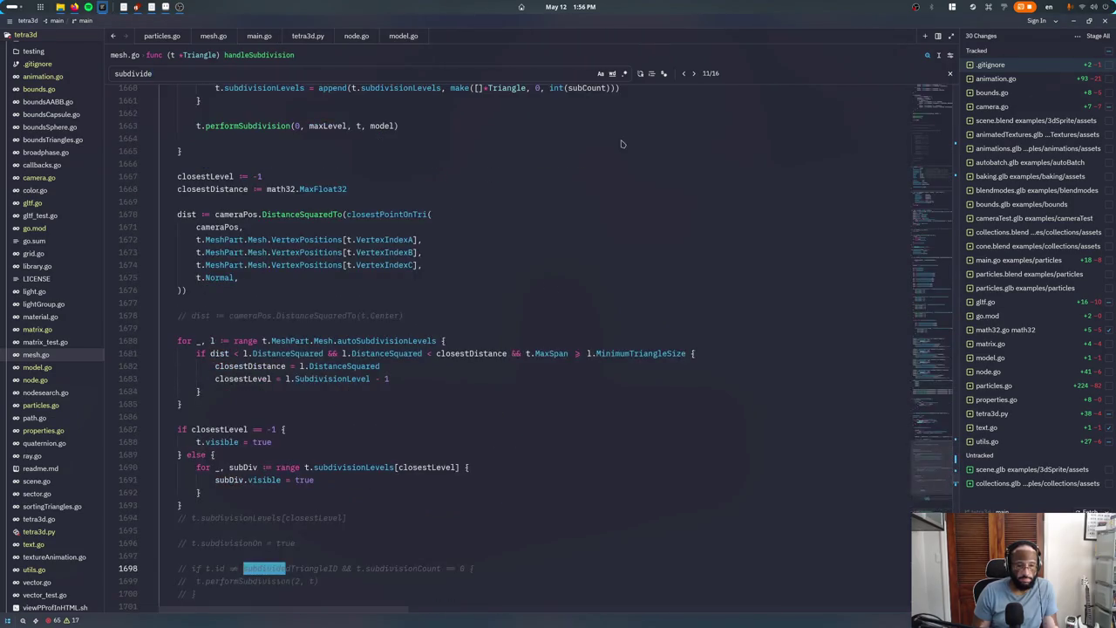
{"action": "key", "text": "Return"}
{"action": "key", "text": "Return"}
{"action": "key", "text": "Return"}
{"action": "key", "text": "Return"}
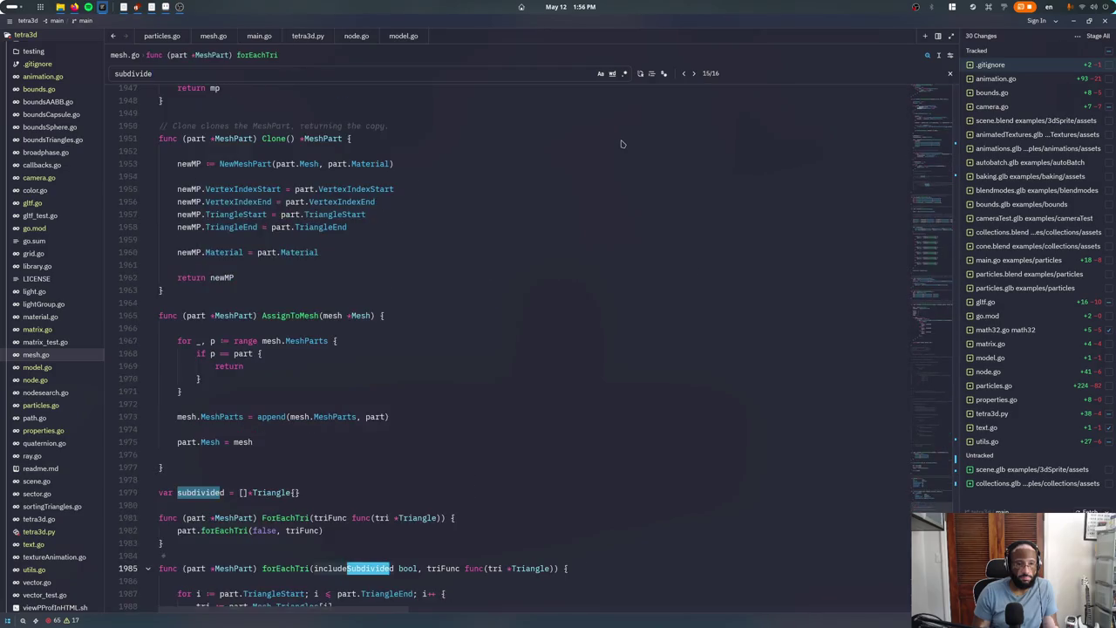
{"action": "key", "text": "Return"}
Search for 'process', then open model.go from the file finder
{"action": "type", "text": "p1"}
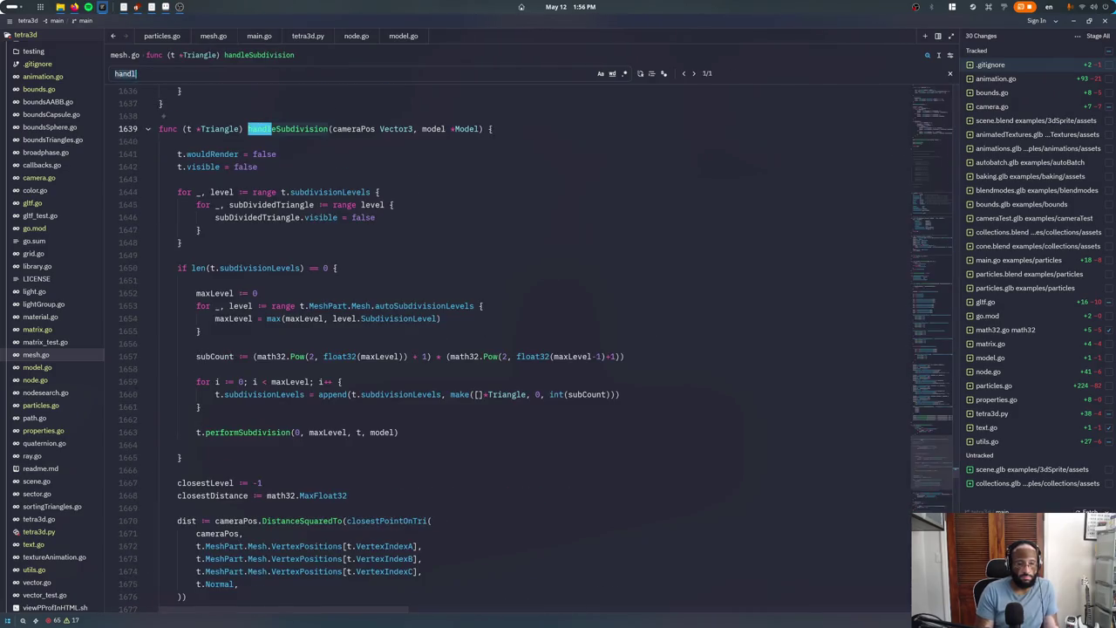
{"action": "key", "text": "BackSpace"}
{"action": "key", "text": "BackSpace"}
{"action": "type", "text": "process"}
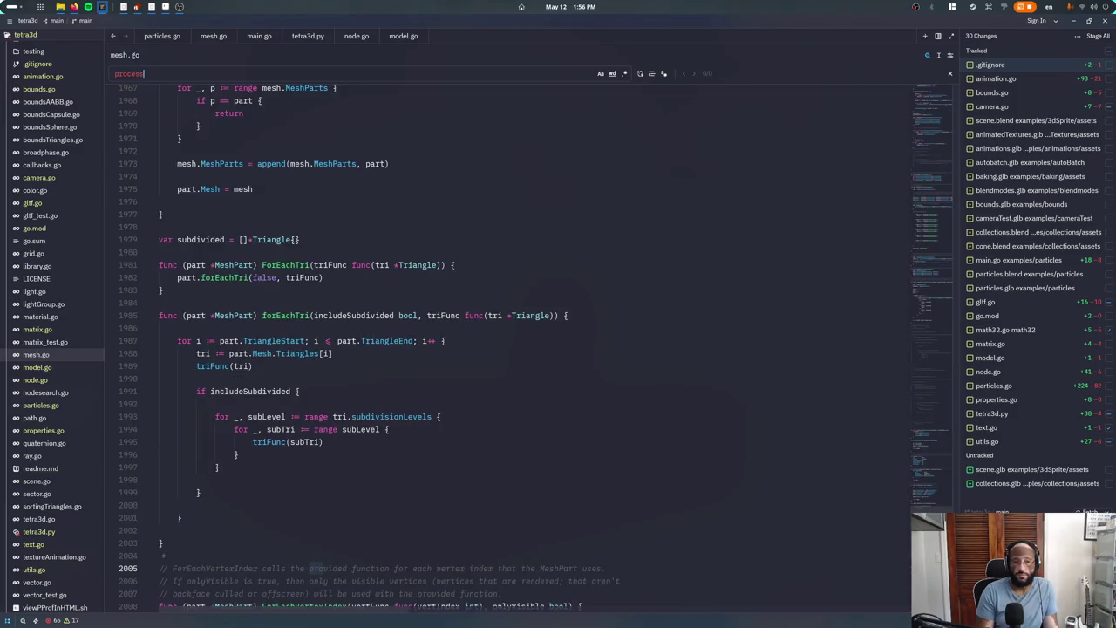
{"action": "key", "text": "ctrl+p"}
{"action": "type", "text": "model"}
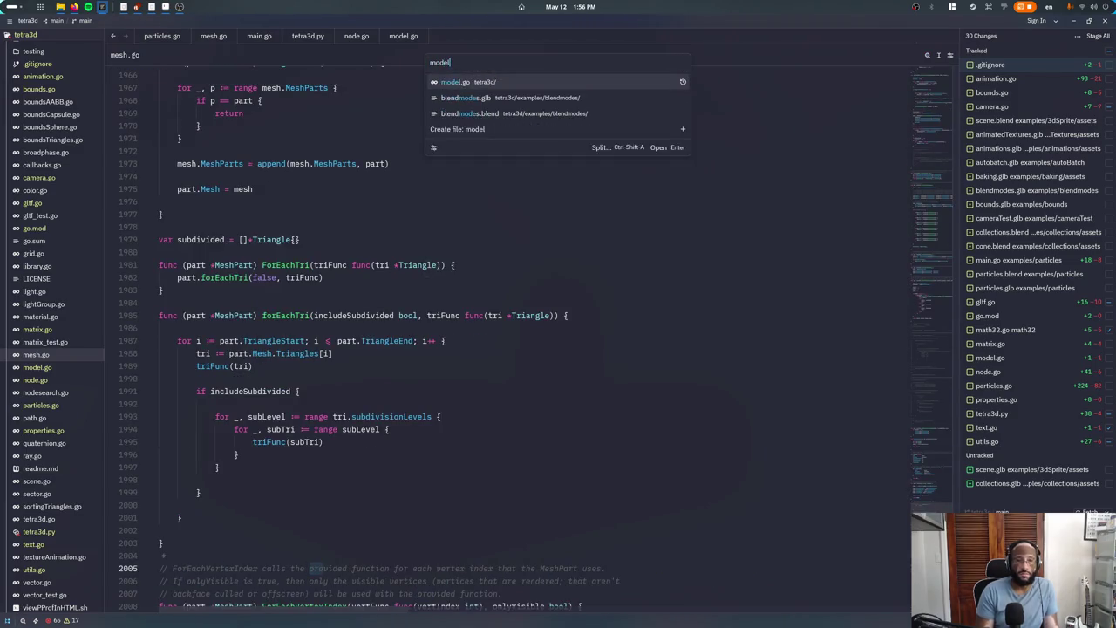
{"action": "key", "text": "Return"}
Find ProcessVertices in model.go and scroll to the mvJustRForNormals line
{"action": "type", "text": "processvertices"}
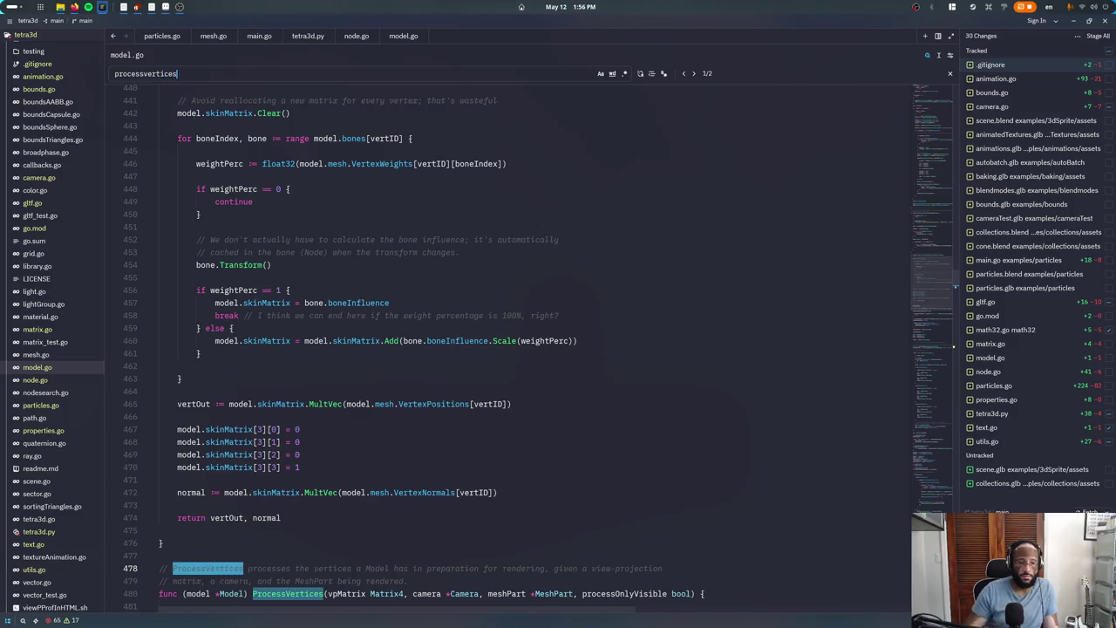
{"action": "key", "text": "Escape"}
{"action": "scroll", "coordinate": [318, 283], "scroll_direction": "down", "scroll_amount": 10}
{"action": "scroll", "coordinate": [318, 282], "scroll_direction": "down", "scroll_amount": 4}
{"action": "scroll", "coordinate": [318, 282], "scroll_direction": "down", "scroll_amount": 5}
{"action": "scroll", "coordinate": [318, 283], "scroll_direction": "down", "scroll_amount": 5}
{"action": "scroll", "coordinate": [318, 282], "scroll_direction": "down", "scroll_amount": 12}
{"action": "scroll", "coordinate": [296, 262], "scroll_direction": "down", "scroll_amount": 11}
{"action": "scroll", "coordinate": [269, 252], "scroll_direction": "up", "scroll_amount": 1}
{"action": "left_click", "coordinate": [254, 201]}
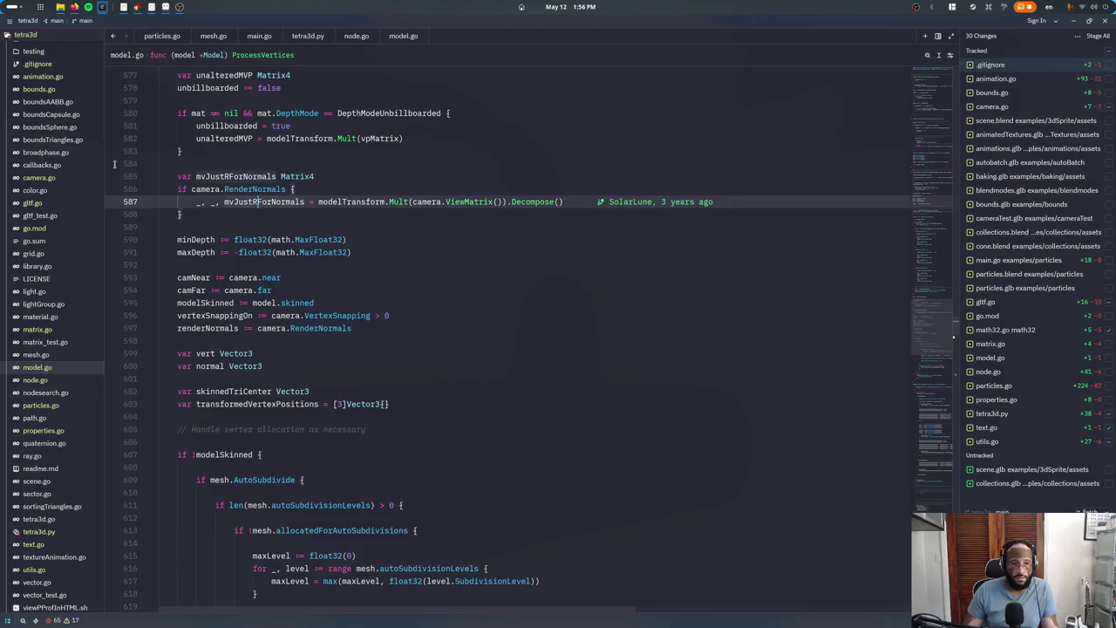
{"action": "scroll", "coordinate": [181, 392], "scroll_direction": "down", "scroll_amount": 2}
Inspect the AutoSubdivide check and the allocation block in ProcessVertices
{"action": "left_click", "coordinate": [237, 314]}
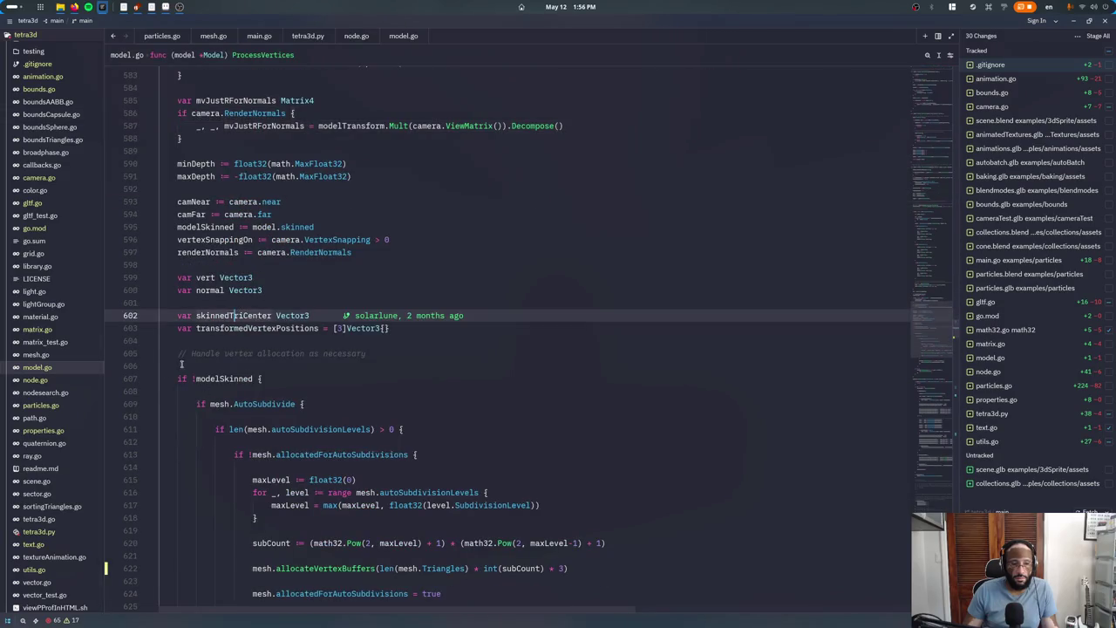
{"action": "scroll", "coordinate": [239, 296], "scroll_direction": "down", "scroll_amount": 1}
{"action": "scroll", "coordinate": [244, 261], "scroll_direction": "down", "scroll_amount": 3}
{"action": "left_click", "coordinate": [246, 252]}
{"action": "scroll", "coordinate": [270, 261], "scroll_direction": "down", "scroll_amount": 3}
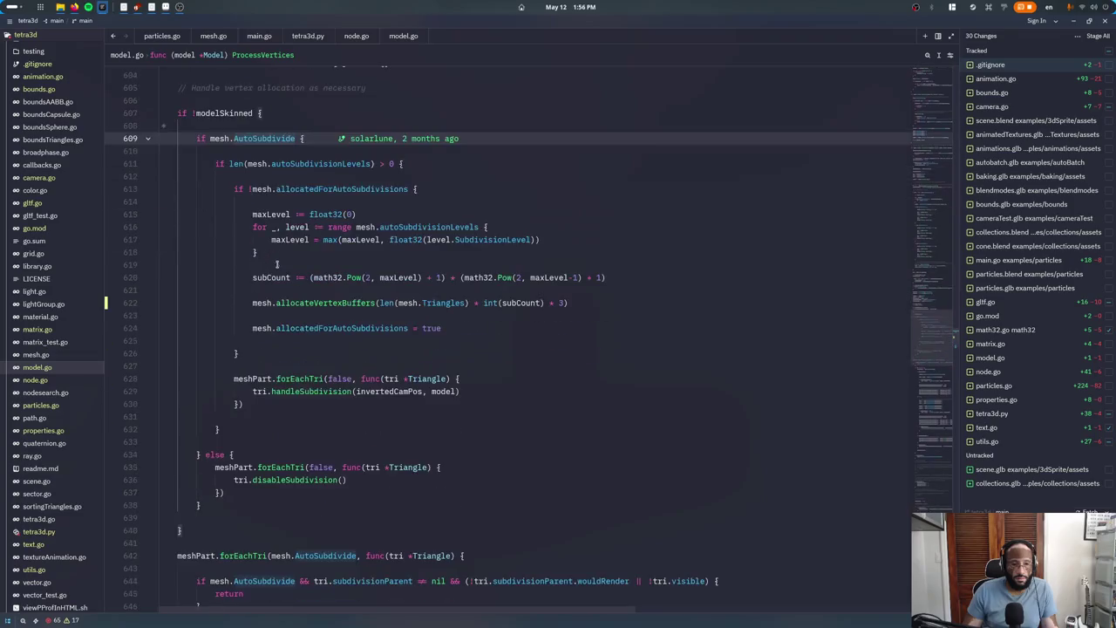
{"action": "left_click", "coordinate": [321, 291]}
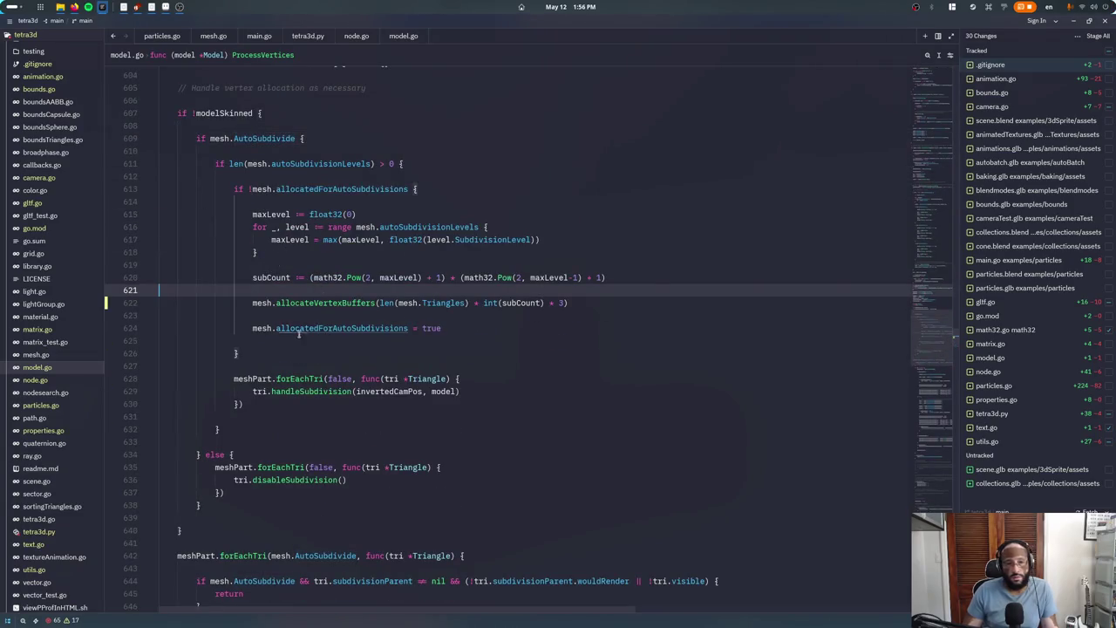
Review the handleSubdivision definition and the AutoSubdivide field in mesh.go's Clone function
{"action": "left_click", "coordinate": [304, 392], "text": "super"}
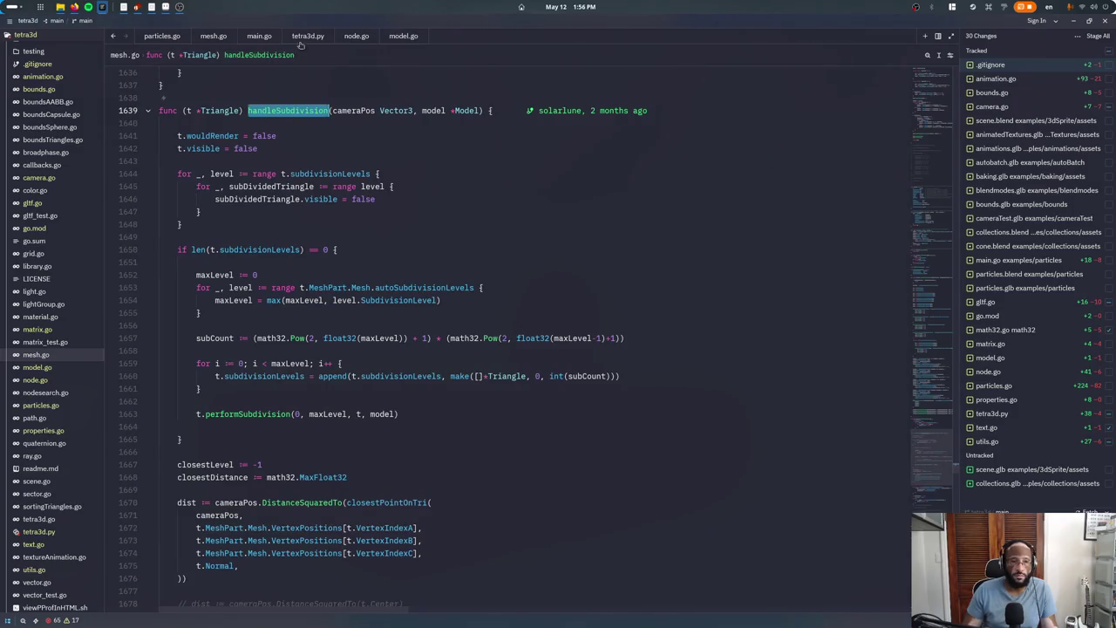
{"action": "key", "text": "ctrl+alt+minus"}
{"action": "left_click", "coordinate": [231, 35]}
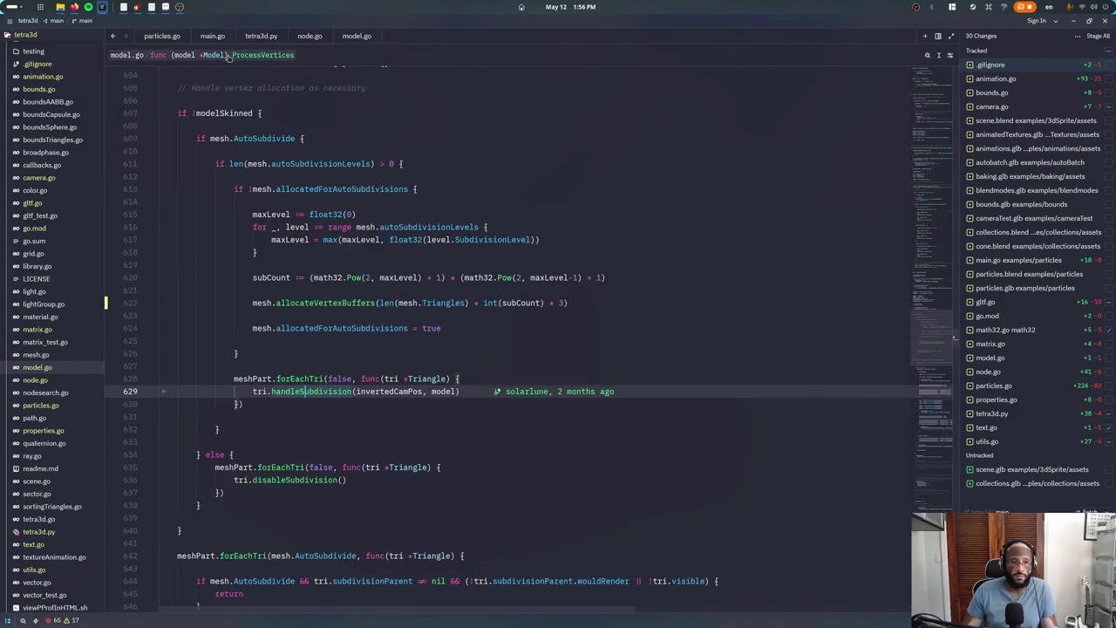
{"action": "key", "text": "ctrl+shift+minus"}
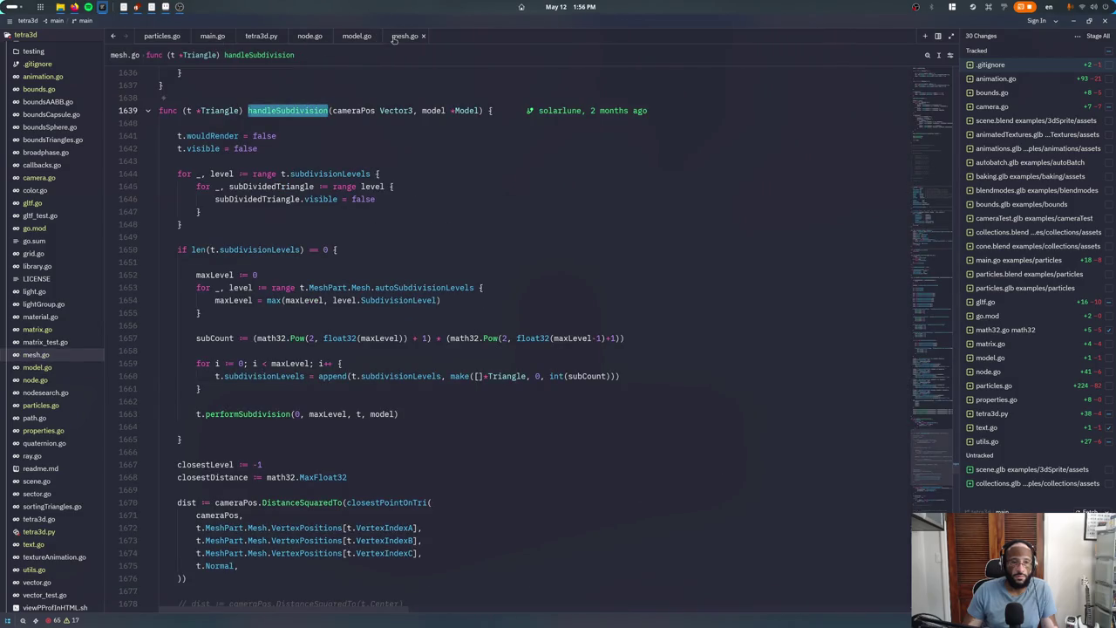
{"action": "key", "text": "ctrl+f"}
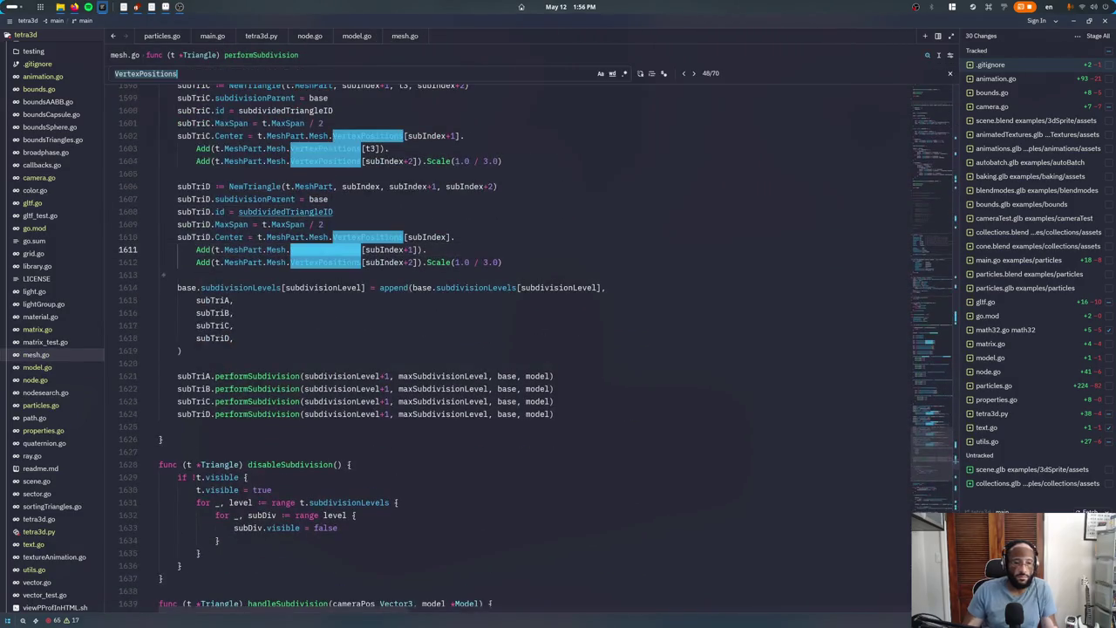
{"action": "type", "text": "autosubdivide"}
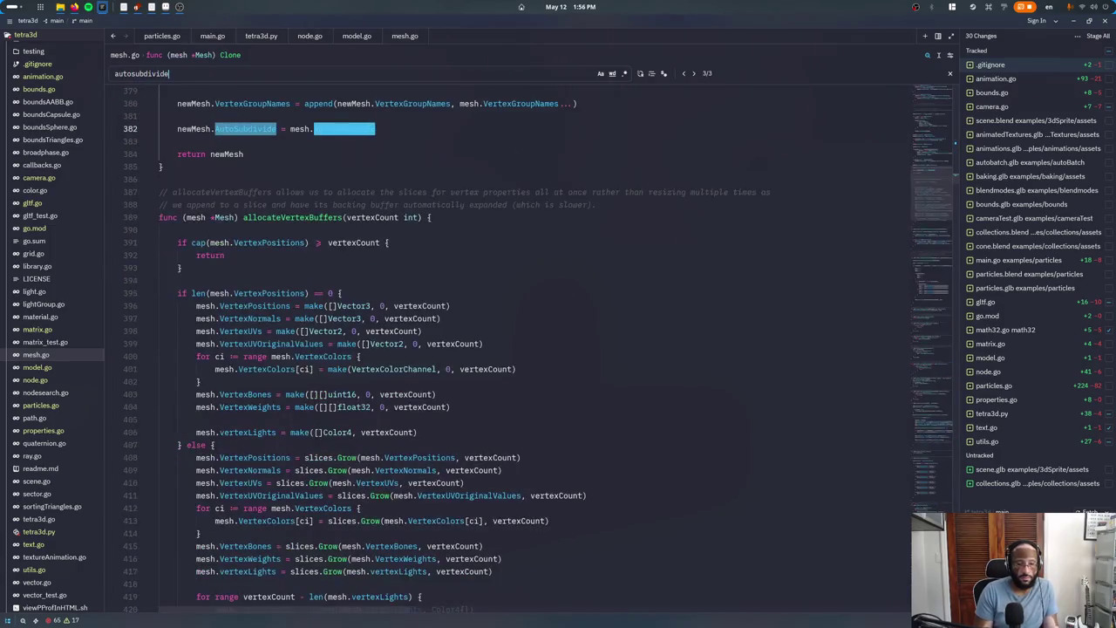
{"action": "key", "text": "shift+Return"}
{"action": "key", "text": "shift+Return"}
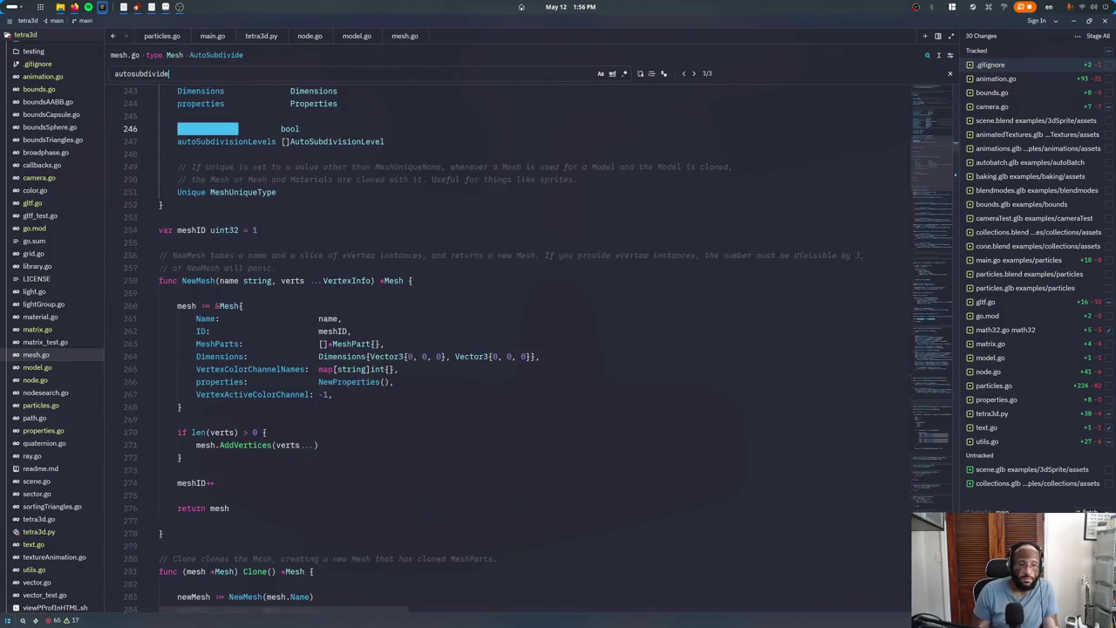
{"action": "key", "text": "Escape"}
{"action": "key", "text": "Down"}
{"action": "key", "text": "Down"}
{"action": "key", "text": "Down"}
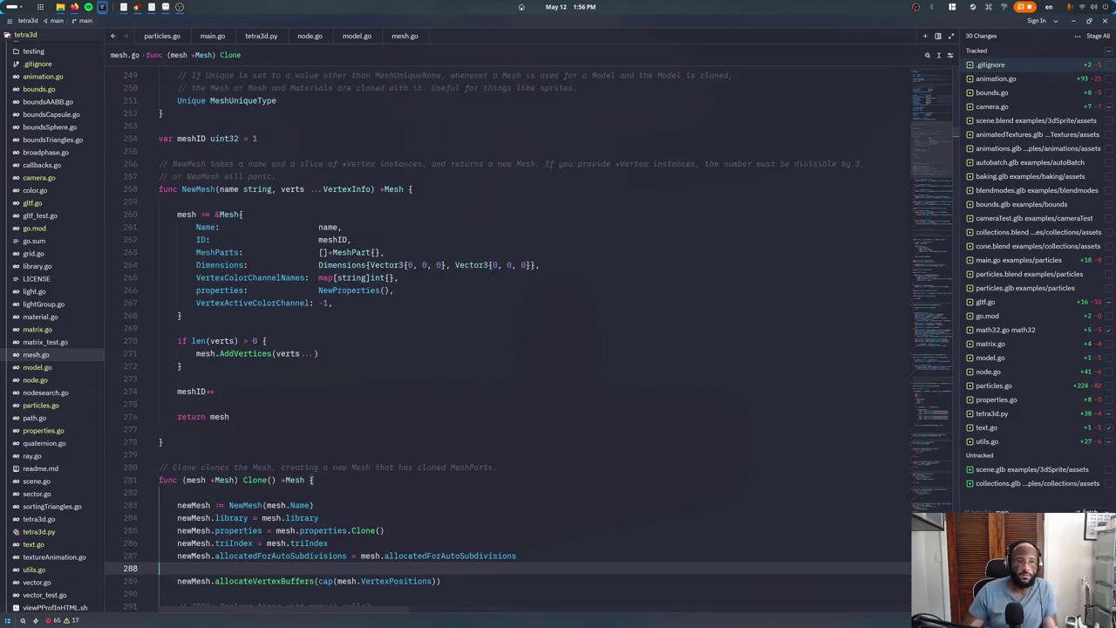
{"action": "key", "text": "Down"}
{"action": "key", "text": "Down"}
{"action": "key", "text": "Down"}
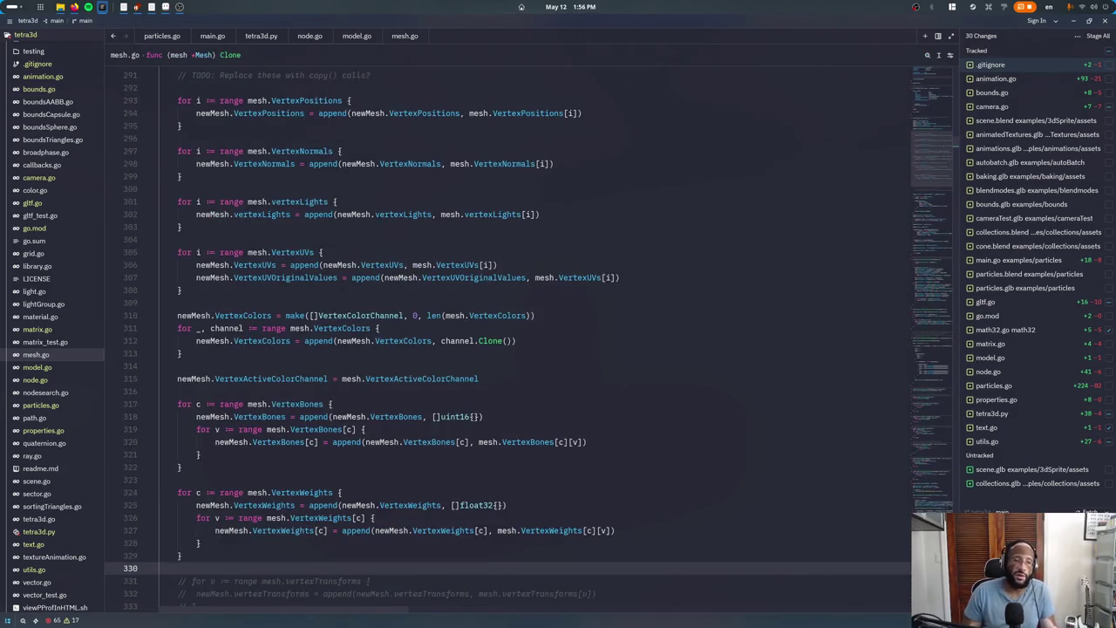
{"action": "key", "text": "Down"}
{"action": "key", "text": "Down"}
{"action": "key", "text": "Down"}
{"action": "key", "text": "Down"}
{"action": "key", "text": "Down"}
{"action": "key", "text": "Down"}
Locate handleSubdivision, list its references, and jump to its call in model.go
{"action": "key", "text": "ctrl+f"}
{"action": "type", "text": "han"}
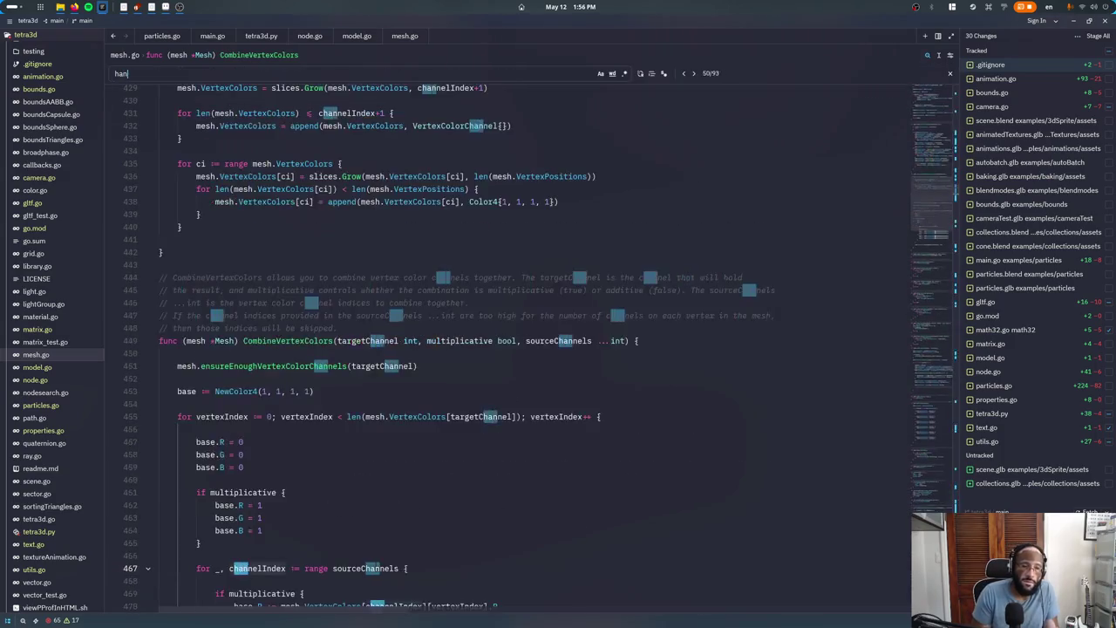
{"action": "type", "text": "dles"}
{"action": "key", "text": "Escape"}
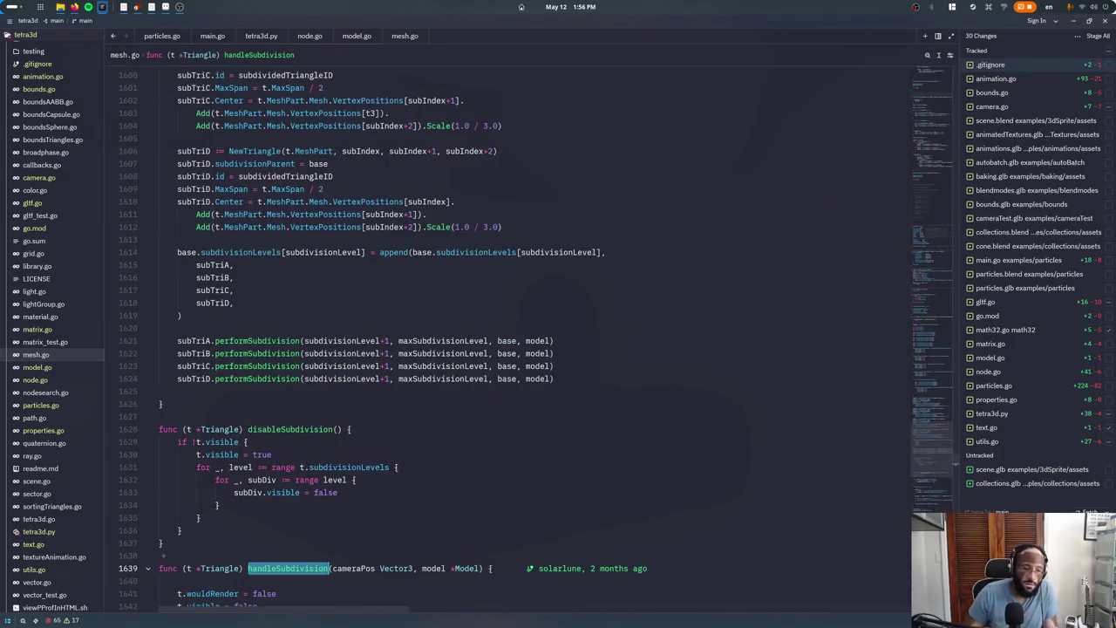
{"action": "scroll", "coordinate": [286, 220], "scroll_direction": "down", "scroll_amount": 5}
{"action": "scroll", "coordinate": [285, 220], "scroll_direction": "down", "scroll_amount": 5}
{"action": "scroll", "coordinate": [285, 220], "scroll_direction": "down", "scroll_amount": 2}
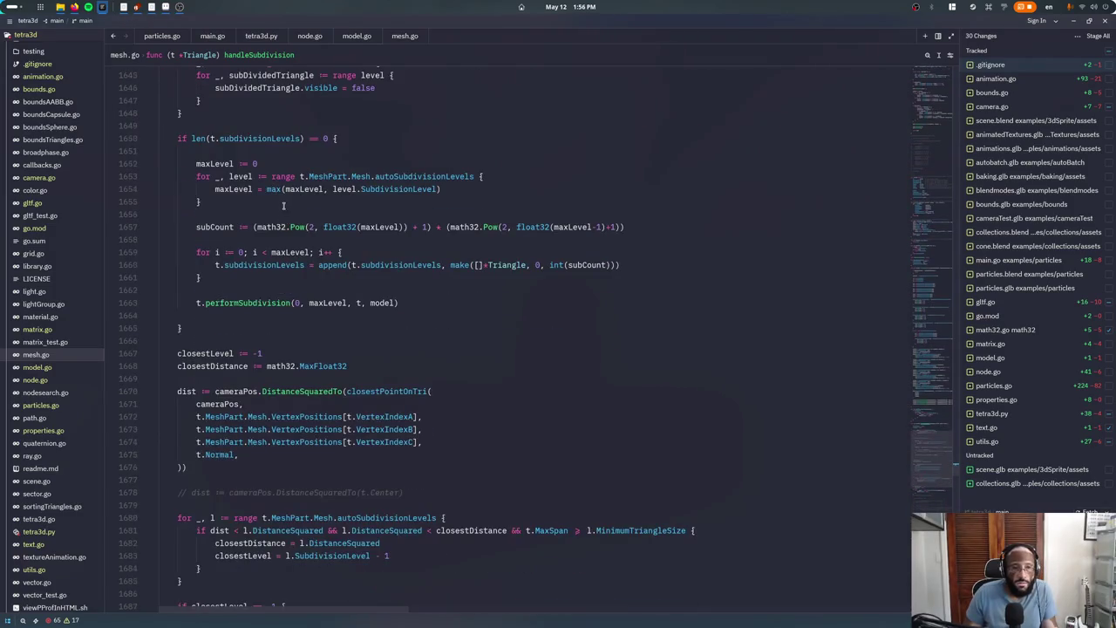
{"action": "scroll", "coordinate": [283, 205], "scroll_direction": "up", "scroll_amount": 4}
{"action": "left_click", "coordinate": [276, 188]}
{"action": "left_click", "coordinate": [280, 164]}
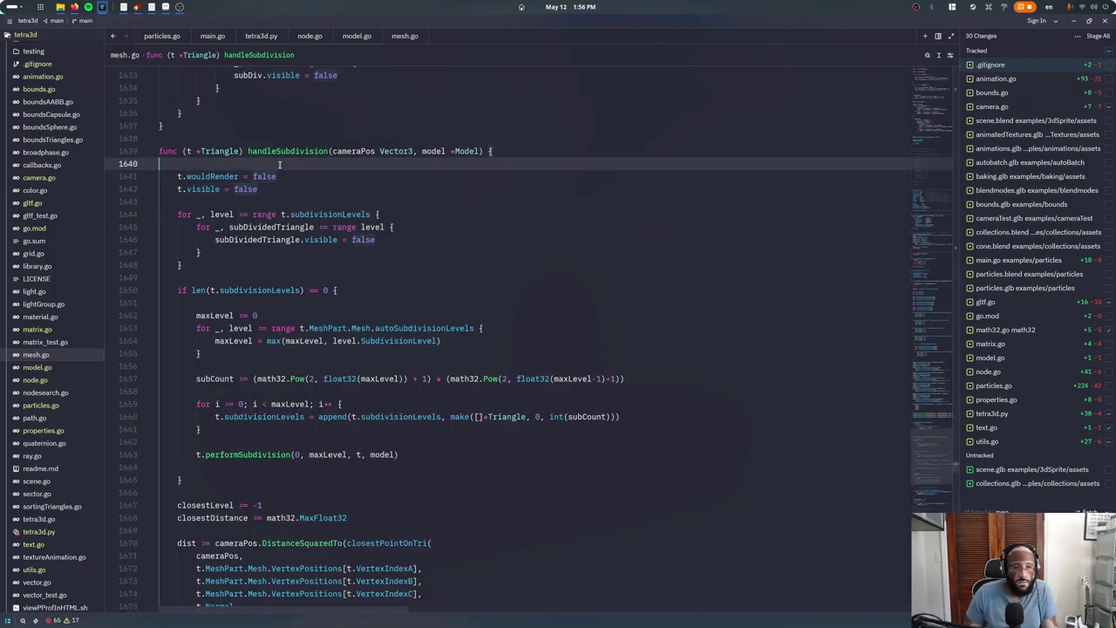
{"action": "left_click", "coordinate": [262, 152], "text": "ctrl"}
{"action": "left_click", "coordinate": [331, 200]}
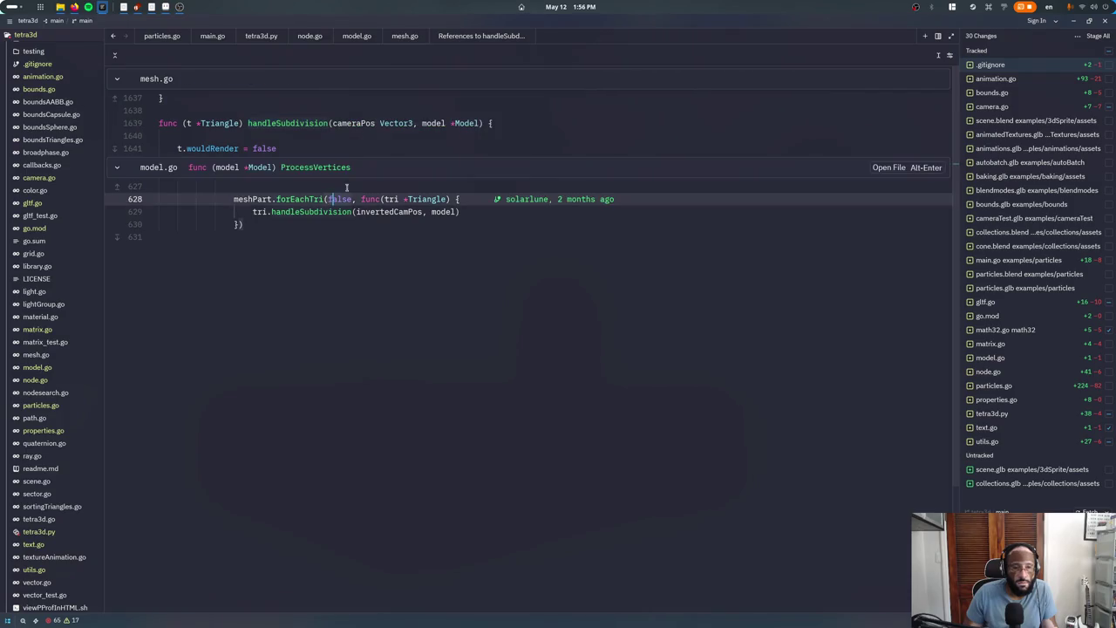
{"action": "key", "text": "alt+Return"}
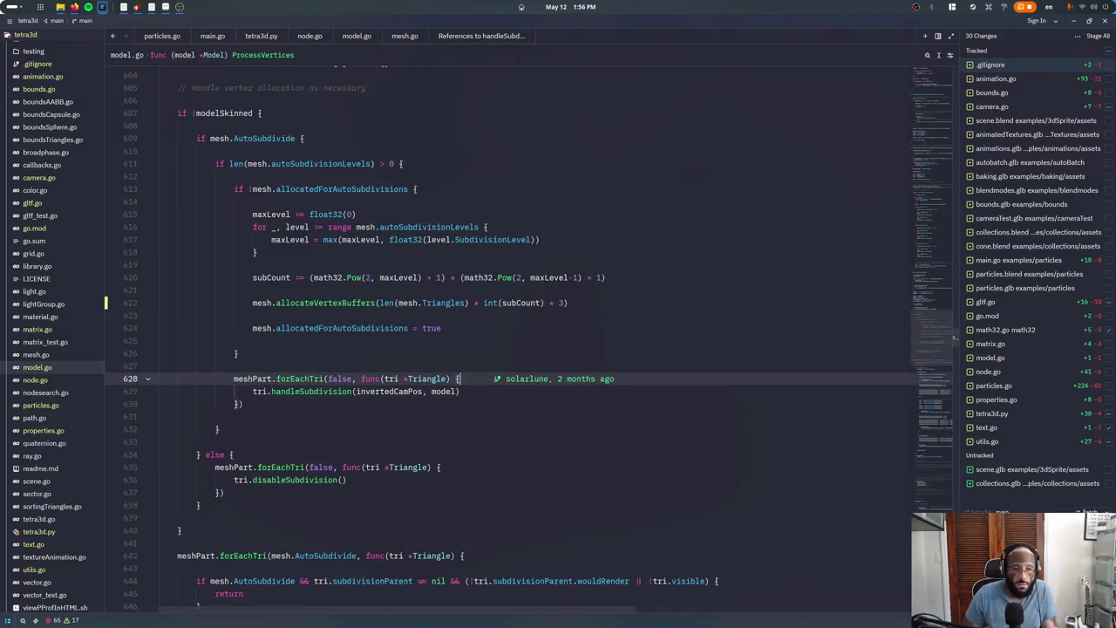
Add fmt.Println(mesh.Name, mesh.AutoSubdivide) above the AutoSubdivide check and save
{"action": "key", "text": "ctrl+shift+Return"}
{"action": "key", "text": "ctrl+shift+Return"}
{"action": "type", "text": "fmt.Println"}
{"action": "key", "text": "Return"}
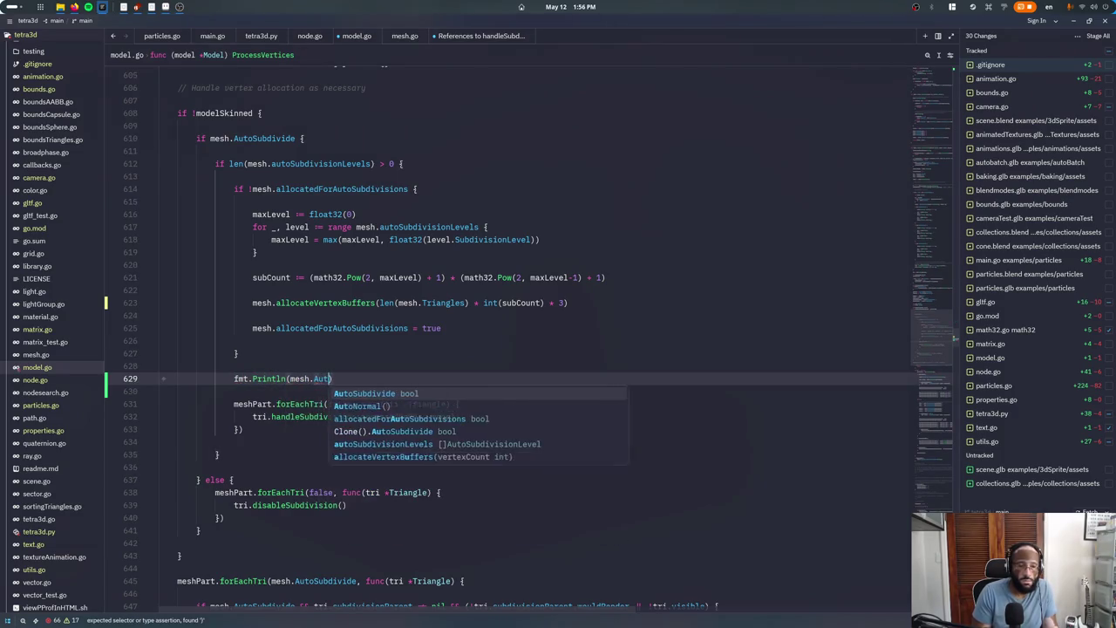
{"action": "type", "text": "Name, mesh.A"}
{"action": "key", "text": "ctrl+shift+k"}
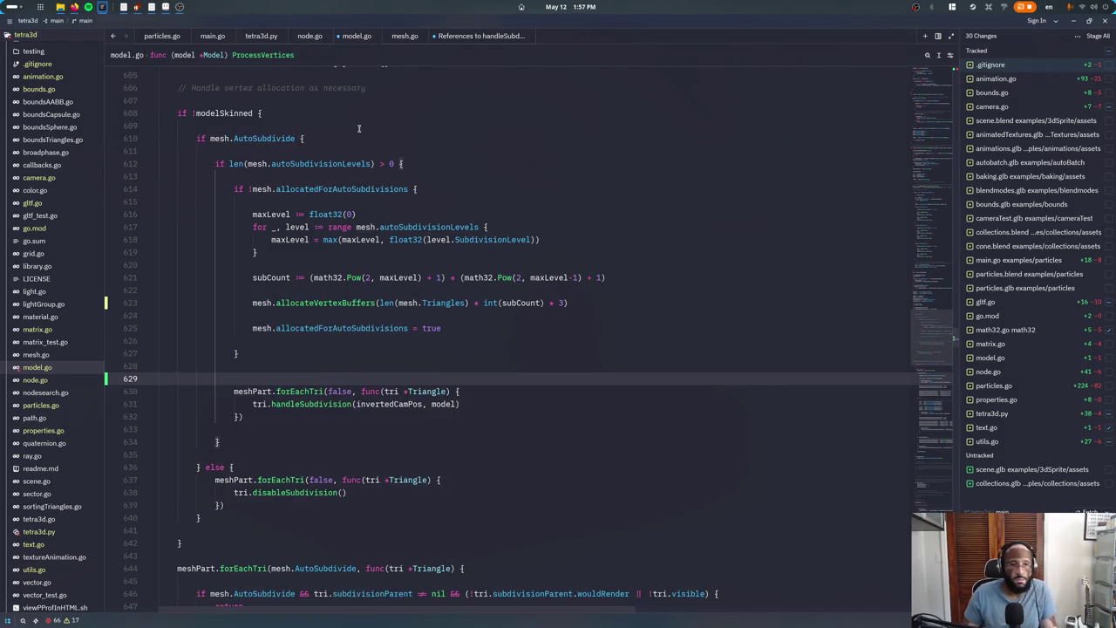
{"action": "key", "text": "Up"}
{"action": "key", "text": "Up"}
{"action": "key", "text": "Up"}
{"action": "key", "text": "Up"}
{"action": "key", "text": "Up"}
{"action": "type", "text": "fmt.Println(mesh.Name, mesh.AutoSubdivide)"}
{"action": "key", "text": "Return"}
{"action": "key", "text": "BackSpace"}
{"action": "key", "text": "ctrl+s"}
Stop and rerun the game from the terminal, then close it and return to Blender
{"action": "key", "text": "ctrl+grave"}
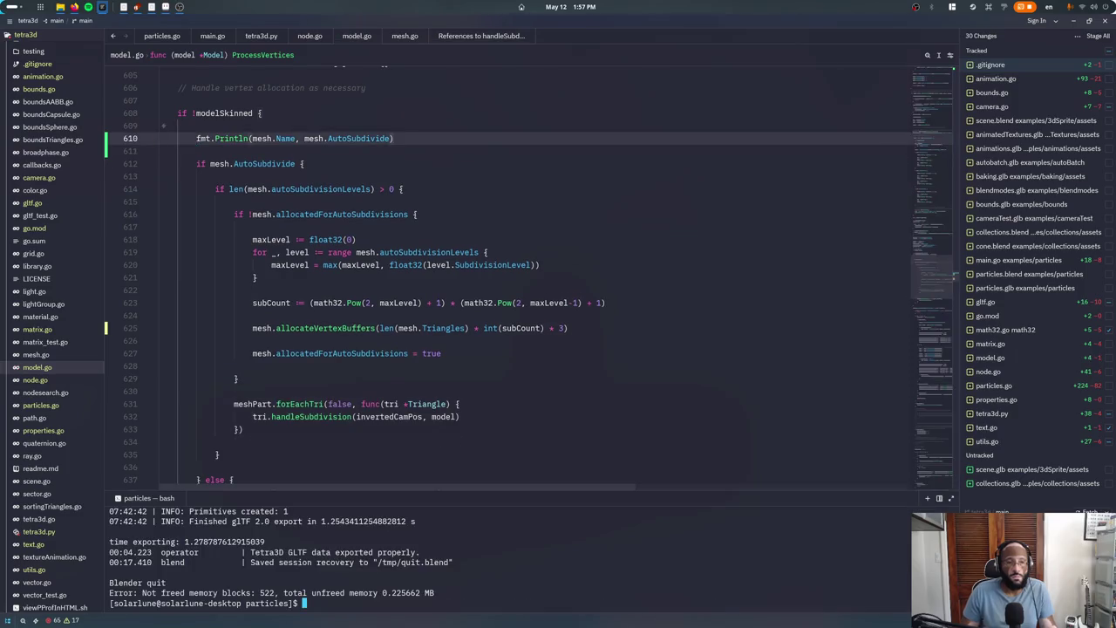
{"action": "key", "text": "alt+Tab"}
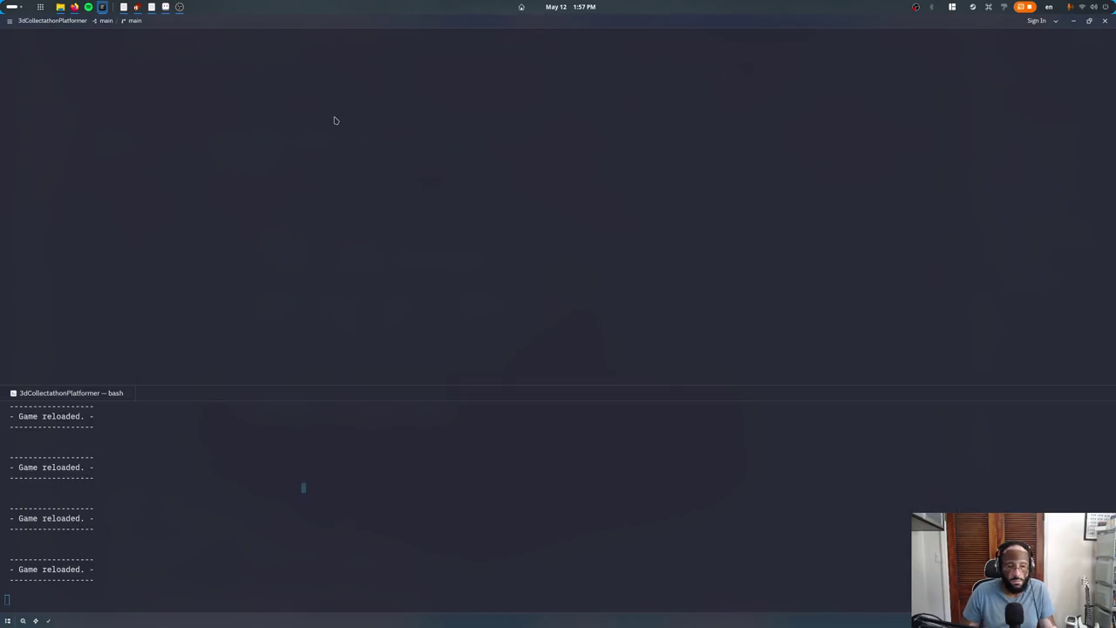
{"action": "key", "text": "ctrl+c"}
{"action": "key", "text": "Up"}
{"action": "key", "text": "Return"}
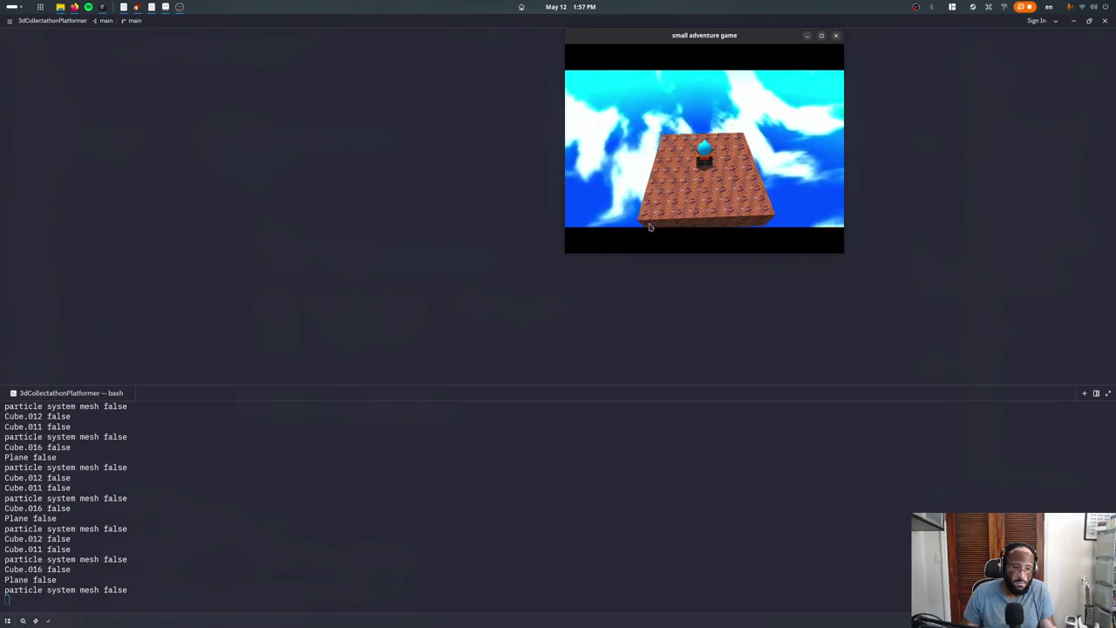
{"action": "key", "text": "Escape"}
{"action": "left_click", "coordinate": [858, 388]}
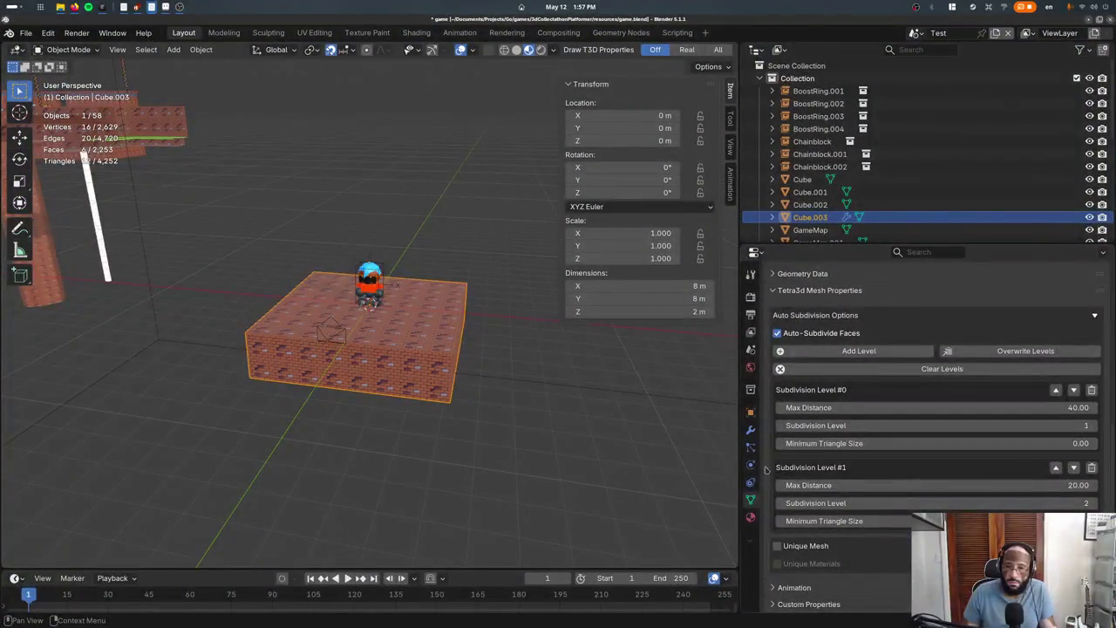
Rename the box's mesh data and the object to TestMap, then save
{"action": "scroll", "coordinate": [859, 388], "scroll_direction": "up", "scroll_amount": 10}
{"action": "left_click", "coordinate": [824, 294]}
{"action": "type", "text": "TestC"}
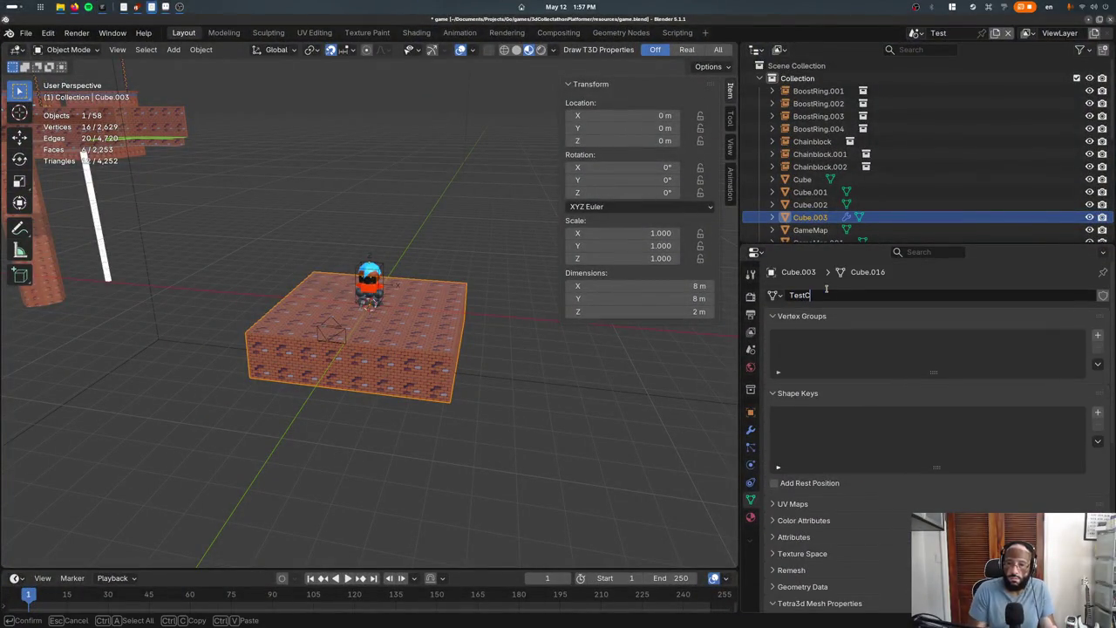
{"action": "type", "text": "ube"}
{"action": "key", "text": "Return"}
{"action": "left_click", "coordinate": [833, 295]}
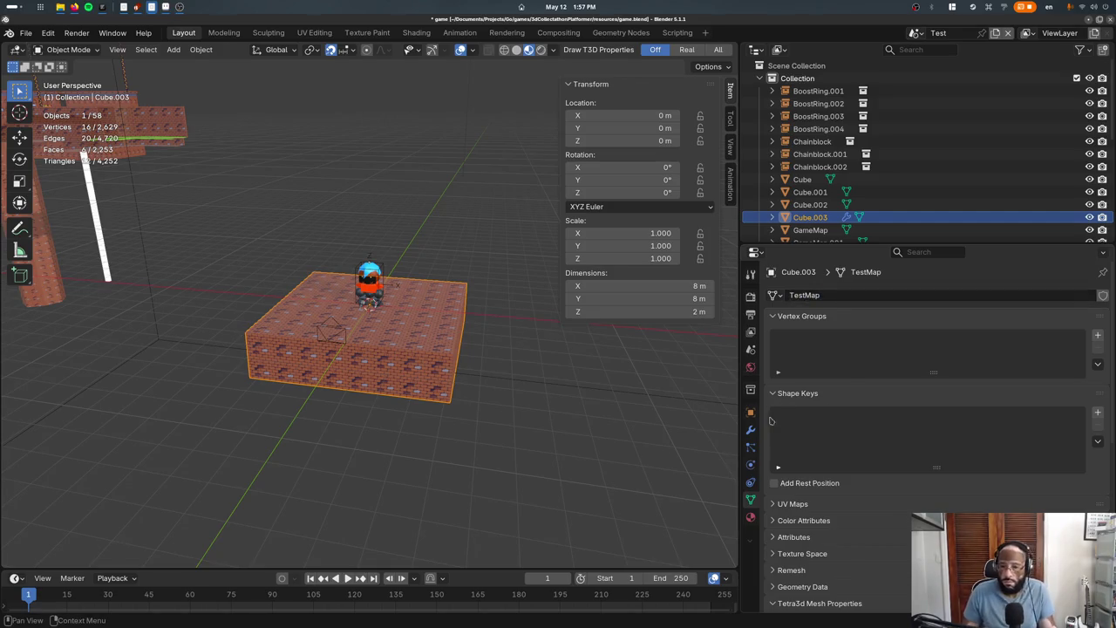
{"action": "left_click", "coordinate": [750, 412]}
{"action": "type", "text": "TestMap"}
{"action": "key", "text": "Return"}
{"action": "left_click", "coordinate": [750, 499]}
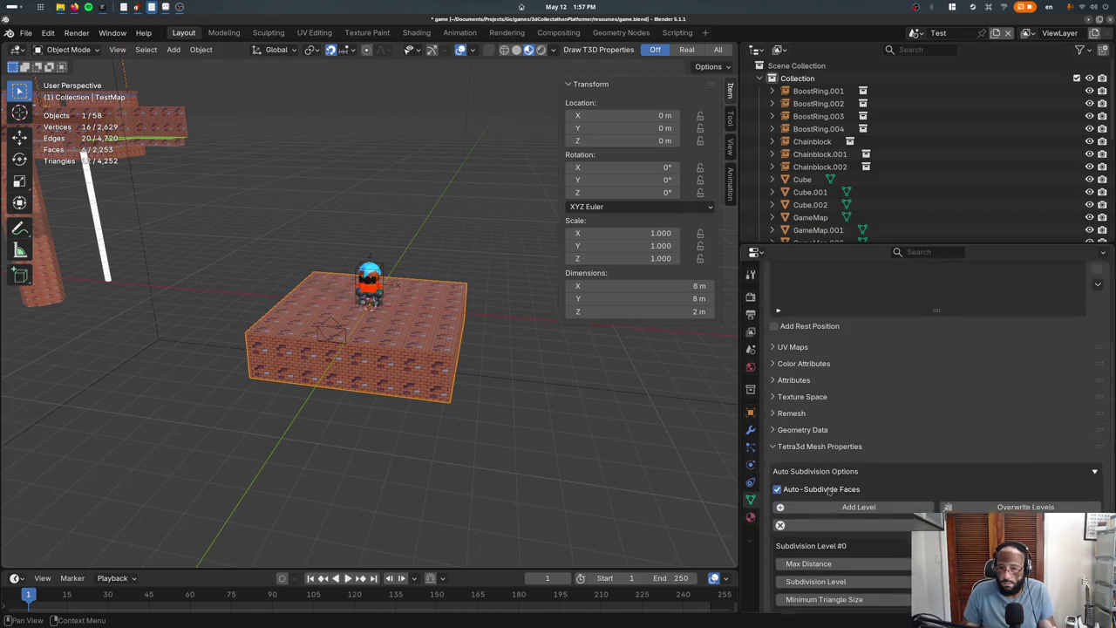
{"action": "key", "text": "ctrl+s"}
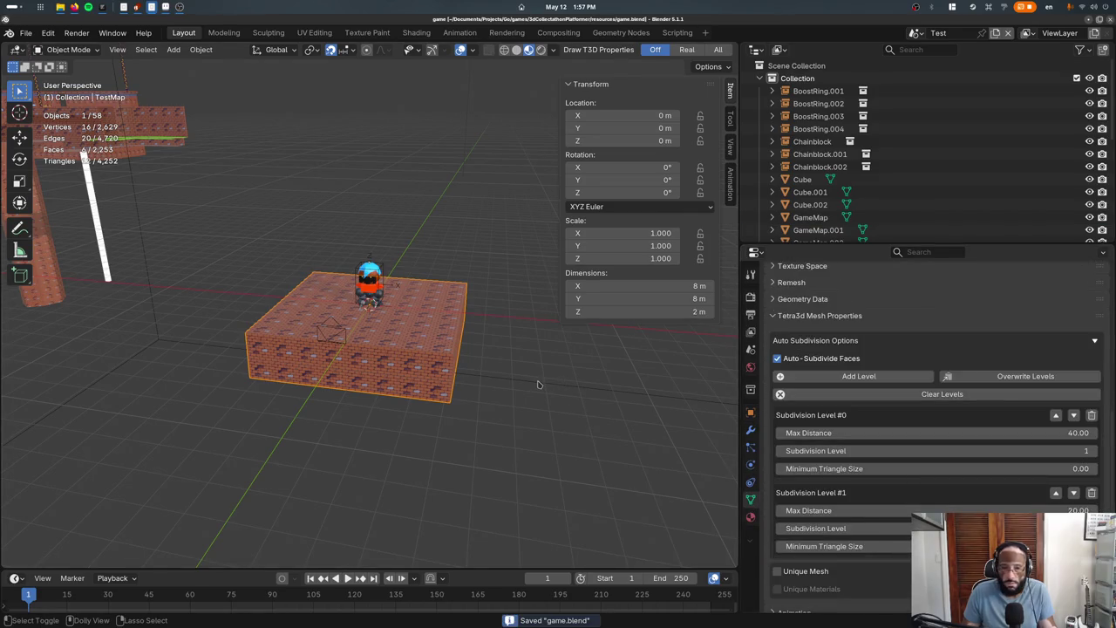
Re-save and check the reloaded game, which still logs TestMap false
{"action": "key", "text": "alt+Tab"}
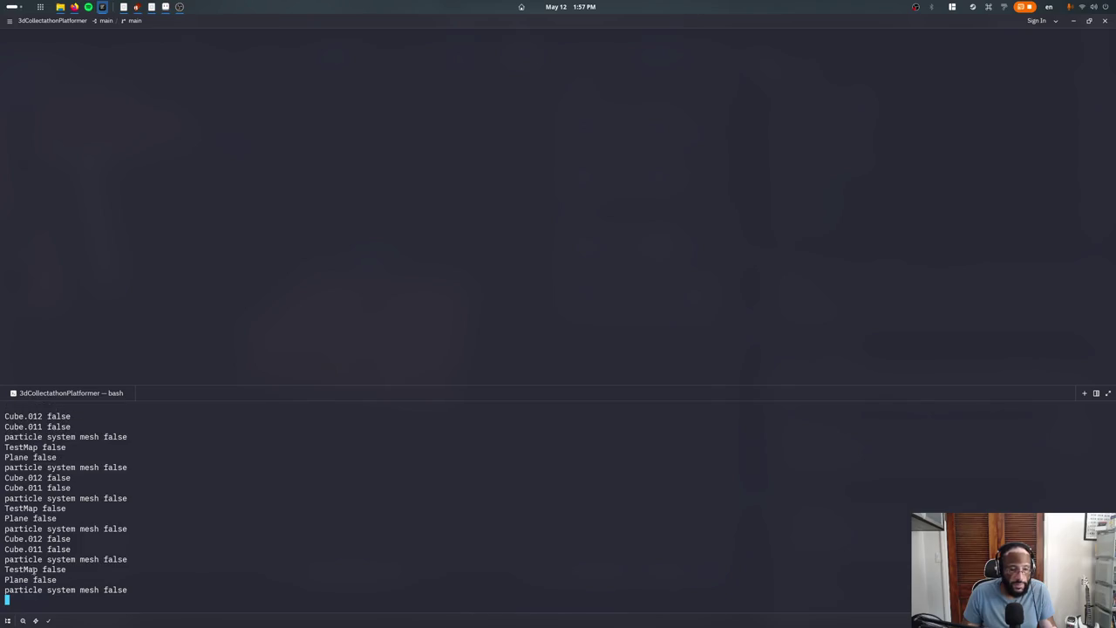
{"action": "key", "text": "alt+Tab"}
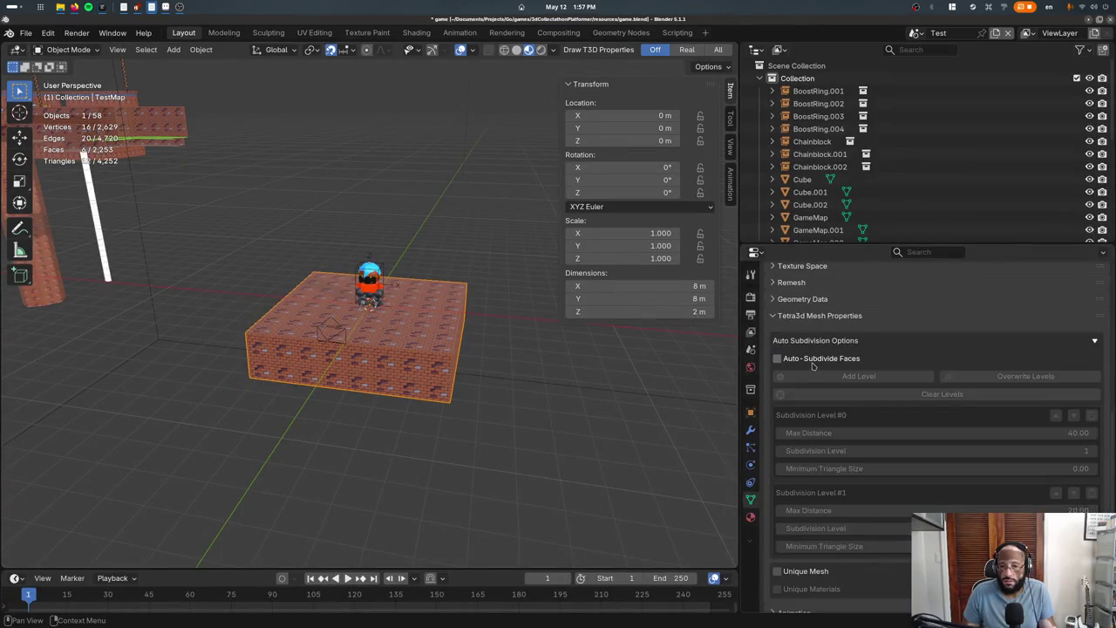
{"action": "key", "text": "ctrl+s"}
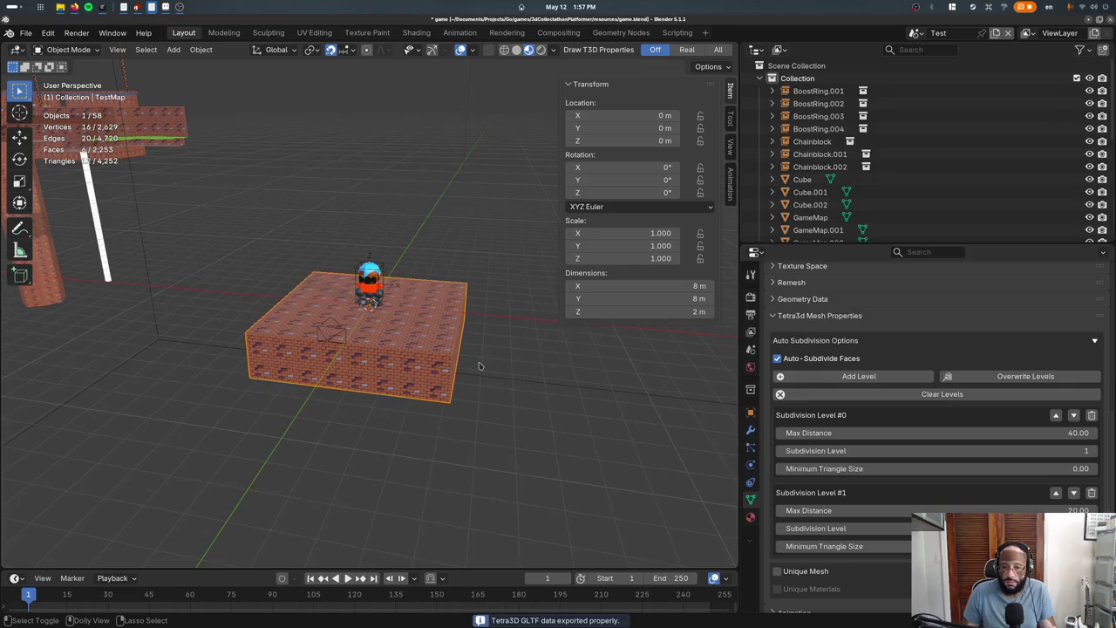
{"action": "key", "text": "alt+Tab"}
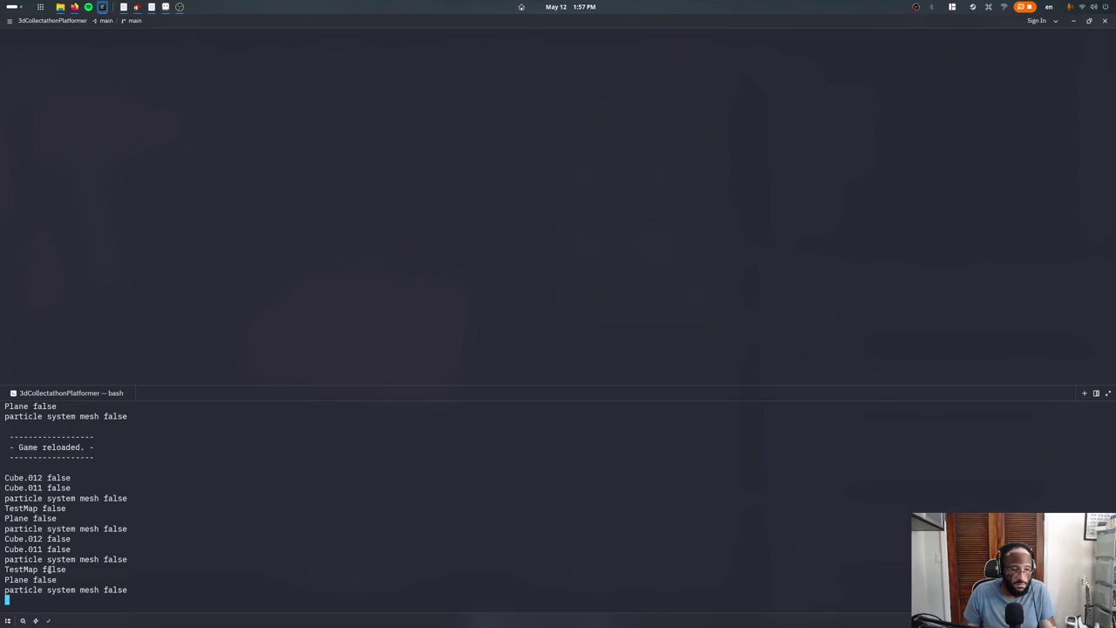
{"action": "key", "text": "alt+Tab"}
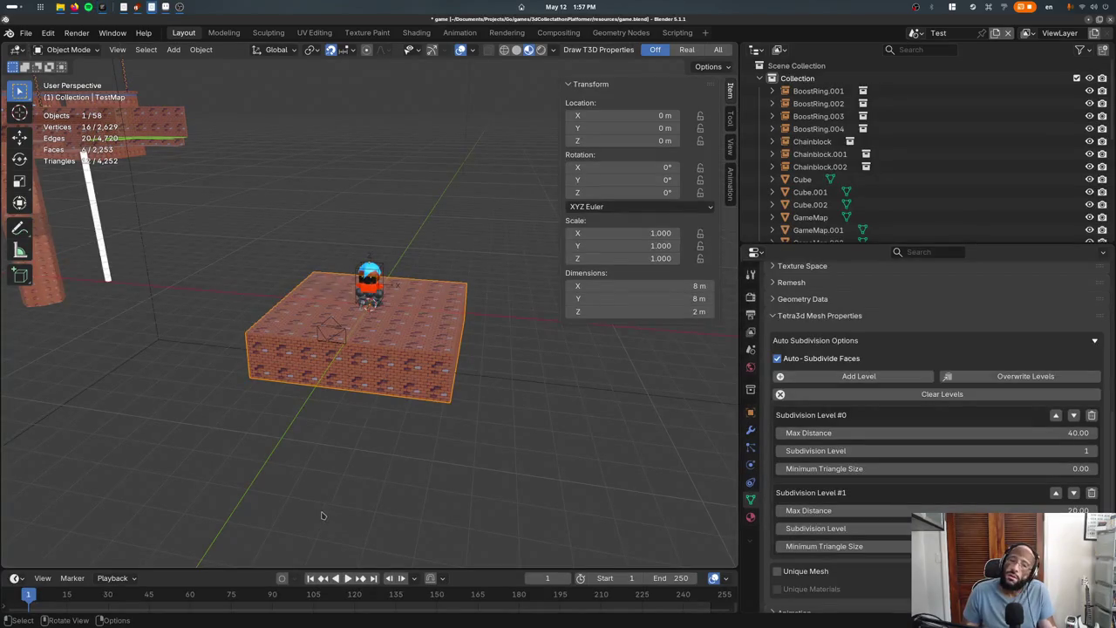
{"action": "key", "text": "alt+Tab"}
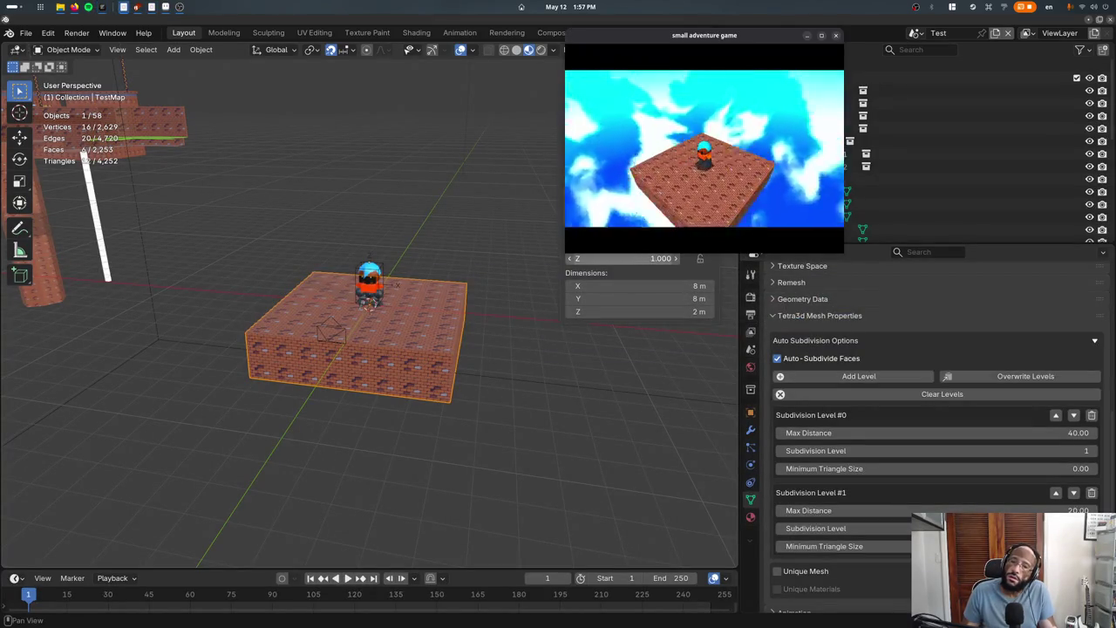
{"action": "key", "text": "alt+Tab"}
{"action": "left_click", "coordinate": [751, 411]}
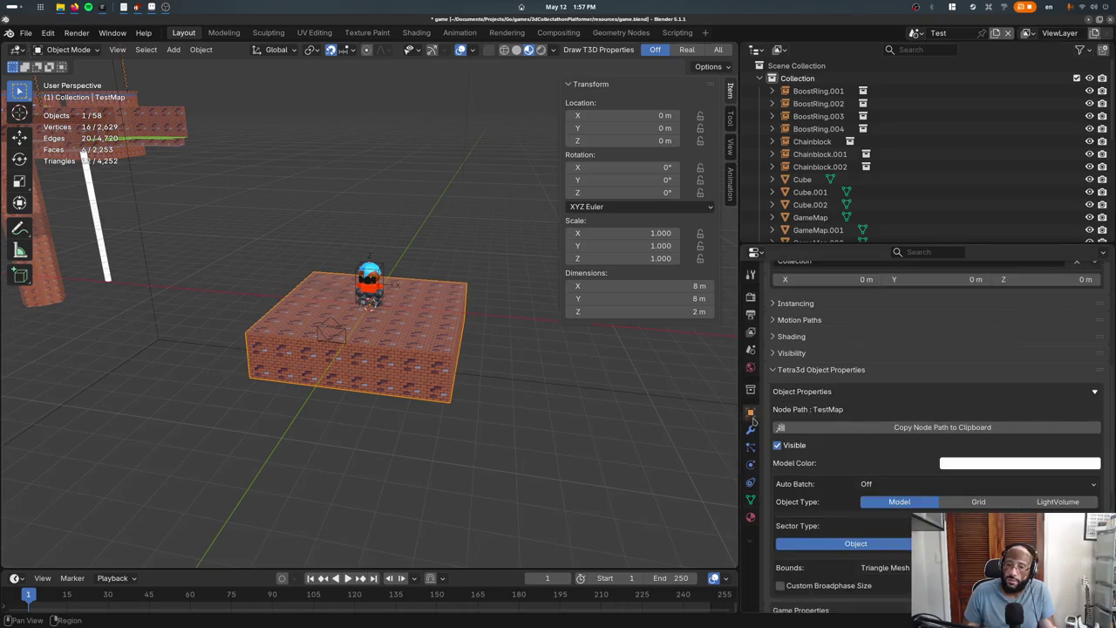
Delete TestMap's brick-box geometry-nodes modifiers, then export and rerun the game
{"action": "left_click", "coordinate": [751, 429]}
{"action": "left_click", "coordinate": [1084, 317]}
{"action": "left_click", "coordinate": [1084, 316]}
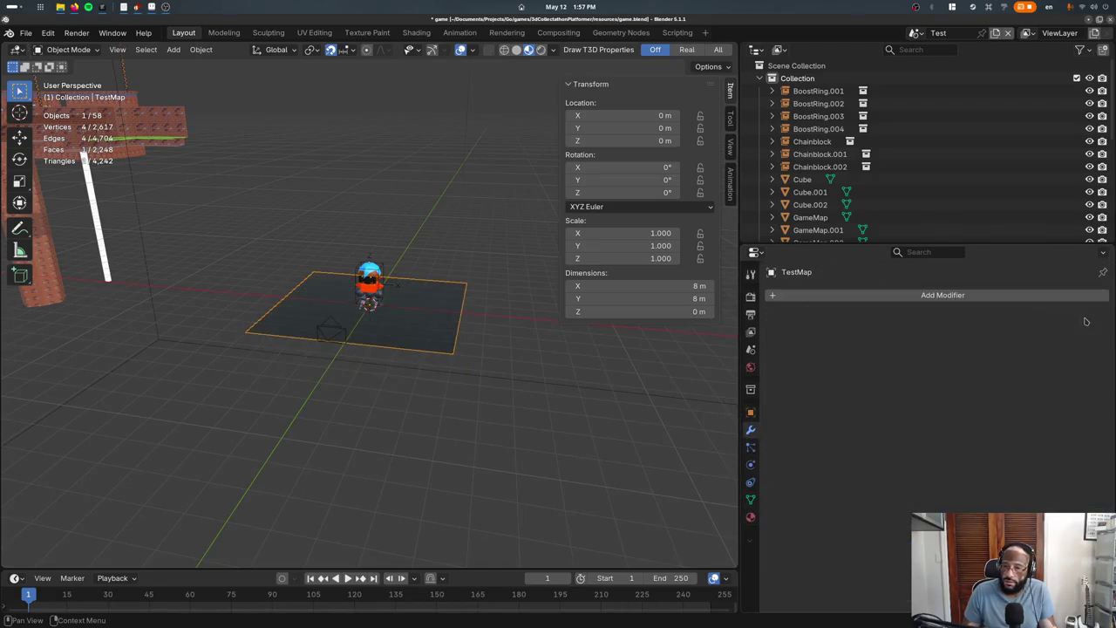
{"action": "left_click", "coordinate": [751, 496]}
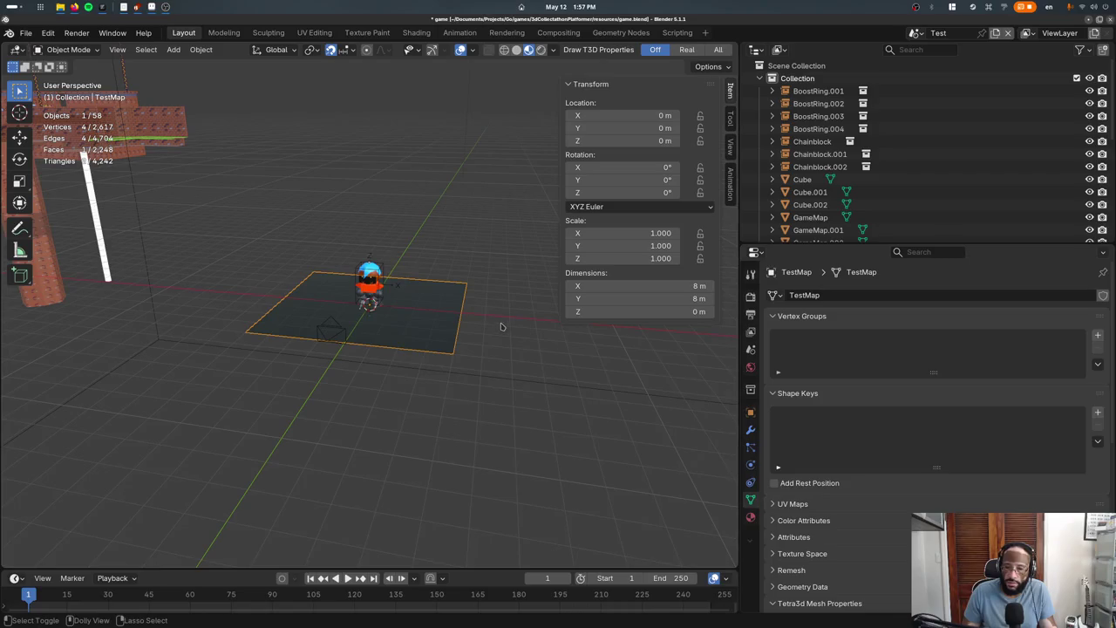
{"action": "key", "text": "ctrl+s"}
{"action": "key", "text": "alt+Tab"}
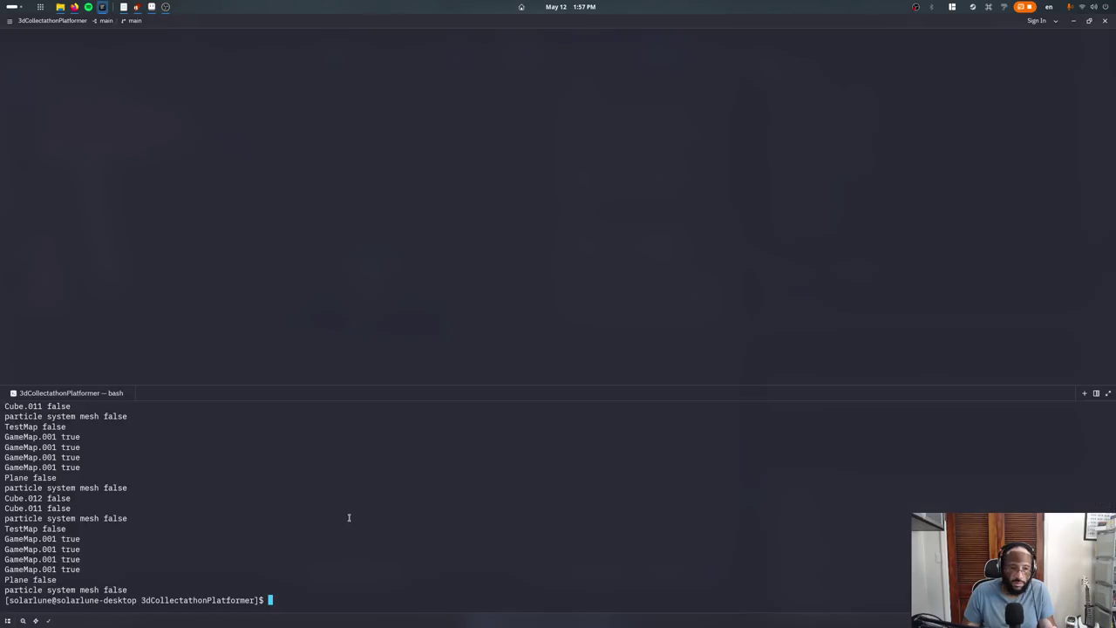
{"action": "key", "text": "Up"}
{"action": "key", "text": "Return"}
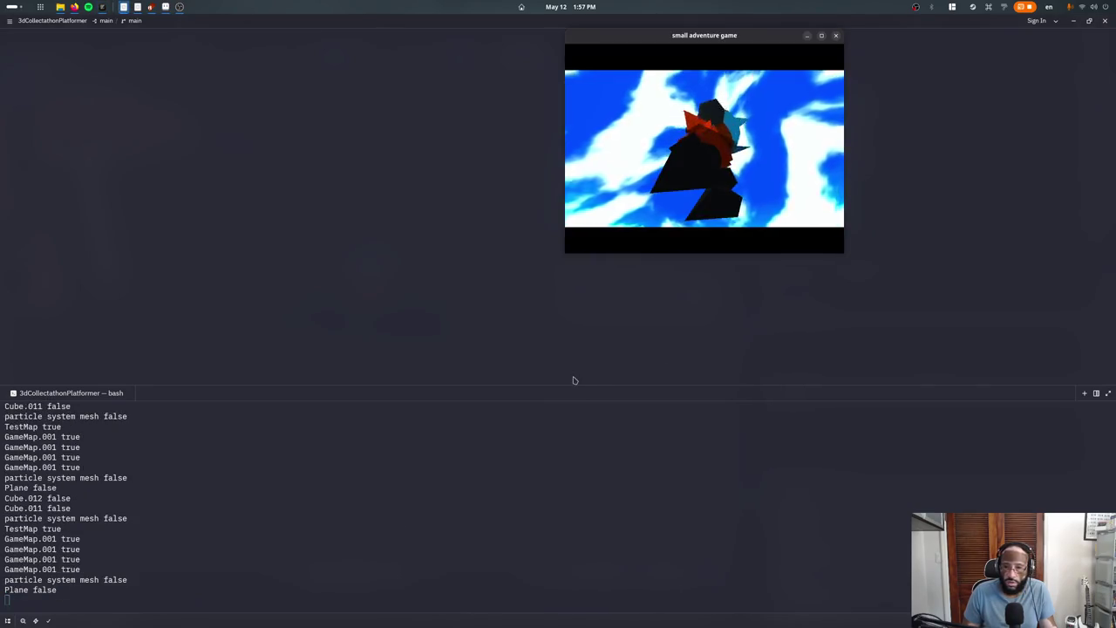
{"action": "key", "text": "alt+Tab"}
Add a new Geometry Nodes modifier to TestMap, export, and check it in the game
{"action": "left_click", "coordinate": [751, 429]}
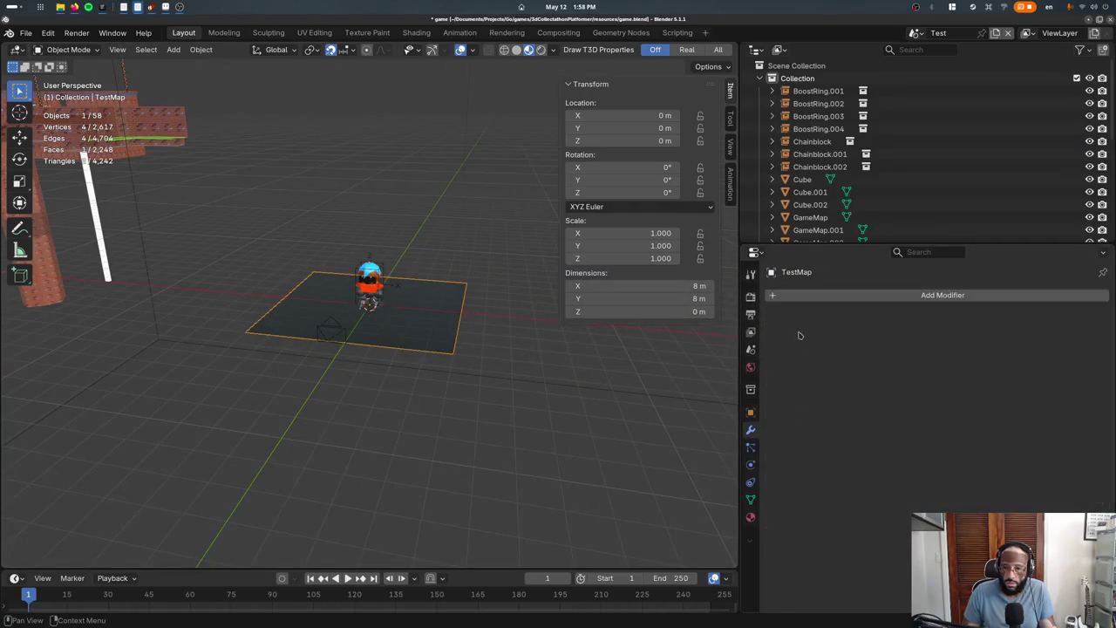
{"action": "left_click", "coordinate": [800, 296]}
{"action": "left_click", "coordinate": [791, 288]}
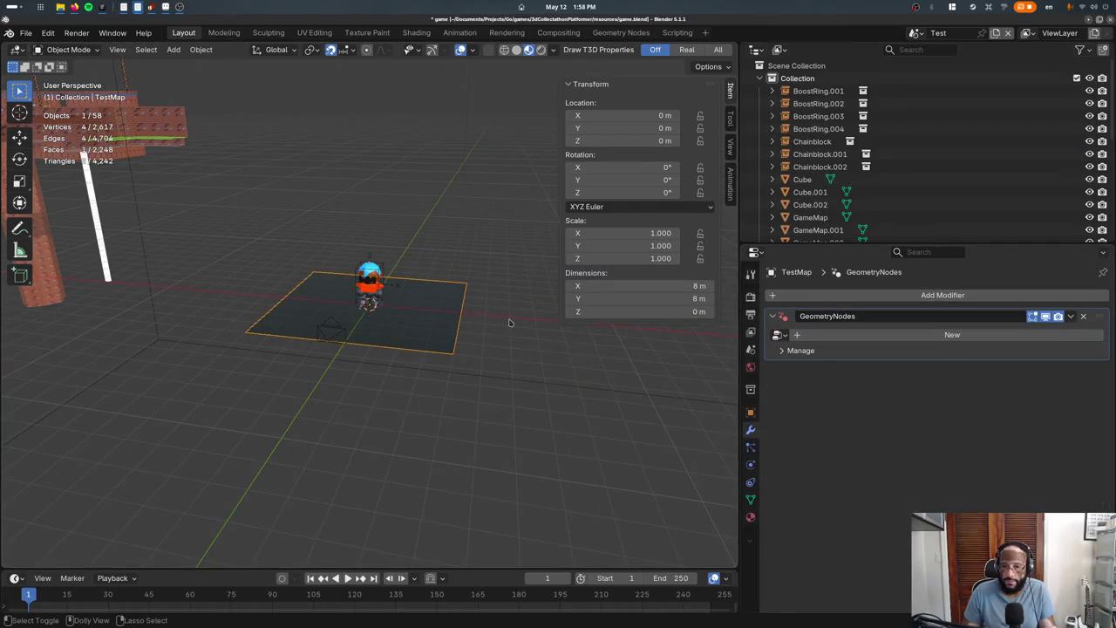
{"action": "key", "text": "ctrl+s"}
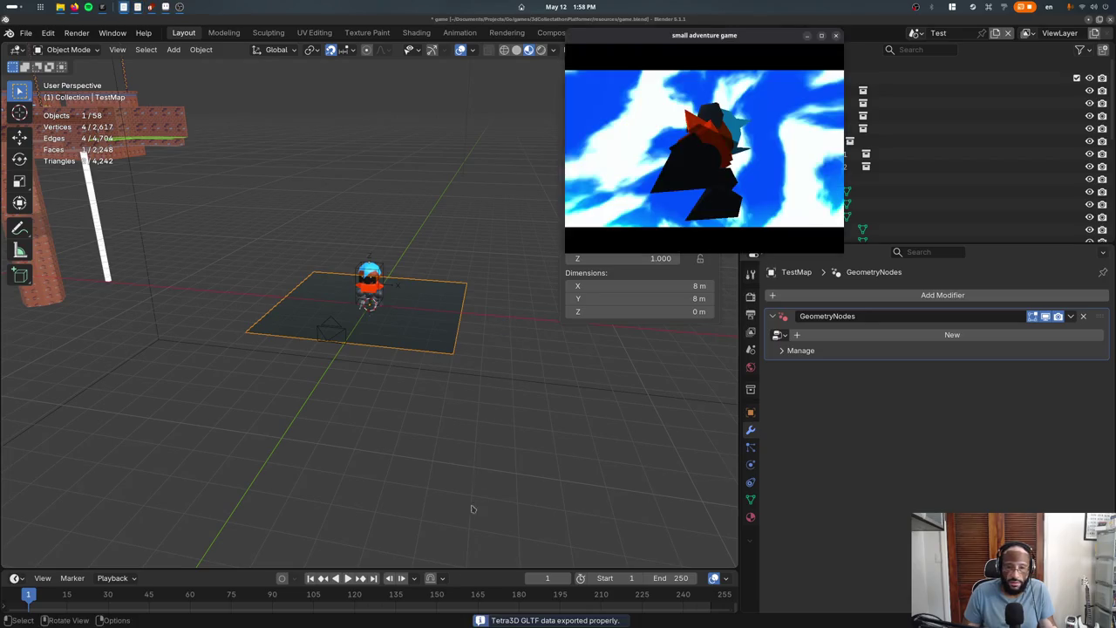
{"action": "key", "text": "alt+Tab"}
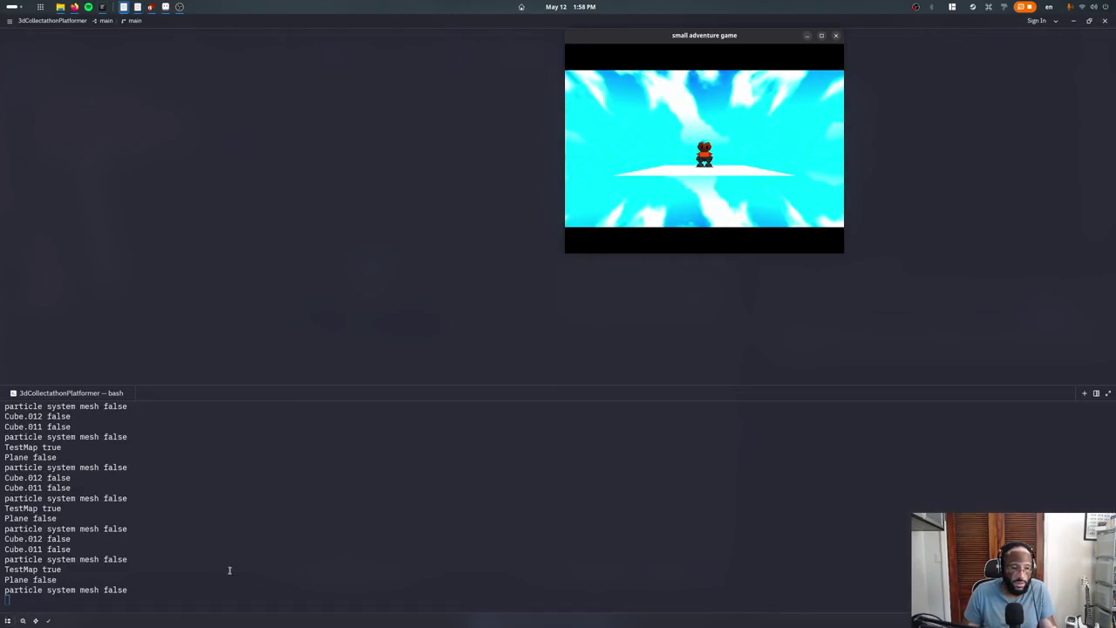
{"action": "key", "text": "ctrl+c"}
{"action": "key", "text": "alt+Tab"}
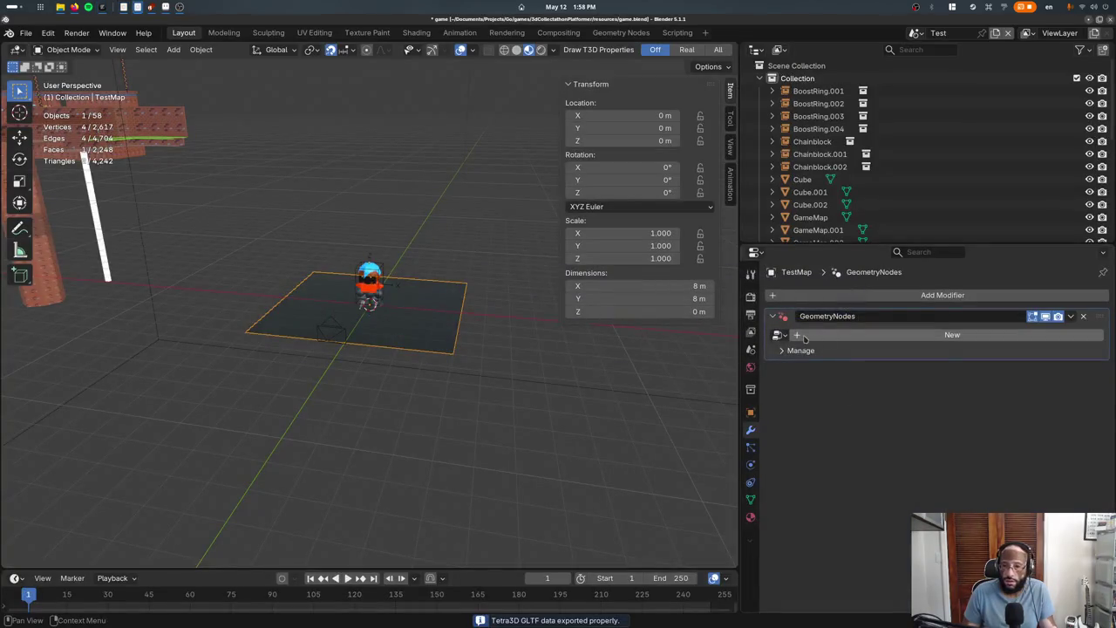
Assign the Flip Normals node group to the modifier, then export and reload the game
{"action": "left_click", "coordinate": [778, 335]}
{"action": "left_click", "coordinate": [802, 350]}
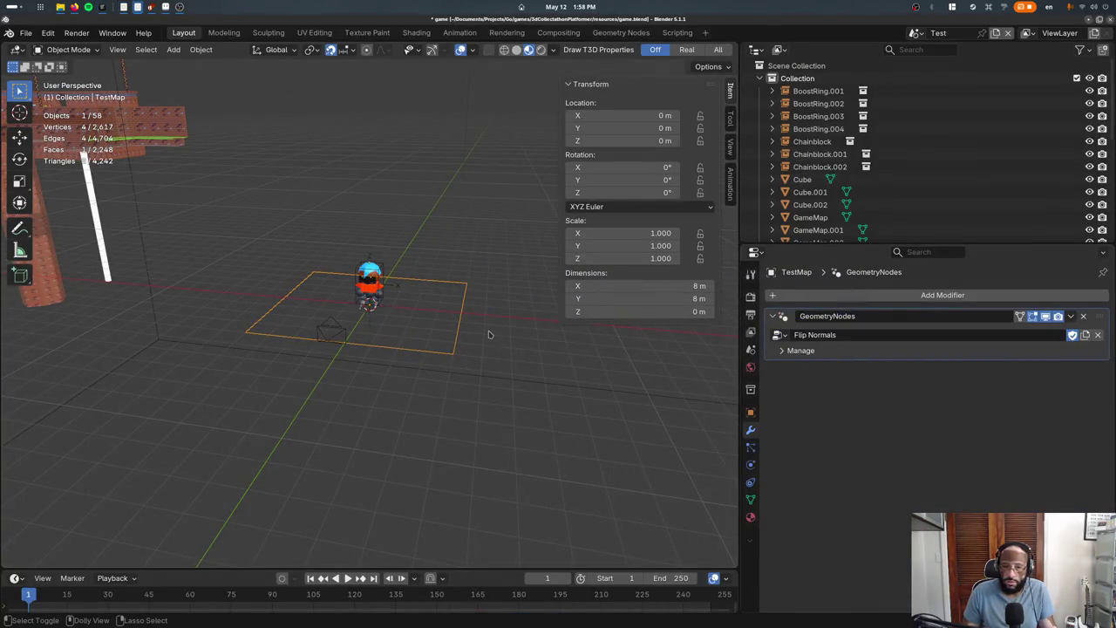
{"action": "key", "text": "ctrl+s"}
{"action": "key", "text": "alt+Tab"}
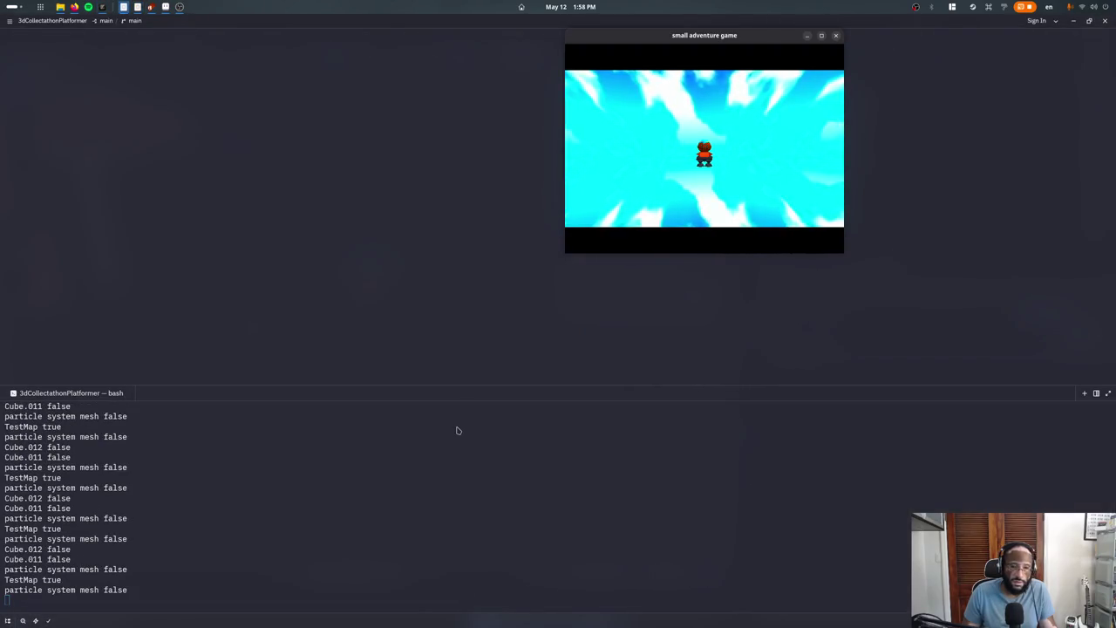
{"action": "key", "text": "alt+Tab"}
{"action": "left_click", "coordinate": [793, 301]}
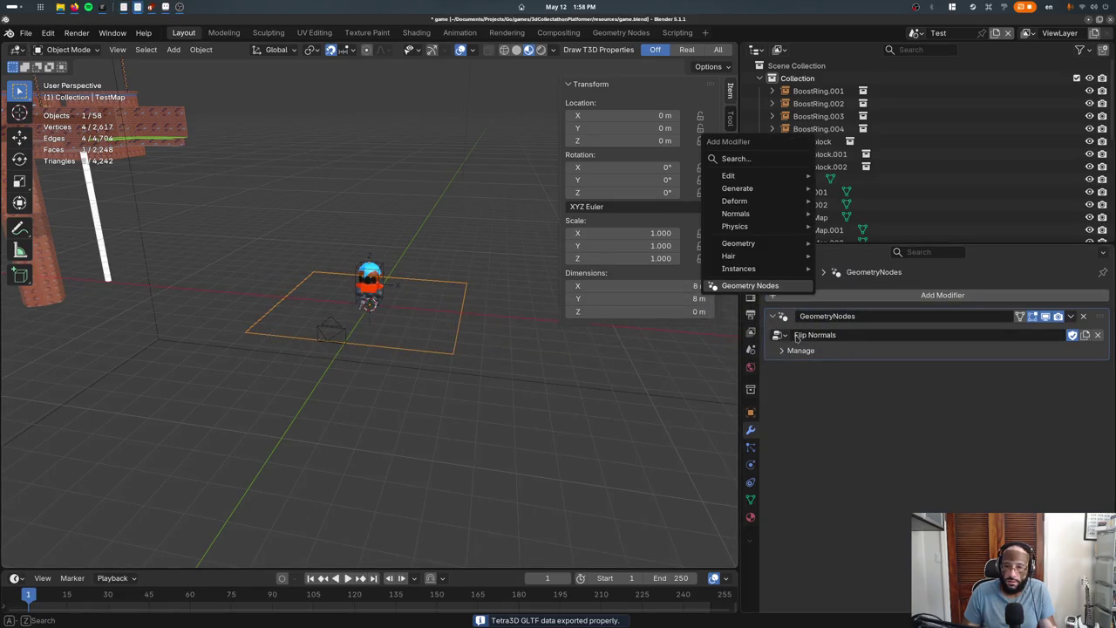
{"action": "left_click", "coordinate": [774, 292]}
{"action": "left_click", "coordinate": [777, 388]}
{"action": "left_click", "coordinate": [796, 407]}
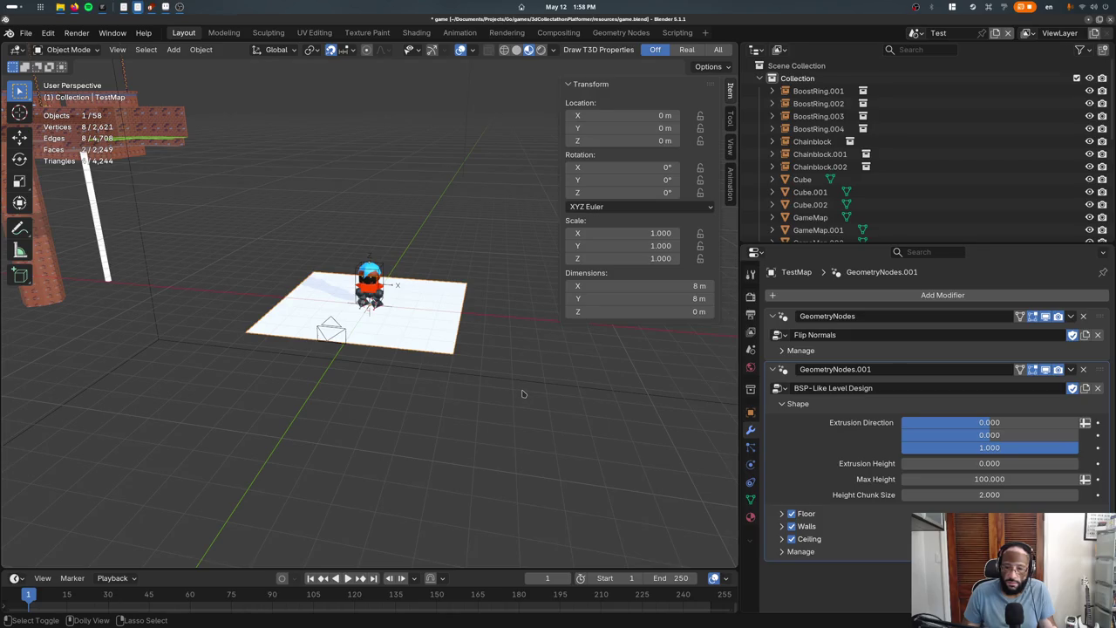
{"action": "key", "text": "alt+Tab"}
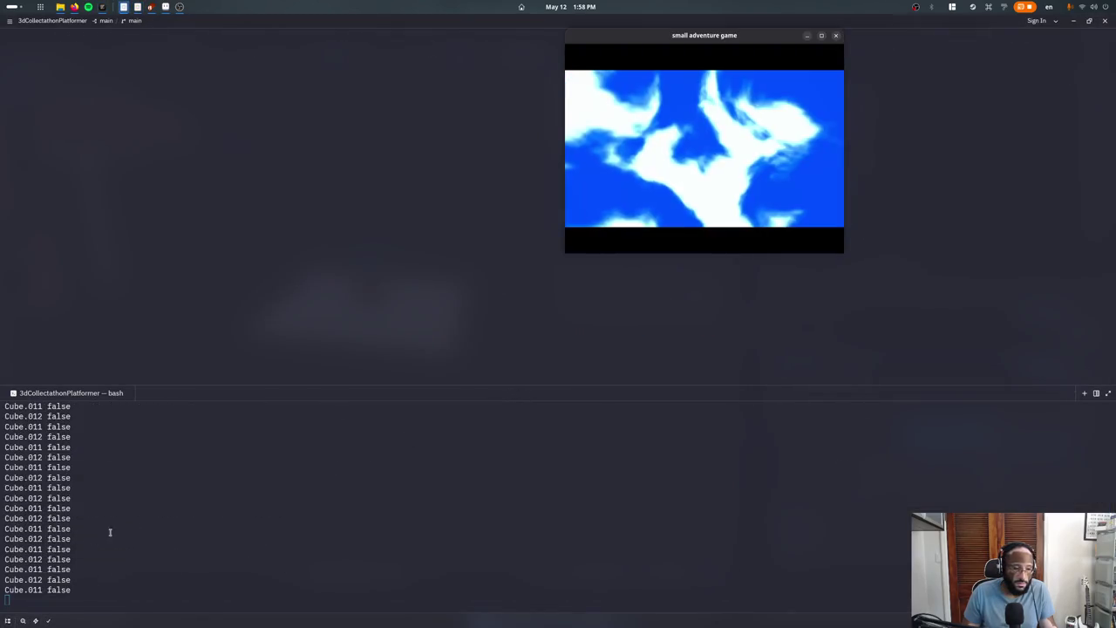
{"action": "key", "text": "alt+Tab"}
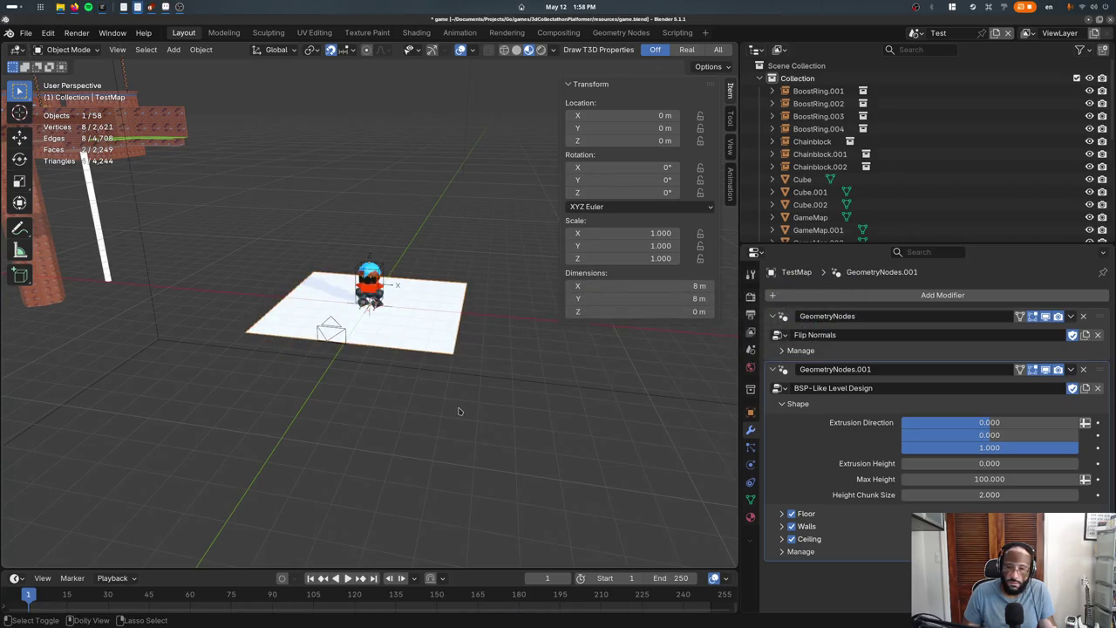
{"action": "left_click", "coordinate": [959, 463]}
{"action": "type", "text": "2"}
{"action": "key", "text": "Return"}
{"action": "left_click", "coordinate": [959, 463]}
{"action": "key", "text": "Return"}
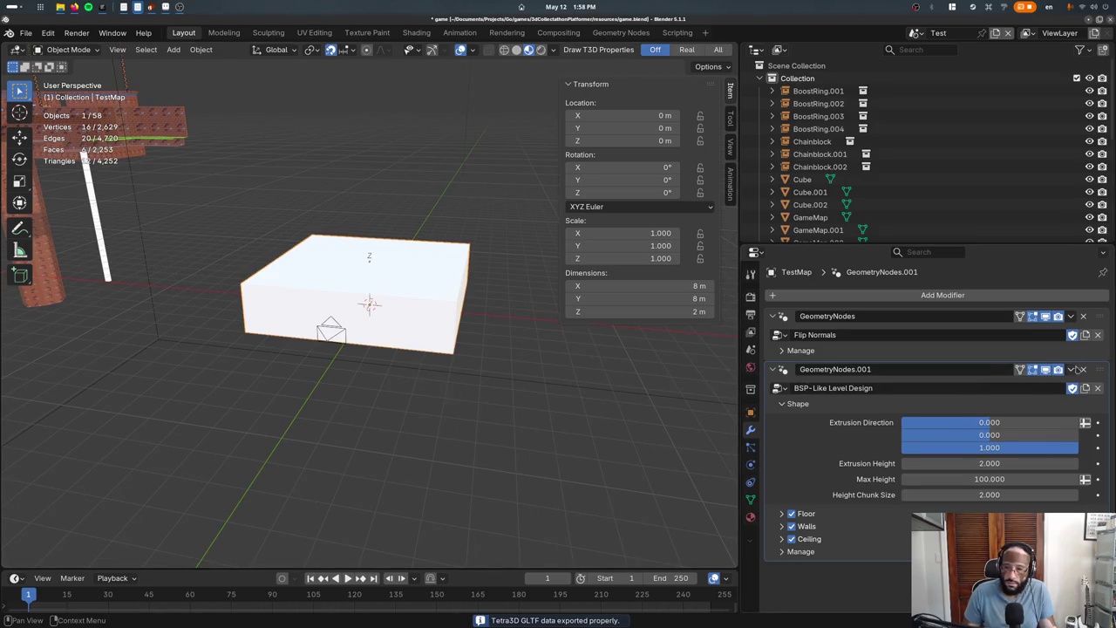
{"action": "left_click_drag", "start_coordinate": [1080, 370], "coordinate": [1079, 315]}
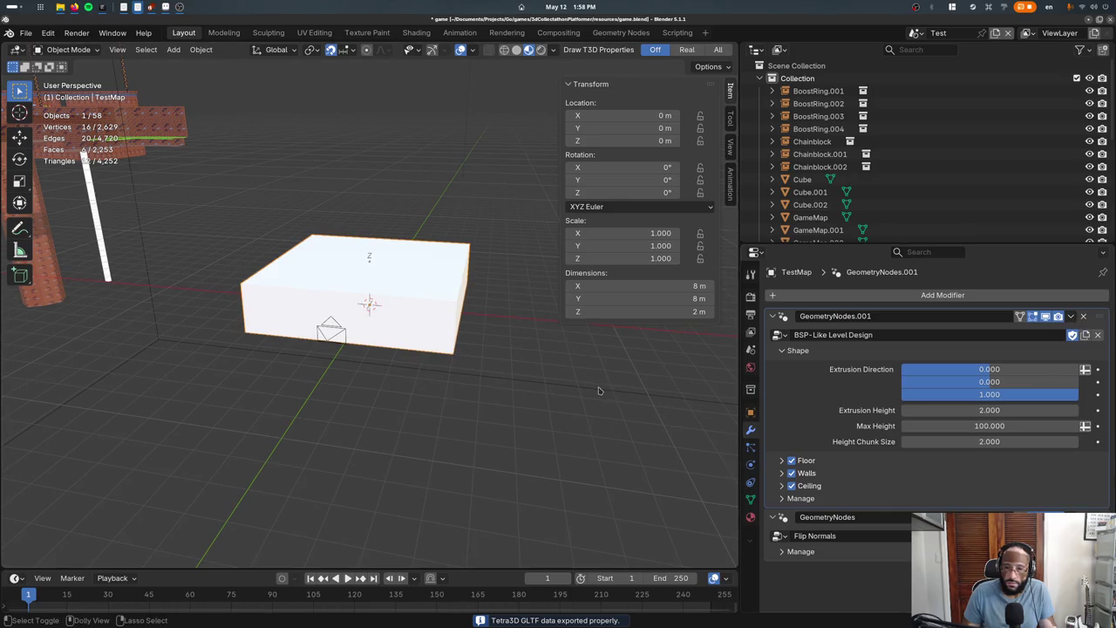
{"action": "left_click", "coordinate": [1046, 317]}
{"action": "left_click", "coordinate": [1046, 316]}
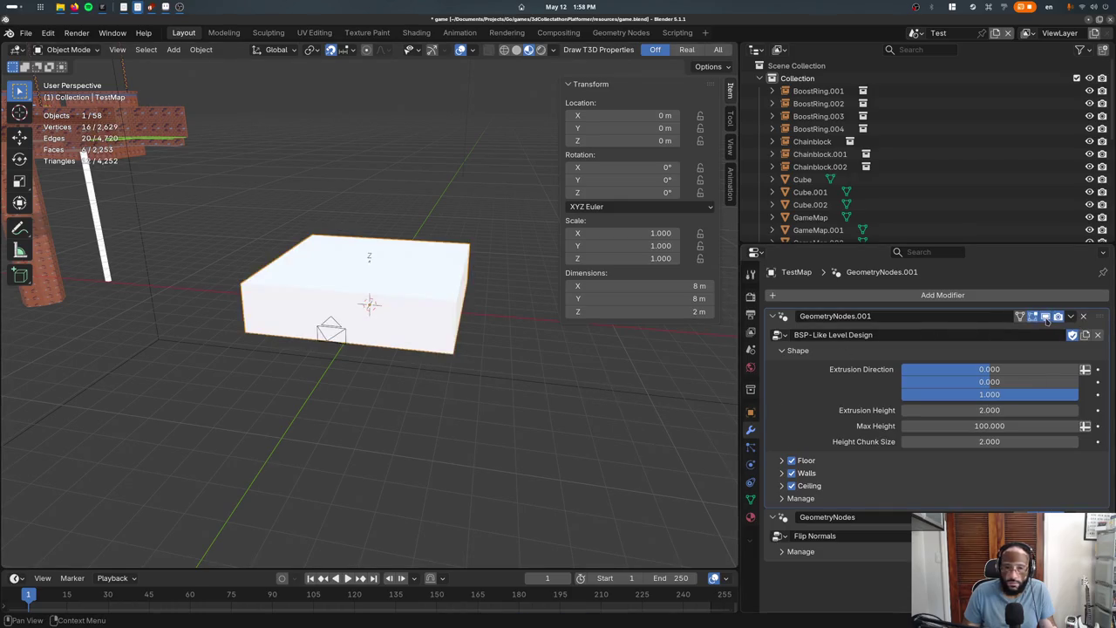
{"action": "key", "text": "alt+Tab"}
{"action": "key", "text": "alt+Tab"}
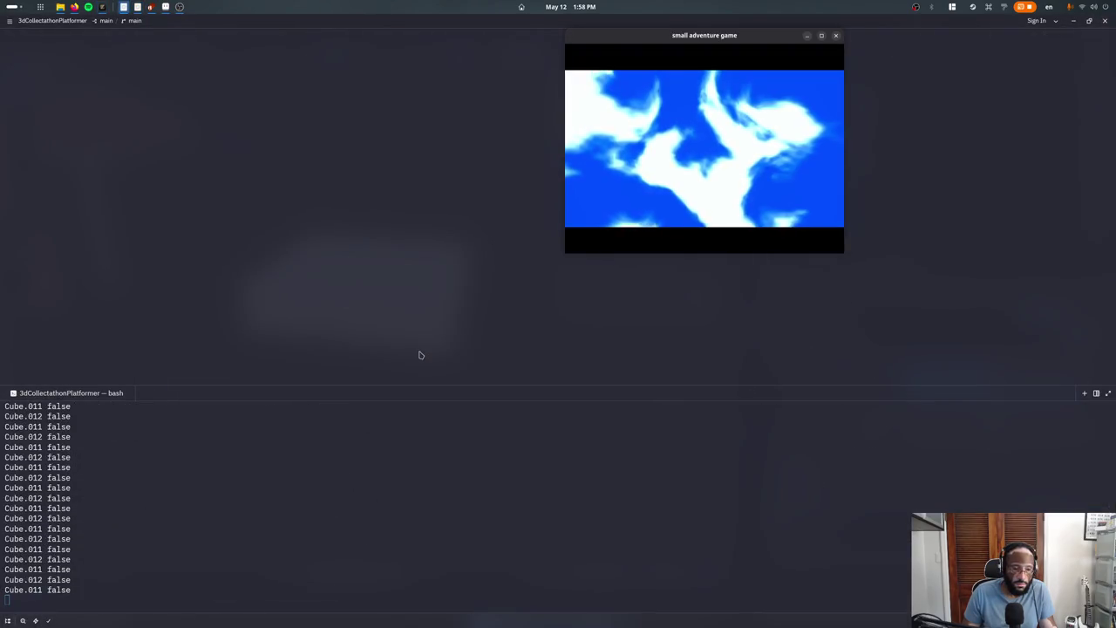
{"action": "key", "text": "alt+Tab"}
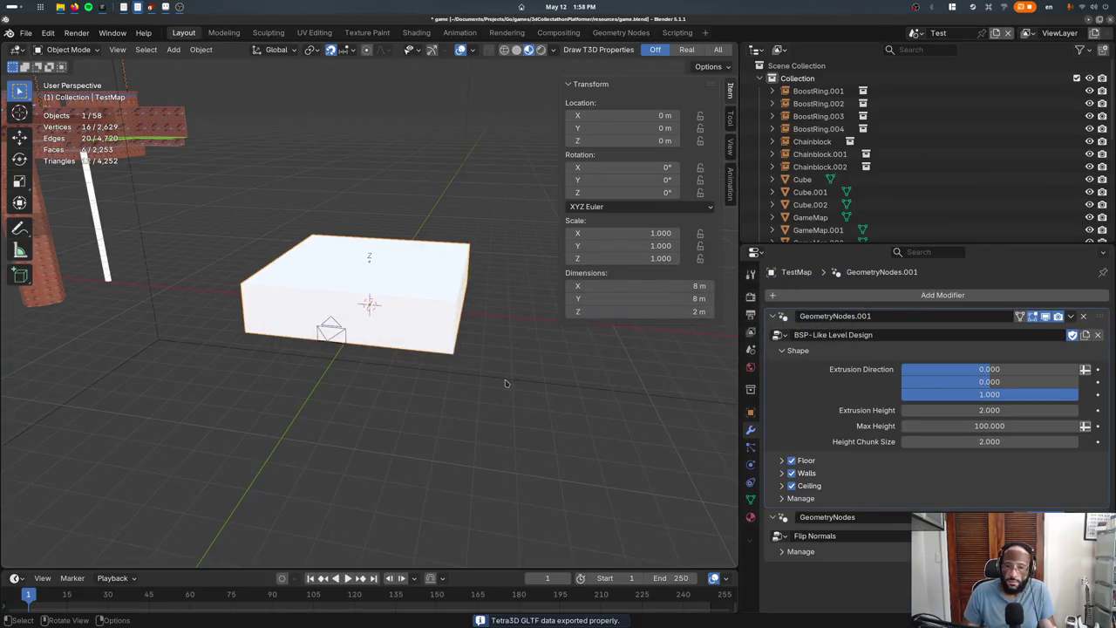
{"action": "left_click", "coordinate": [783, 498]}
{"action": "left_click", "coordinate": [791, 518]}
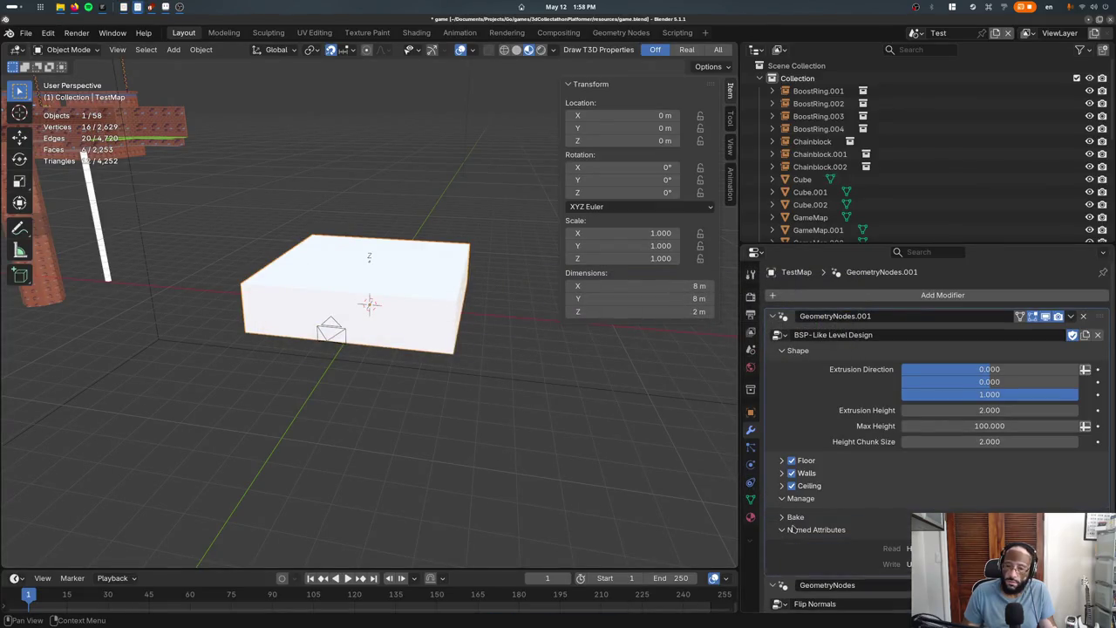
{"action": "scroll", "coordinate": [787, 519], "scroll_direction": "down", "scroll_amount": 1}
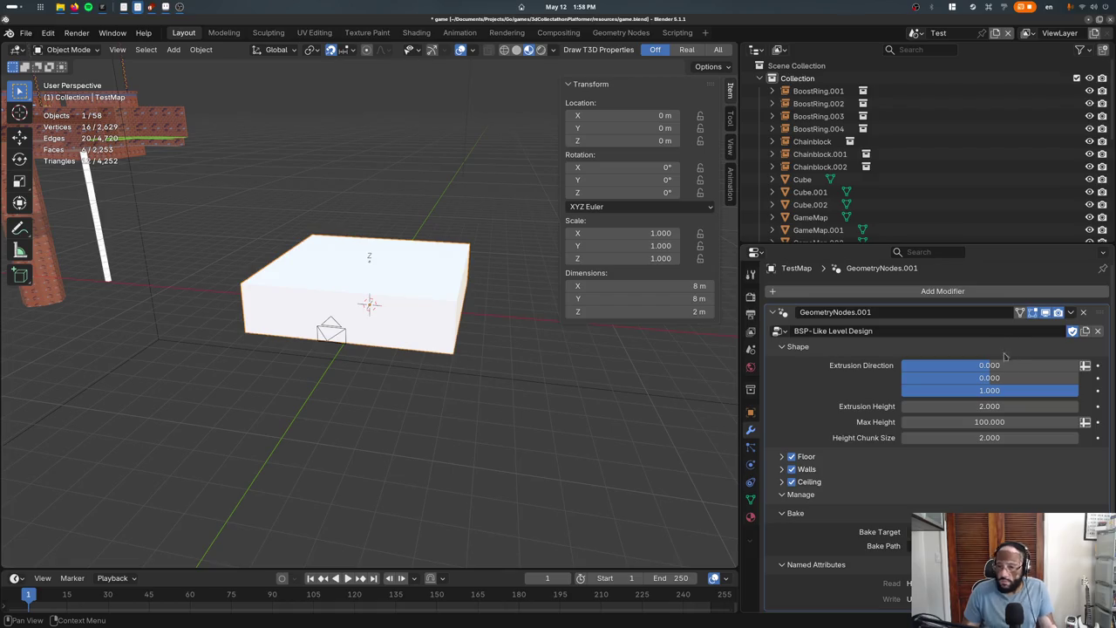
{"action": "left_click", "coordinate": [1082, 314]}
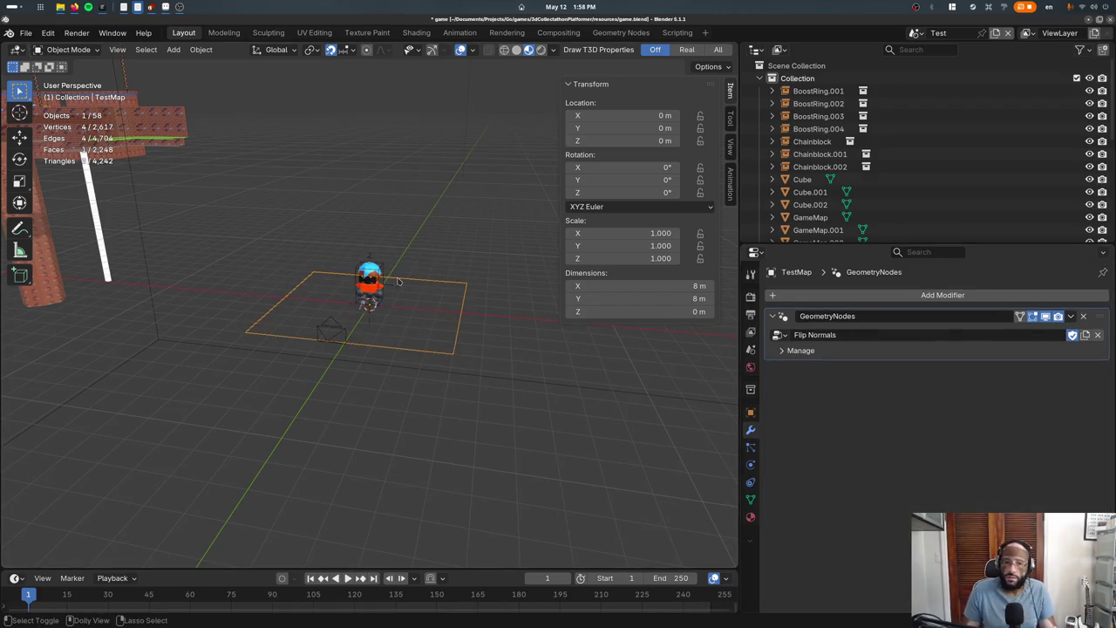
Test the export in the game, then undo to restore the BSP-Like modifier and re-export
{"action": "key", "text": "ctrl+shift+p"}
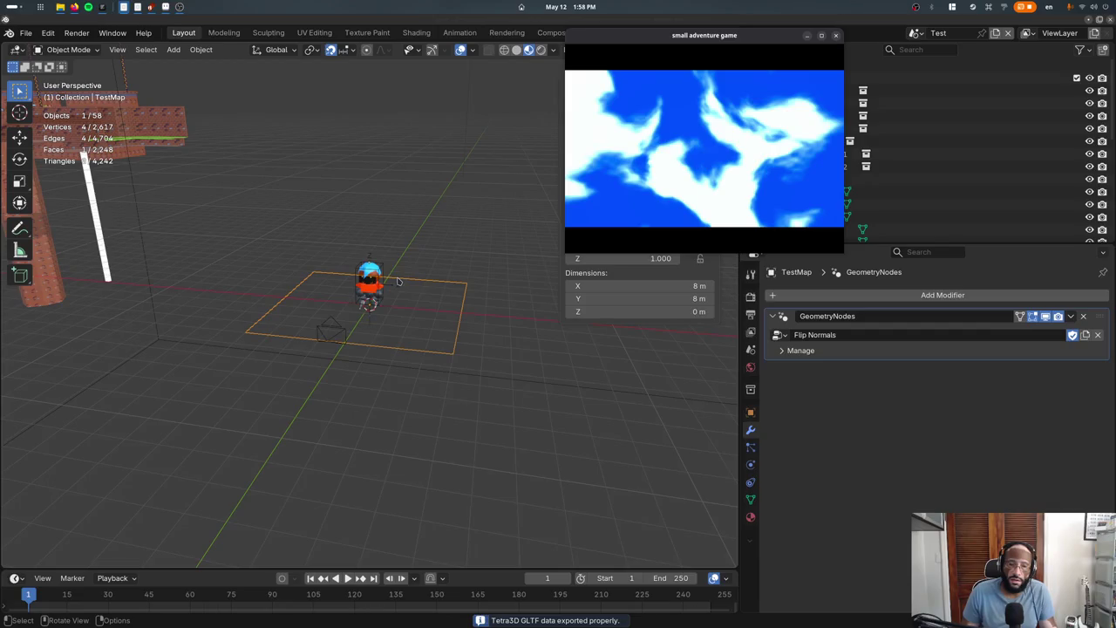
{"action": "key", "text": "alt+Tab"}
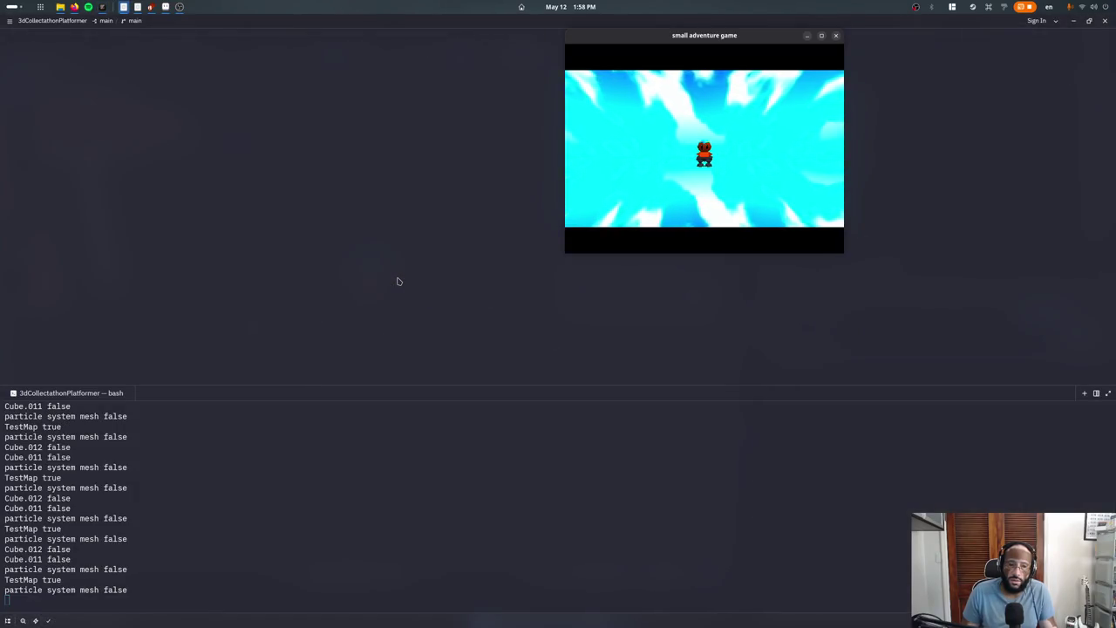
{"action": "key", "text": "Escape"}
{"action": "key", "text": "alt+Tab"}
{"action": "key", "text": "ctrl+z"}
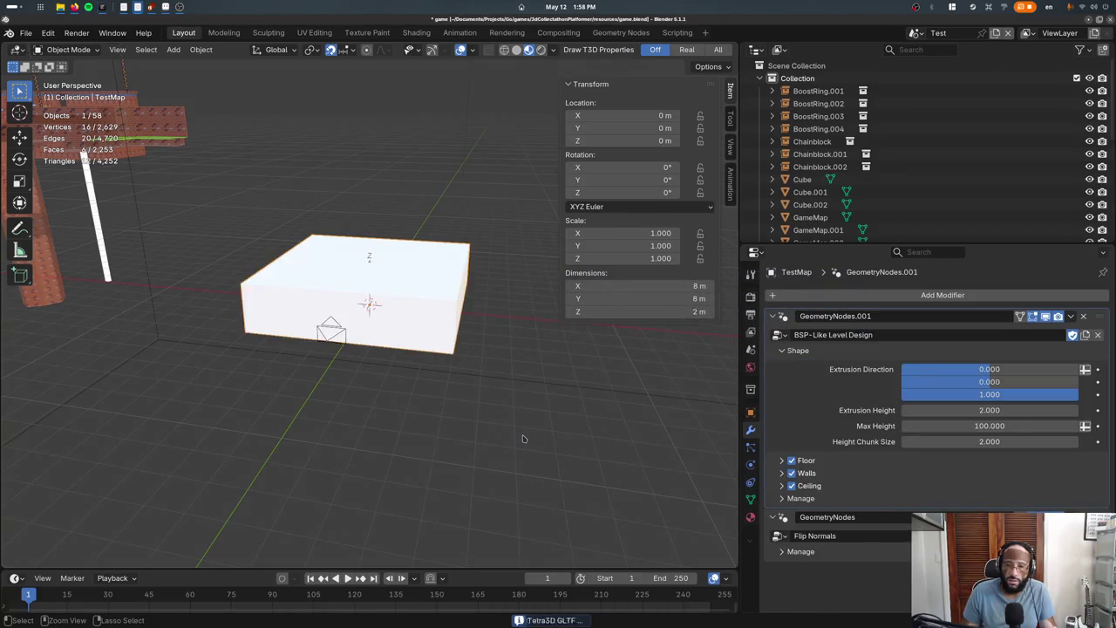
{"action": "key", "text": "ctrl+s"}
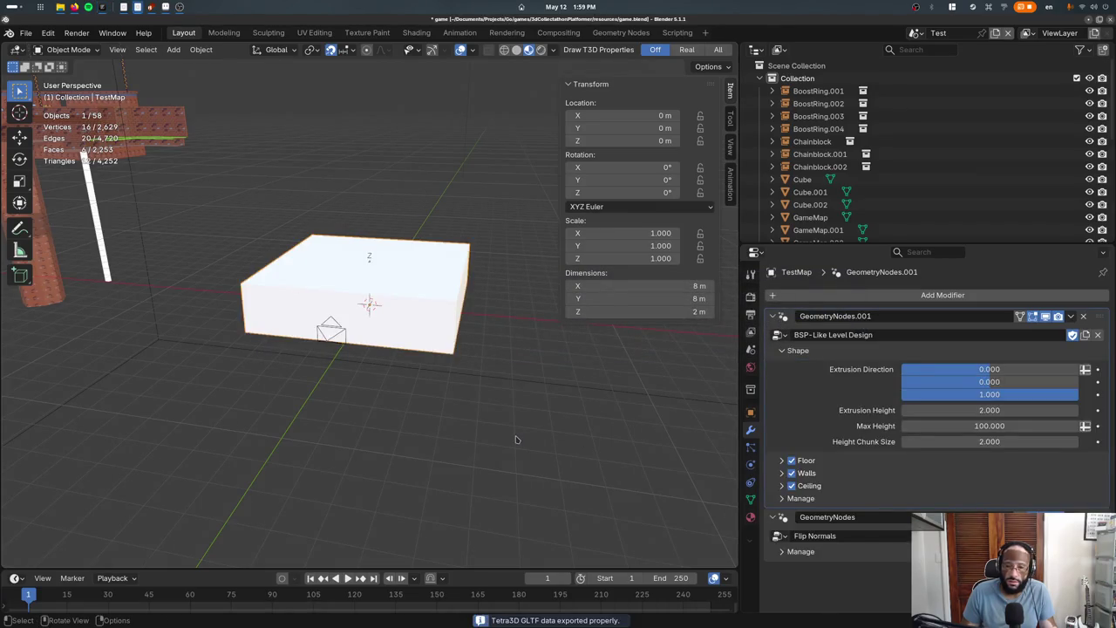
{"action": "key", "text": "alt+Tab"}
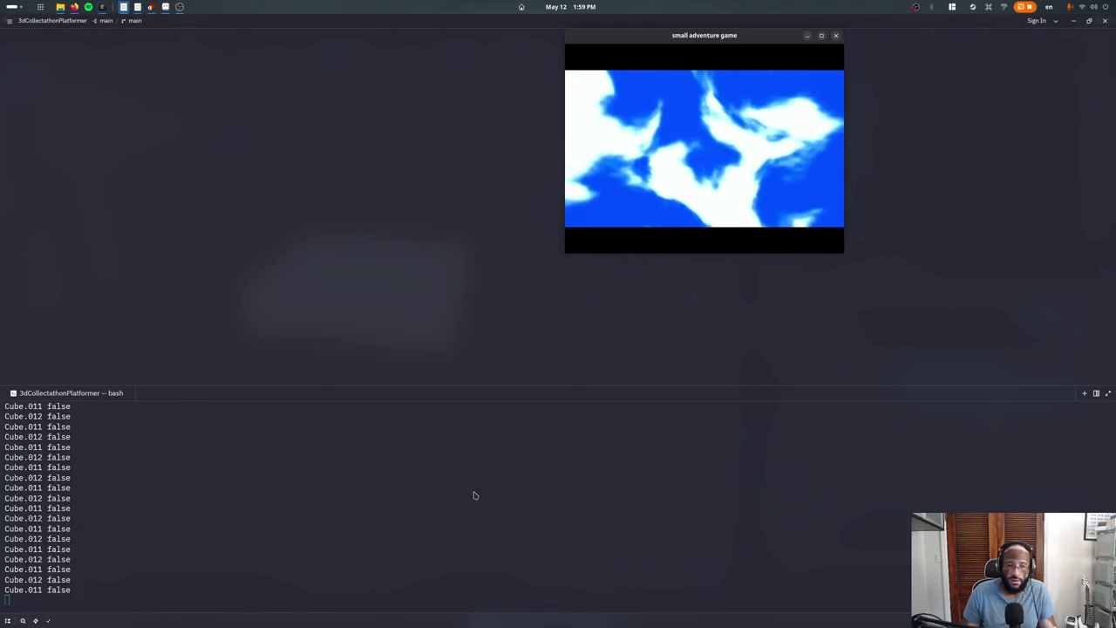
{"action": "key", "text": "alt+Tab"}
{"action": "key", "text": "alt+Tab"}
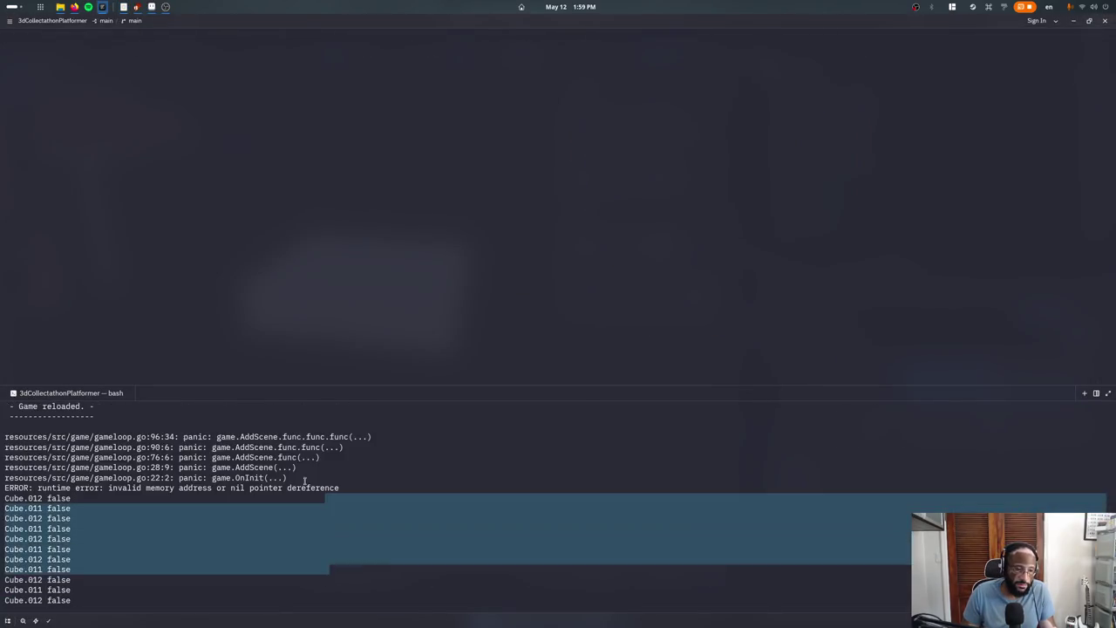
Open the crashing line 96 in gameloop.go, rerun the game, and view TestMap's material
{"action": "left_click", "coordinate": [116, 437], "text": "ctrl"}
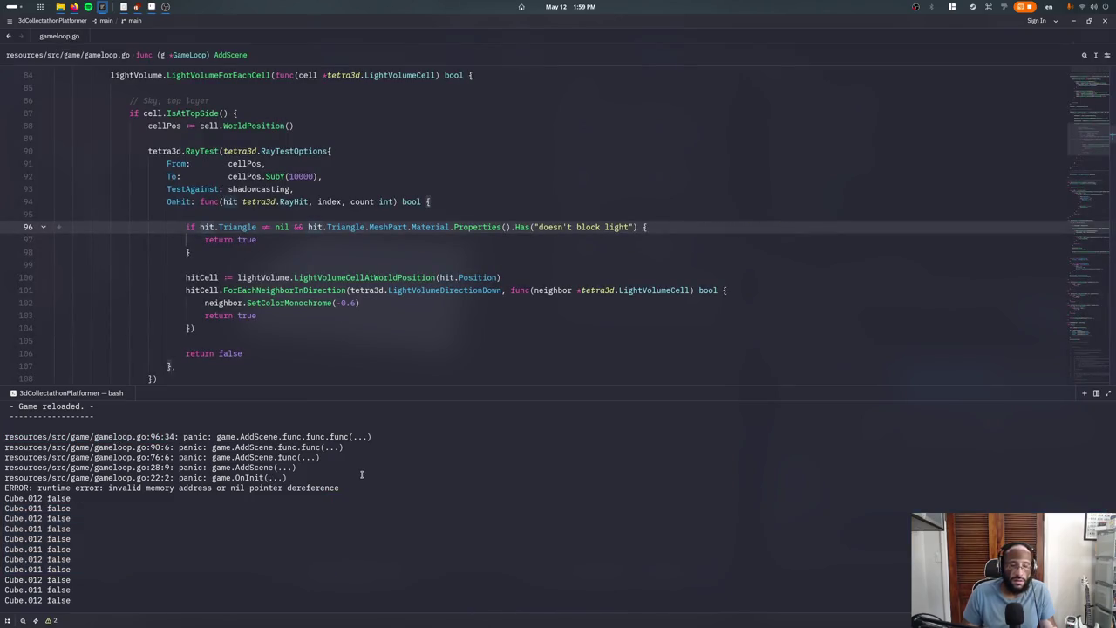
{"action": "key", "text": "Up"}
{"action": "key", "text": "Return"}
{"action": "key", "text": "alt+Tab"}
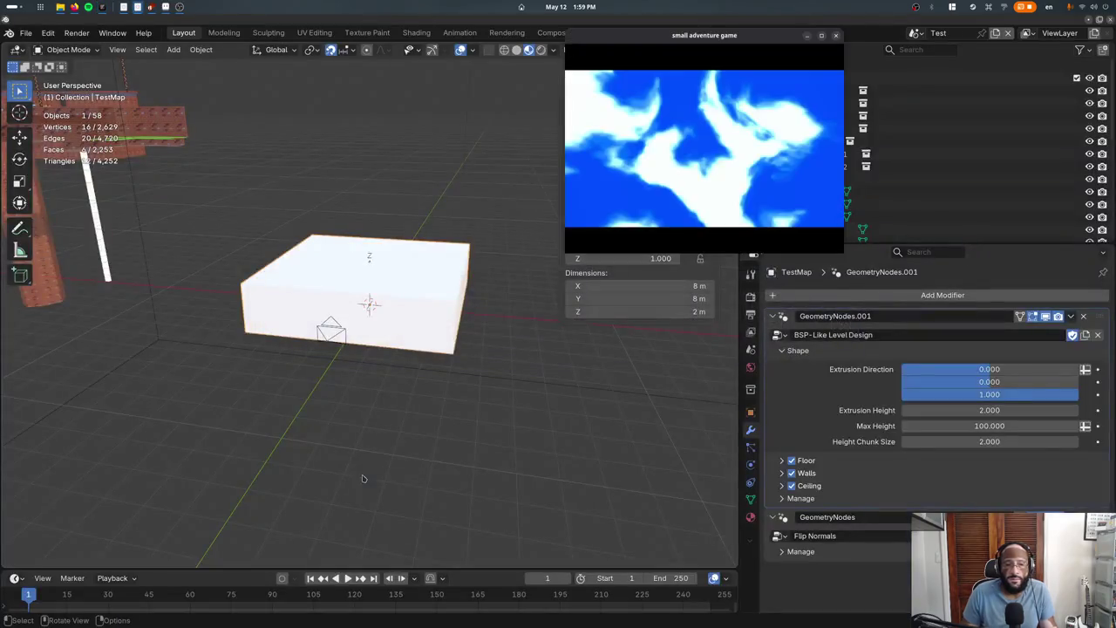
{"action": "left_click", "coordinate": [750, 517]}
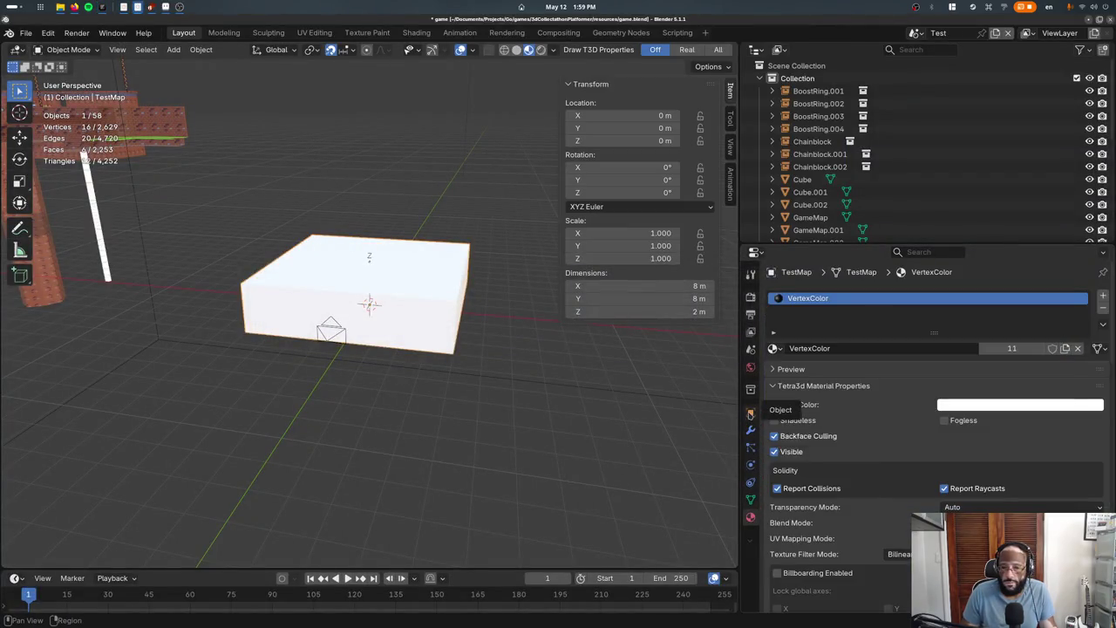
Expand the modifier's Floor, Walls and Ceiling settings and set the Floor material to Bricks
{"action": "left_click", "coordinate": [751, 413]}
{"action": "left_click", "coordinate": [750, 431]}
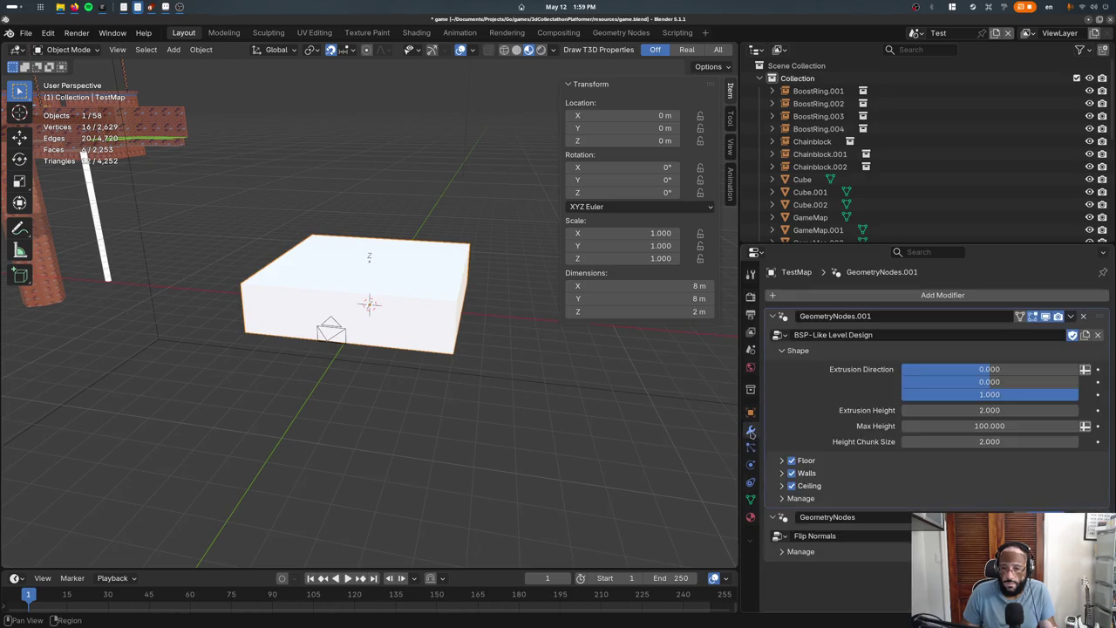
{"action": "left_click", "coordinate": [781, 486]}
{"action": "left_click", "coordinate": [781, 473]}
{"action": "left_click", "coordinate": [781, 459]}
{"action": "left_click", "coordinate": [941, 479]}
{"action": "left_click", "coordinate": [933, 499]}
Set the Walls and Ceiling materials to Bricks as well
{"action": "scroll", "coordinate": [938, 488], "scroll_direction": "down", "scroll_amount": 2}
{"action": "left_click", "coordinate": [941, 426]}
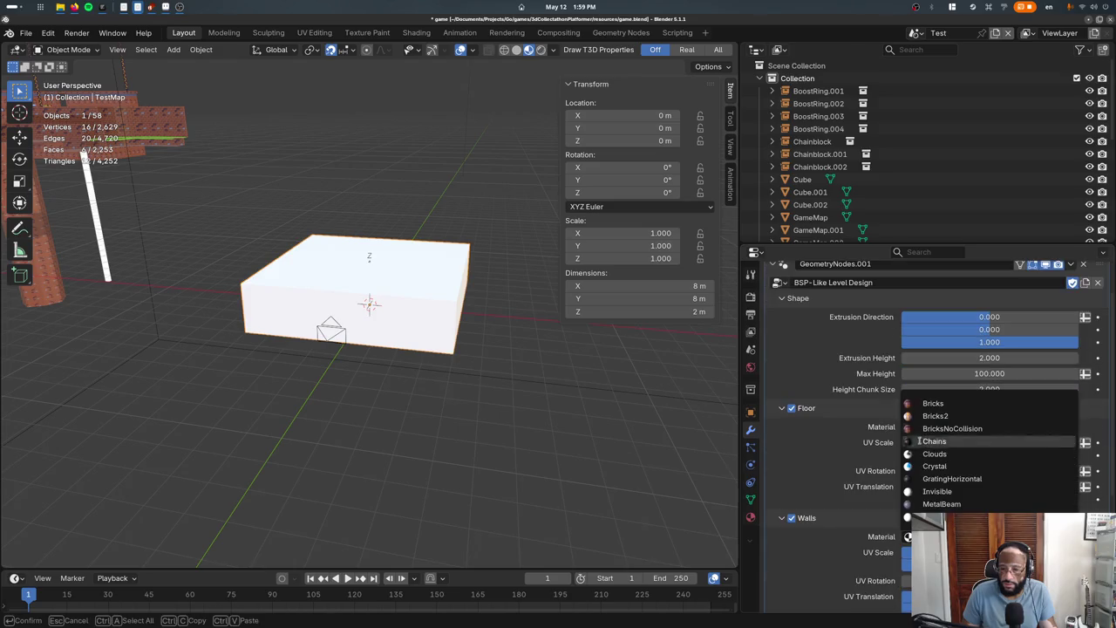
{"action": "left_click", "coordinate": [819, 408]}
{"action": "left_click", "coordinate": [819, 421]}
{"action": "left_click", "coordinate": [941, 457]}
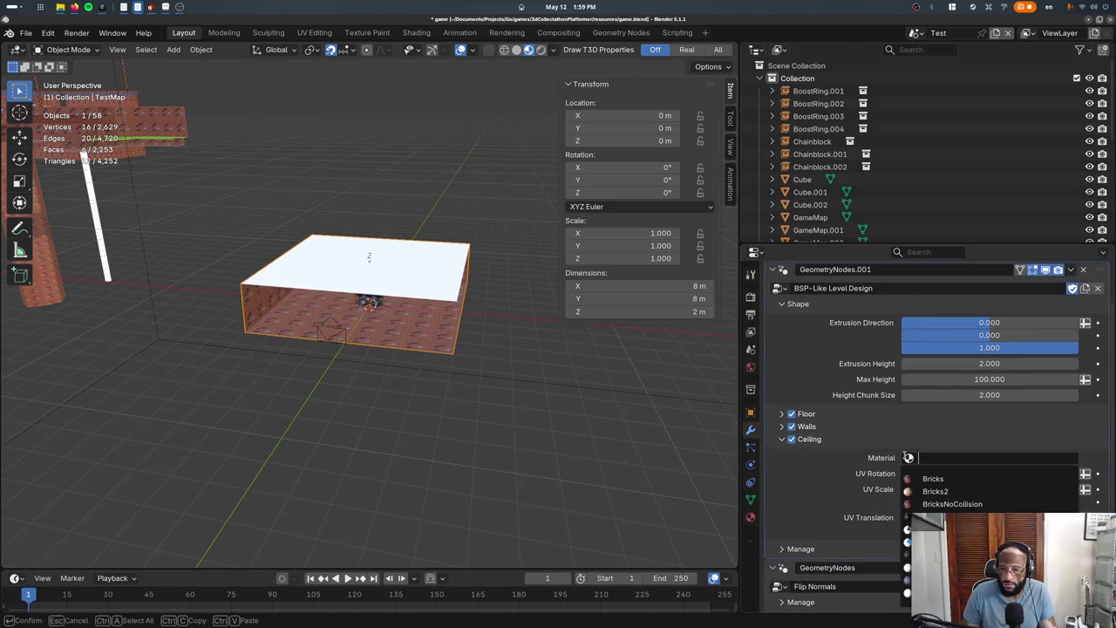
{"action": "left_click", "coordinate": [913, 482]}
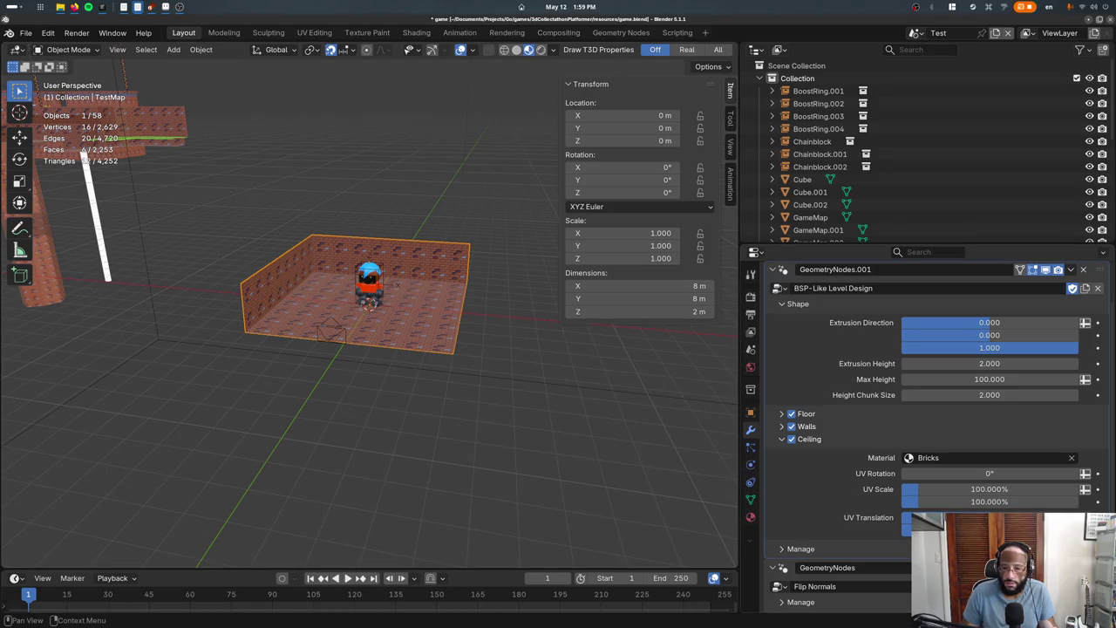
{"action": "scroll", "coordinate": [924, 419], "scroll_direction": "up", "scroll_amount": 2}
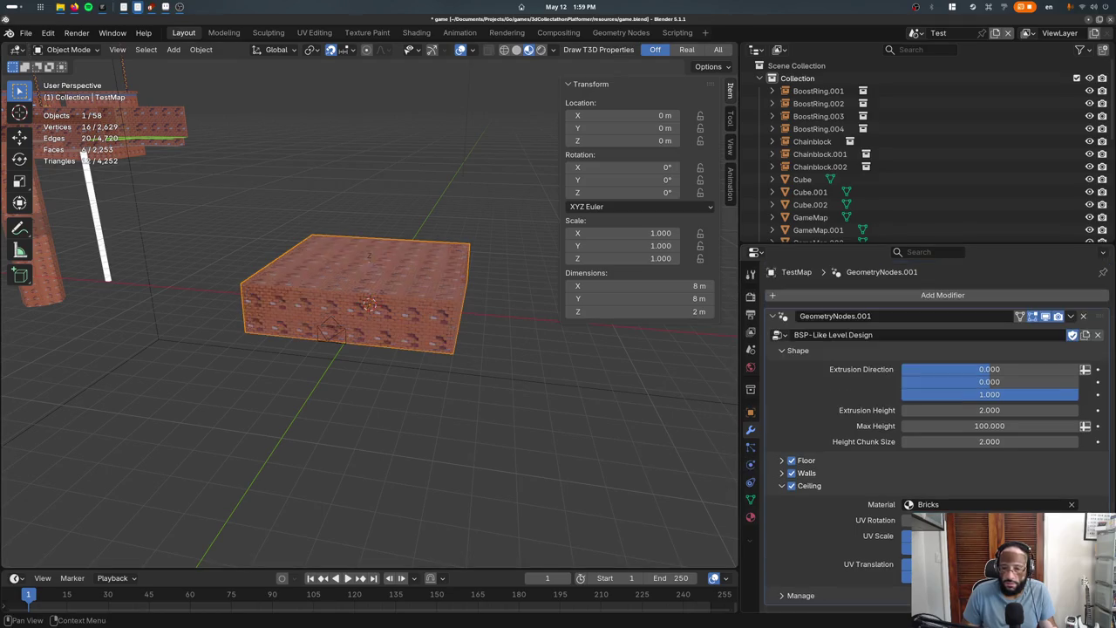
Lower the TestMap box 2 m along Z and switch to the game and code
{"action": "key", "text": "g"}
{"action": "key", "text": "z"}
{"action": "left_click", "coordinate": [462, 353]}
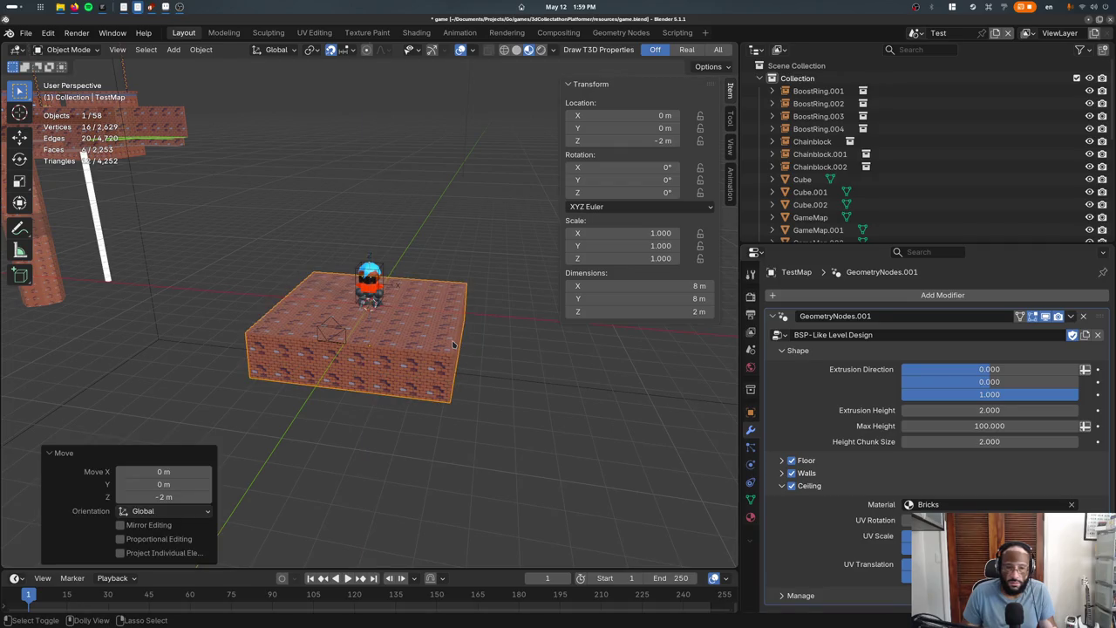
{"action": "key", "text": "alt+Tab"}
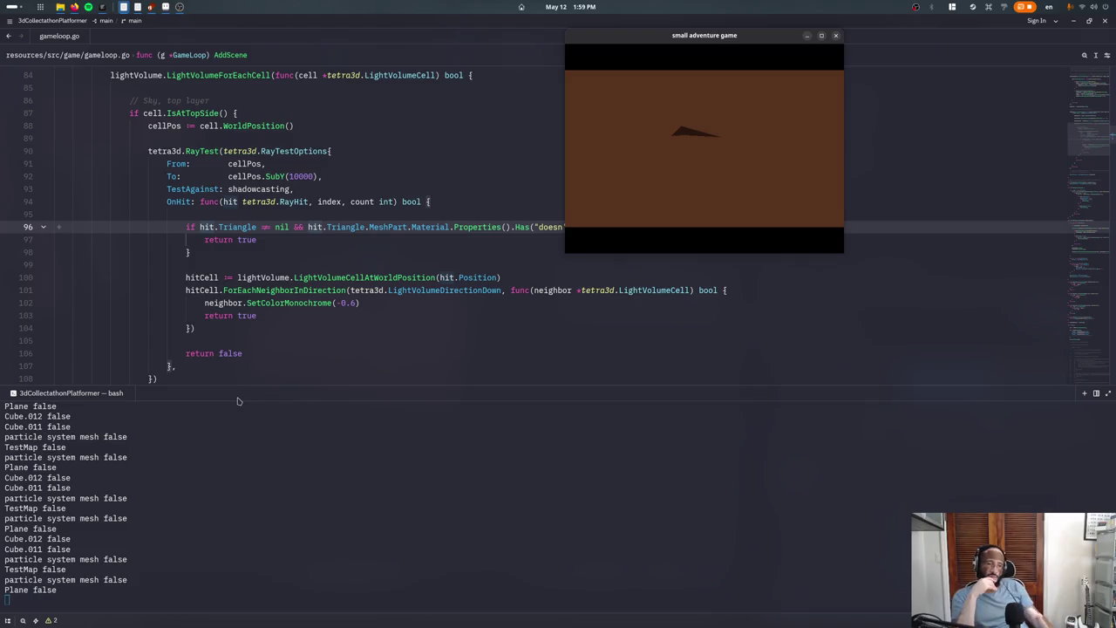
Apply the BSP-Like modifier to the box, save, and check the result in the code editor
{"action": "key", "text": "alt+Tab"}
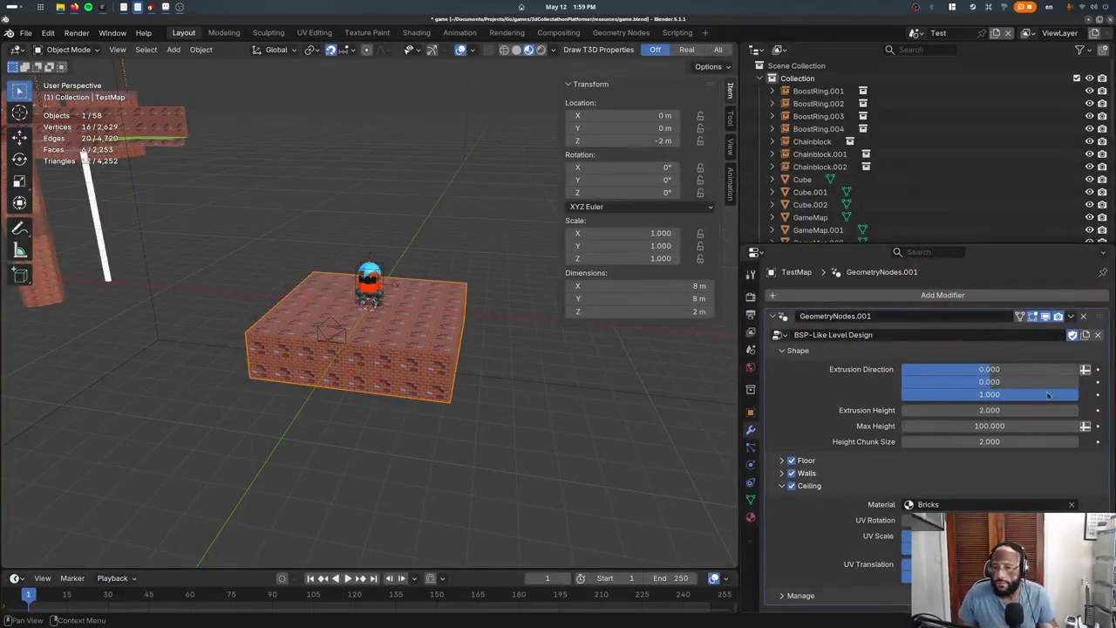
{"action": "left_click", "coordinate": [1070, 319]}
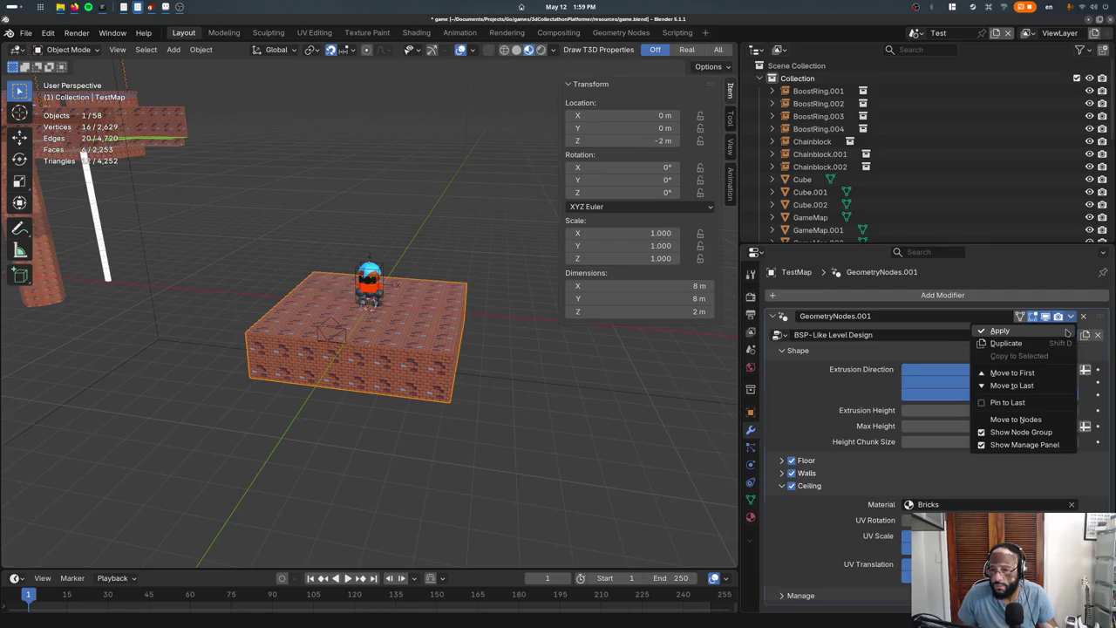
{"action": "left_click", "coordinate": [1067, 332]}
{"action": "key", "text": "ctrl+s"}
{"action": "key", "text": "alt+Tab"}
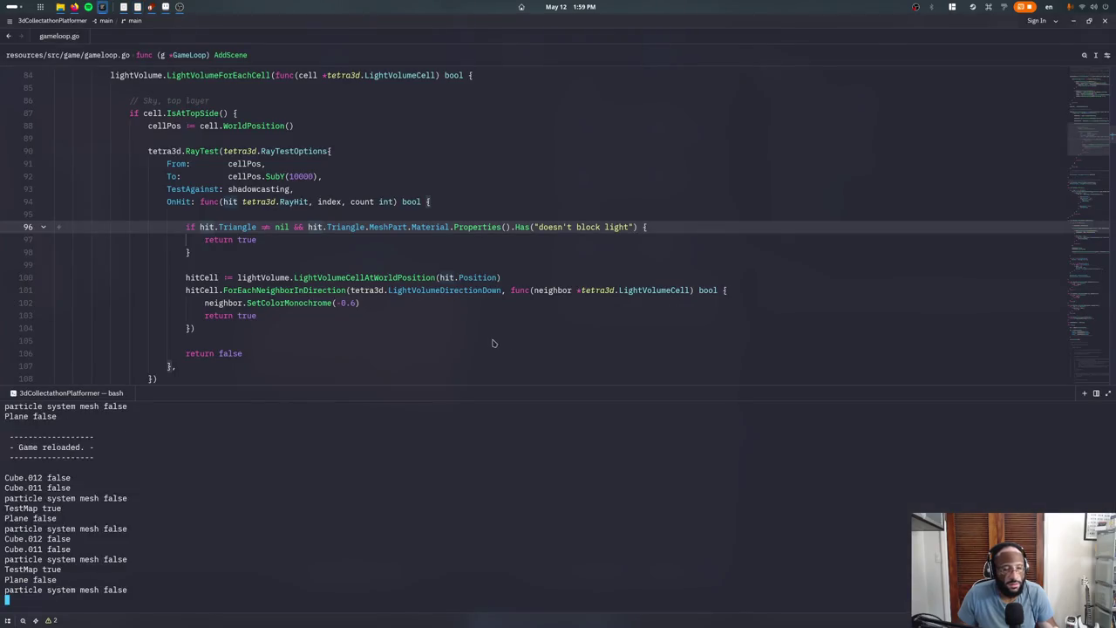
Undo the apply, re-export the scene for Tetra3D, and expand the modifier's Manage settings
{"action": "key", "text": "alt+Tab"}
{"action": "key", "text": "ctrl+z"}
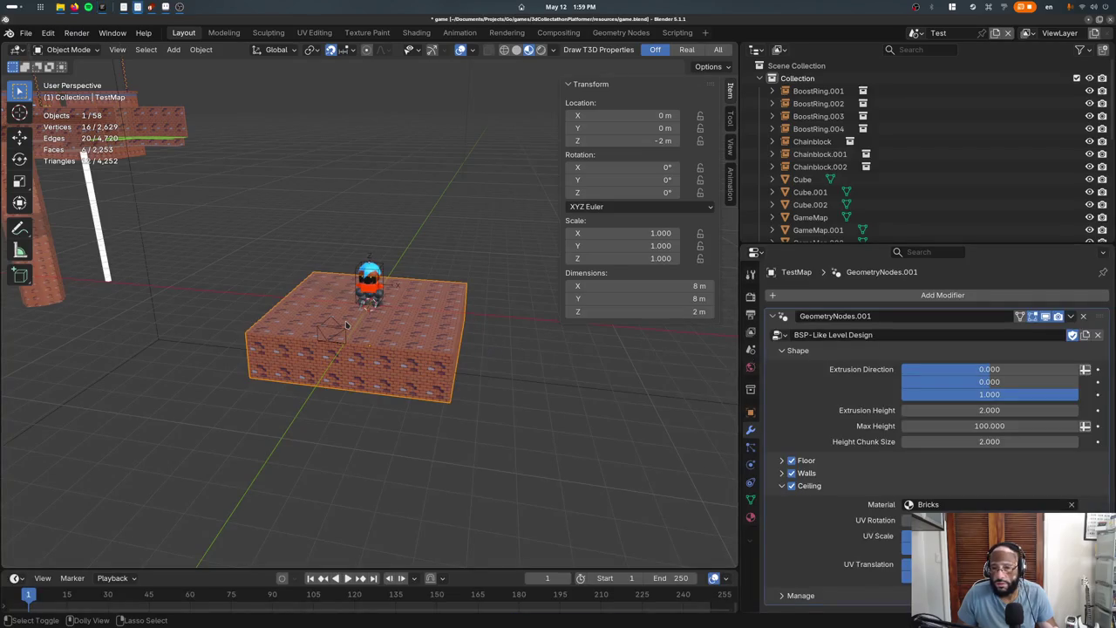
{"action": "key", "text": "ctrl+s"}
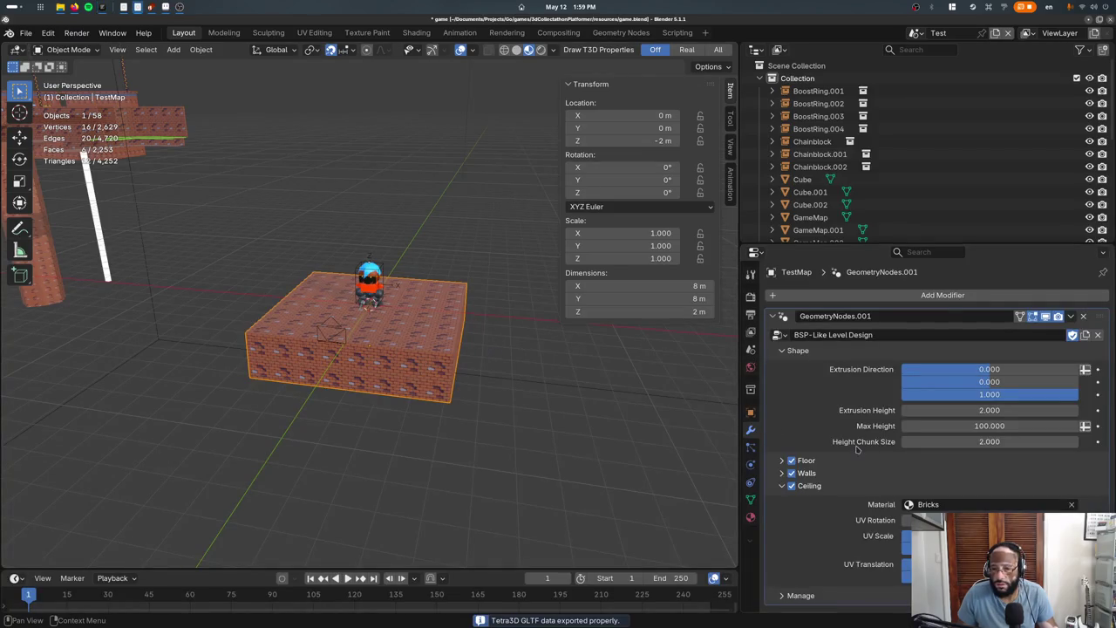
{"action": "left_click", "coordinate": [781, 596]}
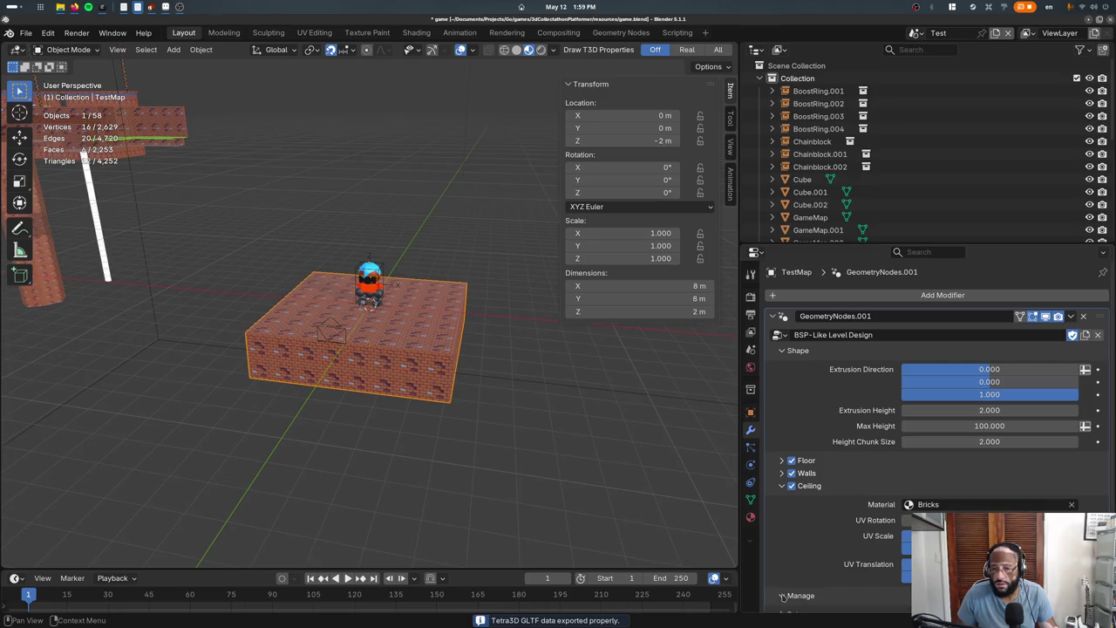
{"action": "key", "text": "alt+Tab"}
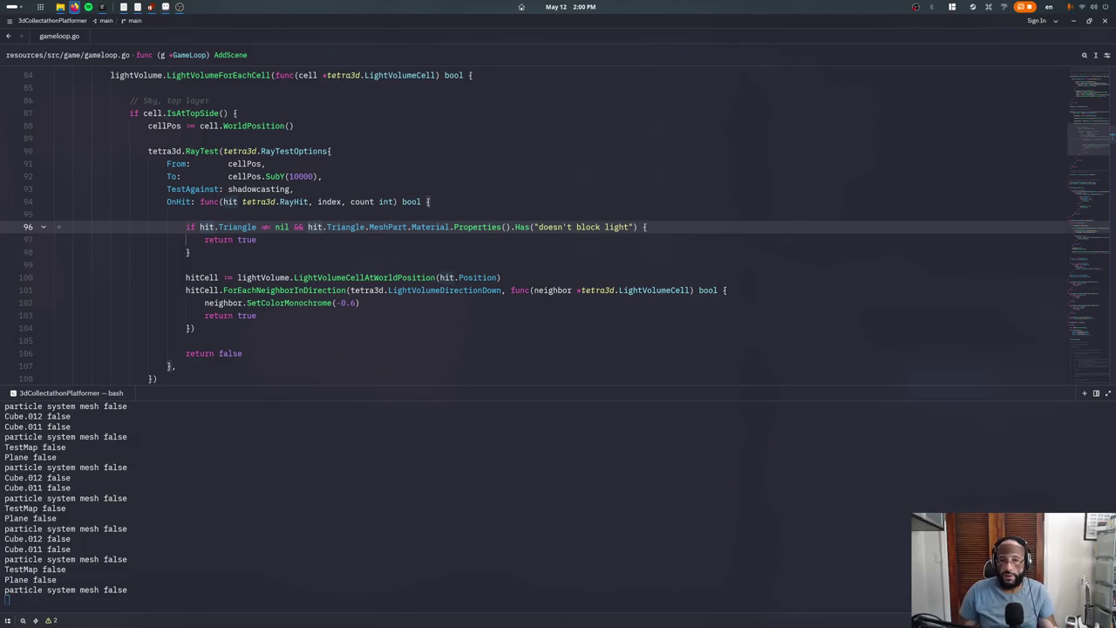
Search the API docs for 'mesh', open bpy.types.Mesh, and follow its ID base class
{"action": "key", "text": "alt+Tab"}
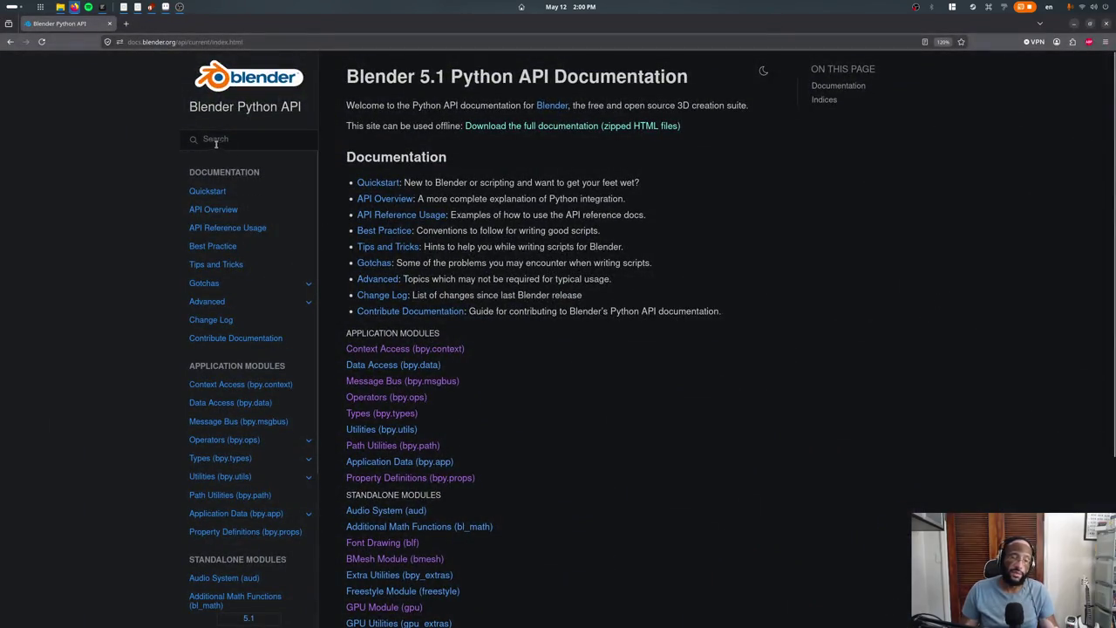
{"action": "type", "text": "mesh"}
{"action": "key", "text": "Return"}
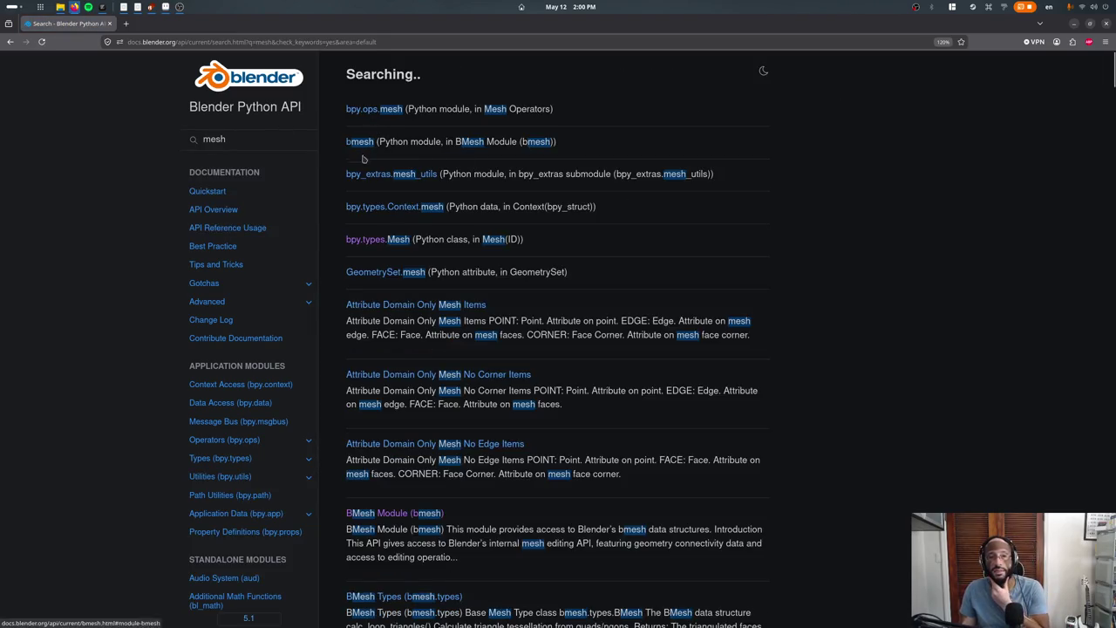
{"action": "left_click", "coordinate": [373, 242]}
{"action": "scroll", "coordinate": [441, 302], "scroll_direction": "up", "scroll_amount": 5}
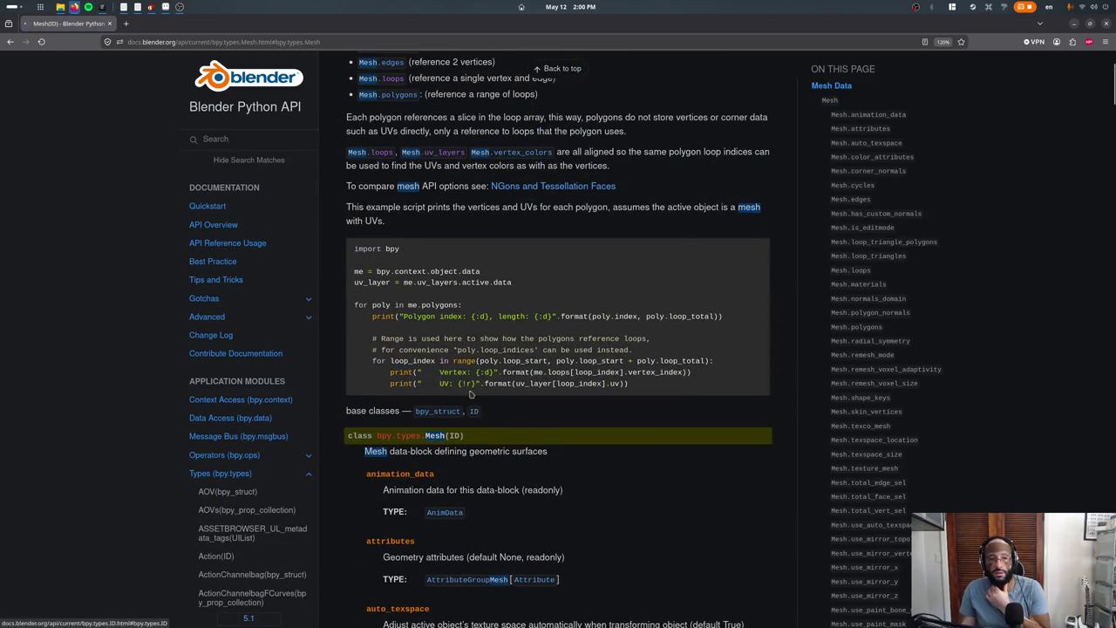
{"action": "left_click", "coordinate": [474, 409]}
{"action": "scroll", "coordinate": [429, 216], "scroll_direction": "down", "scroll_amount": 3}
{"action": "scroll", "coordinate": [423, 214], "scroll_direction": "down", "scroll_amount": 3}
{"action": "scroll", "coordinate": [416, 211], "scroll_direction": "down", "scroll_amount": 3}
{"action": "scroll", "coordinate": [410, 206], "scroll_direction": "up", "scroll_amount": 1}
{"action": "scroll", "coordinate": [410, 209], "scroll_direction": "down", "scroll_amount": 3}
{"action": "scroll", "coordinate": [410, 213], "scroll_direction": "down", "scroll_amount": 2}
{"action": "scroll", "coordinate": [409, 218], "scroll_direction": "down", "scroll_amount": 3}
{"action": "scroll", "coordinate": [409, 218], "scroll_direction": "down", "scroll_amount": 3}
{"action": "scroll", "coordinate": [383, 213], "scroll_direction": "down", "scroll_amount": 4}
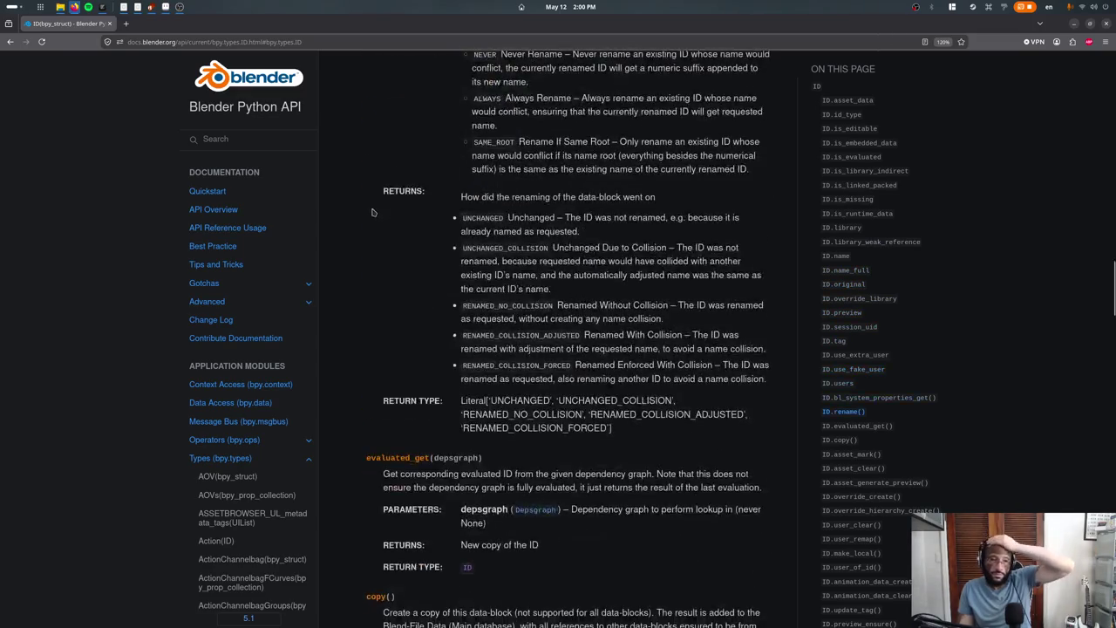
{"action": "scroll", "coordinate": [373, 212], "scroll_direction": "down", "scroll_amount": 3}
Search the docs for 'object id' and open the bpy.types.Object reference page
{"action": "left_click", "coordinate": [255, 138]}
{"action": "type", "text": "ob"}
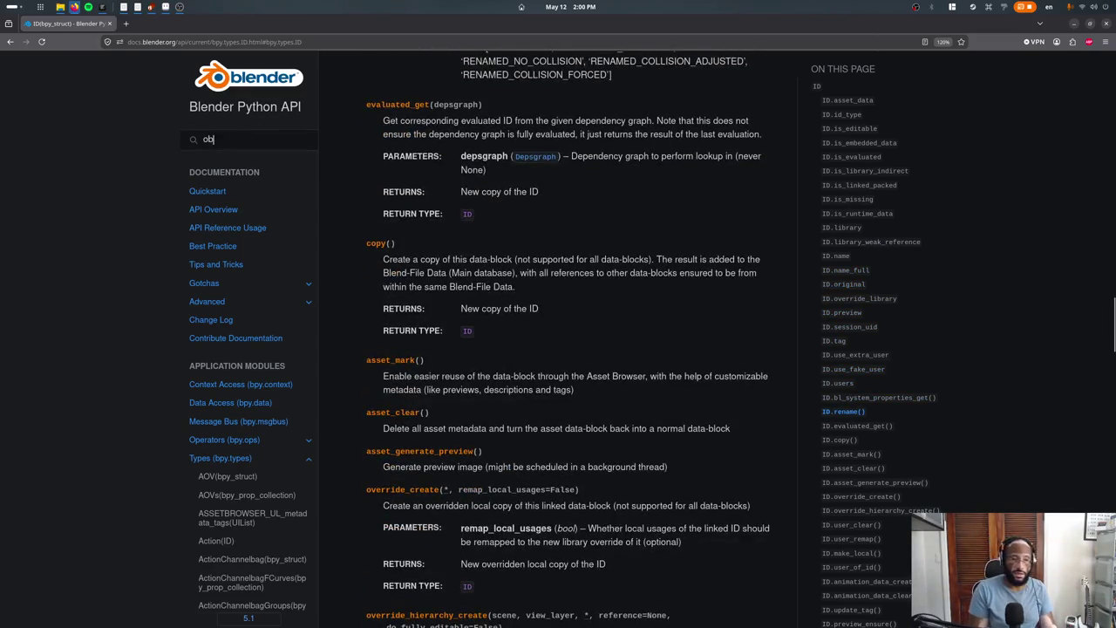
{"action": "type", "text": "ject"}
{"action": "key", "text": "Return"}
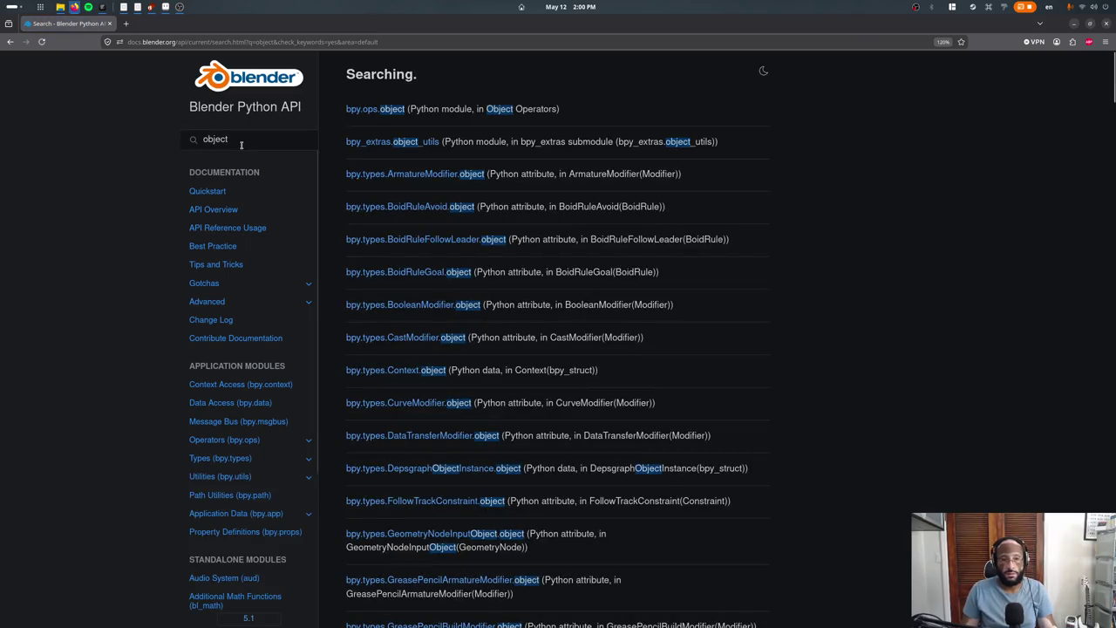
{"action": "type", "text": " id"}
{"action": "key", "text": "Return"}
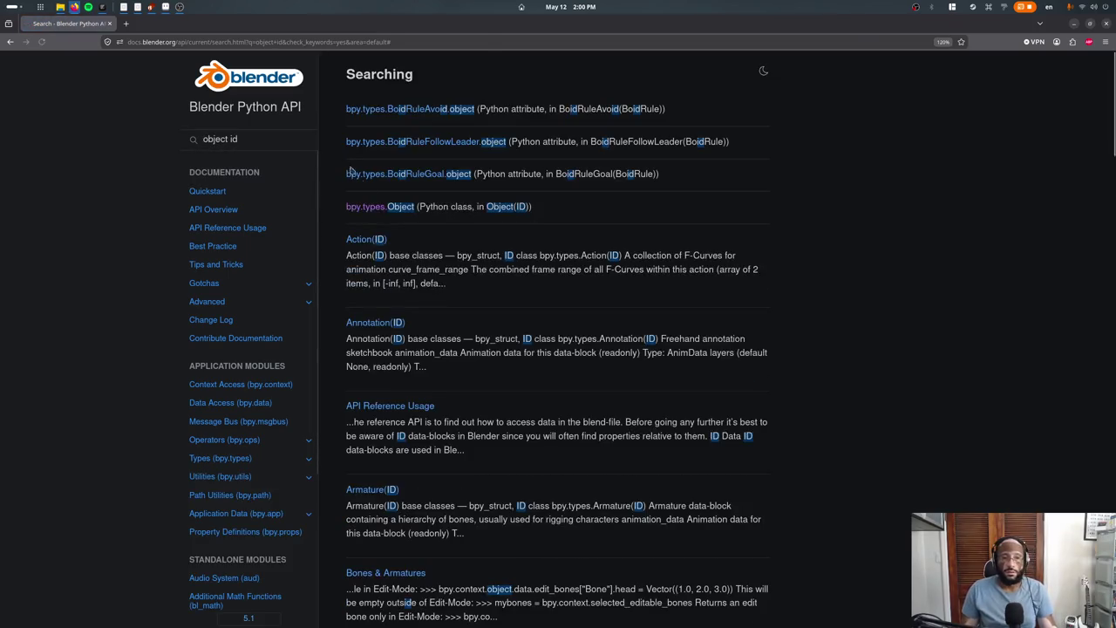
{"action": "left_click", "coordinate": [400, 207]}
{"action": "scroll", "coordinate": [440, 256], "scroll_direction": "down", "scroll_amount": 5}
{"action": "scroll", "coordinate": [441, 255], "scroll_direction": "down", "scroll_amount": 3}
{"action": "scroll", "coordinate": [440, 255], "scroll_direction": "down", "scroll_amount": 3}
{"action": "scroll", "coordinate": [440, 255], "scroll_direction": "down", "scroll_amount": 3}
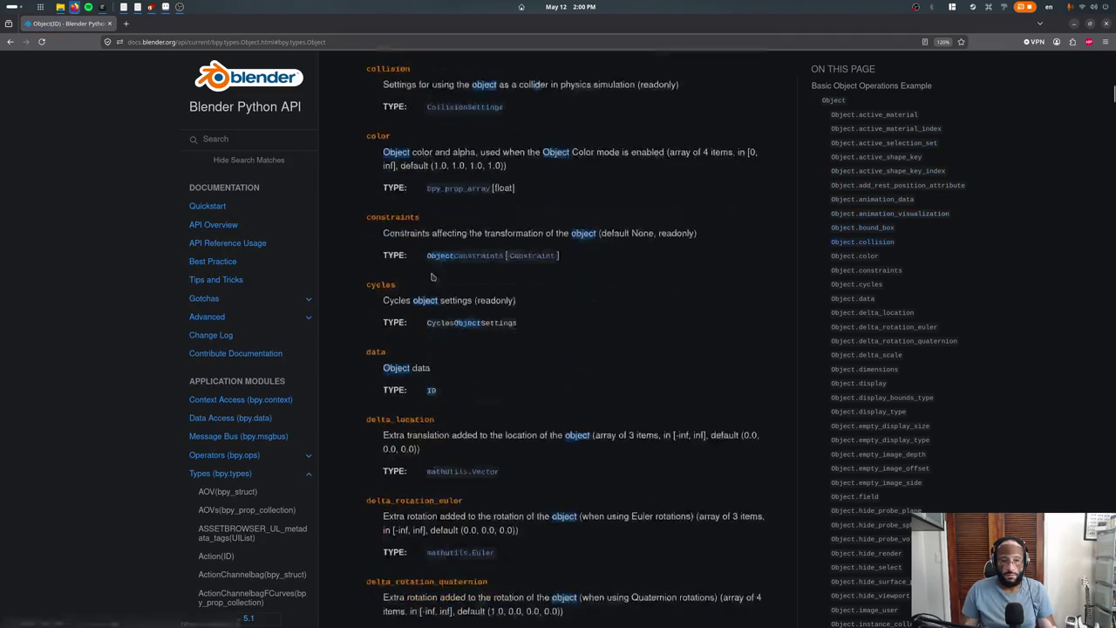
Open the ID class page in a new tab and scroll to its References list
{"action": "middle_click", "coordinate": [430, 384]}
{"action": "left_click", "coordinate": [184, 26]}
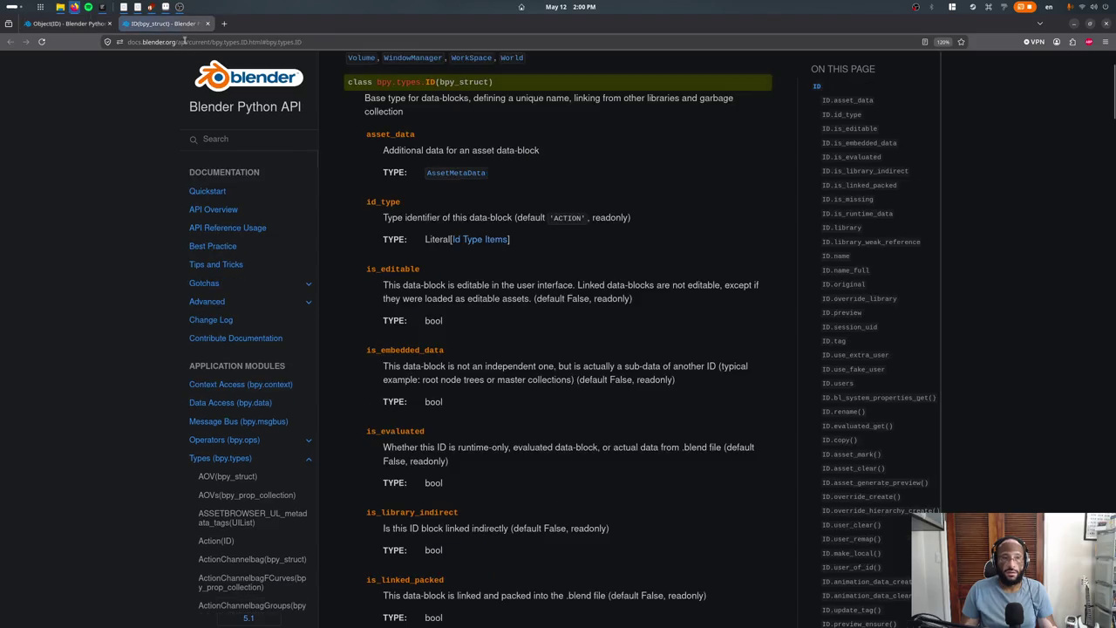
{"action": "scroll", "coordinate": [447, 278], "scroll_direction": "down", "scroll_amount": 2}
{"action": "scroll", "coordinate": [447, 277], "scroll_direction": "down", "scroll_amount": 4}
{"action": "scroll", "coordinate": [447, 277], "scroll_direction": "down", "scroll_amount": 3}
{"action": "scroll", "coordinate": [447, 277], "scroll_direction": "down", "scroll_amount": 4}
{"action": "scroll", "coordinate": [440, 288], "scroll_direction": "down", "scroll_amount": 4}
{"action": "scroll", "coordinate": [434, 296], "scroll_direction": "down", "scroll_amount": 4}
{"action": "scroll", "coordinate": [427, 306], "scroll_direction": "down", "scroll_amount": 4}
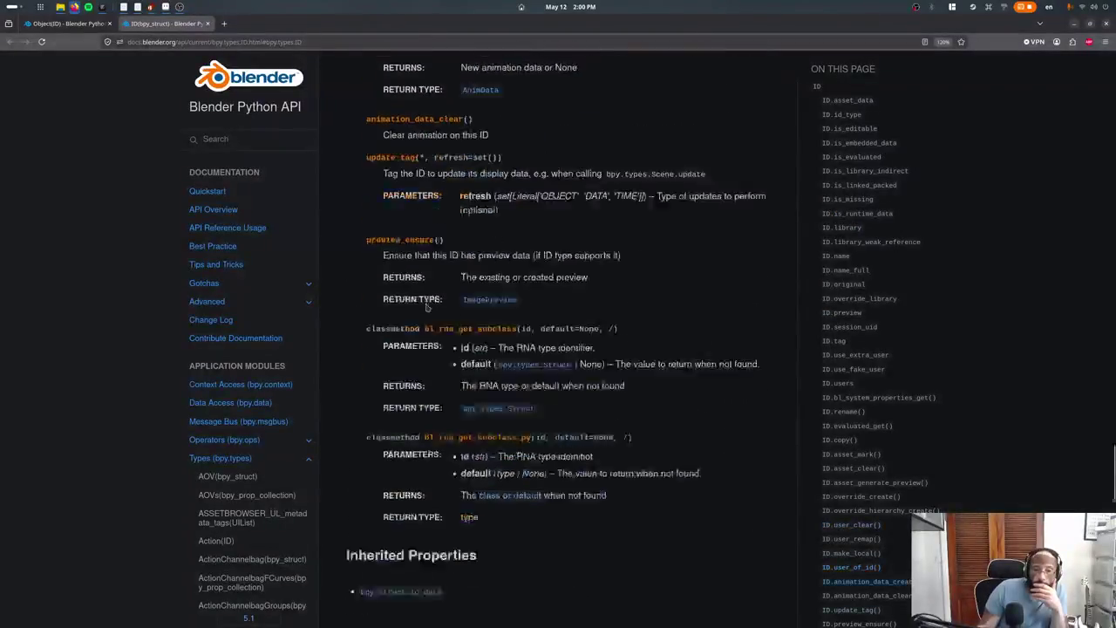
{"action": "scroll", "coordinate": [421, 304], "scroll_direction": "down", "scroll_amount": 5}
{"action": "scroll", "coordinate": [416, 303], "scroll_direction": "down", "scroll_amount": 3}
{"action": "scroll", "coordinate": [418, 309], "scroll_direction": "up", "scroll_amount": 6}
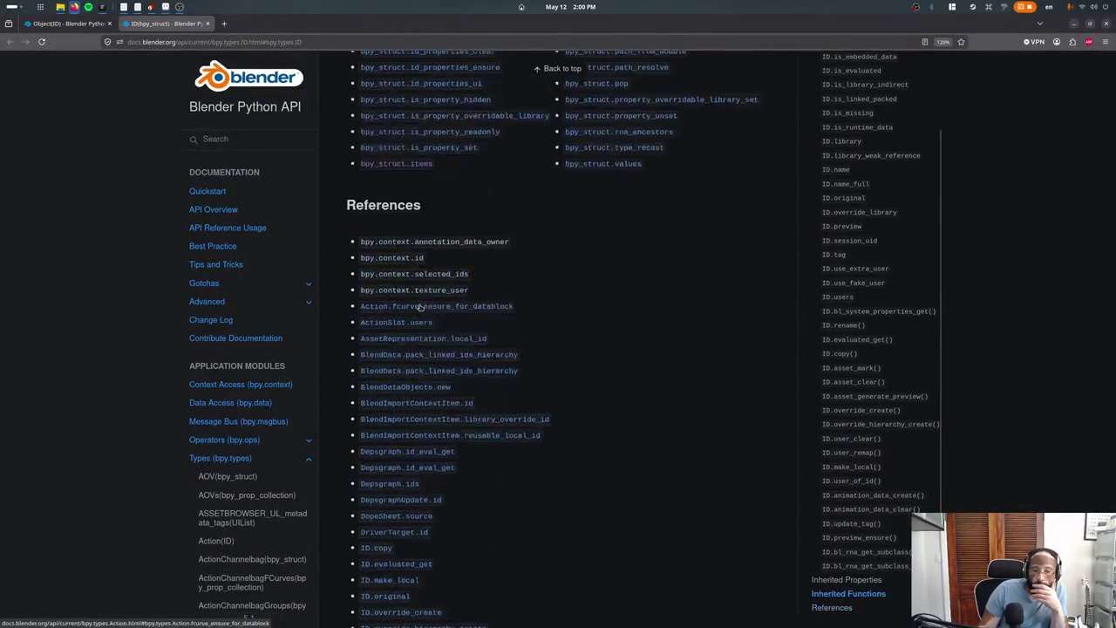
{"action": "scroll", "coordinate": [424, 319], "scroll_direction": "up", "scroll_amount": 1}
{"action": "scroll", "coordinate": [423, 319], "scroll_direction": "down", "scroll_amount": 1}
{"action": "scroll", "coordinate": [422, 329], "scroll_direction": "down", "scroll_amount": 1}
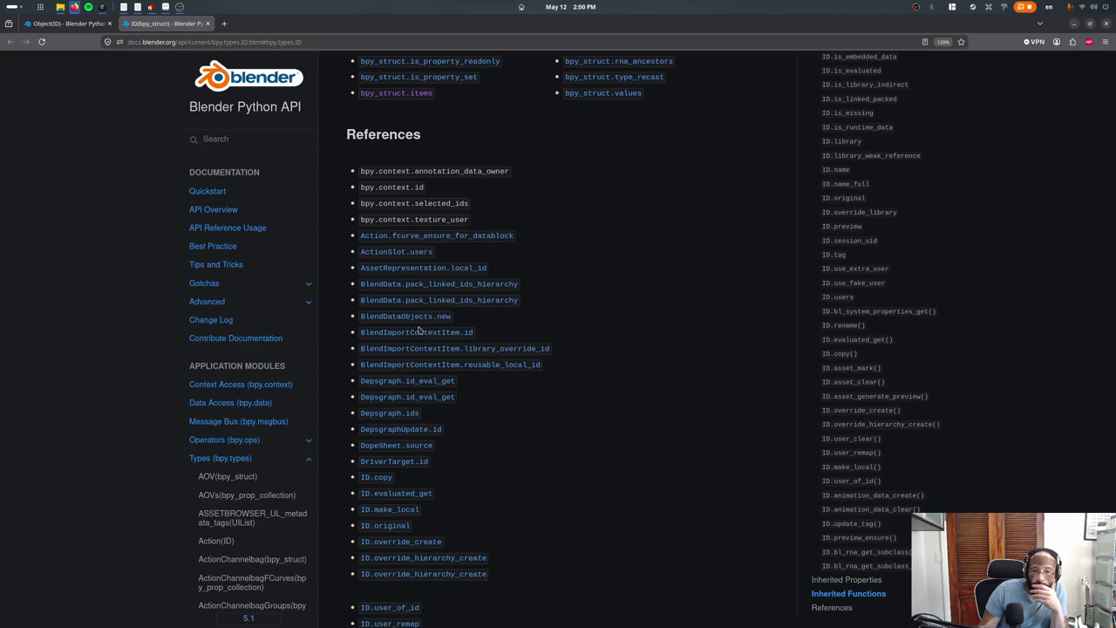
{"action": "scroll", "coordinate": [420, 330], "scroll_direction": "down", "scroll_amount": 5}
{"action": "scroll", "coordinate": [416, 324], "scroll_direction": "down", "scroll_amount": 3}
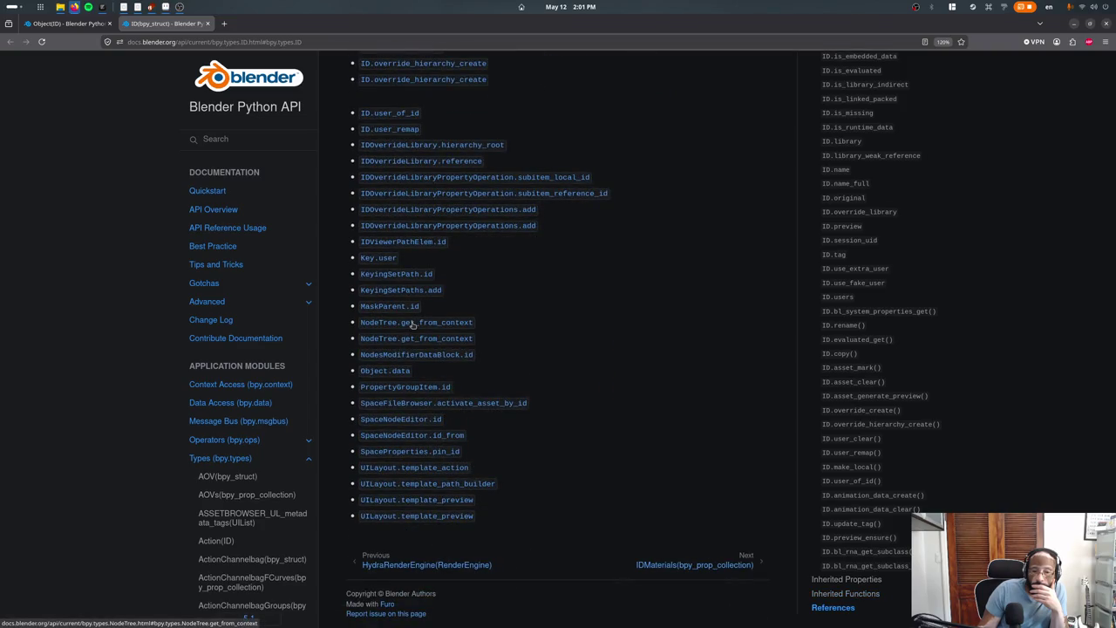
{"action": "scroll", "coordinate": [414, 324], "scroll_direction": "up", "scroll_amount": 5}
{"action": "scroll", "coordinate": [413, 324], "scroll_direction": "up", "scroll_amount": 4}
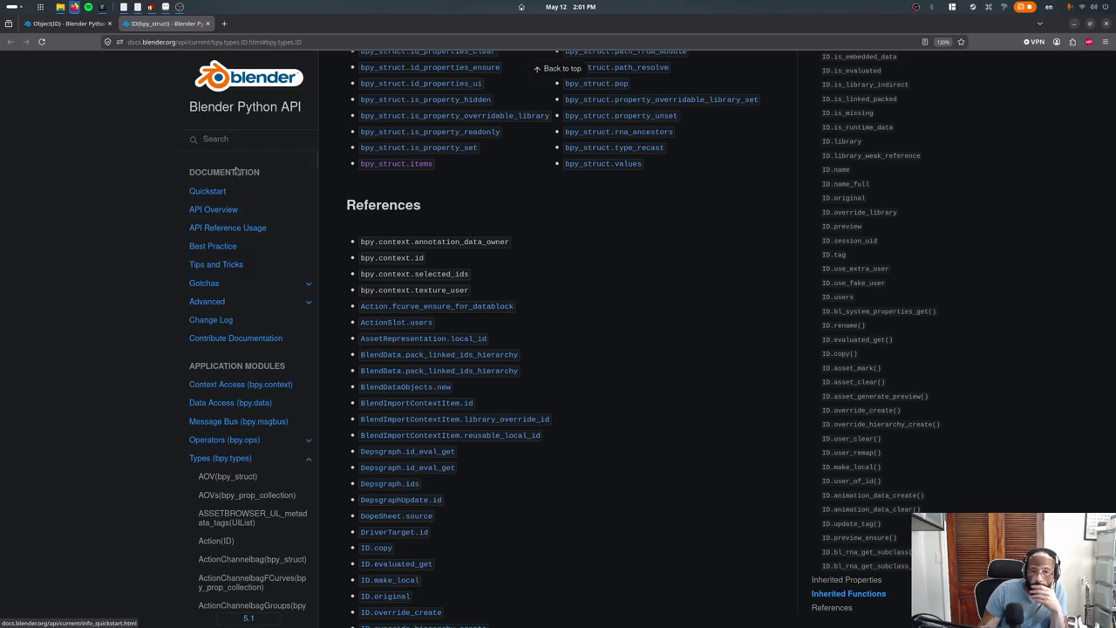